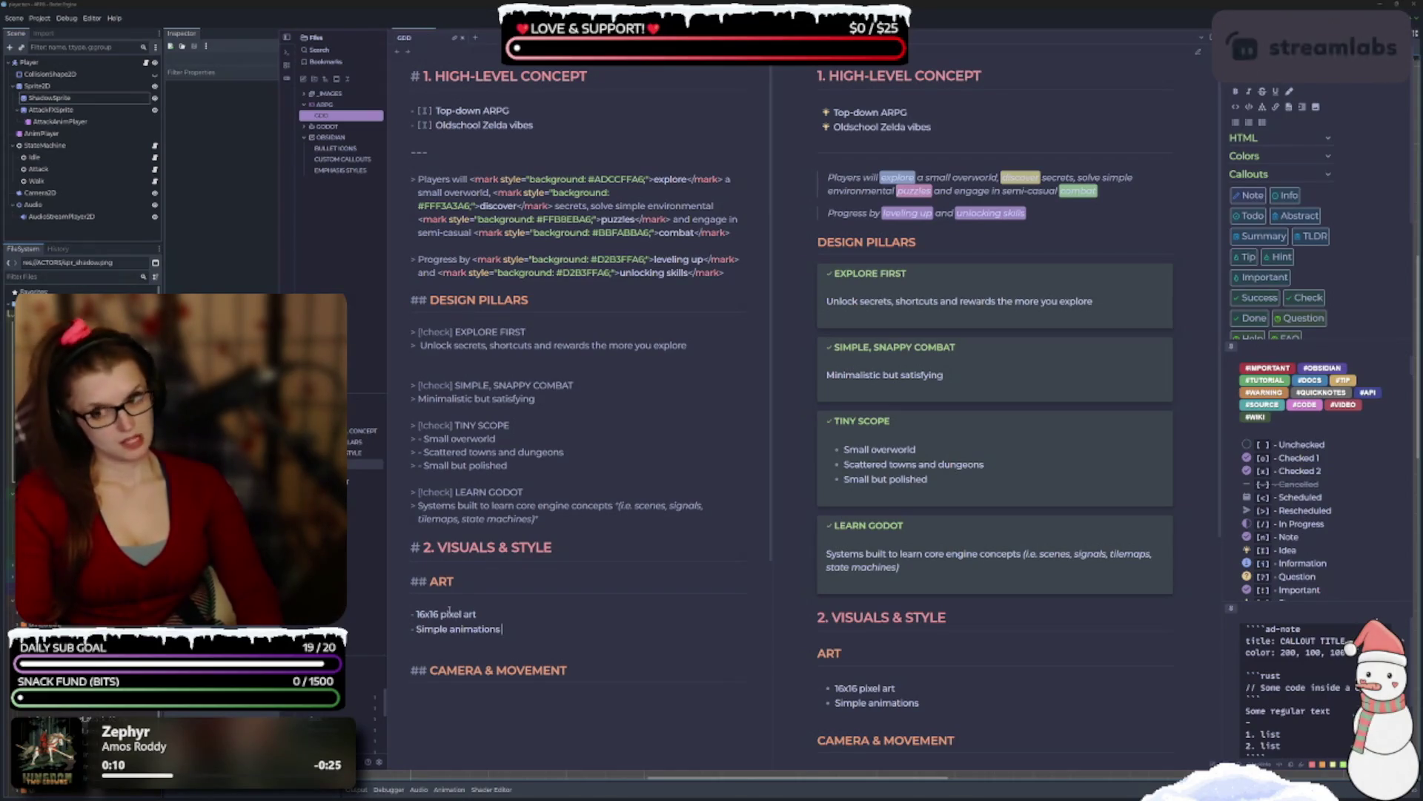
Add ': (idle, walk (4-direction), attack, hurt)' after 'Simple animations' in the Art list.
type(":")
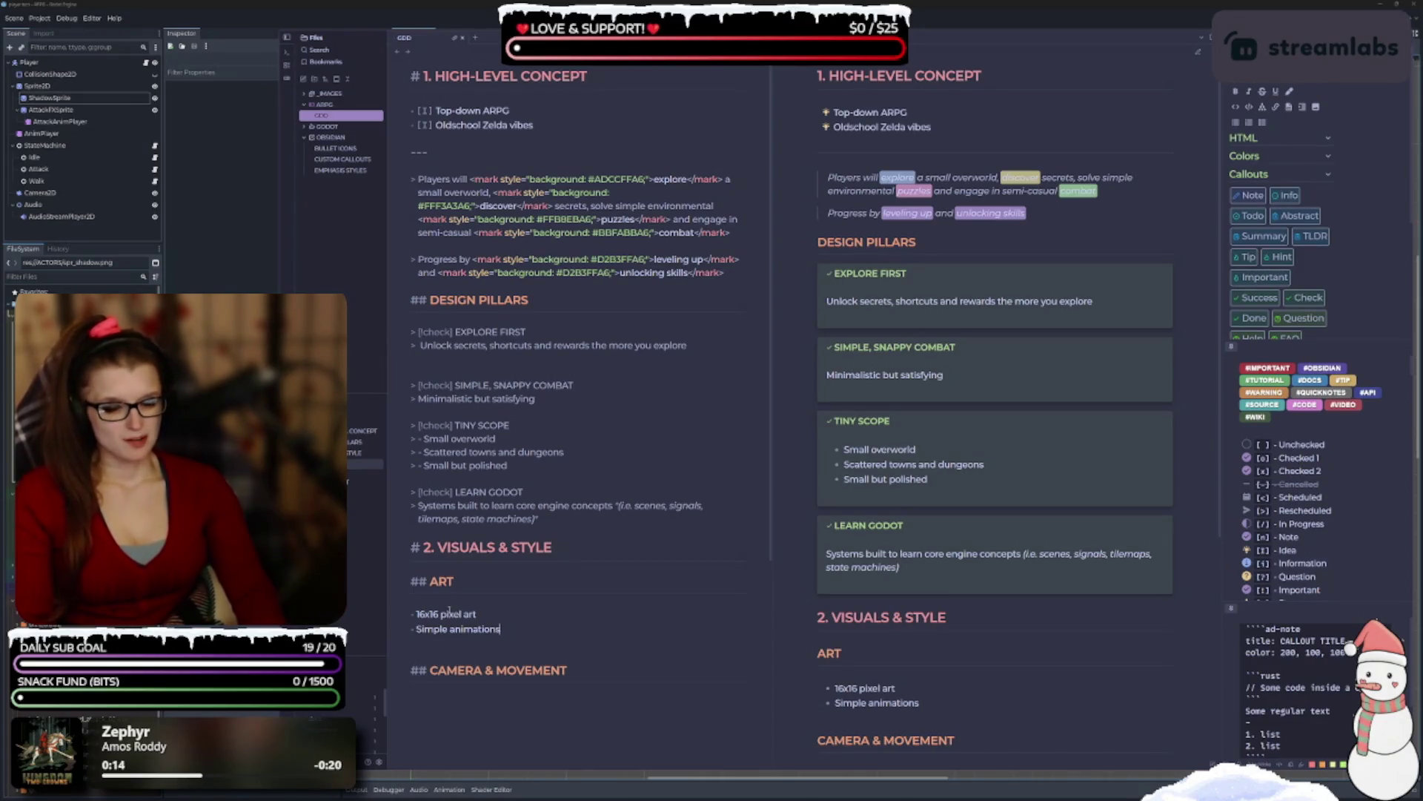
type(" (")
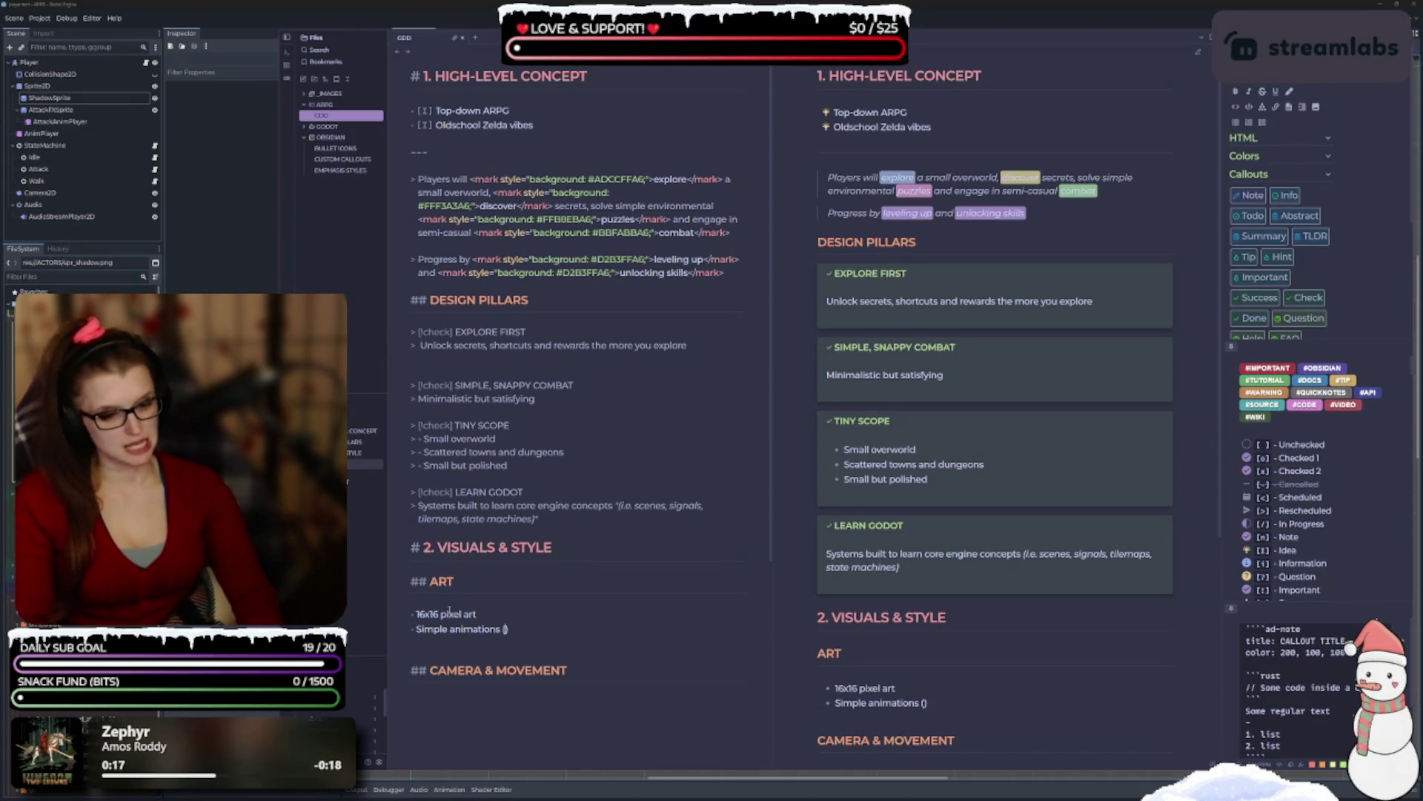
type("idle")
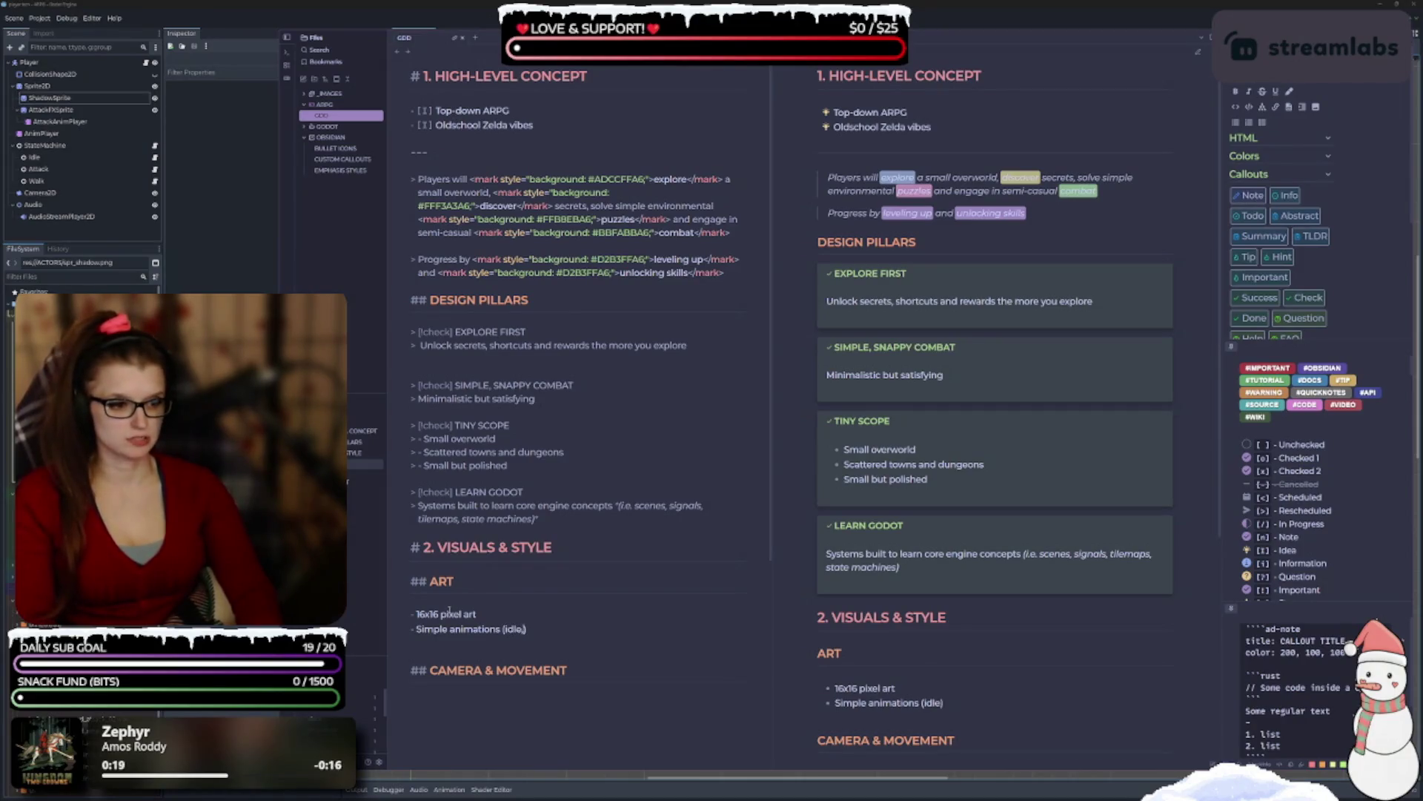
type("walk")
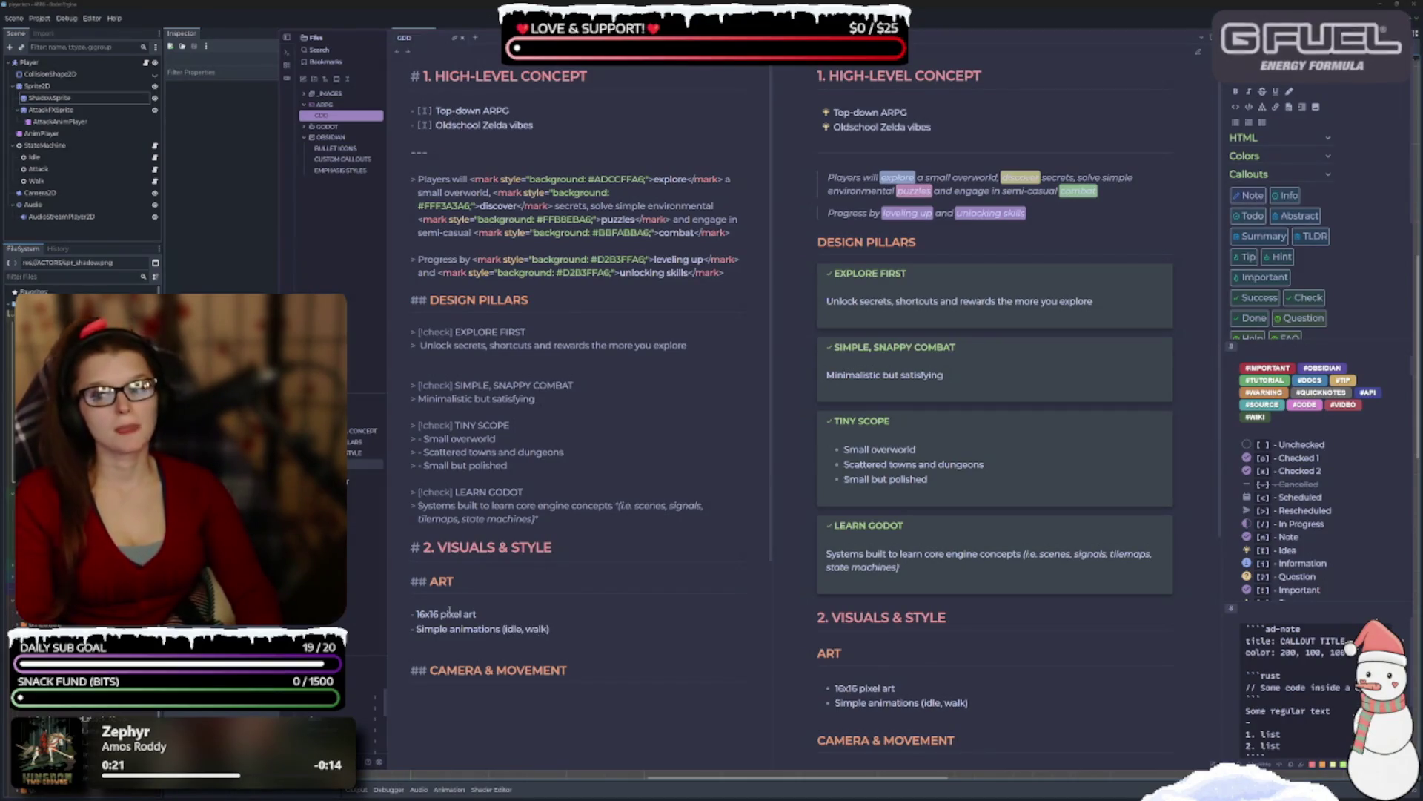
type(" (")
type("4-d")
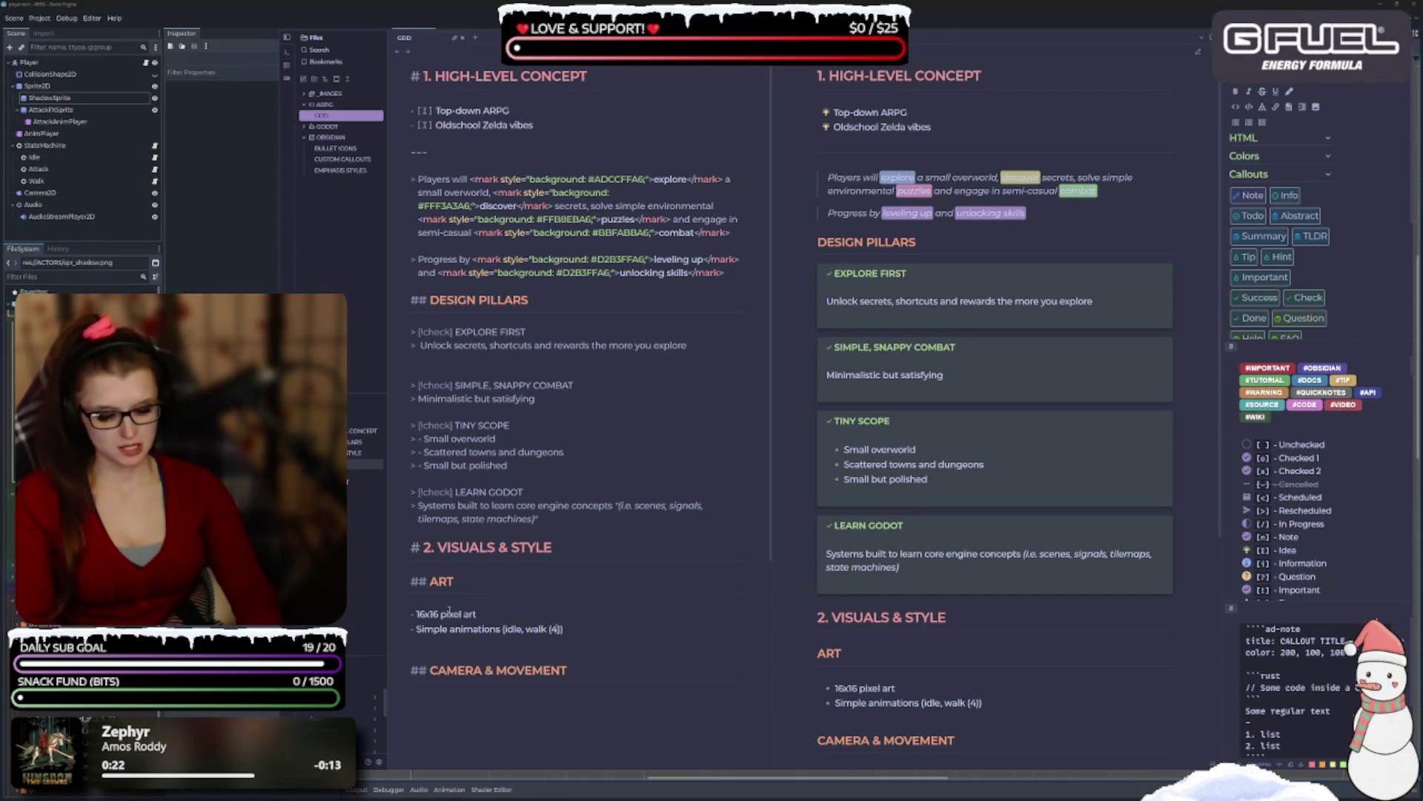
type("irection")
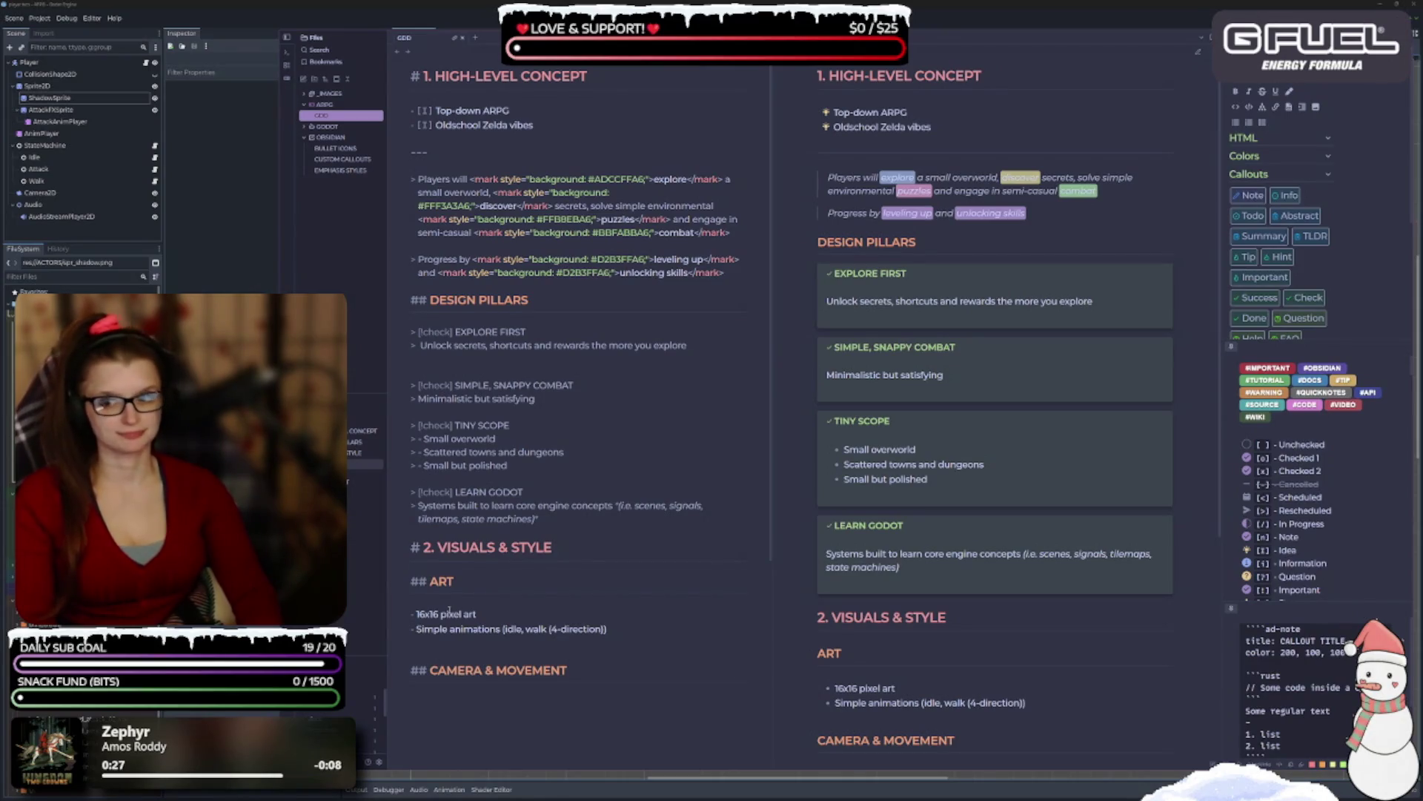
type(", ")
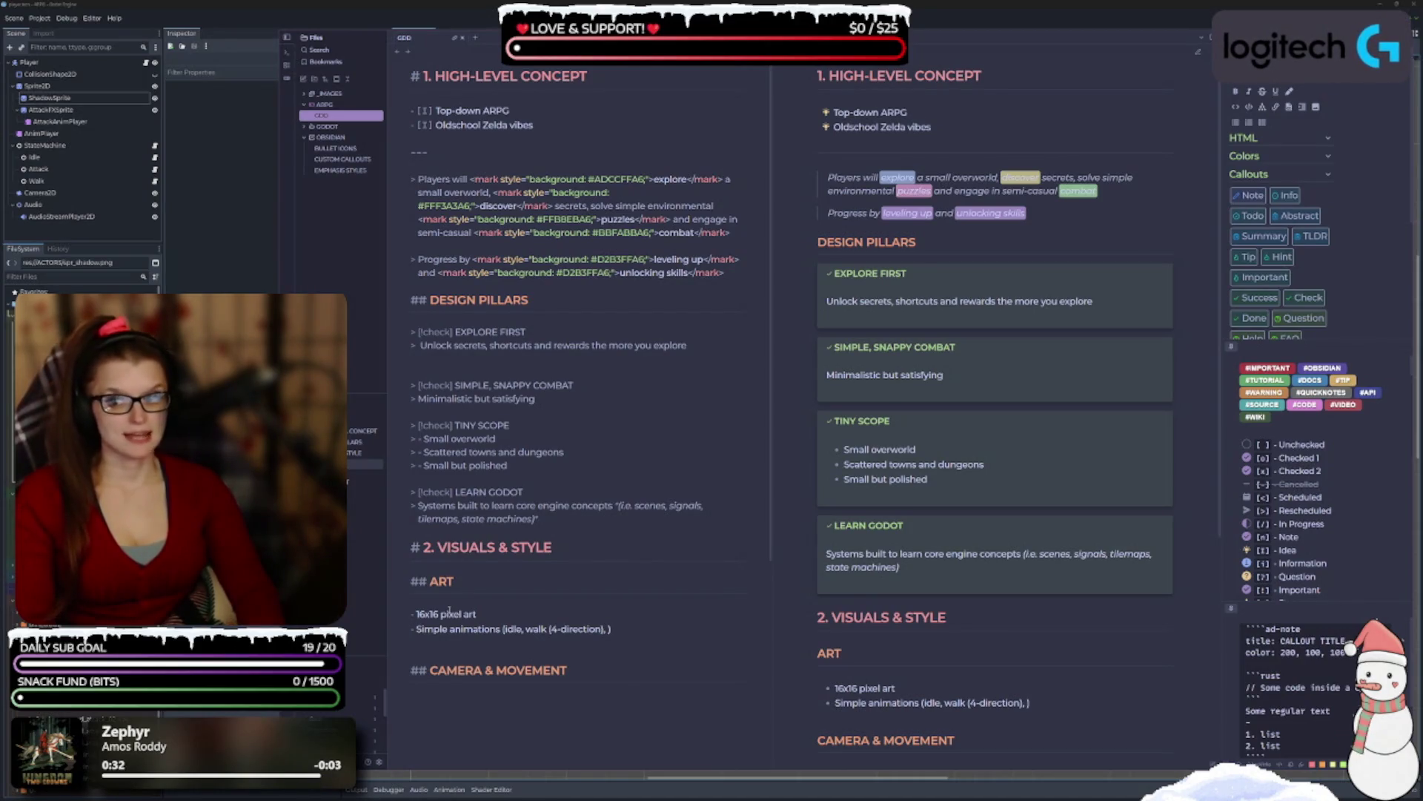
type("attack, ")
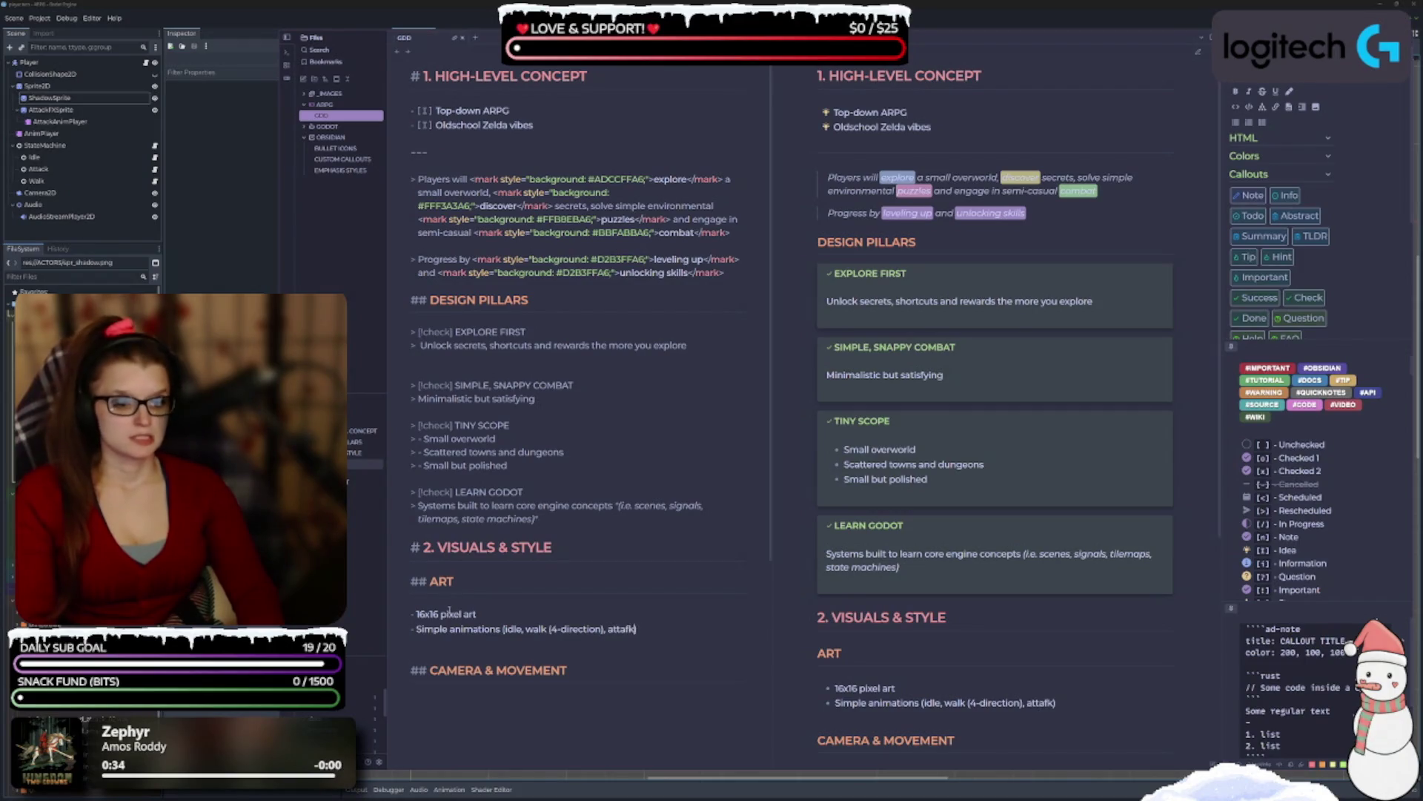
type("hurt")
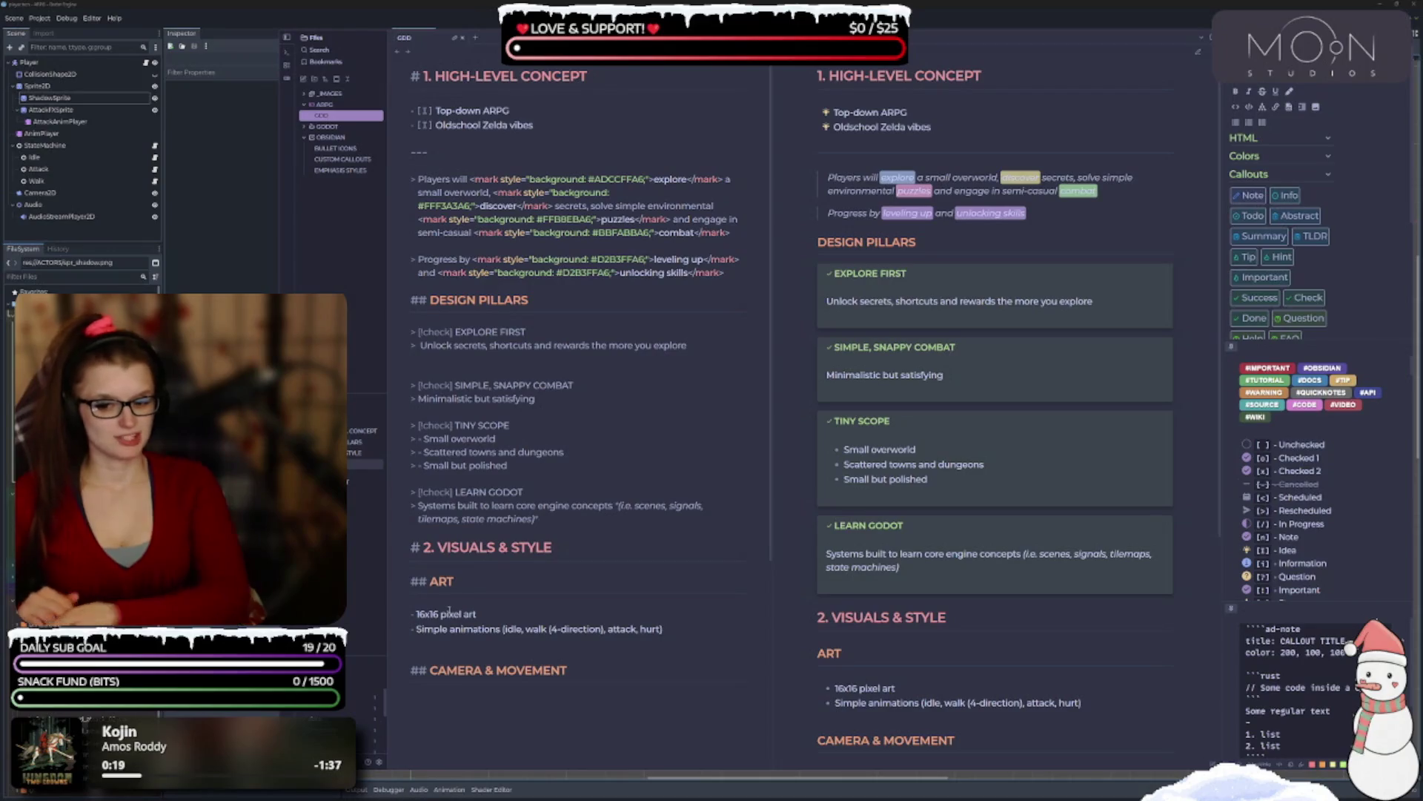
scroll(907, 662, "down", 1)
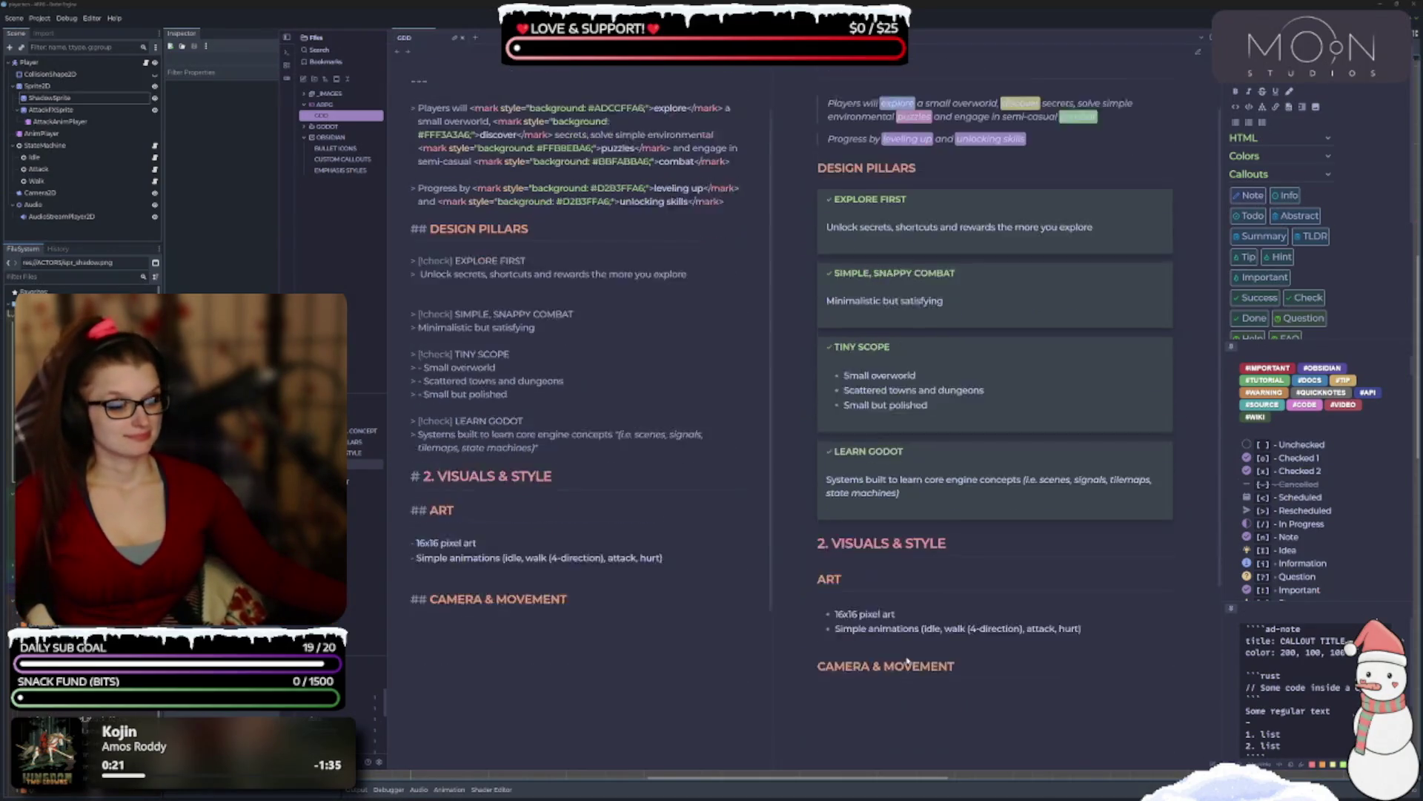
scroll(908, 662, "down", 1)
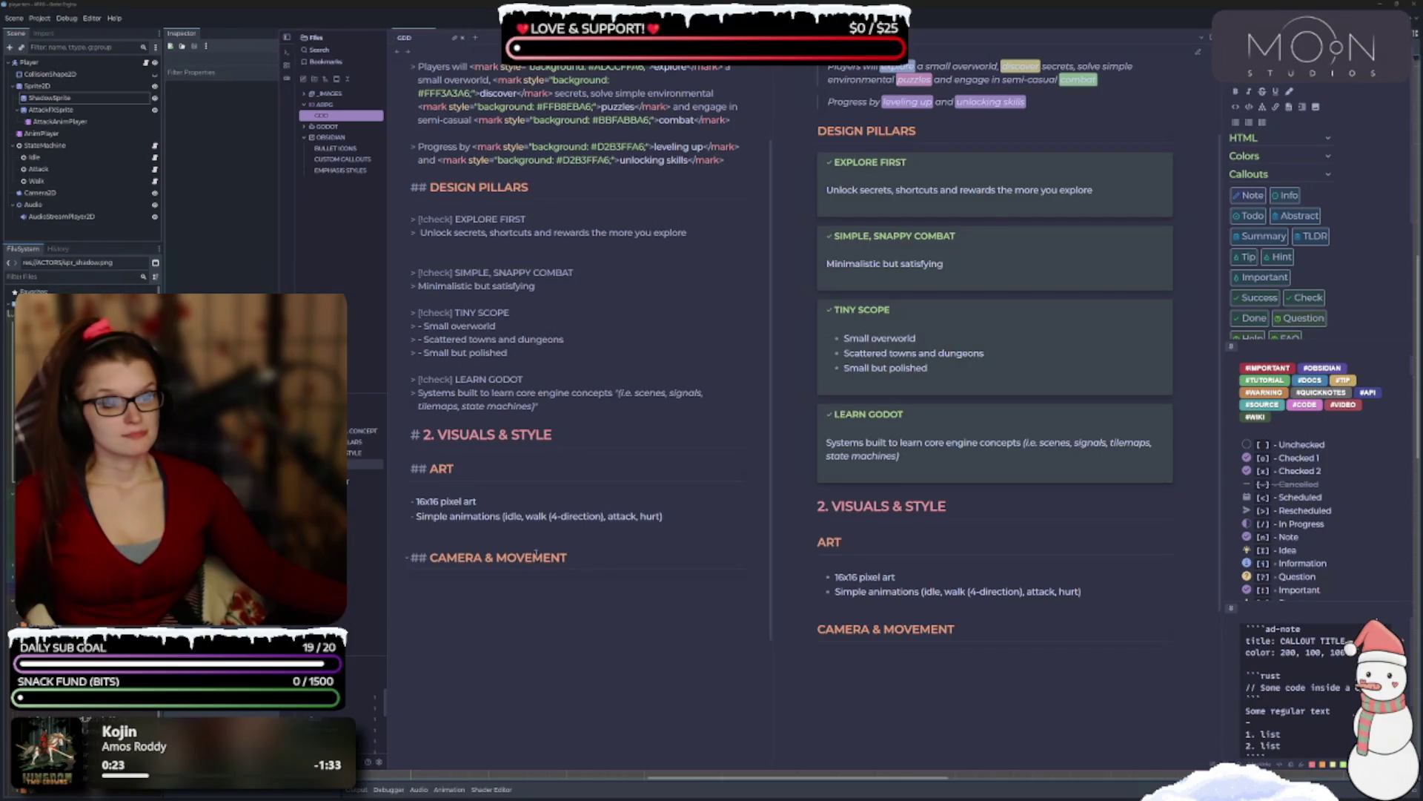
scroll(536, 552, "up", 1)
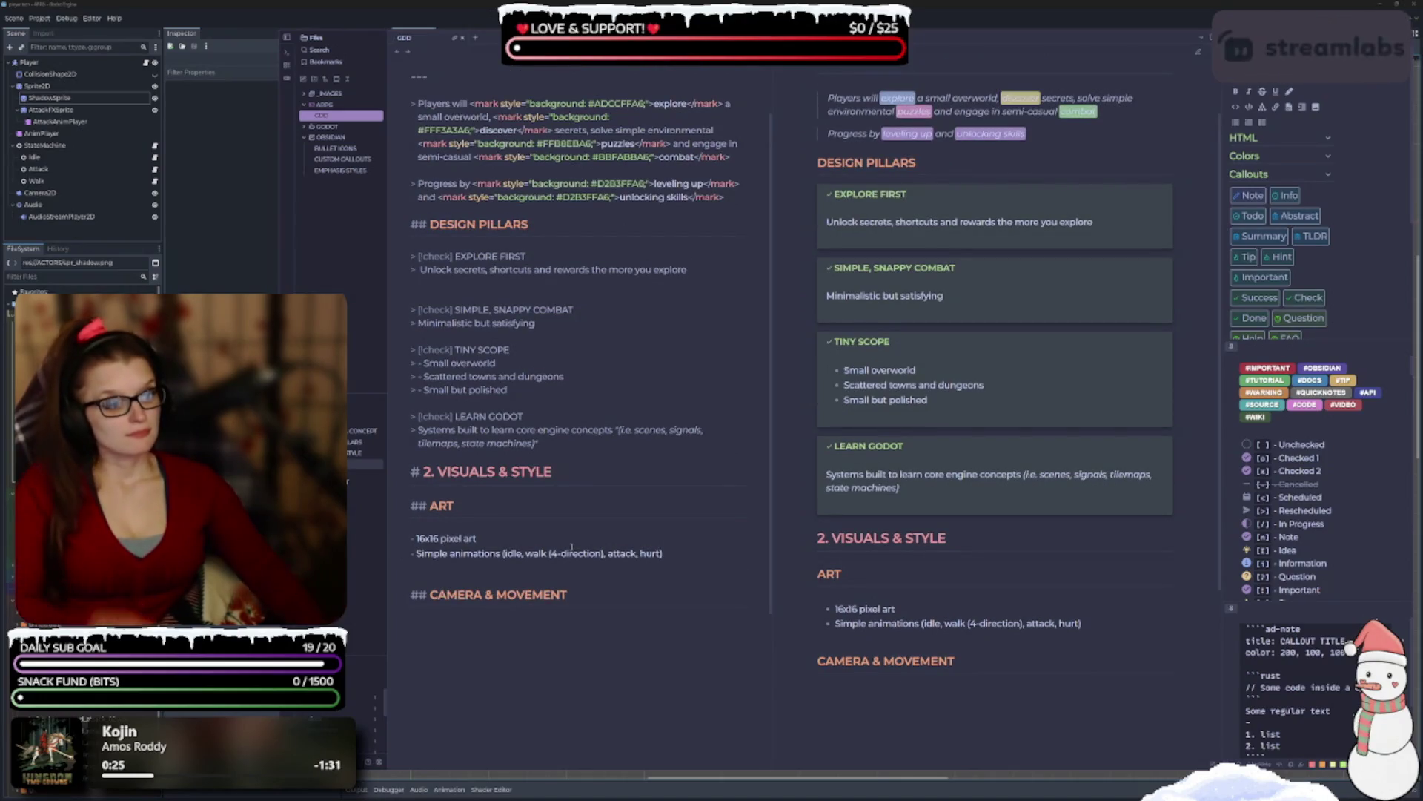
scroll(1311, 551, "down", 4)
scroll(1310, 551, "down", 3)
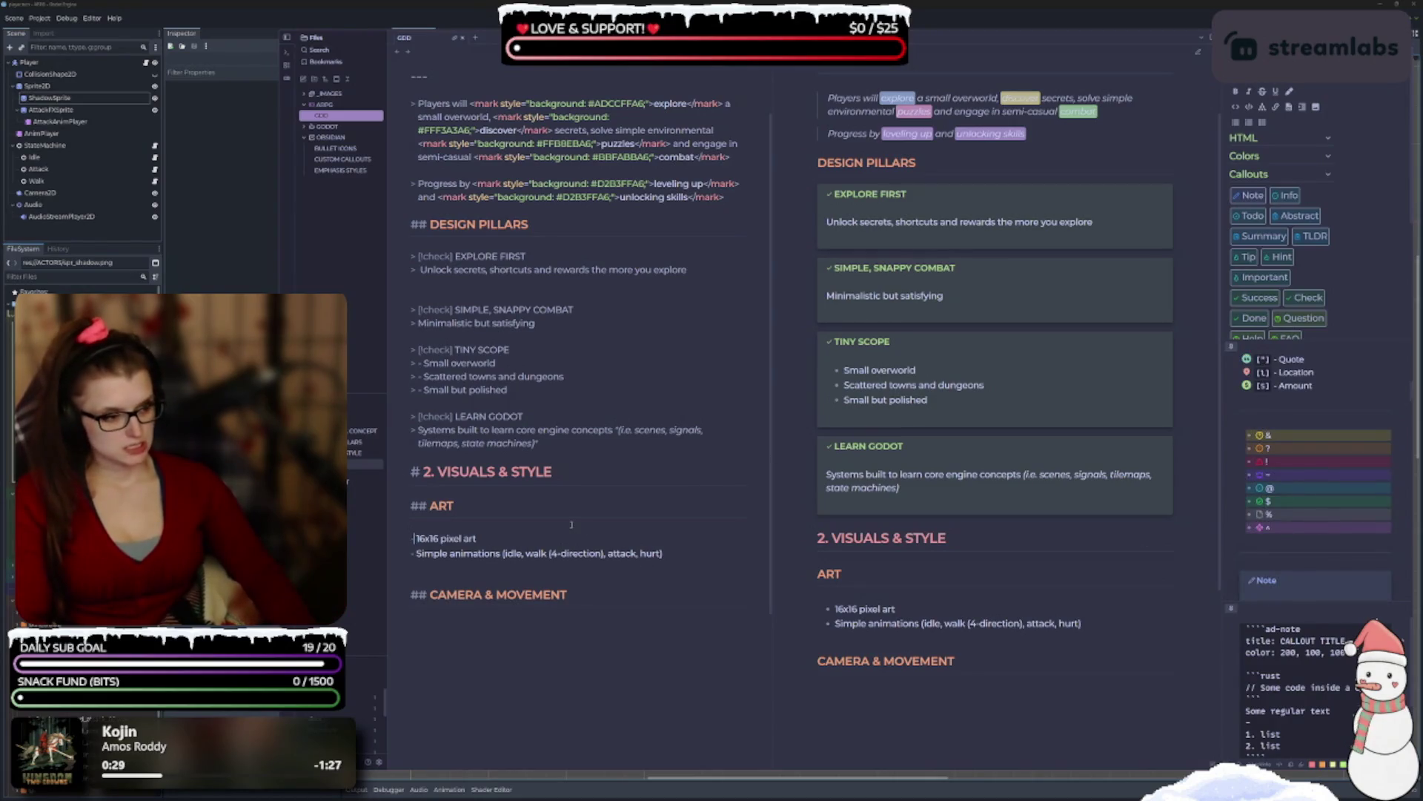
type("&")
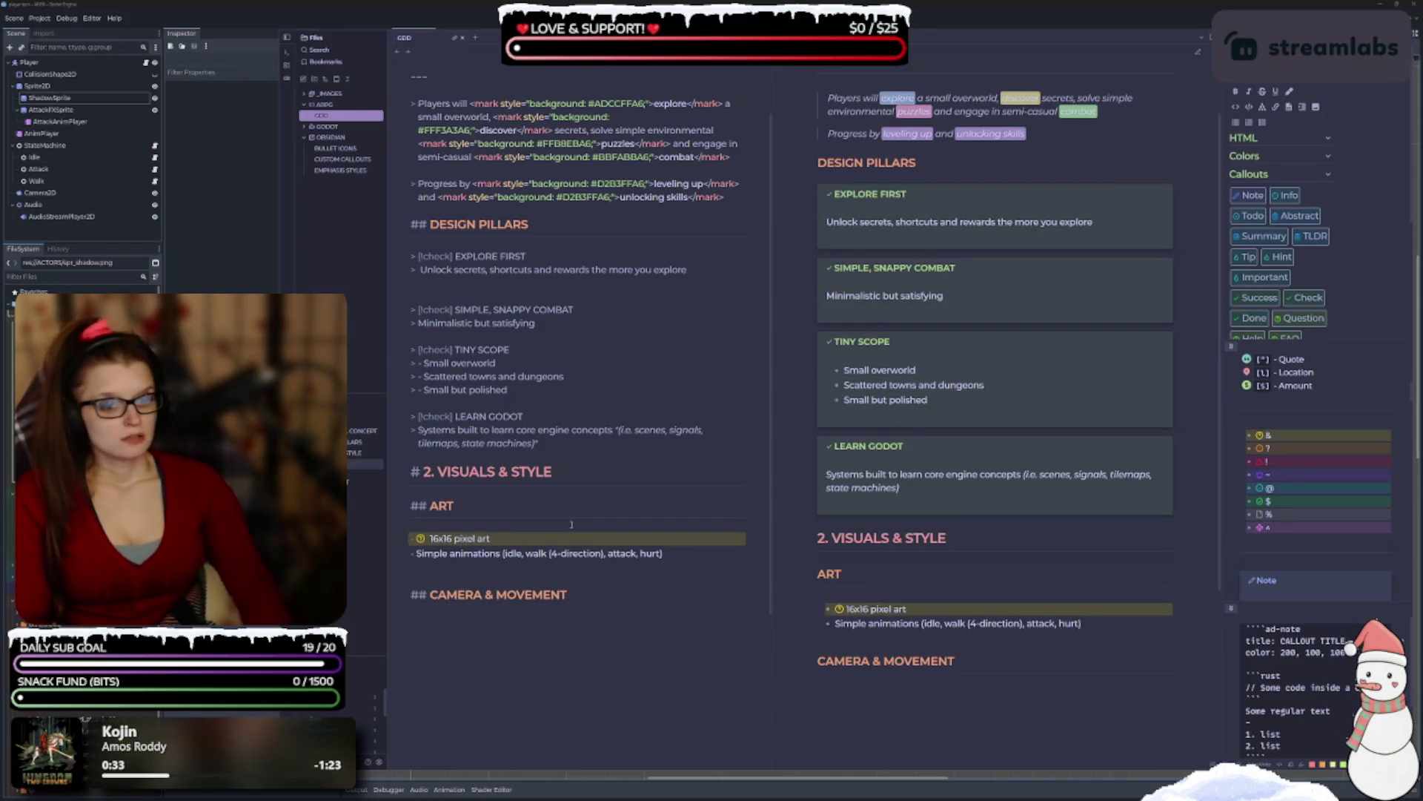
key("BackSpace")
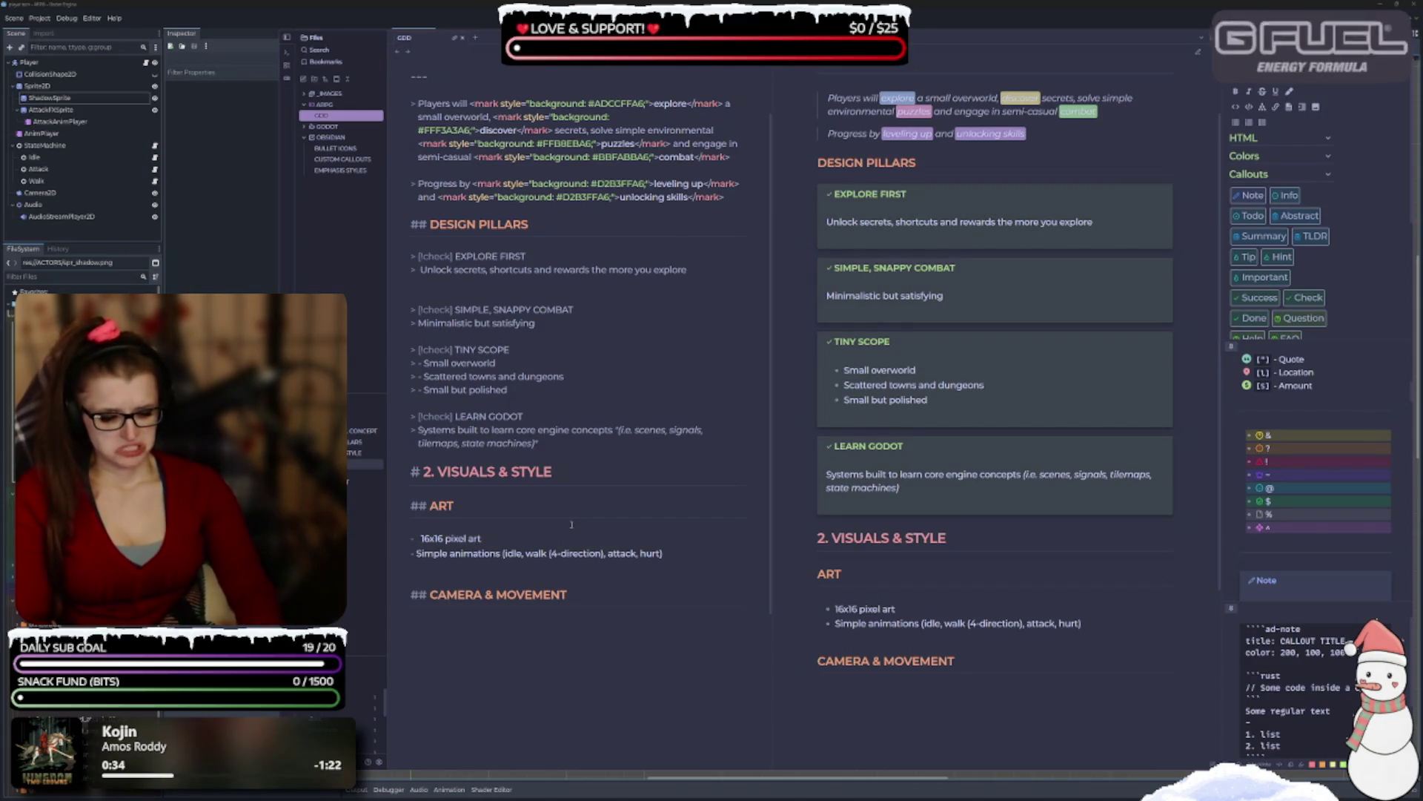
type("^")
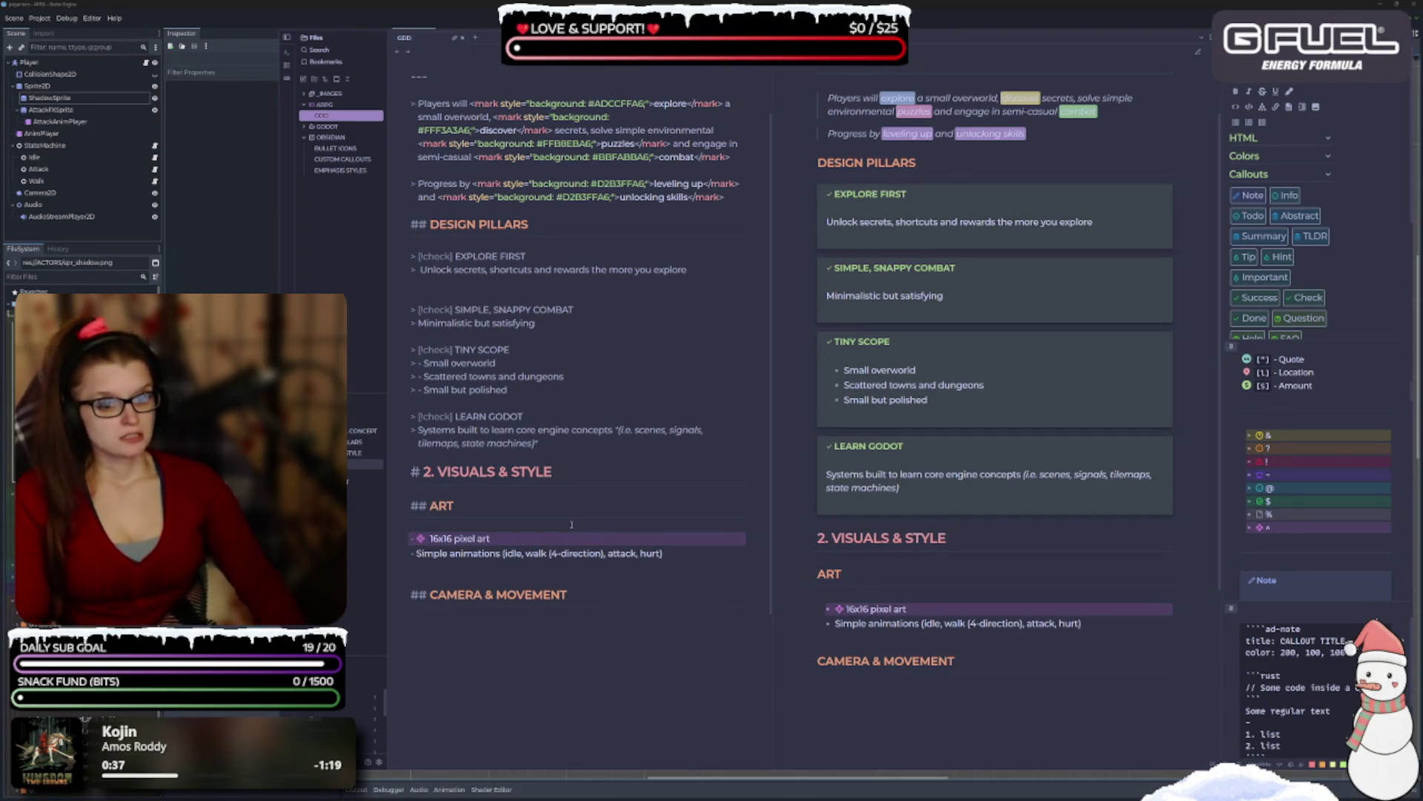
key("BackSpace")
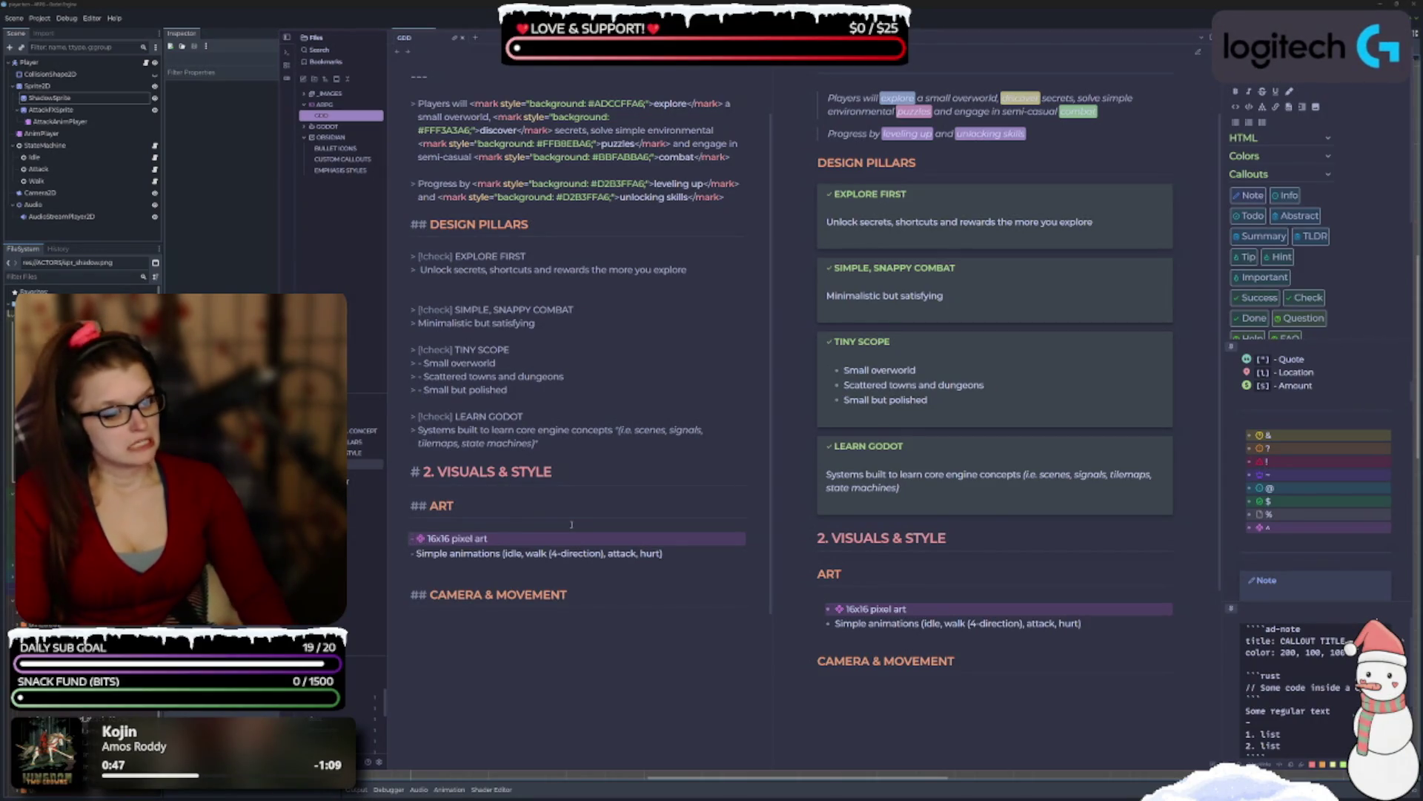
key("BackSpace")
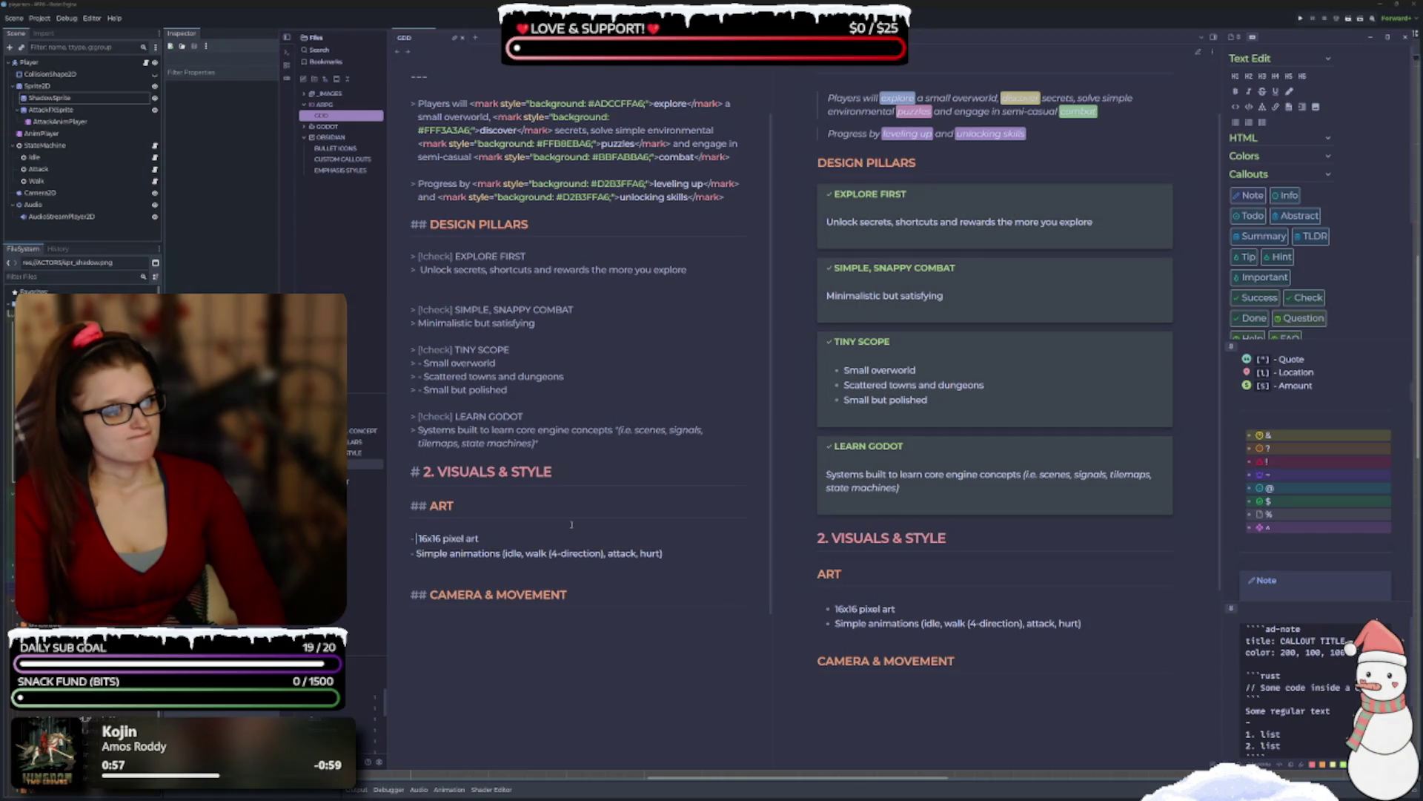
scroll(1262, 399, "up", 2)
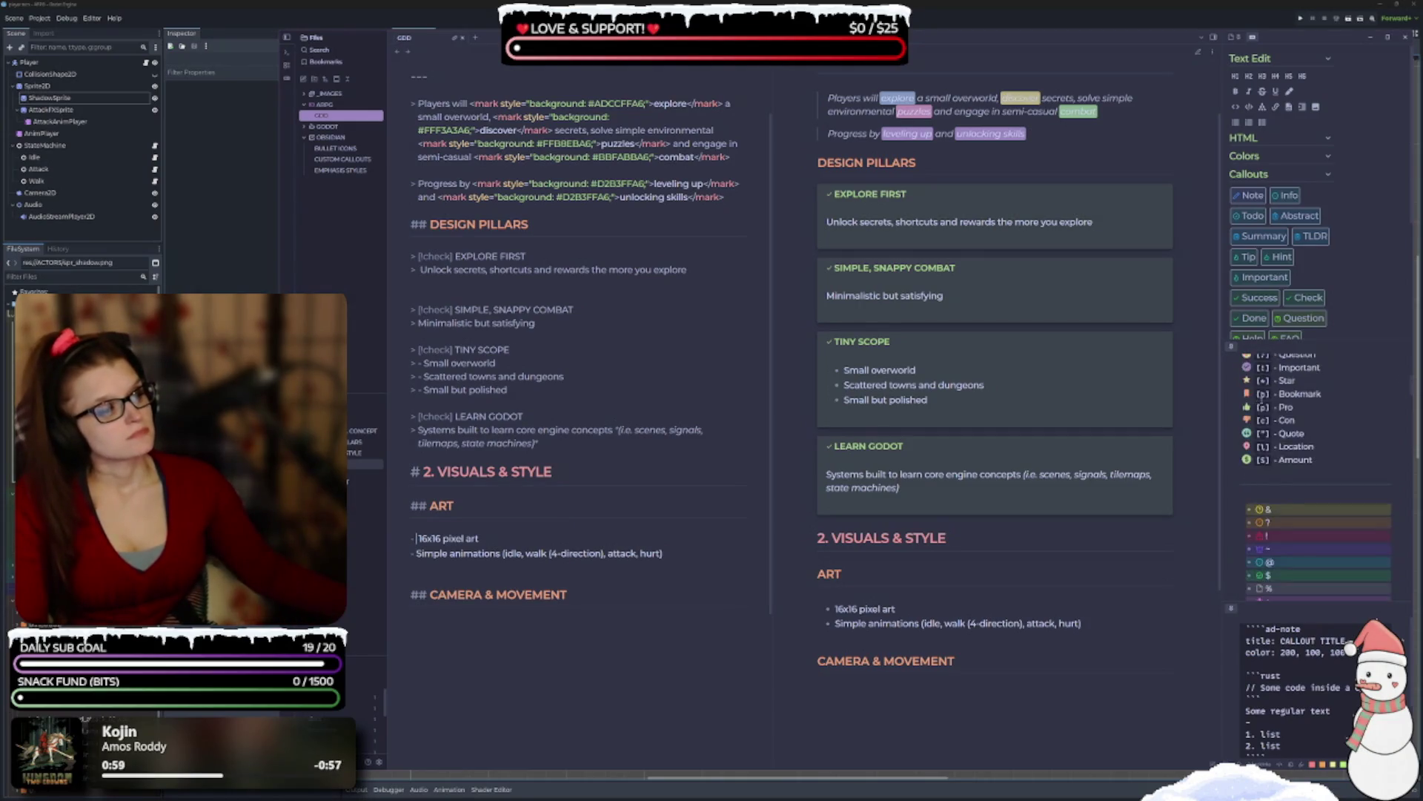
Put [b] bookmark markers on both Art list items, including Simple animations.
scroll(1275, 415, "up", 4)
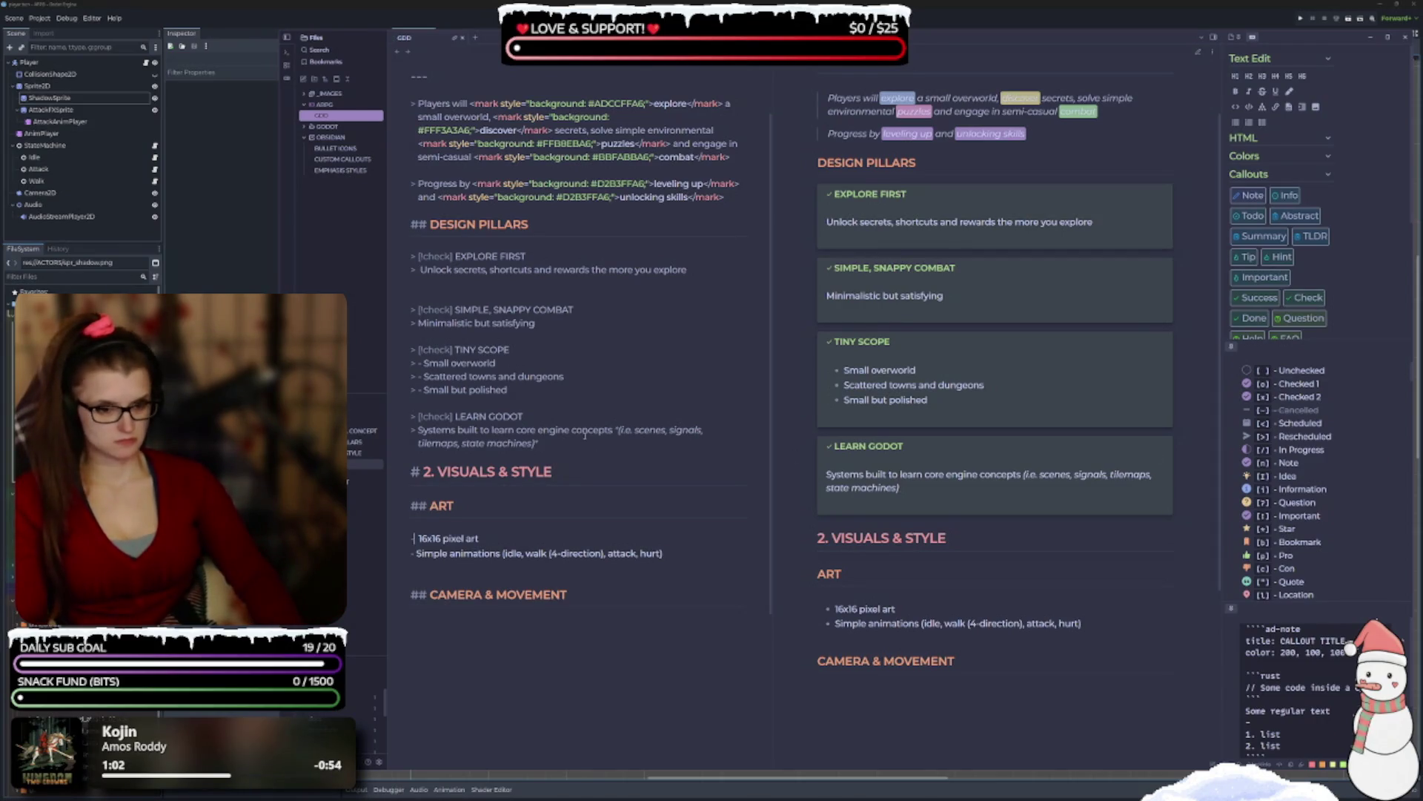
type("[ ]")
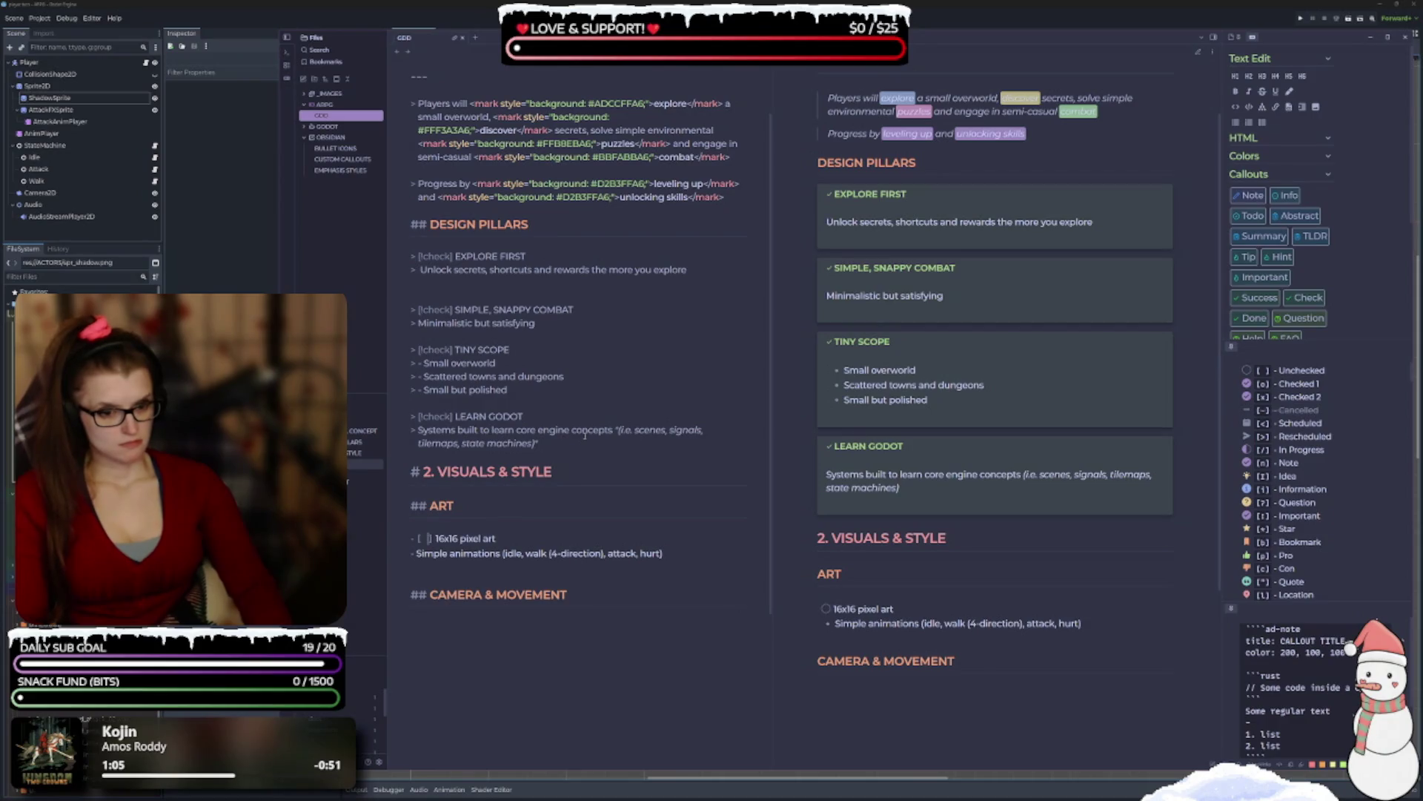
key("BackSpace")
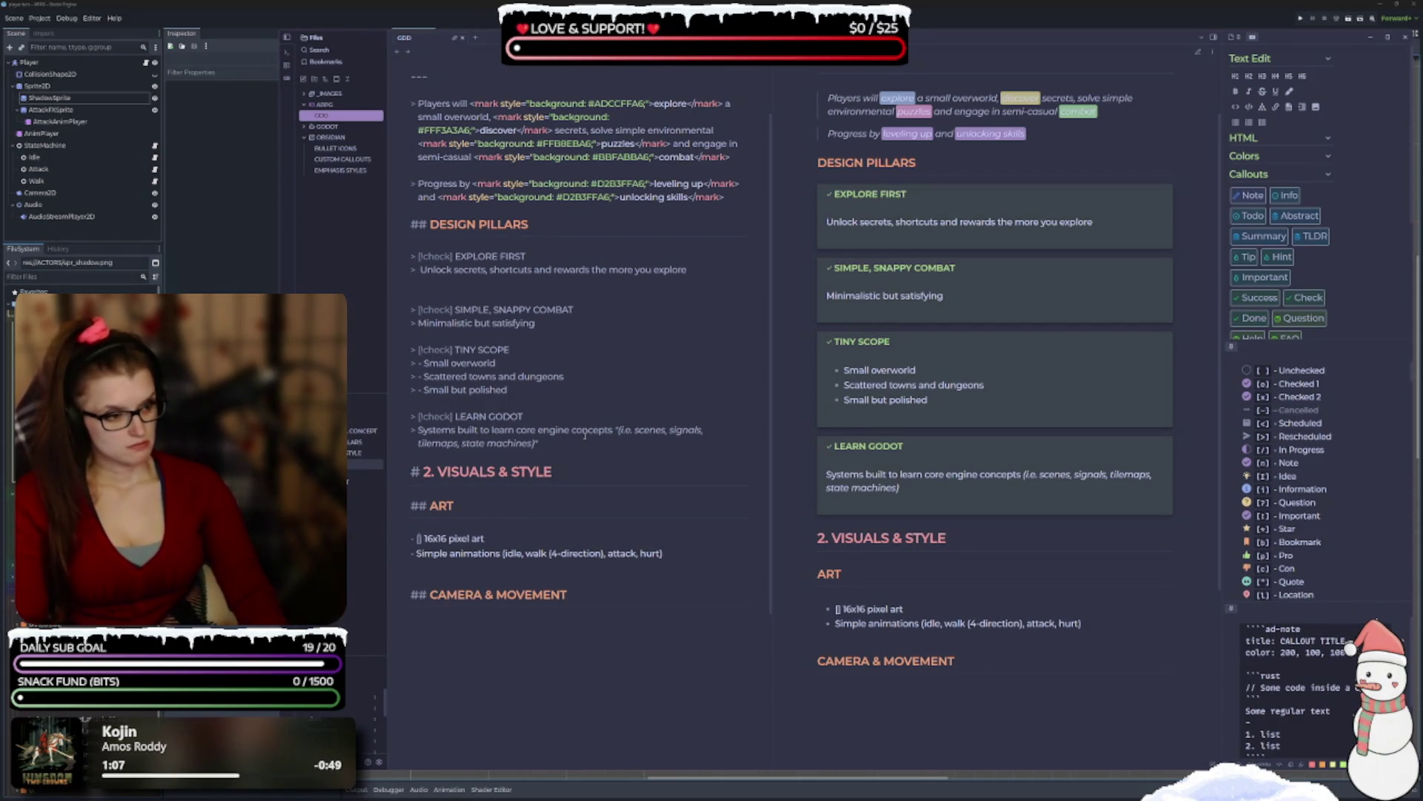
type("n")
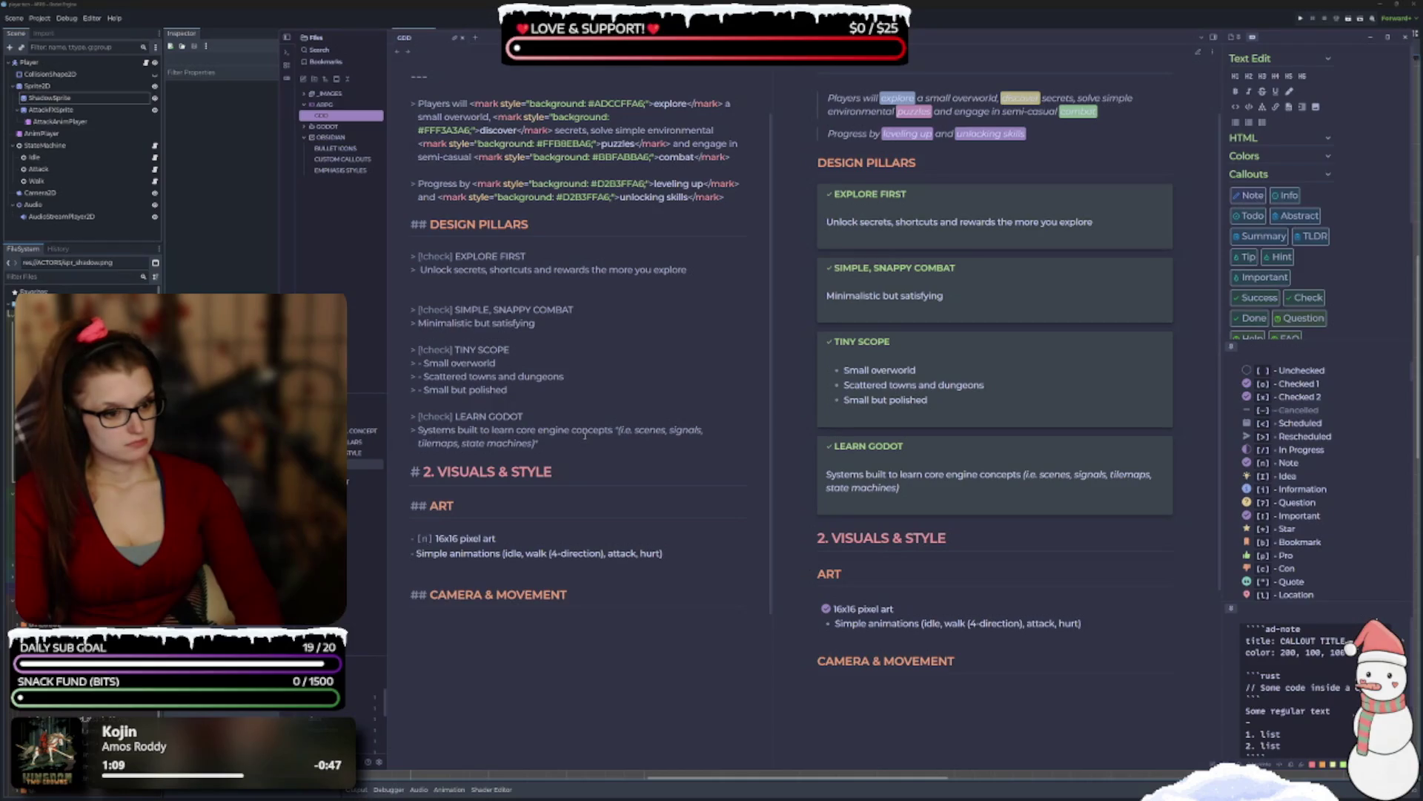
key("BackSpace")
type("?")
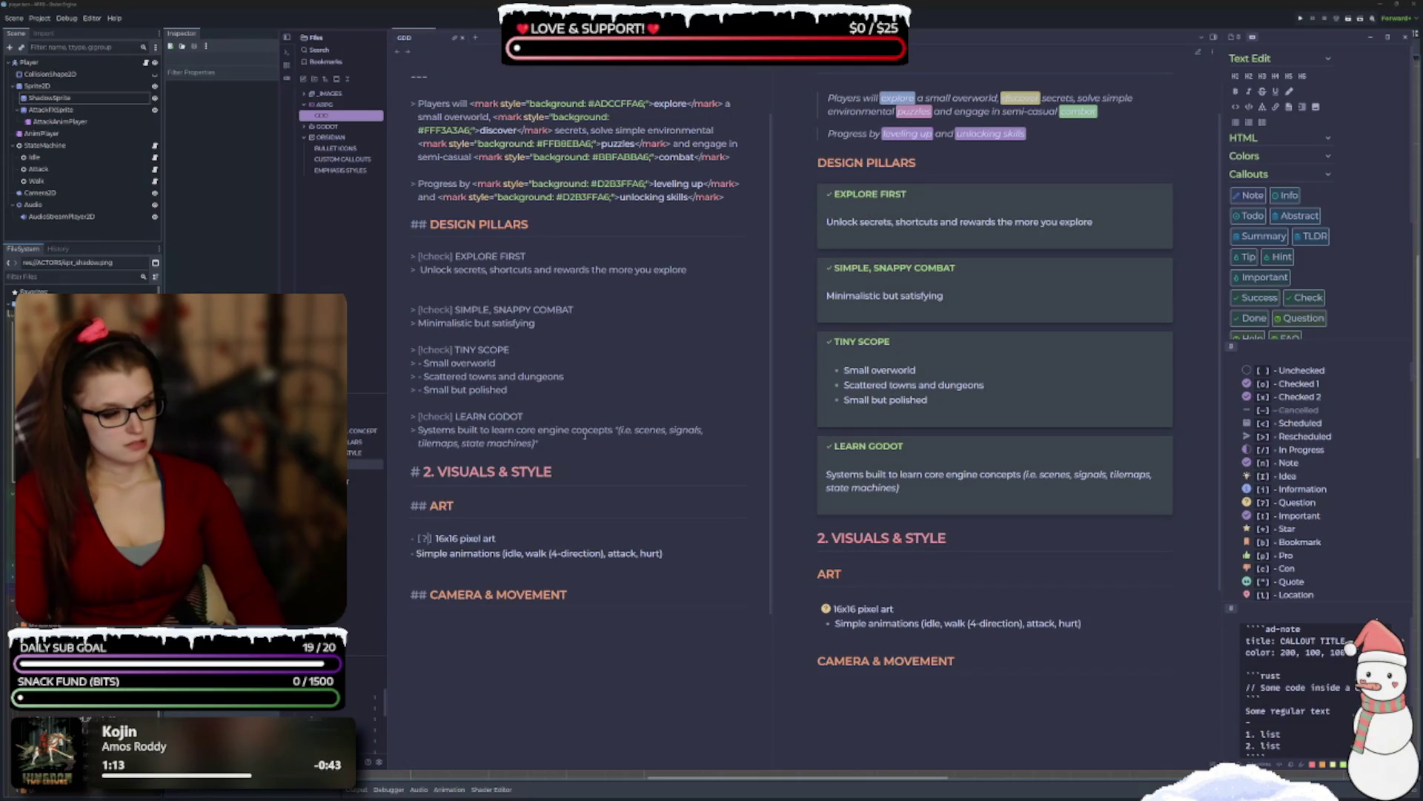
key("BackSpace")
type("b")
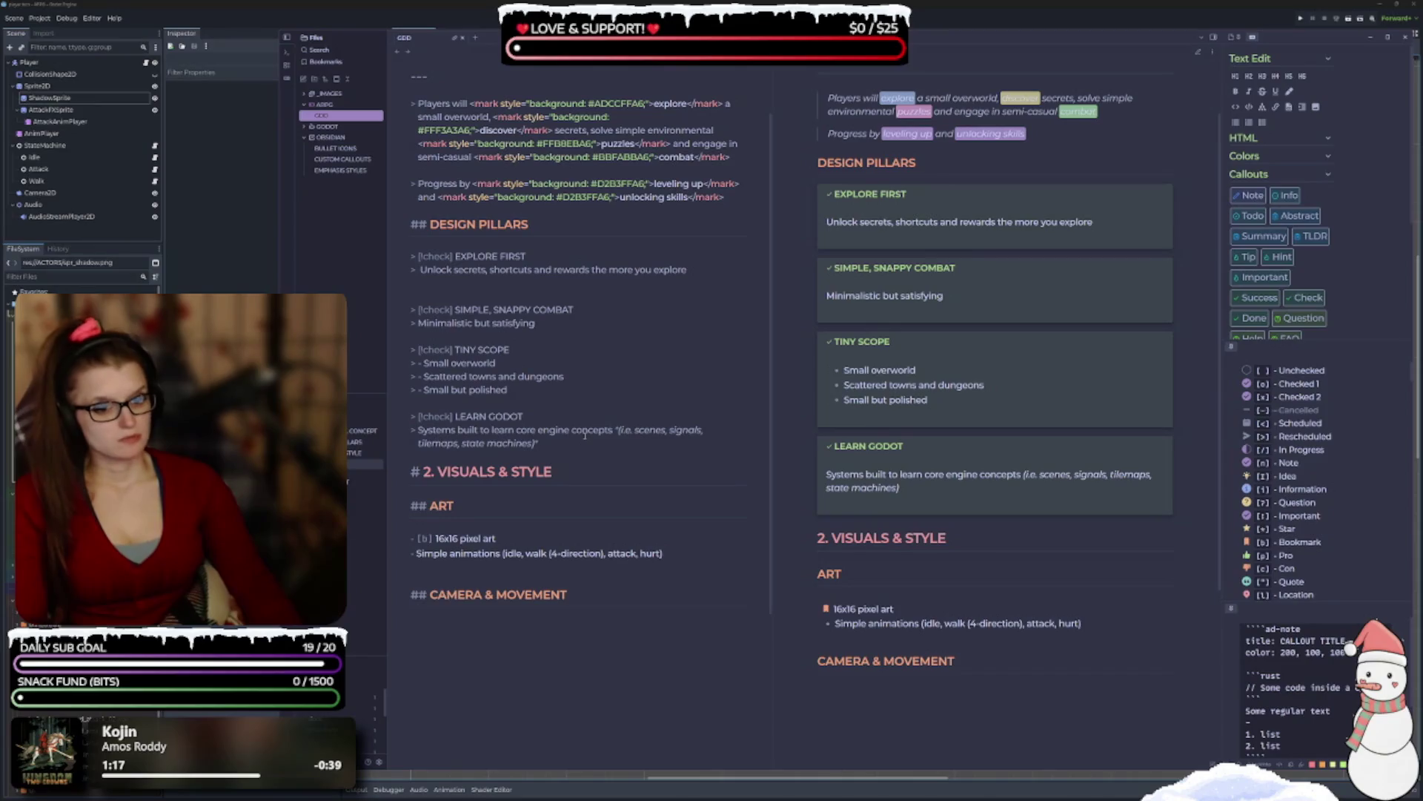
key("shift+Left")
key("shift+Left")
key("shift+Left")
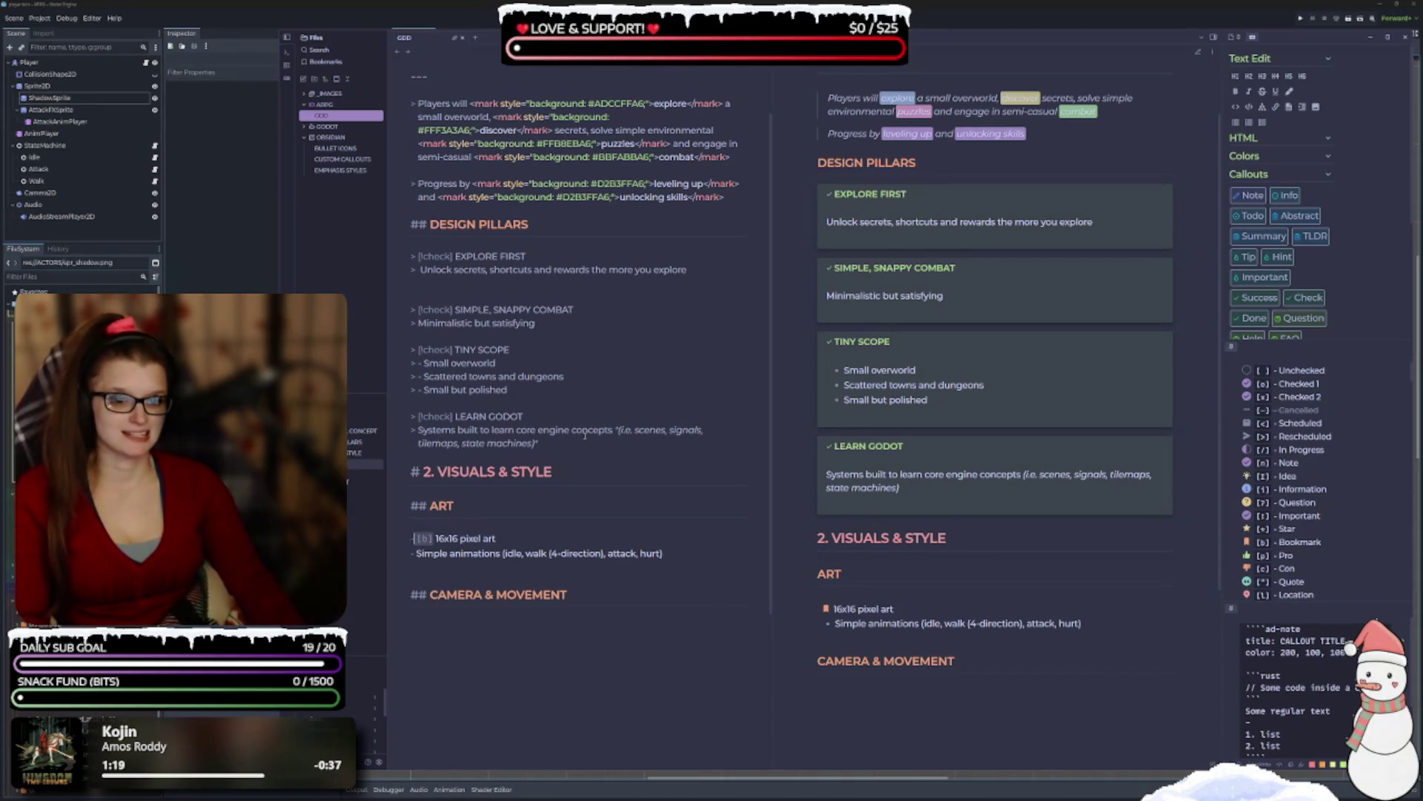
key("Down")
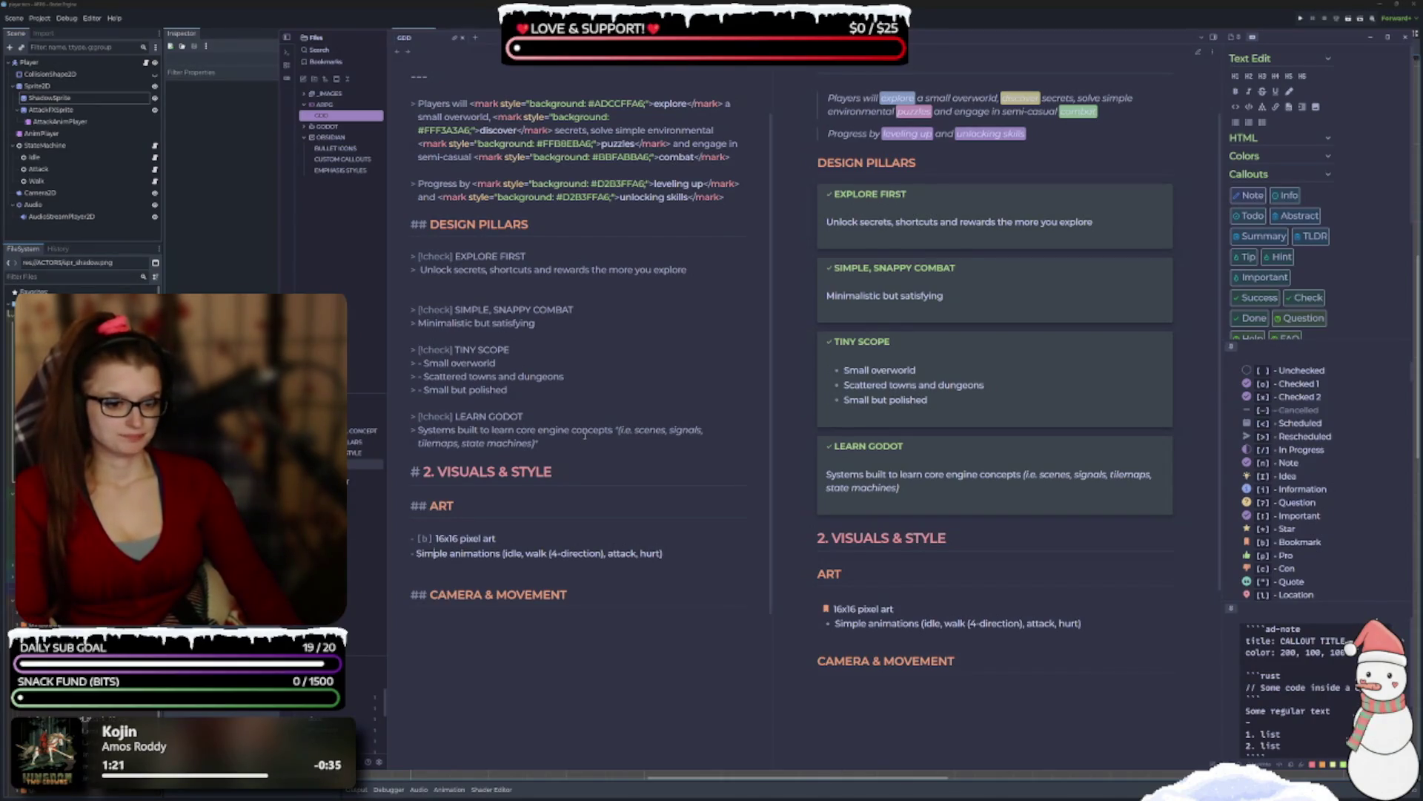
type("[b]")
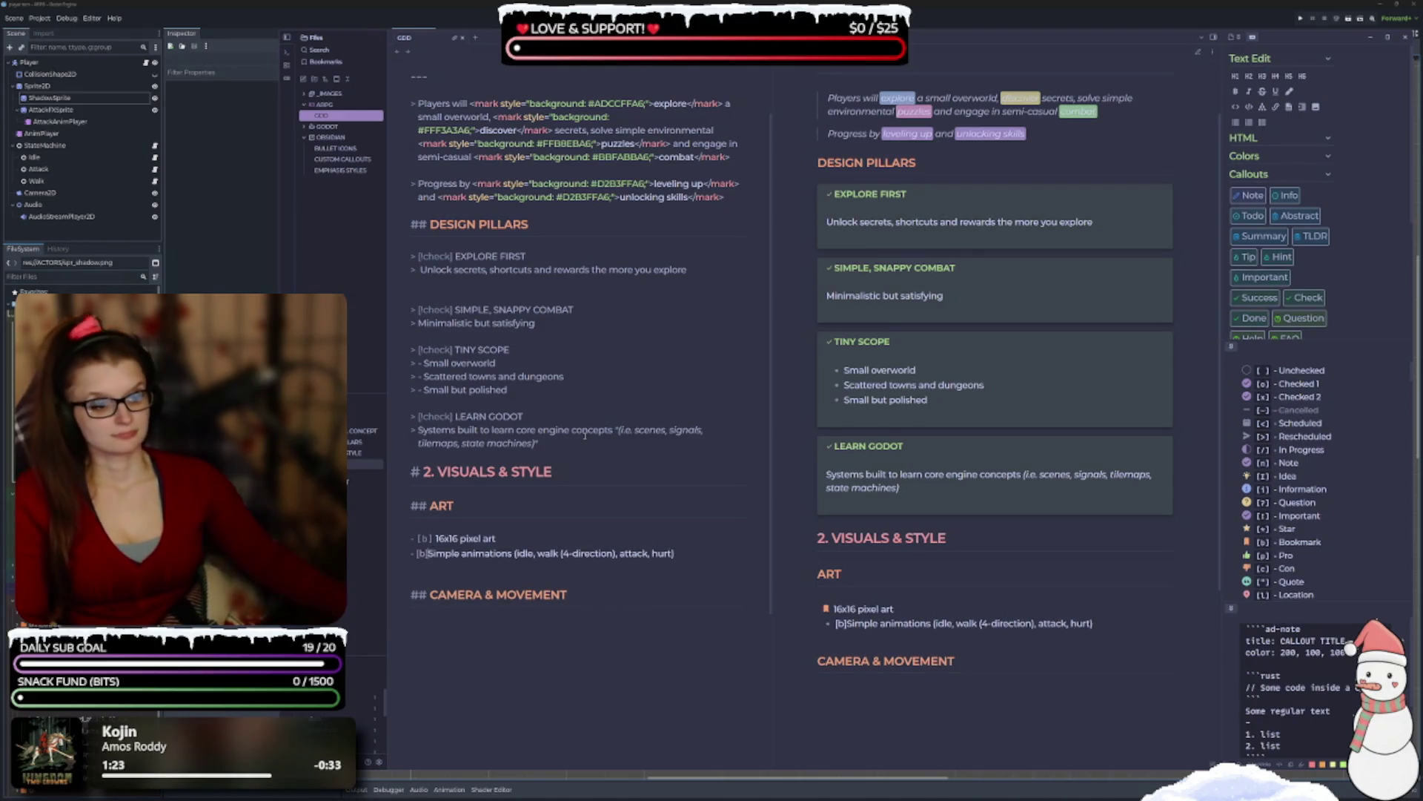
Wrap 16x16 in the Art line in backticks as inline code.
scroll(634, 533, "down", 1)
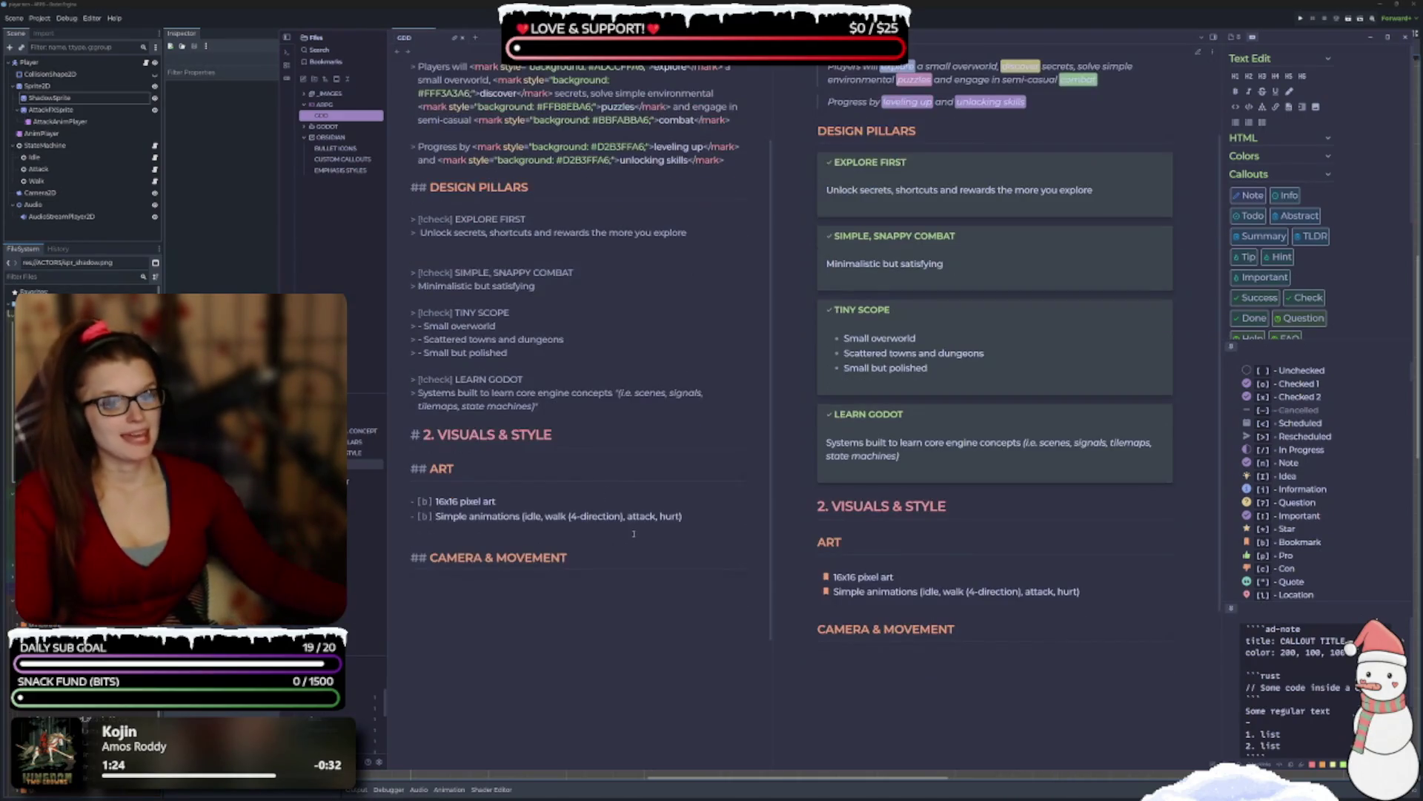
scroll(506, 470, "down", 1)
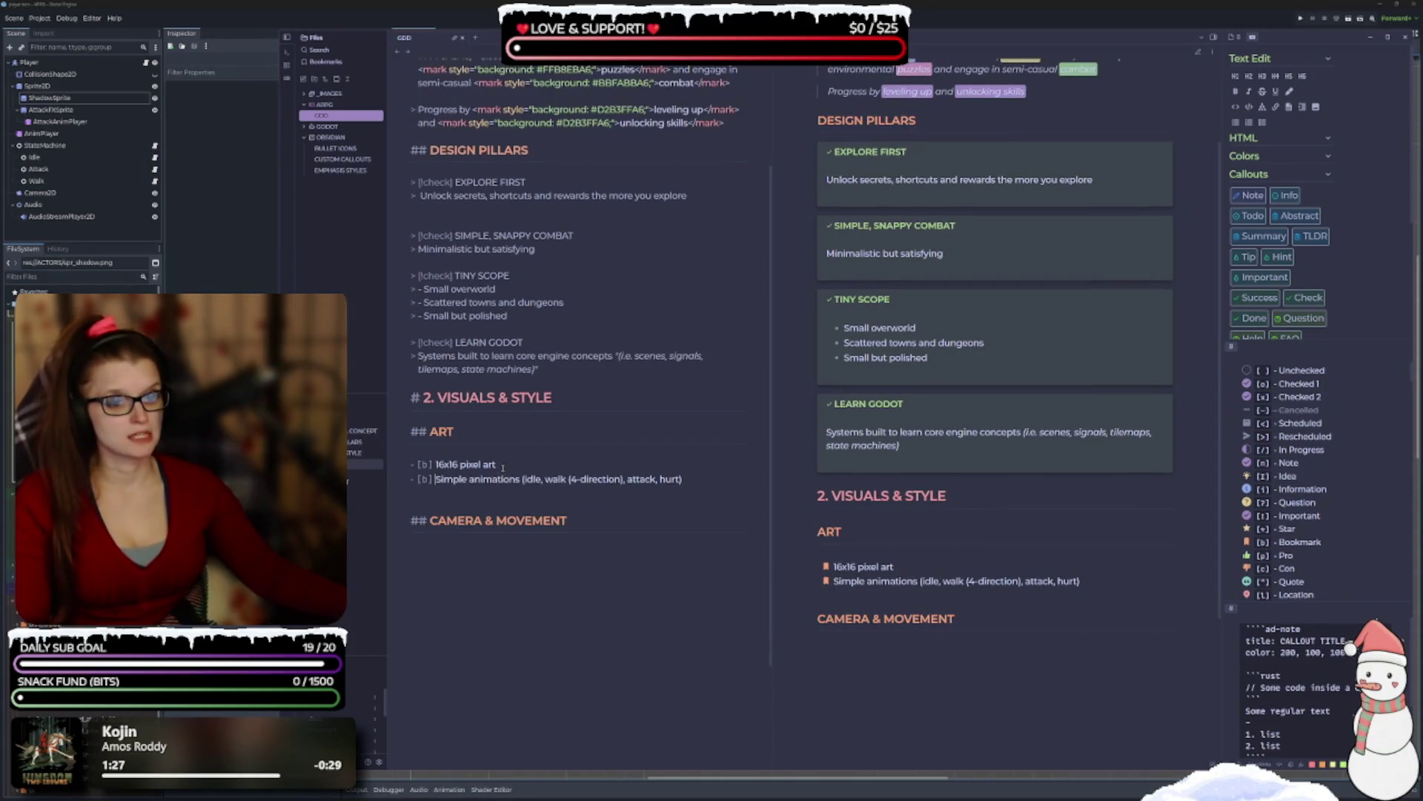
key("ctrl+shift+Left")
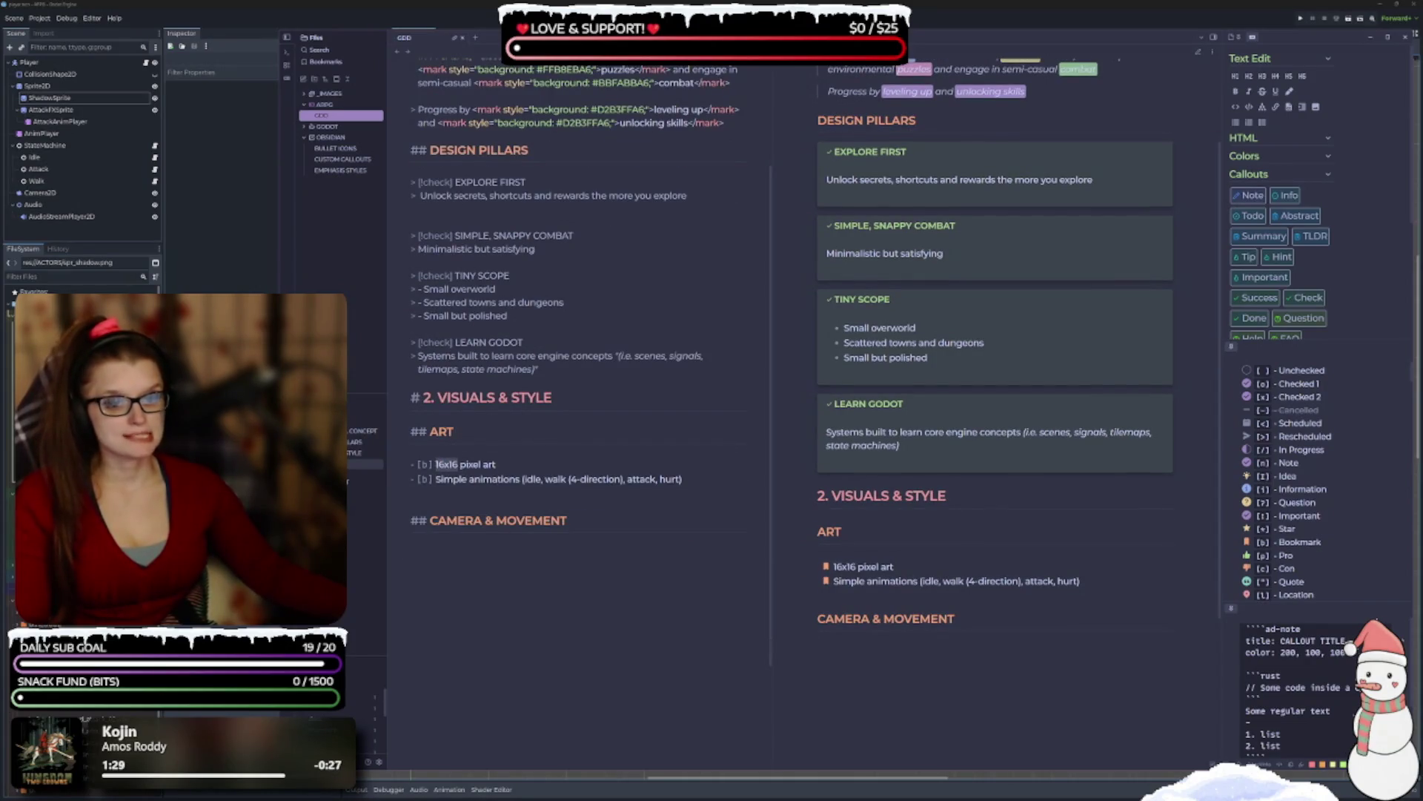
type("`")
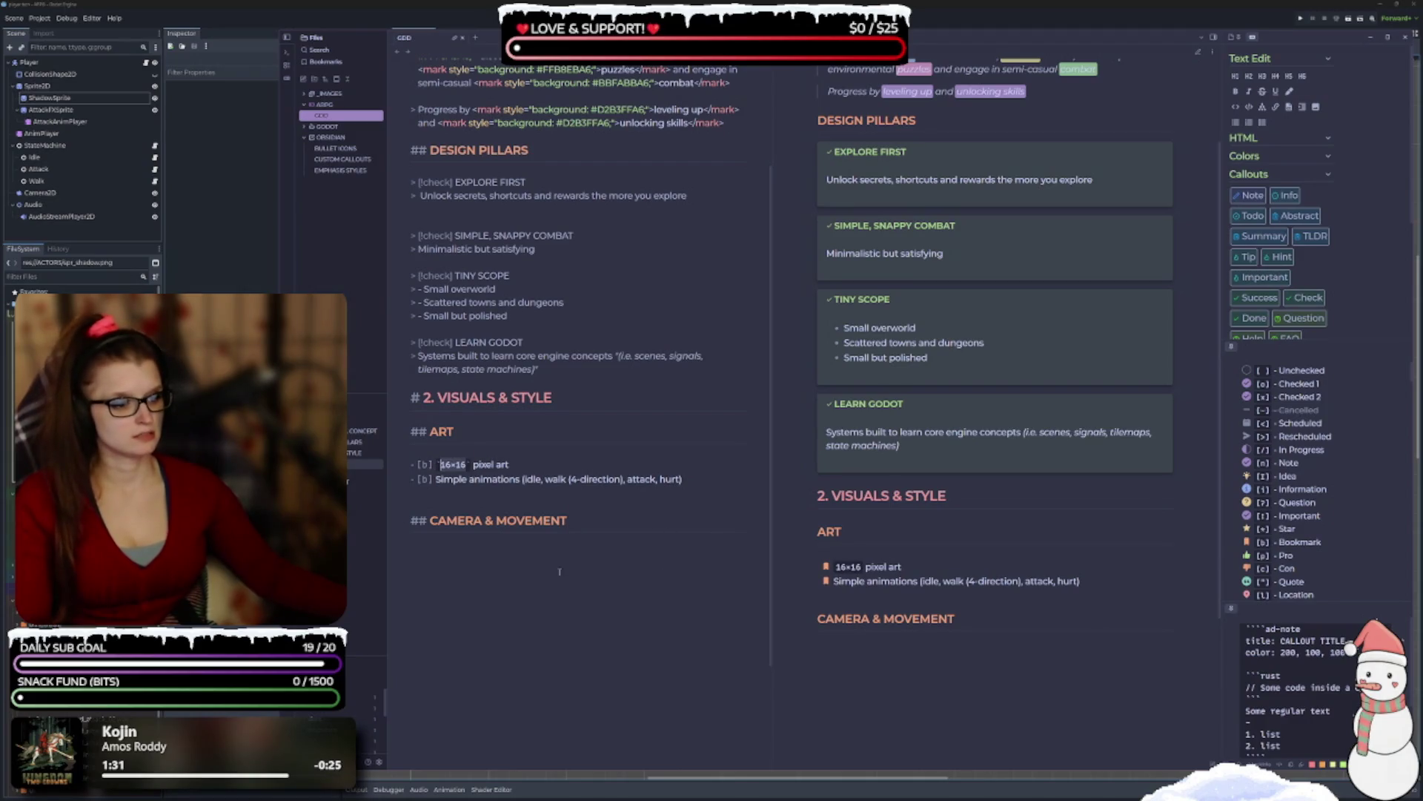
Wrap each of idle, walk, attack and hurt in backticks on the Simple animations line.
scroll(603, 527, "down", 1)
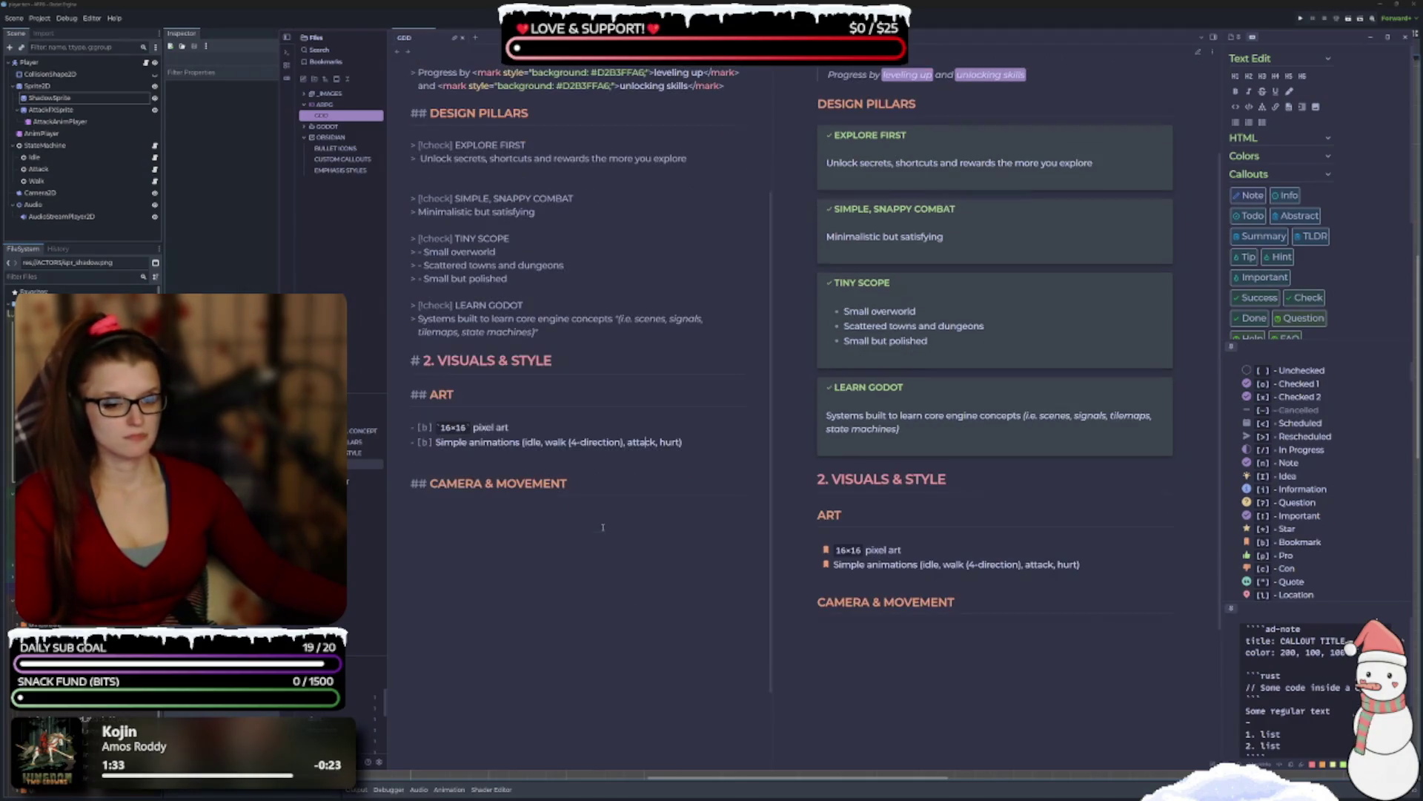
double_click(534, 442)
type("`")
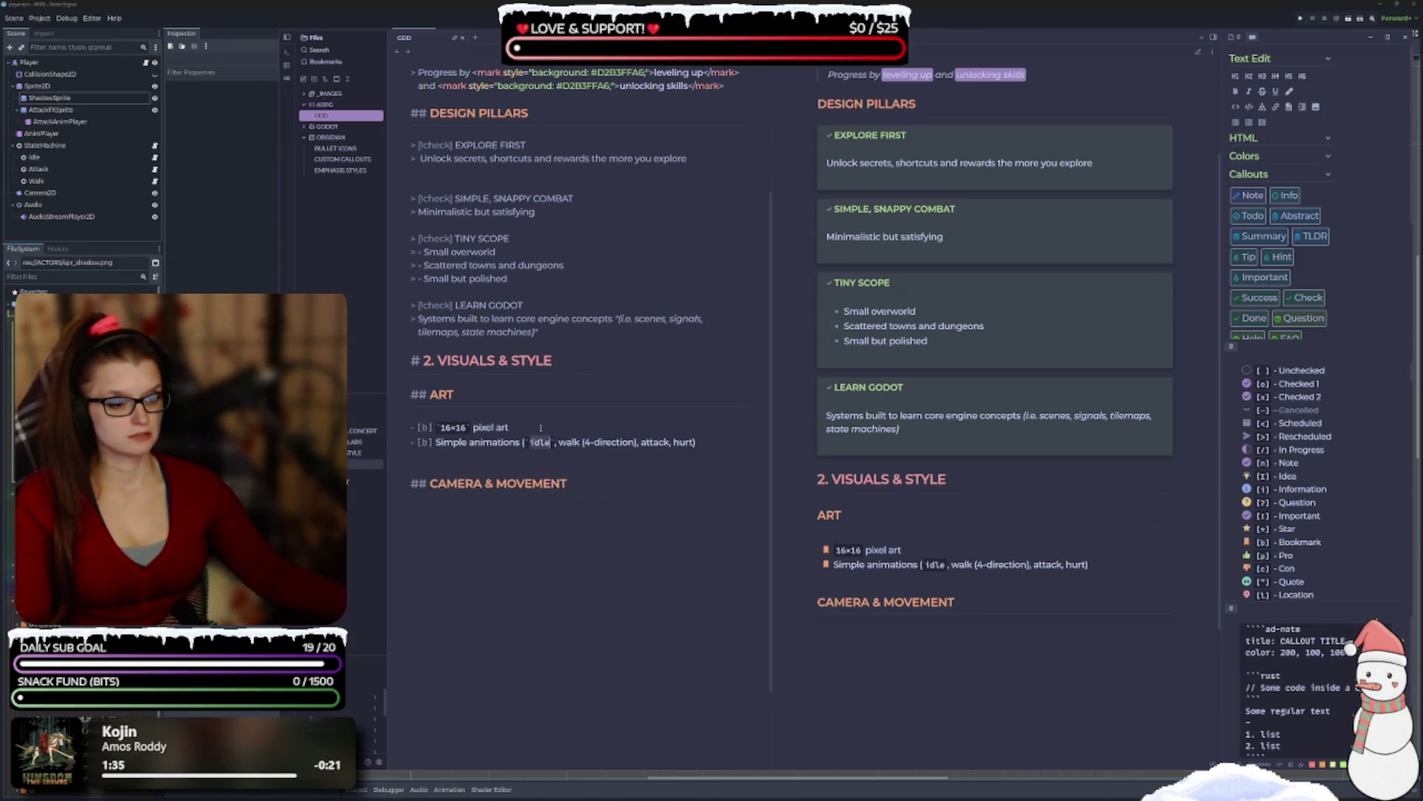
double_click(569, 442)
type("`")
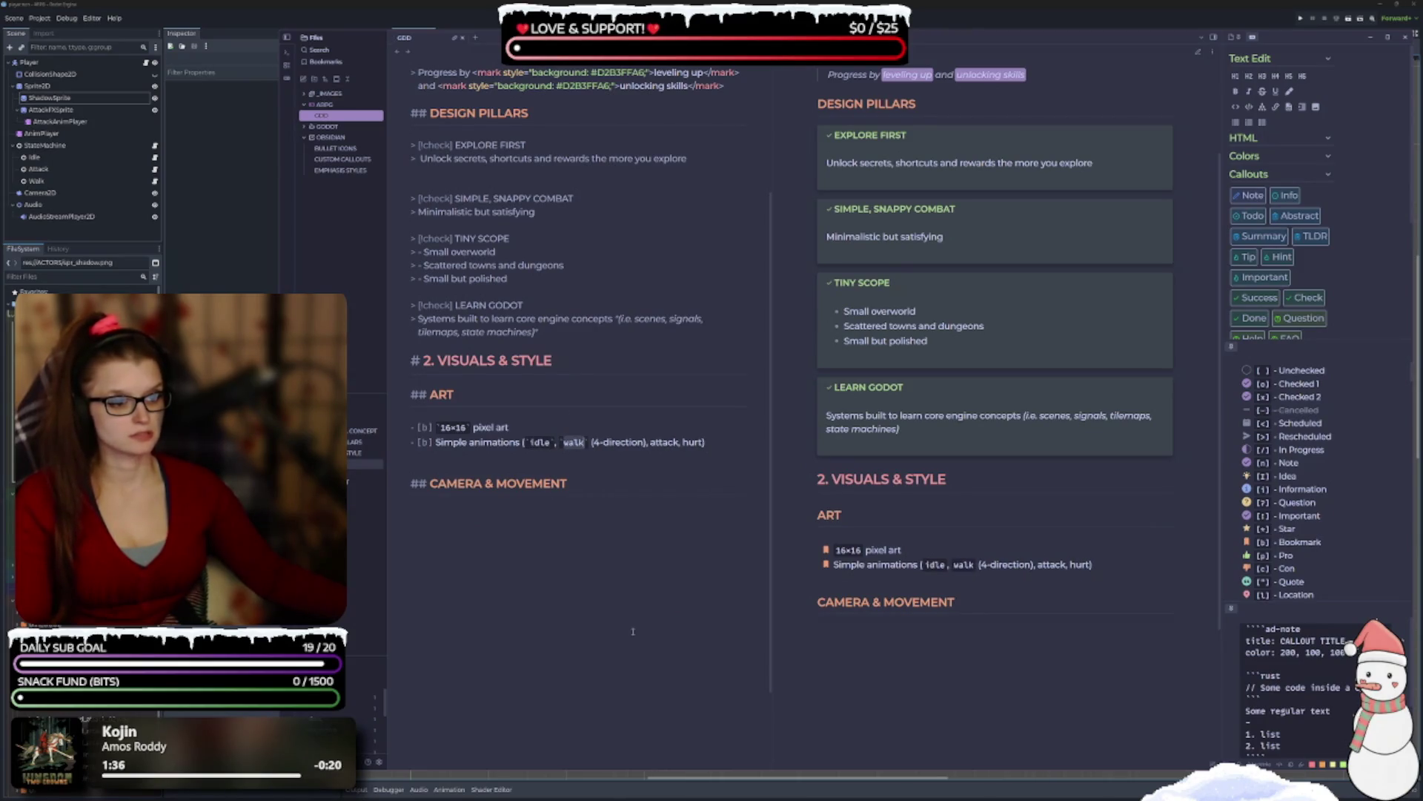
double_click(663, 442)
type("`")
double_click(704, 442)
type("`")
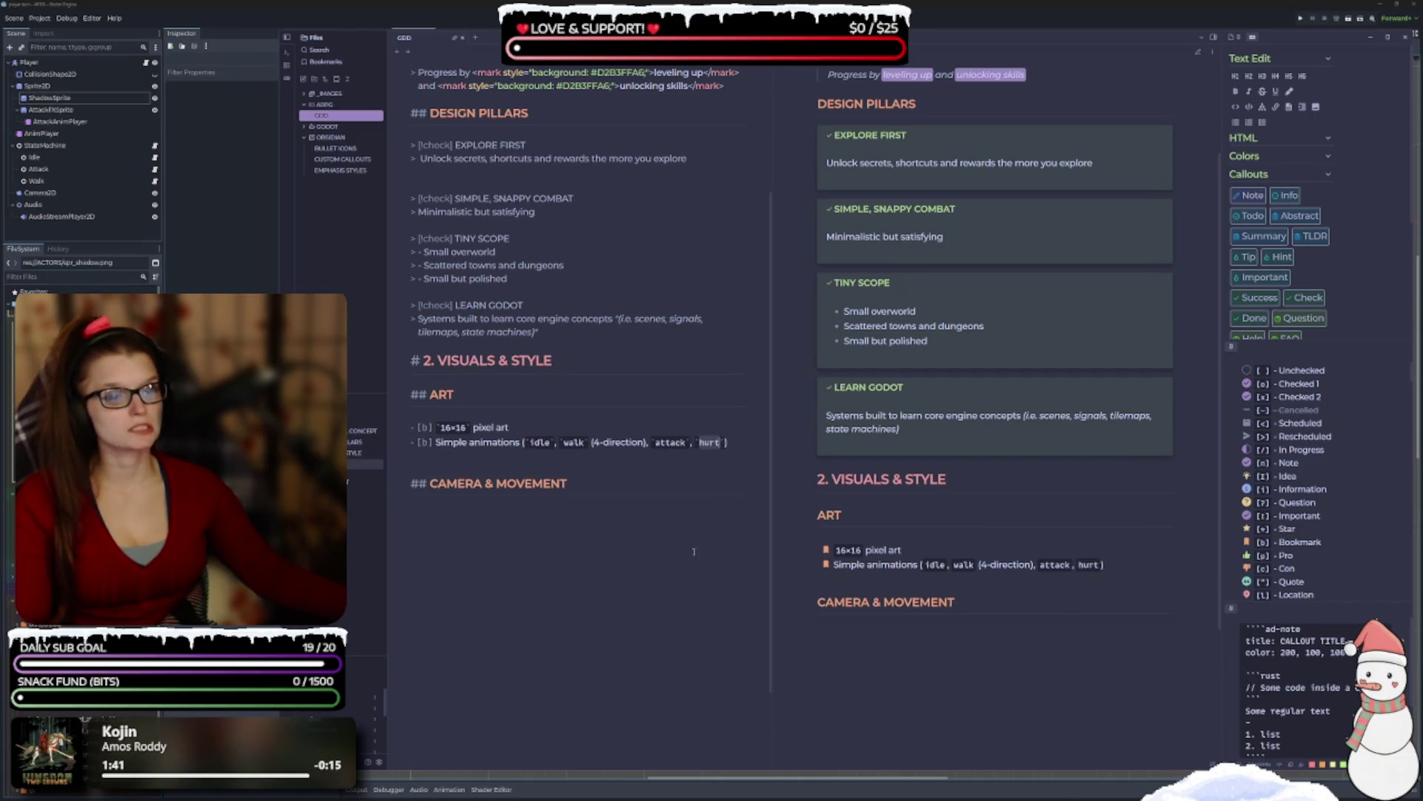
scroll(600, 519, "down", 1)
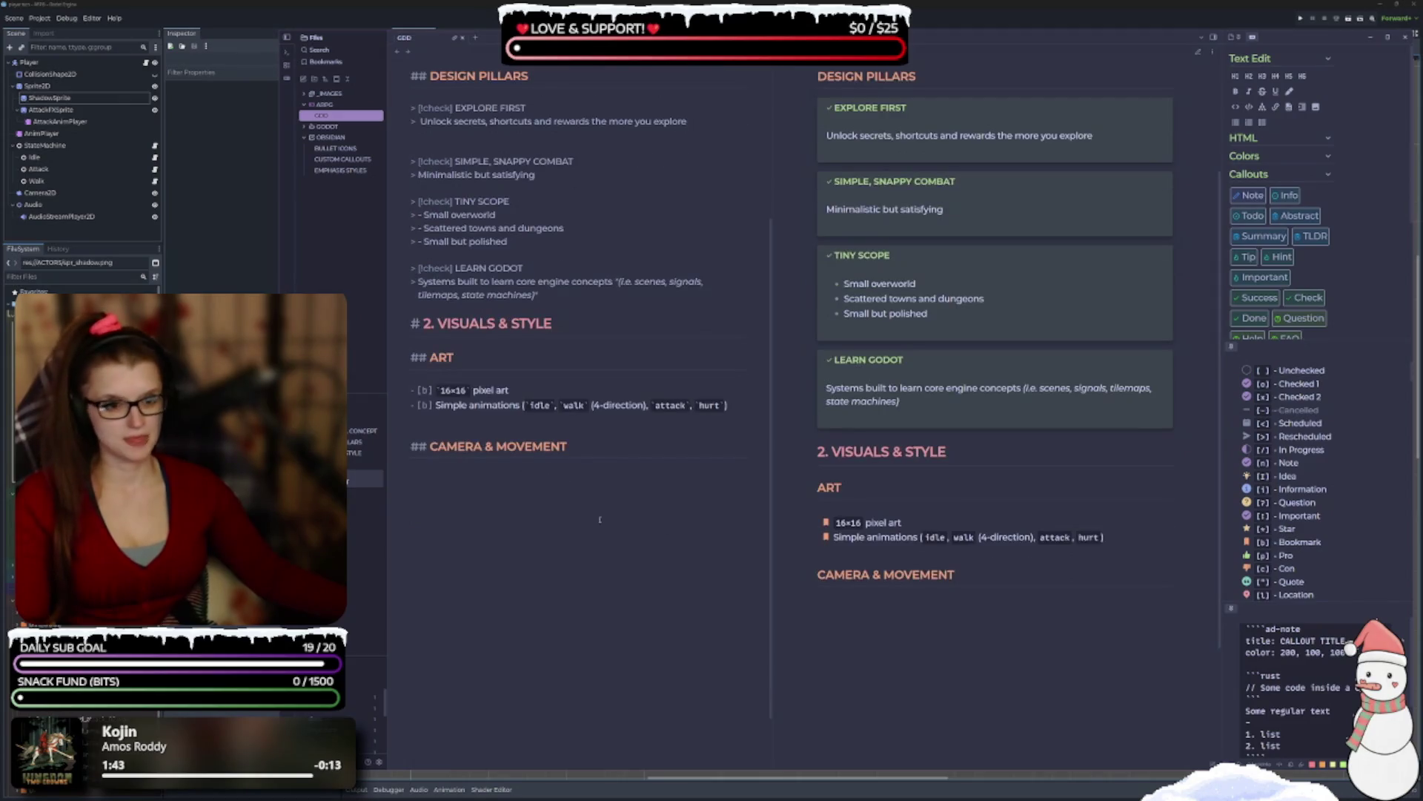
scroll(569, 496, "down", 1)
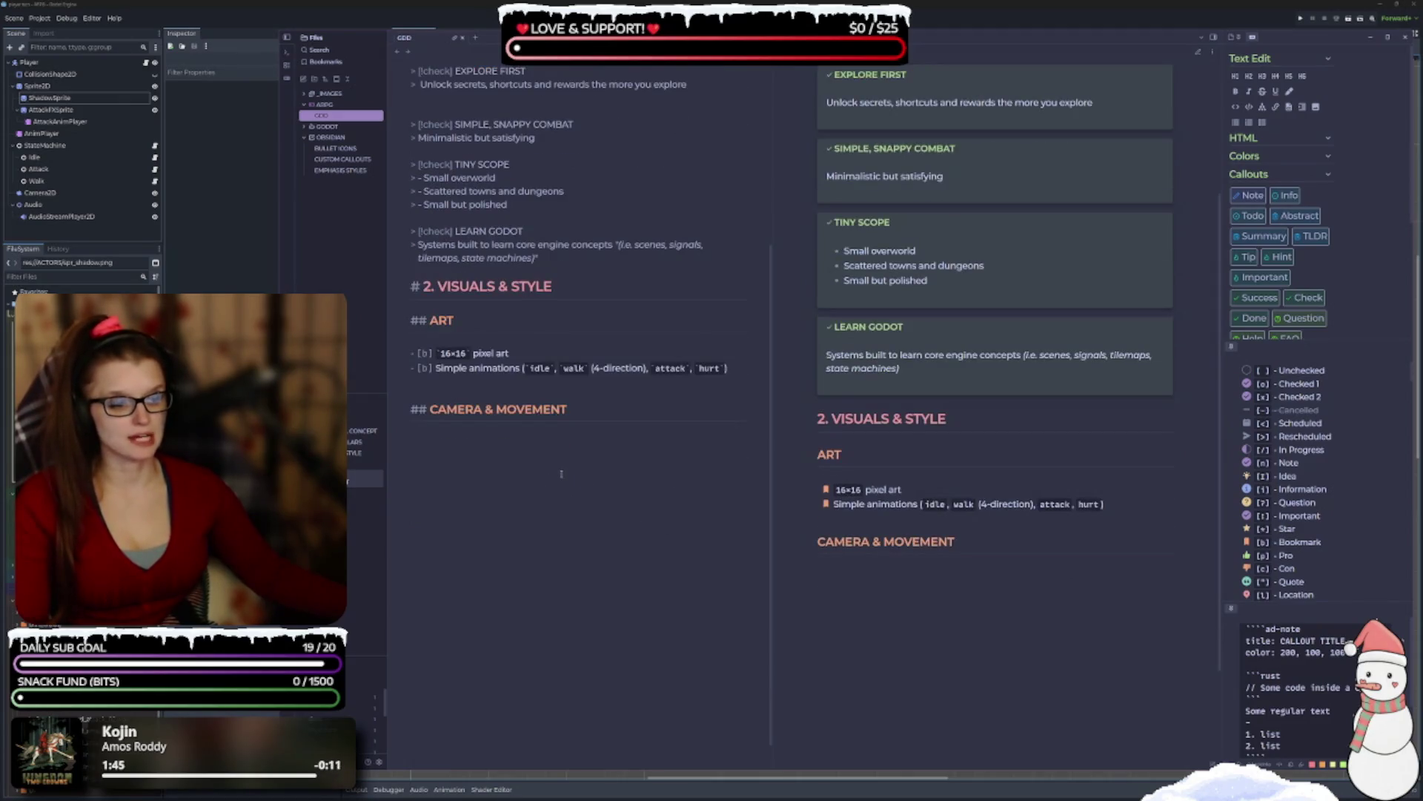
Under Camera & Movement, add [b] bullets 'Top-down, orthographic' and '4-direction movement', then start a third.
scroll(501, 467, "down", 1)
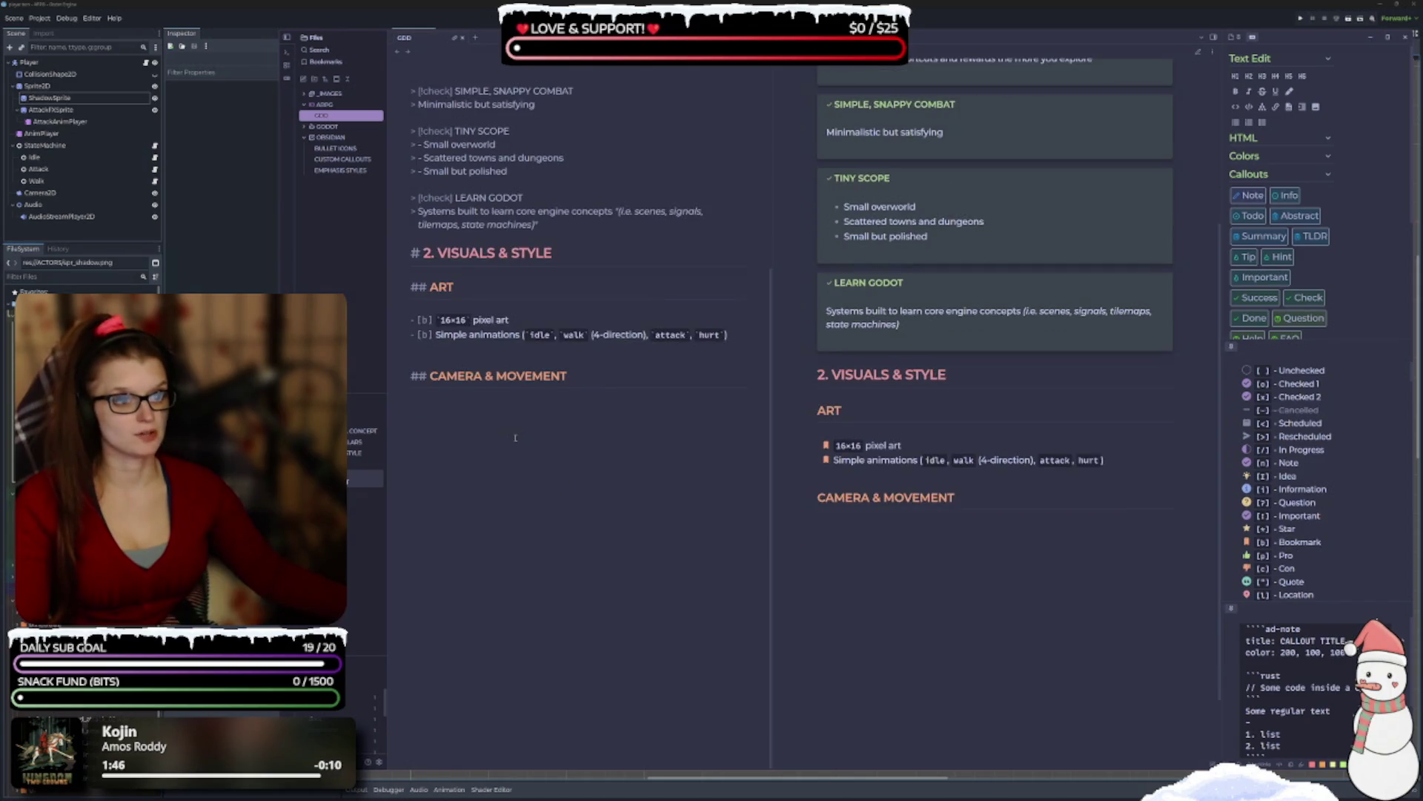
left_click(486, 418)
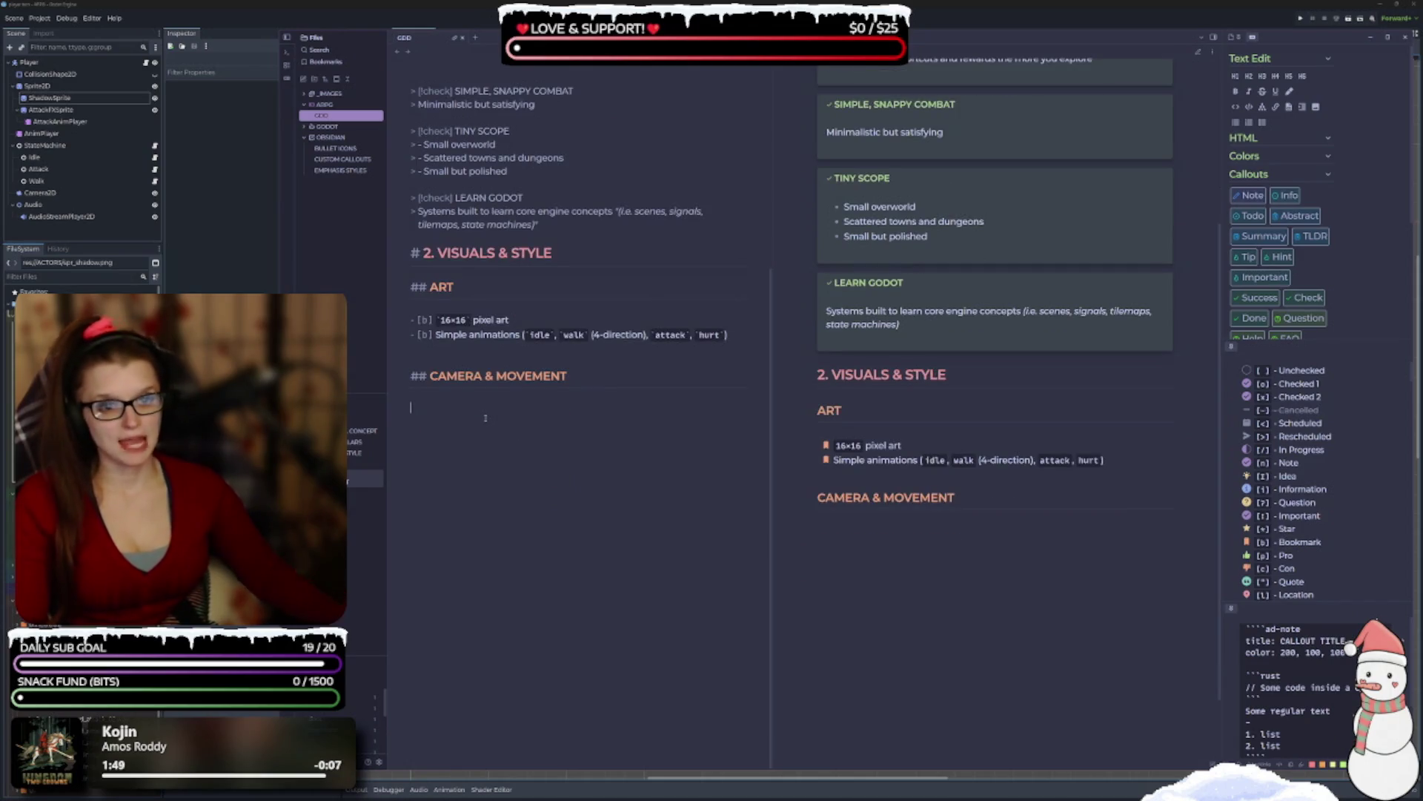
type("- ")
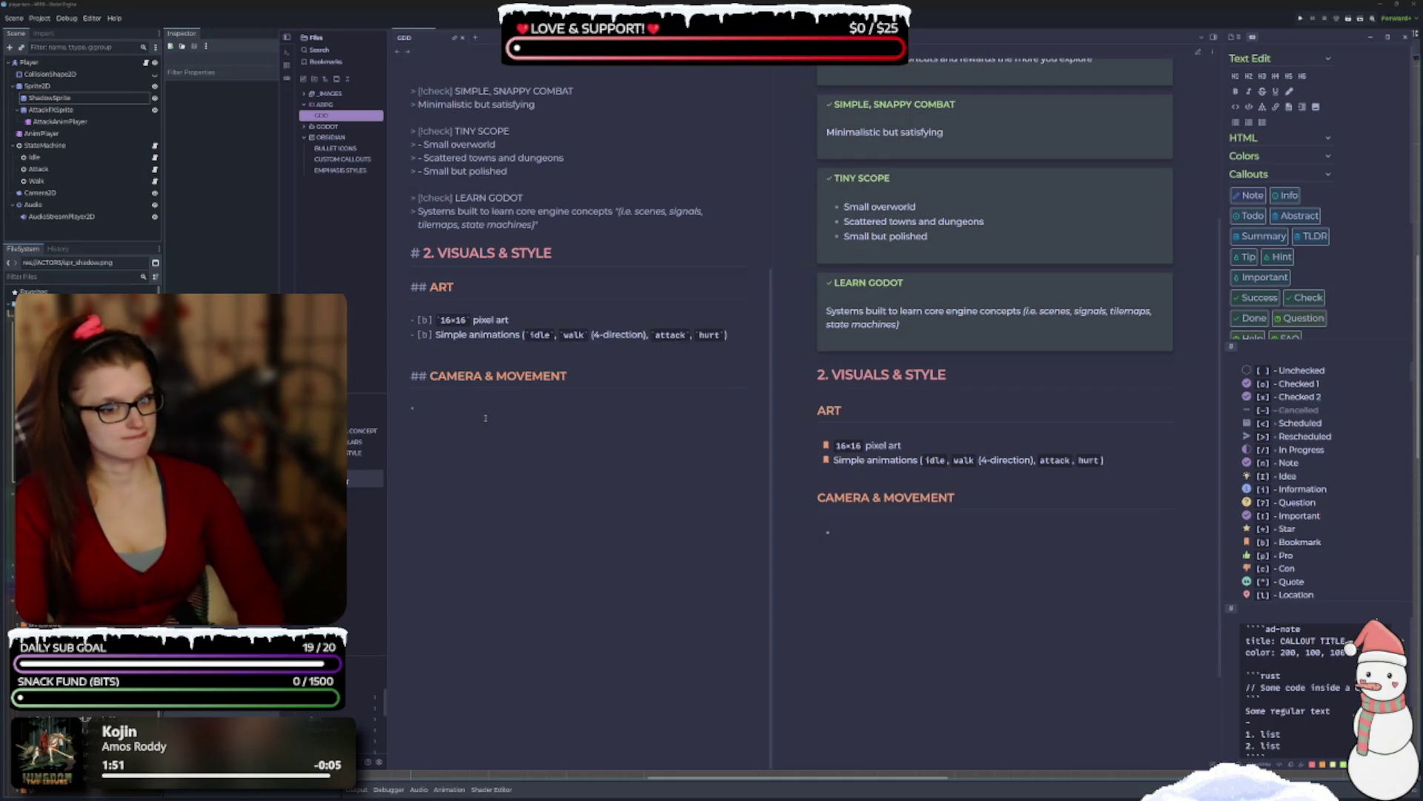
type("[")
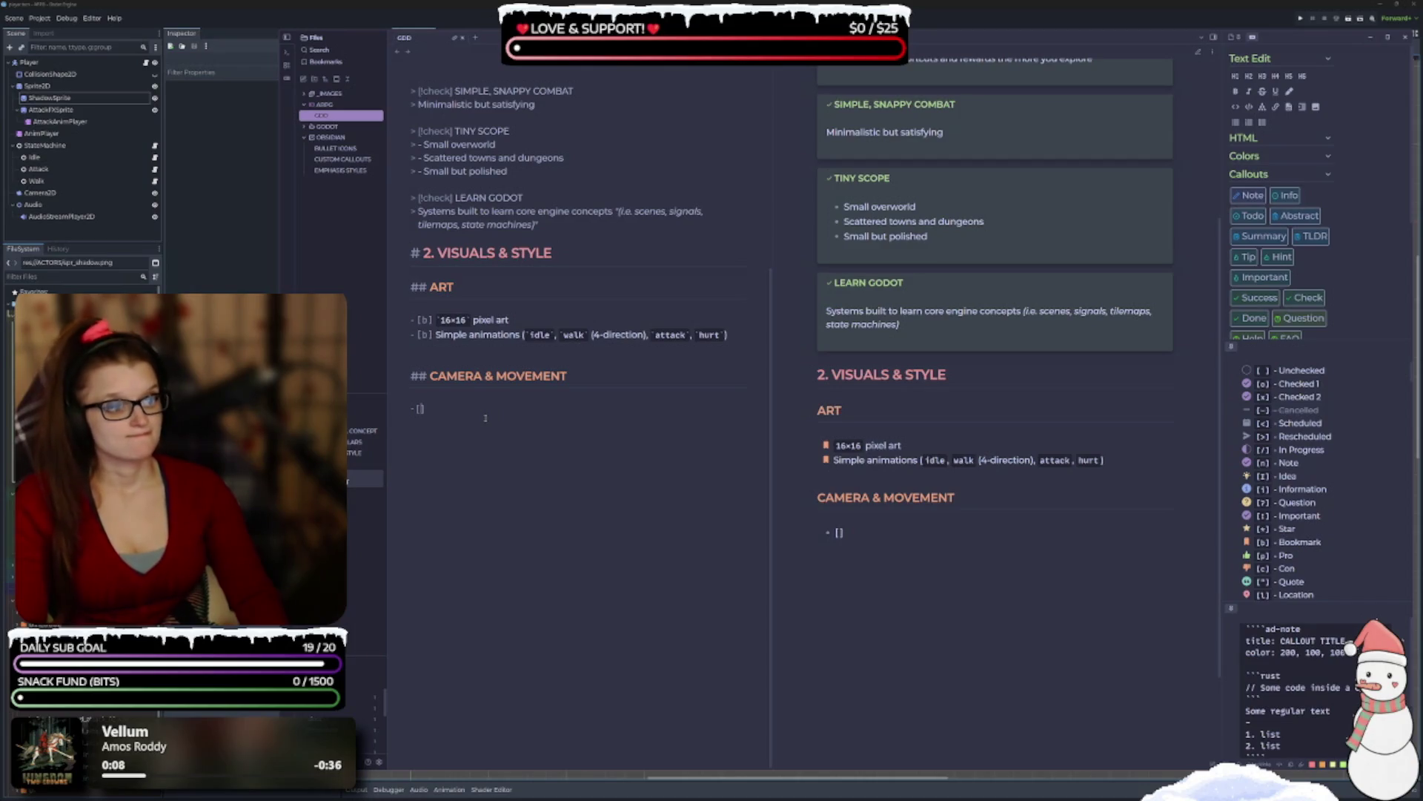
type("i")
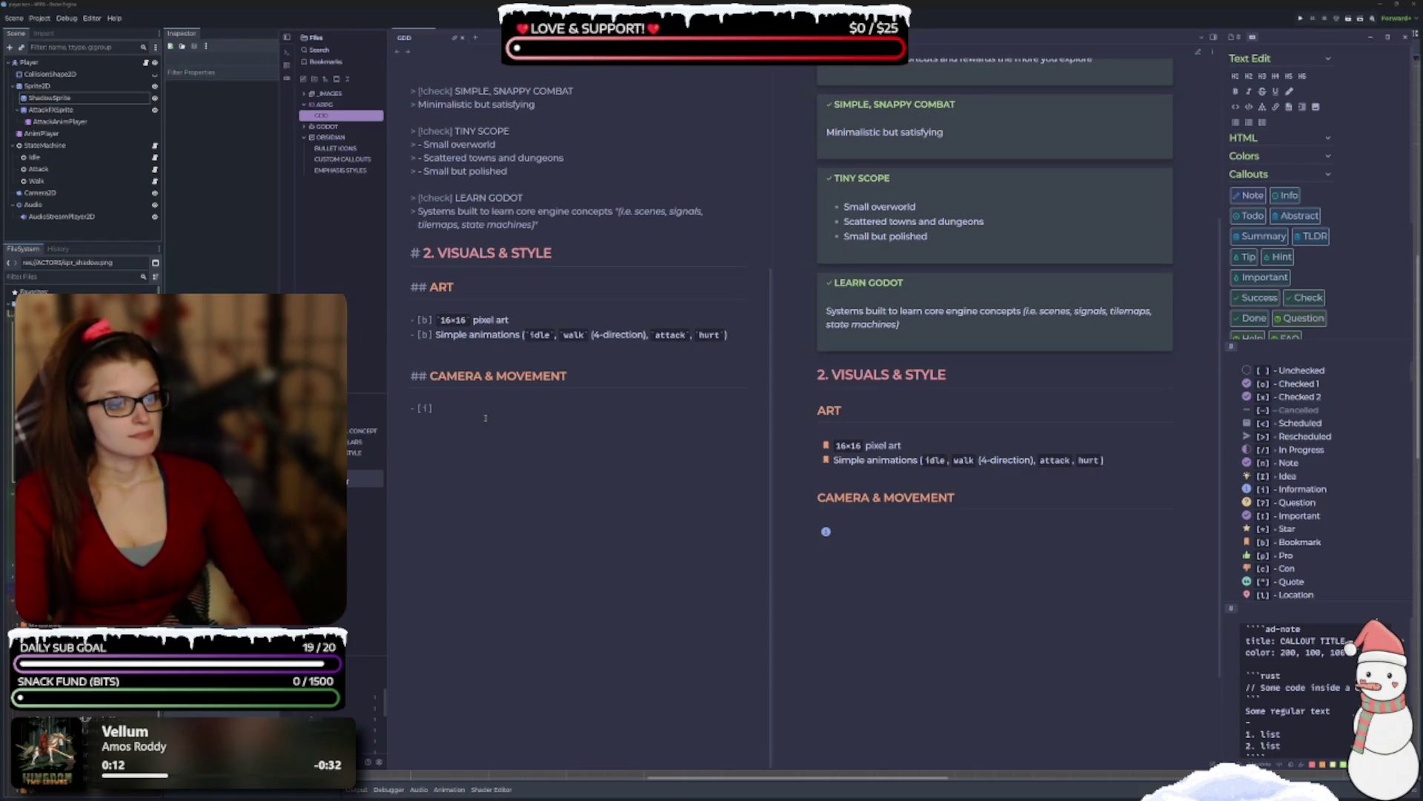
key("BackSpace")
key("BackSpace")
type("b]")
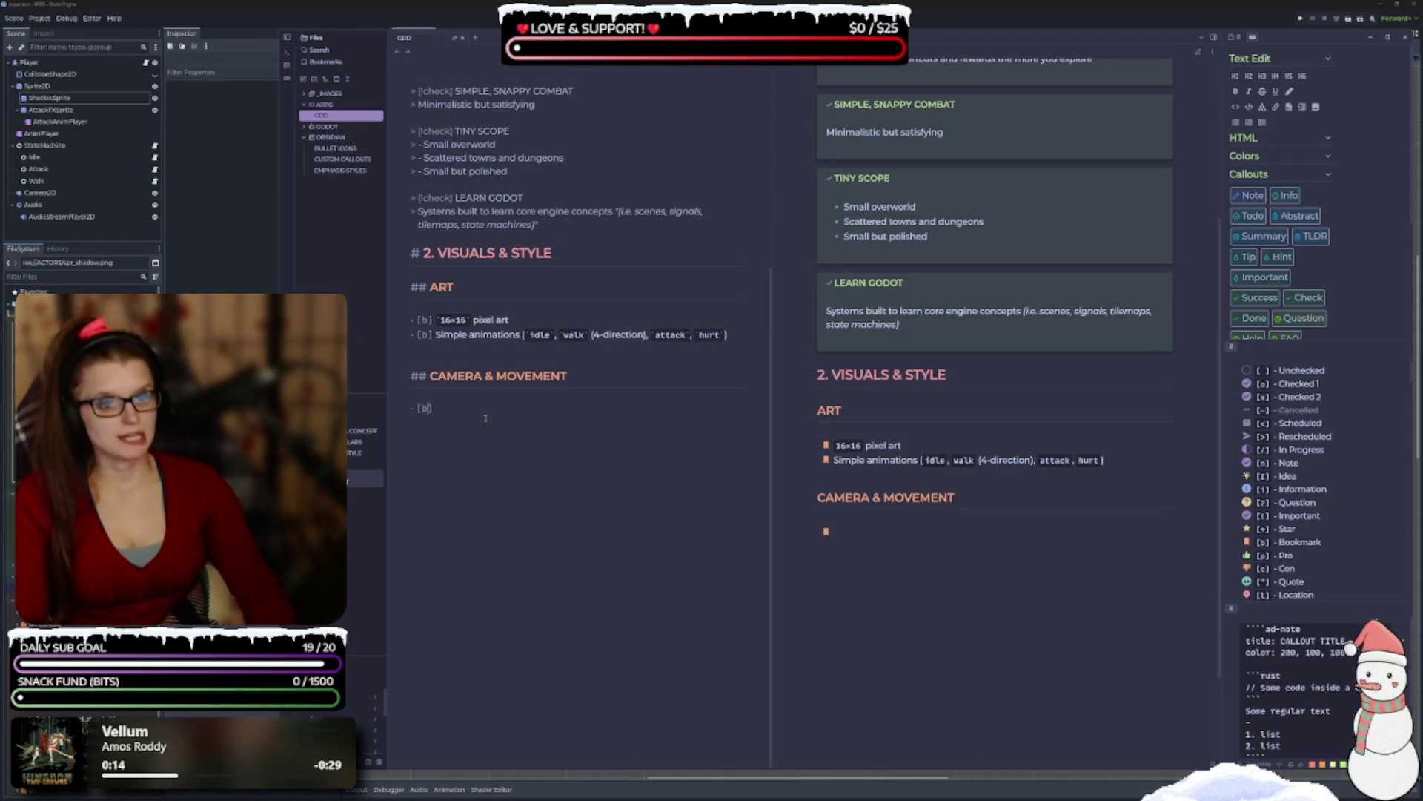
type(" T")
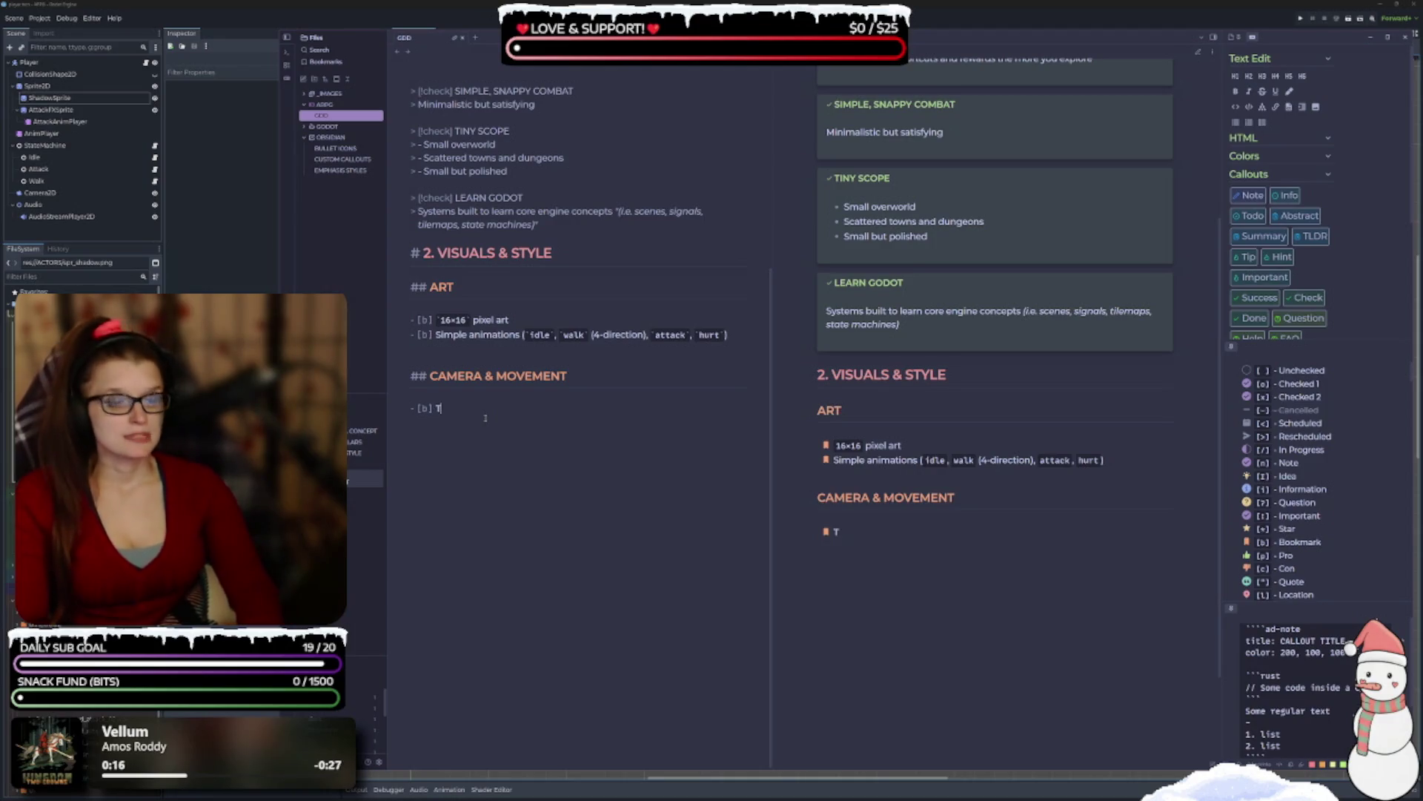
type("op-down")
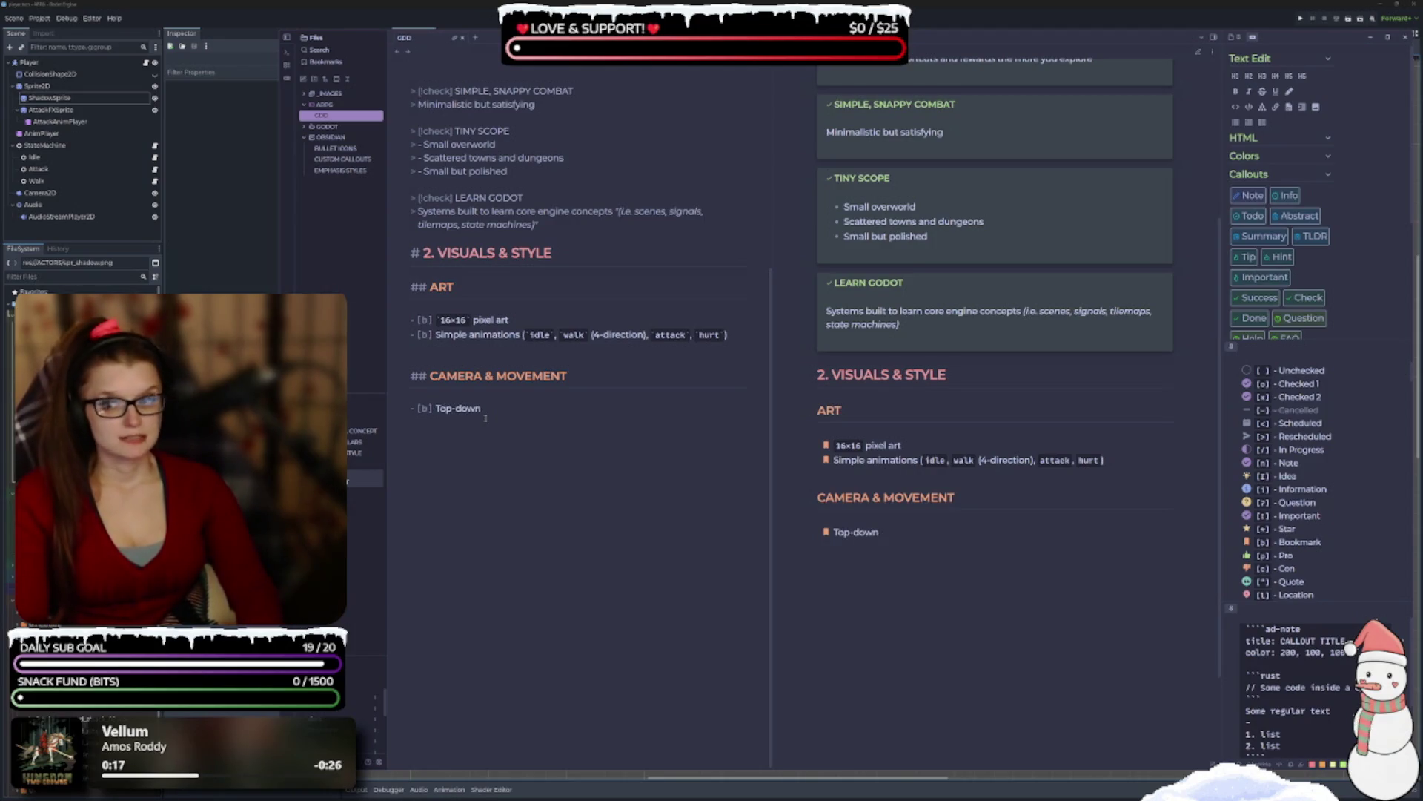
type(", orthographic")
key("Return")
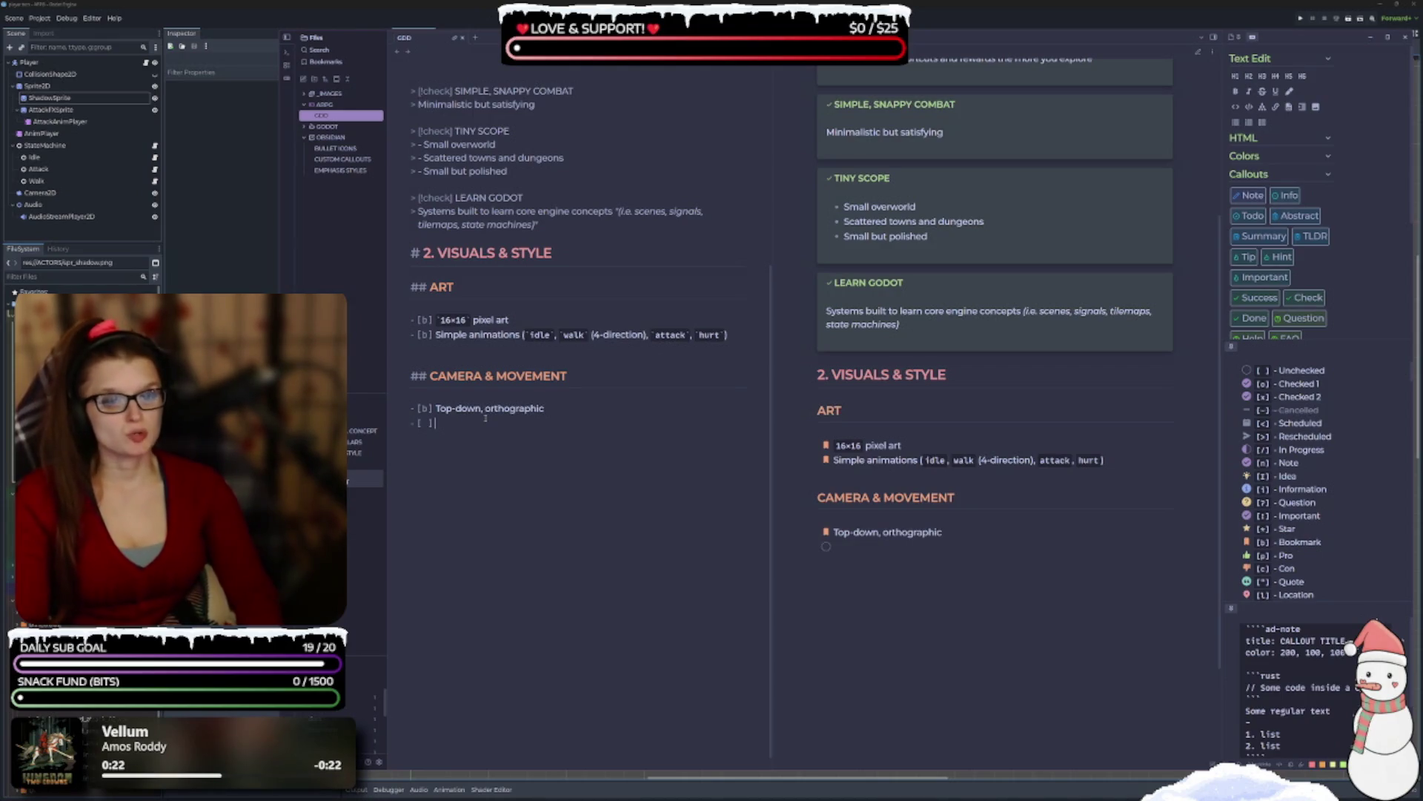
key("BackSpace")
key("BackSpace")
type("b]")
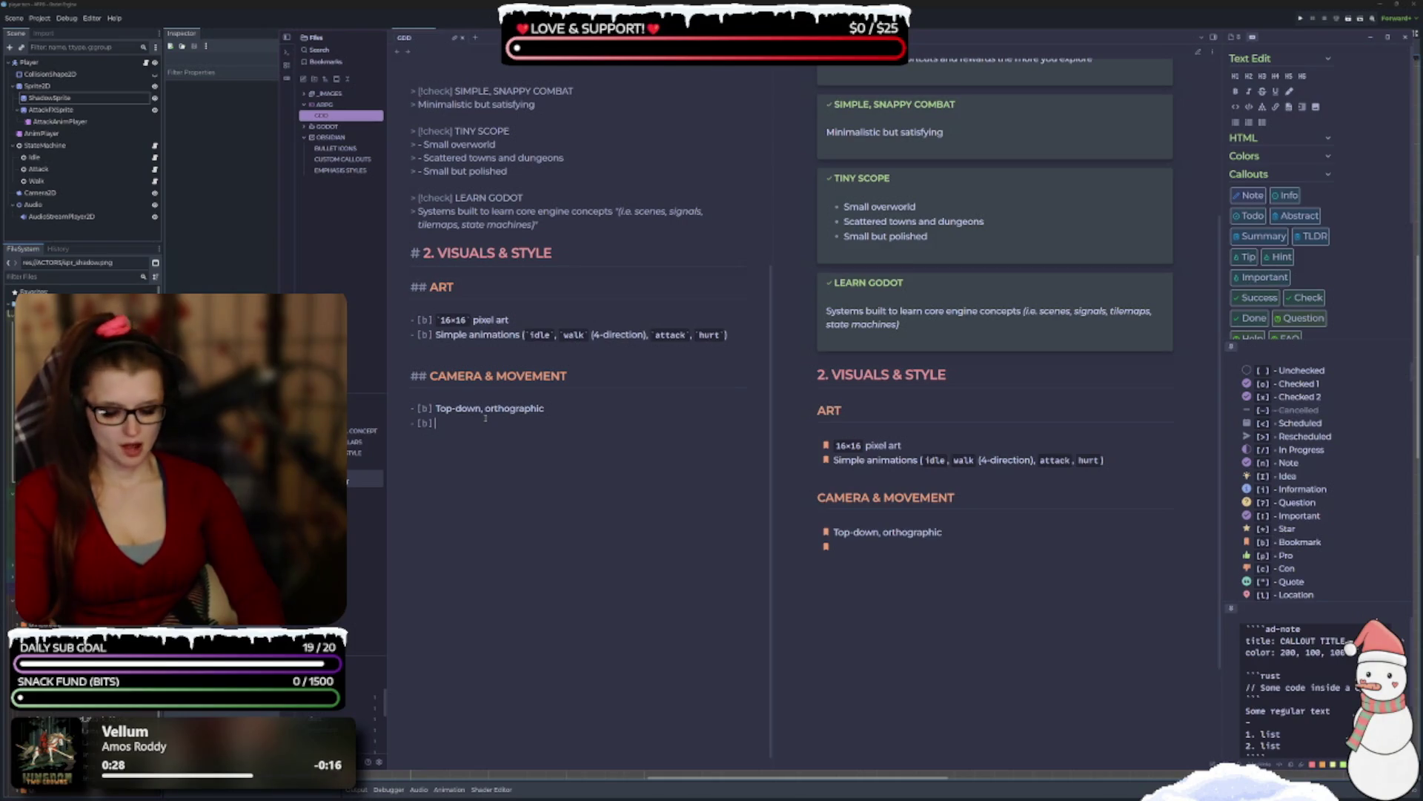
type(" 4")
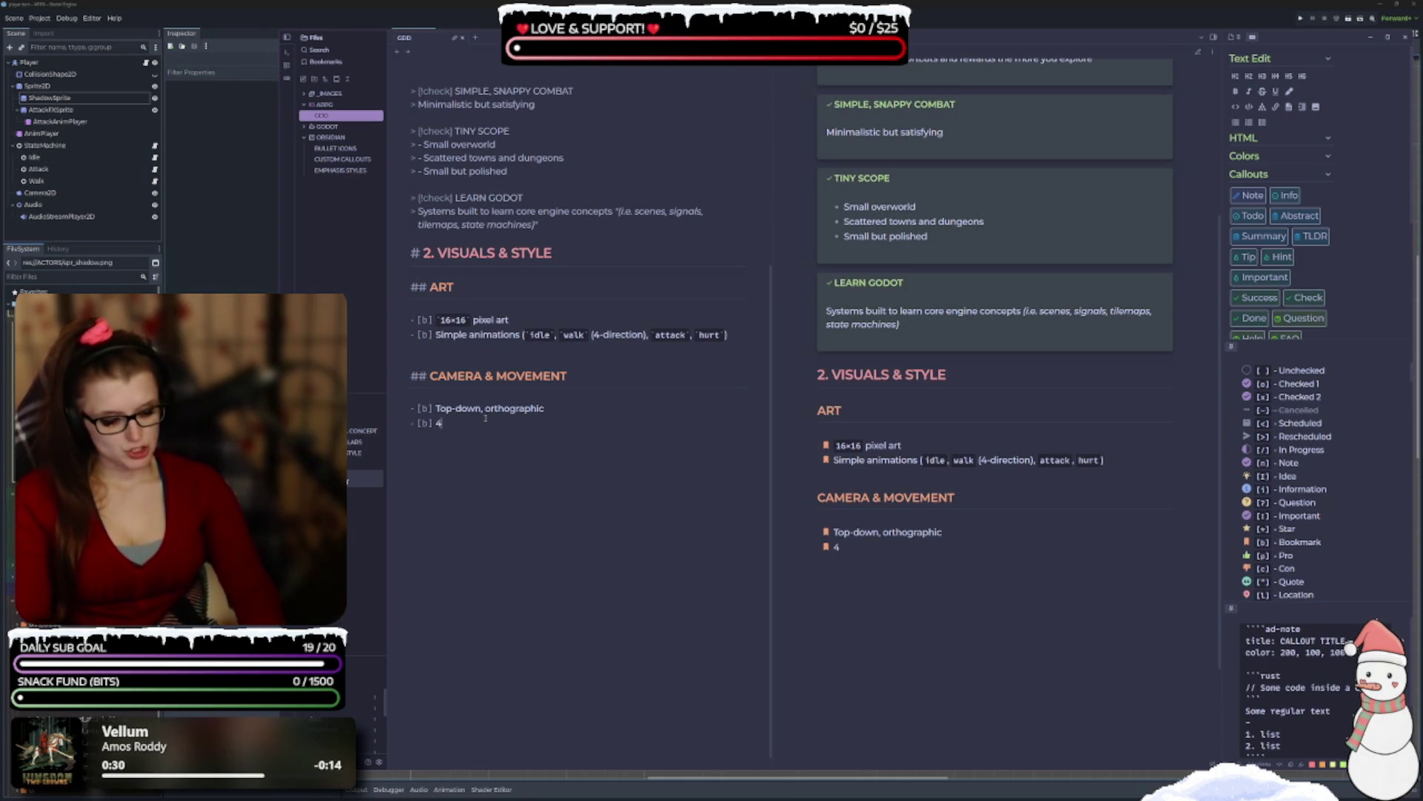
type("-dire")
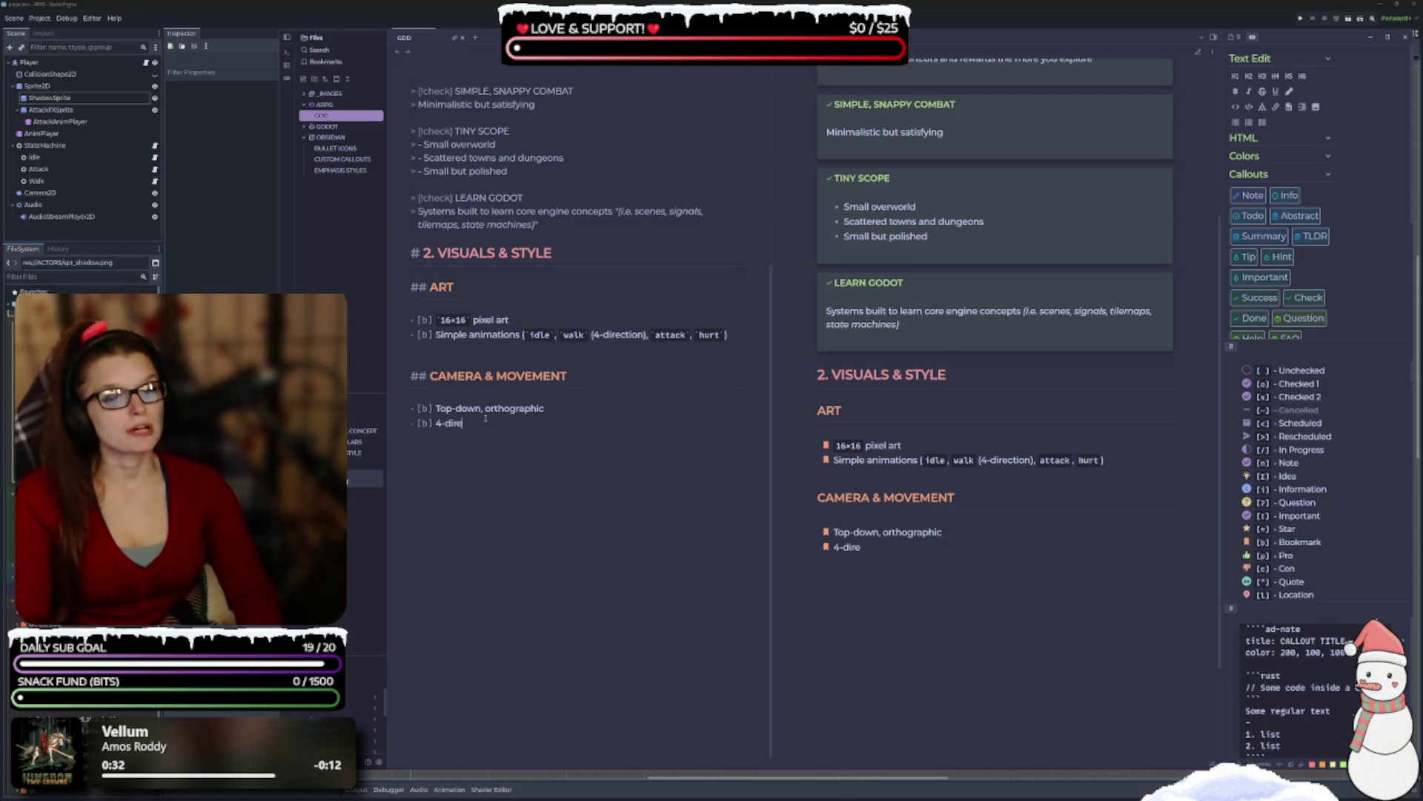
type("ction movement")
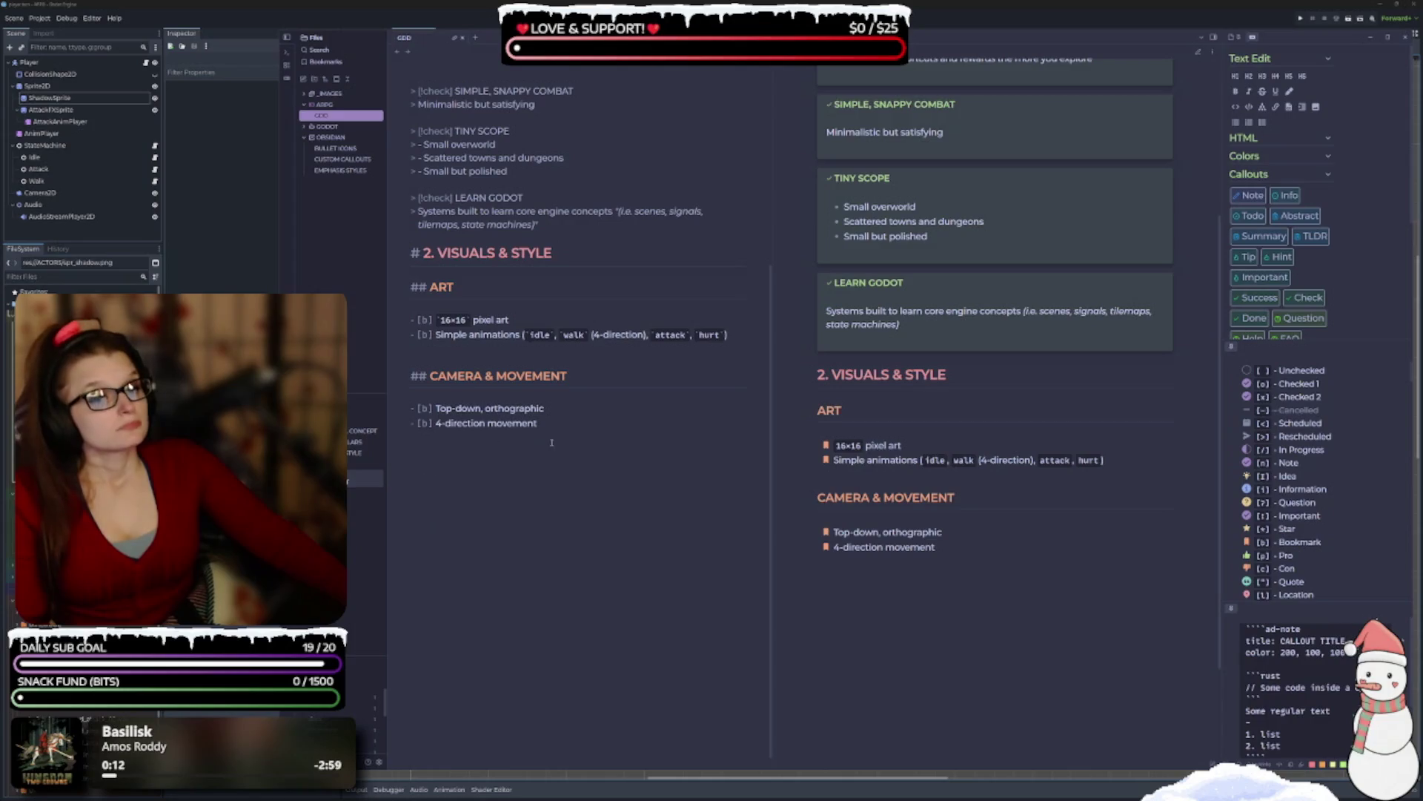
key("Return")
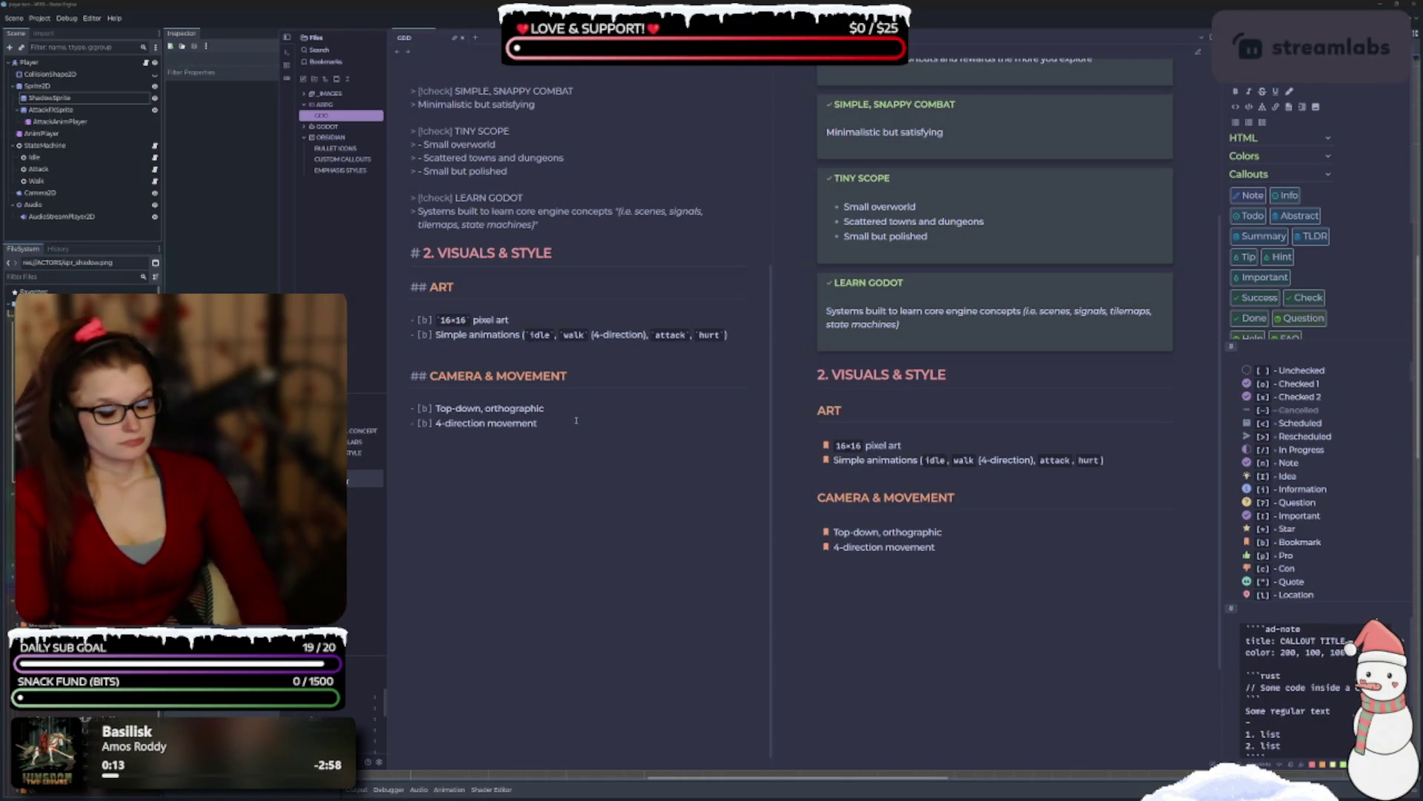
key("BackSpace")
type("b")
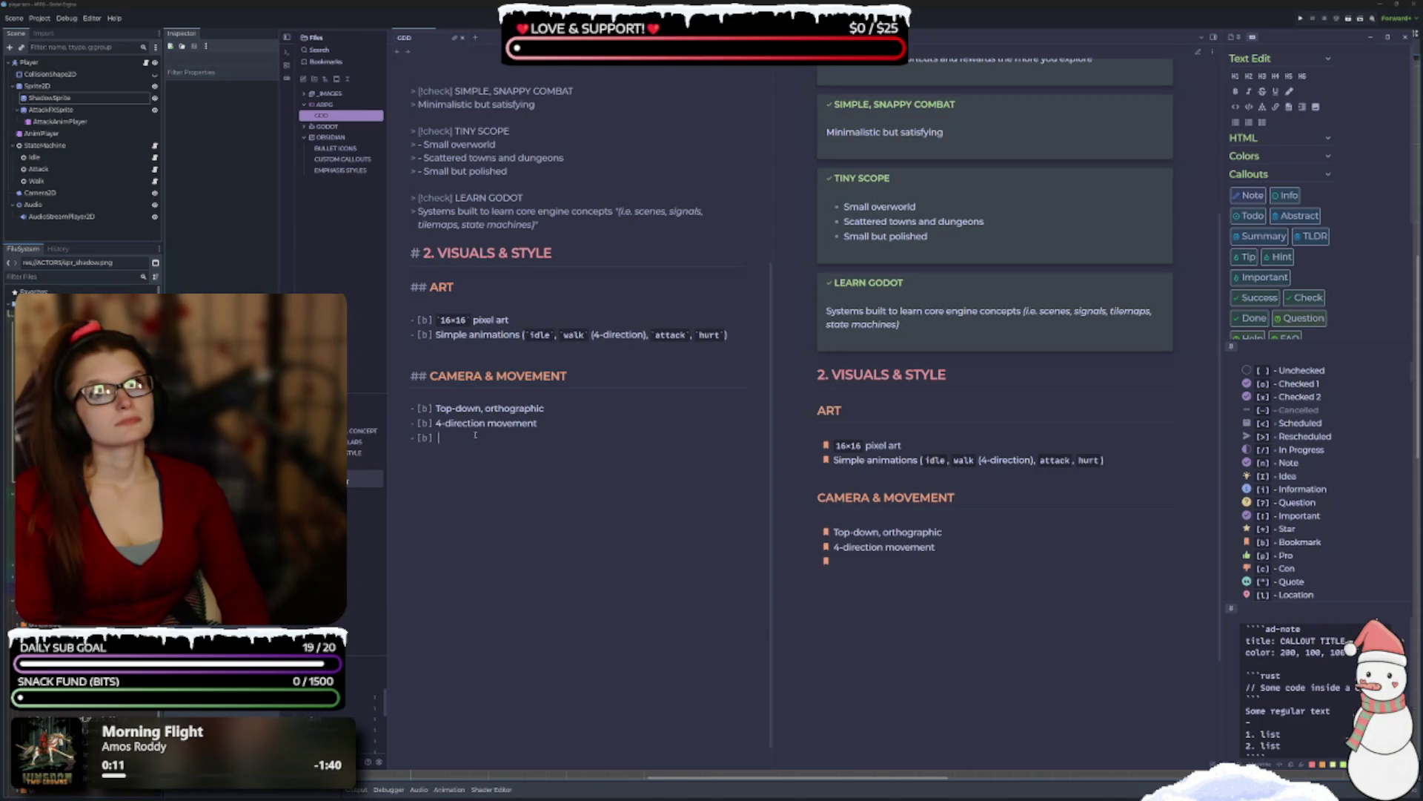
Fill the third bullet with 'Screen-by-screen transitions' and begin the '# 3. CORE GAMEPLAY' heading.
type("Screen")
type("-by-screen ")
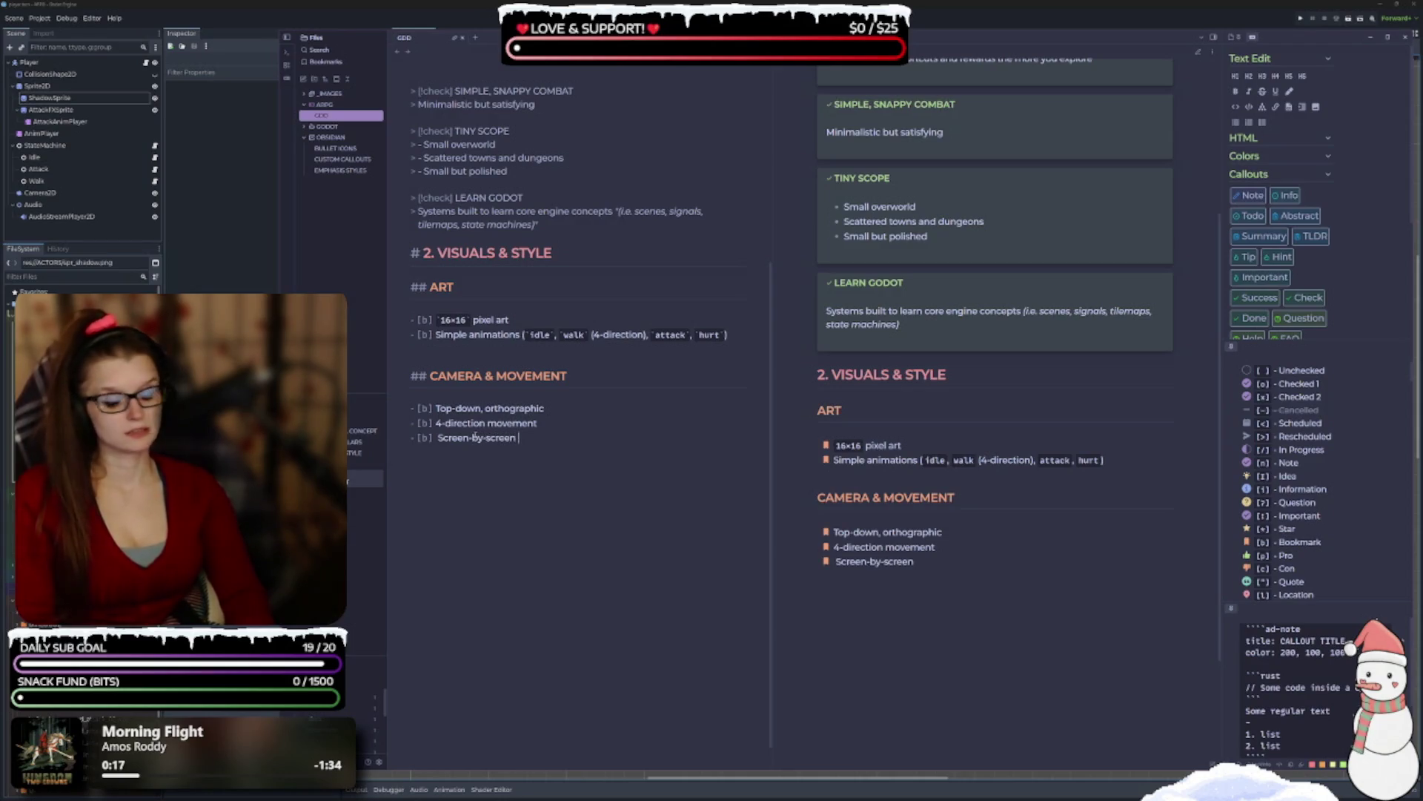
type("transitions")
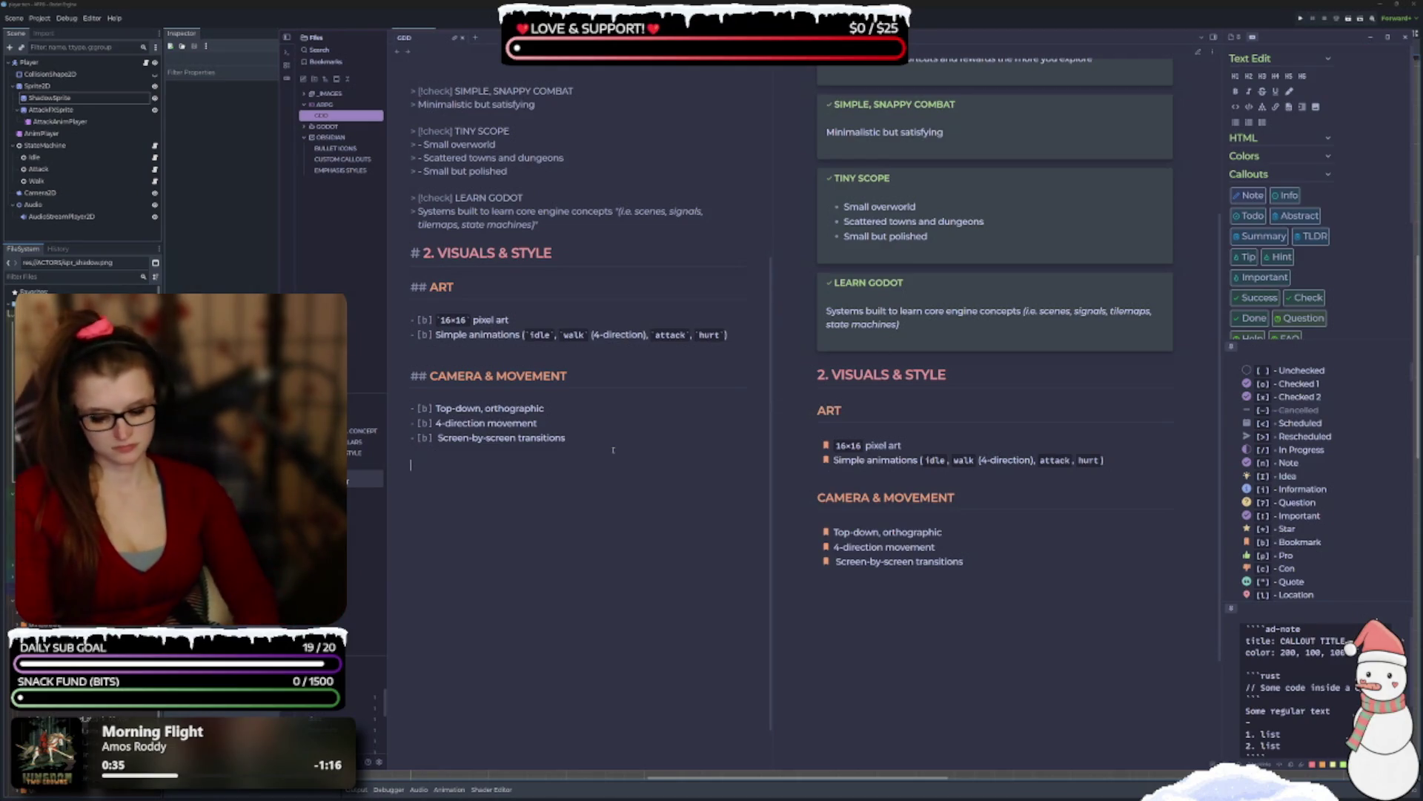
key("Return")
key("Return")
type("# 3.")
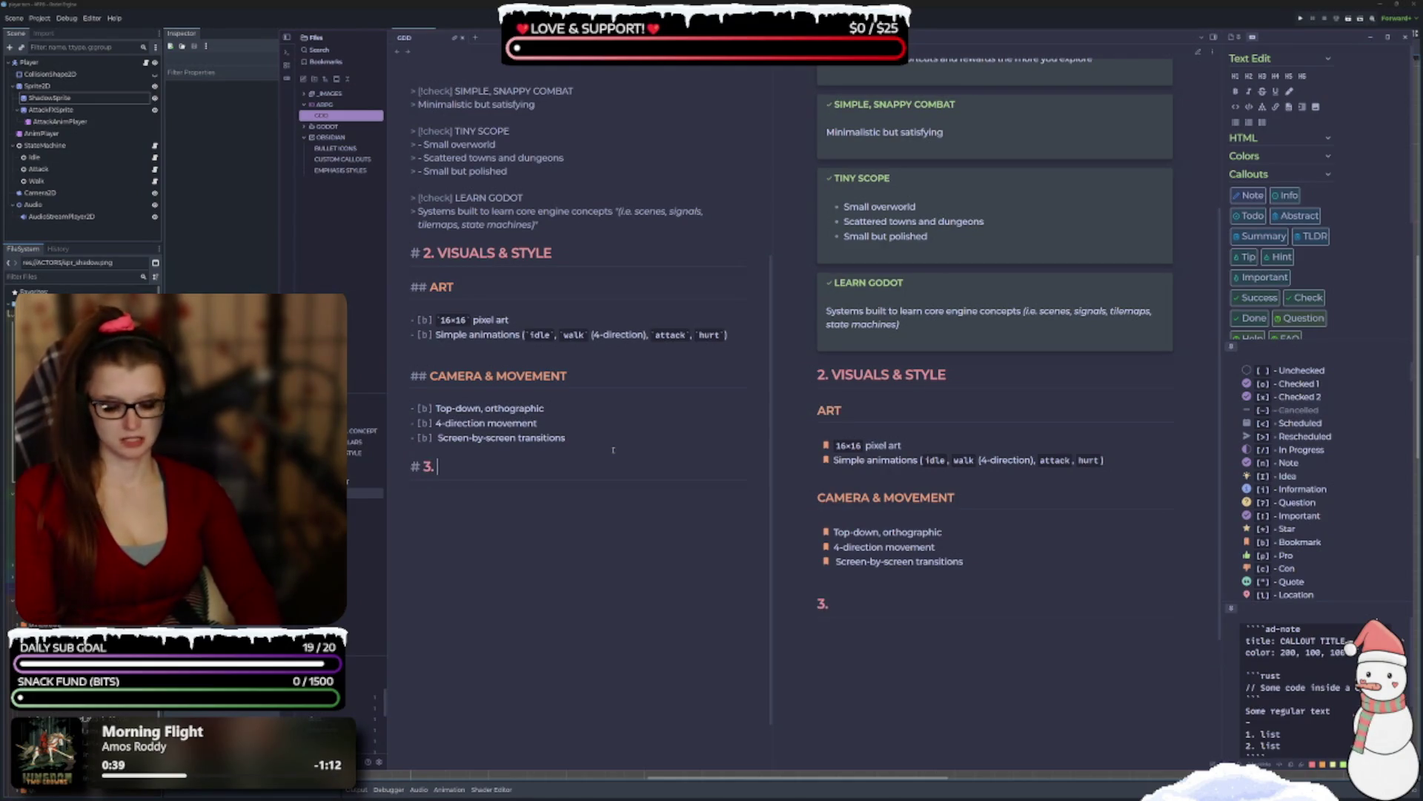
type(" CORE")
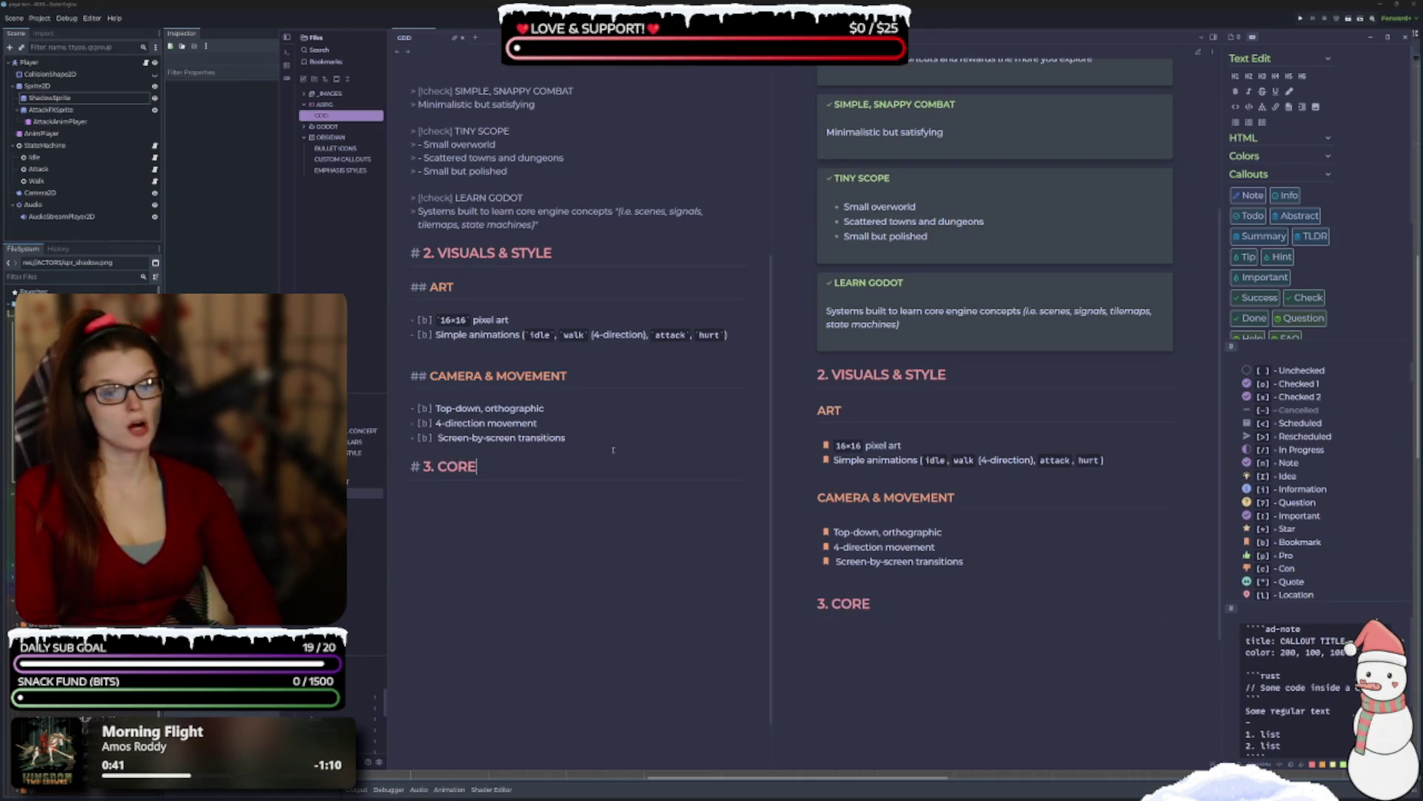
type(" GAMEPLAY")
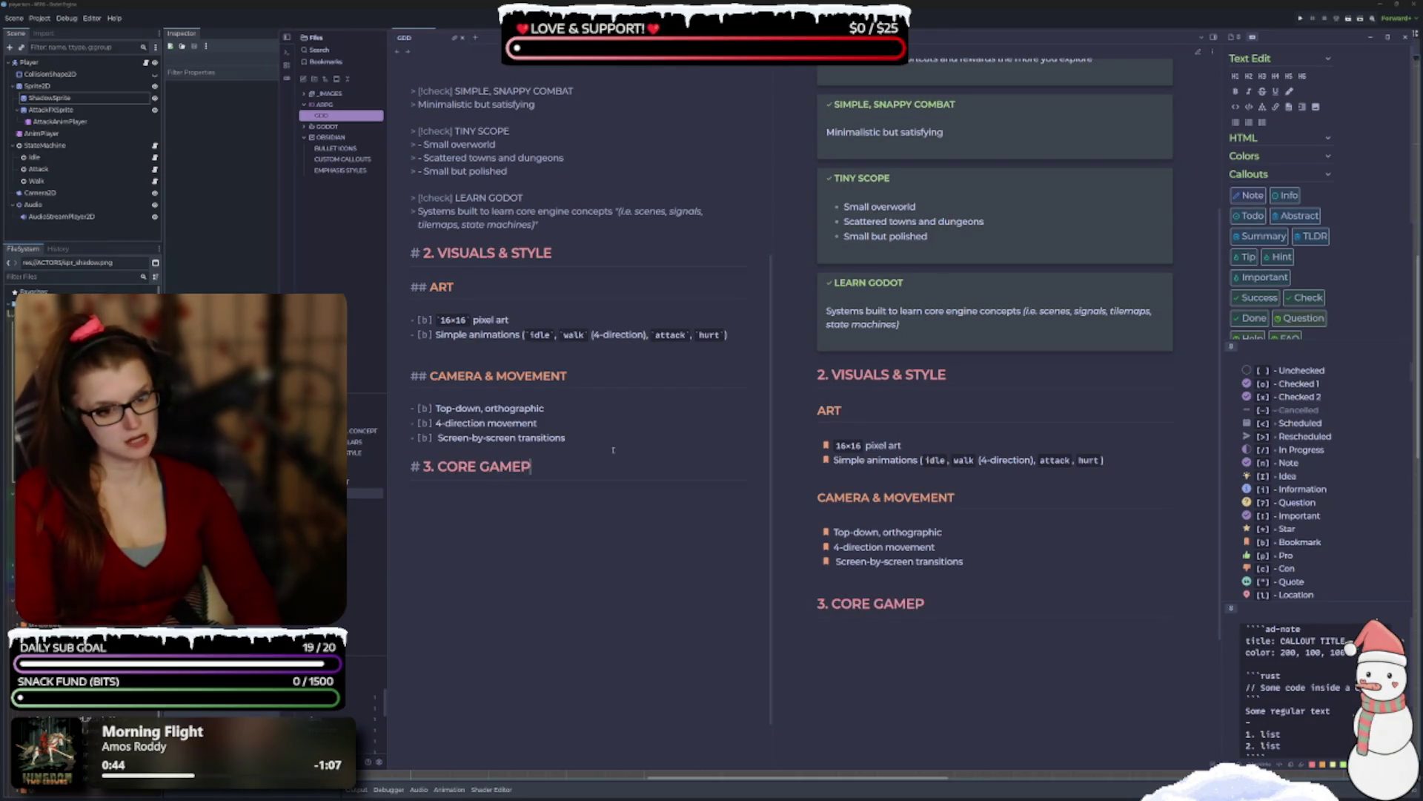
Start a bare '##' subheading line below '# 3. CORE GAMEPLAY'.
key("Return")
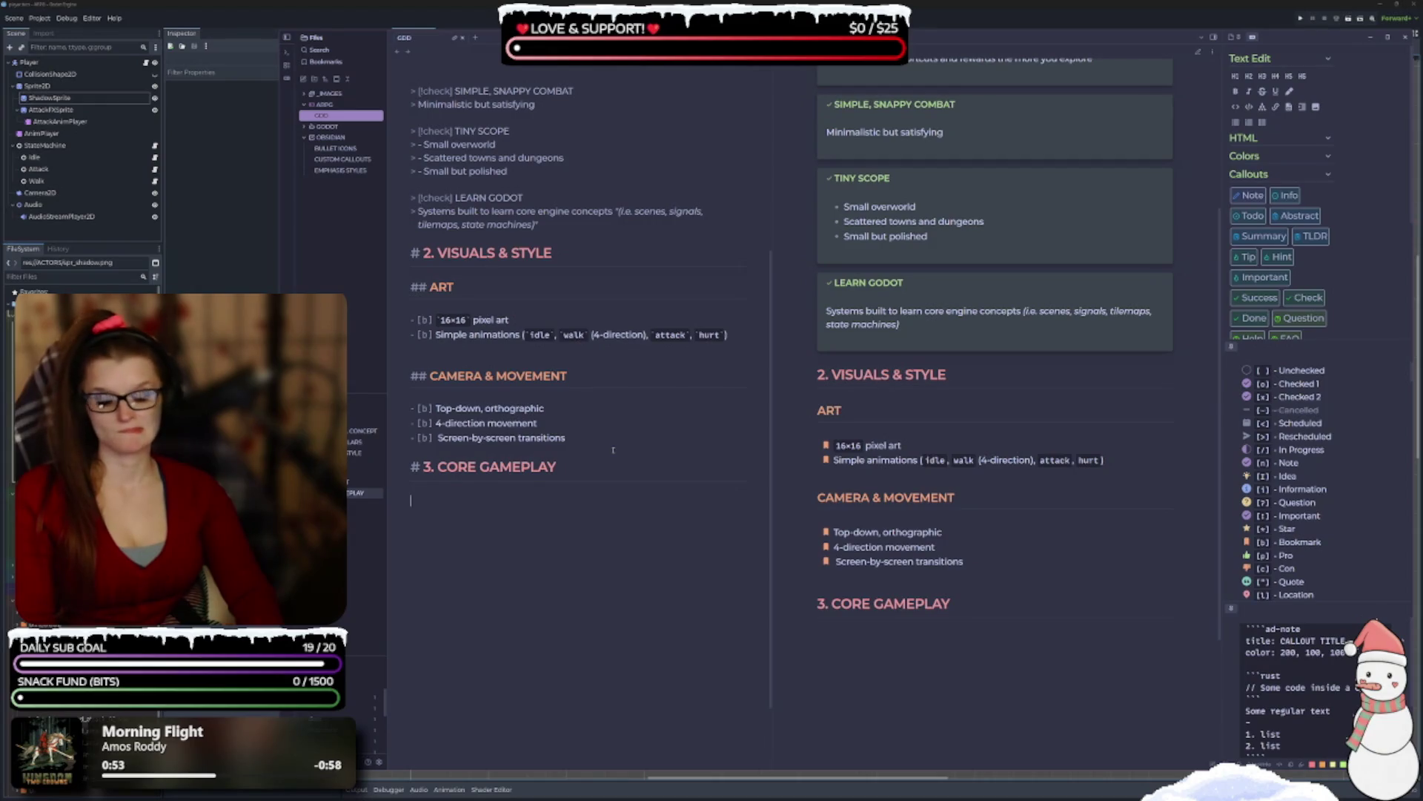
type("## 3.1")
key("BackSpace")
key("BackSpace")
key("BackSpace")
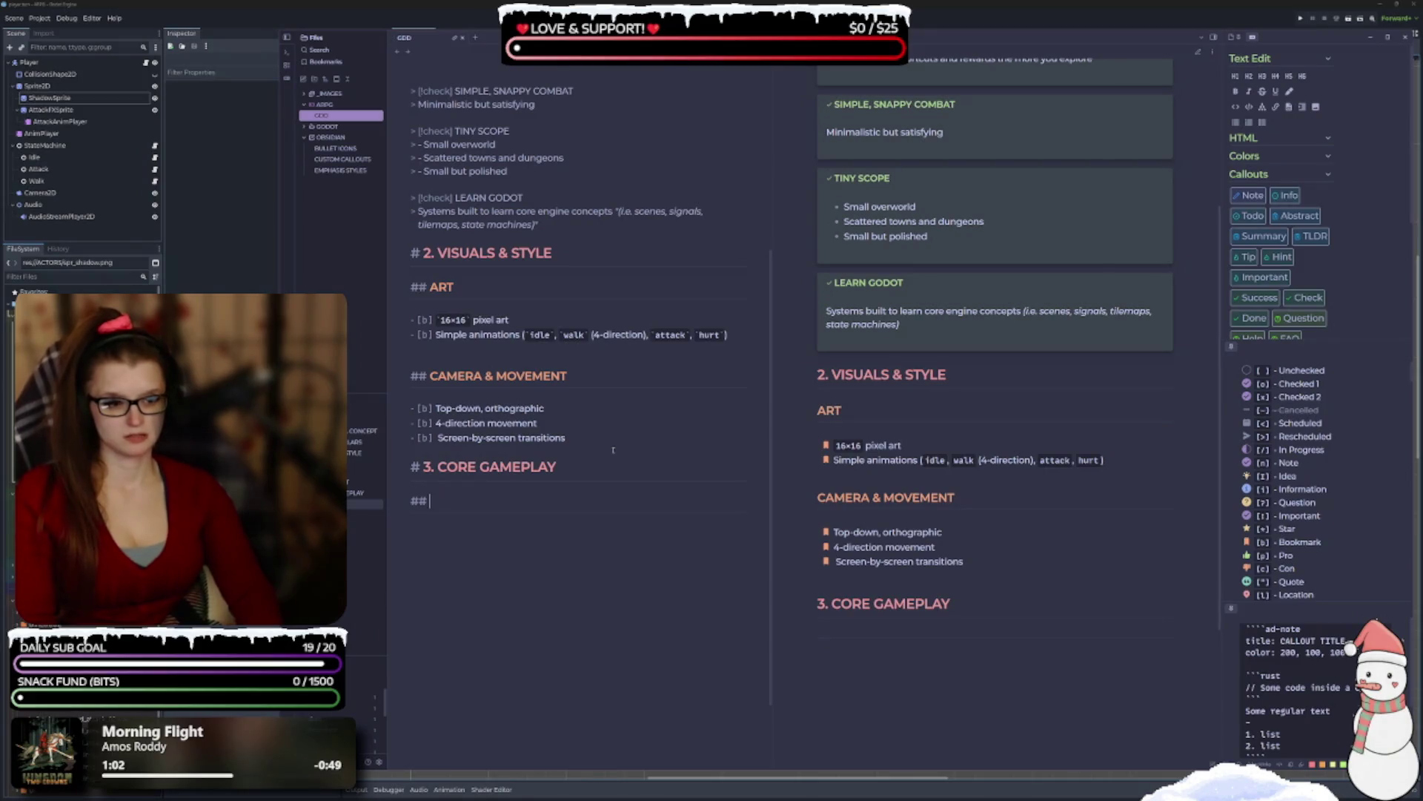
Add the '## PLAYER ACTIONS' and '## COMBAT' subheadings.
type("Play")
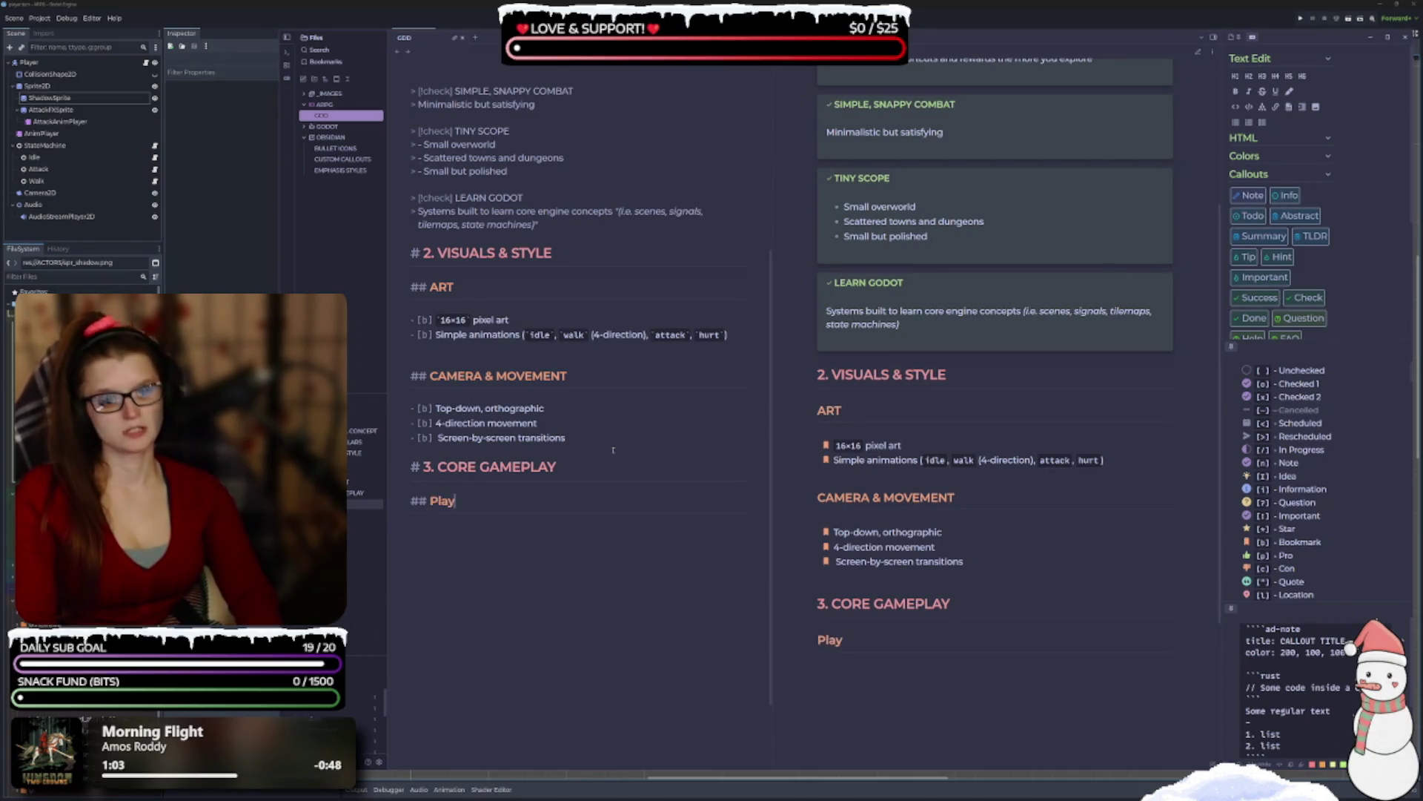
type("er Actions")
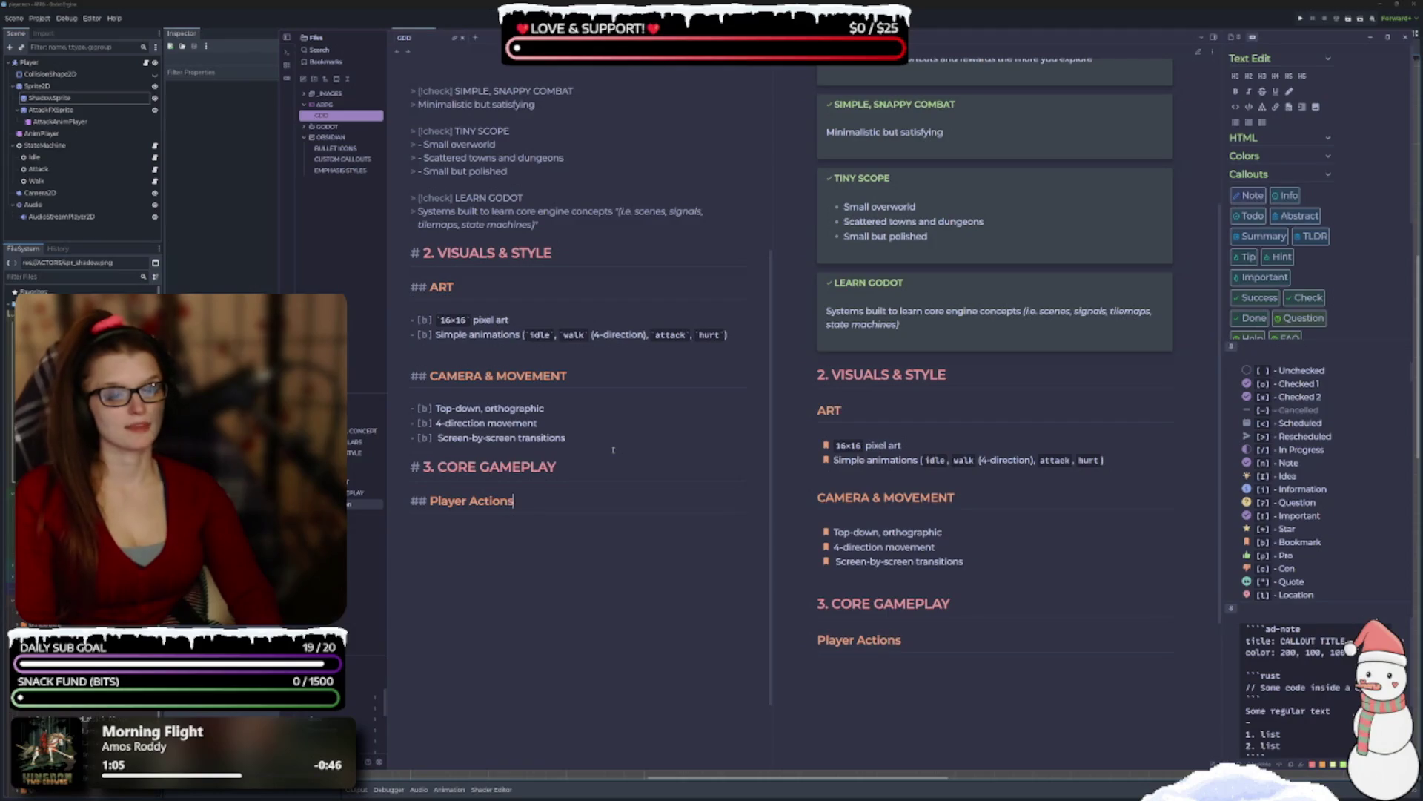
key("BackSpace")
key("BackSpace")
key("BackSpace")
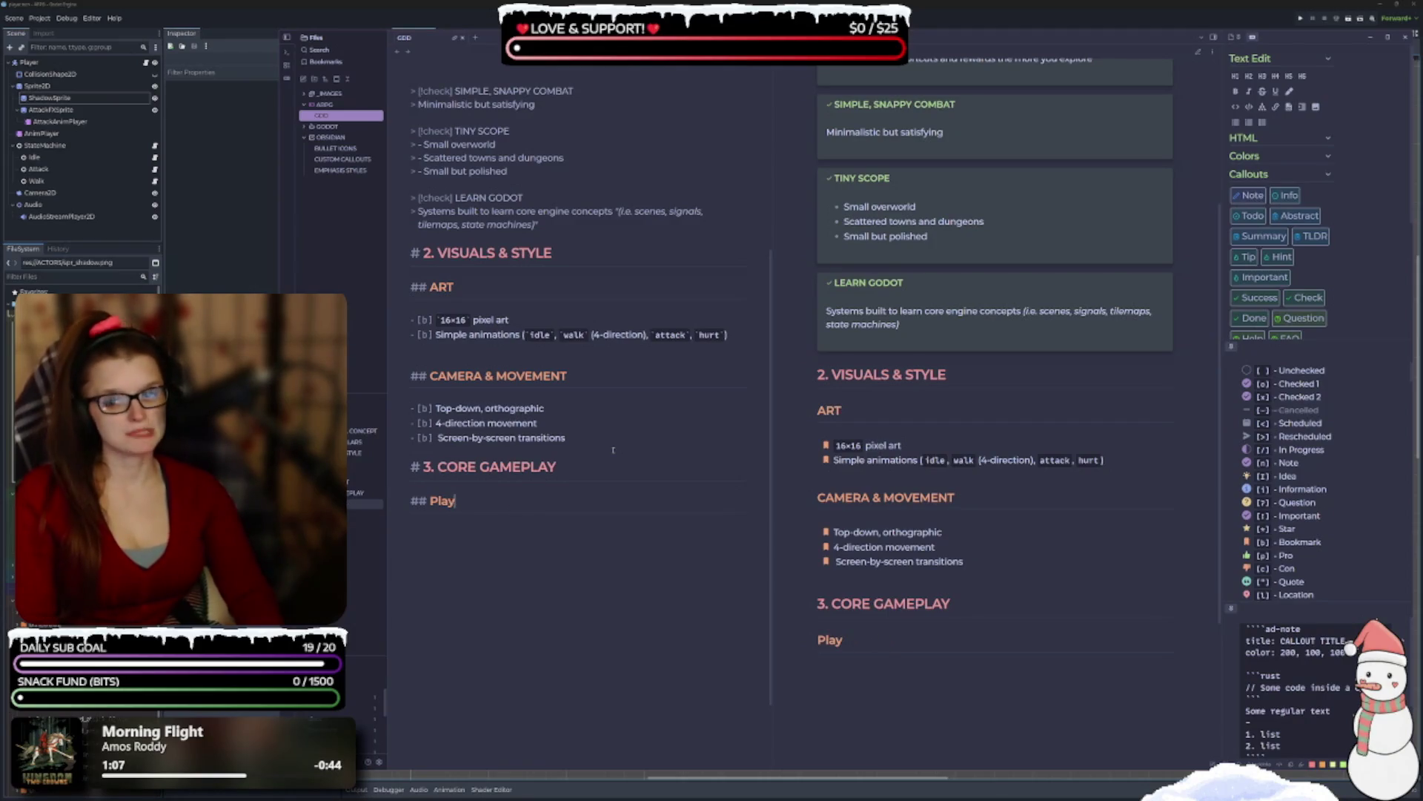
key("BackSpace")
key("BackSpace")
key("BackSpace")
type("Player Actions")
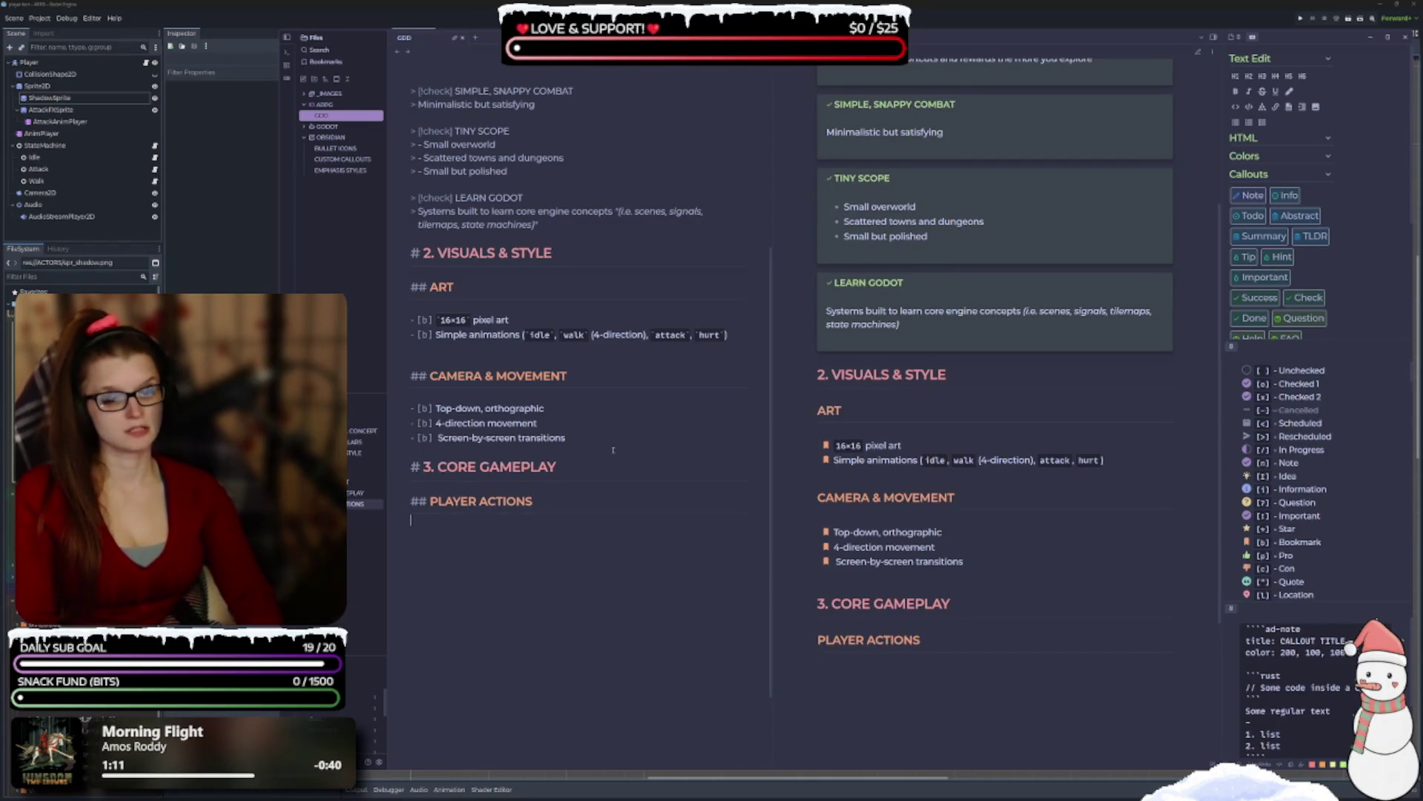
type("###")
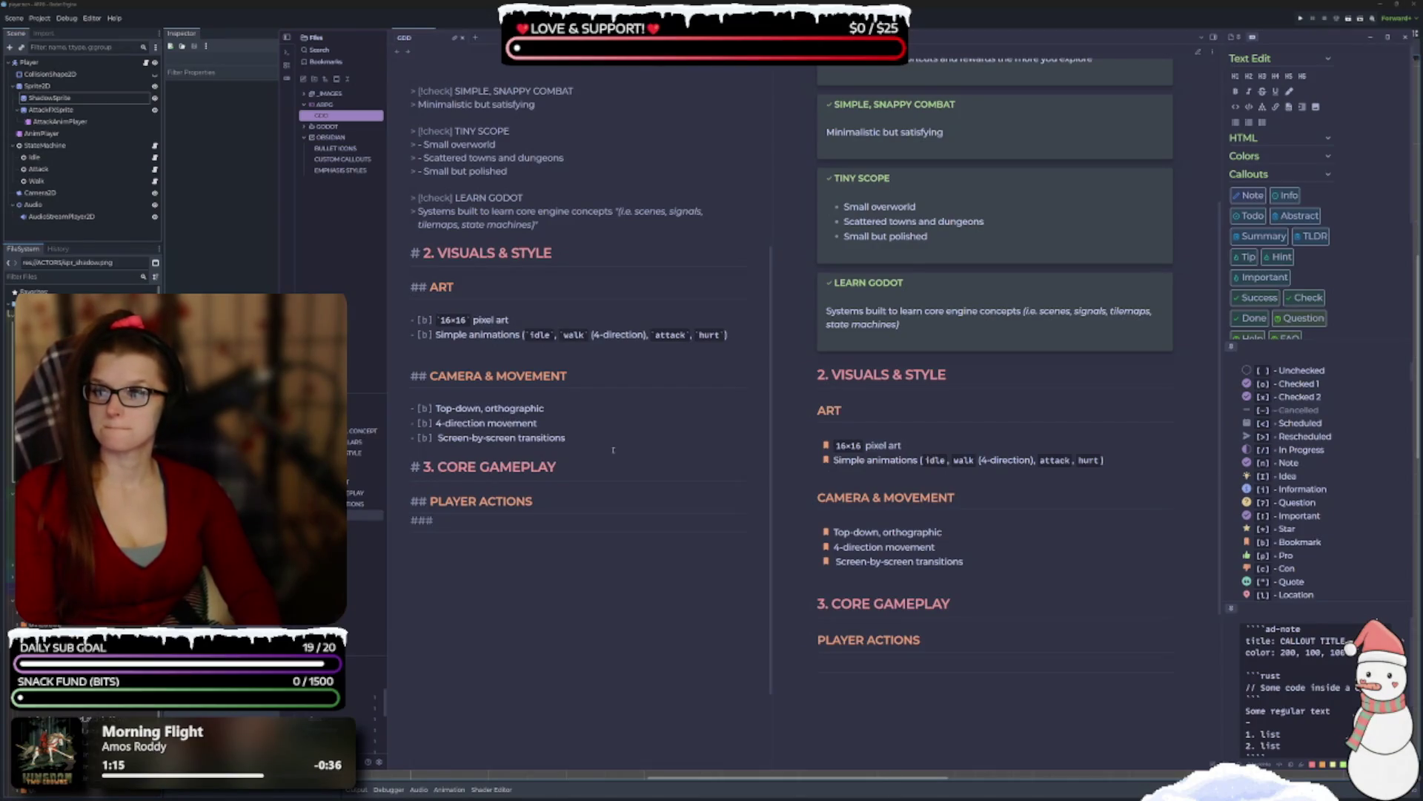
key("BackSpace")
key("BackSpace")
key("BackSpace")
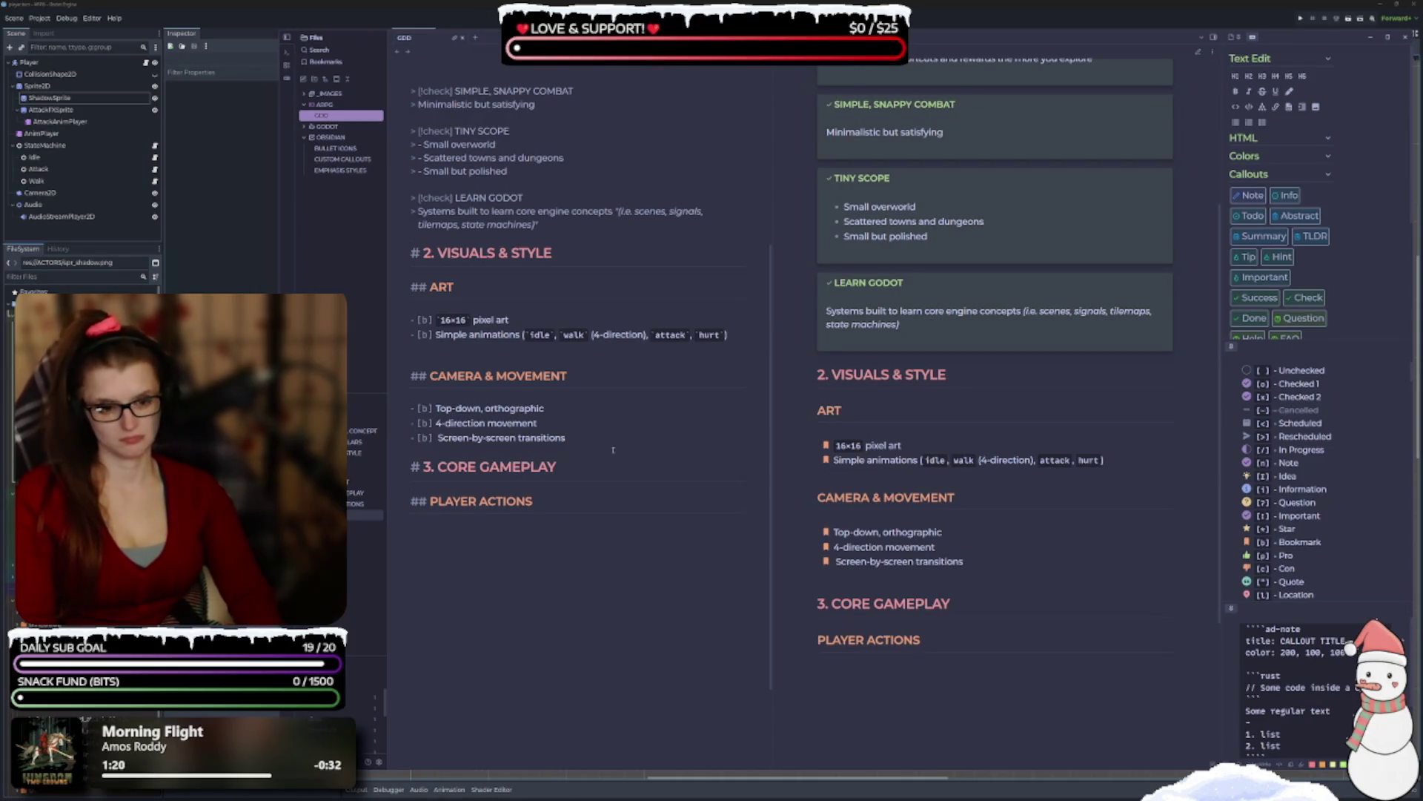
key("Return")
key("Return")
type("## ")
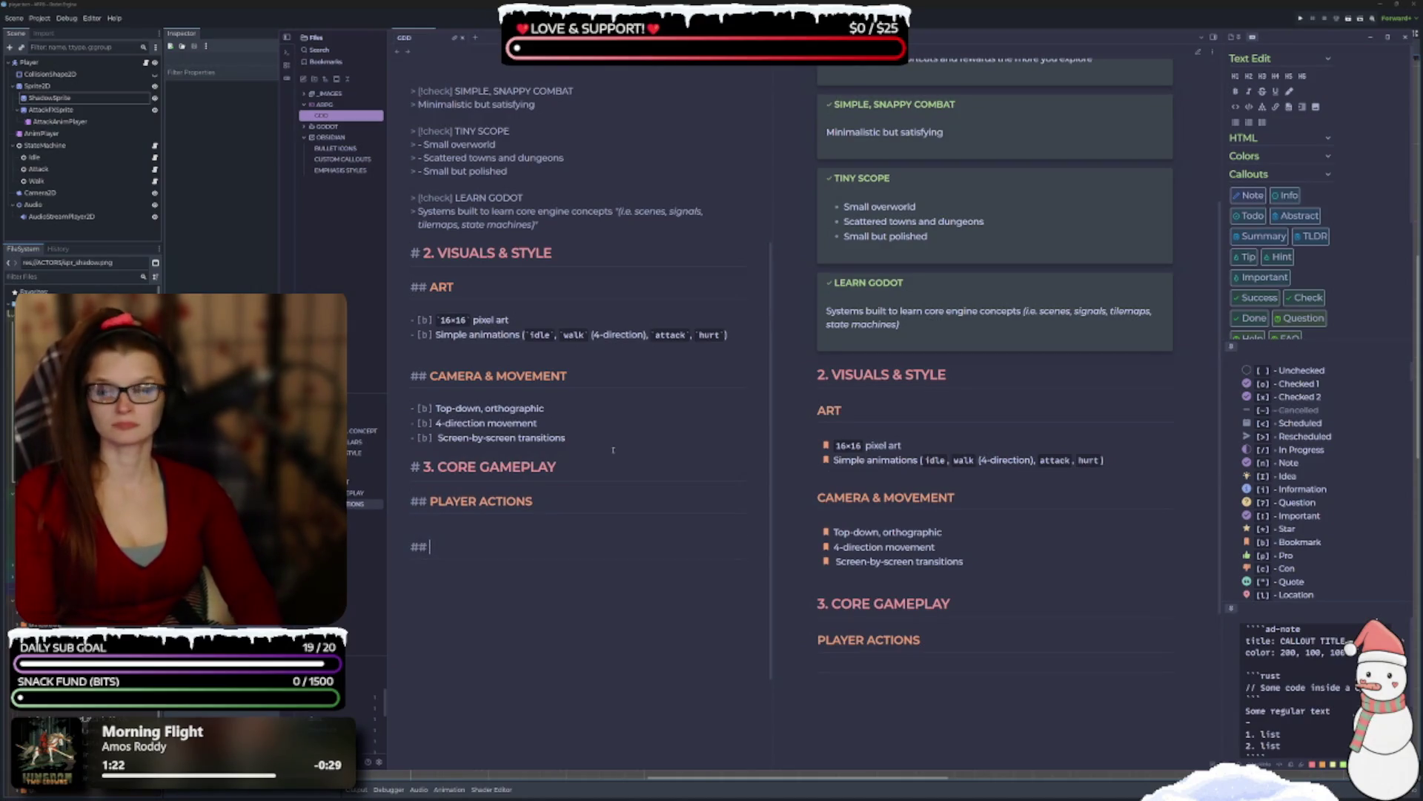
type("COMBAT")
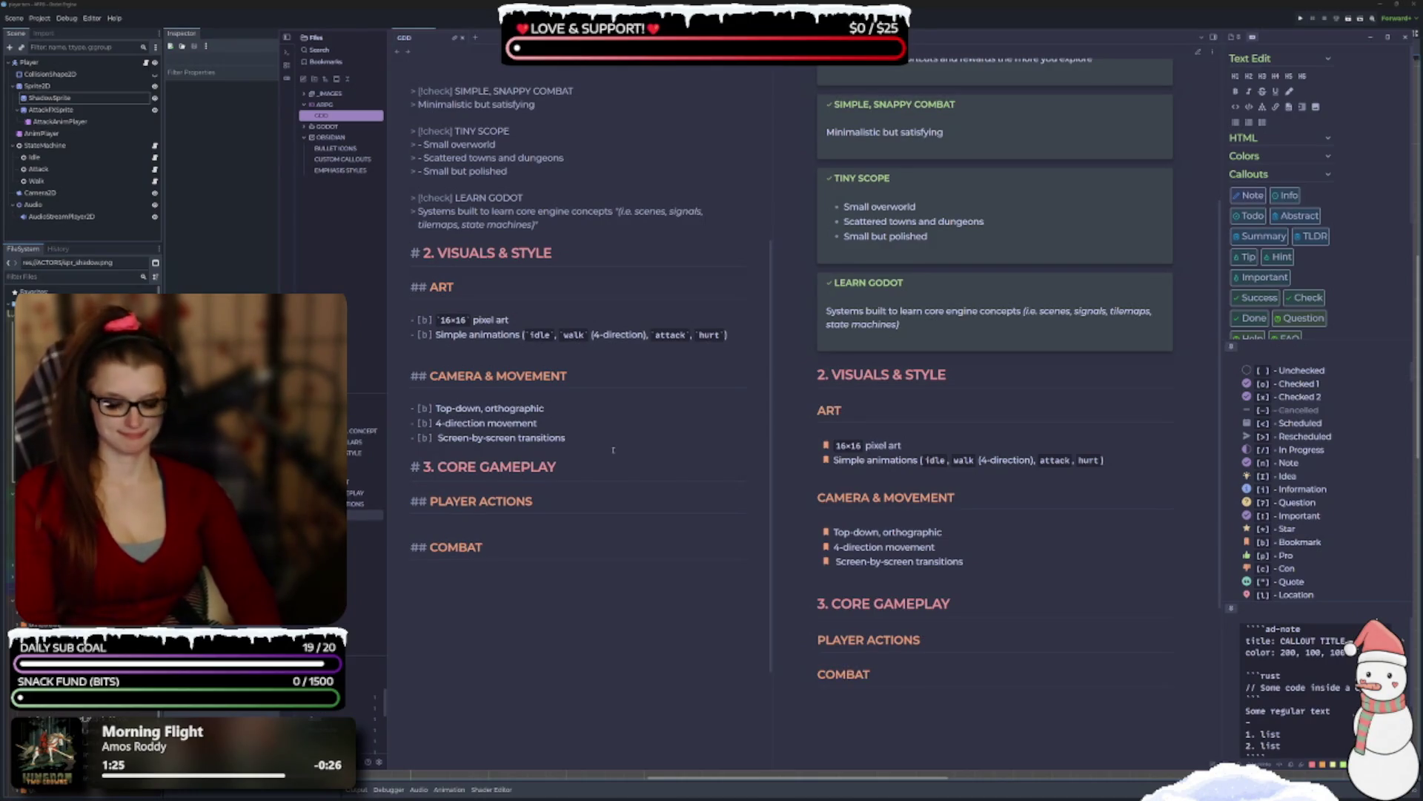
Add a '### ENEMY TYPES' subheading under COMBAT.
key("Return")
type("##")
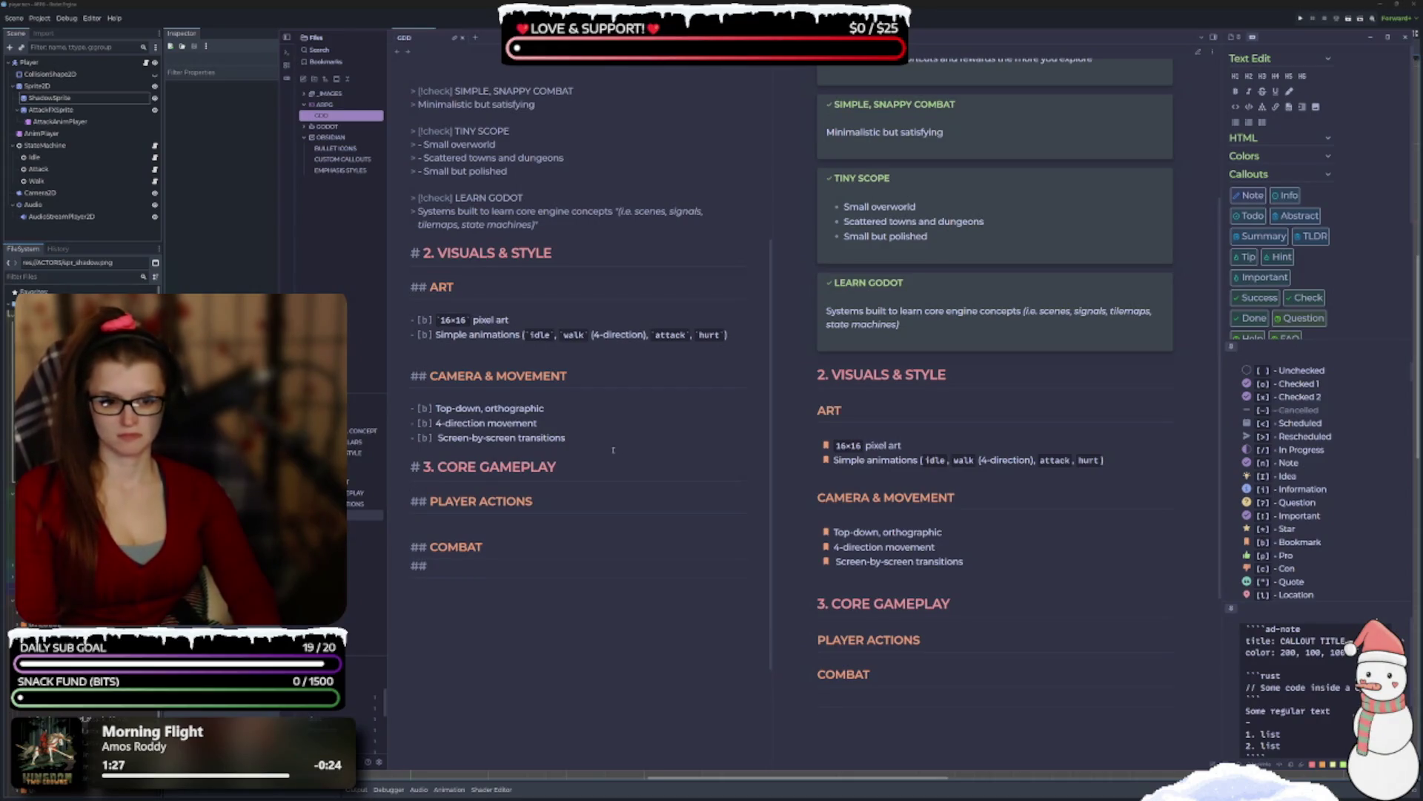
type("#")
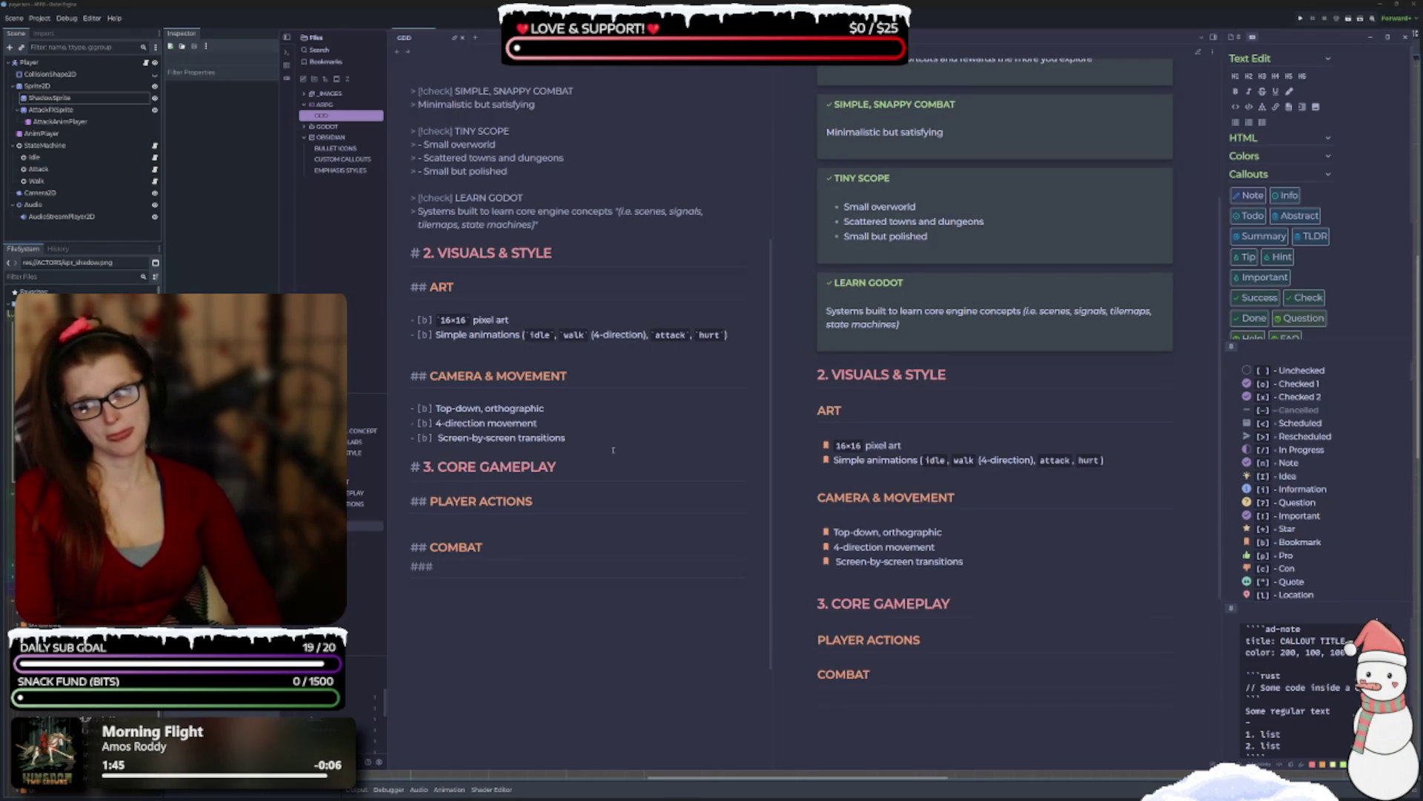
key("BackSpace")
key("BackSpace")
key("BackSpace")
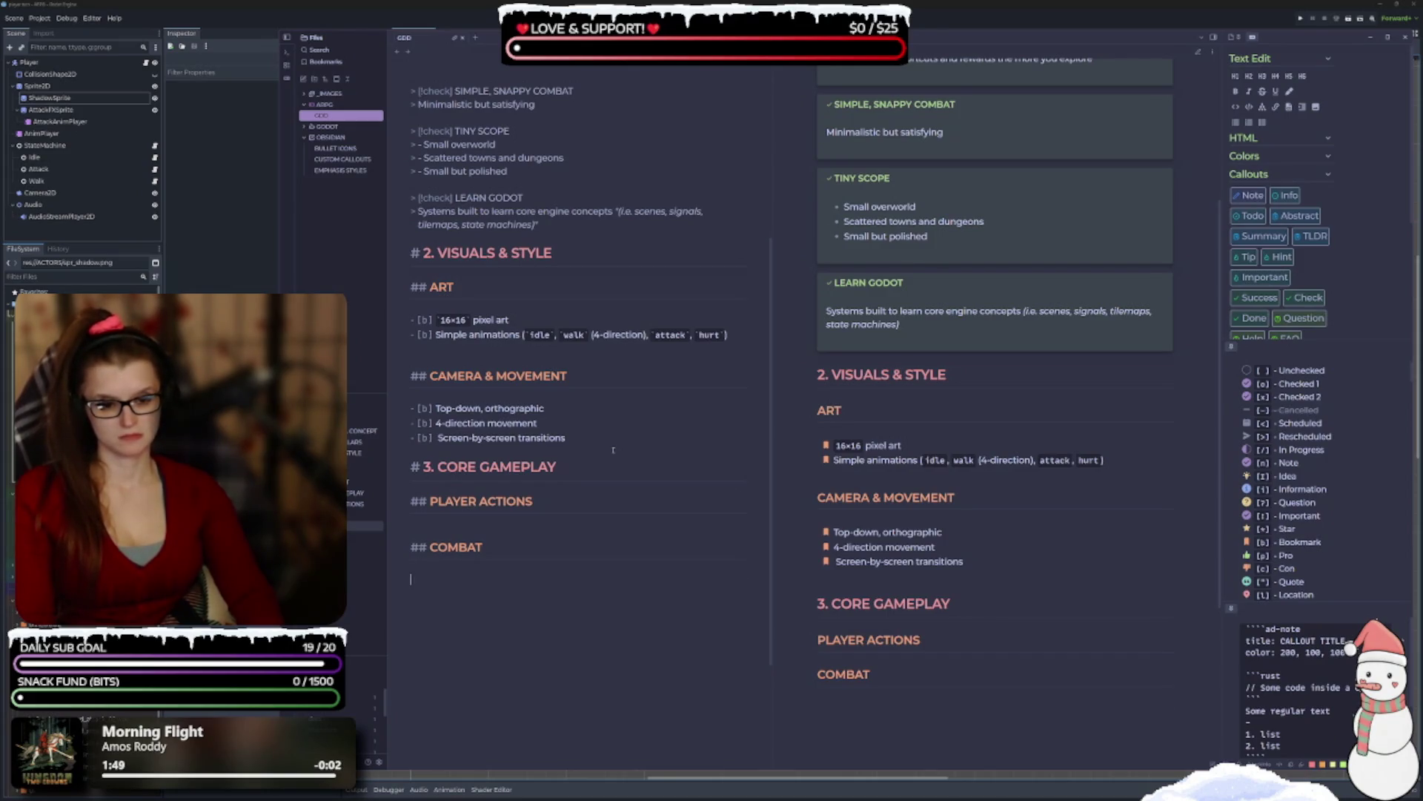
type("###")
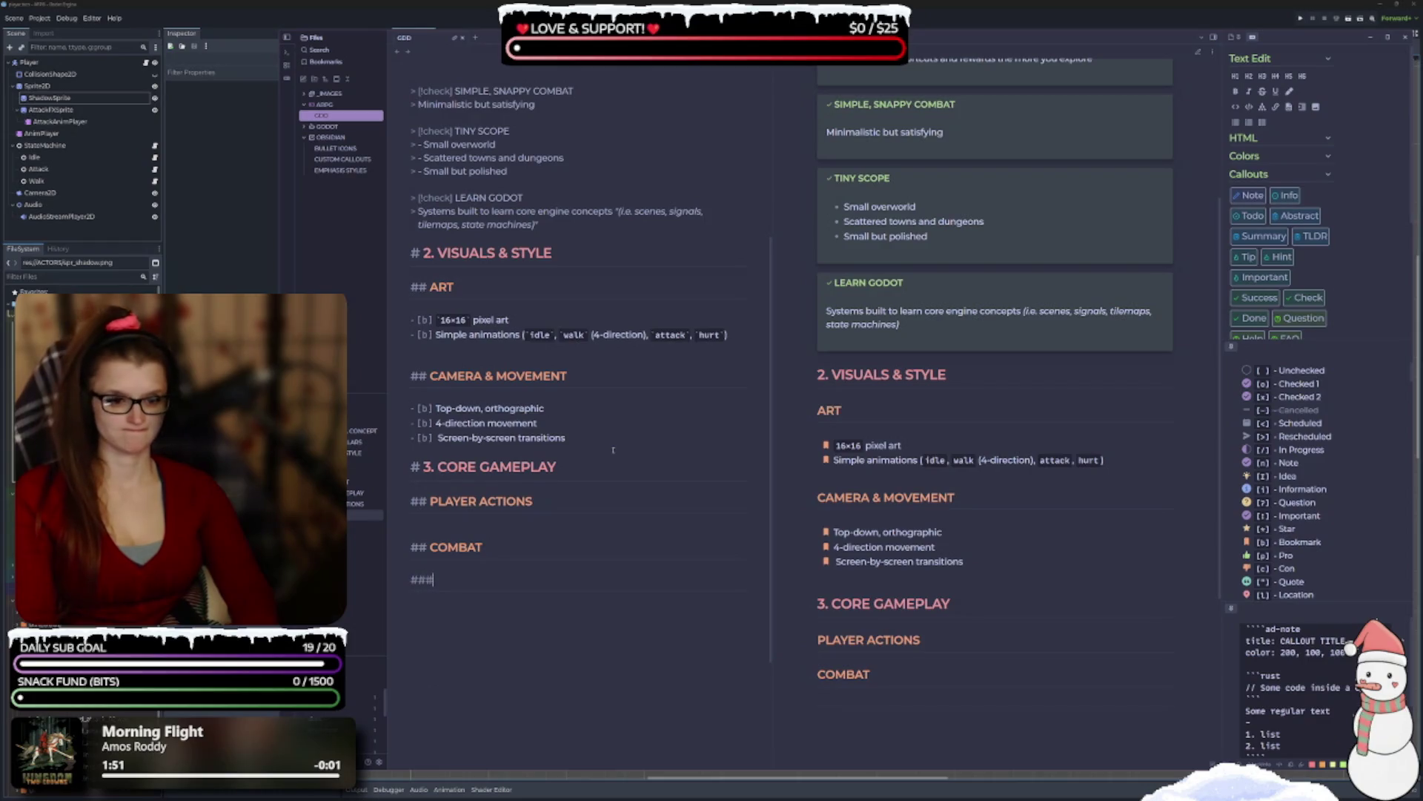
type(" ENEMU")
key("BackSpace")
type("Y TYPES")
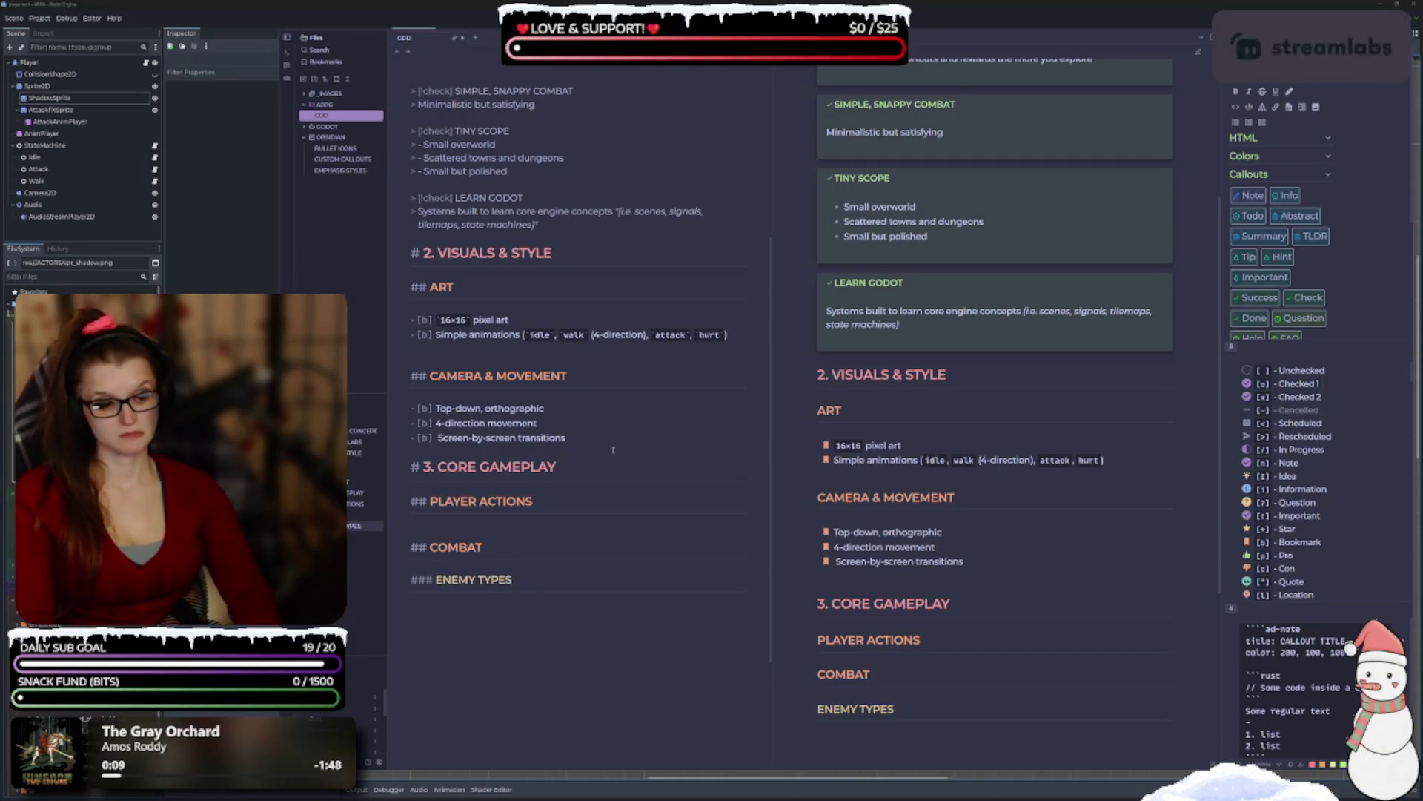
key("Return")
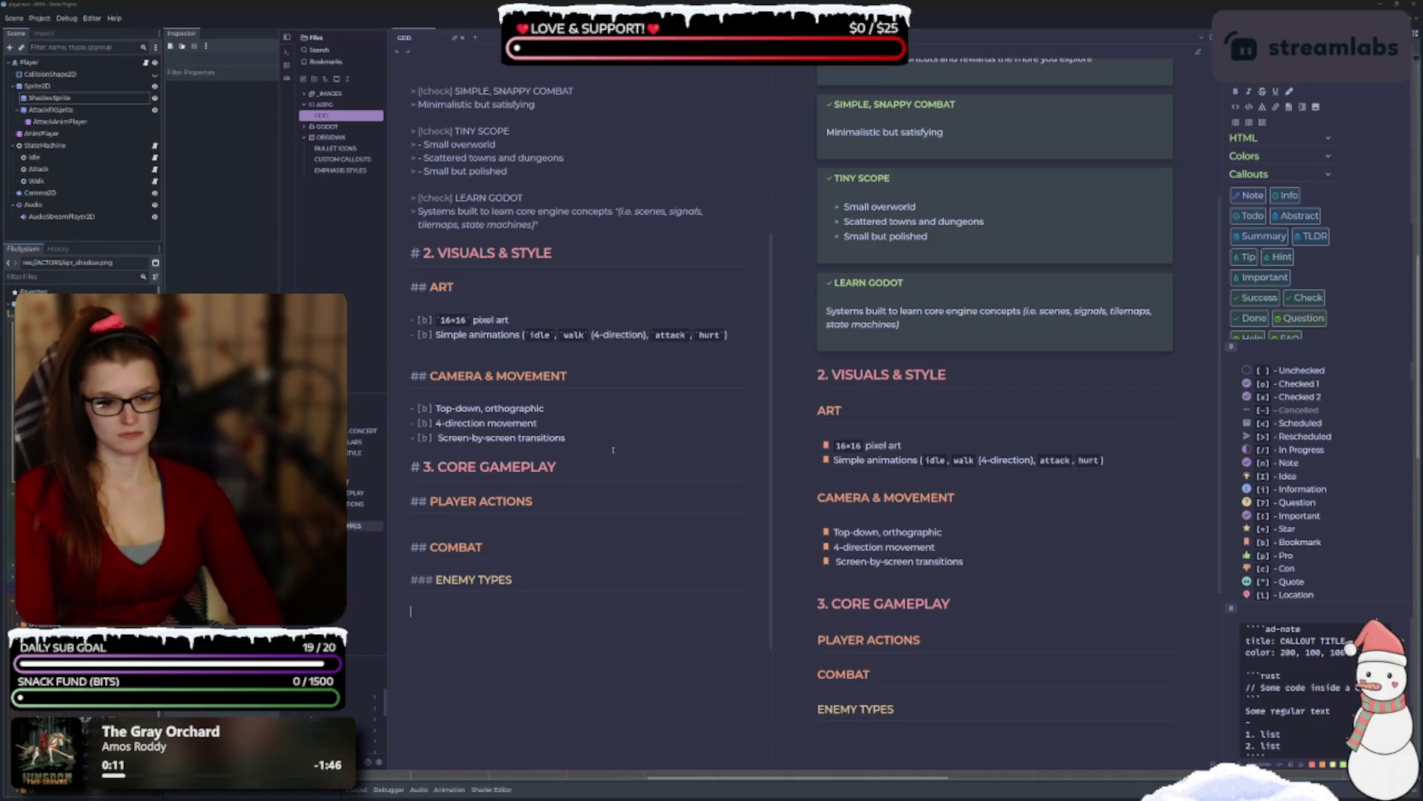
Add the '# 4. EXPLORATION & WORLD DESIGN' section heading.
type("# 4.")
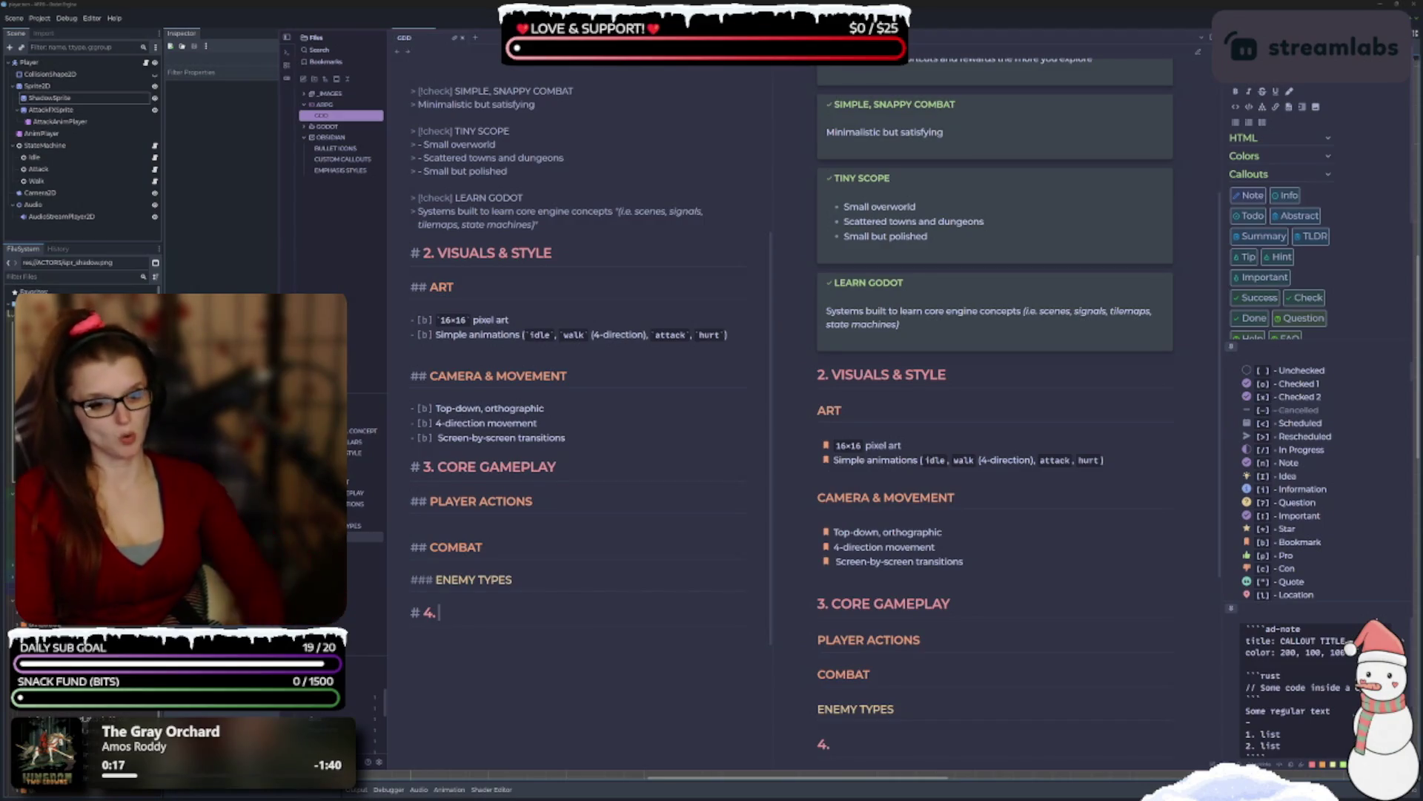
type(" EXPLORATION")
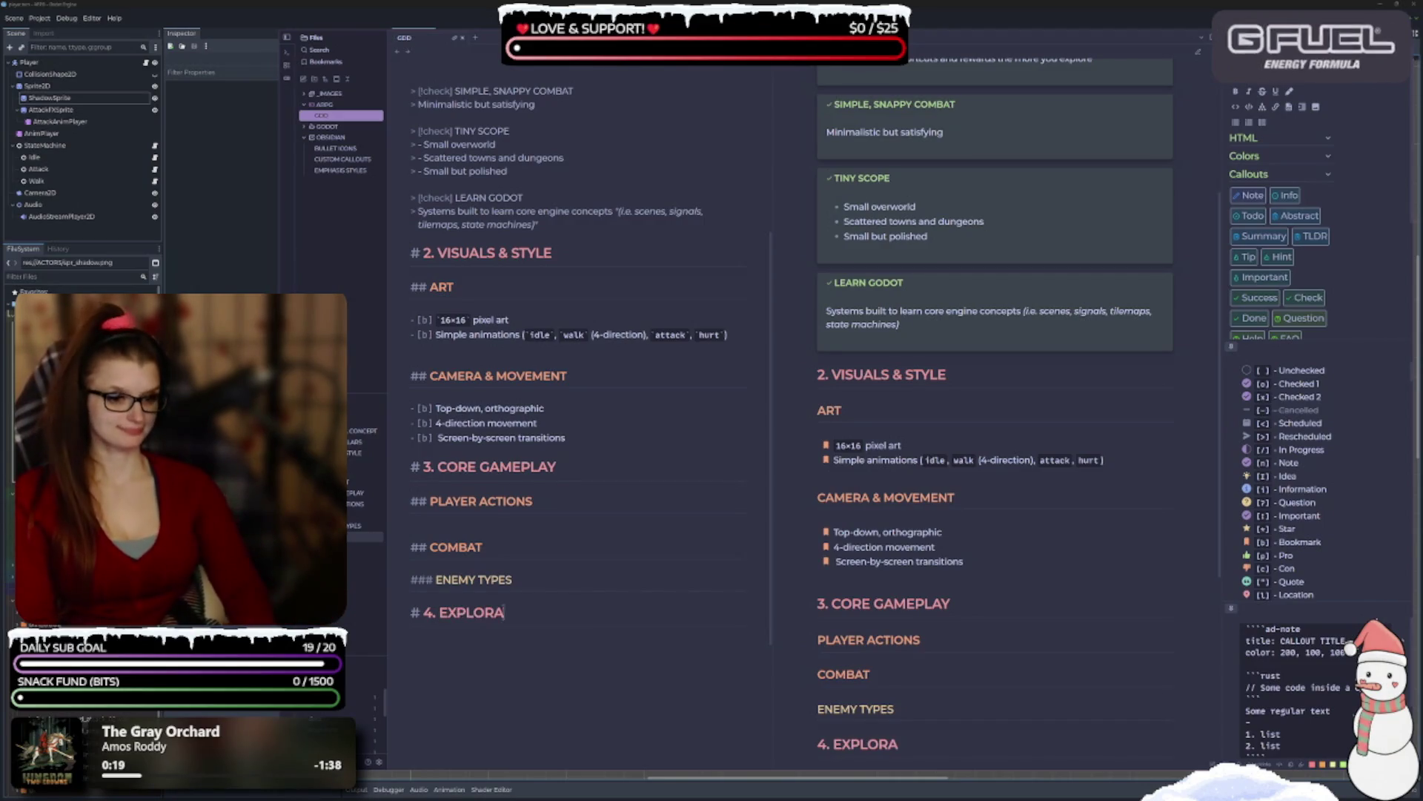
type(" & ")
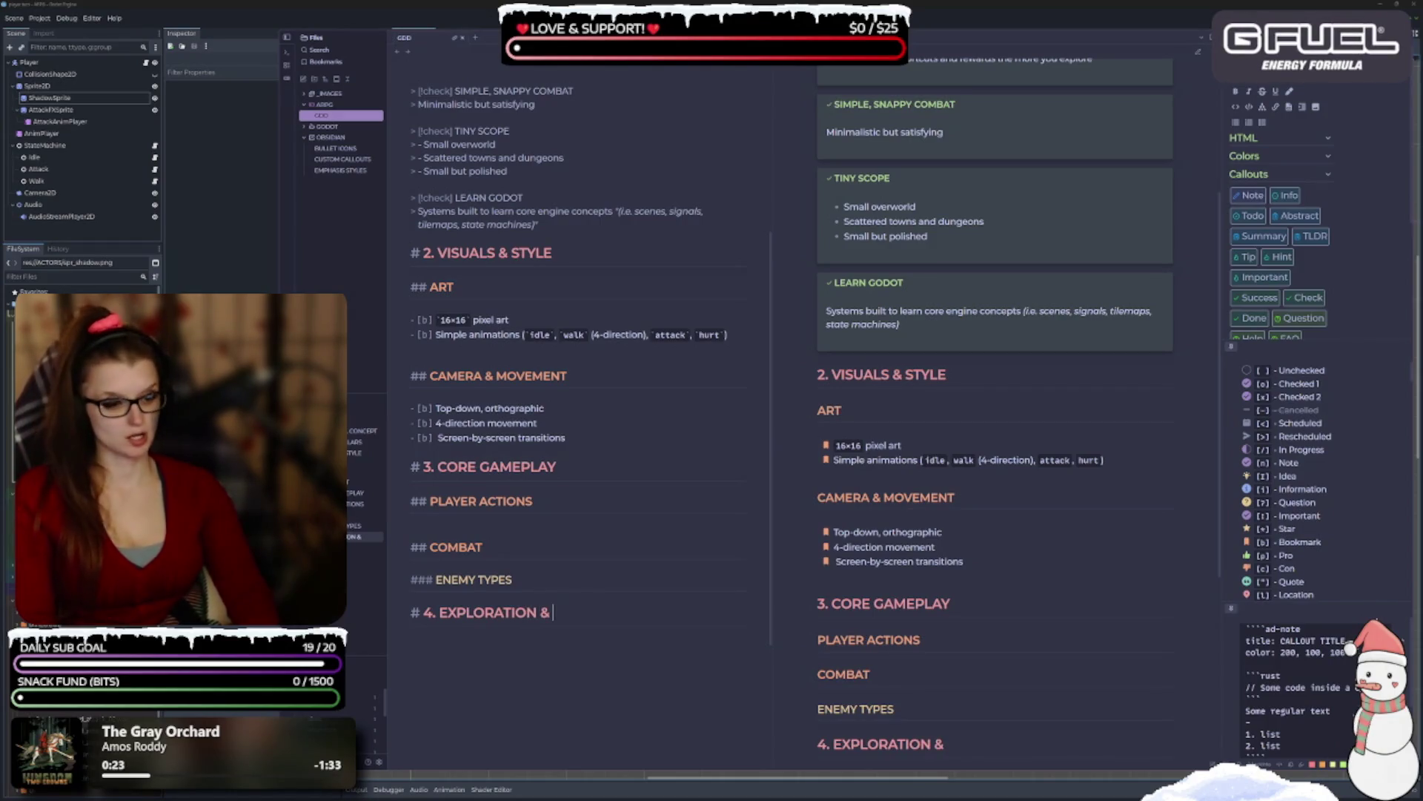
type("OVERWORLD")
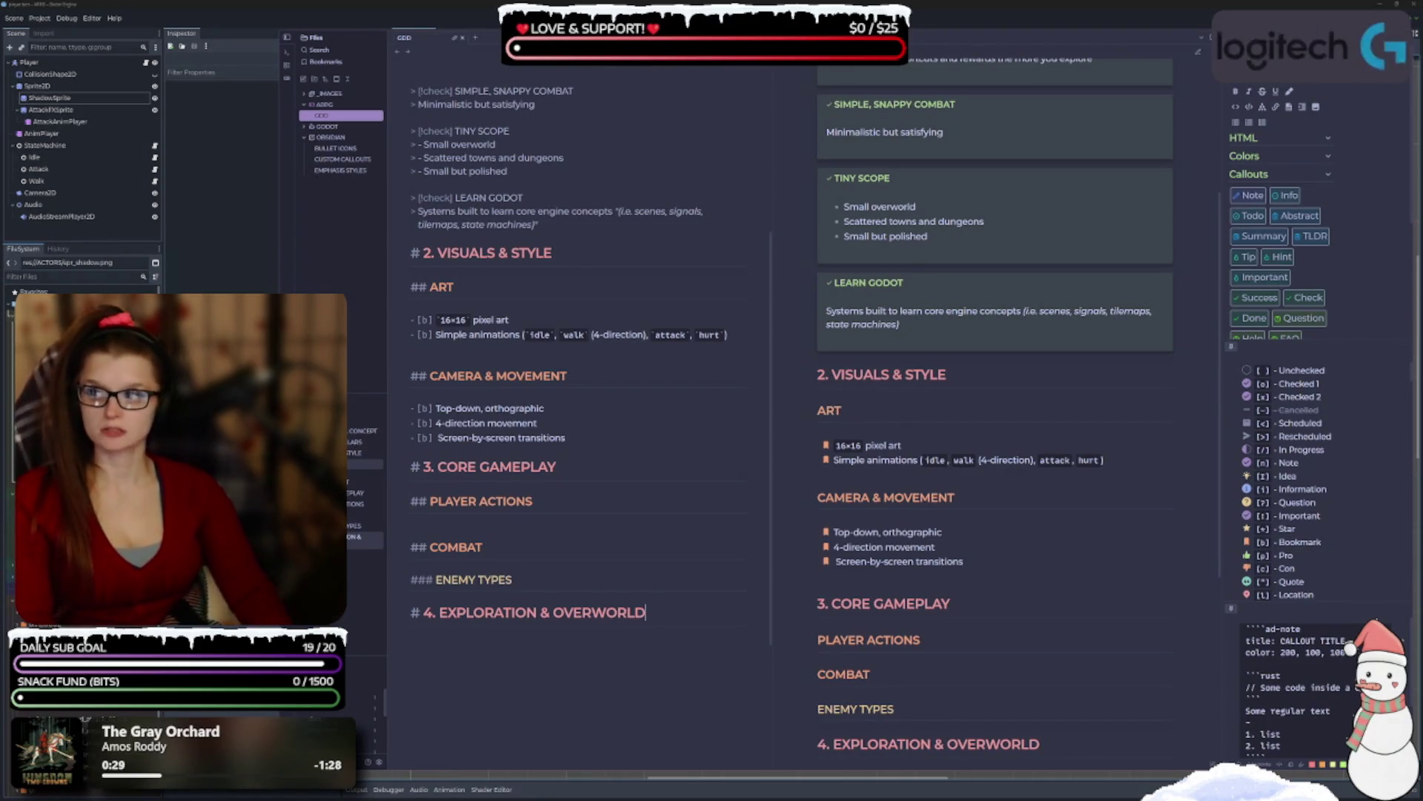
key("BackSpace")
key("BackSpace")
key("BackSpace")
key("BackSpace")
key("BackSpace")
key("BackSpace")
type("WORLD")
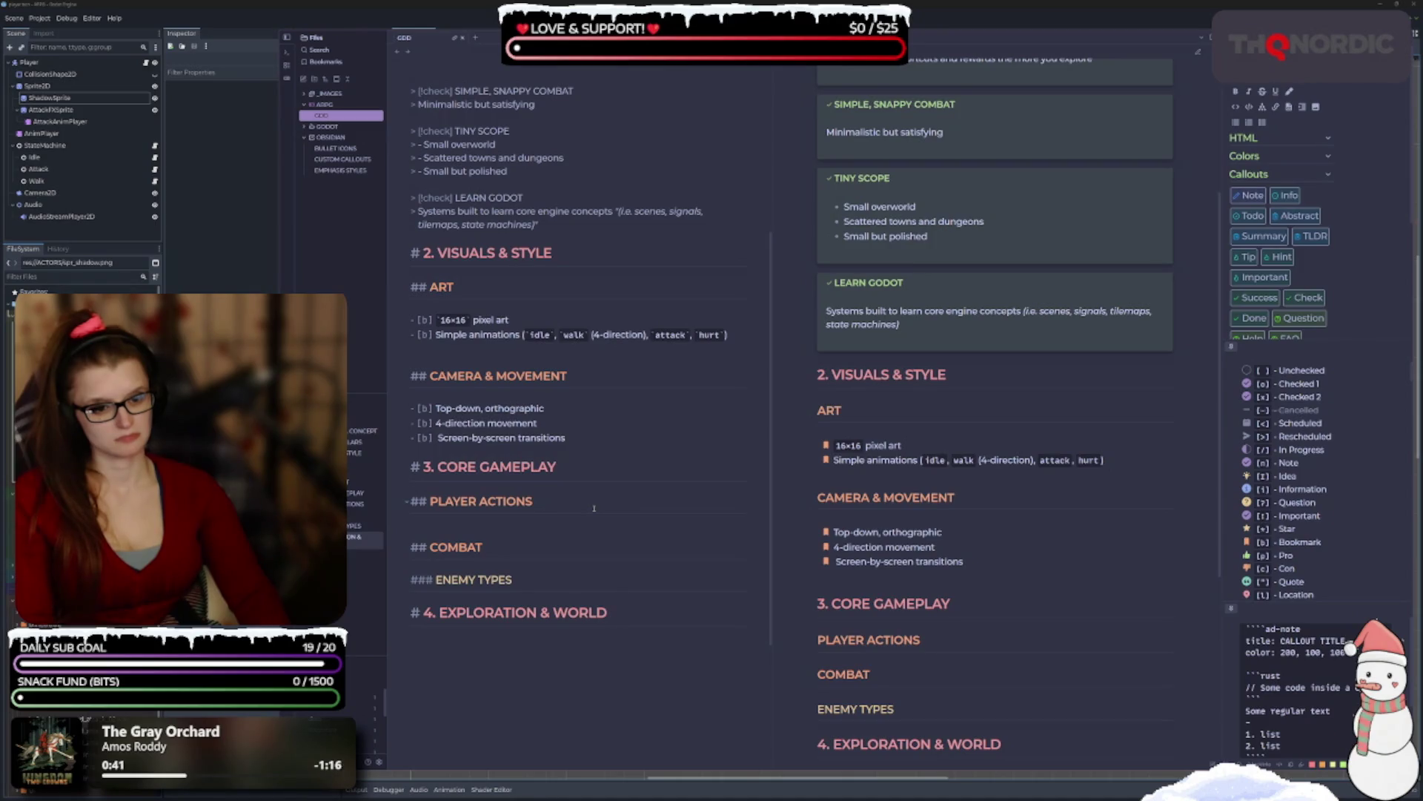
type(" DESIGN")
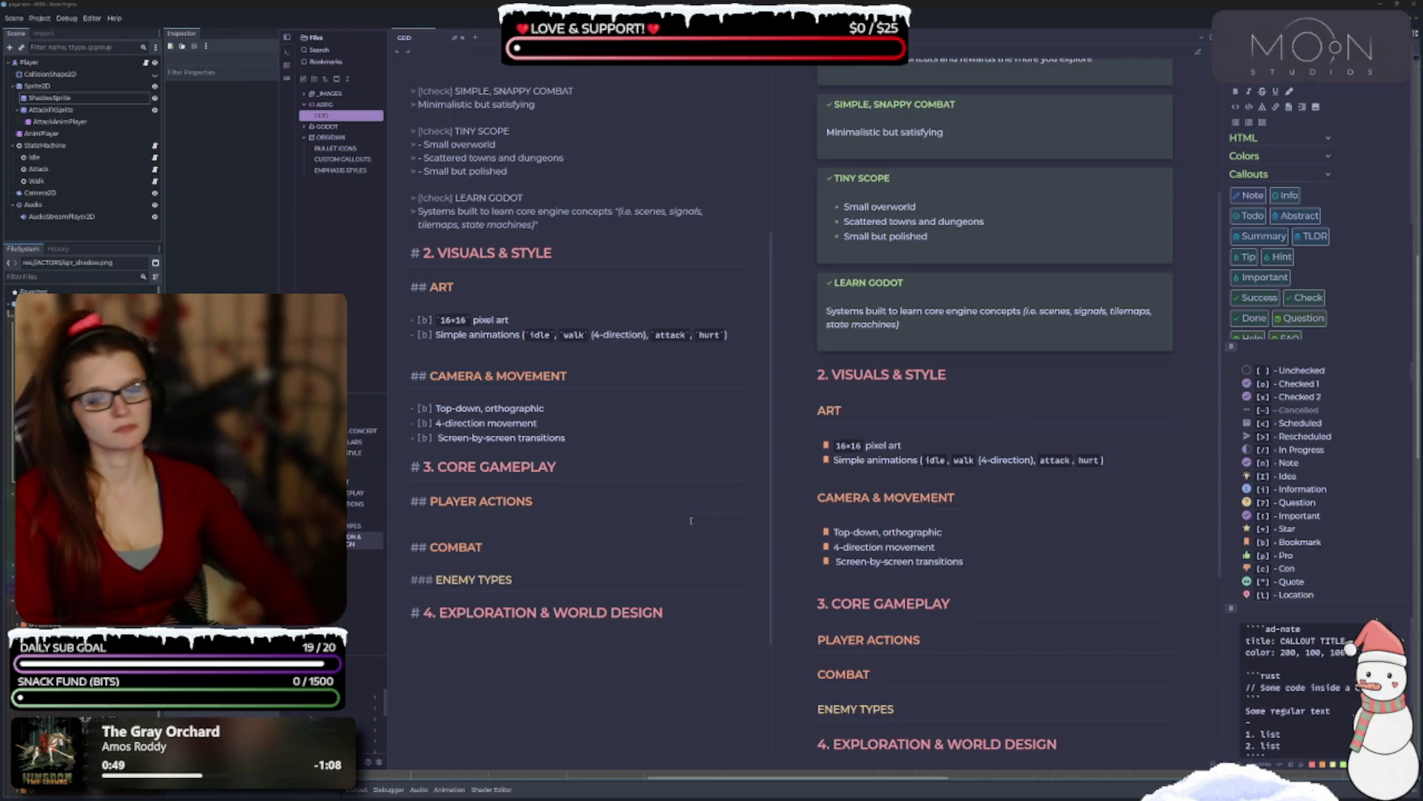
scroll(691, 521, "down", 2)
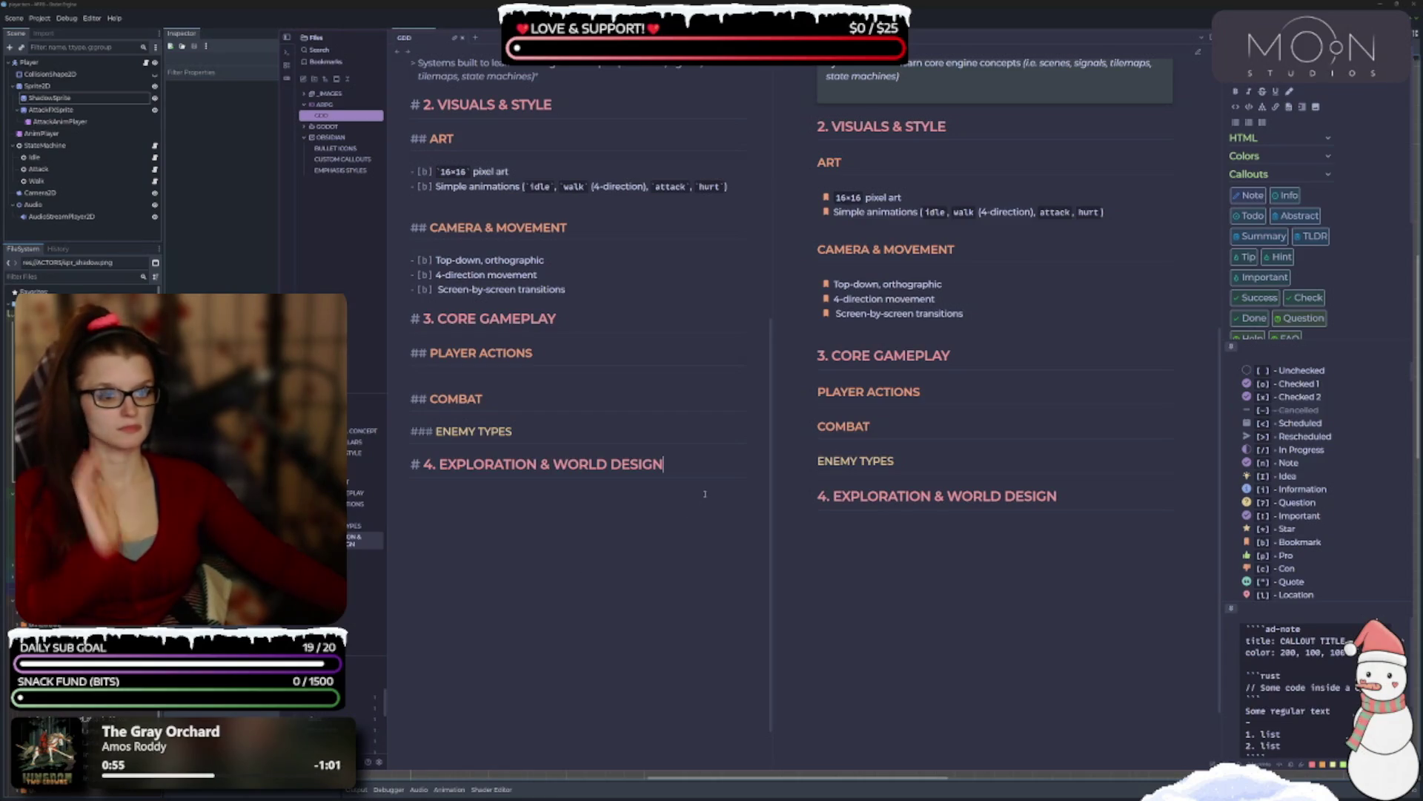
Add '## WORLD LAYOUT', '## SECRETS' and '## DUNGEONS' subheadings under section 4.
key("Return")
type("## WORLD LAYOUT")
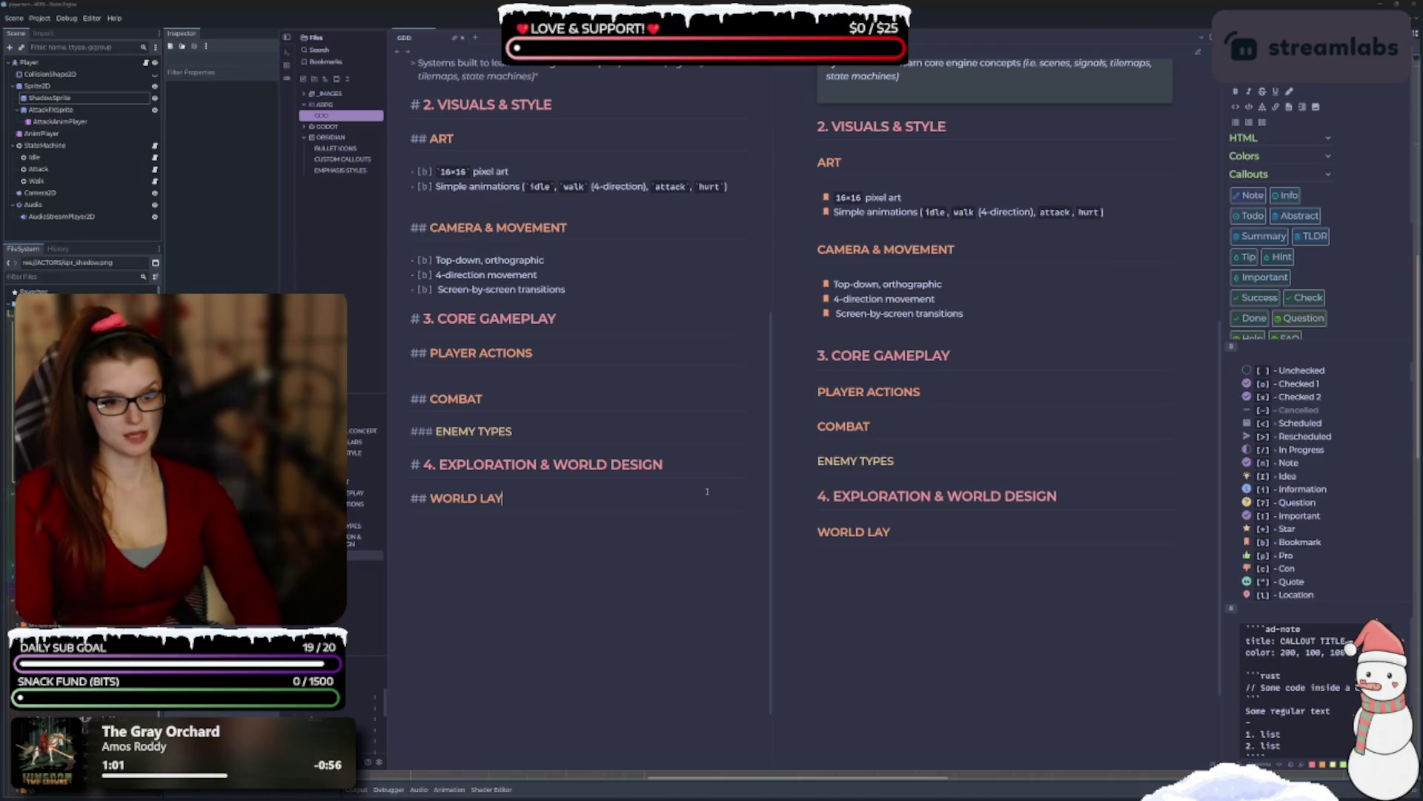
type("## ")
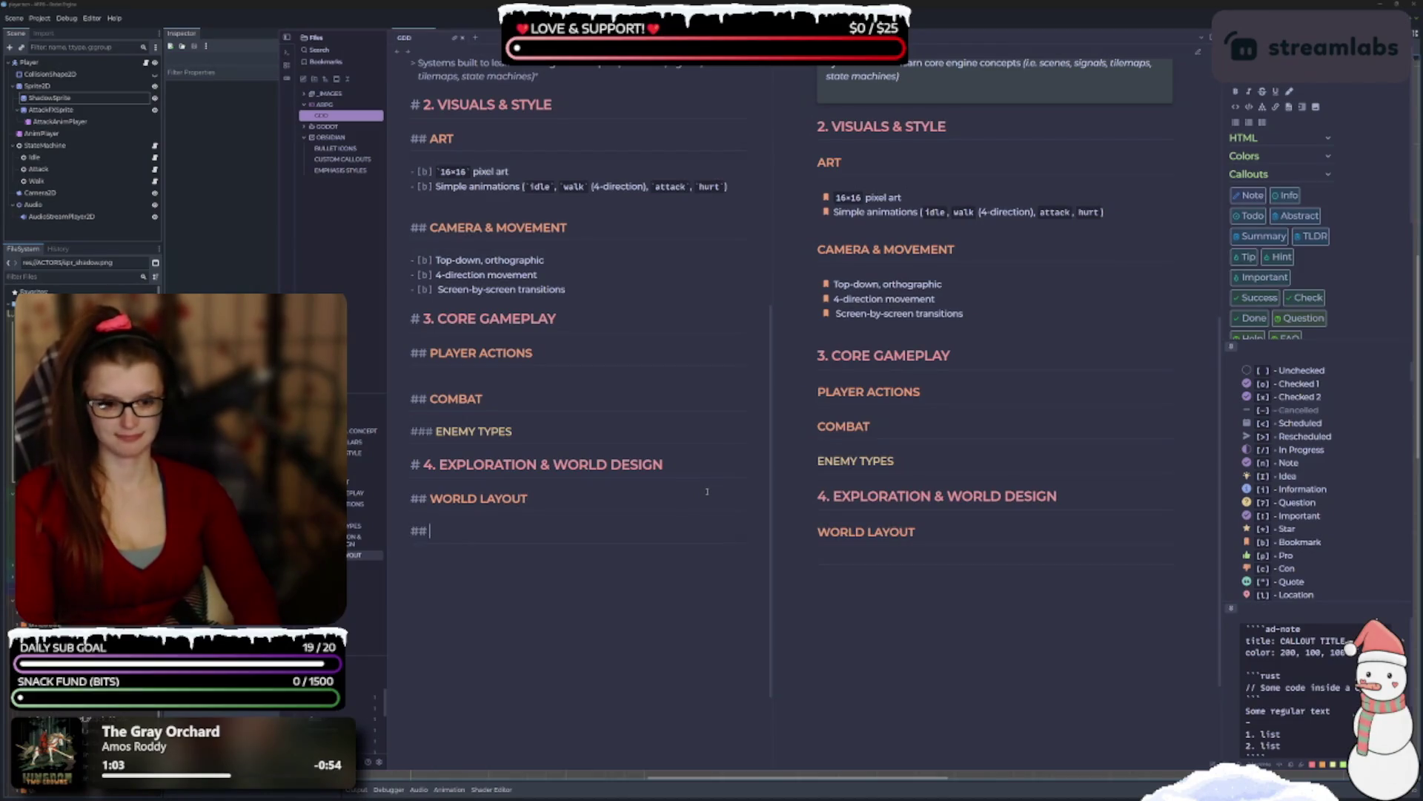
type("SECRET")
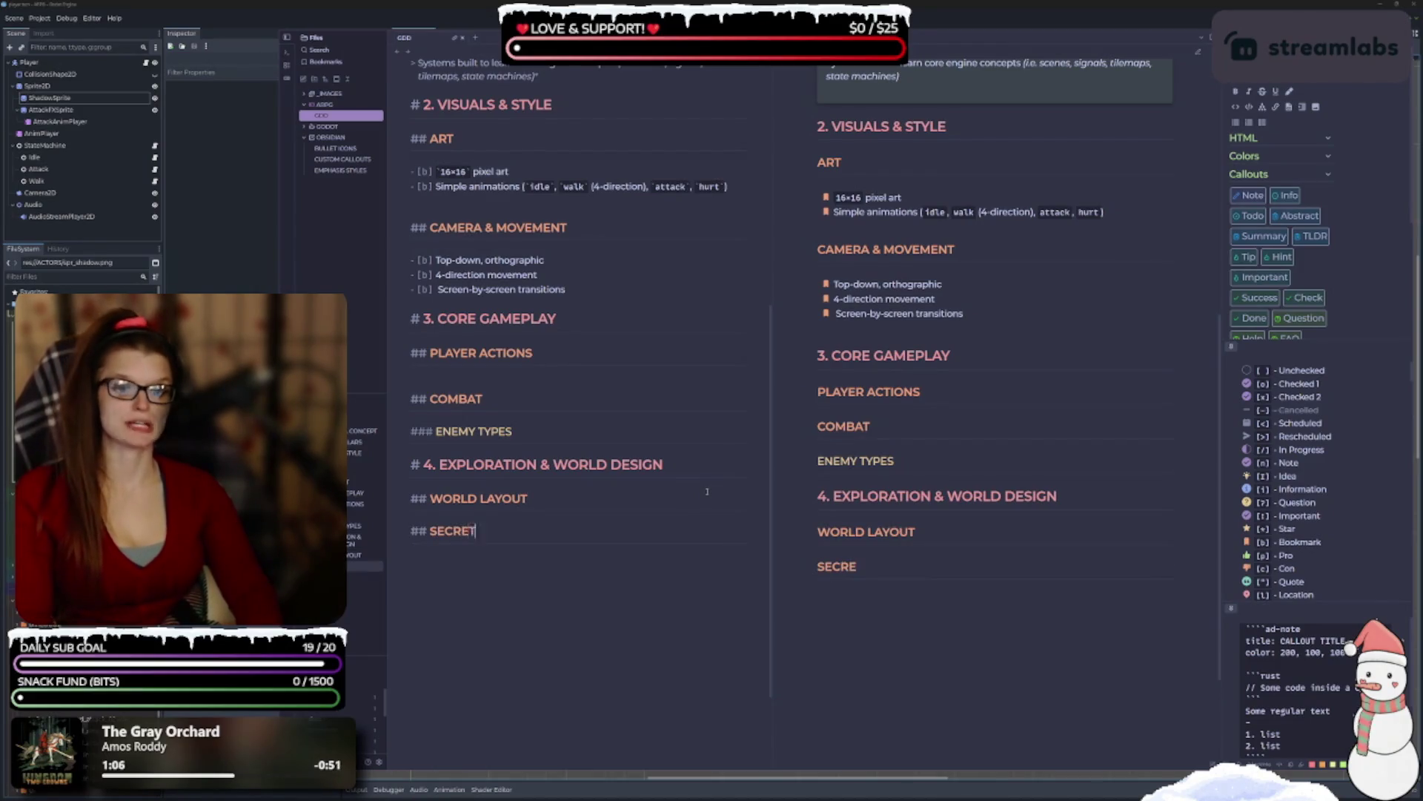
type("S## CU")
key("BackSpace")
key("BackSpace")
type("DUNGEONS")
key("Return")
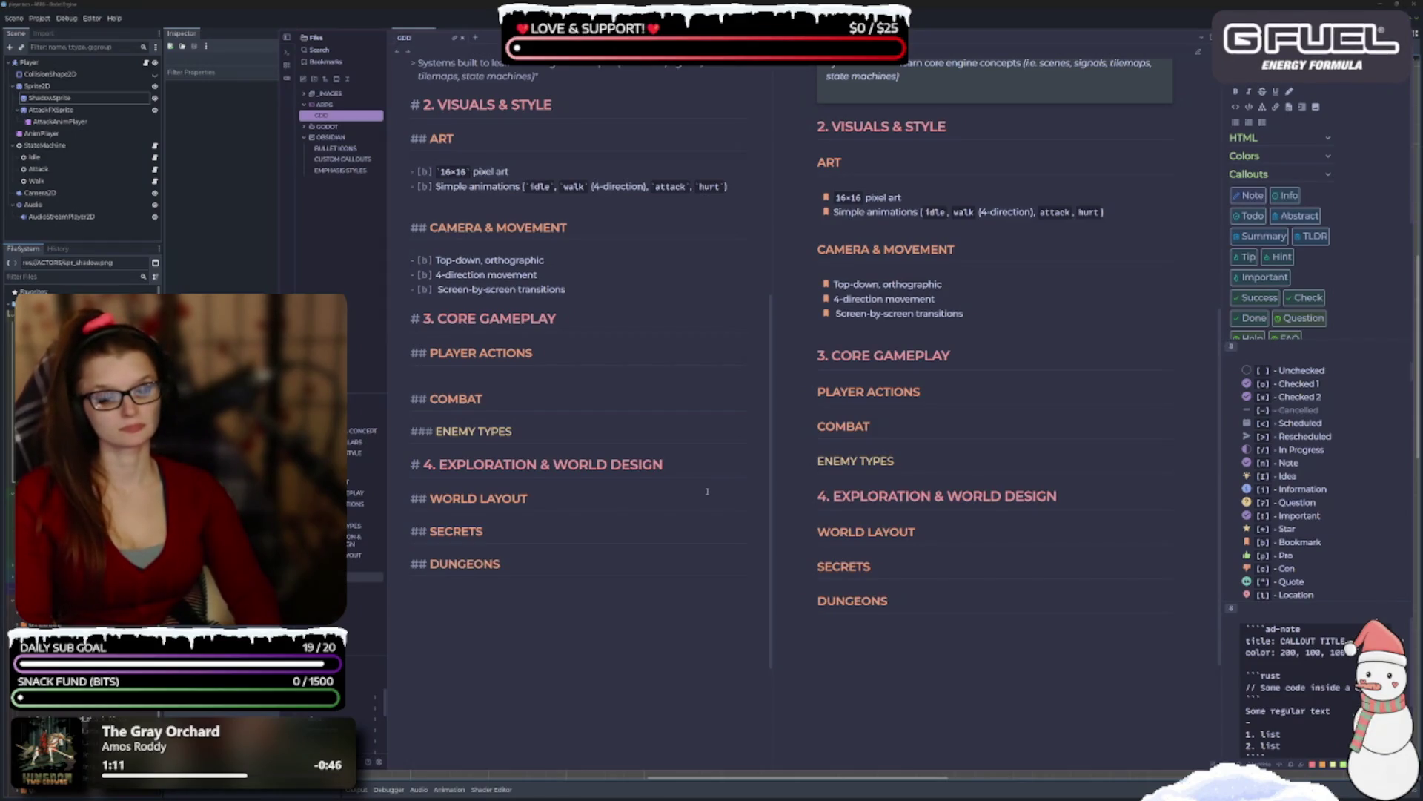
Insert '## TOWNS' above DUNGEONS and begin the '# 5. PROGRESSION & SKILLS' heading.
key("Up")
key("Return")
type("## T")
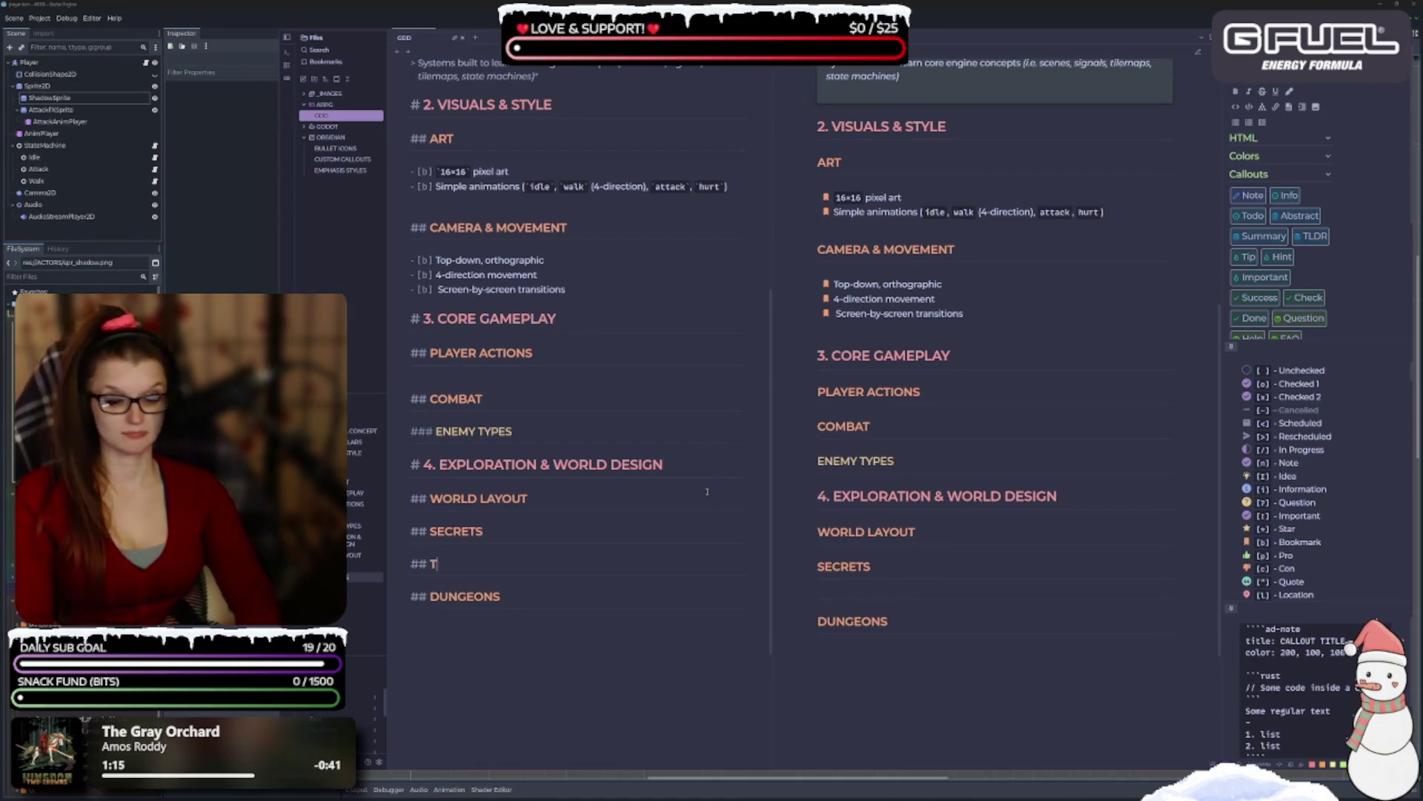
type("OWNS")
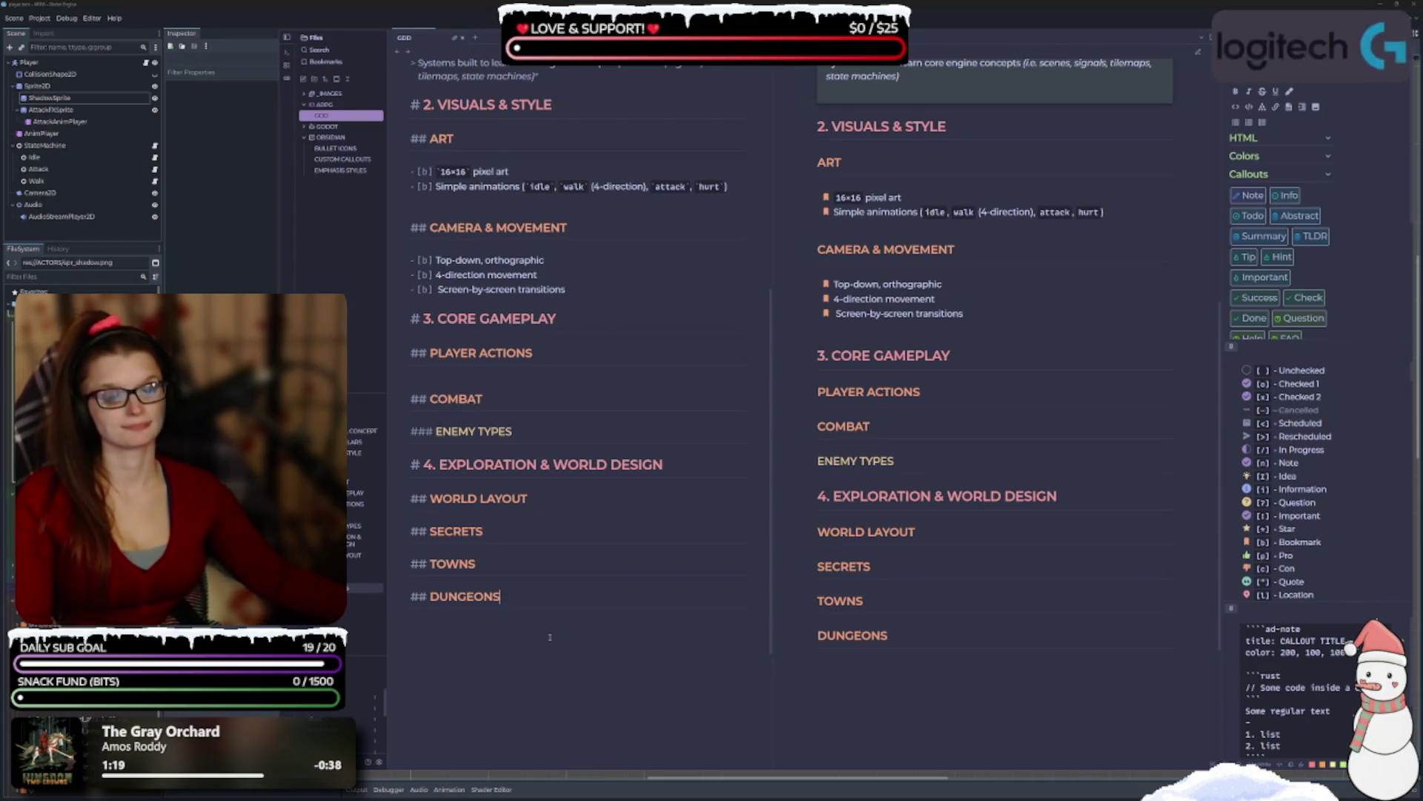
key("Return")
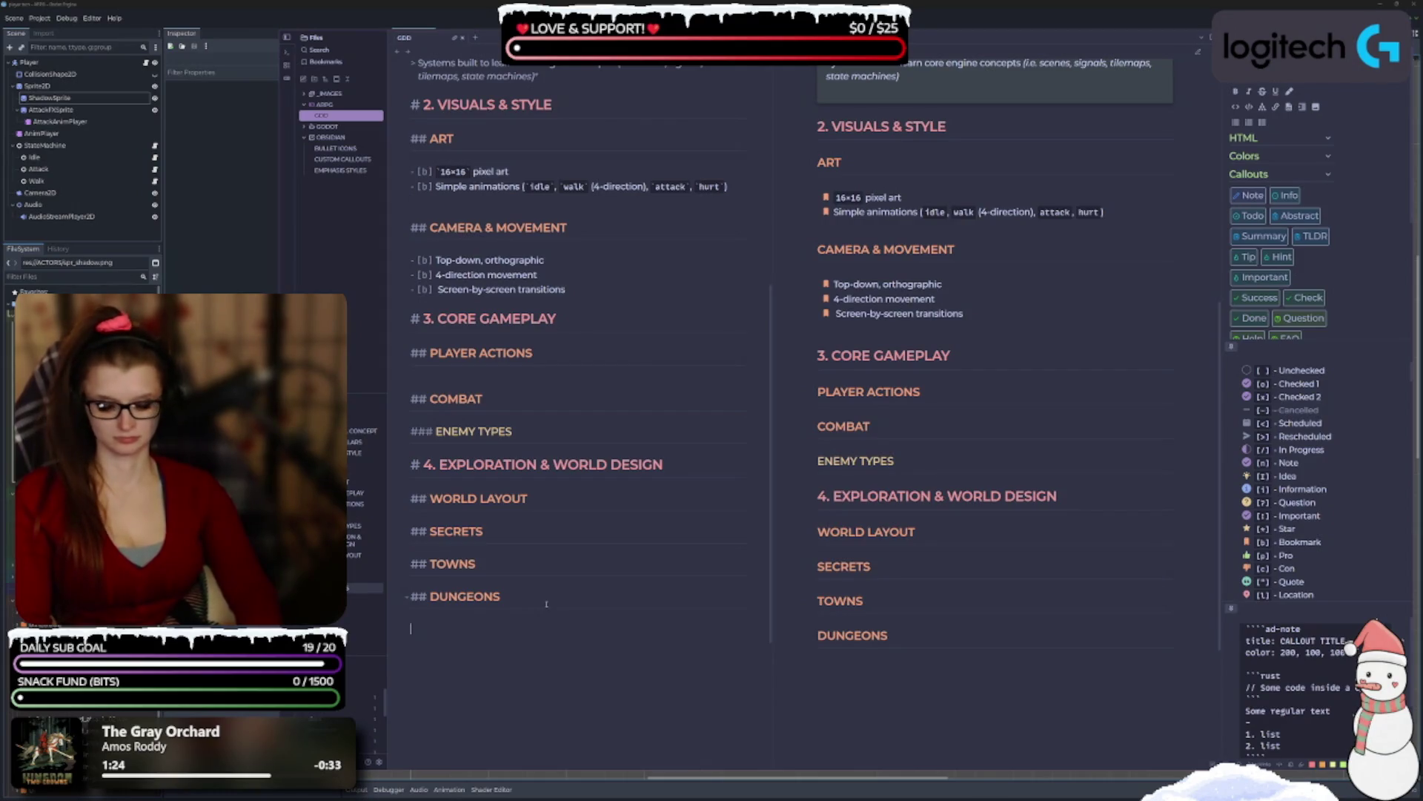
type("# 5. ")
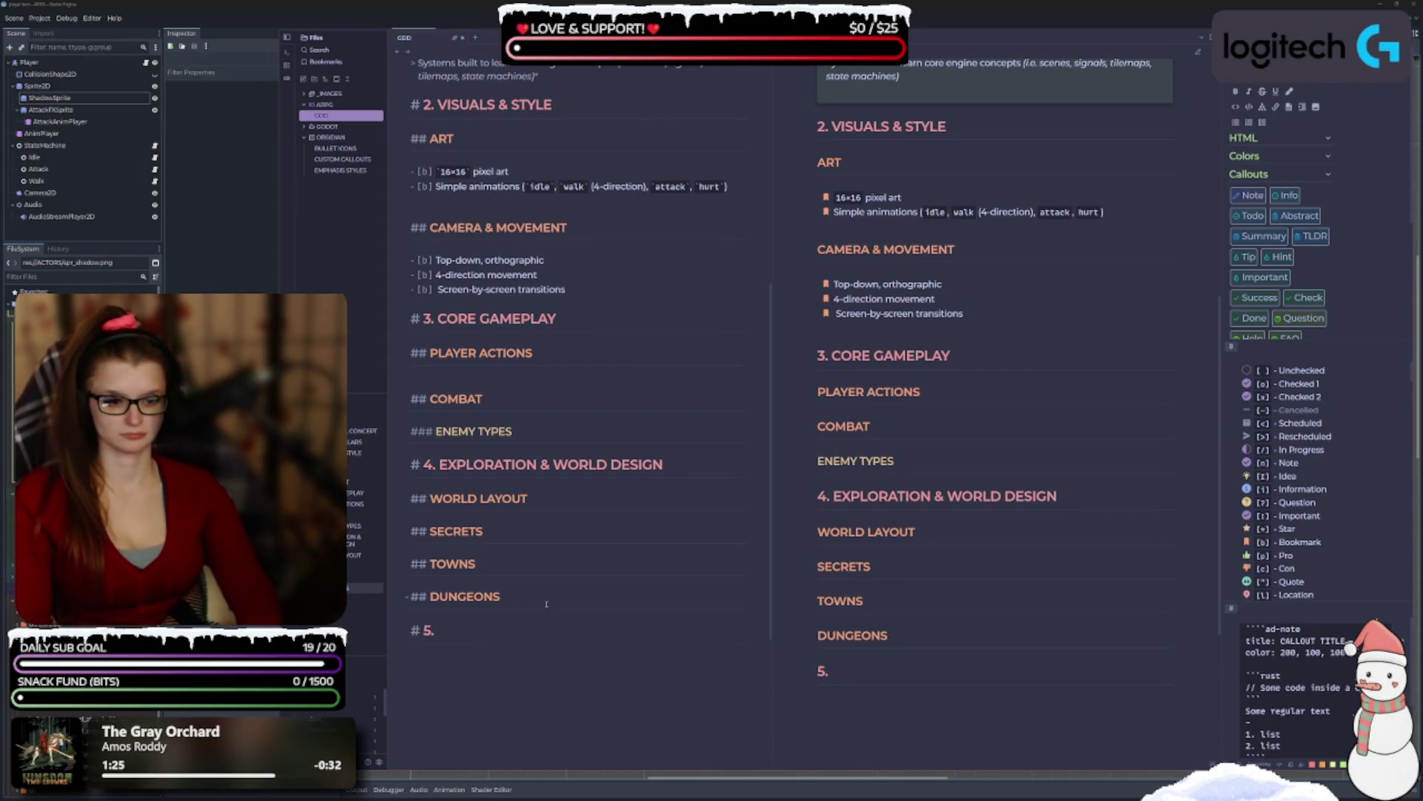
type("PROG")
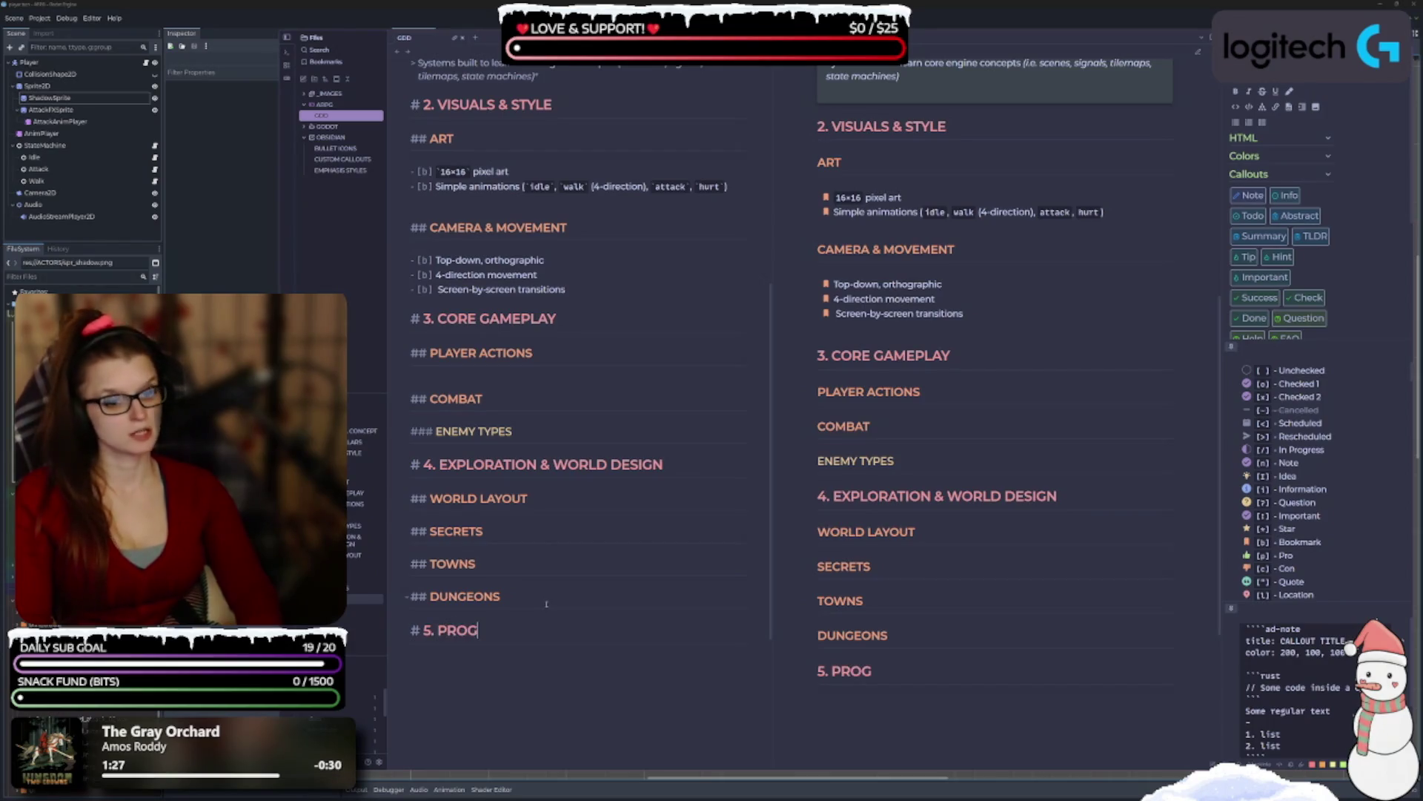
type("RESSION")
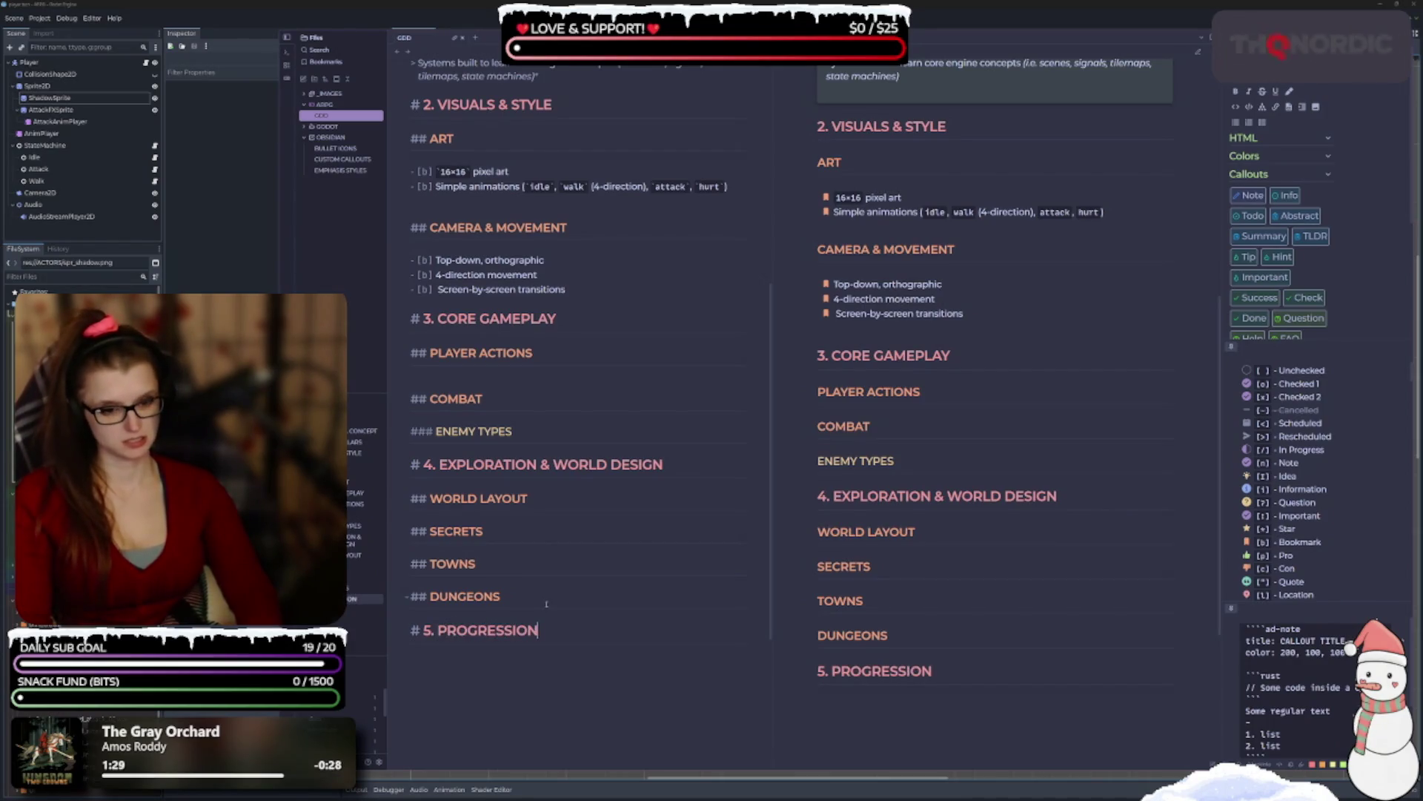
type(" & SKILLS")
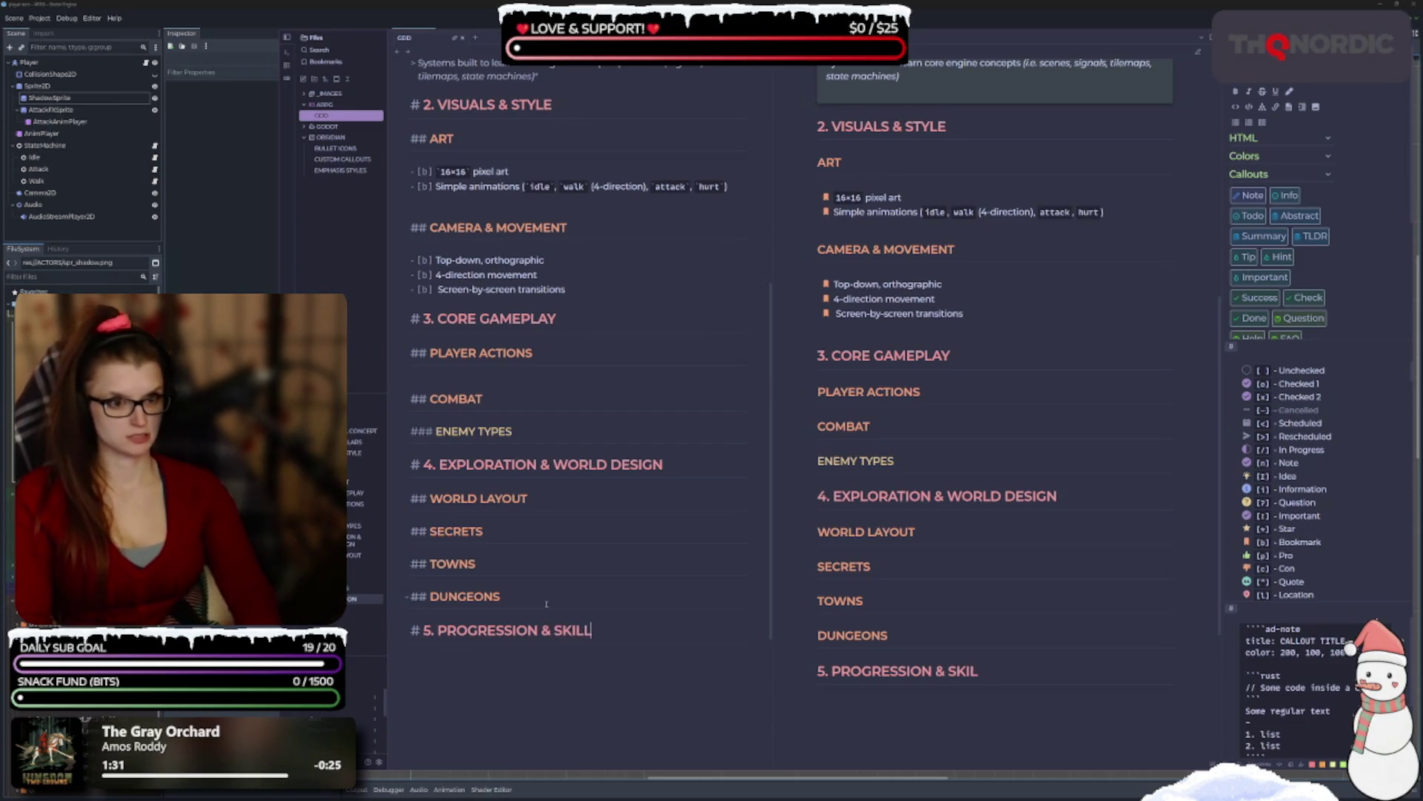
Add '## LEVELING' and '## SKILL SYSTEM (SIMPLE)' subheadings below the section 5 heading.
key("Return")
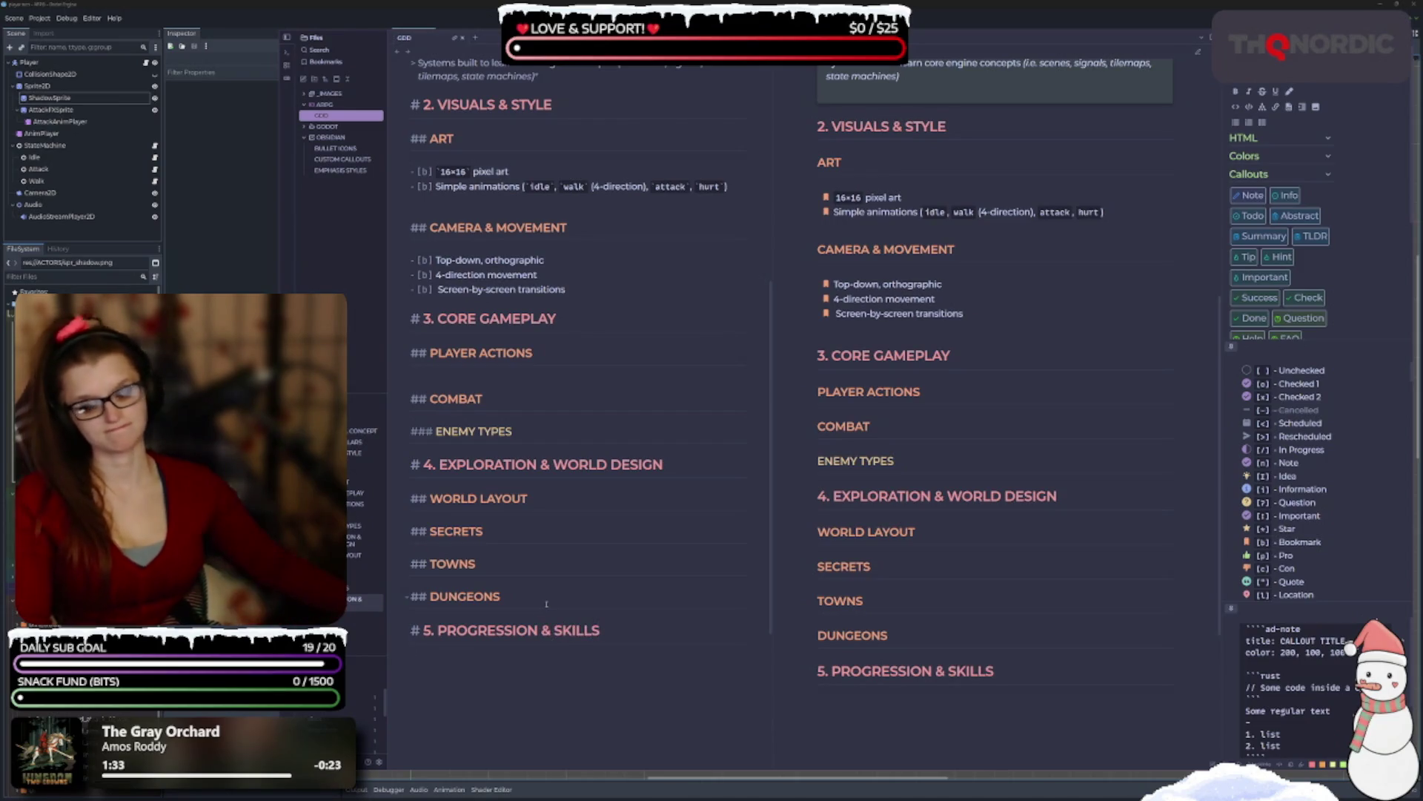
scroll(581, 306, "down", 3)
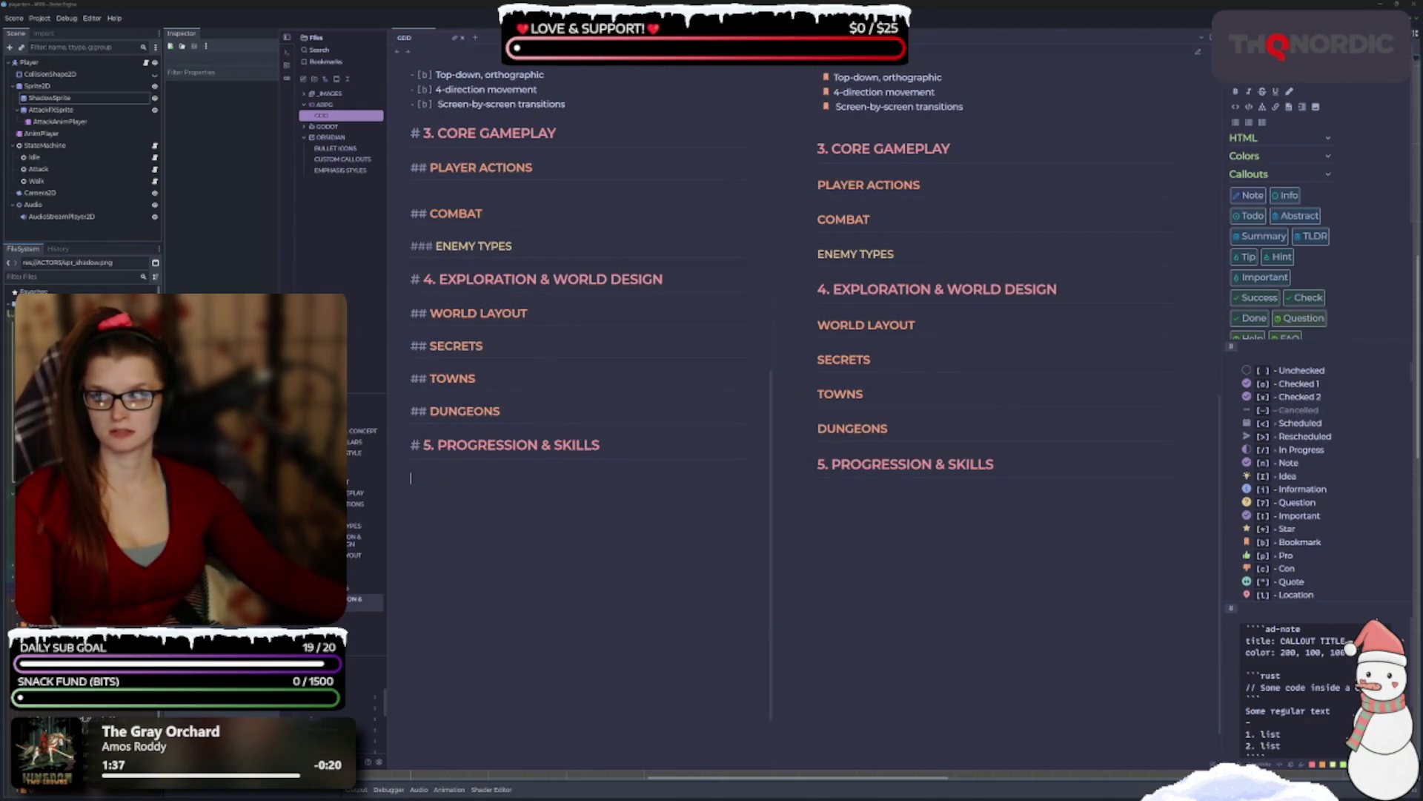
type("## LEVELING")
key("Return")
key("Return")
type("## ")
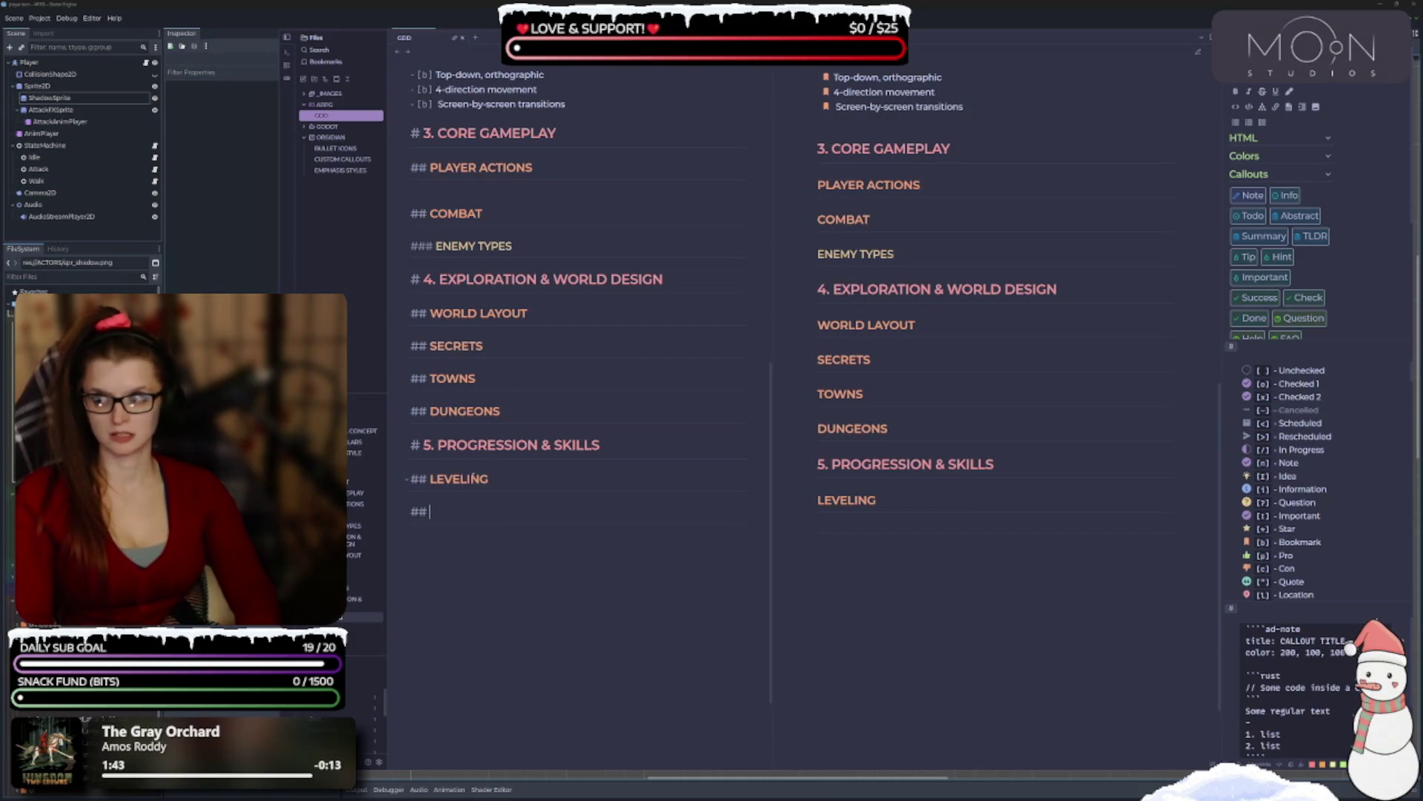
type("SKILL SYSTEM")
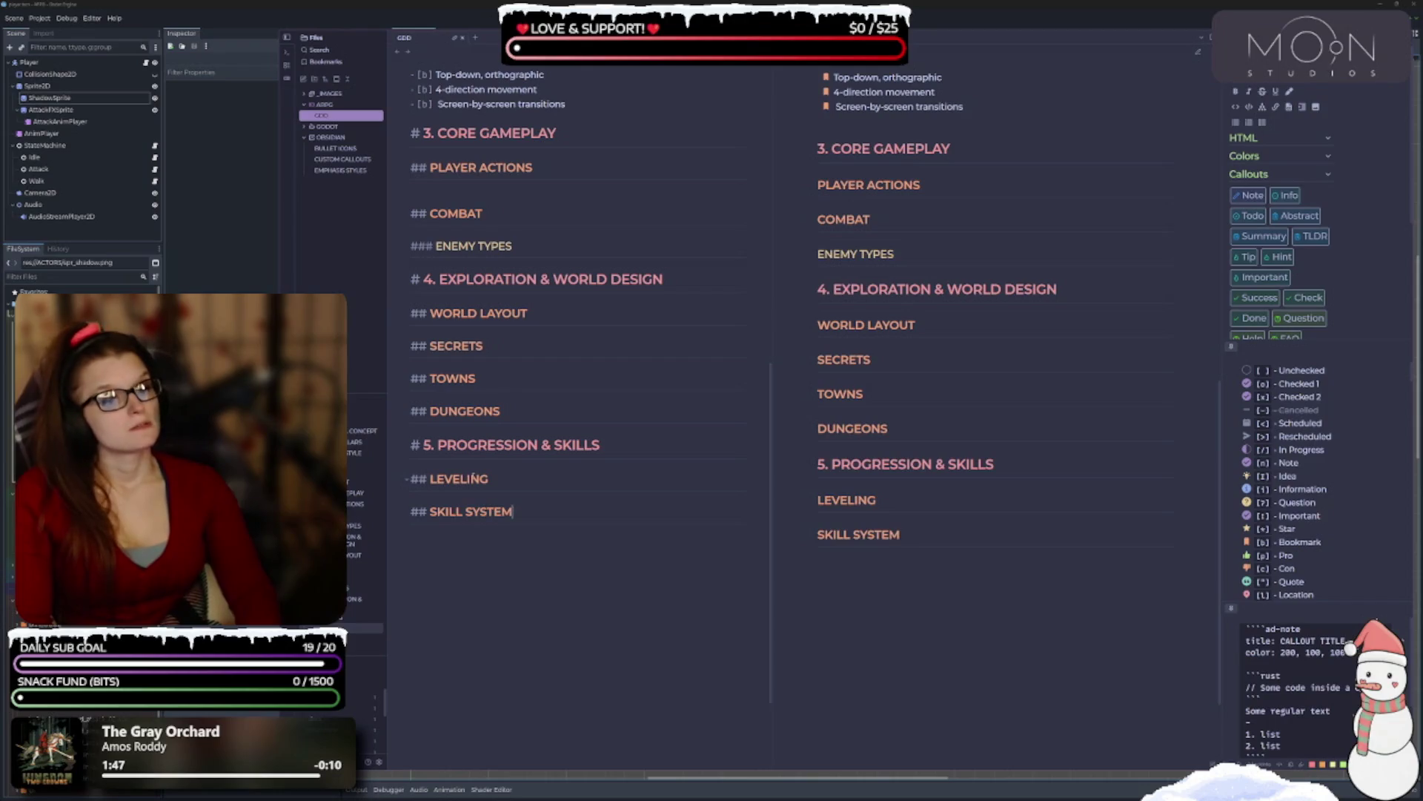
type(" (SIMPLE)")
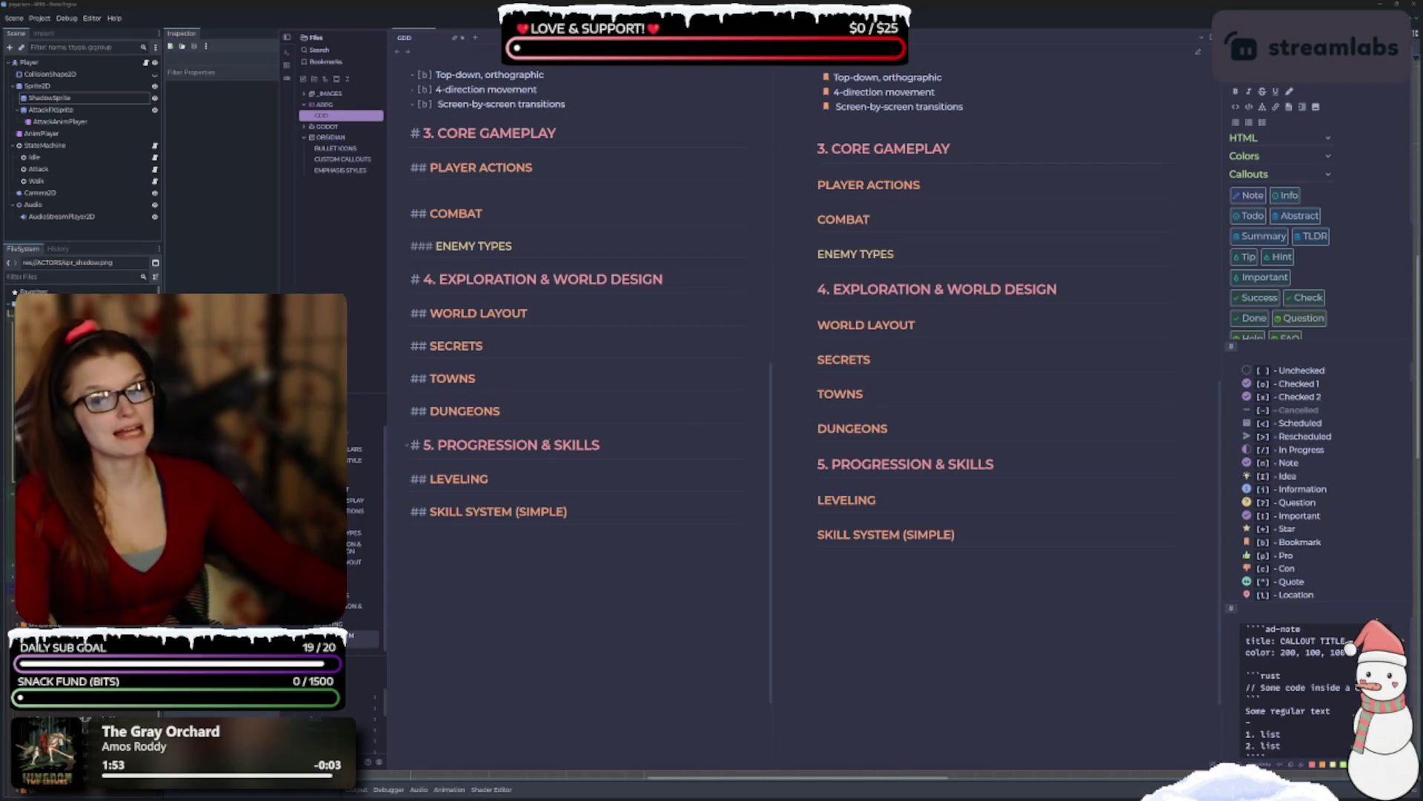
Try yellow, pink, green, orange, cyan and purple highlights on SIMPLE, settling on blue.
double_click(526, 512)
right_click(528, 512)
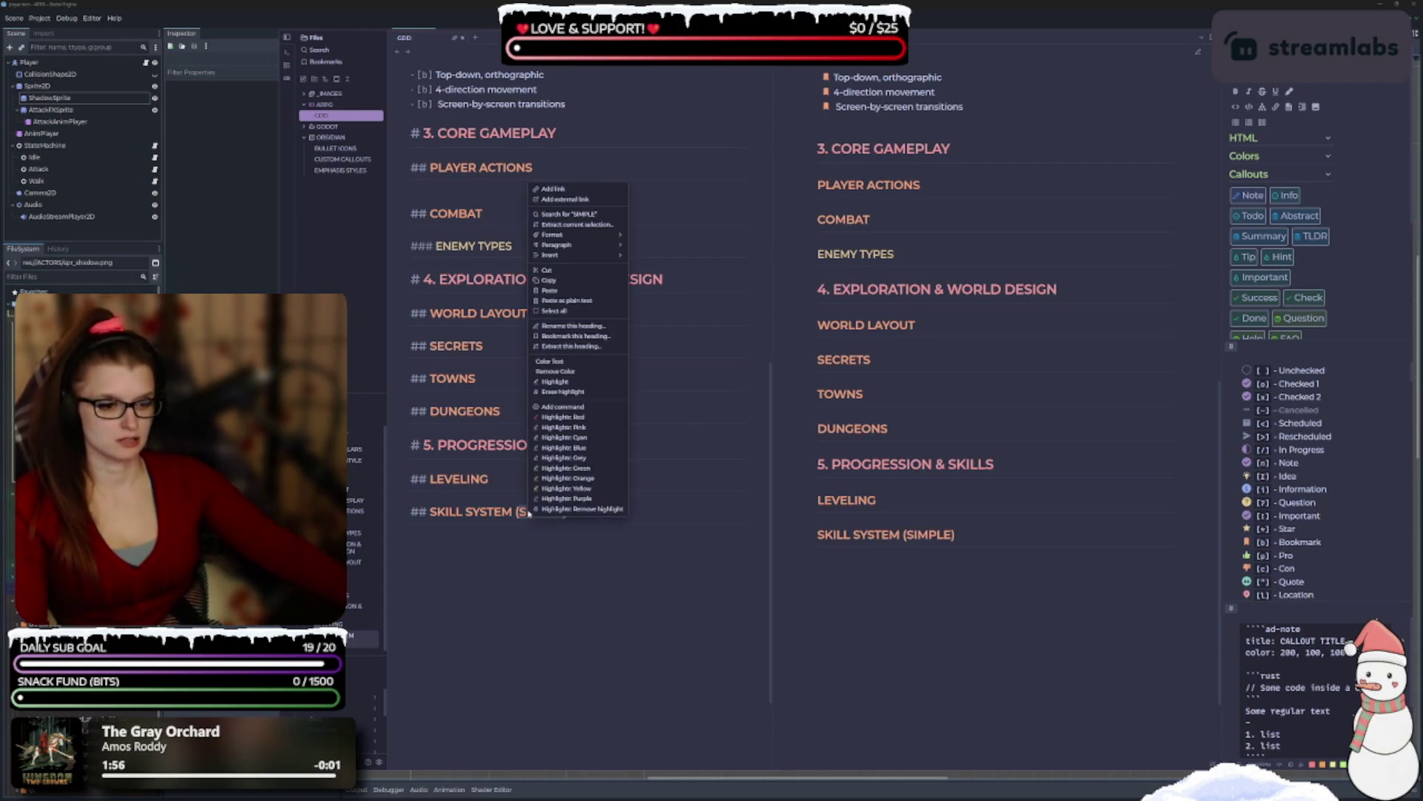
left_click(571, 488)
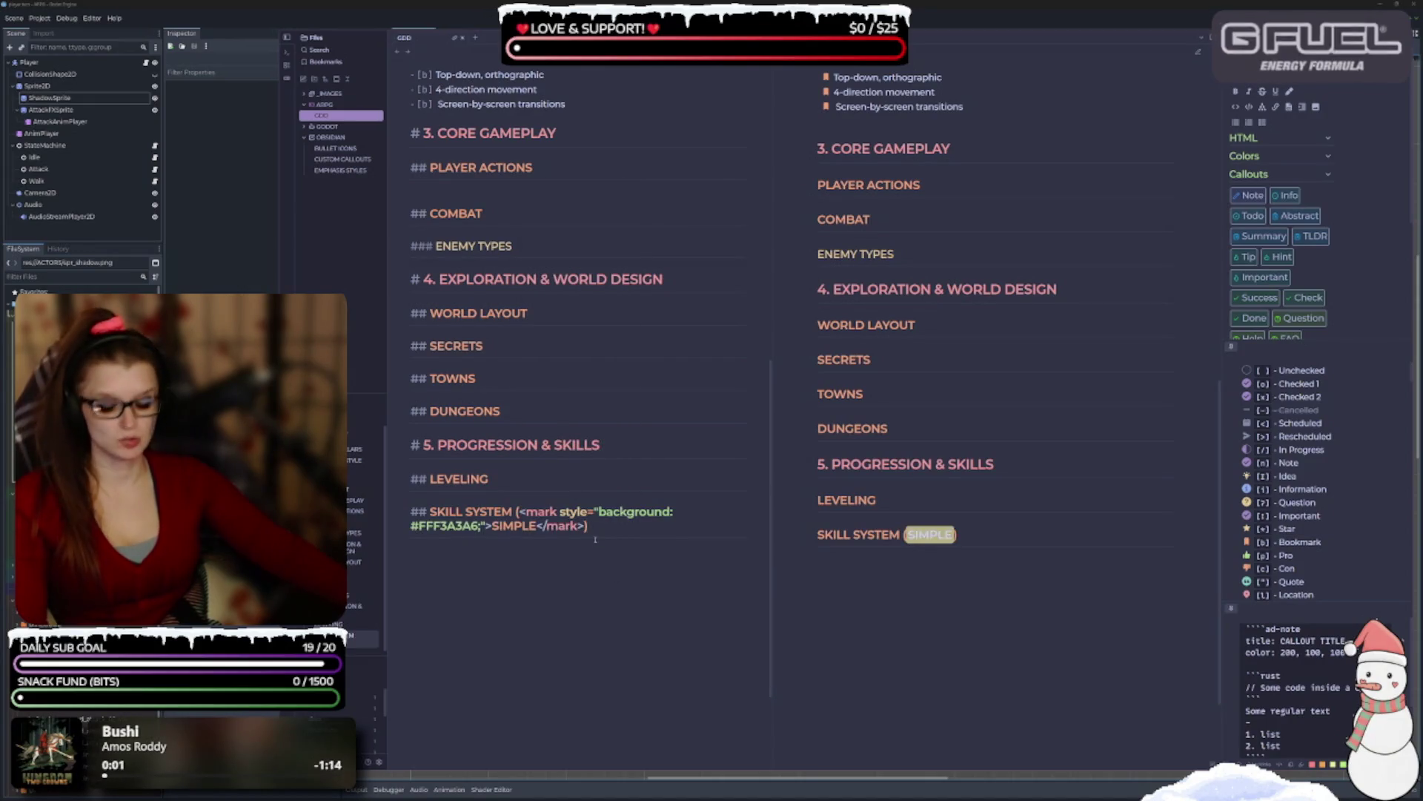
key("ctrl+z")
right_click(572, 513)
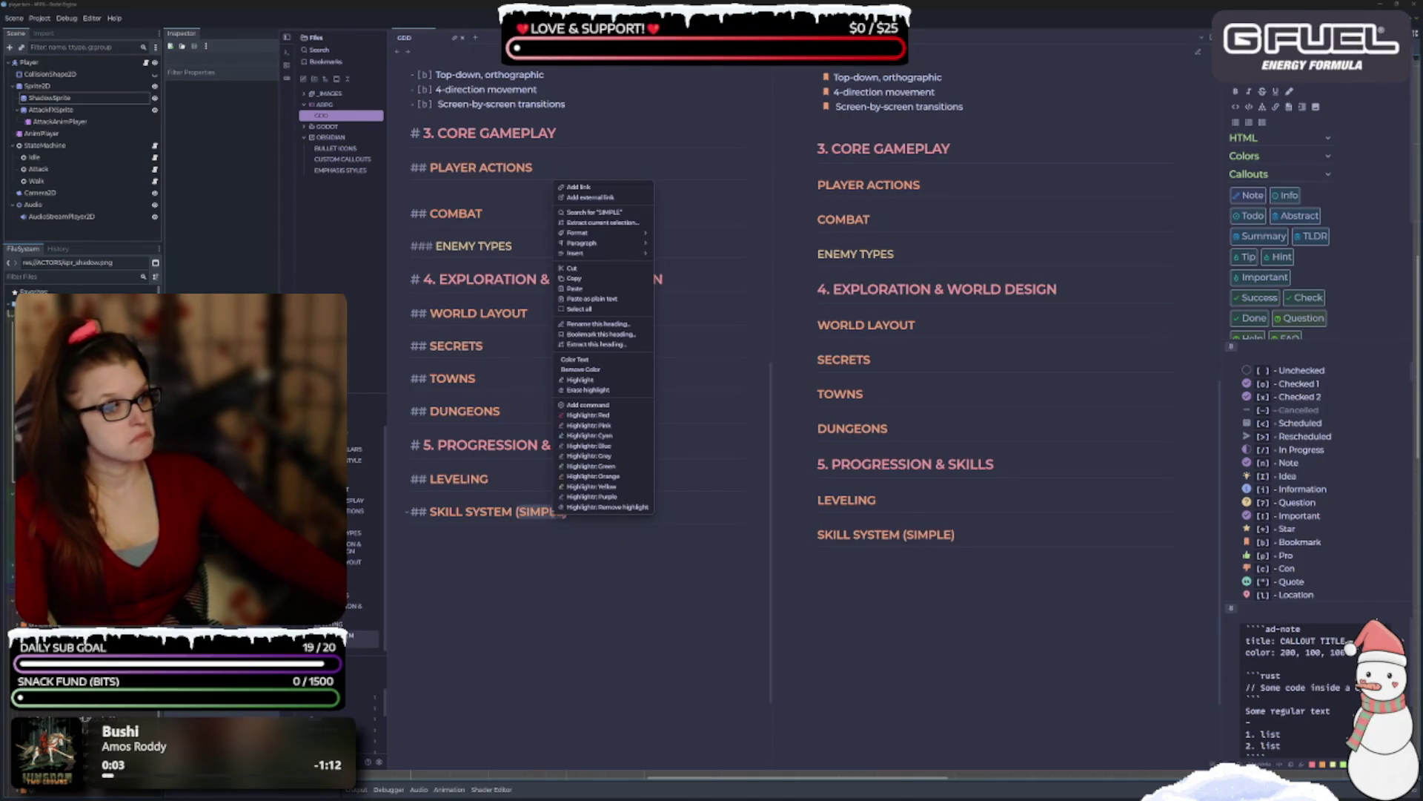
left_click(589, 425)
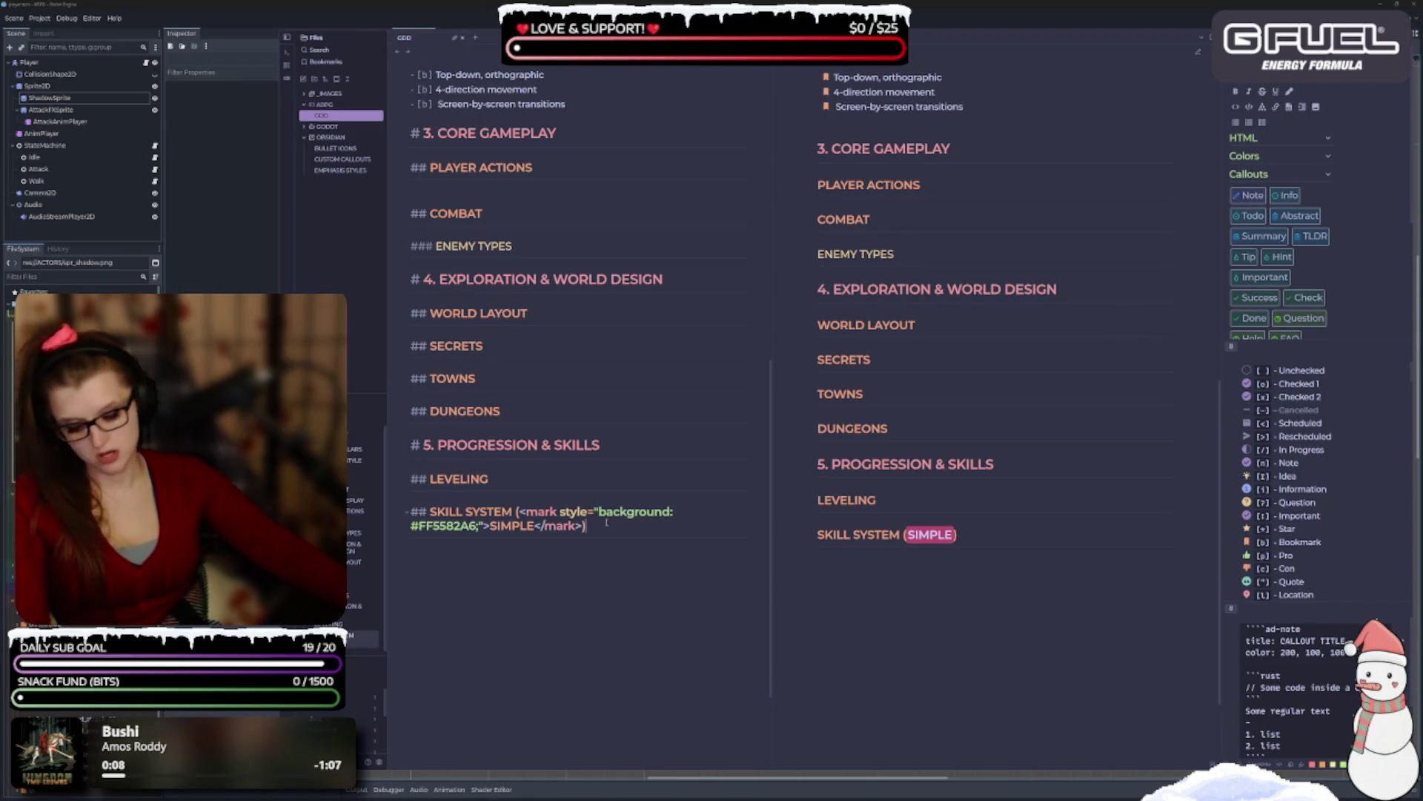
key("ctrl+z")
right_click(550, 512)
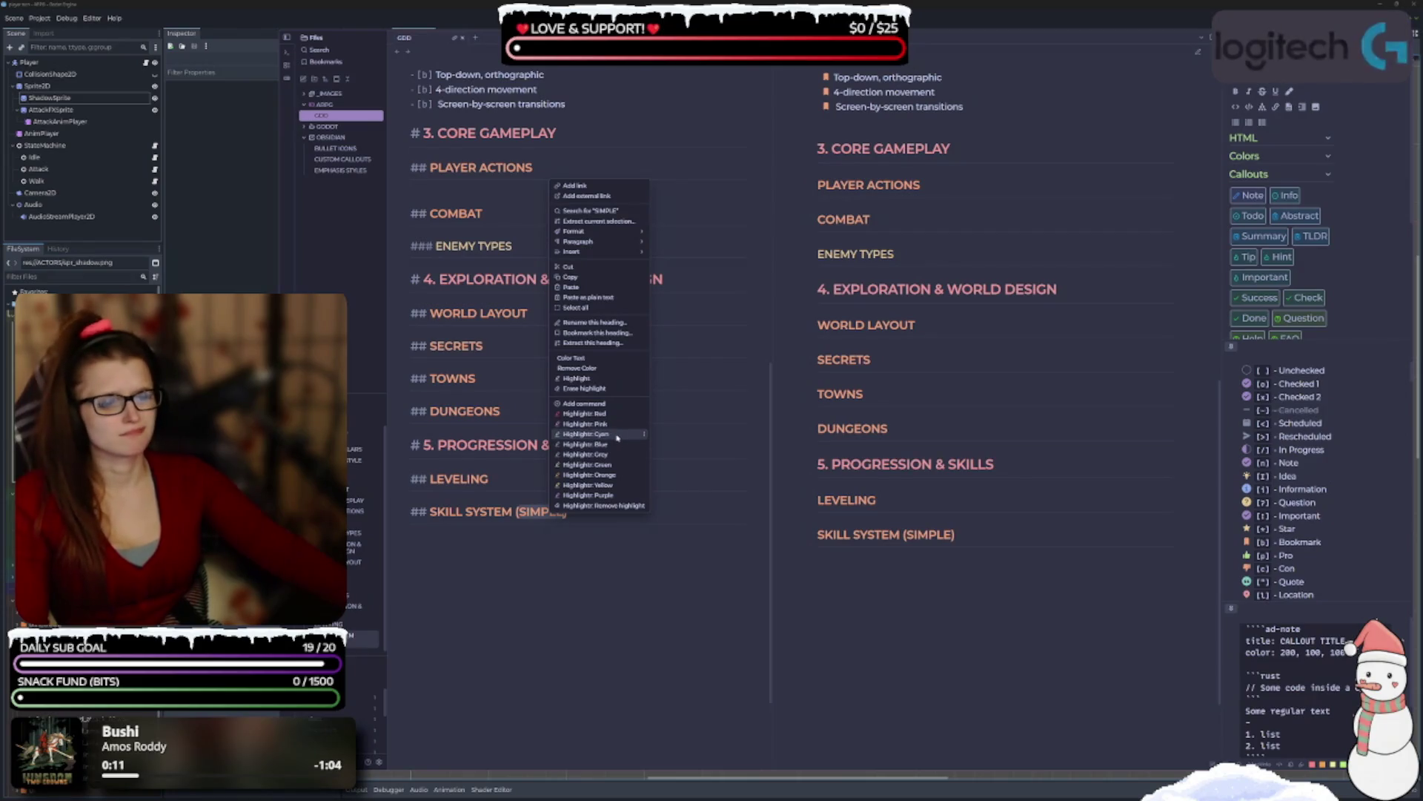
left_click(612, 465)
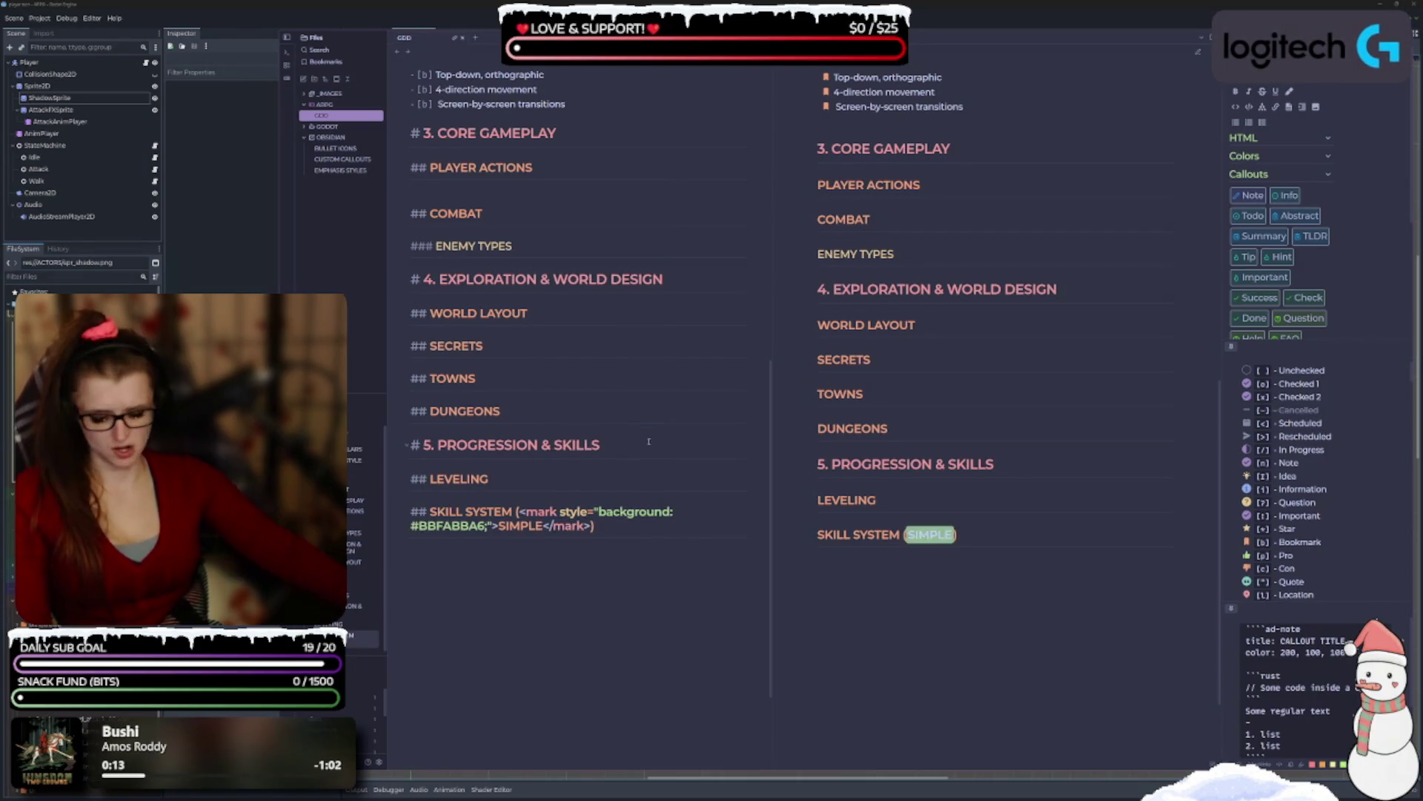
key("ctrl+z")
right_click(550, 512)
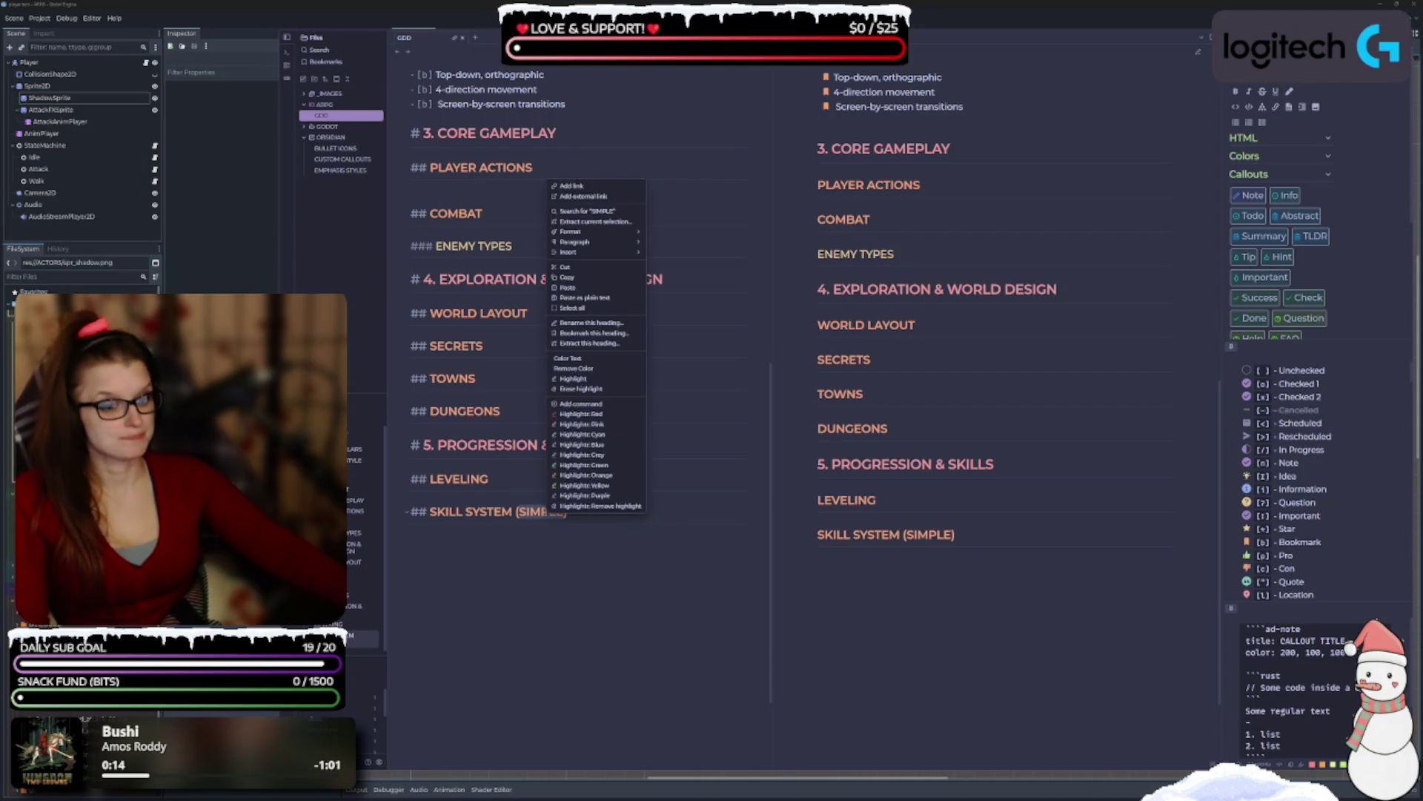
left_click(610, 479)
key("ctrl+z")
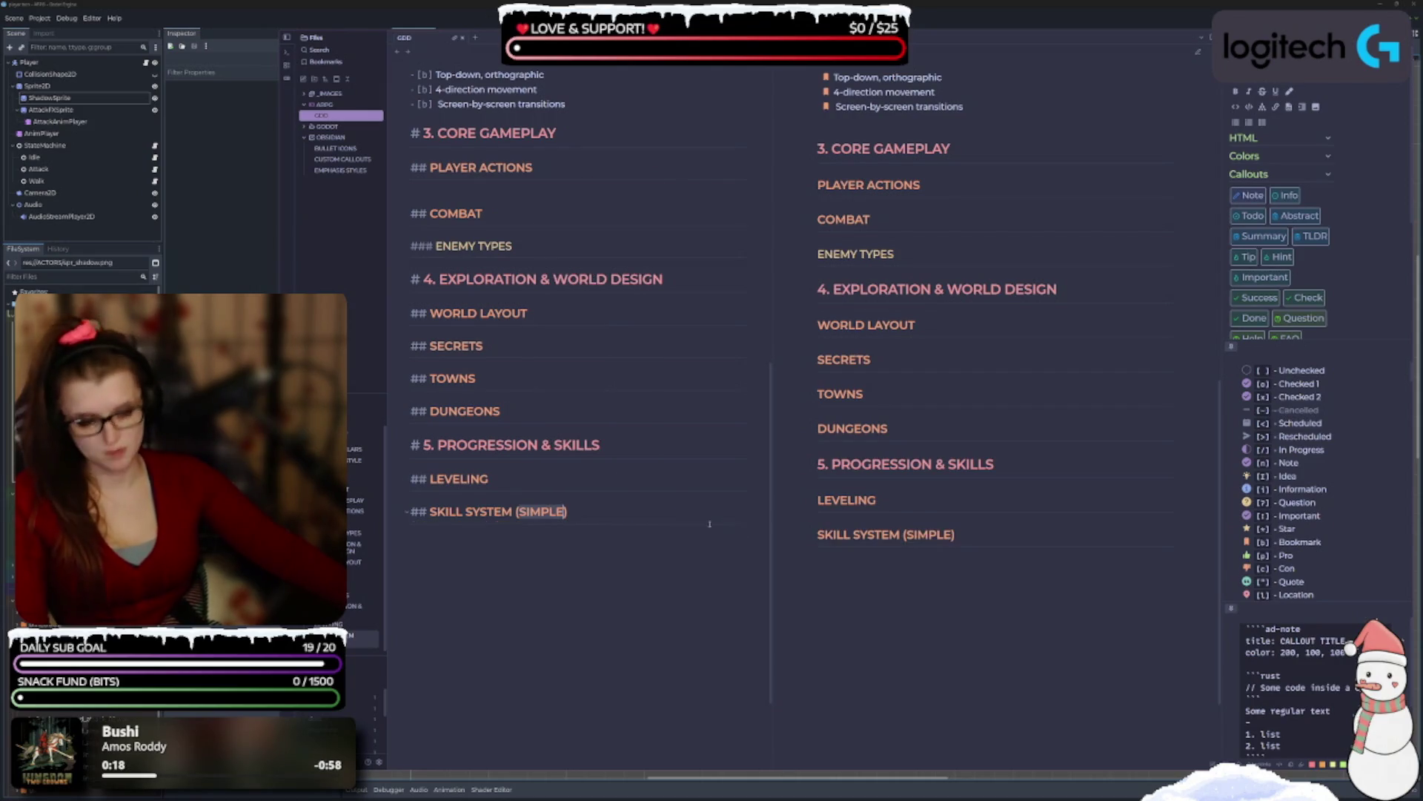
right_click(554, 505)
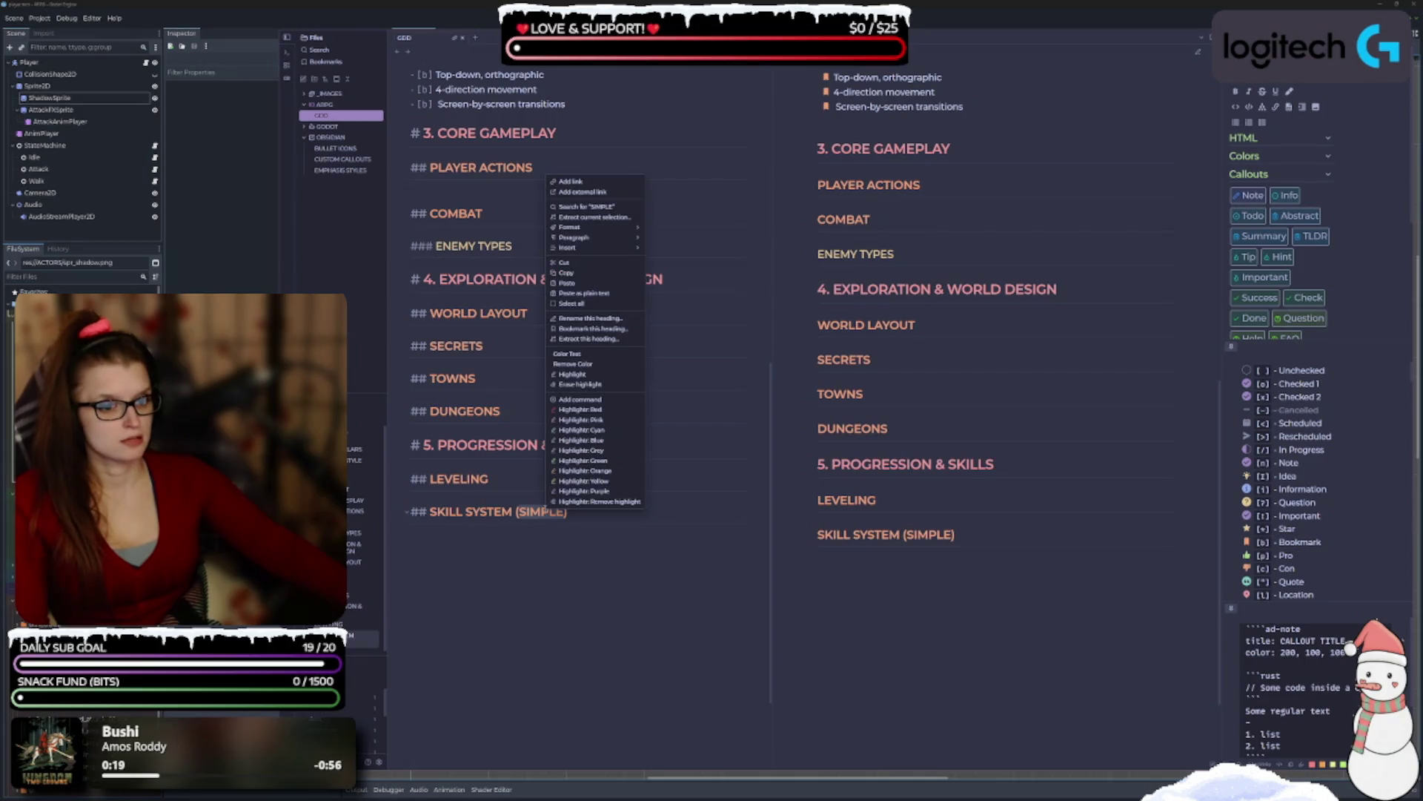
left_click(621, 421)
key("ctrl+z")
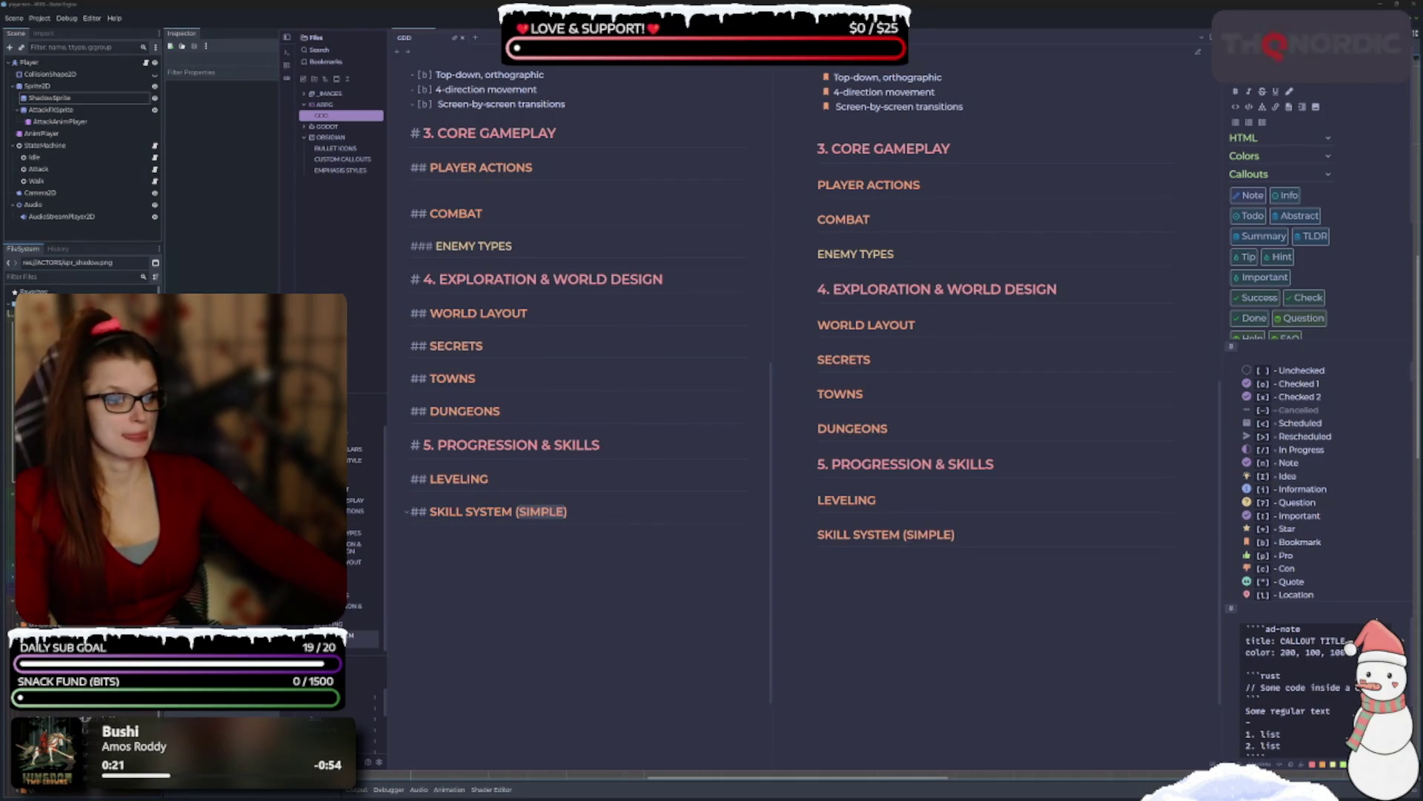
right_click(552, 512)
left_click(628, 433)
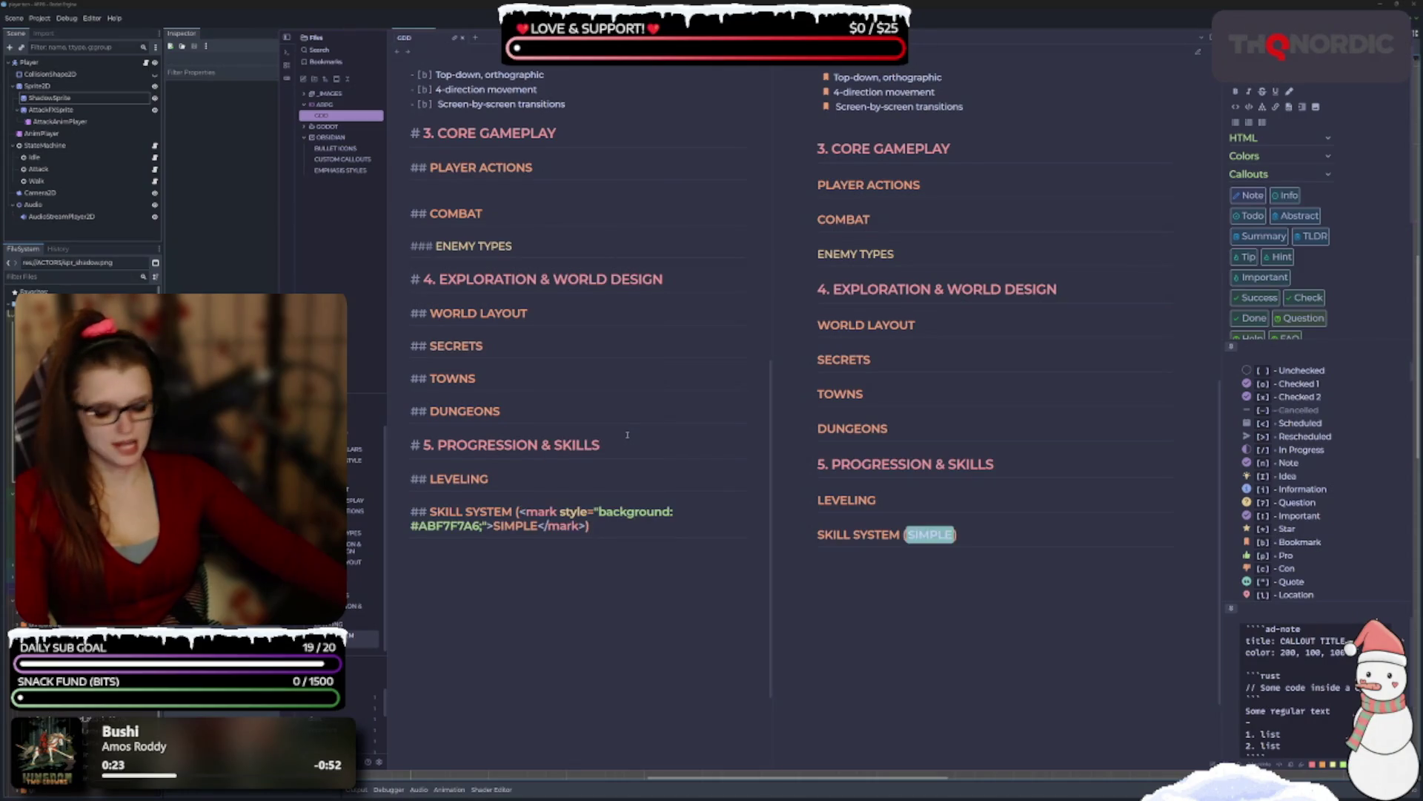
key("ctrl+z")
right_click(552, 512)
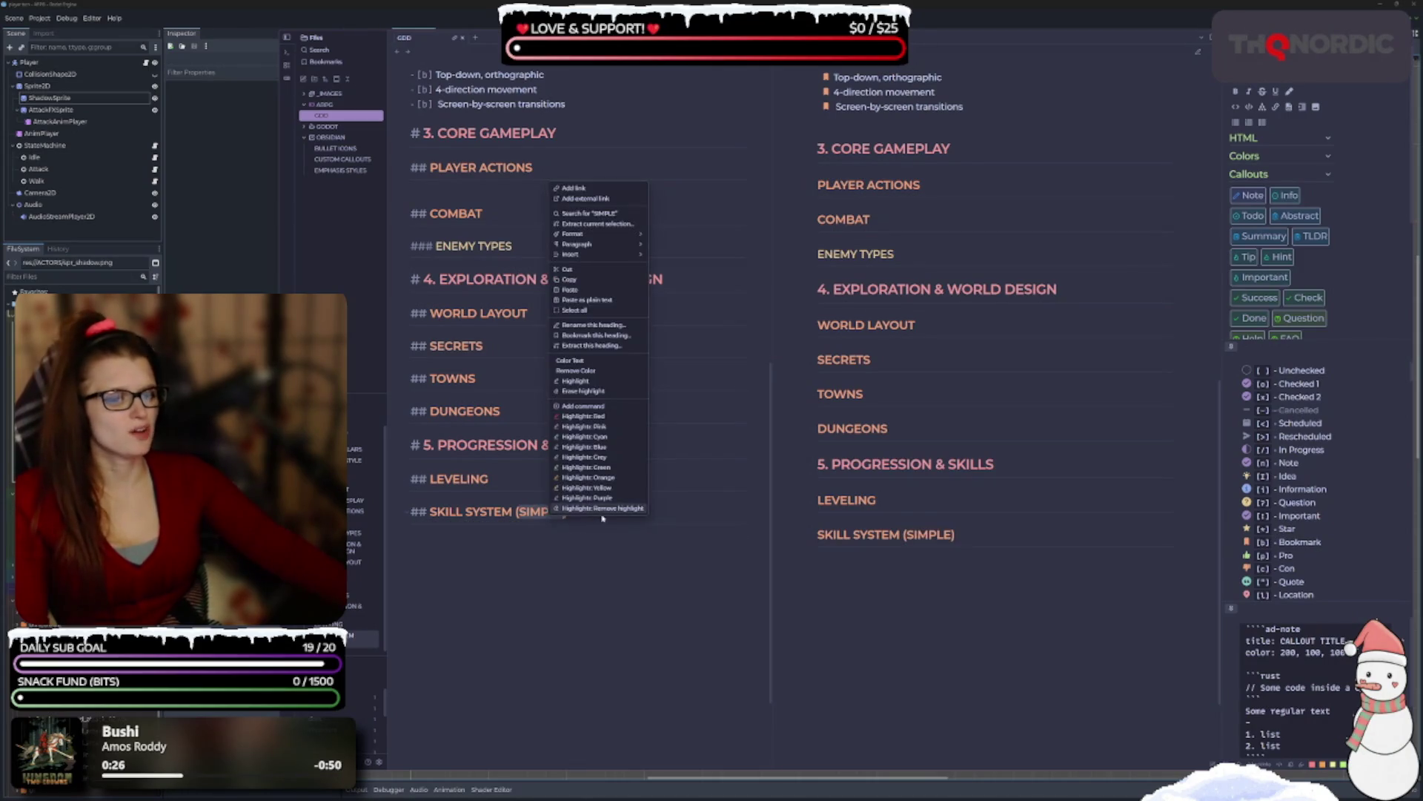
left_click(588, 497)
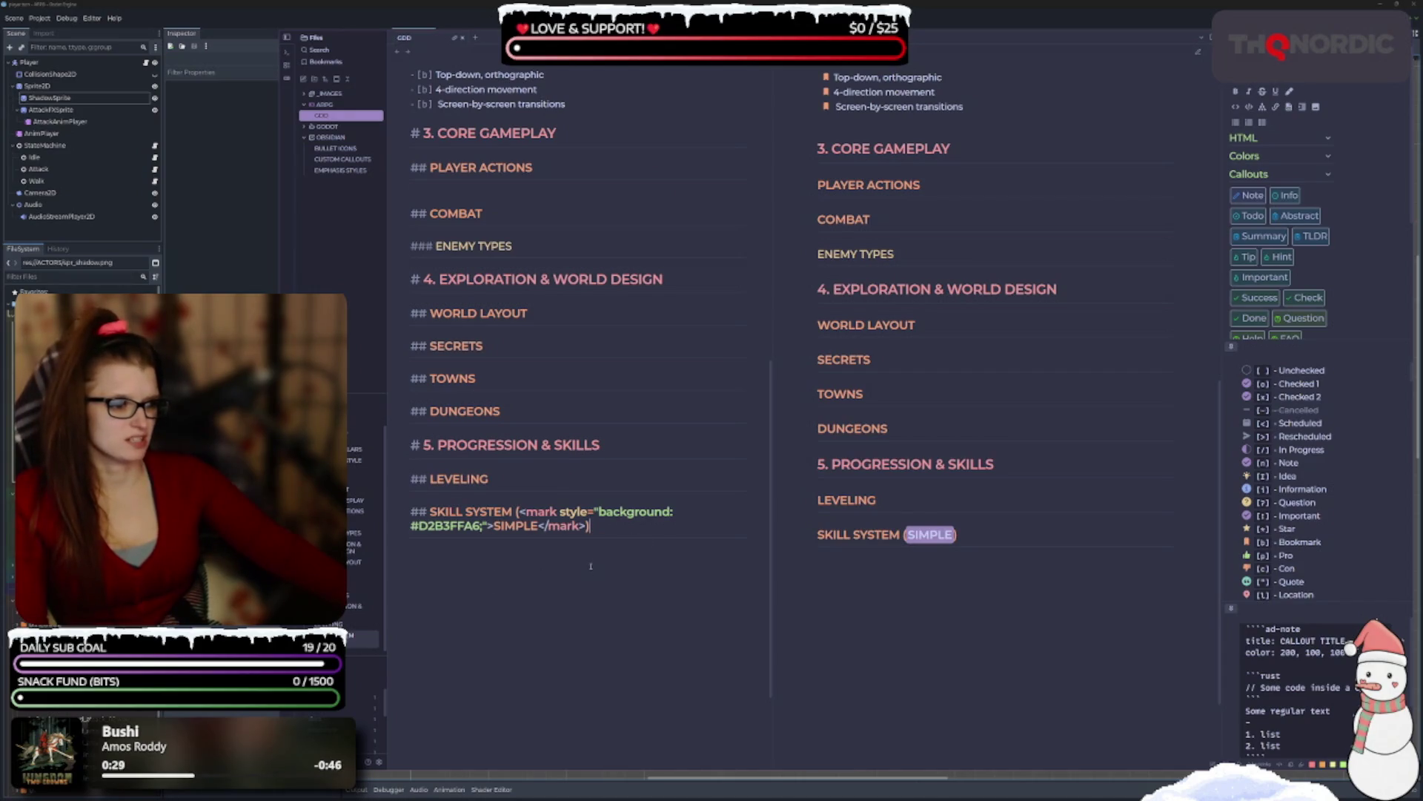
key("ctrl+z")
right_click(551, 510)
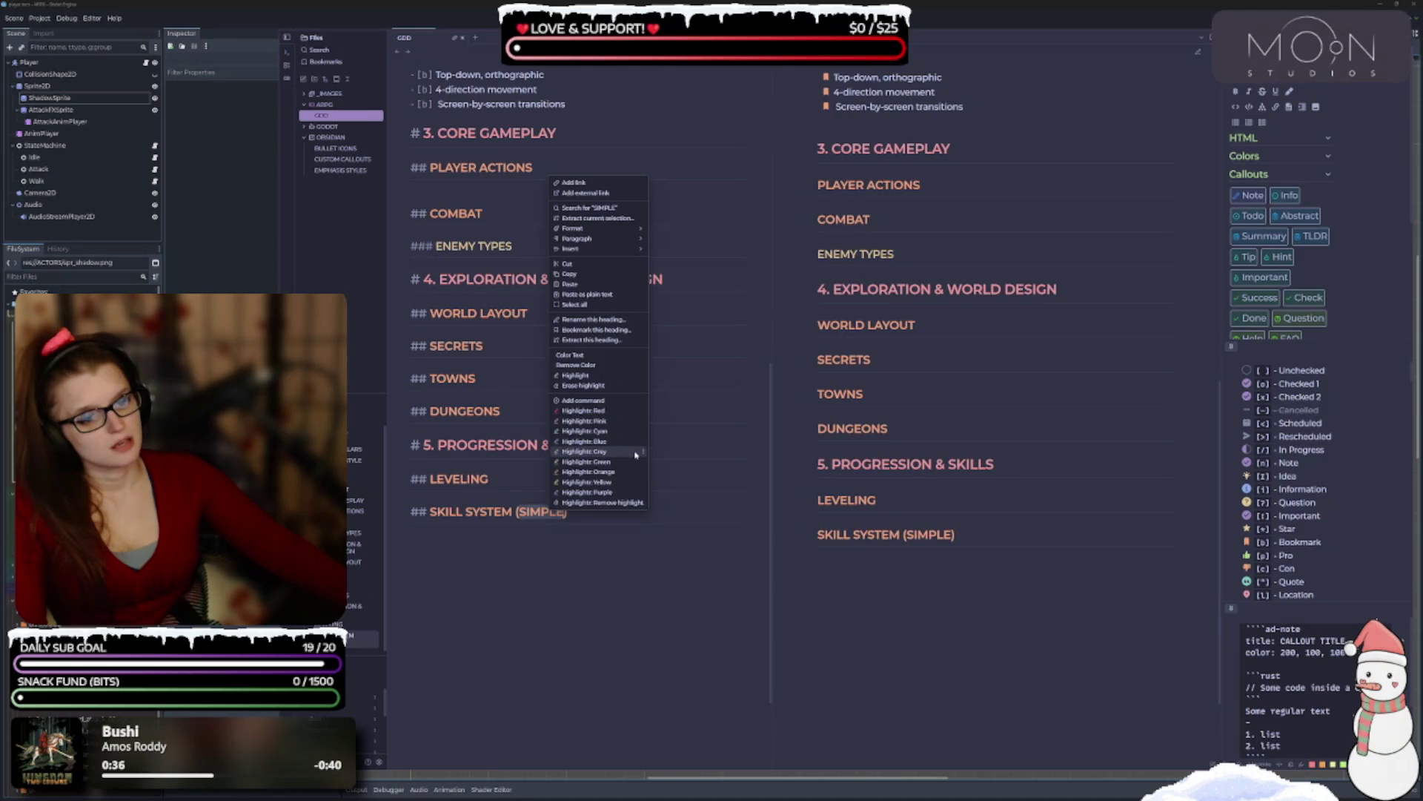
left_click(635, 441)
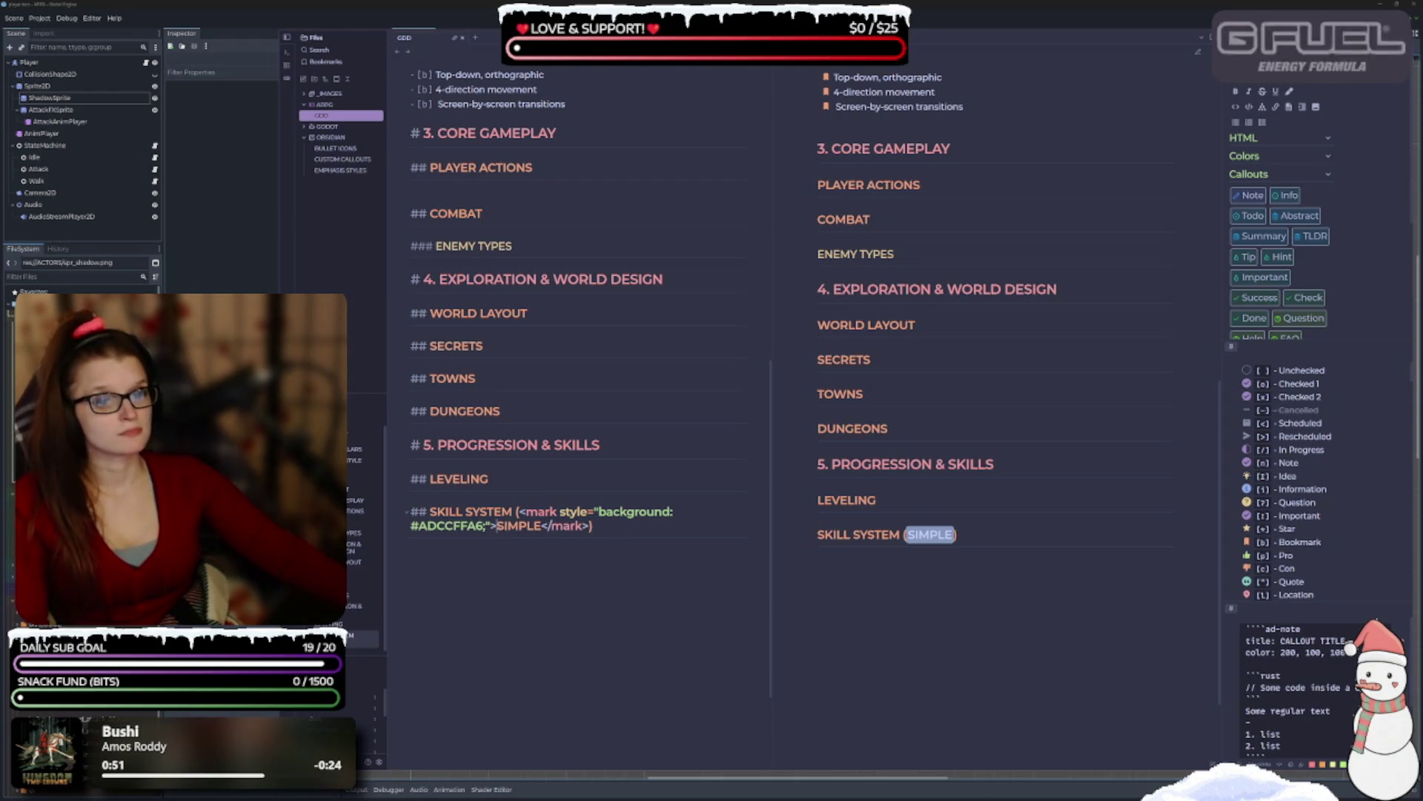
Replace the colour highlight markup with plain SIMPLE wrapped in == highlight markers.
left_click(497, 526)
left_click(543, 525)
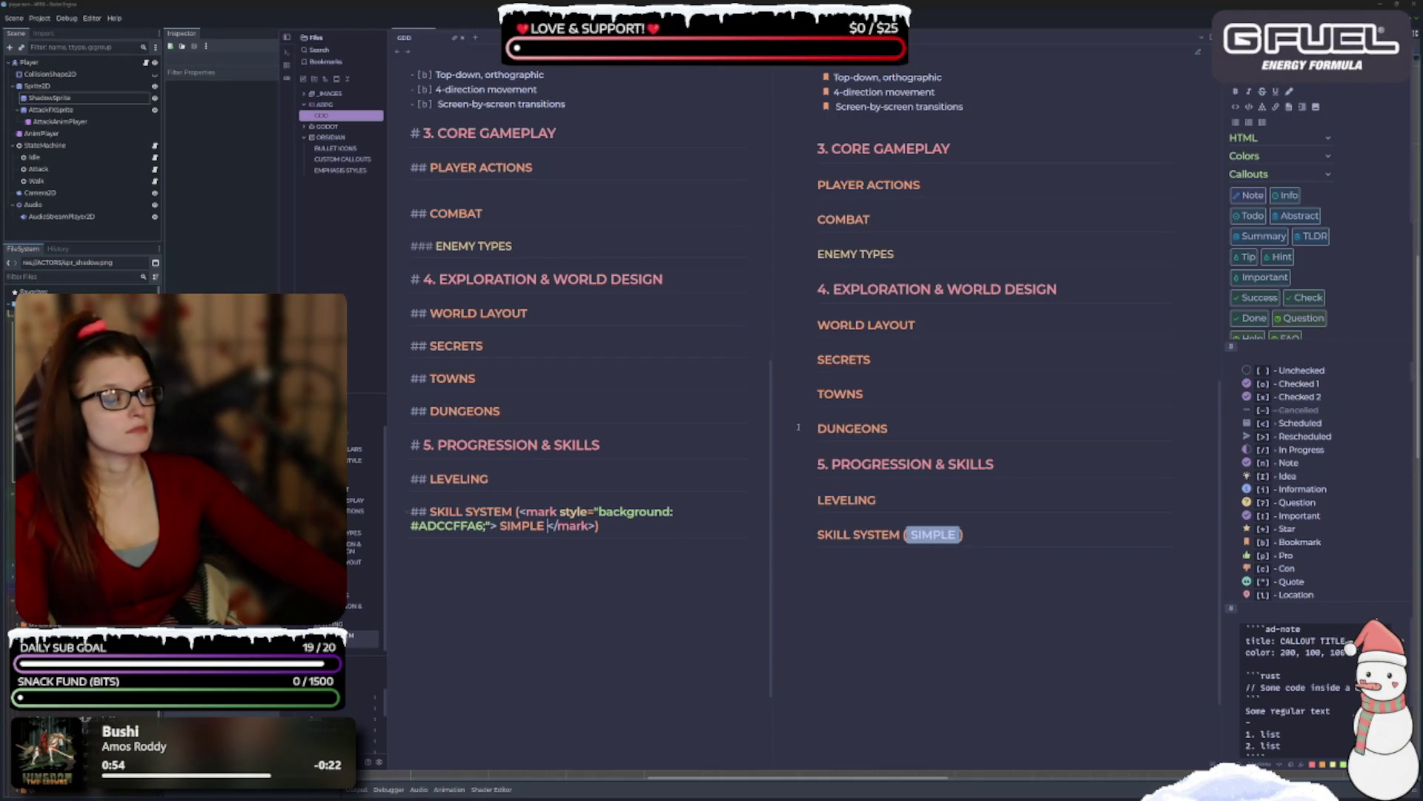
key("BackSpace")
left_click(497, 526)
key("BackSpace")
left_click(522, 512)
left_click(591, 526)
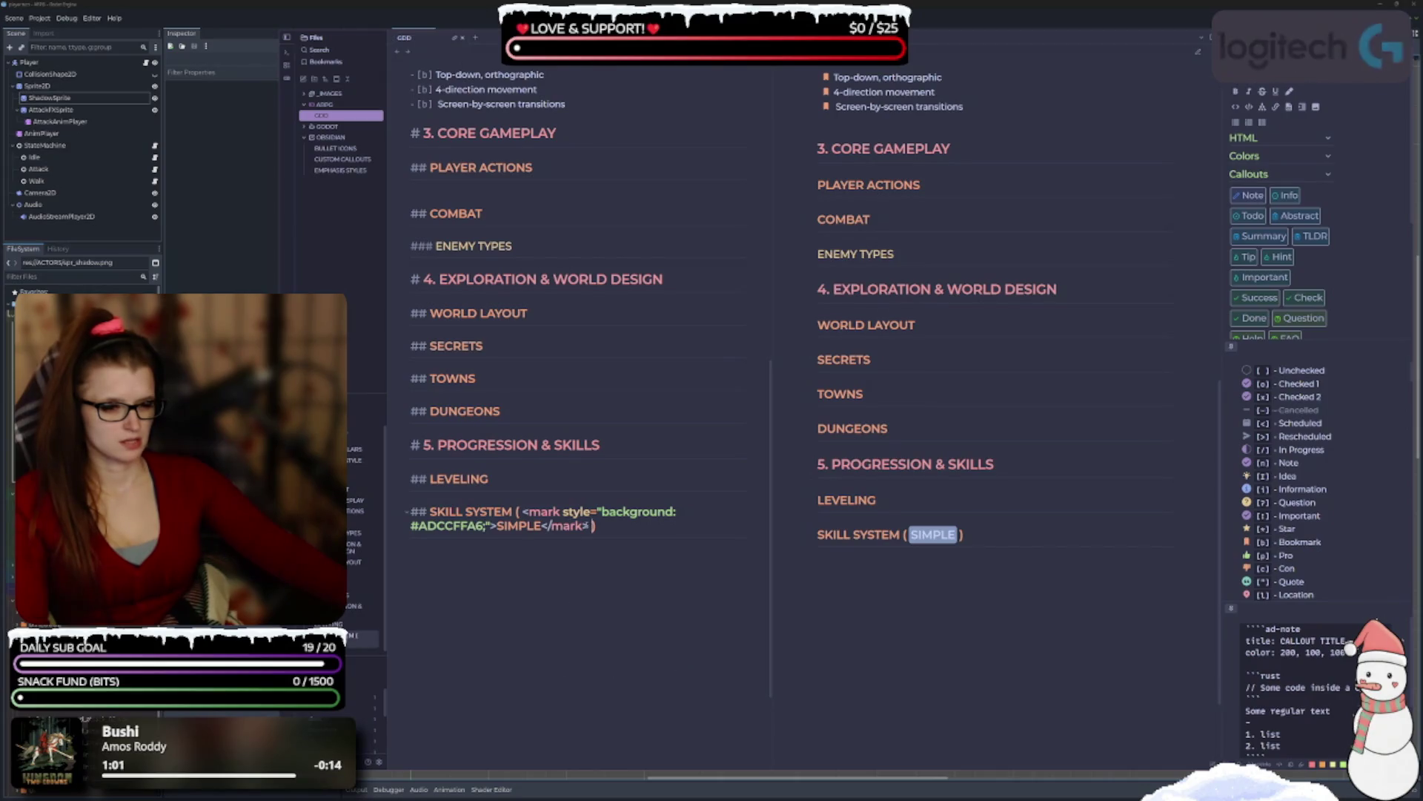
left_click_drag(589, 526, 522, 512)
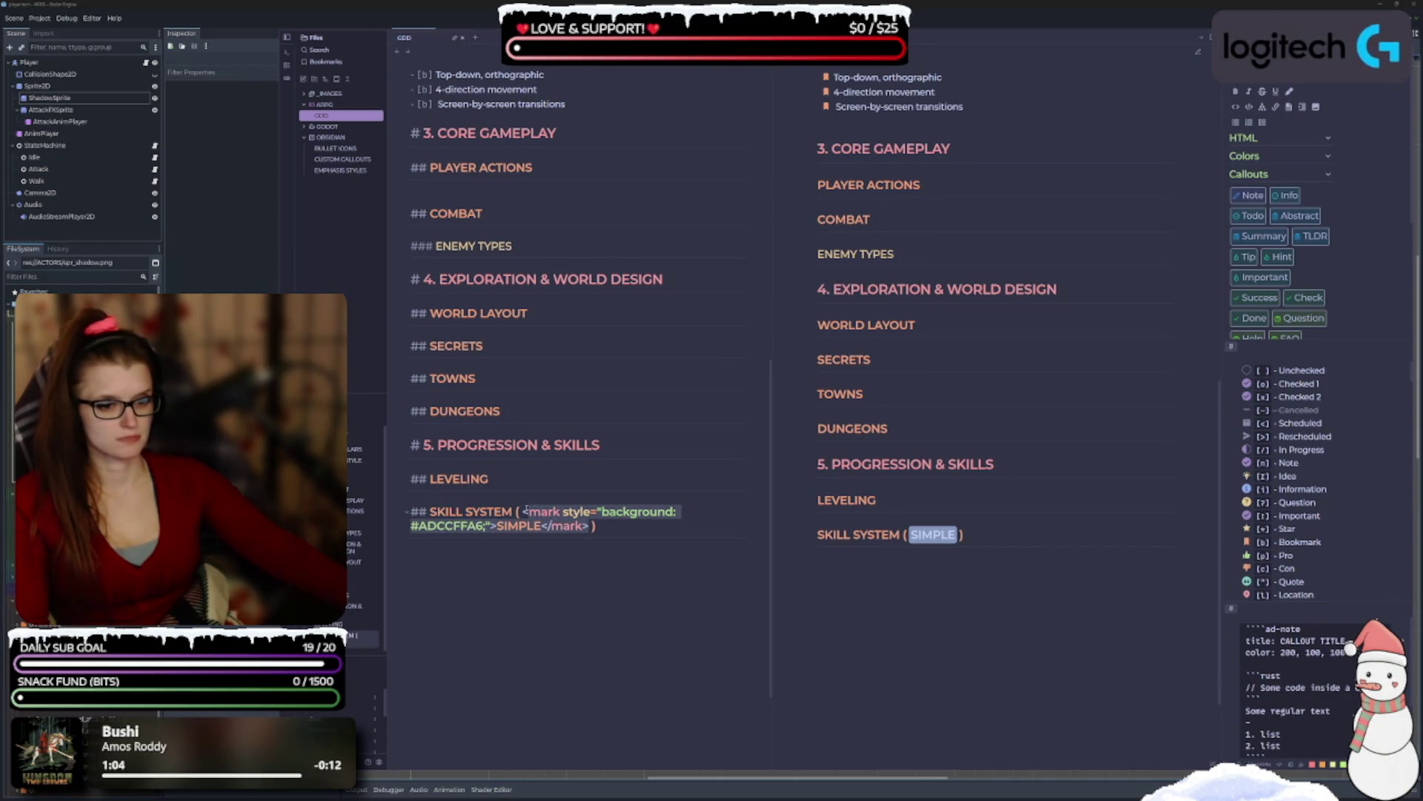
type("SIMPLE")
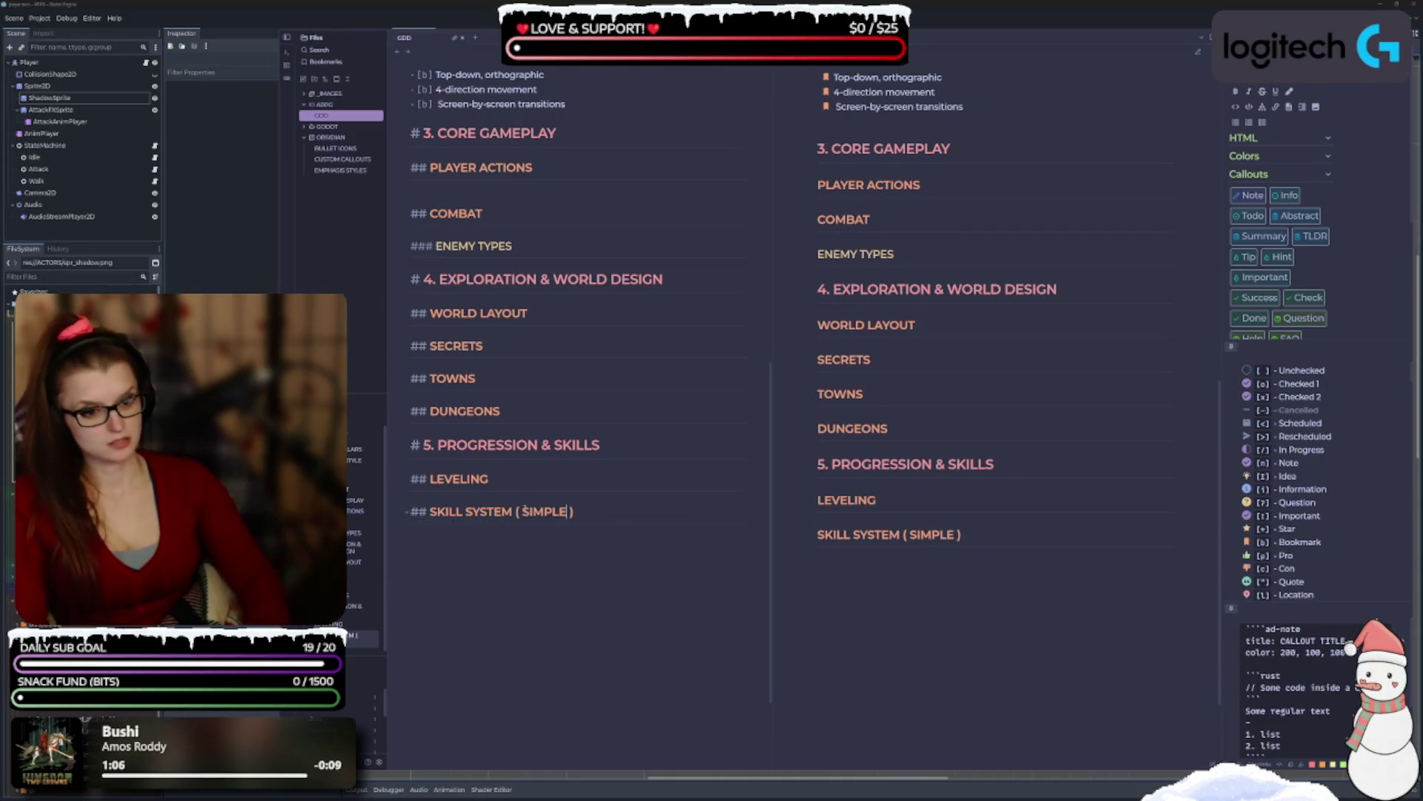
double_click(545, 512)
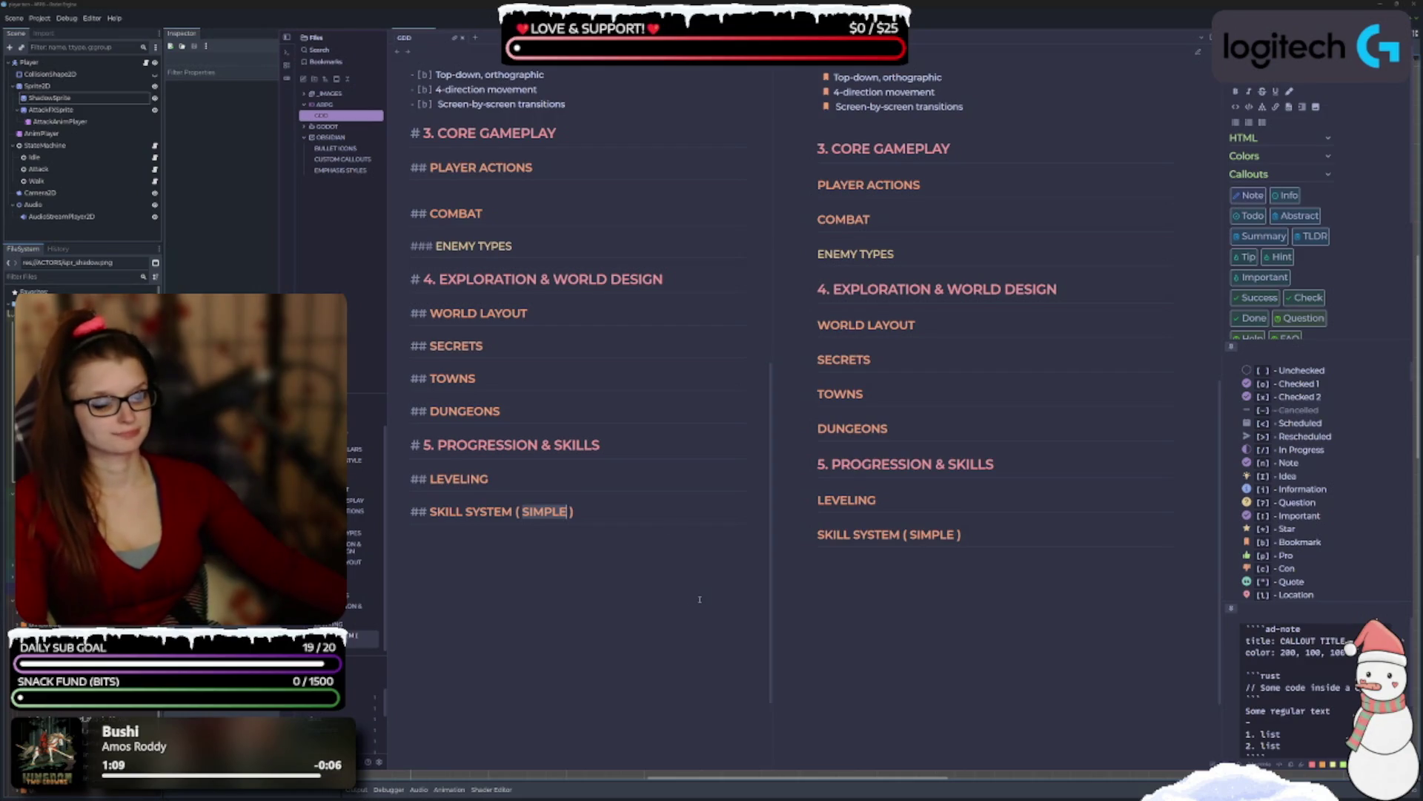
type("==")
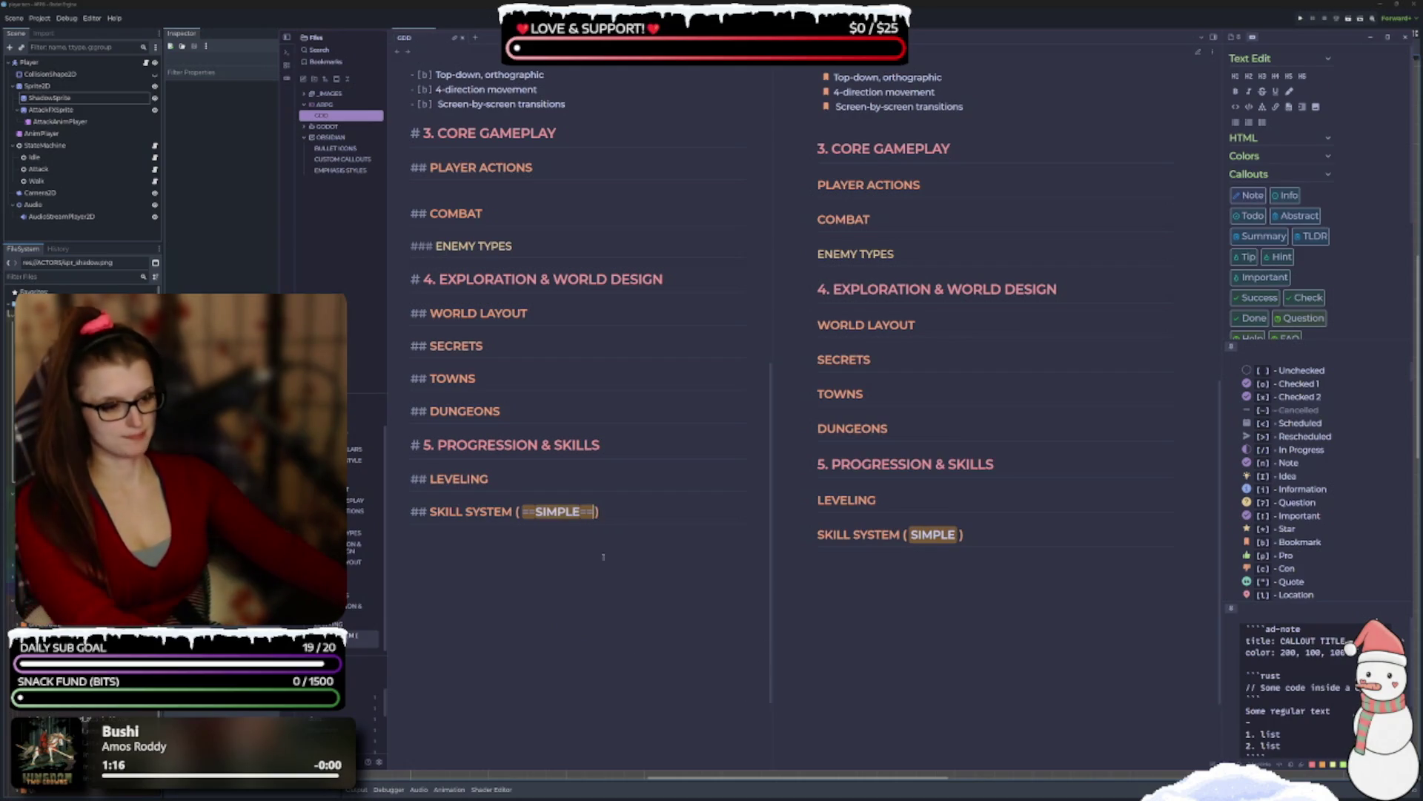
left_click(647, 577)
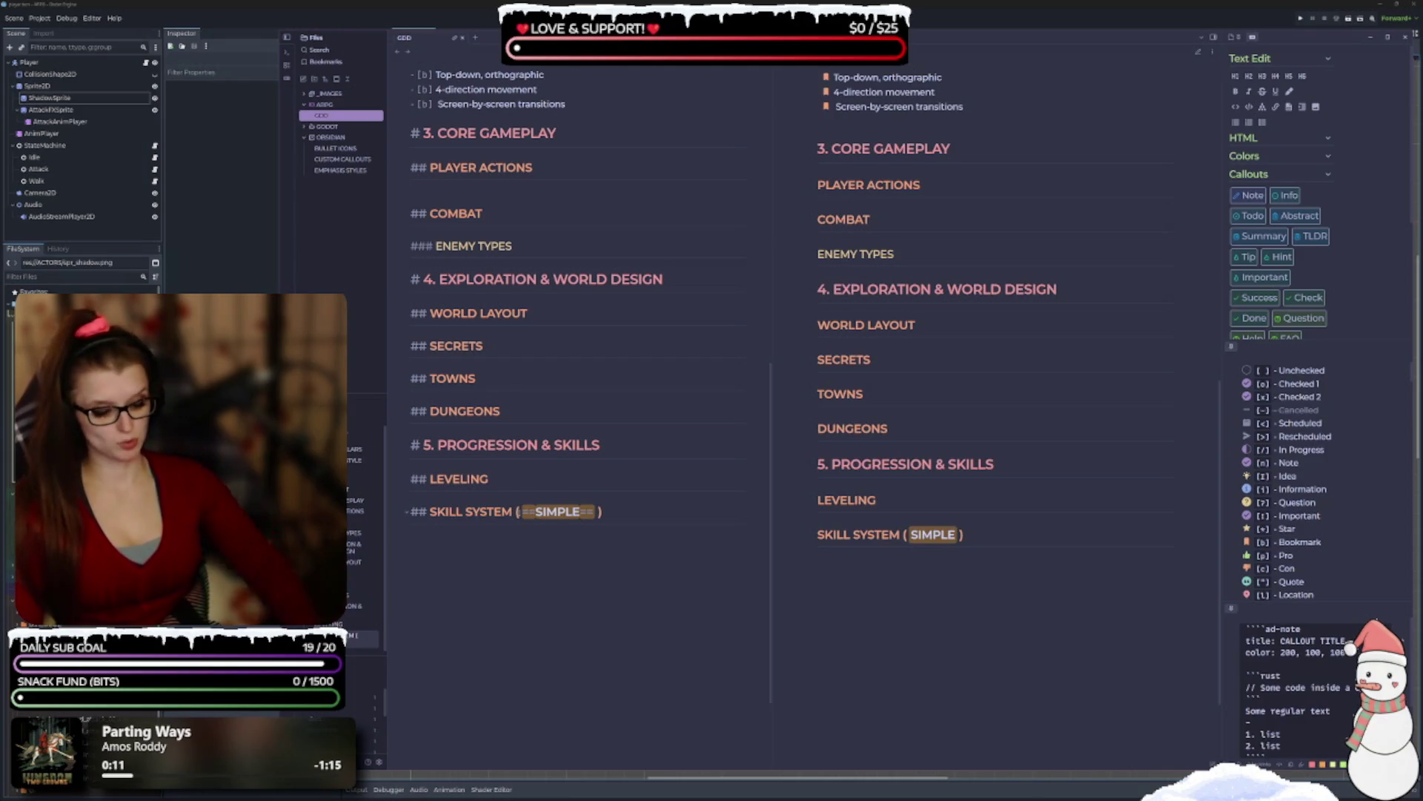
Remove the stray brackets and spaces around SIMPLE in the SKILL SYSTEM heading.
left_click(517, 511)
key("Delete")
type("[]")
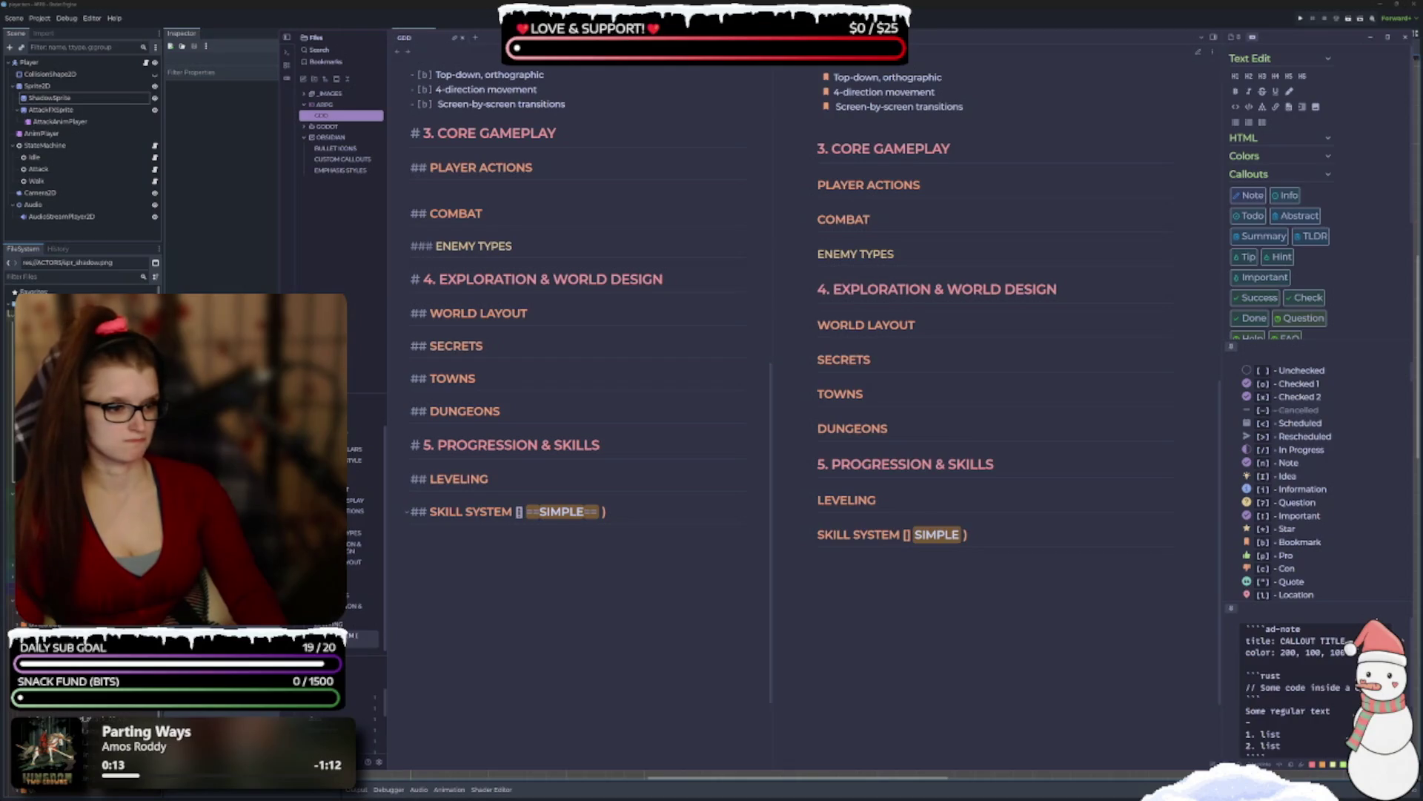
key("Delete")
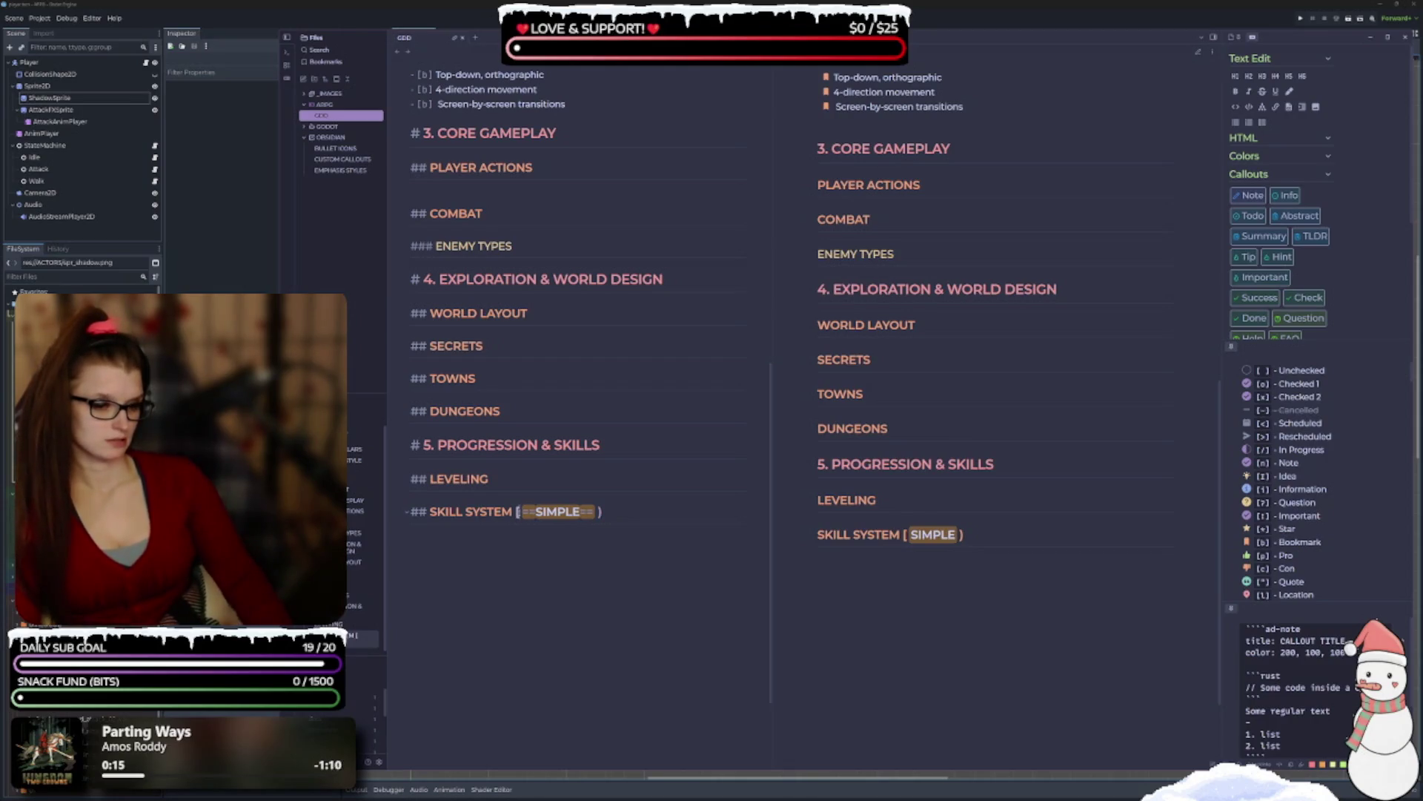
key("BackSpace")
type("(")
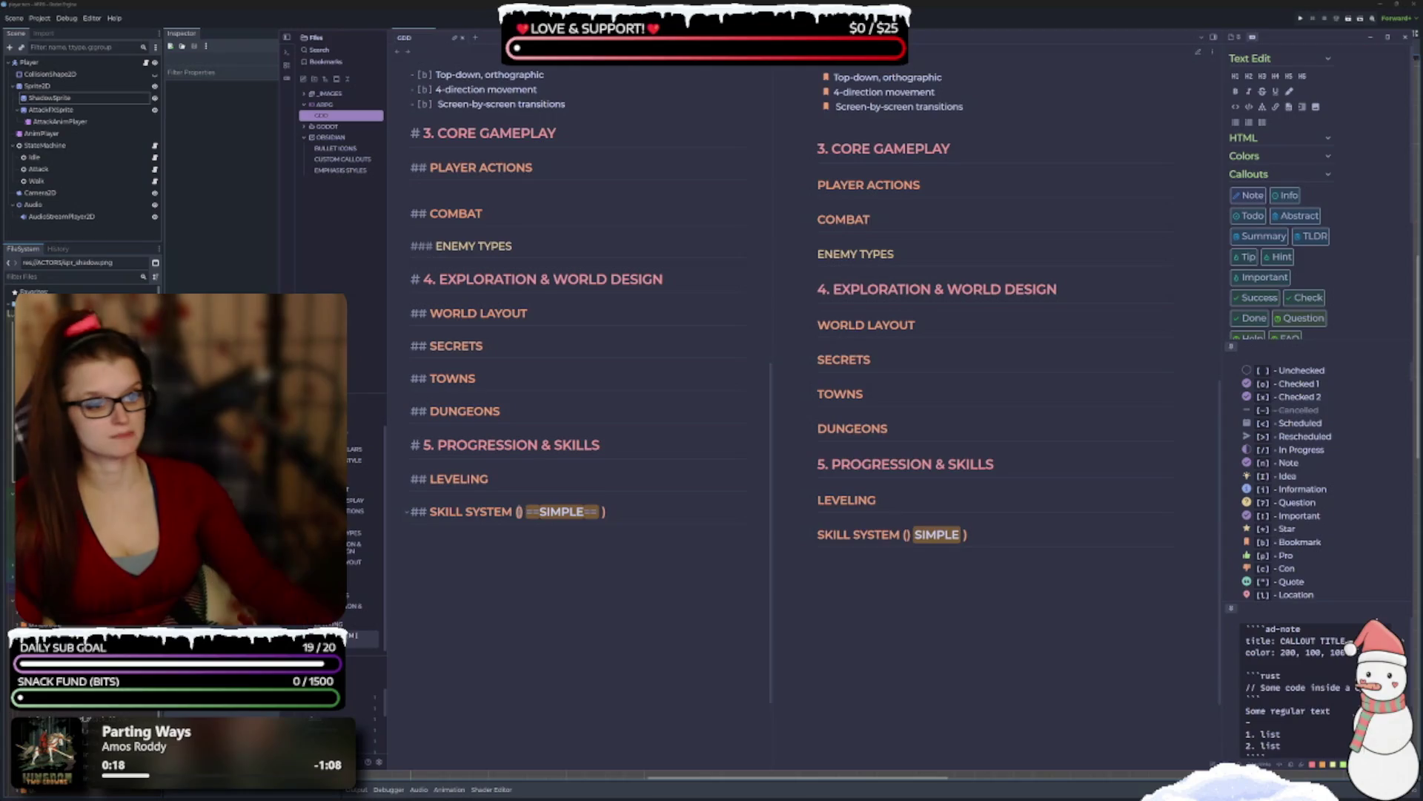
key("Delete")
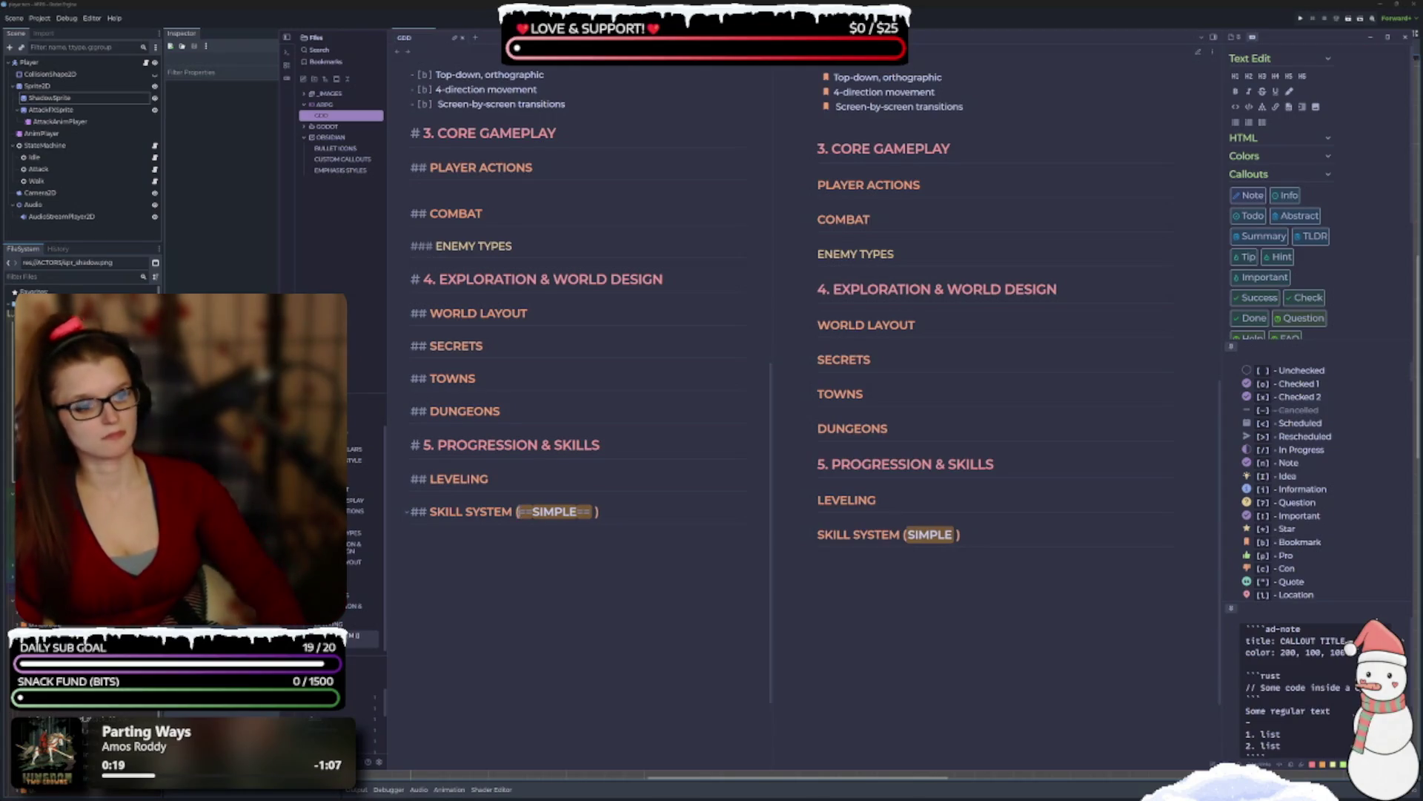
key("BackSpace")
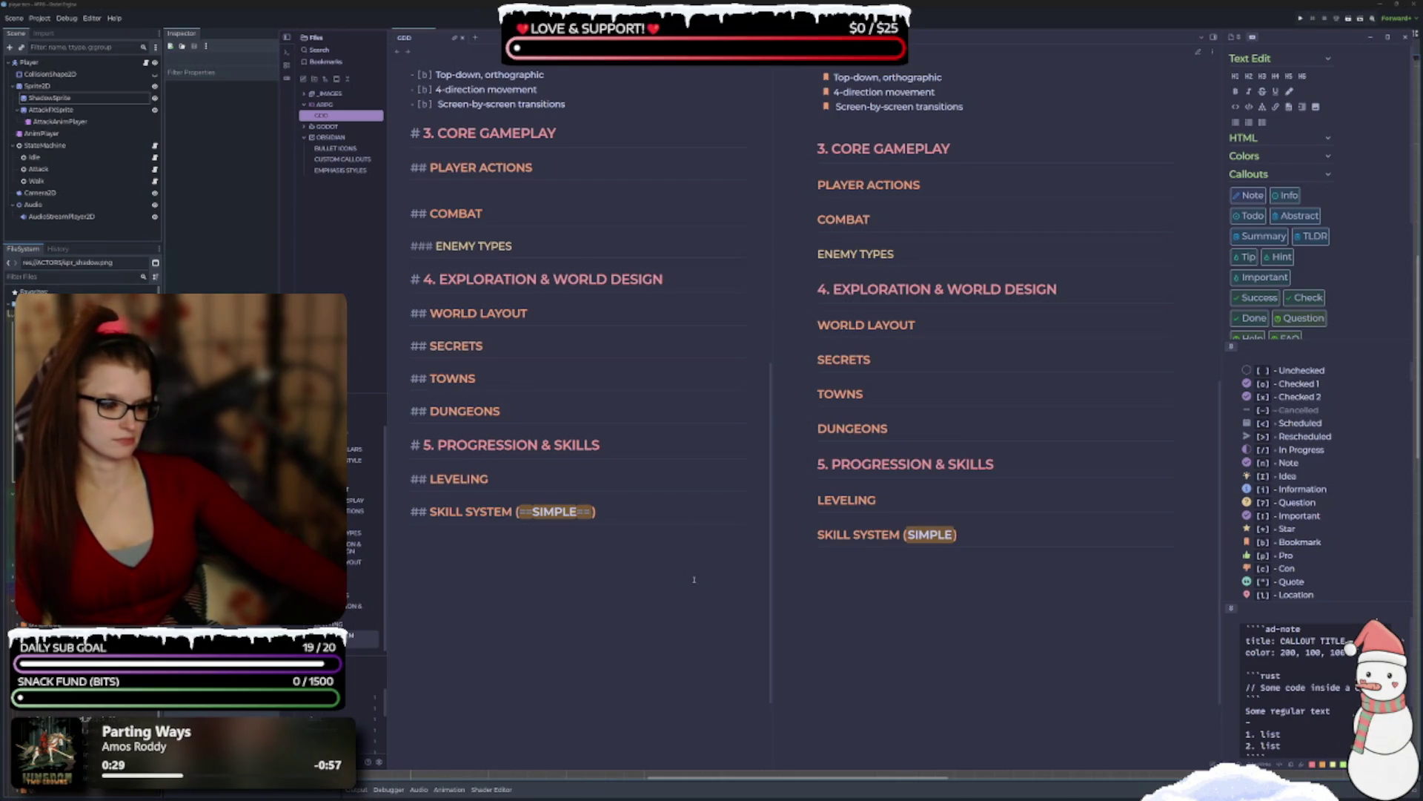
Re-wrap SIMPLE in parentheses, italicize it, and begin a ### subheading on the line below.
left_click(518, 511)
key("BackSpace")
left_click(591, 512)
key("BackSpace")
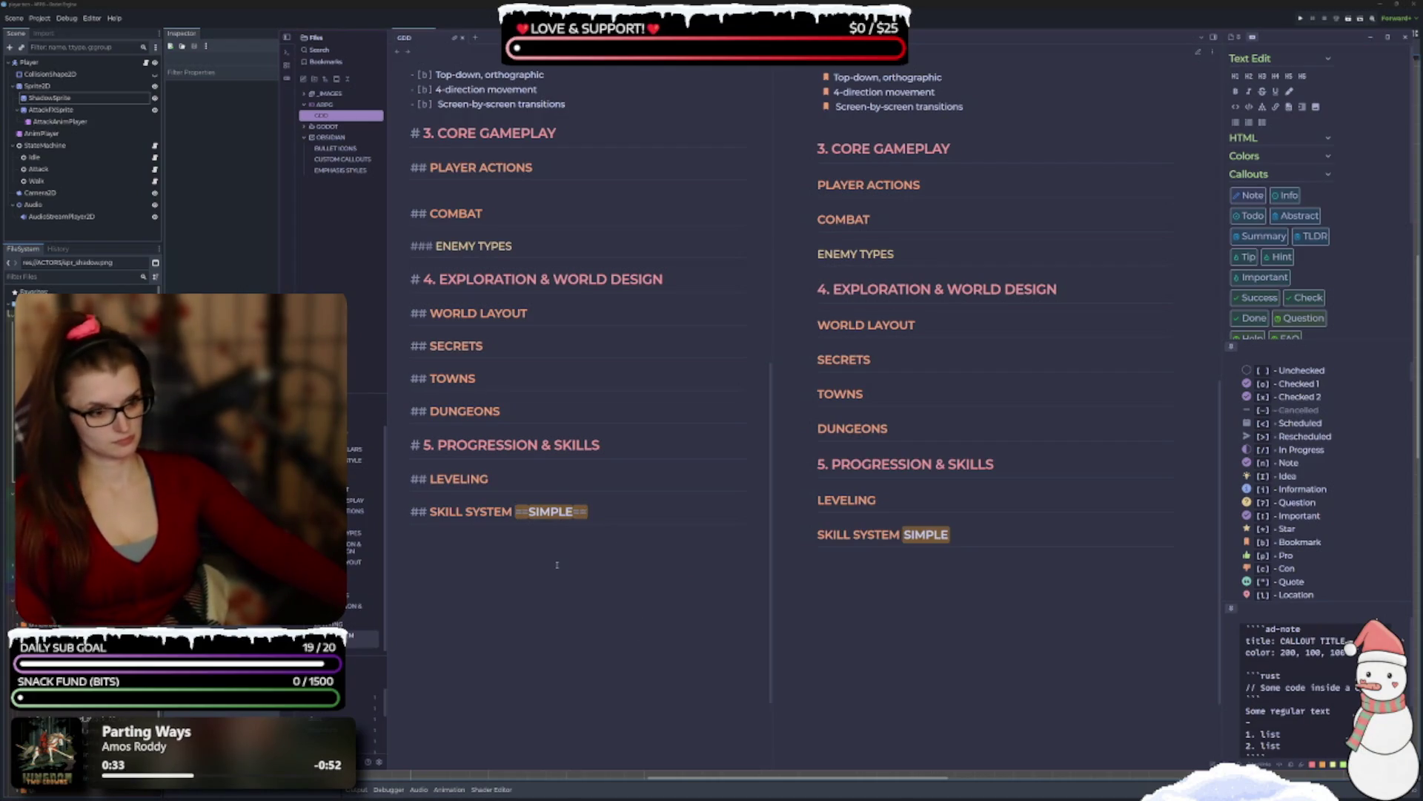
type("-")
key("BackSpace")
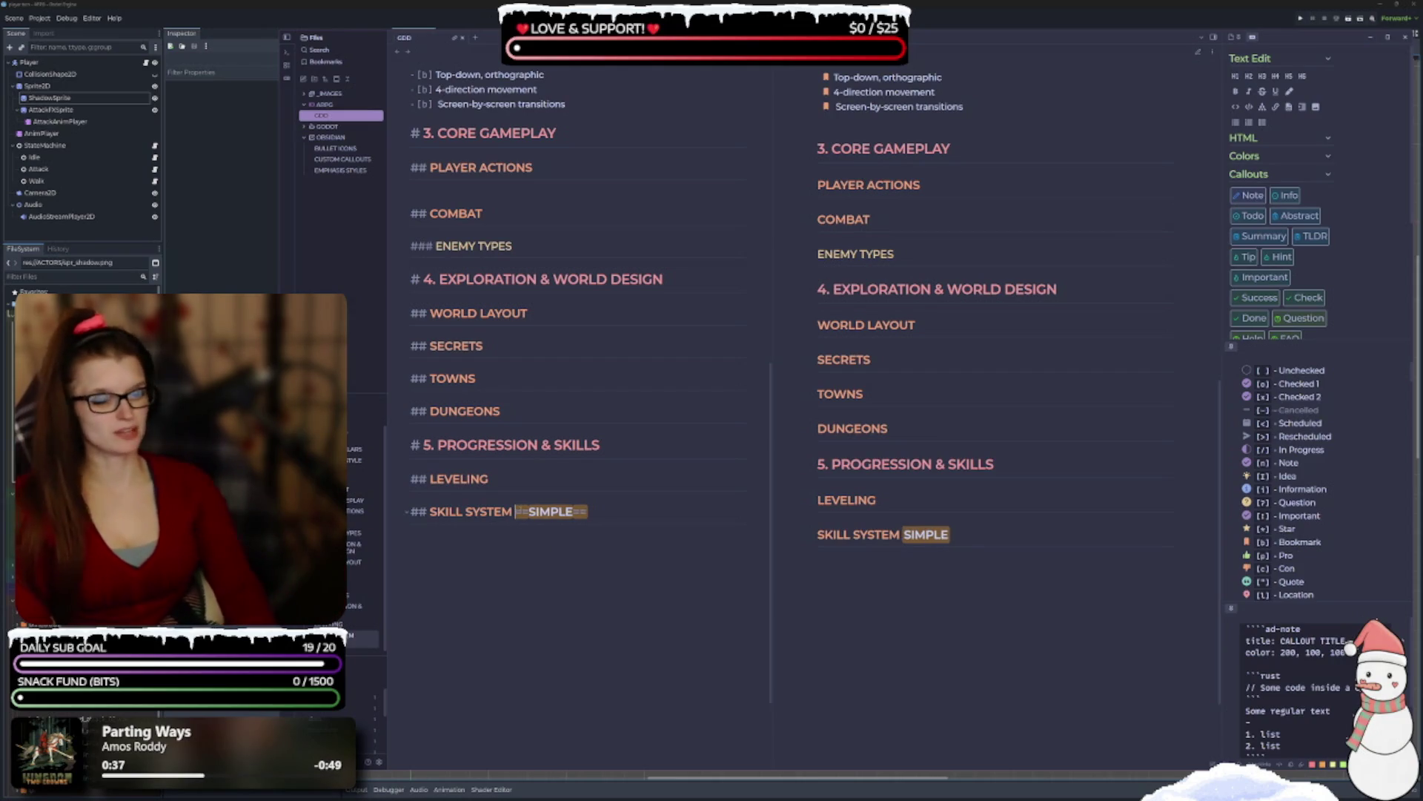
type("(")
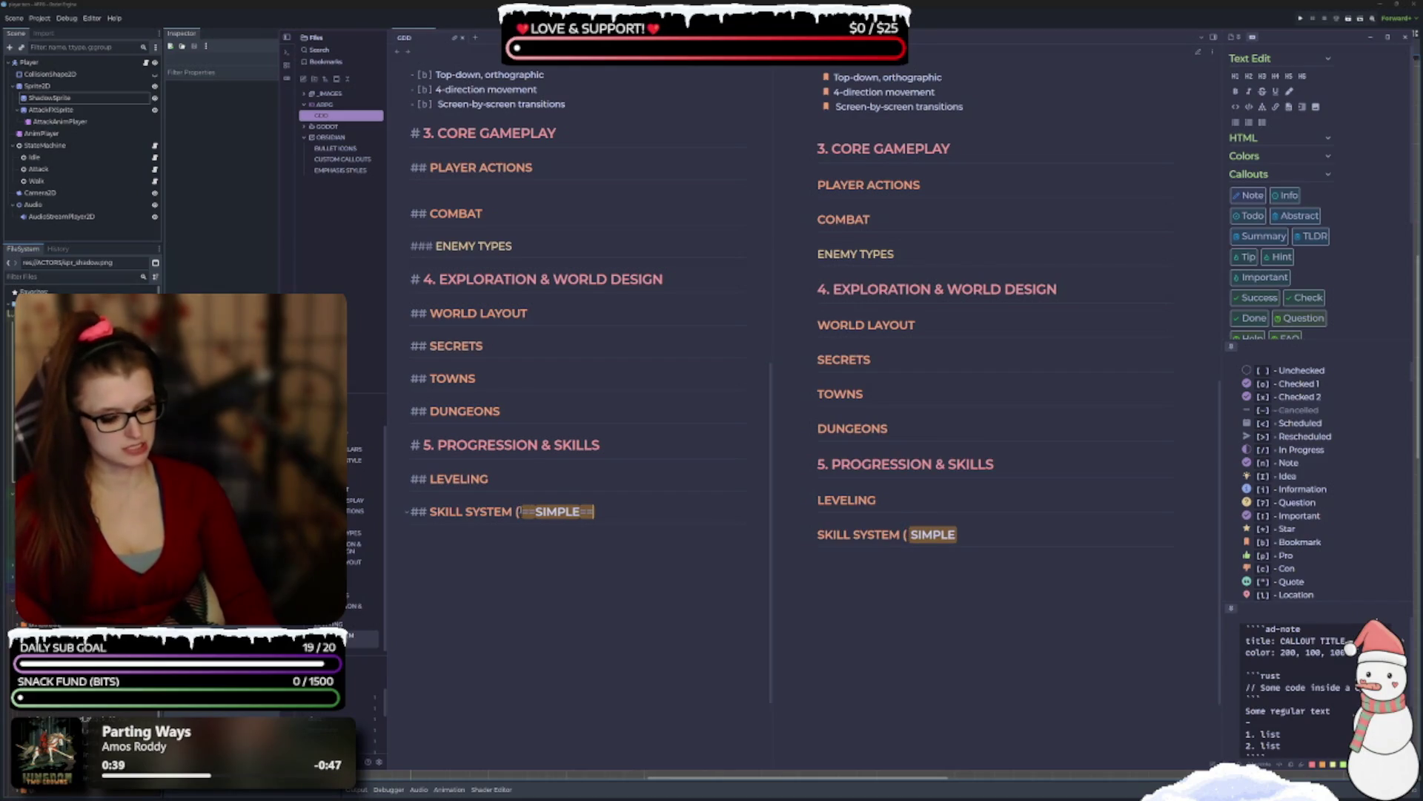
type(" )")
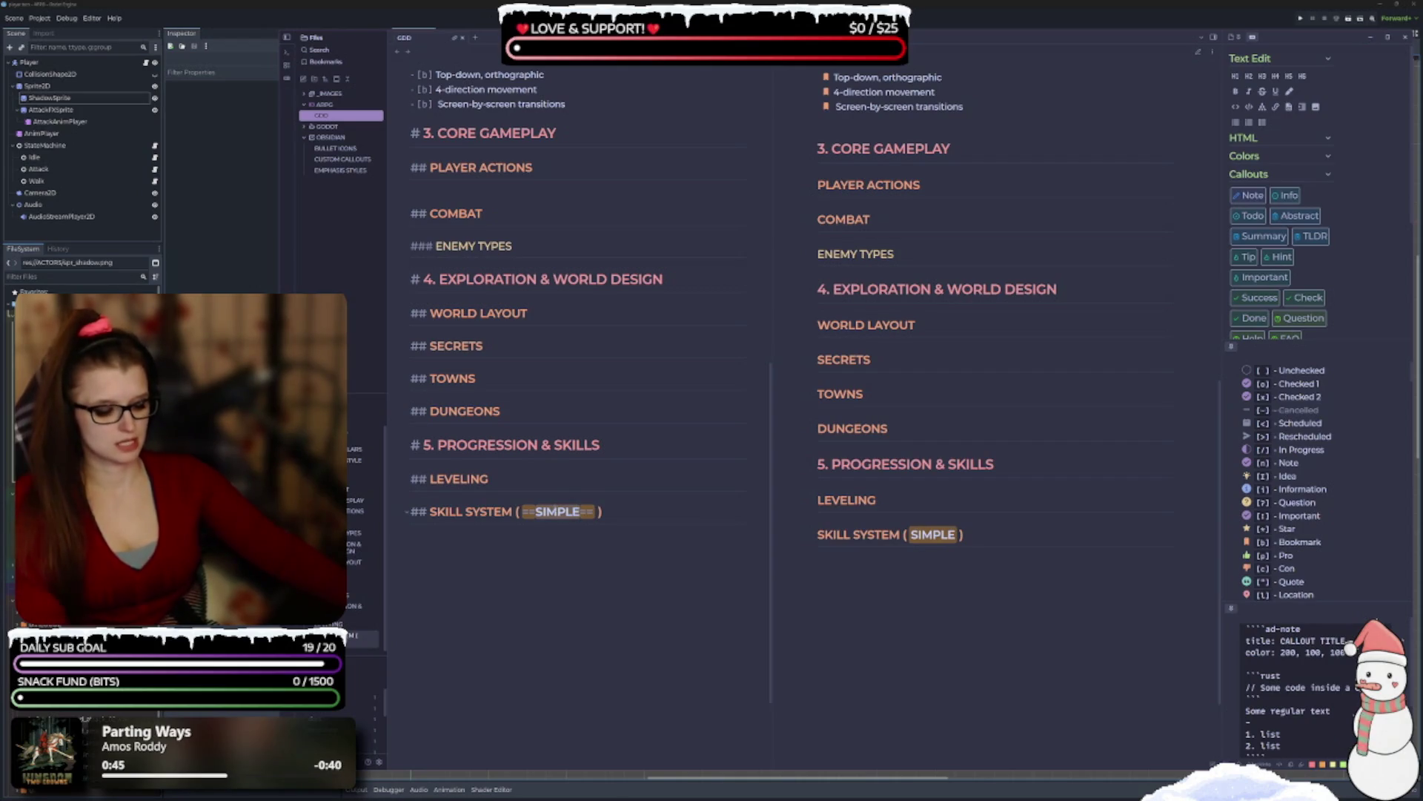
key("ctrl+i")
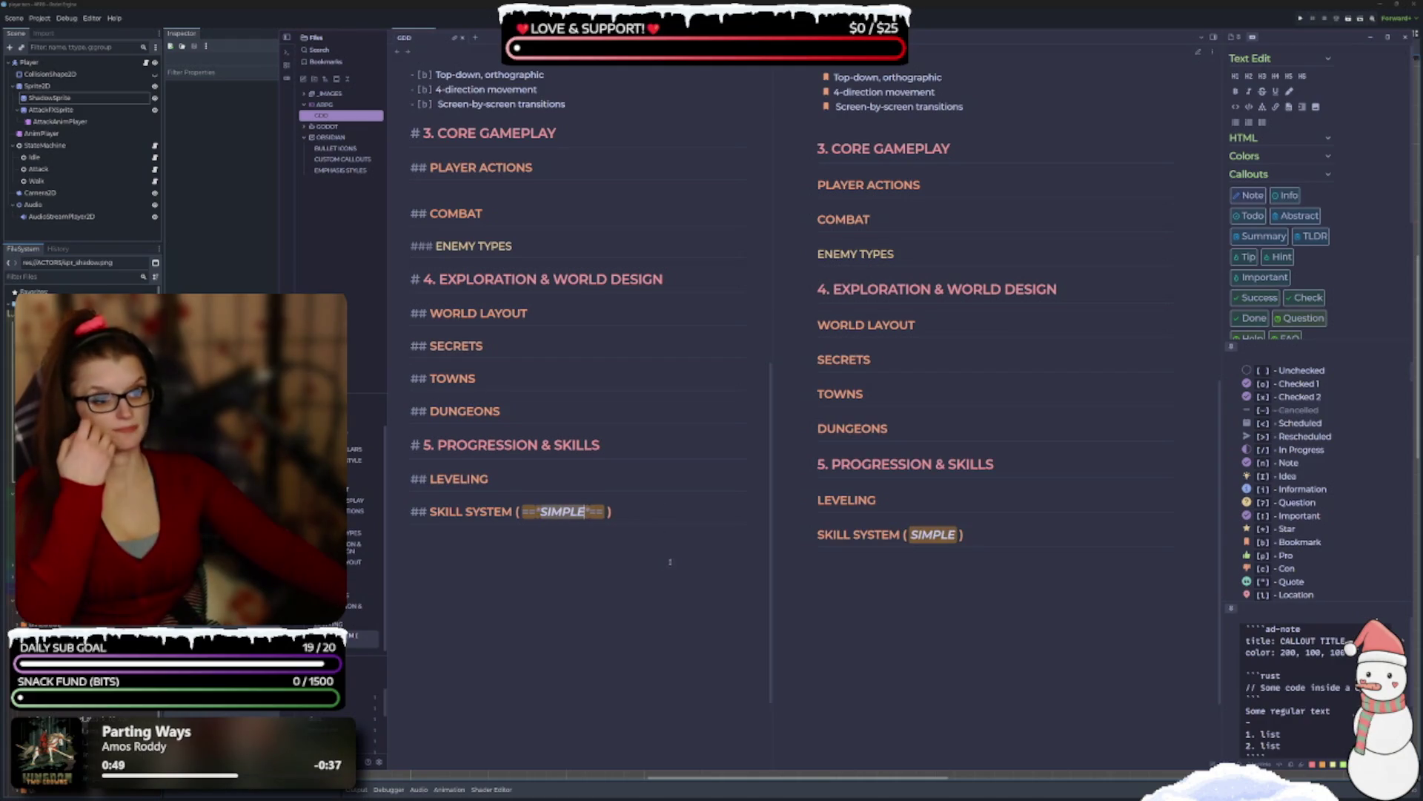
left_click(615, 545)
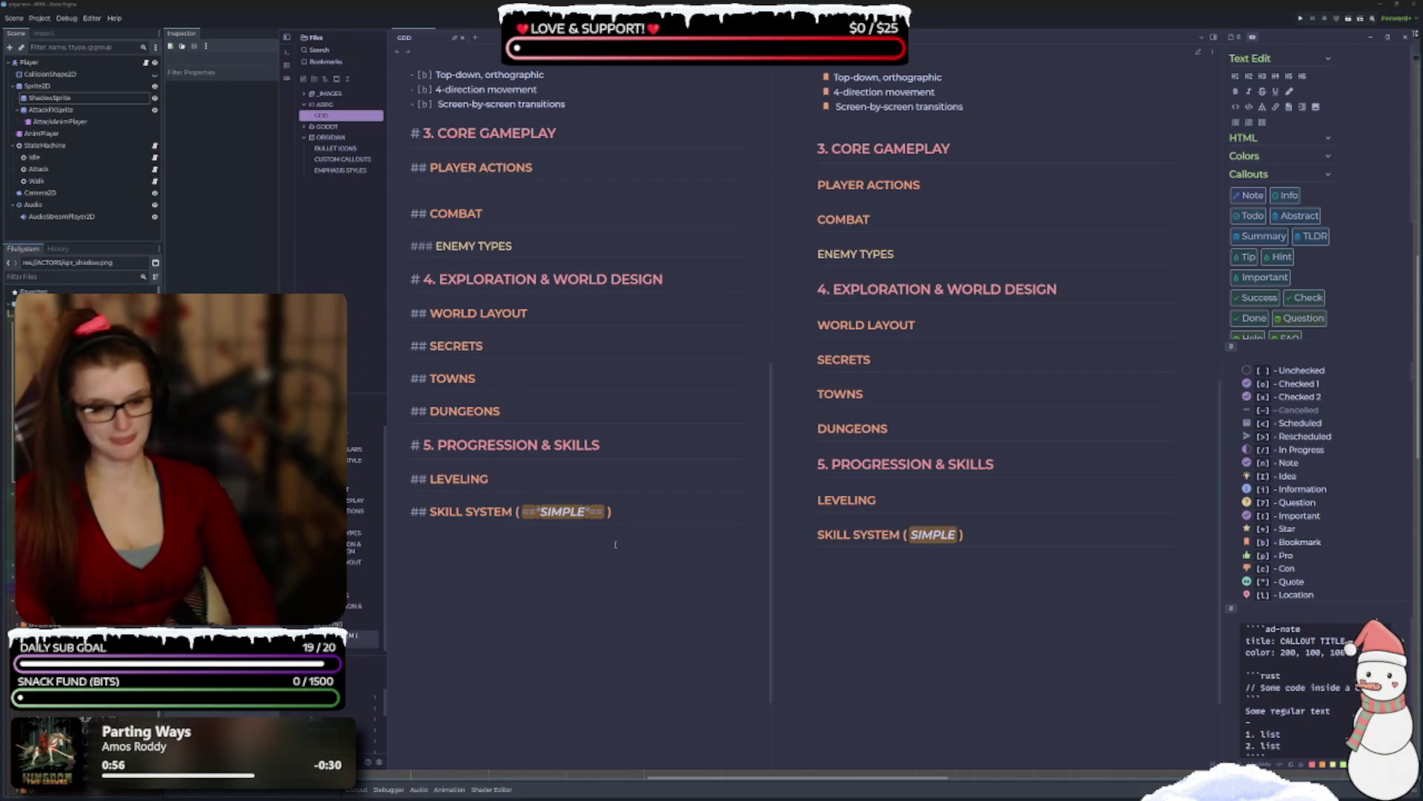
type("###")
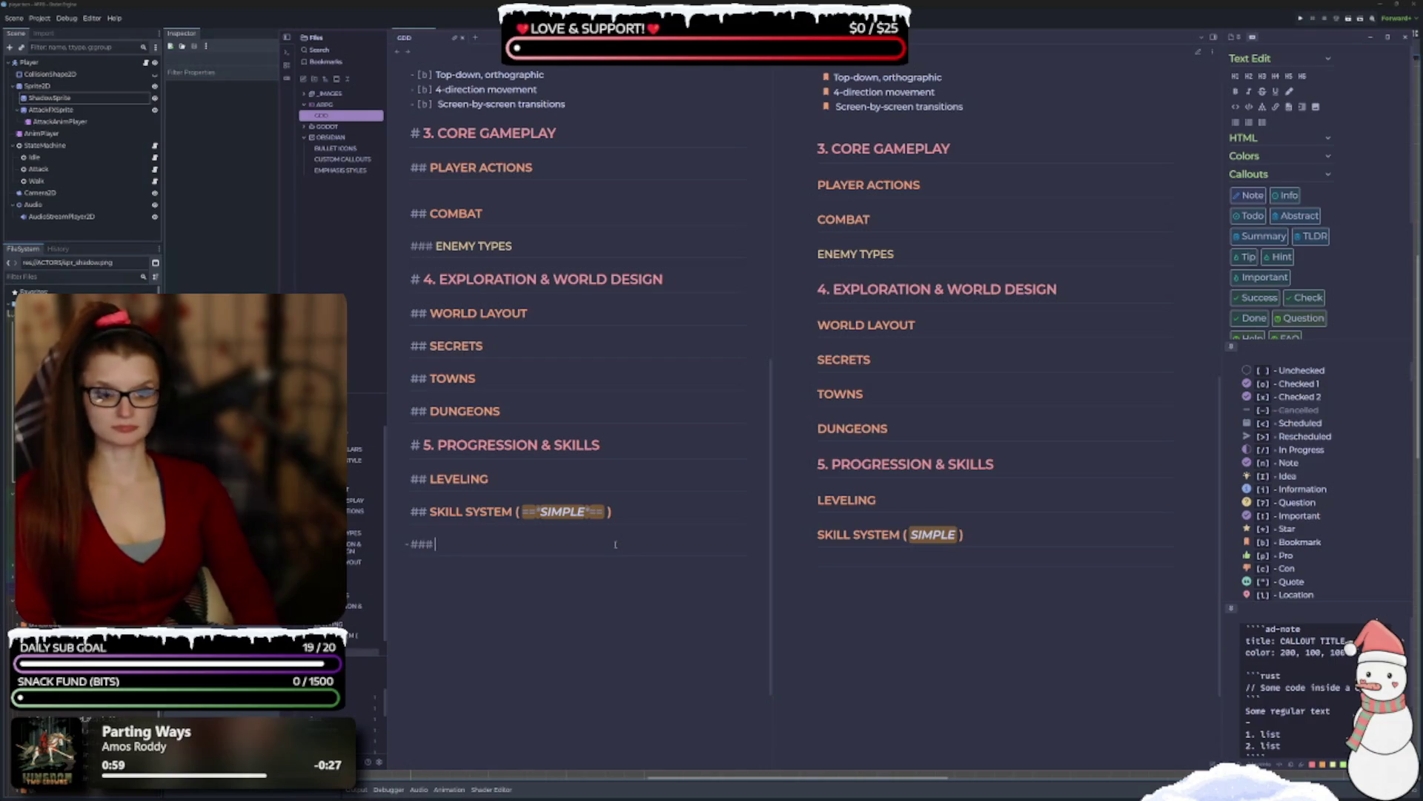
type(" o")
Type ### OFFENSE, ### DEFENSE and ### UTILITY on separate lines, then start # 6. ITEMS & INVENTORY.
key("BackSpace")
type("OFFENSE")
key("Return")
type("###")
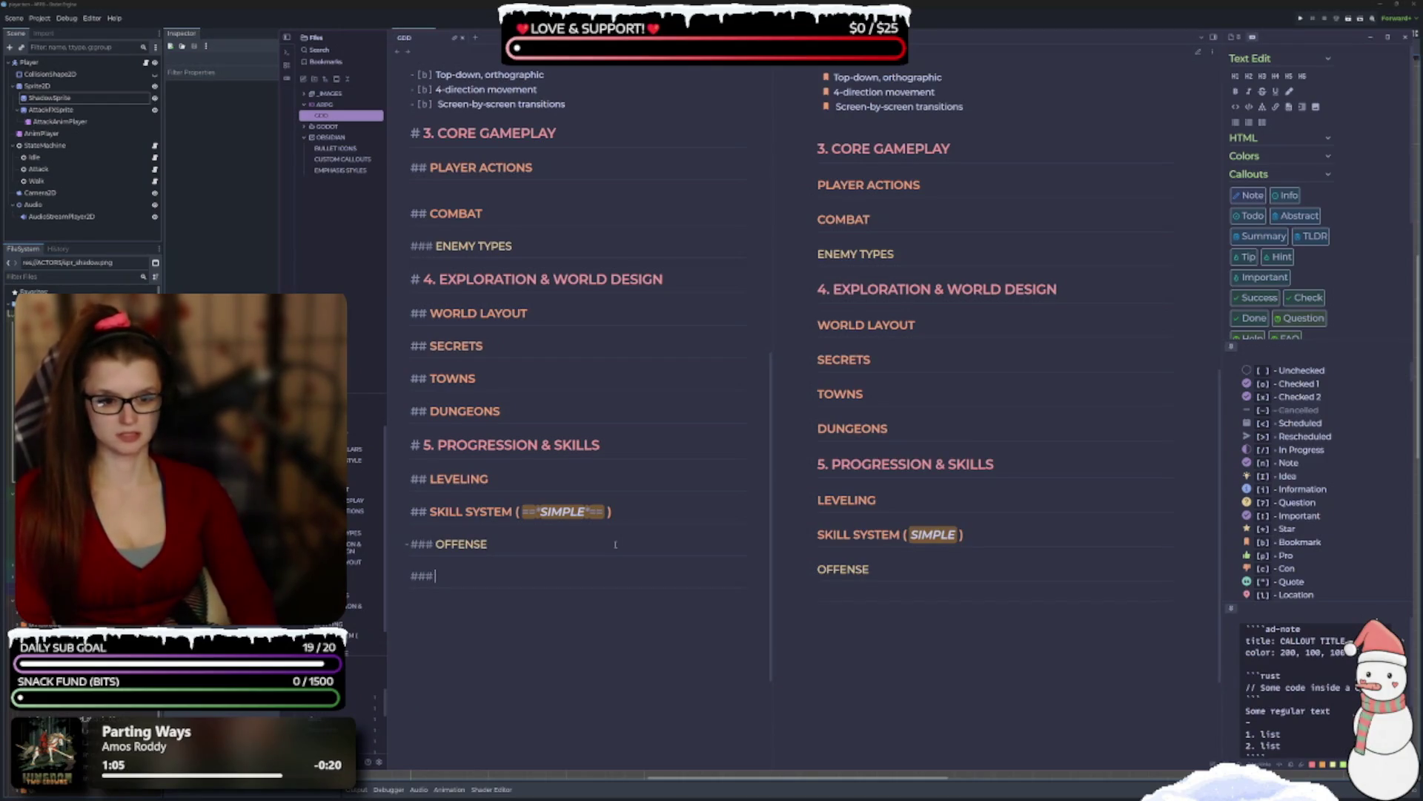
type(" DEFENSE")
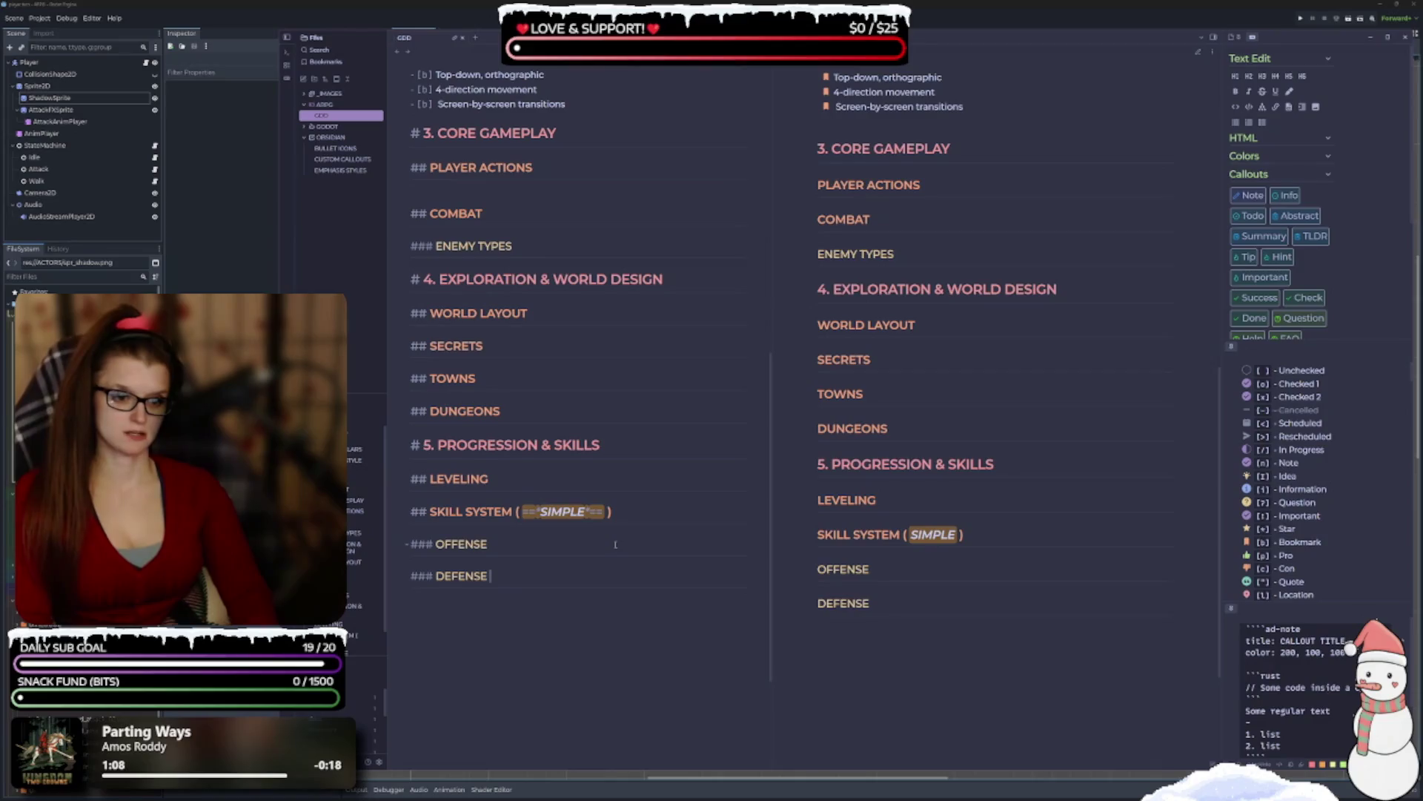
key("Return")
type("###")
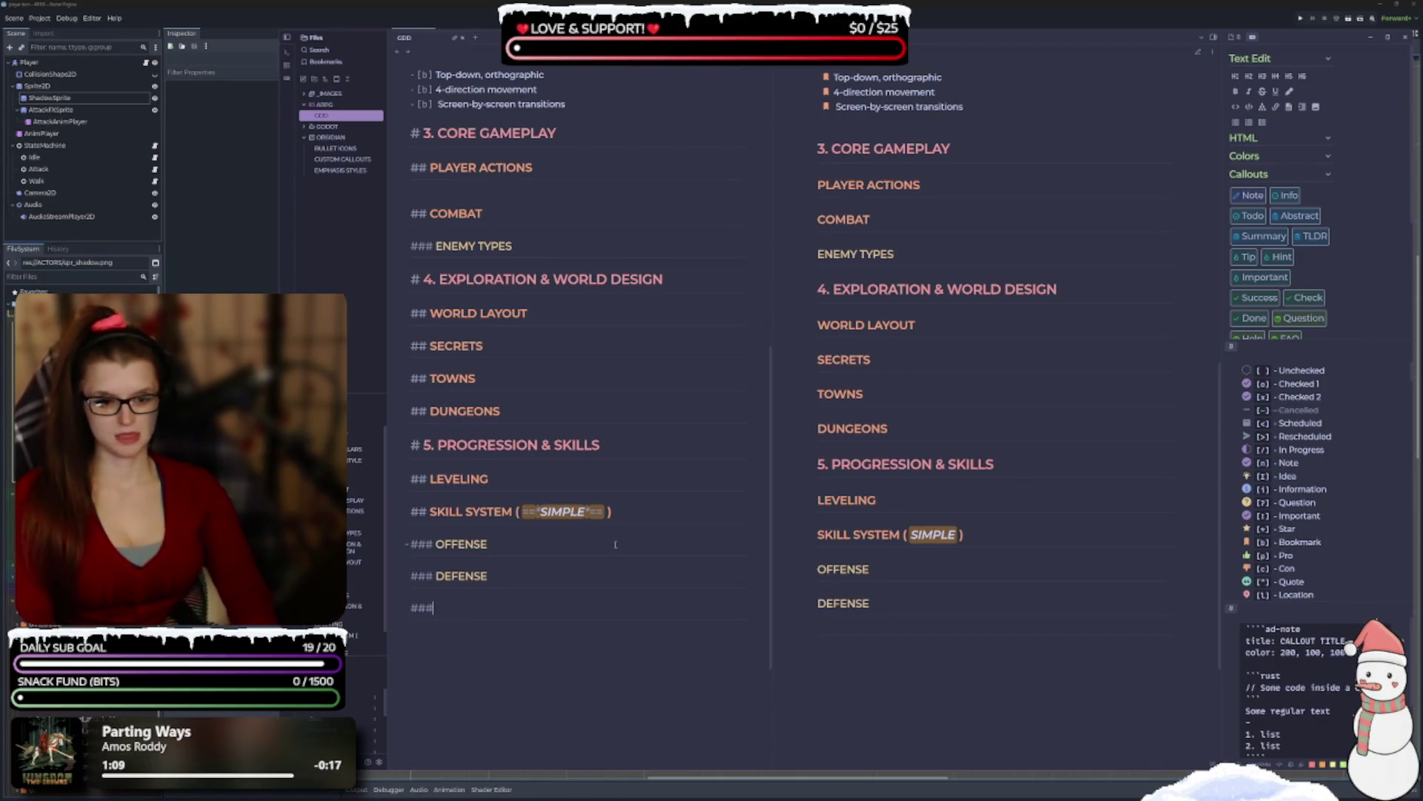
type(" UTILITY")
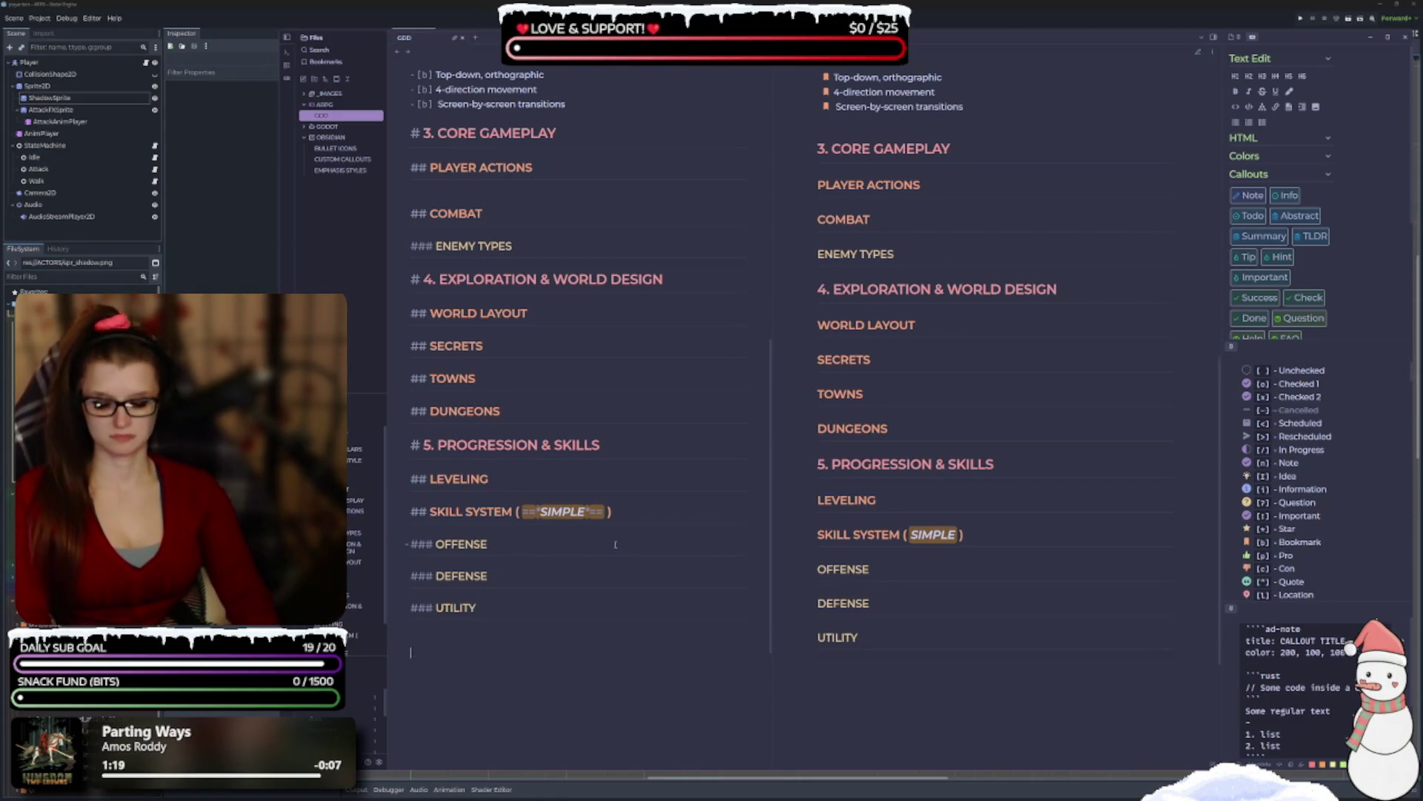
type("# 6.")
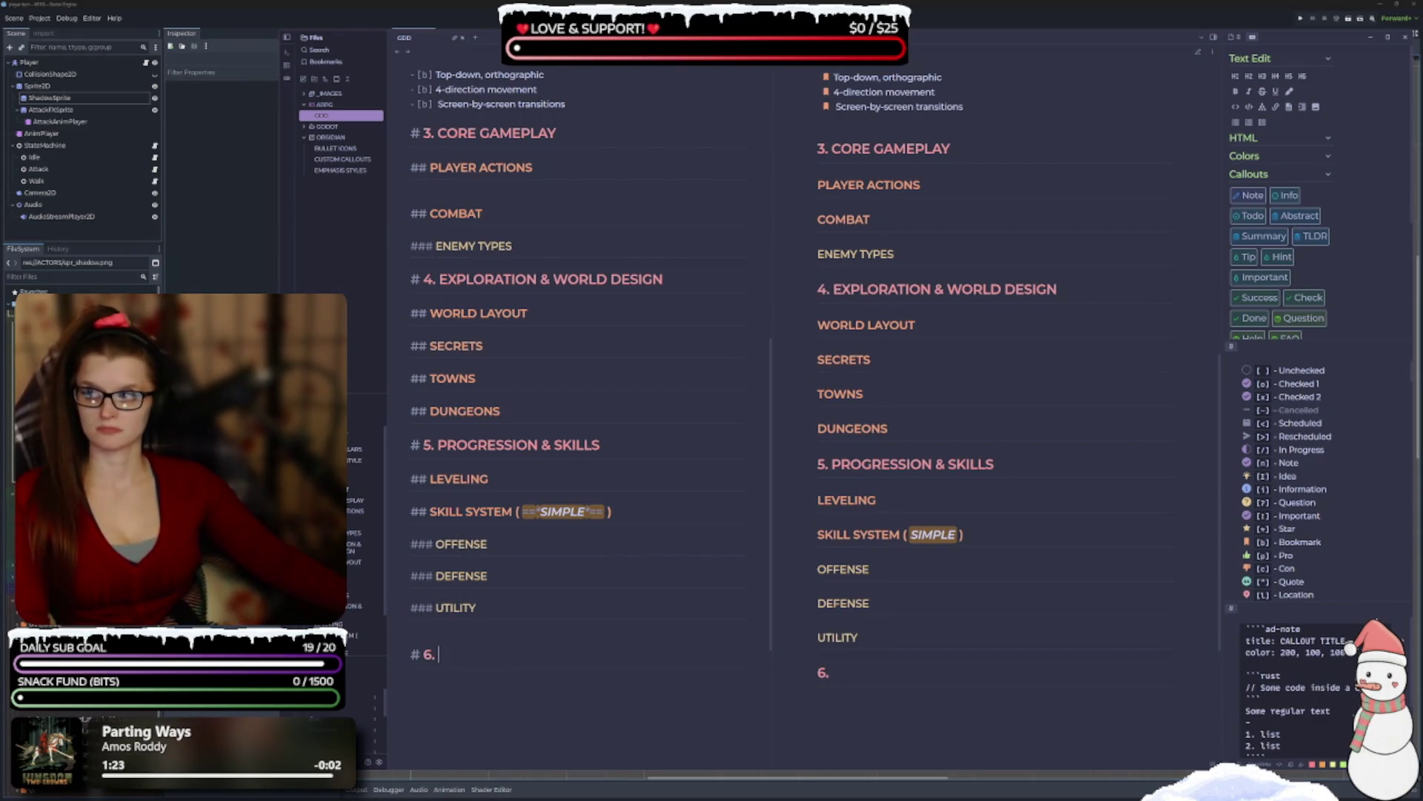
type(" ITEMS &")
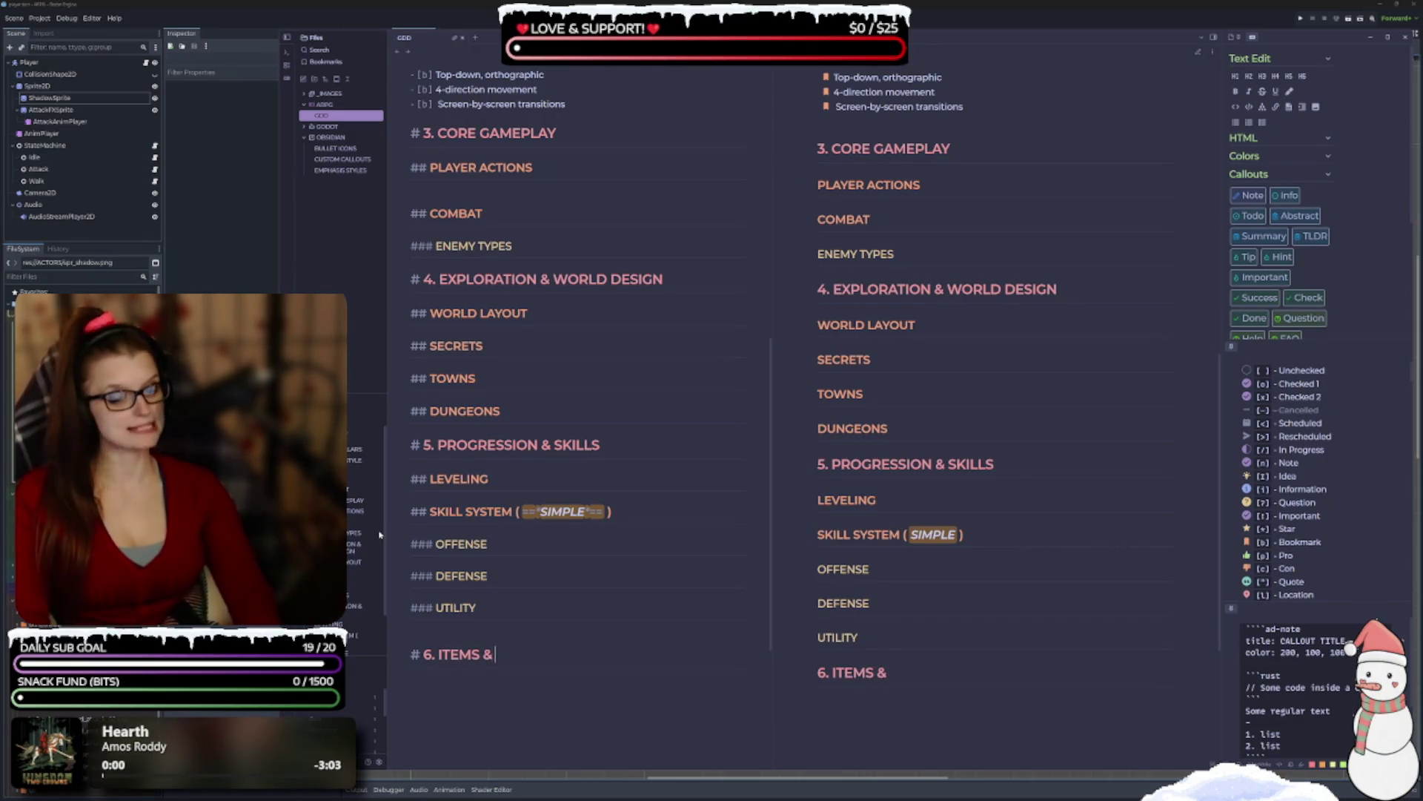
type(" INVENTORY")
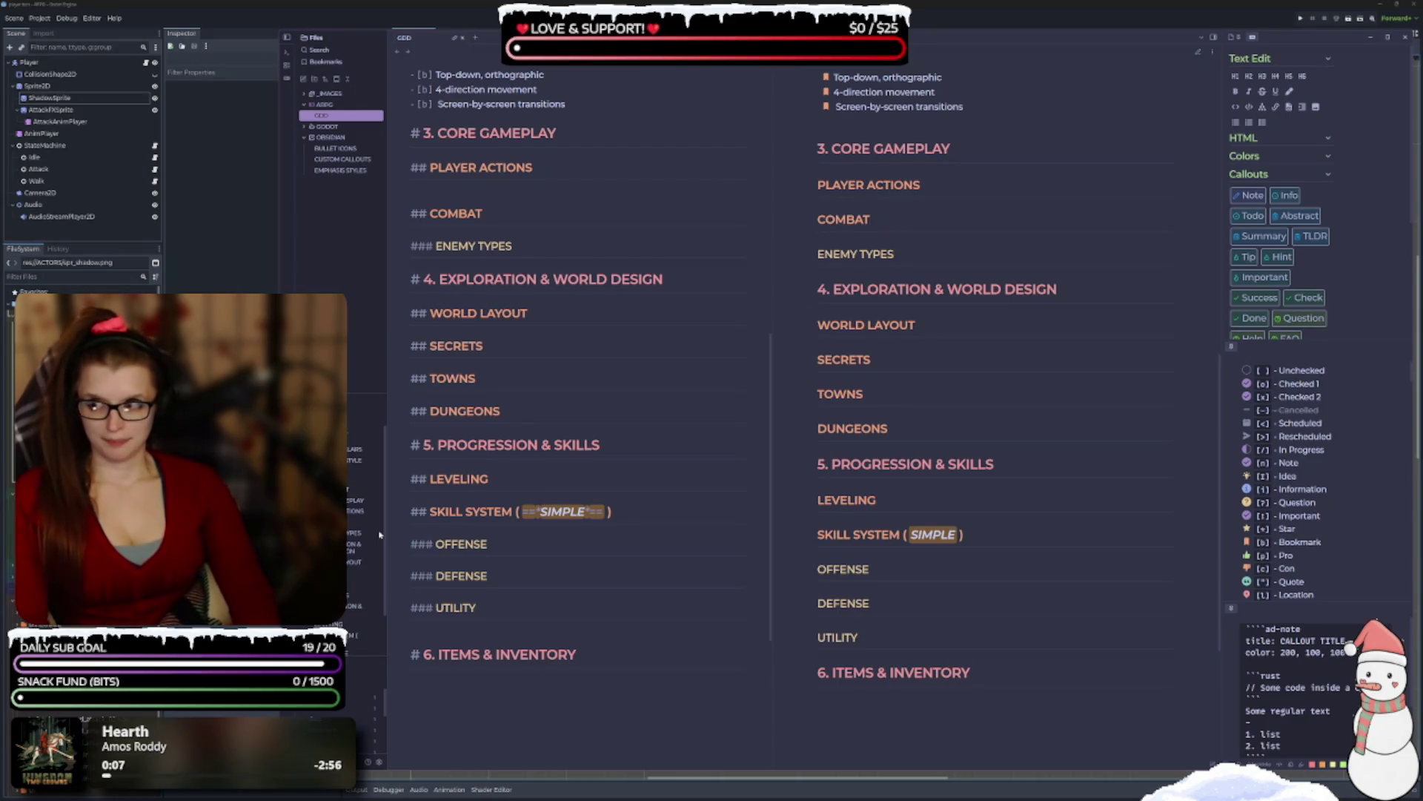
Add the headings # 7. UI, # 8. AUDIO and # 9. TECHNICAL DETAILS to the outline.
key("Return")
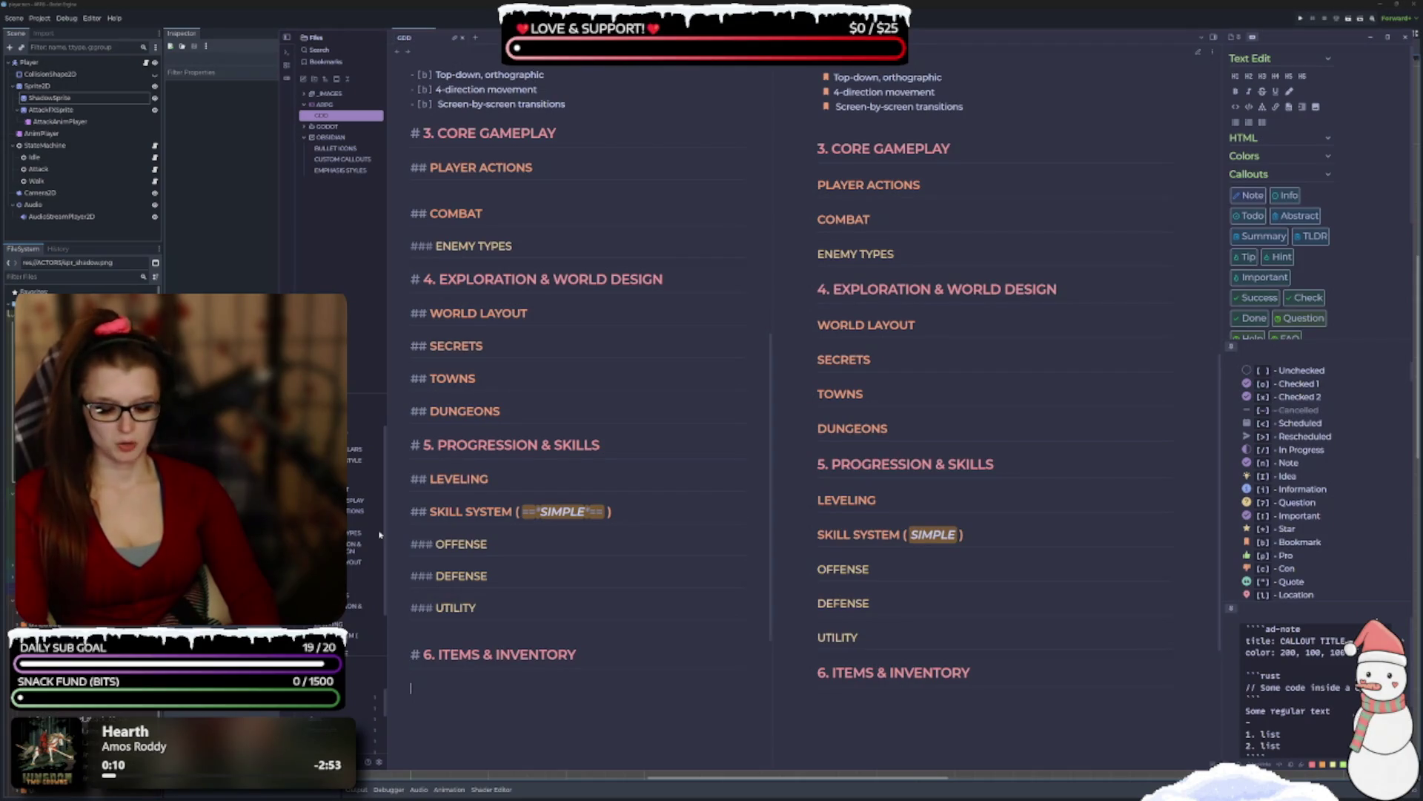
type("# ")
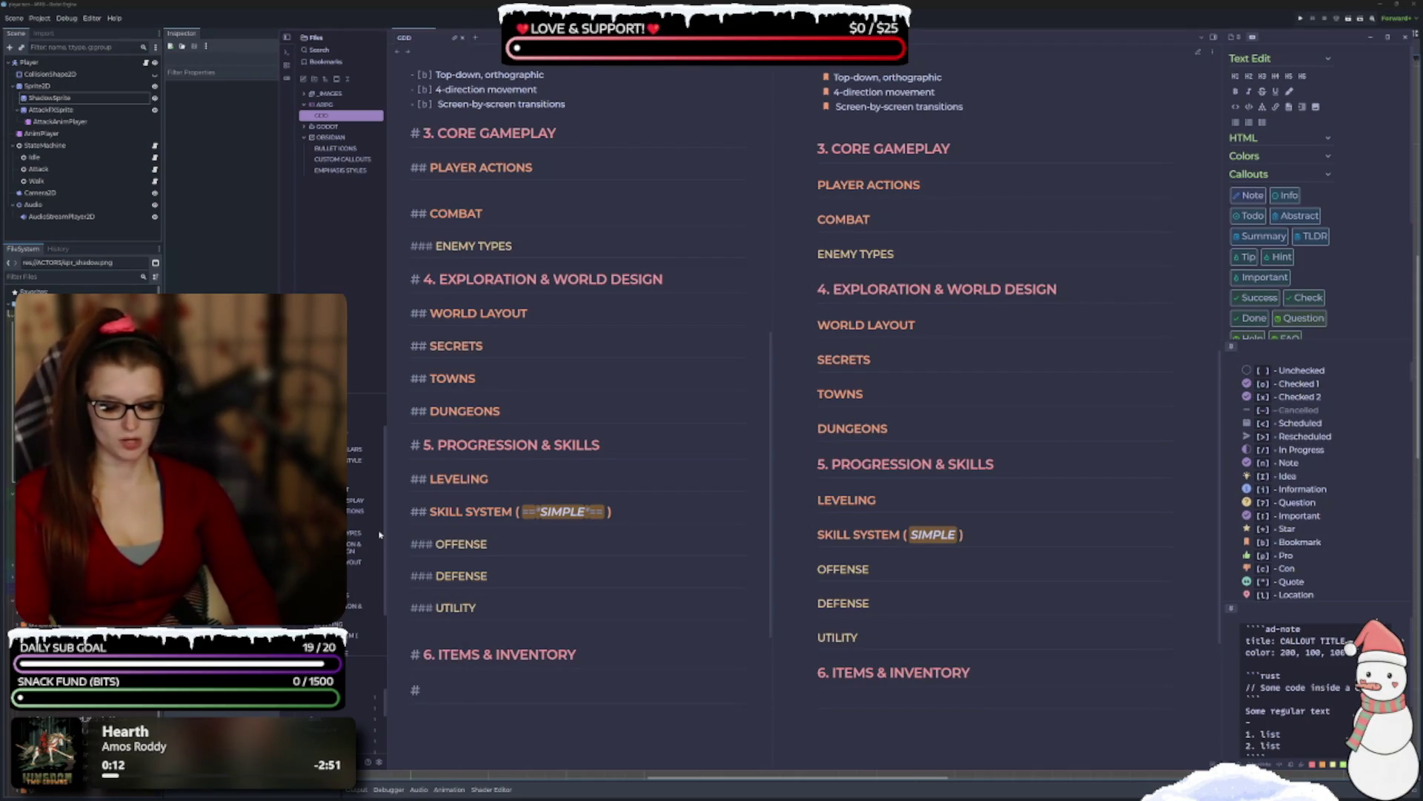
type("7. UI ")
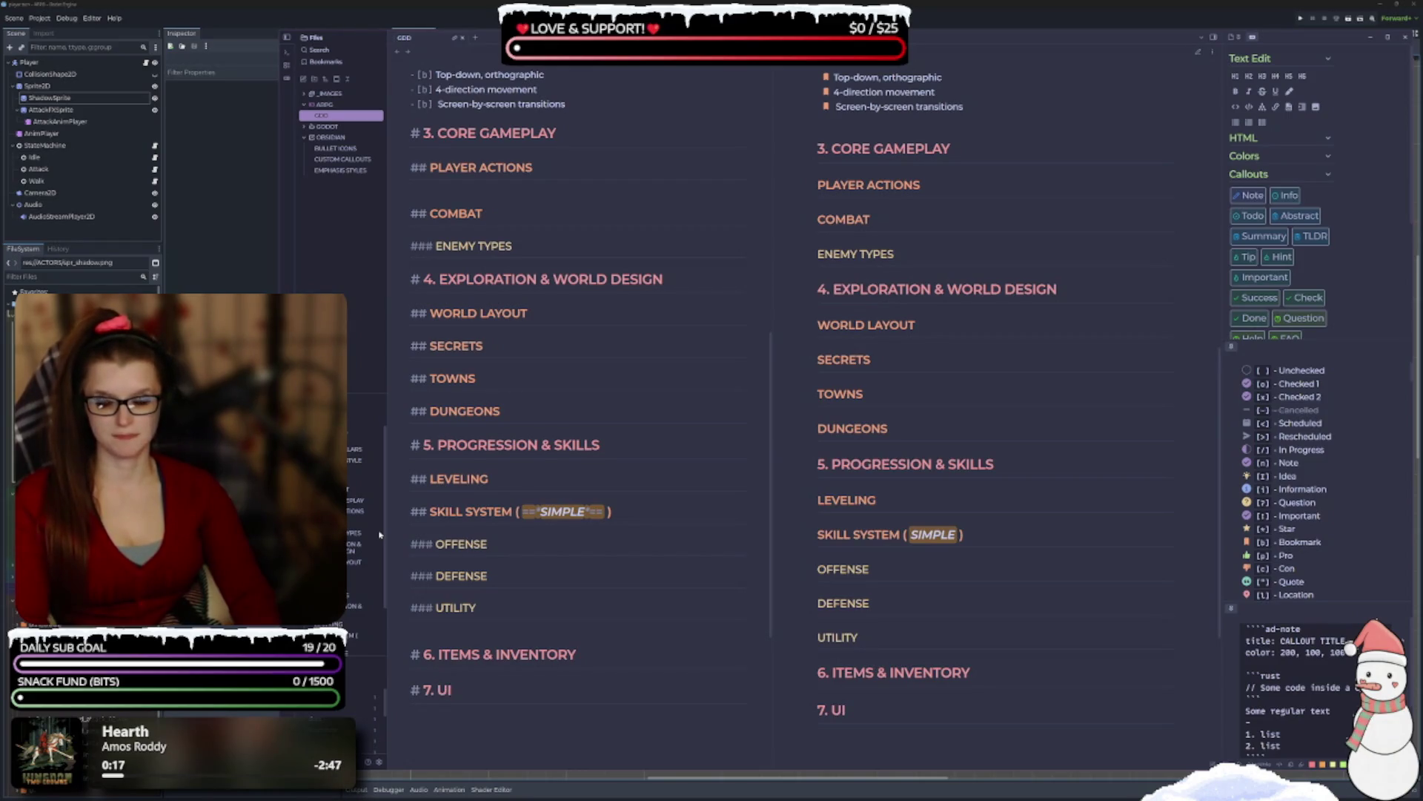
type("#")
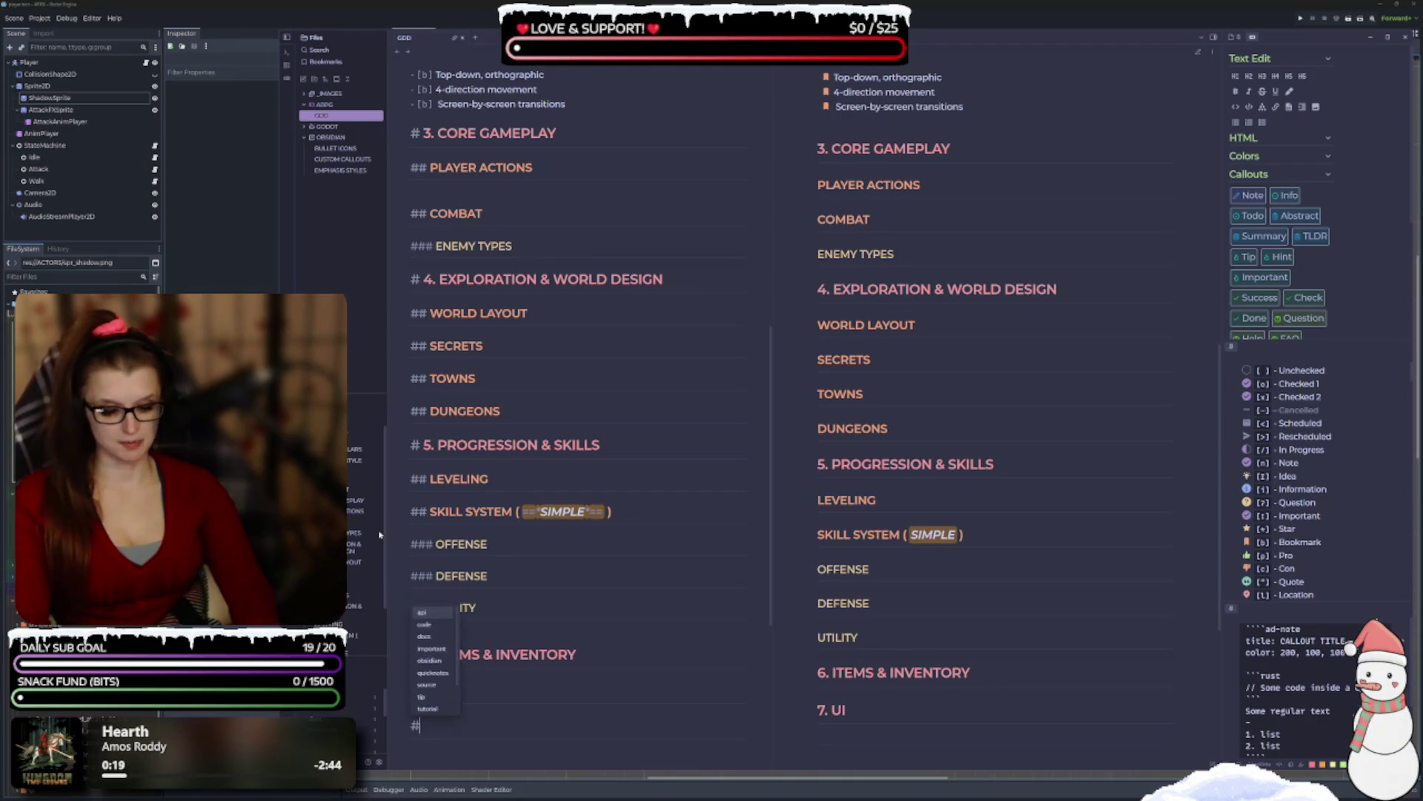
type(" 8. AUDIO")
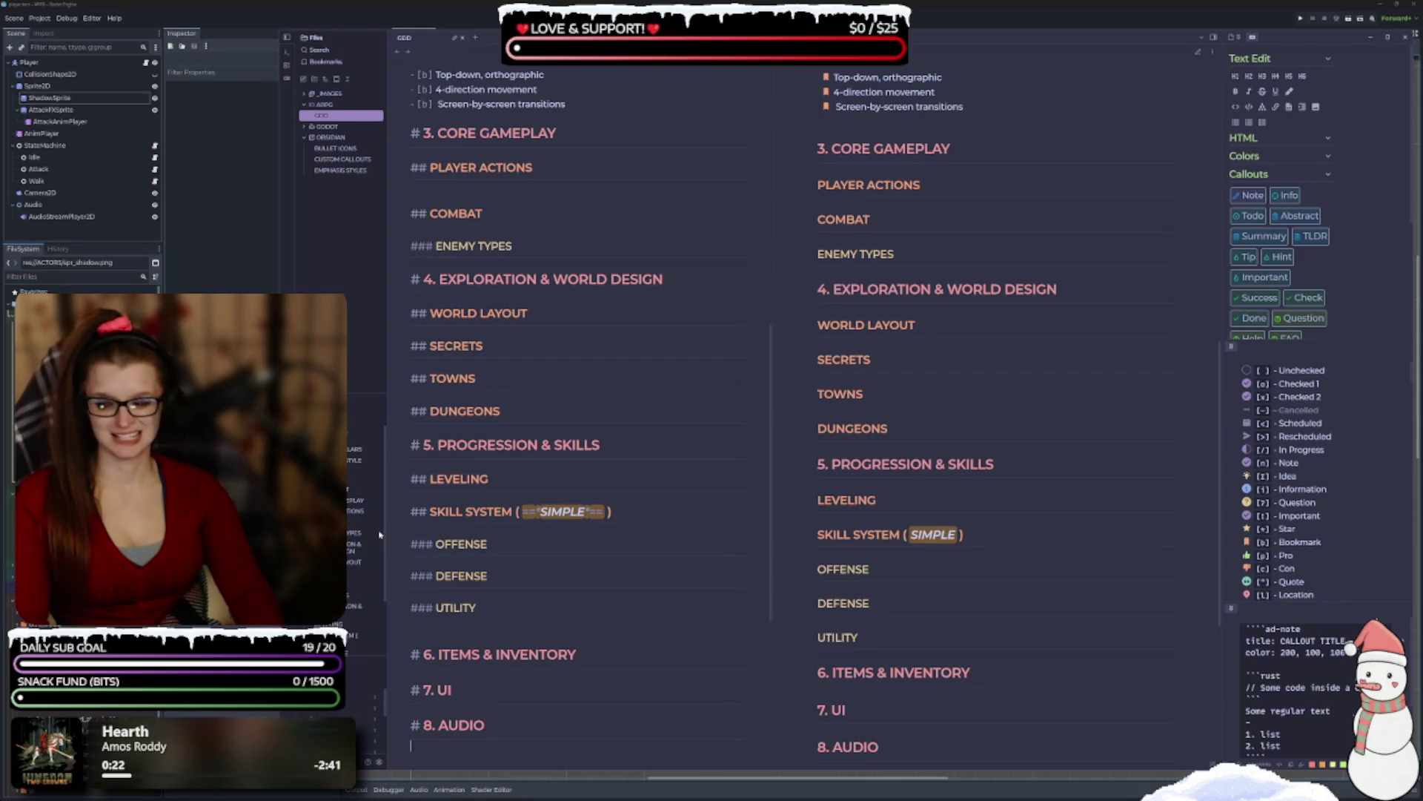
type("# 9.")
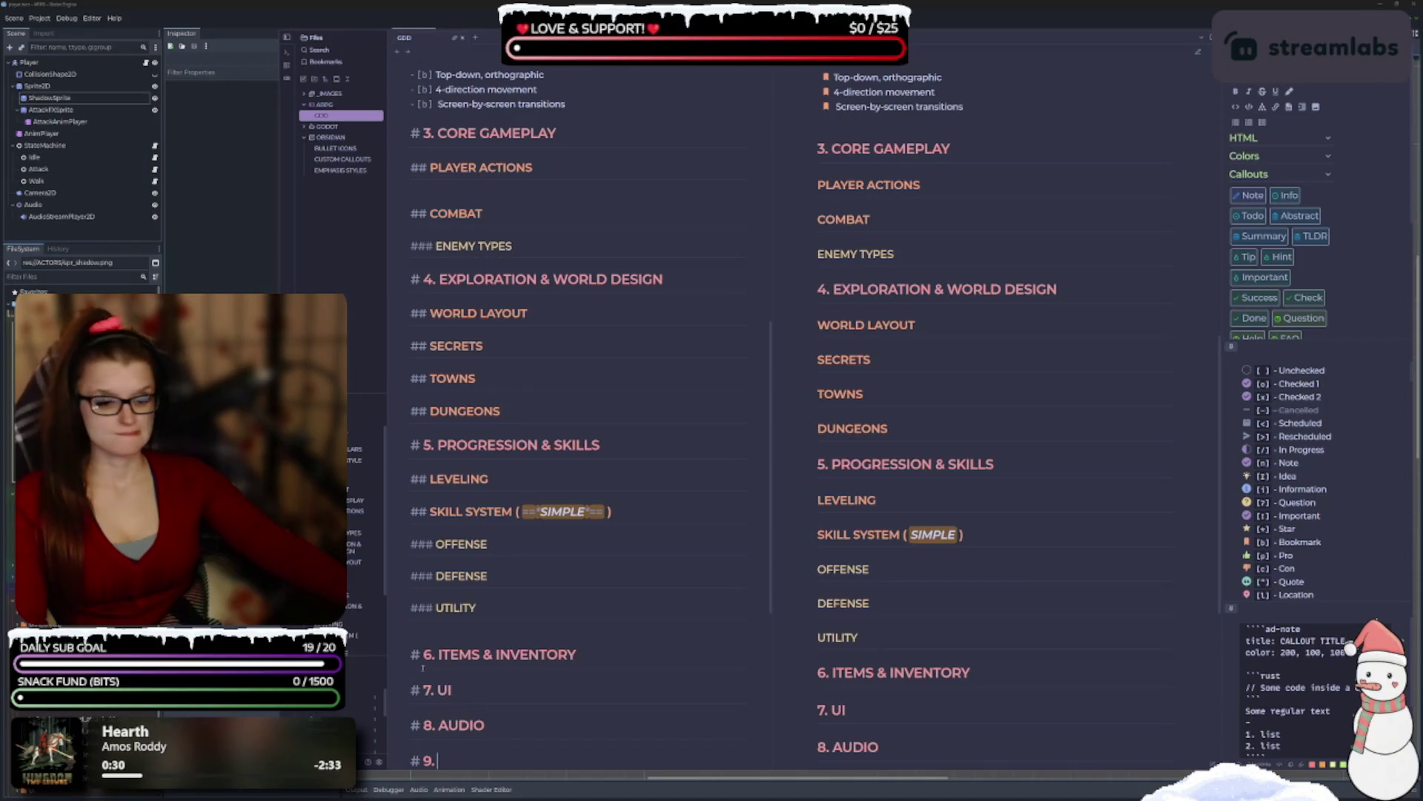
scroll(564, 461, "down", 4)
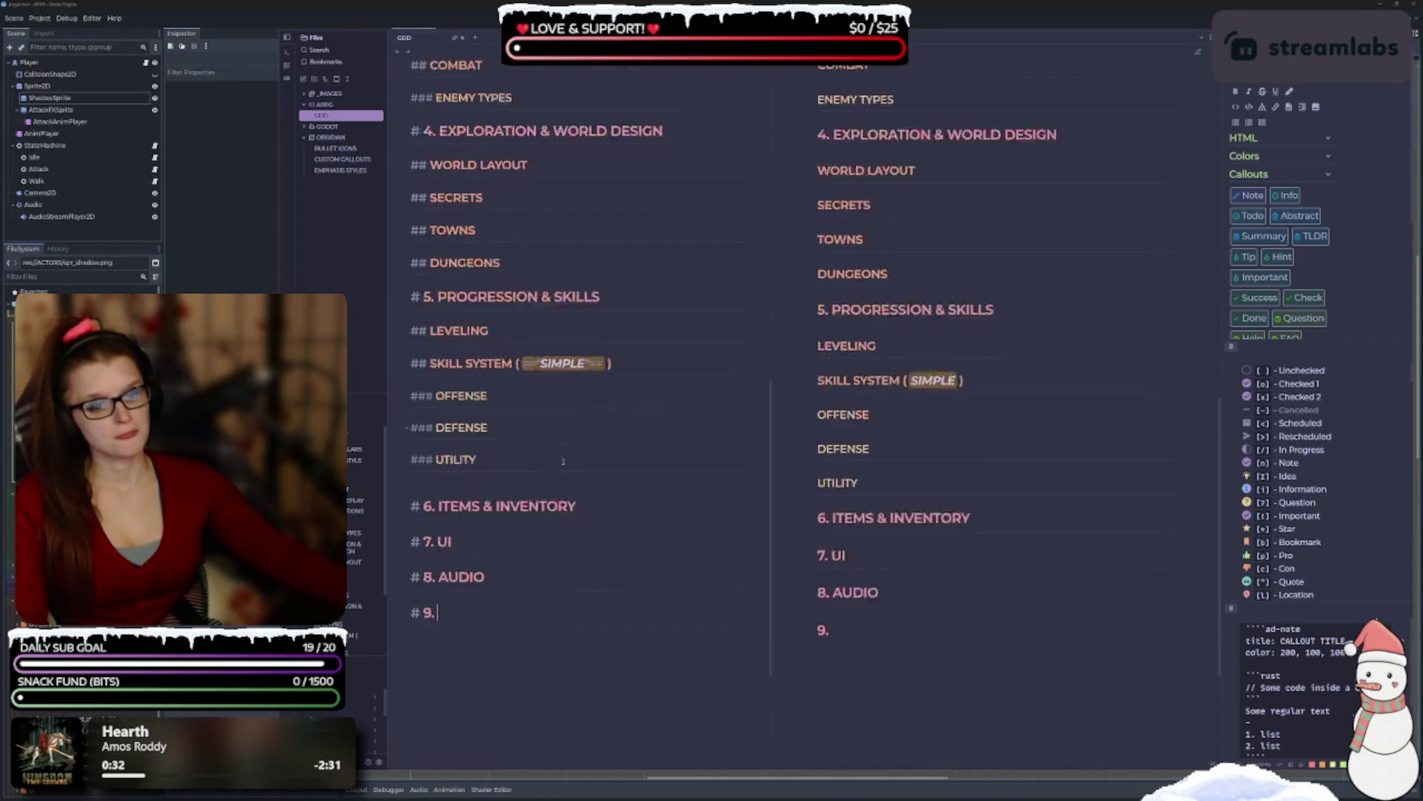
scroll(563, 462, "down", 2)
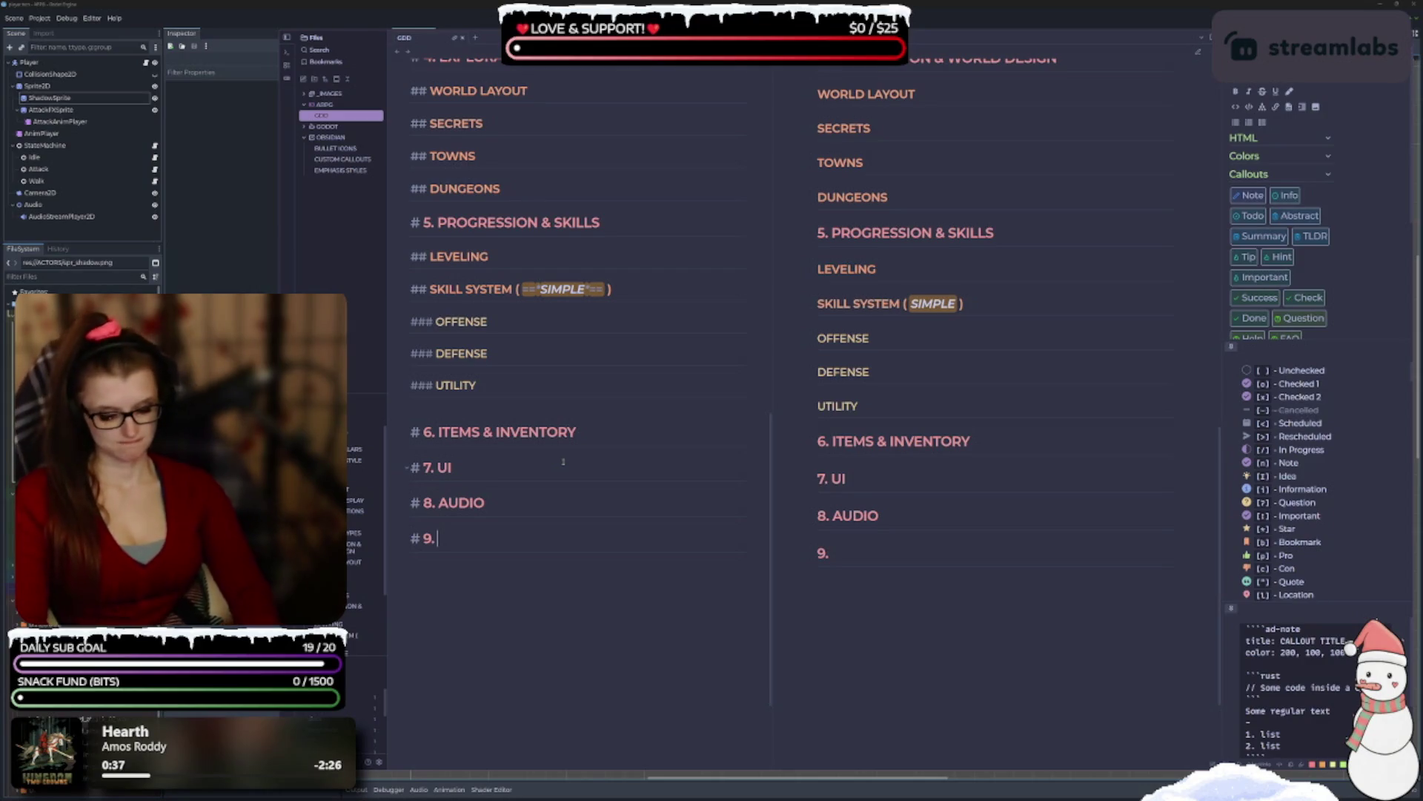
type("T")
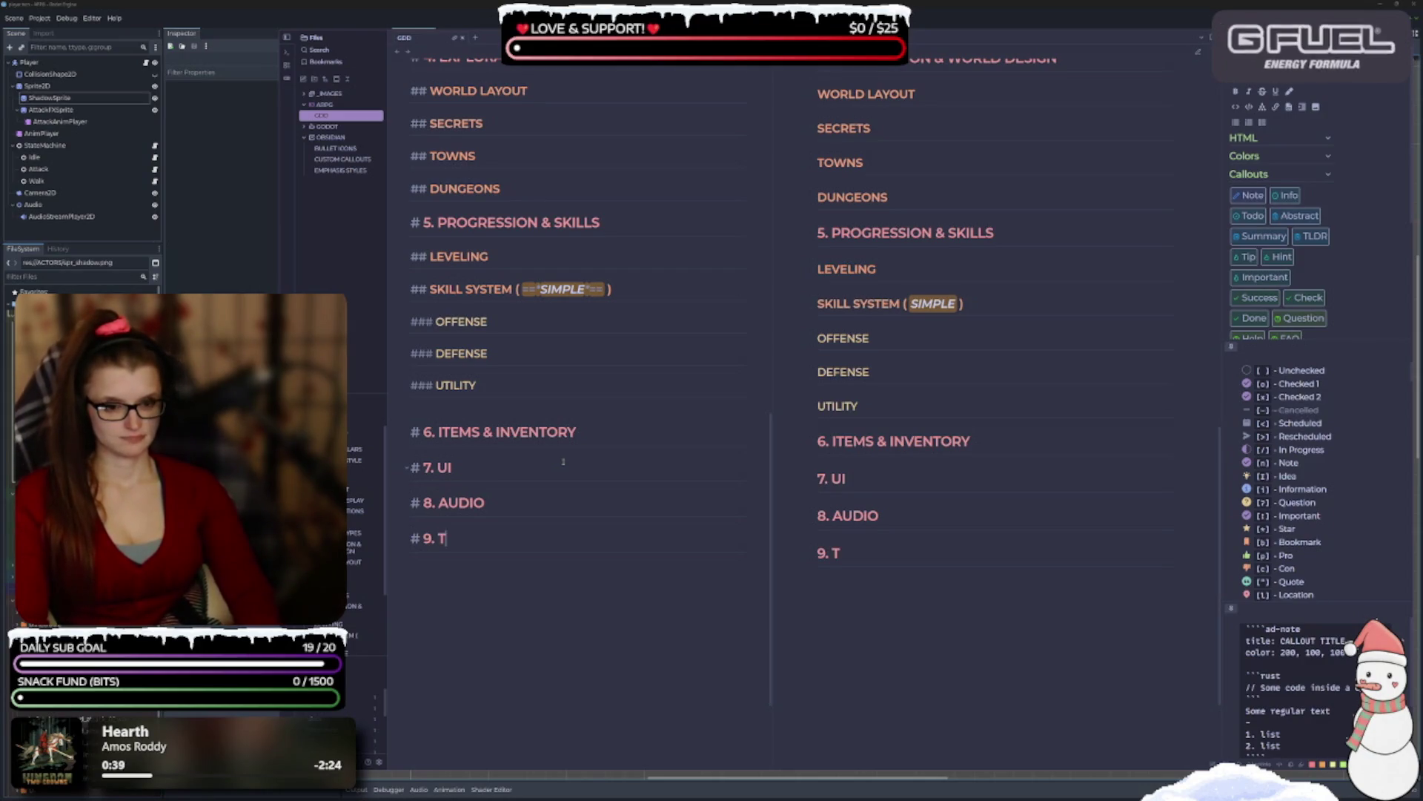
type("ECHNICAL DETAILS")
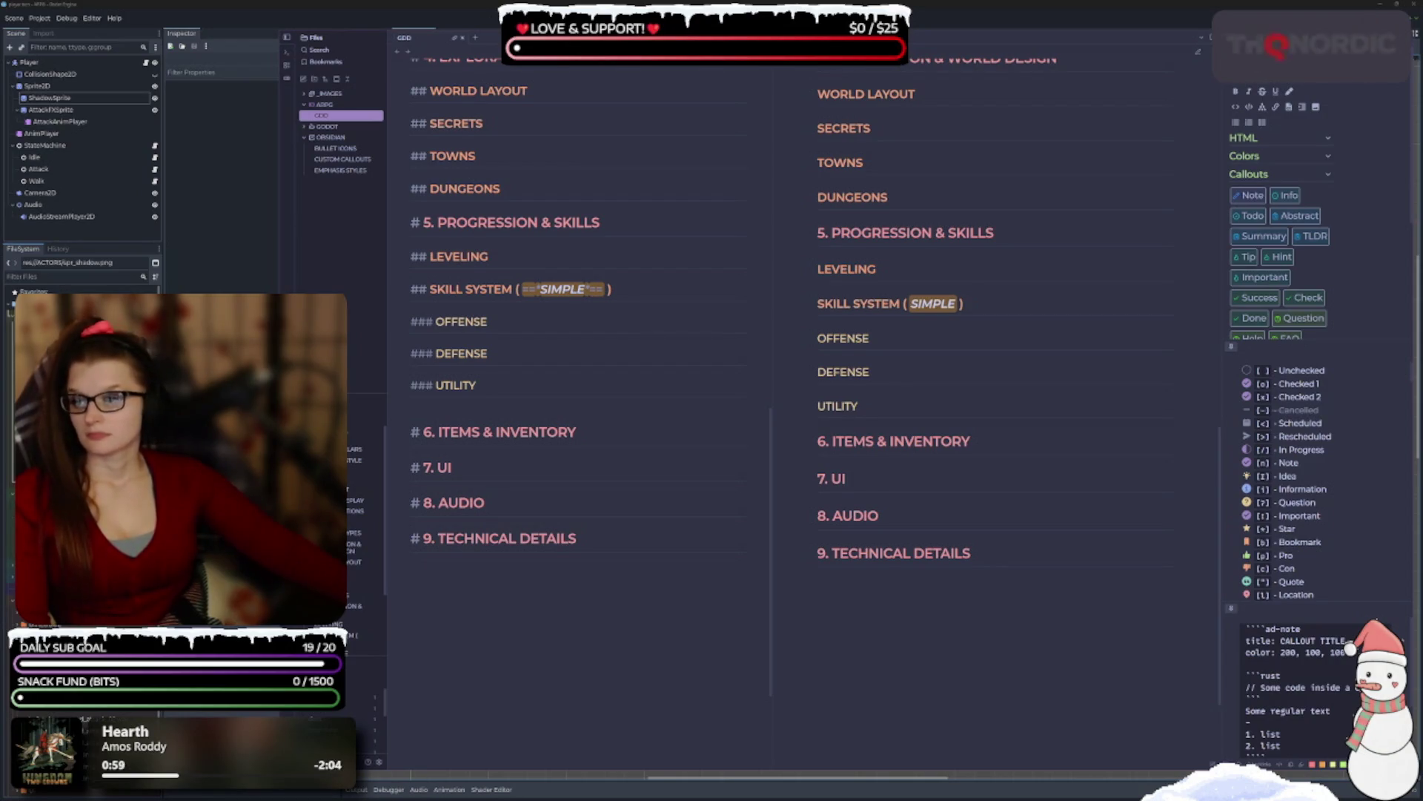
Scroll the editor back to the Core Gameplay section's ## PLAYER ACTIONS heading.
scroll(638, 586, "up", 3)
scroll(645, 541, "down", 3)
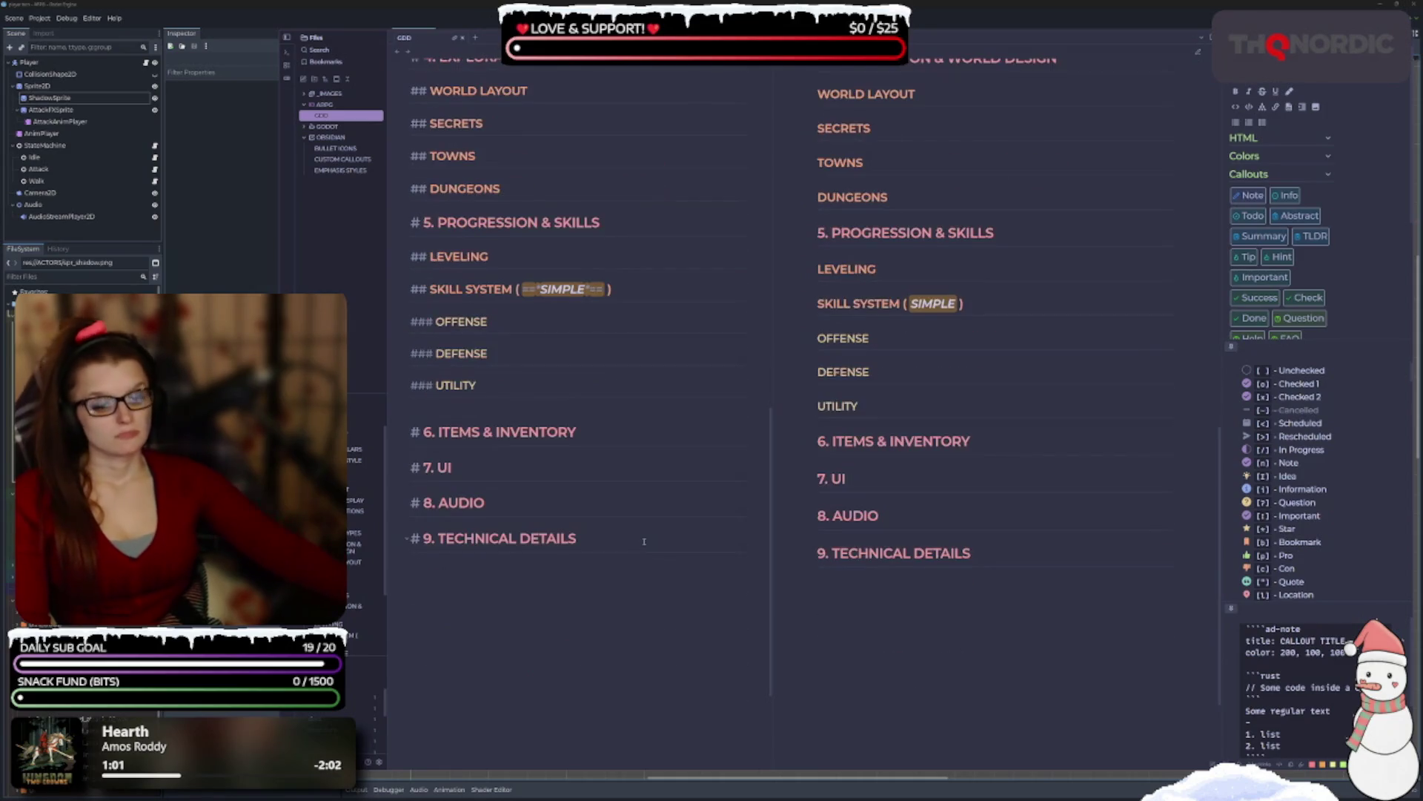
scroll(606, 567, "up", 10)
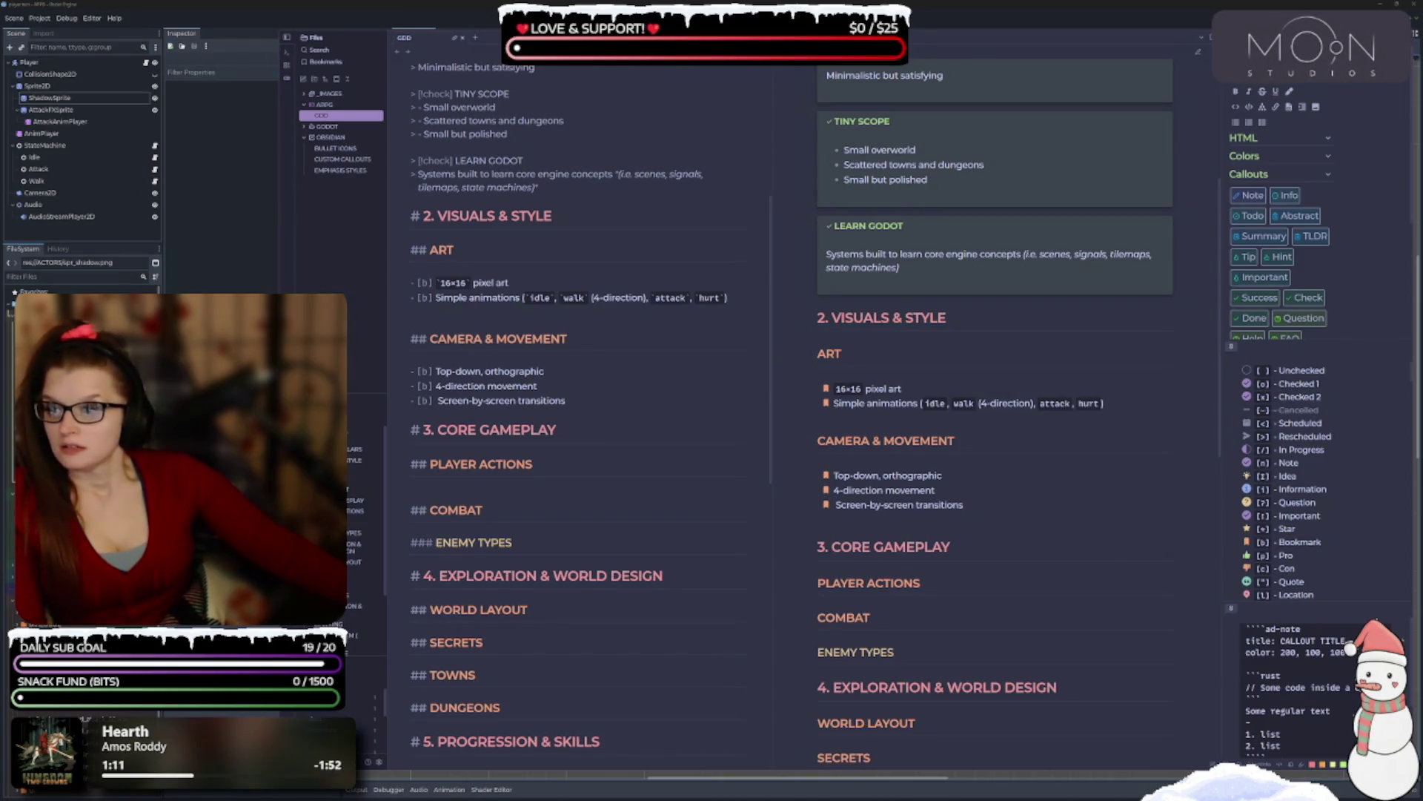
scroll(505, 404, "down", 3)
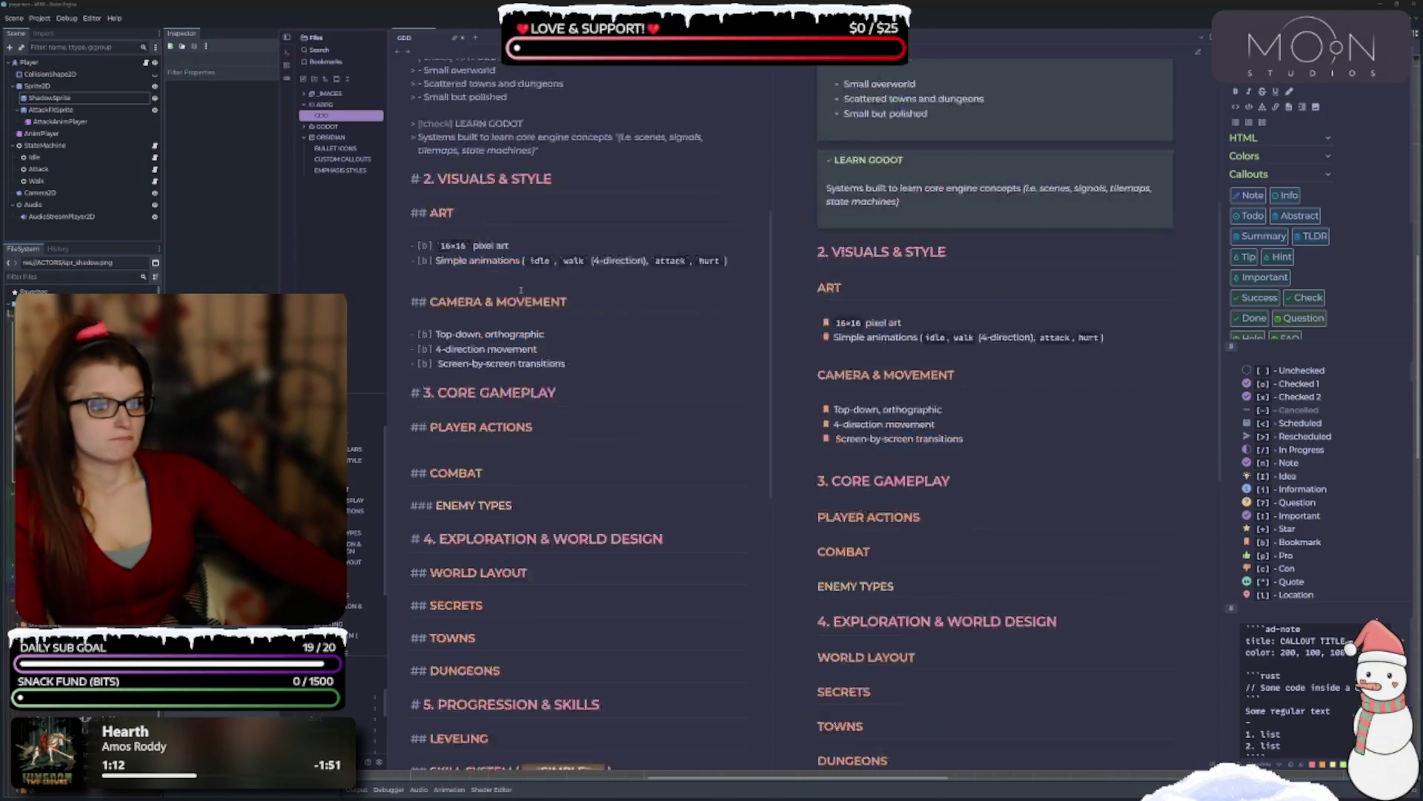
Under PLAYER ACTIONS, list '1. Movement' and 'Basic melee attack (sword)', leaving a third line ready.
left_click(467, 378)
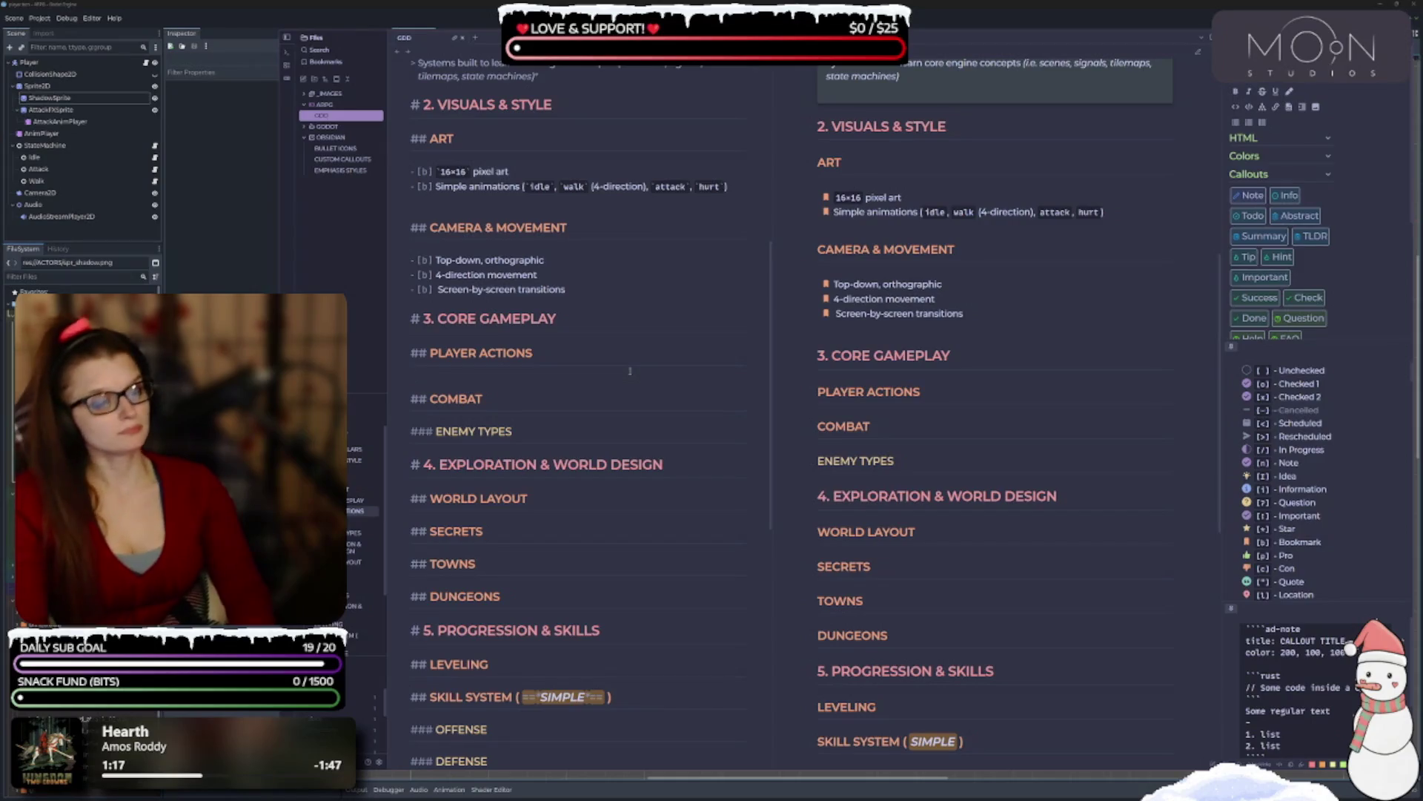
key("Return")
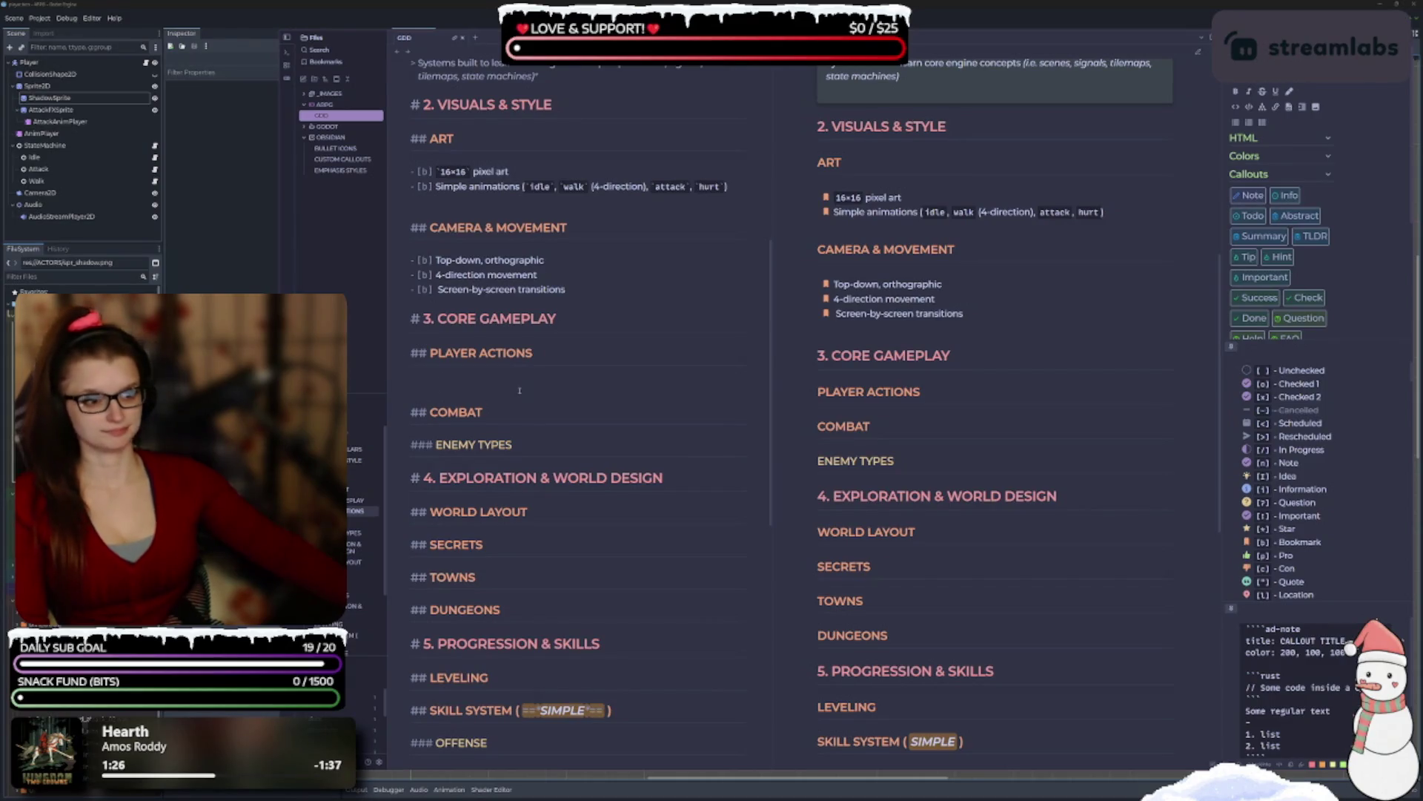
type("1. ")
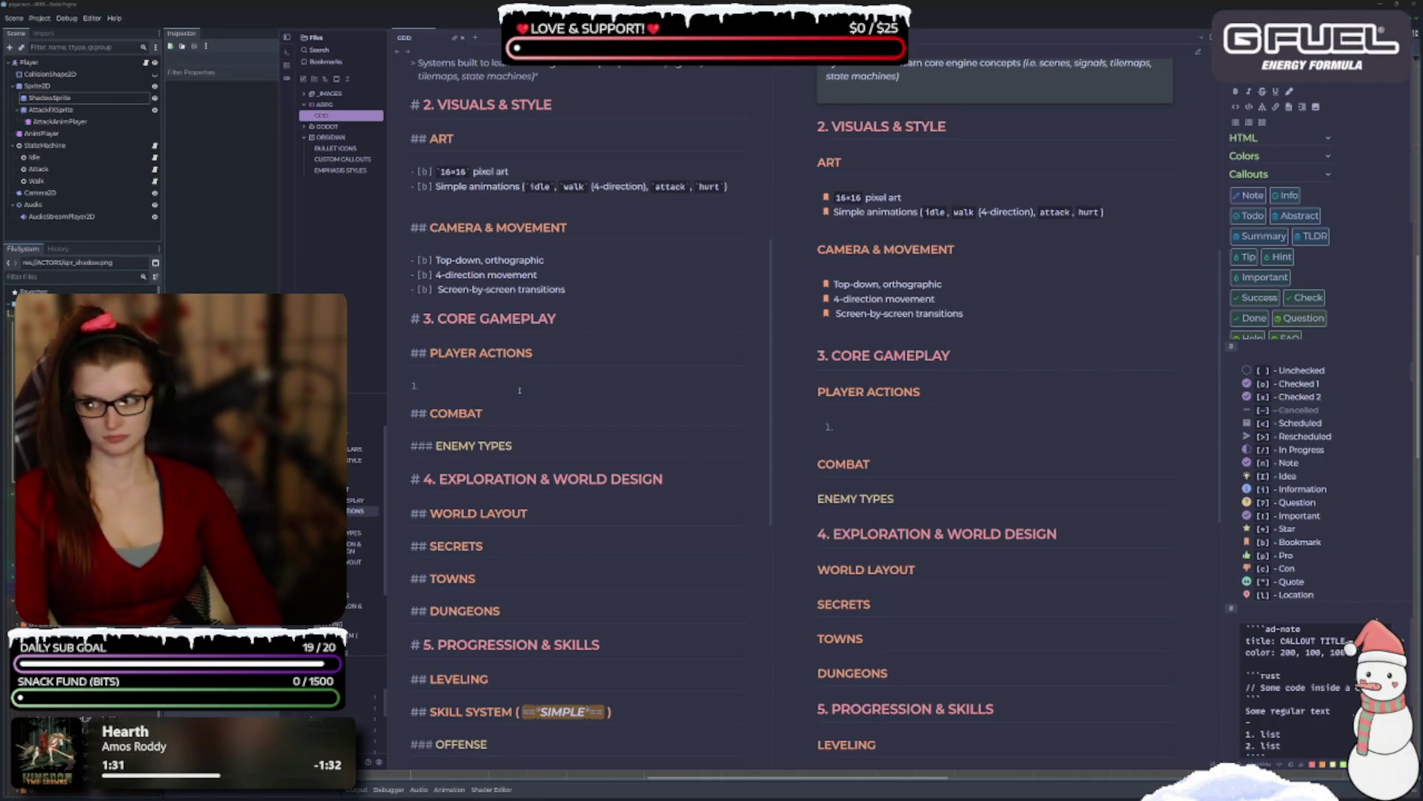
type("Mov")
key("BackSpace")
key("BackSpace")
key("BackSpace")
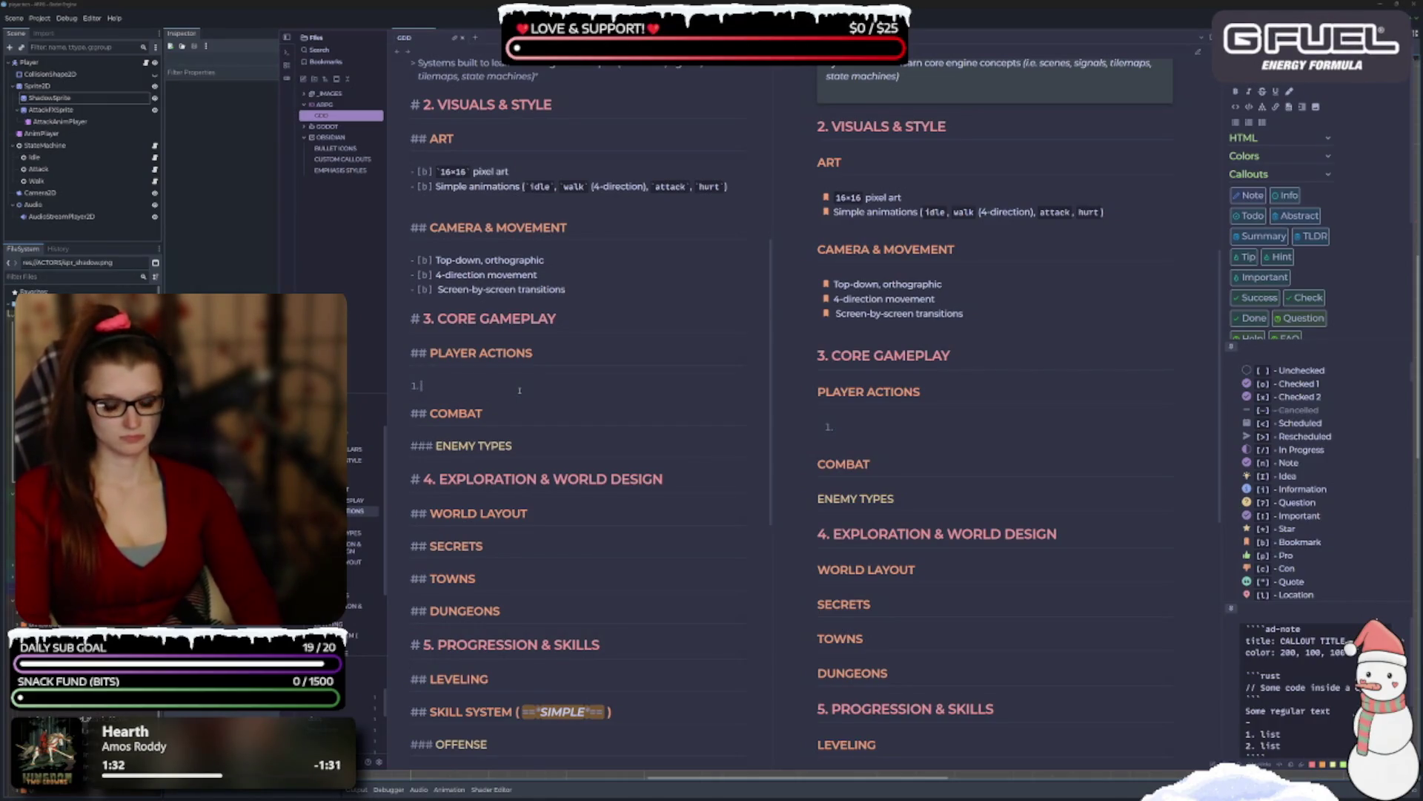
type("Movement")
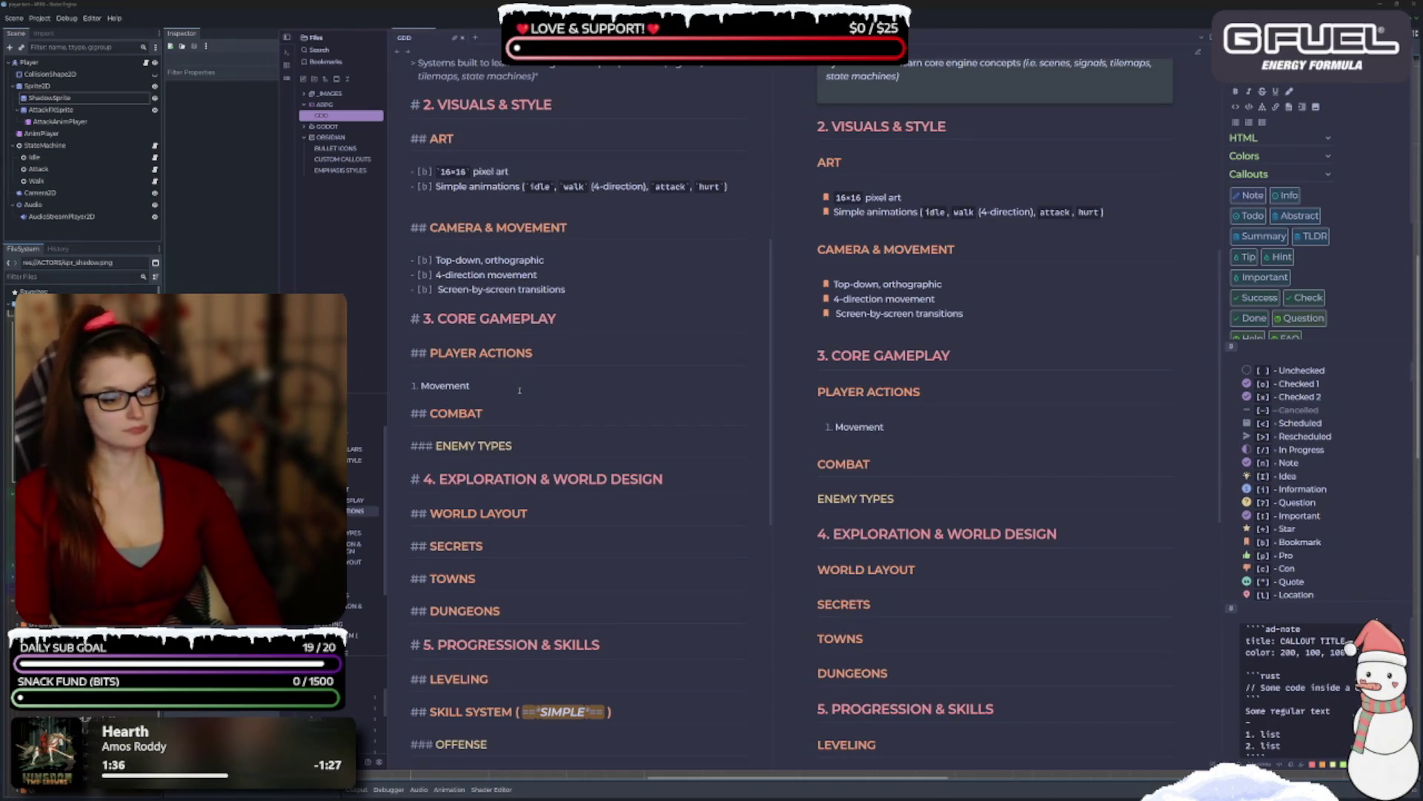
key("Return")
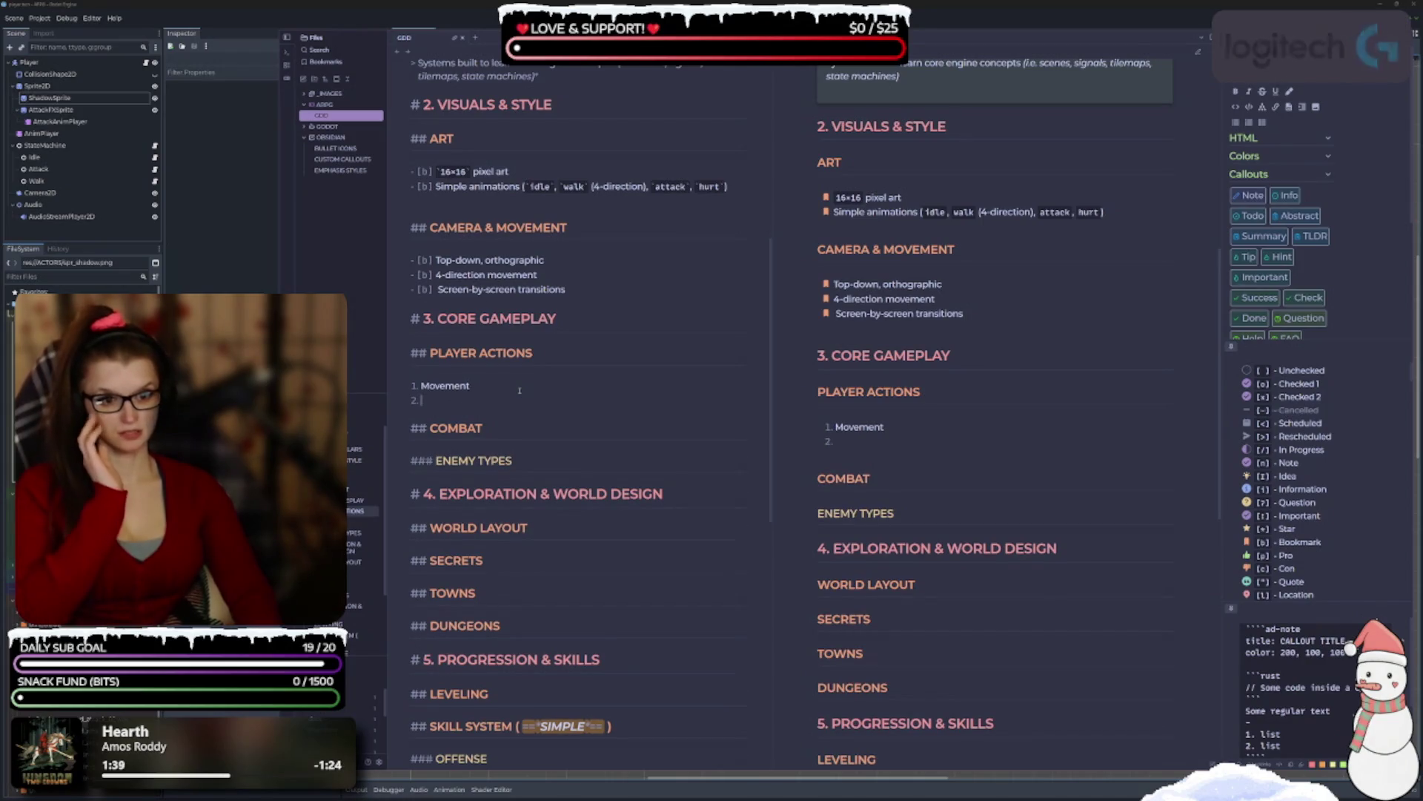
type("Basic melee")
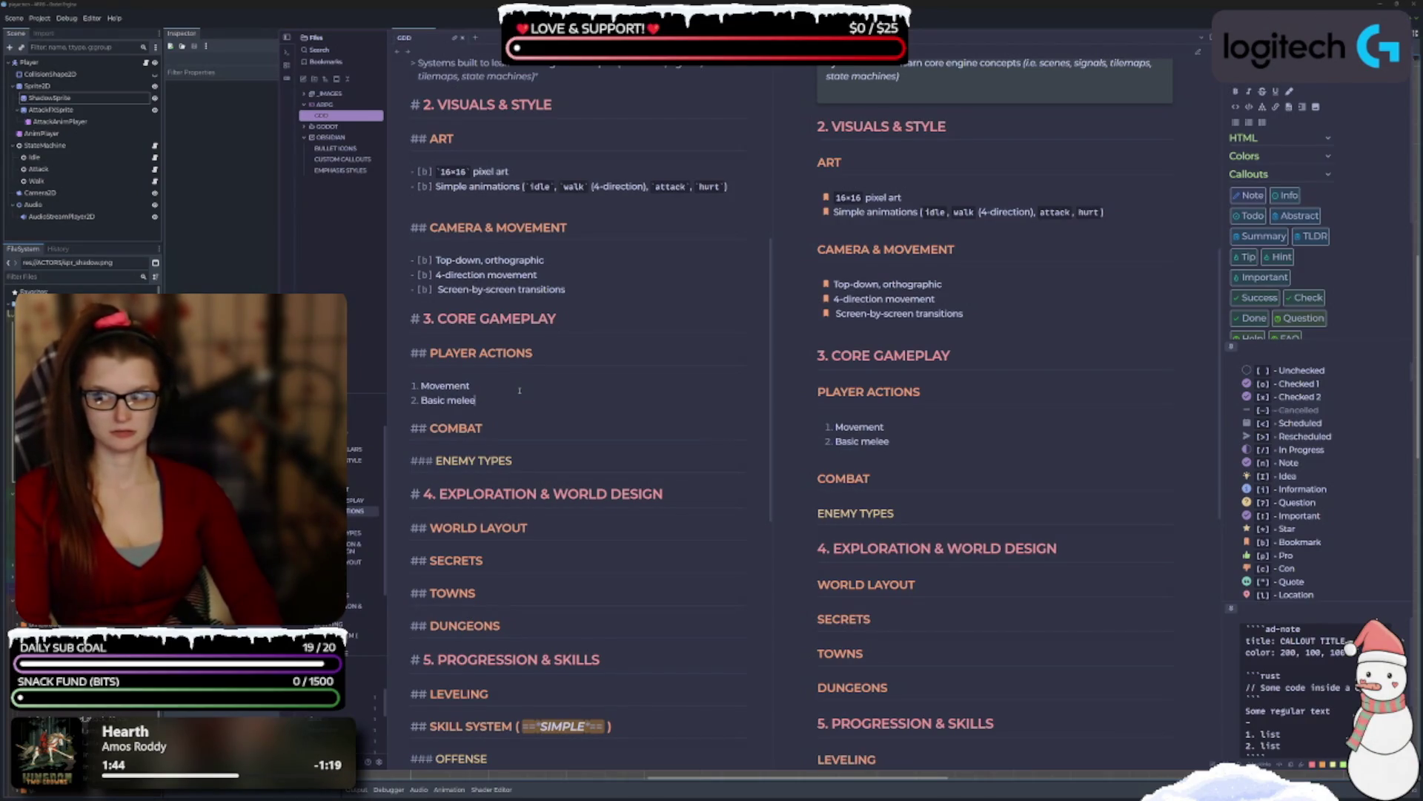
type(" atta")
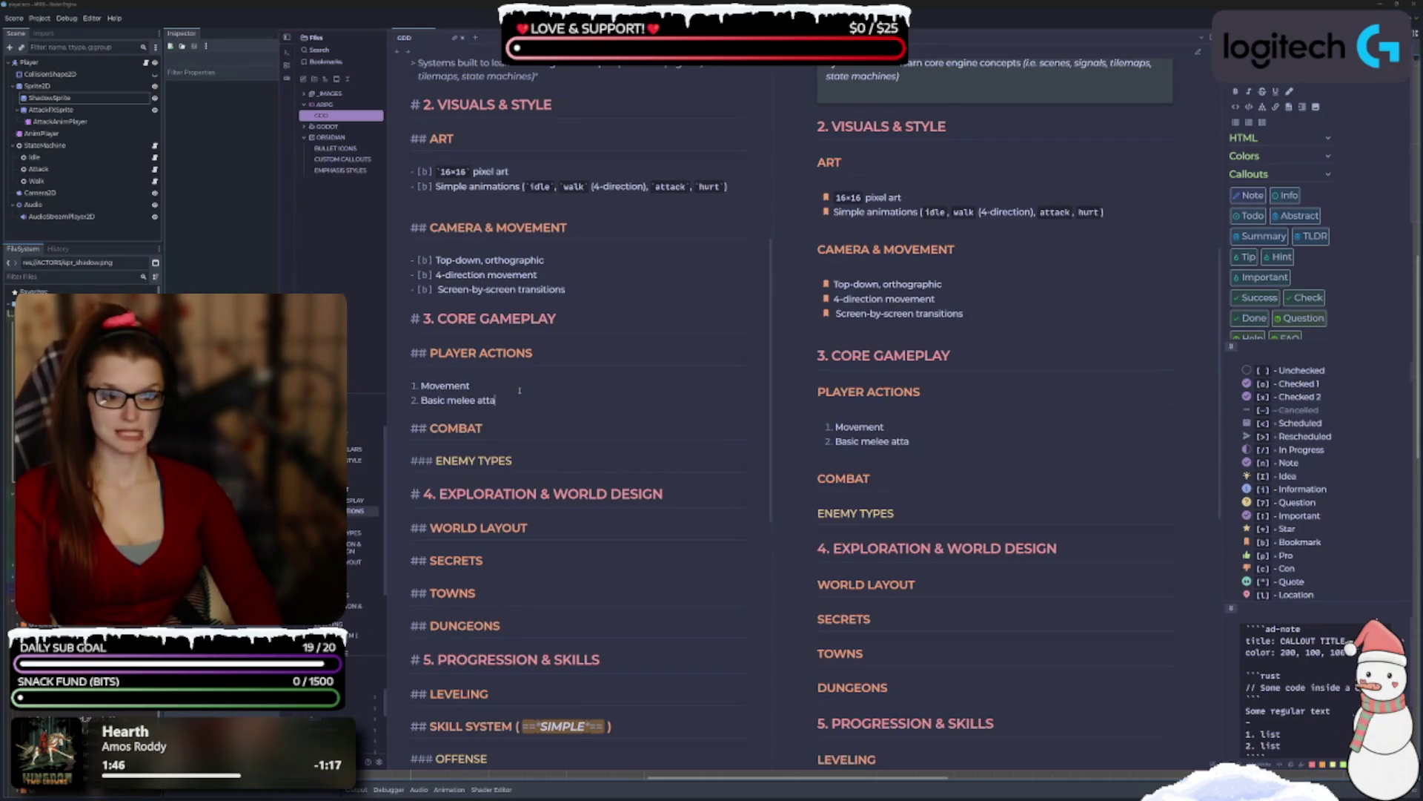
type("ck (sword)")
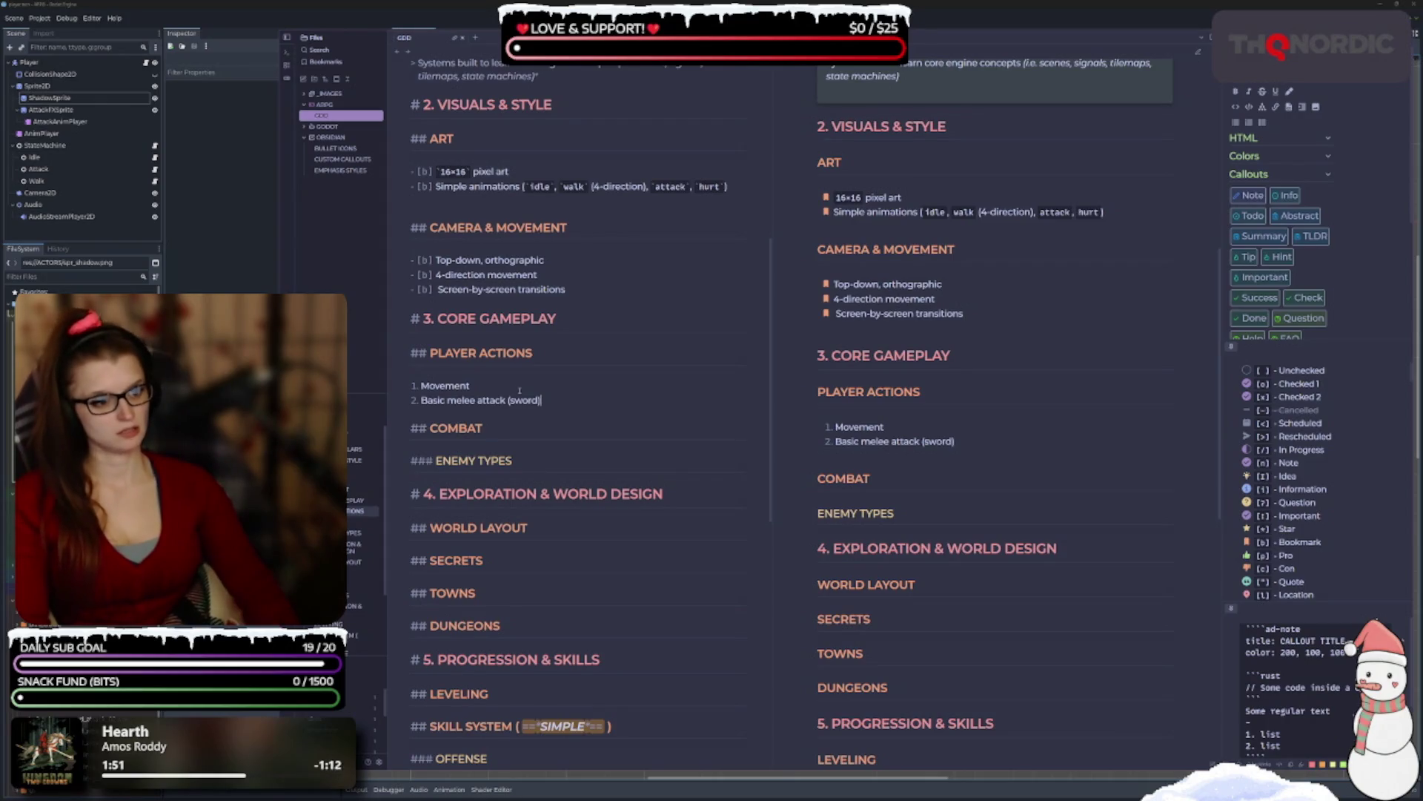
key("Return")
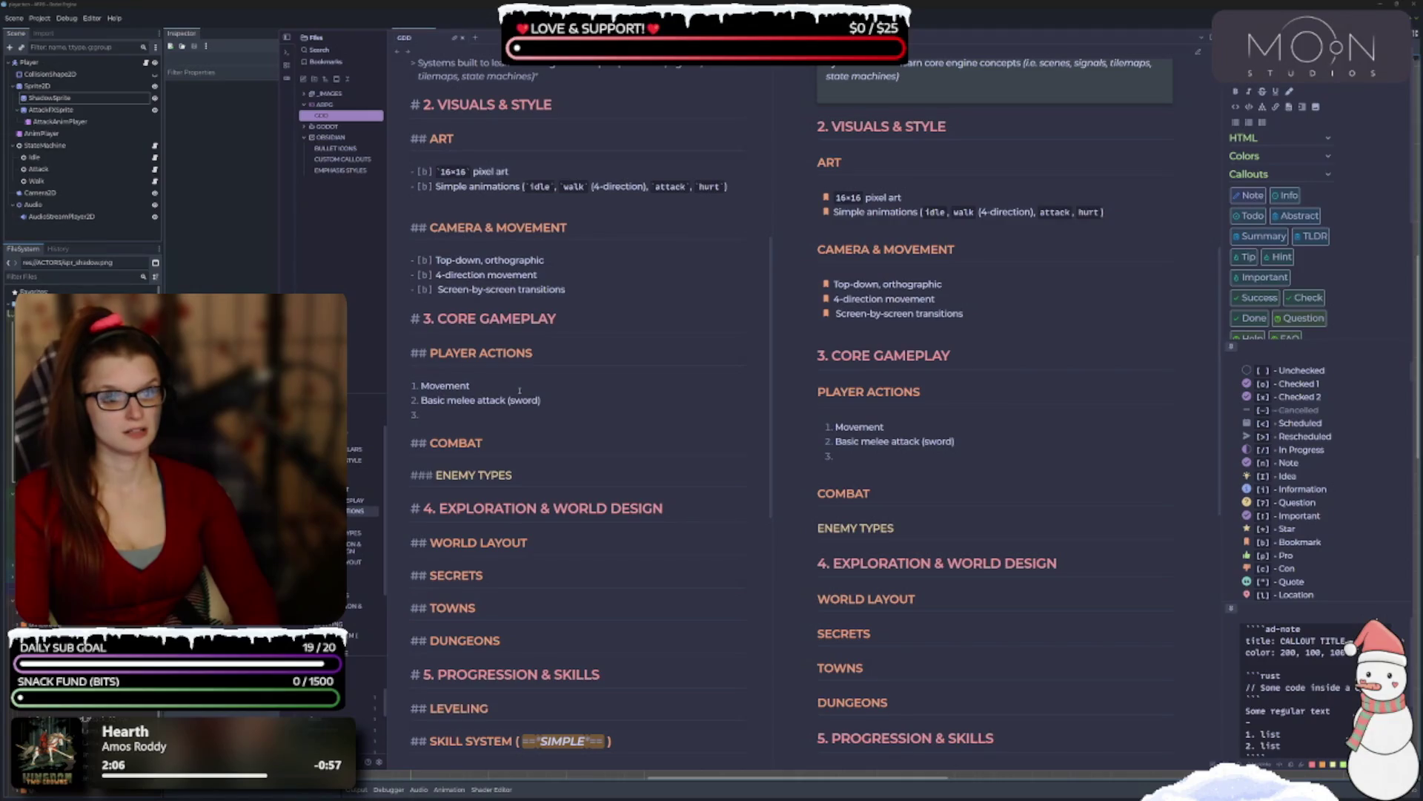
Type 'Roll / dodge' and 'Interact (talk, open containers, push, pull)' as items three and four.
type("Roll")
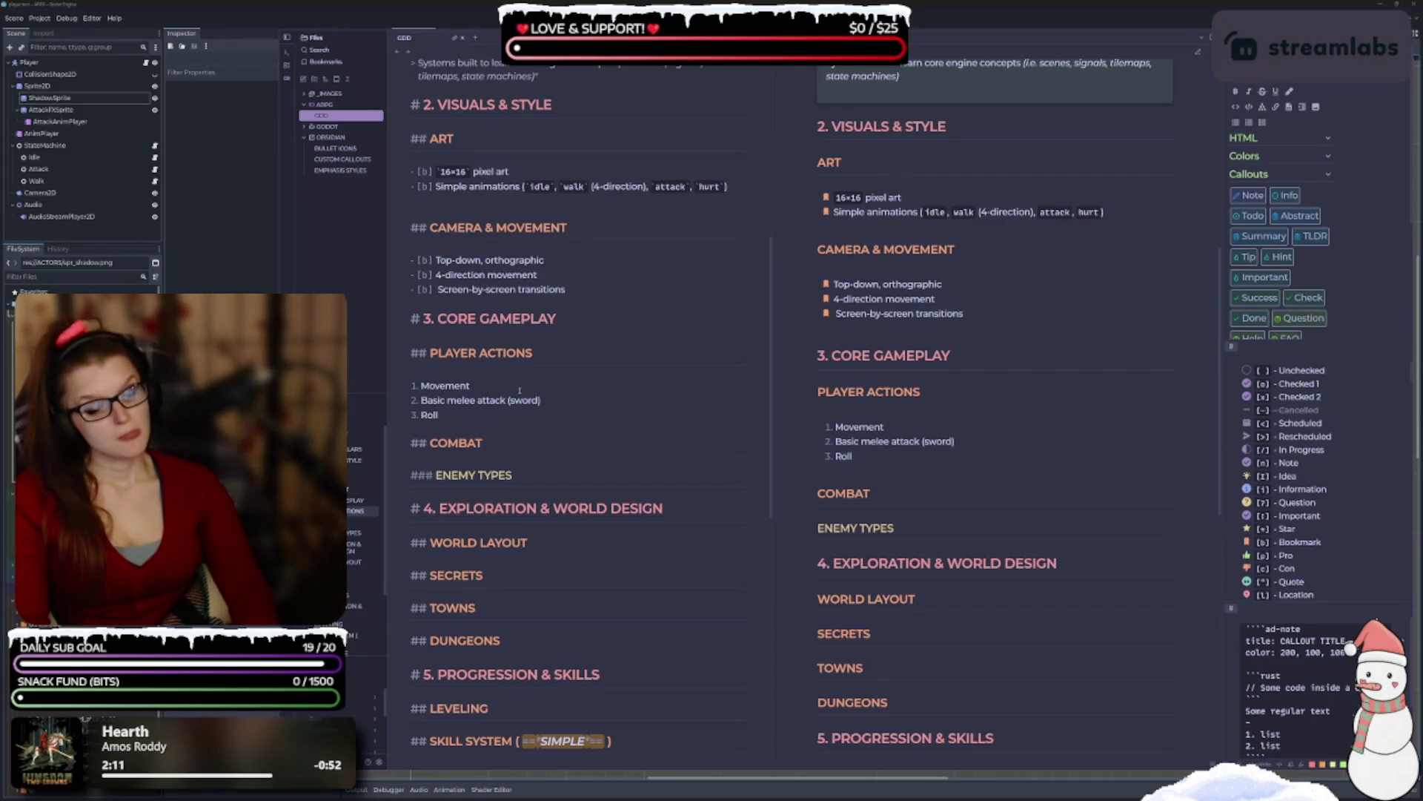
type(" /")
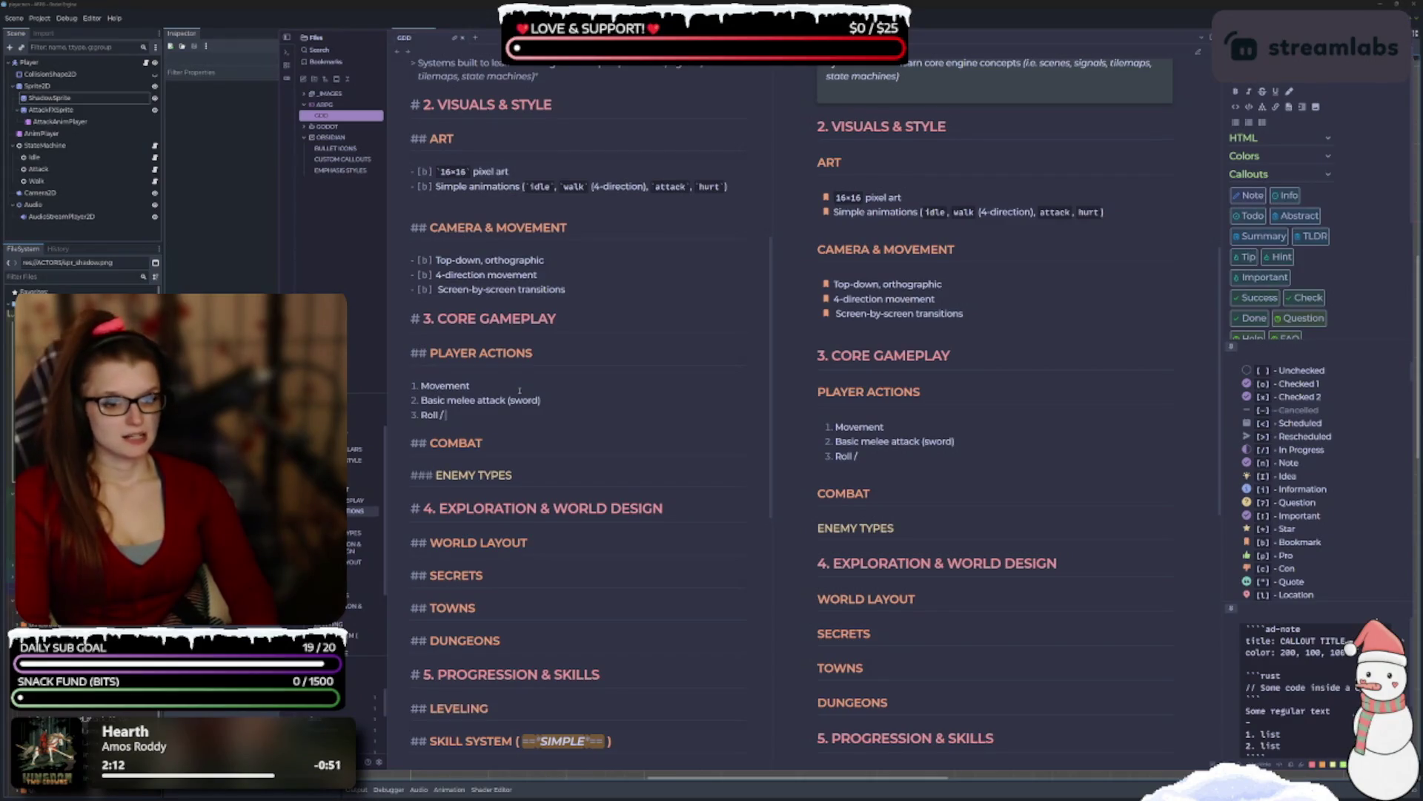
type(" dodge")
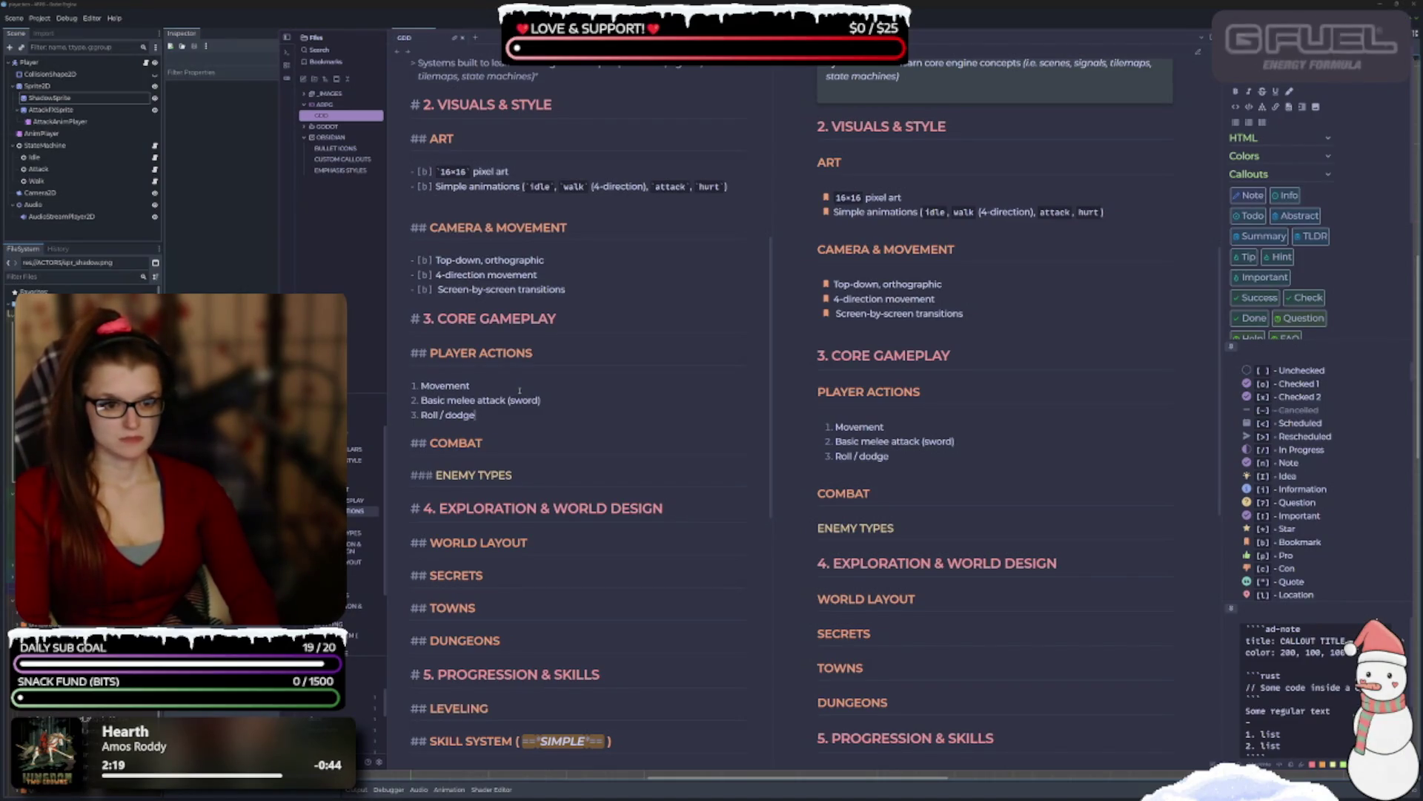
key("Return")
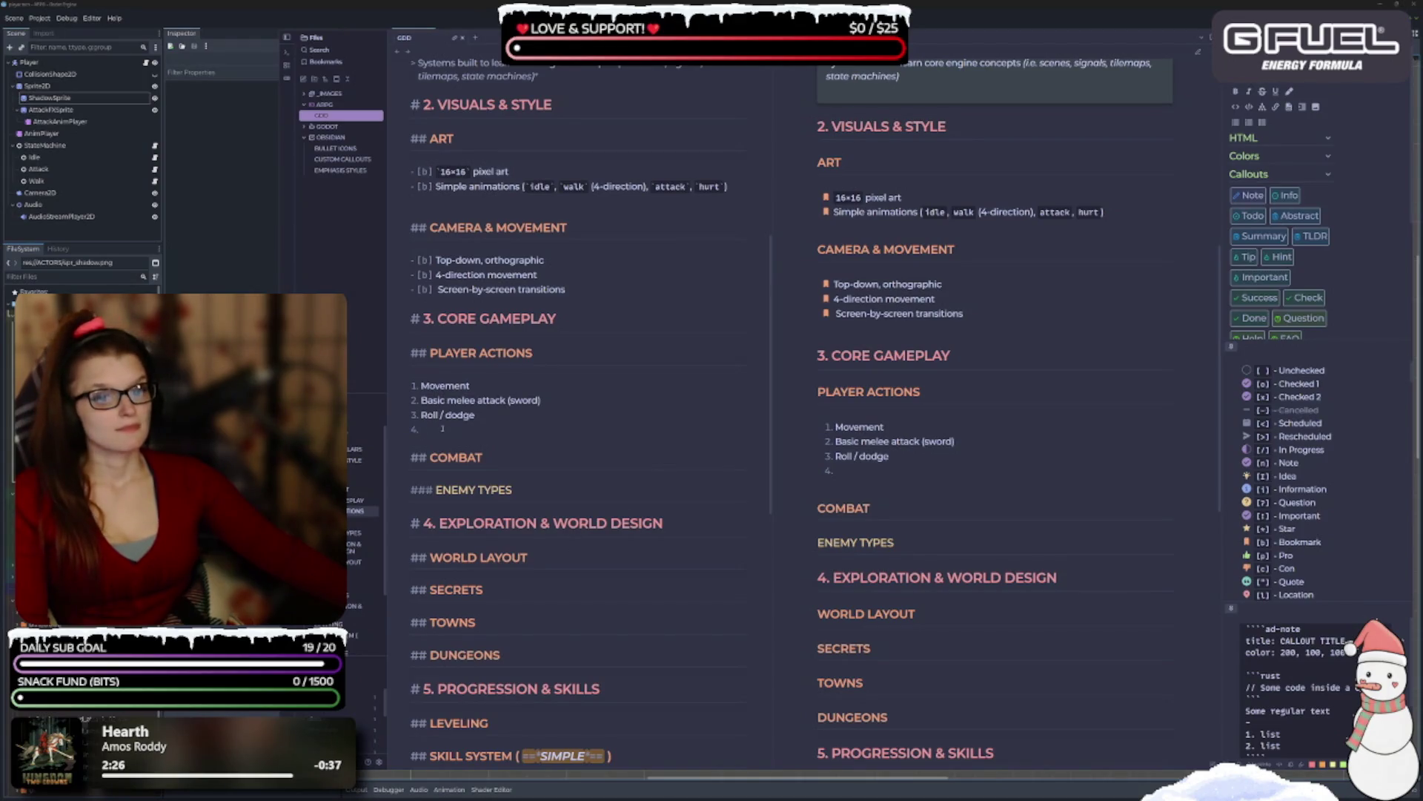
type("int")
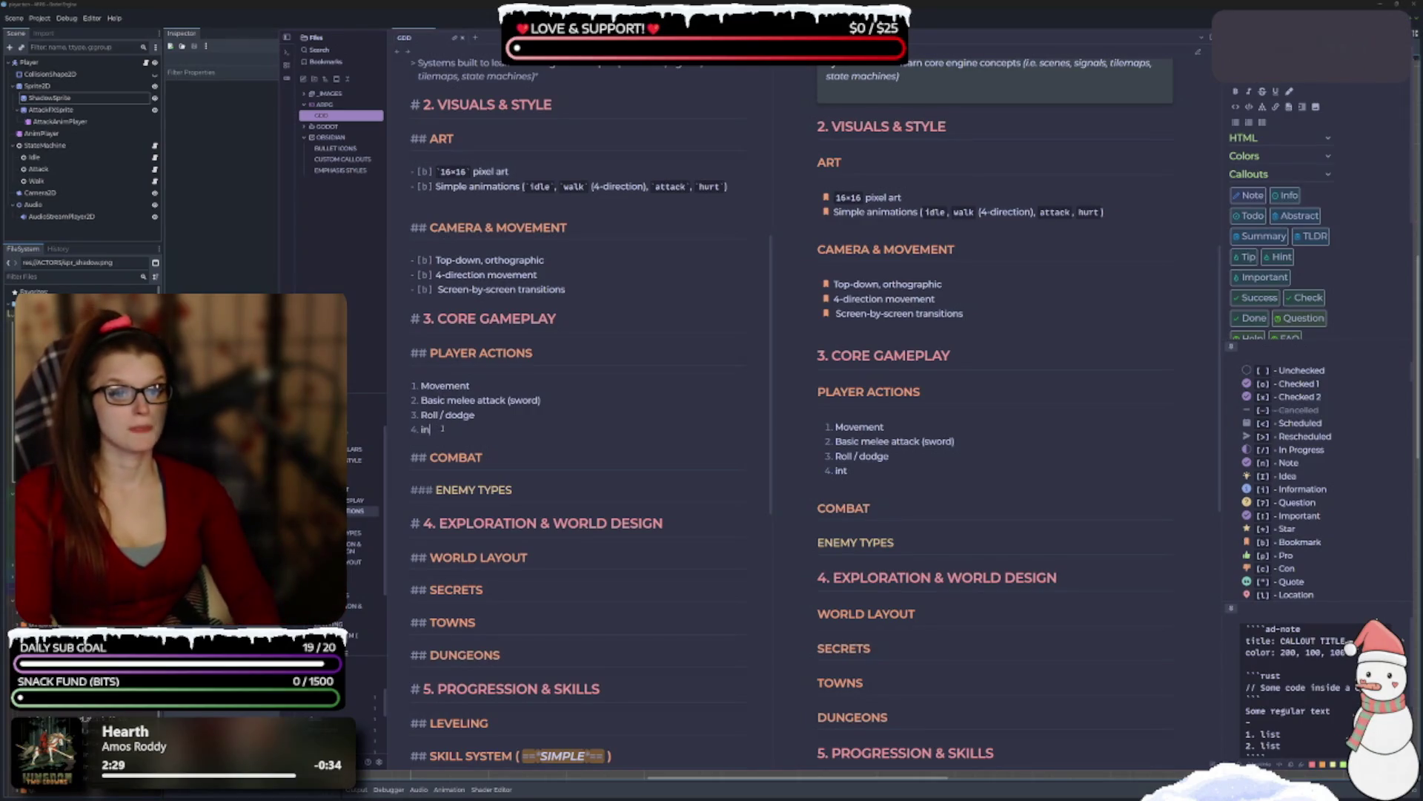
type("eract ")
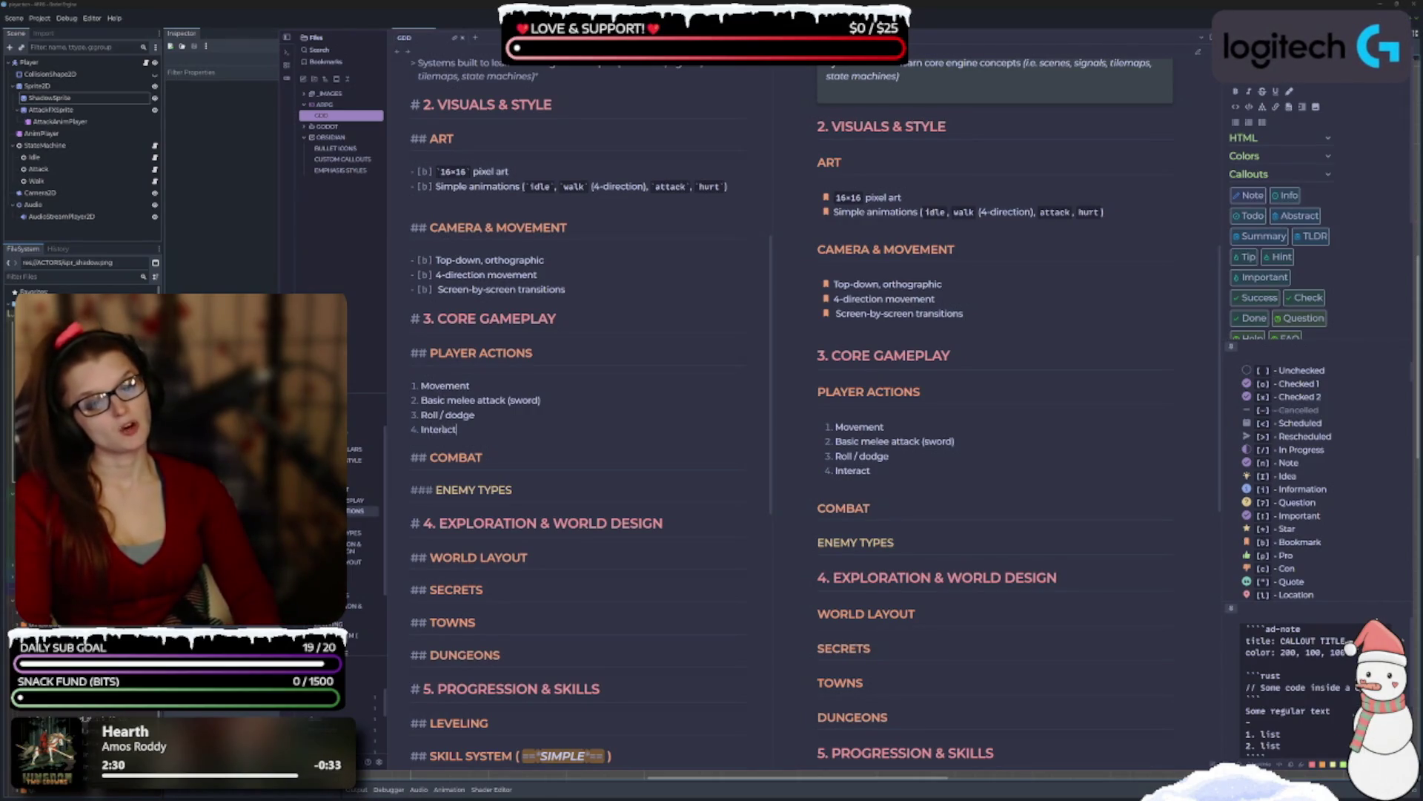
type("()")
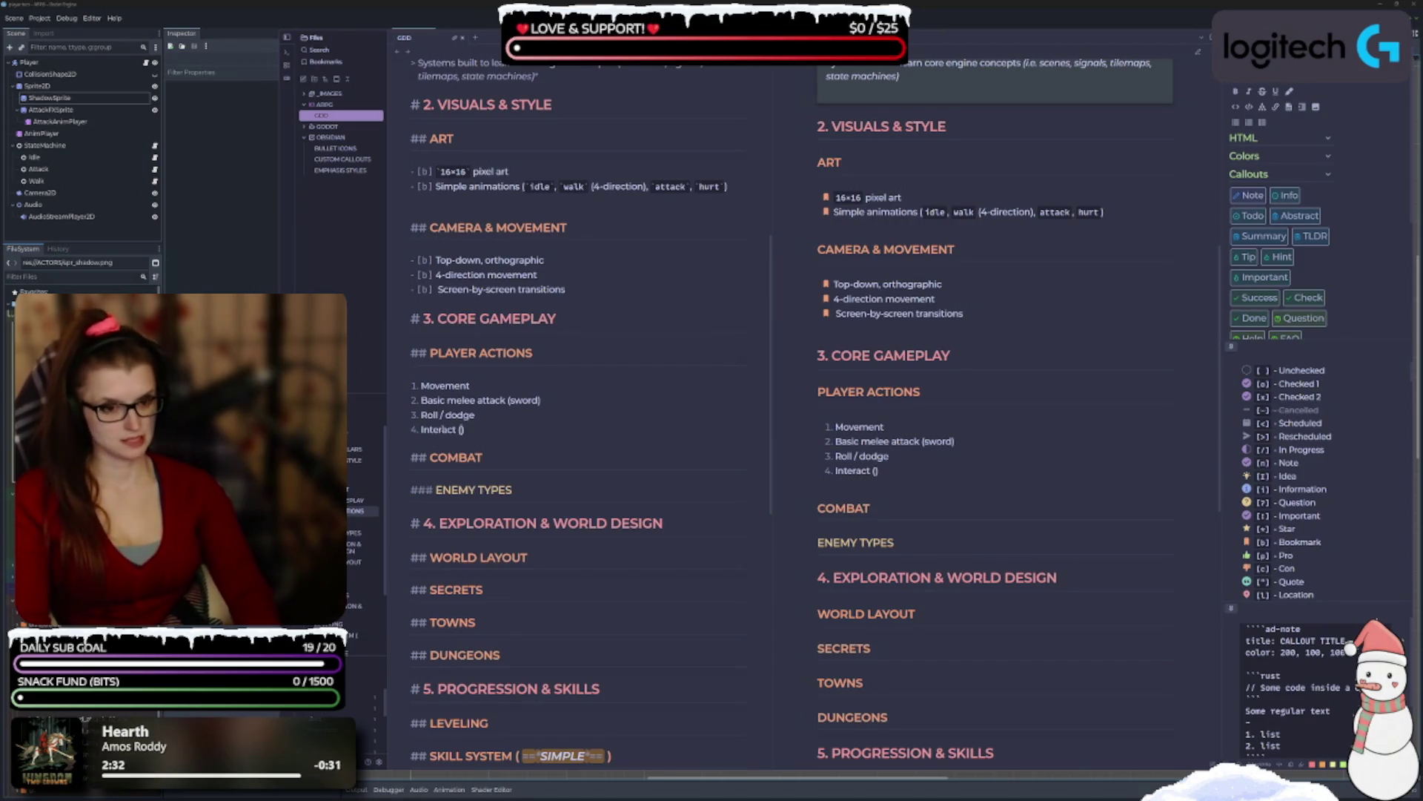
type("talk, open containers")
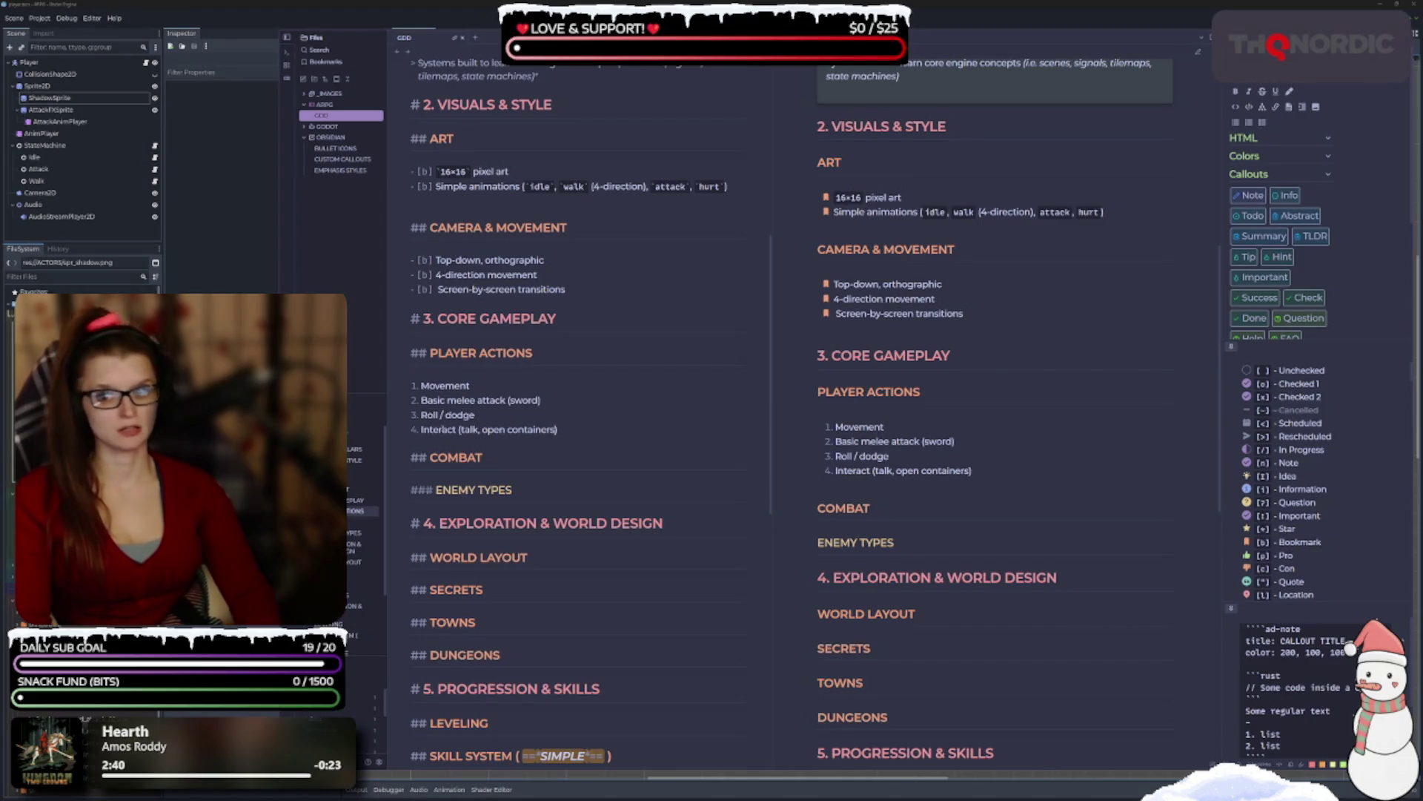
type(", push")
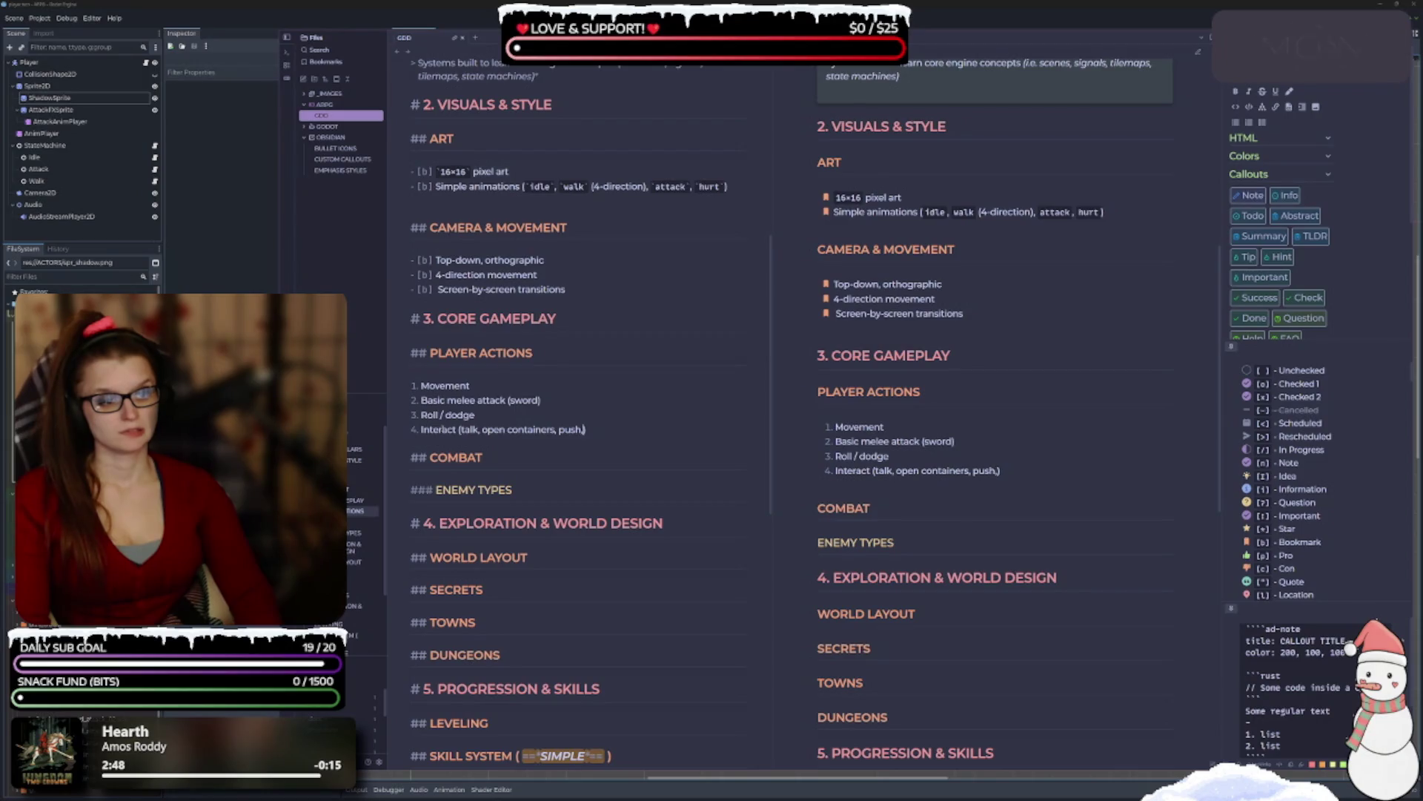
type(", pull,")
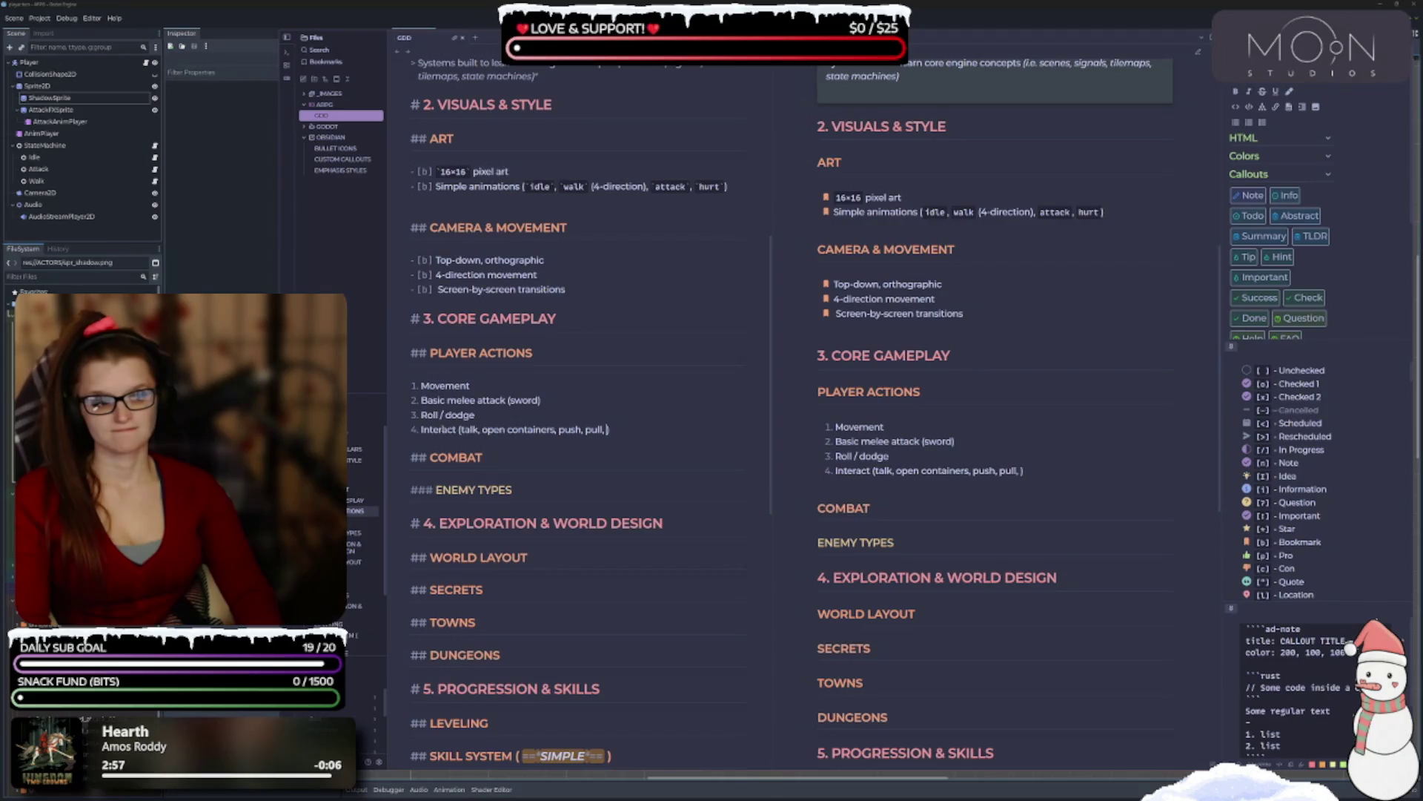
key("BackSpace")
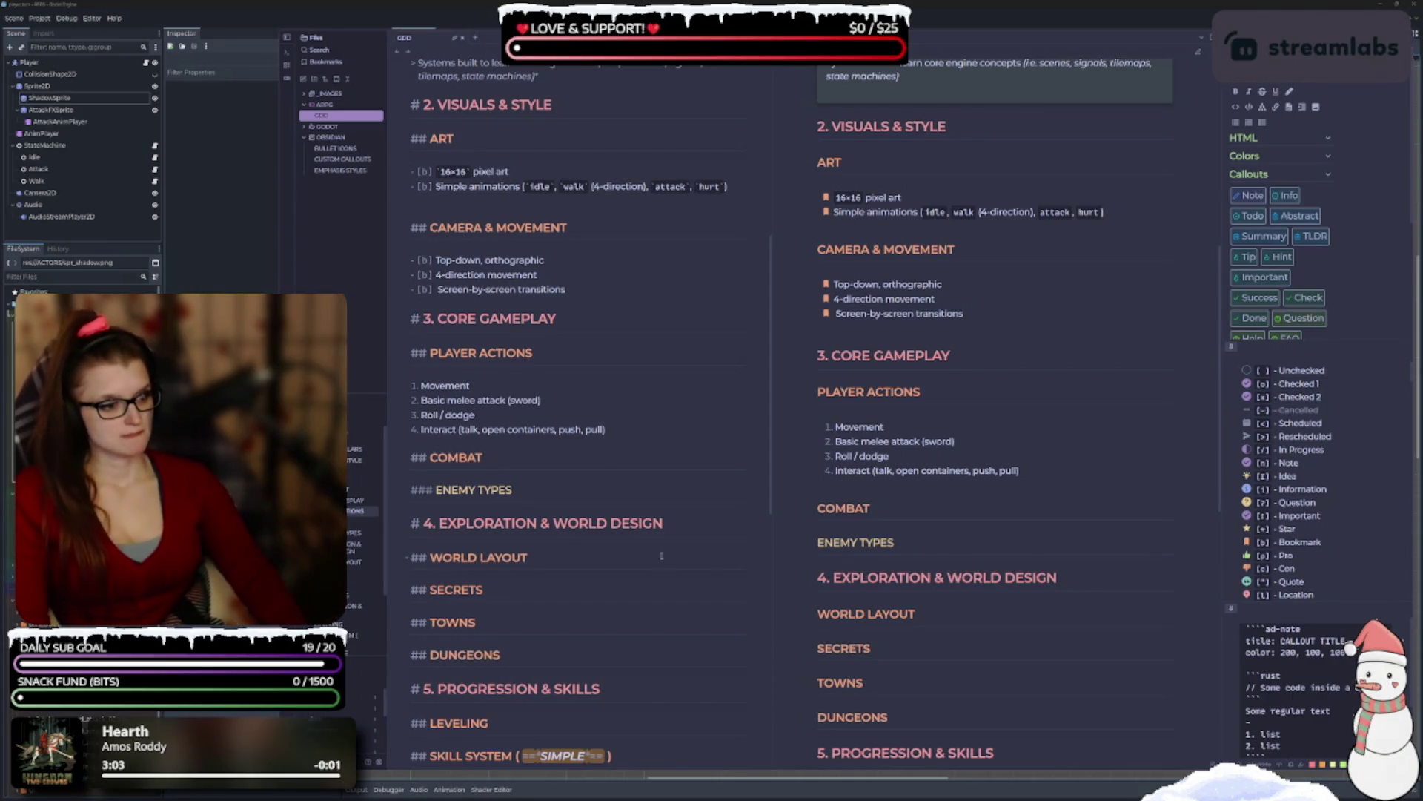
Italicize the Interact examples and the word sword, undoing the extra spaces around sword.
key("ctrl+shift+Left")
key("ctrl+shift+Left")
key("ctrl+shift+Left")
key("ctrl+shift+Left")
key("ctrl+shift+Left")
key("ctrl+shift+Left")
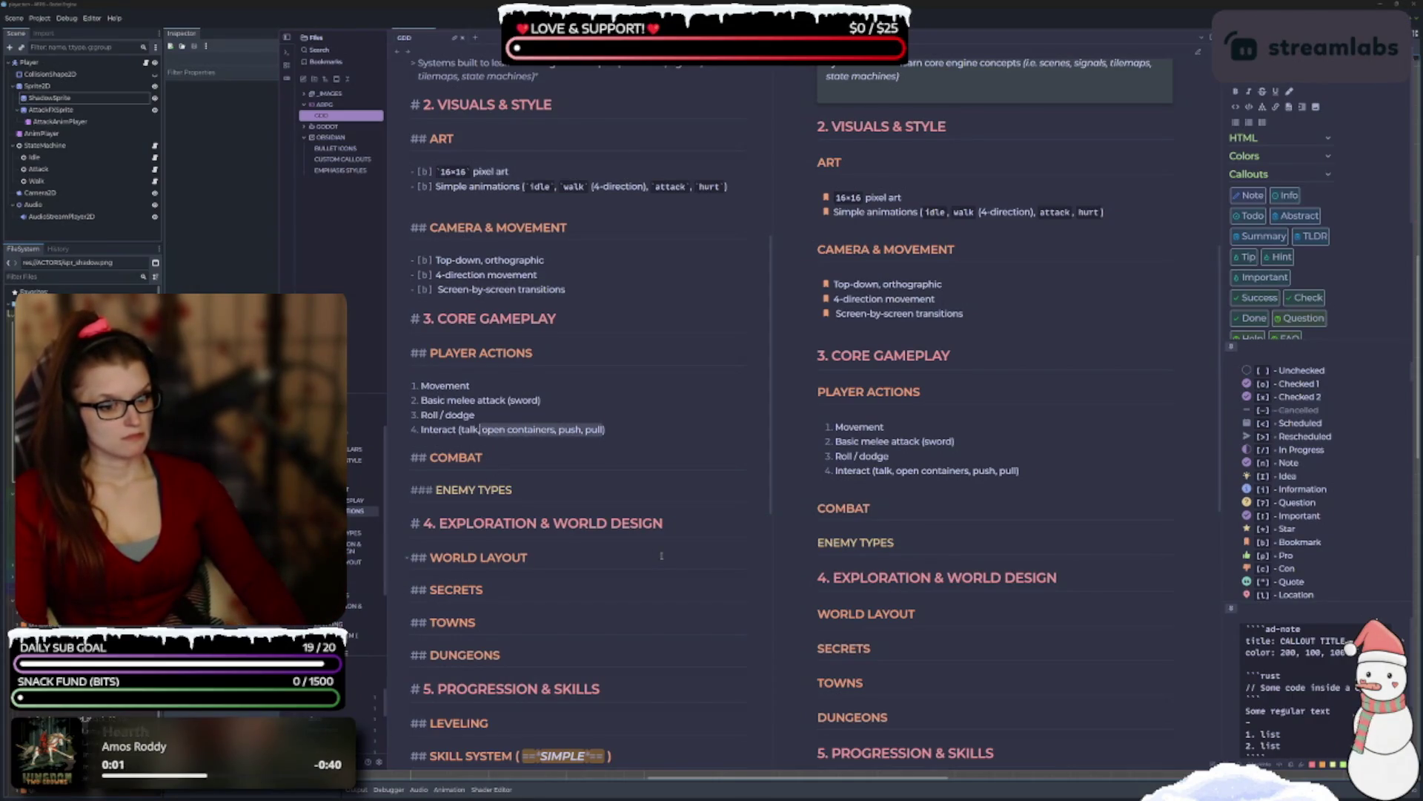
key("ctrl+i")
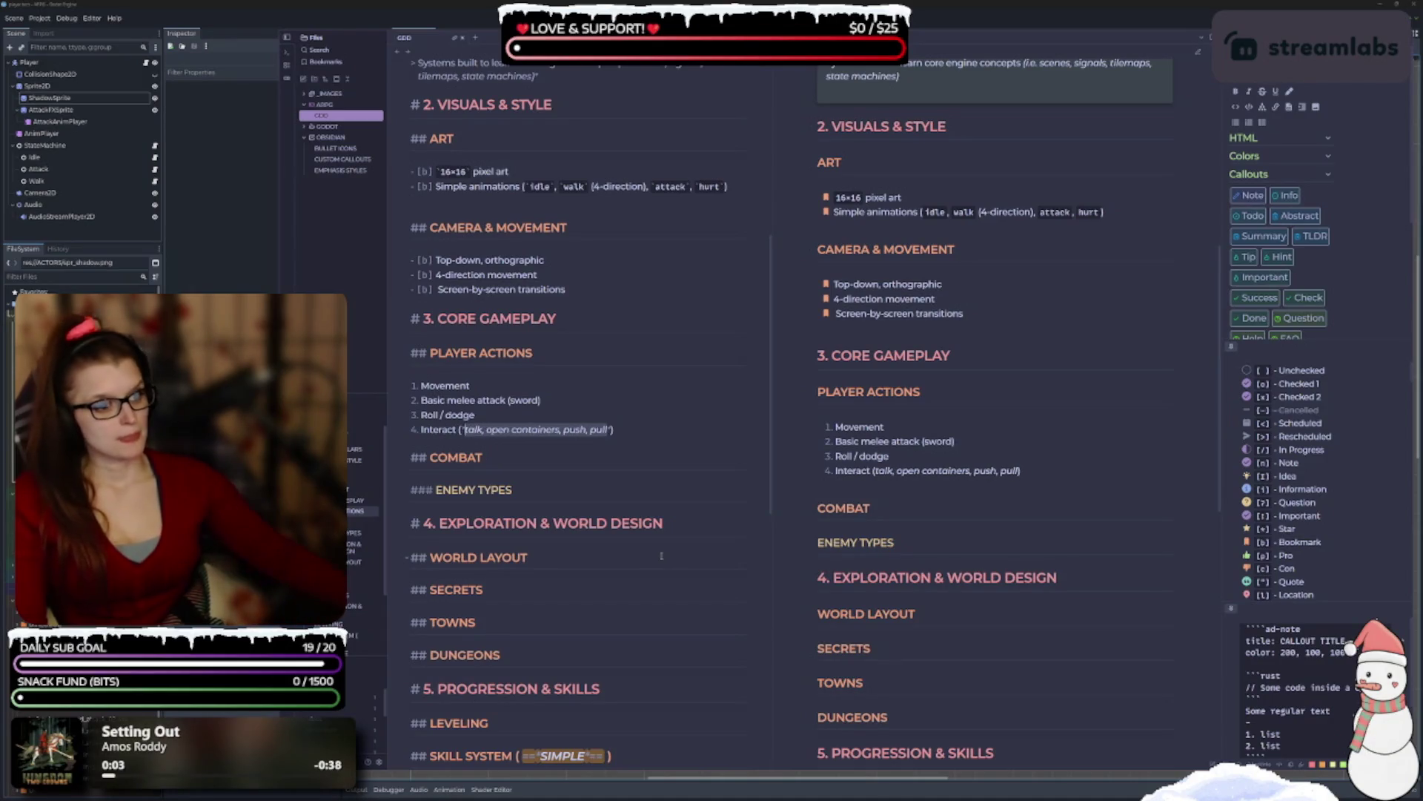
double_click(522, 400)
key("ctrl+i")
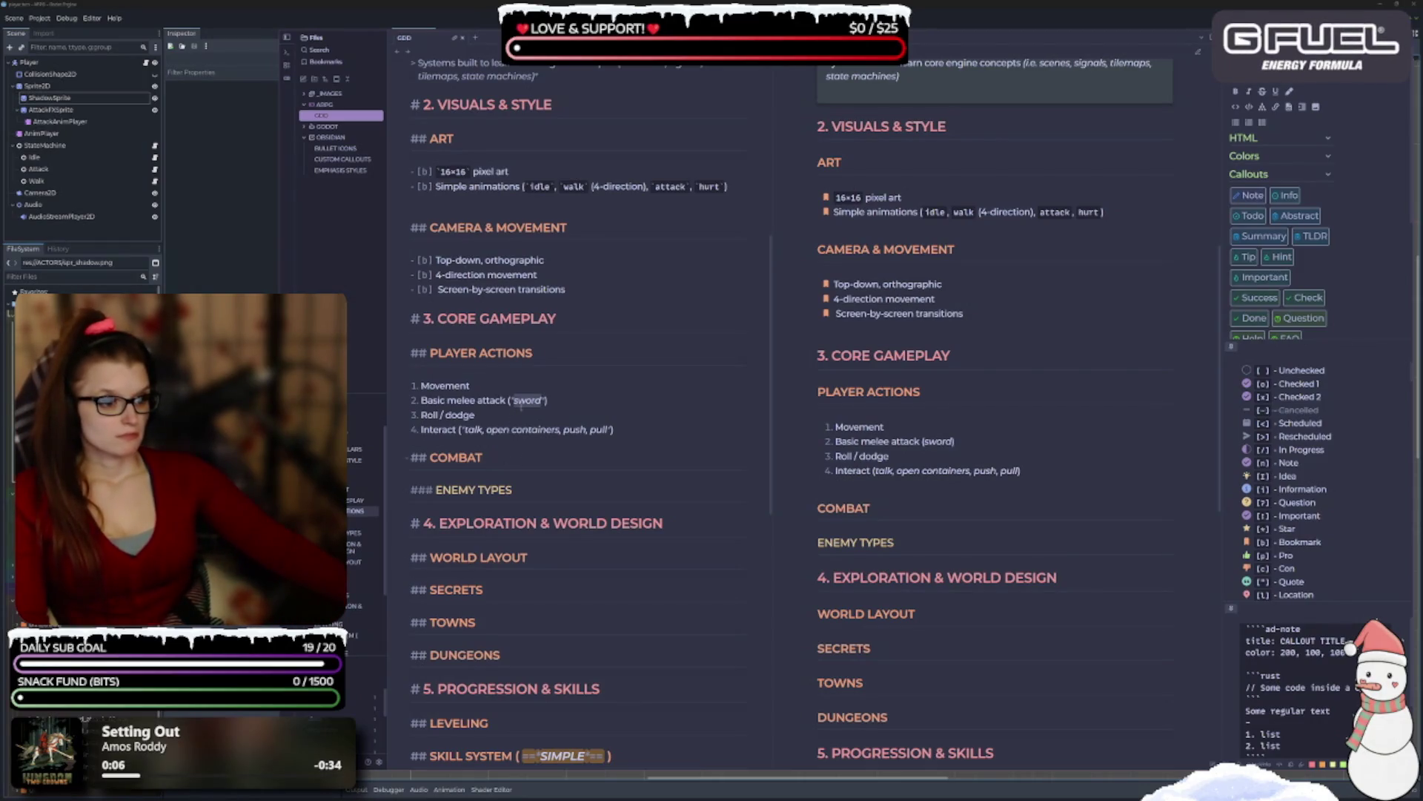
left_click(476, 415)
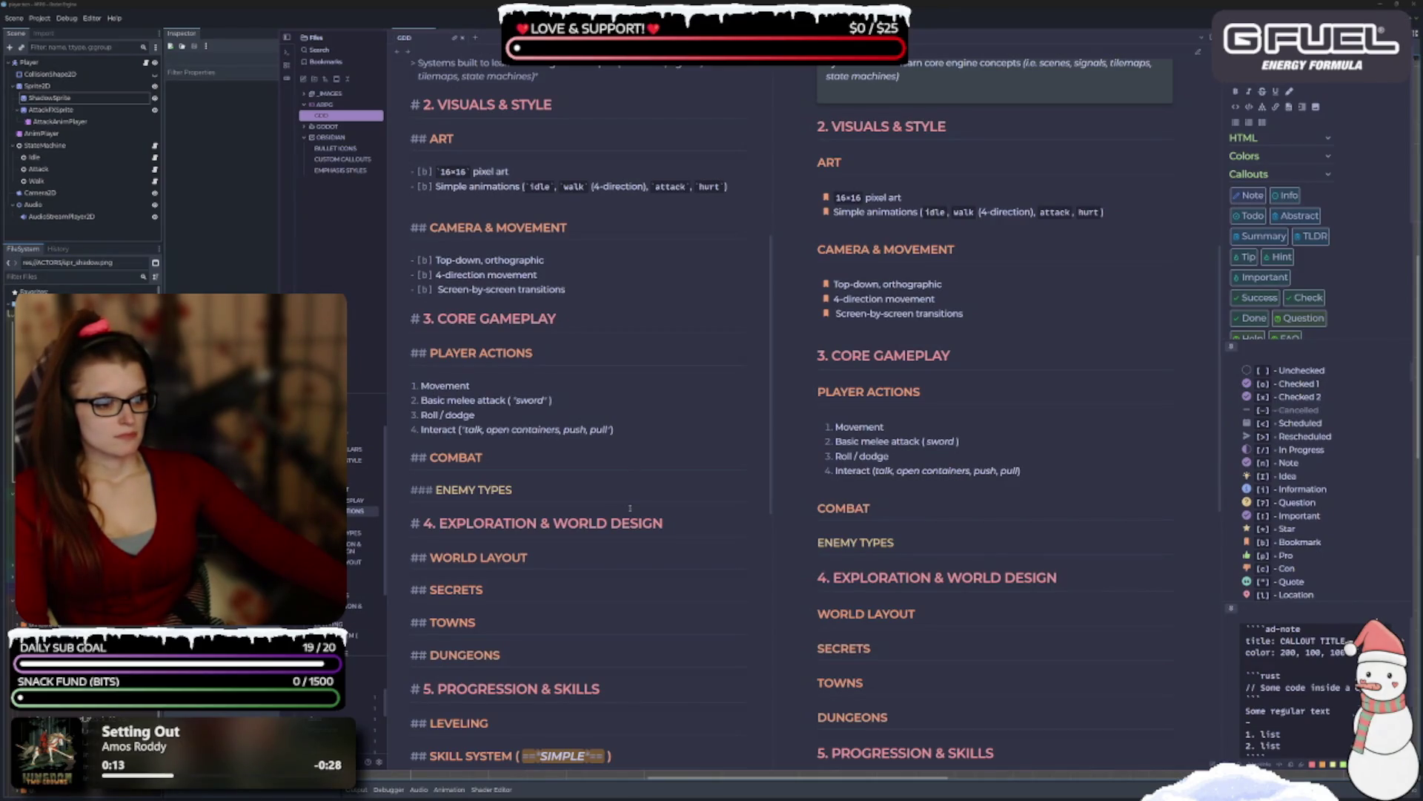
key("ctrl+z")
key("ctrl+z")
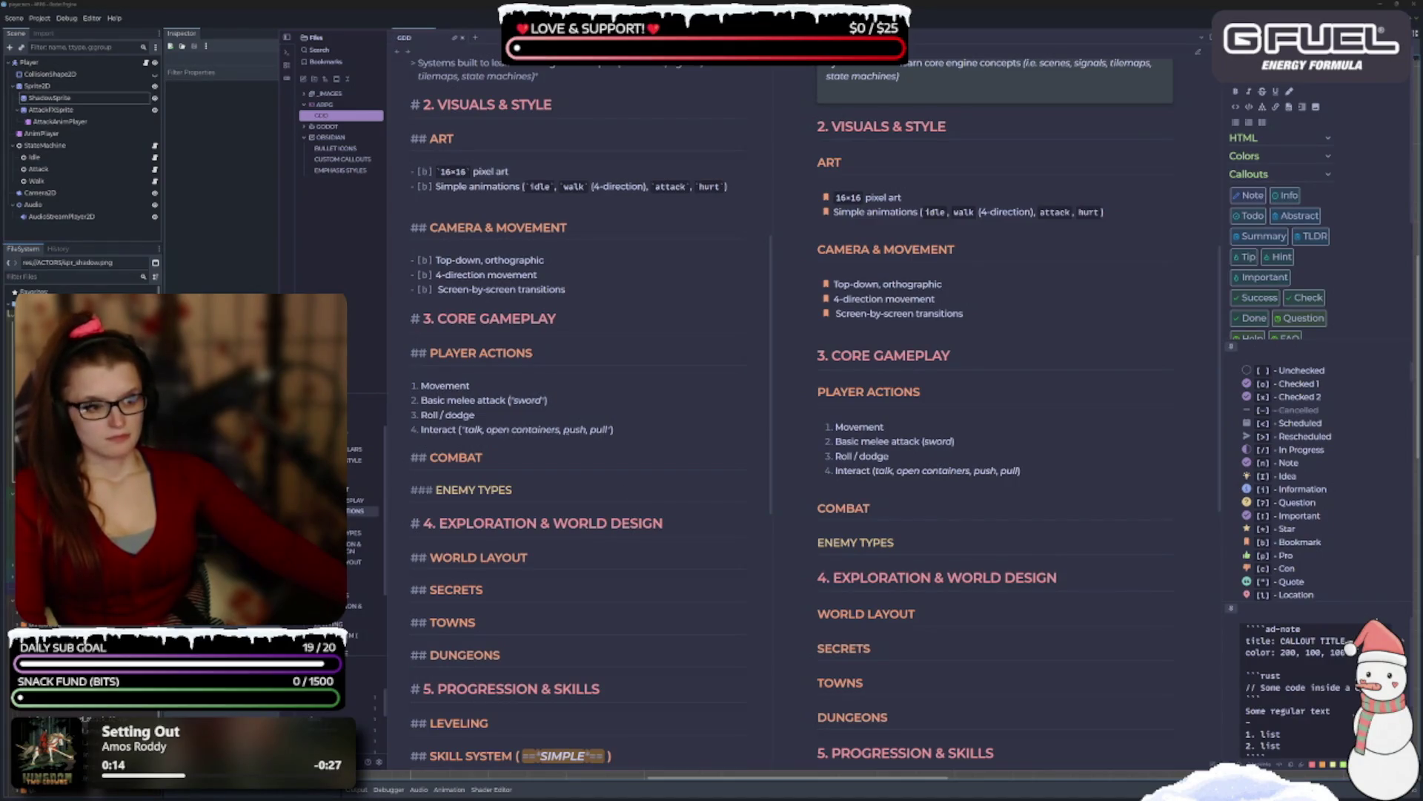
left_click(545, 458)
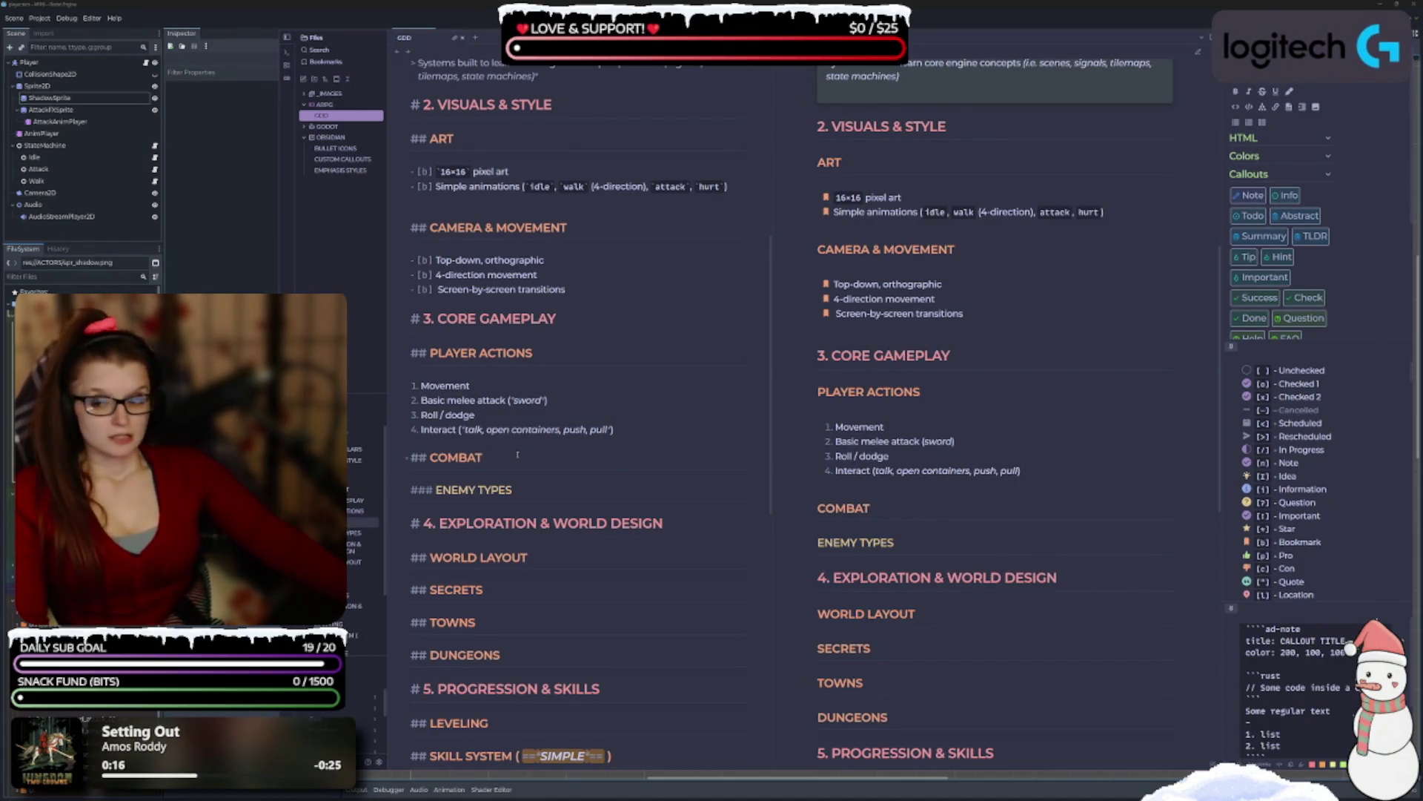
left_click(635, 427)
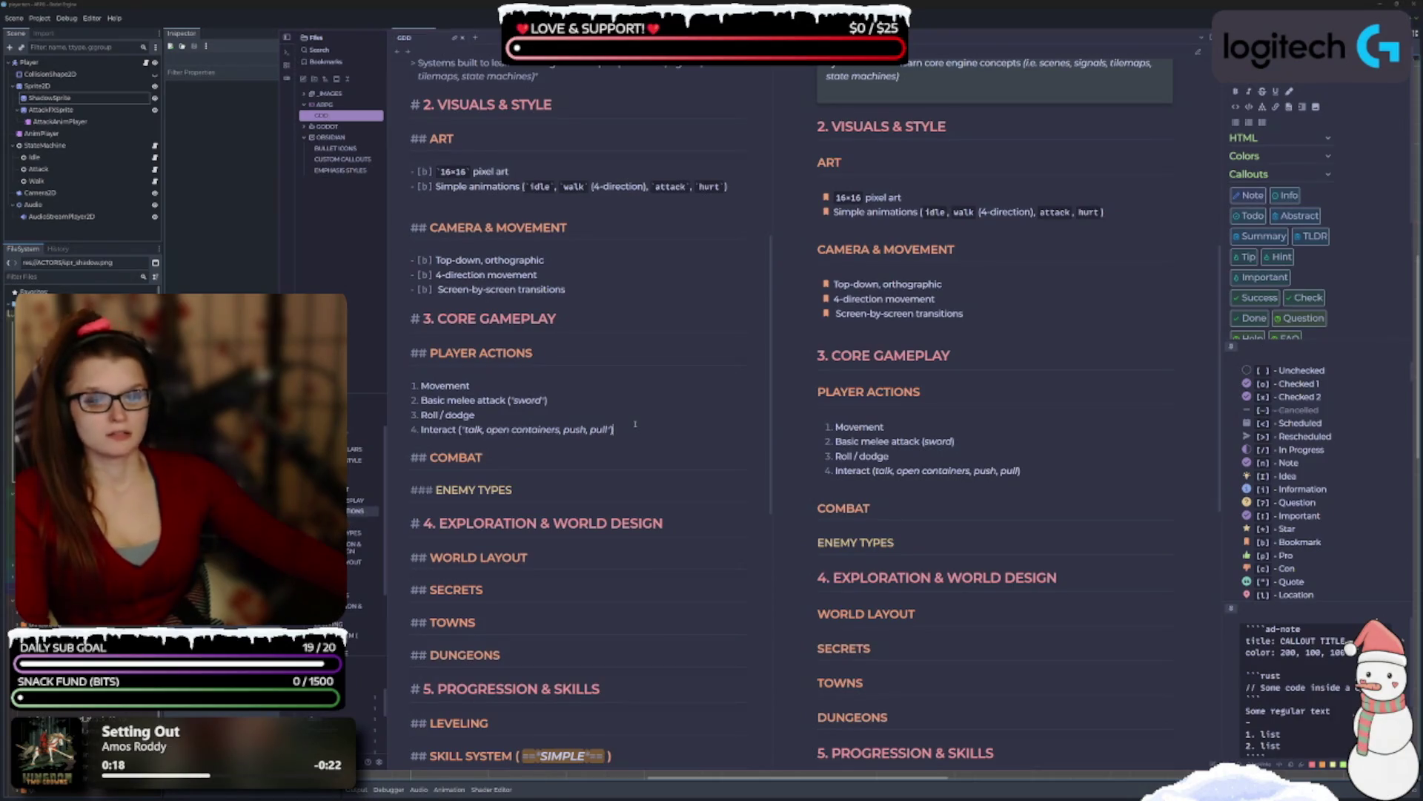
Add 'Use skill (hotbar / key-mappings)' as item five and clear Basic melee attack's thumbs-up marker.
key("Return")
type("Use skill")
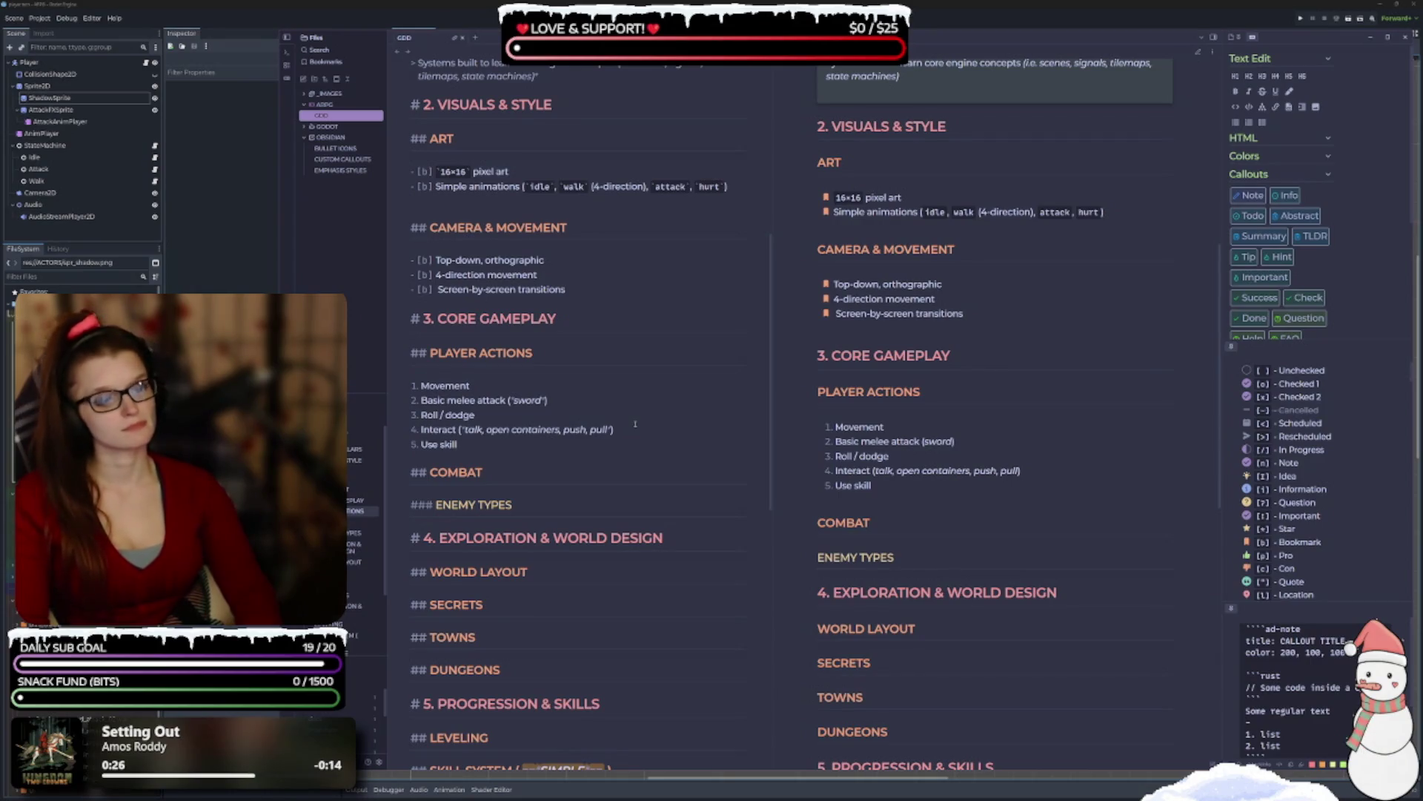
type("()")
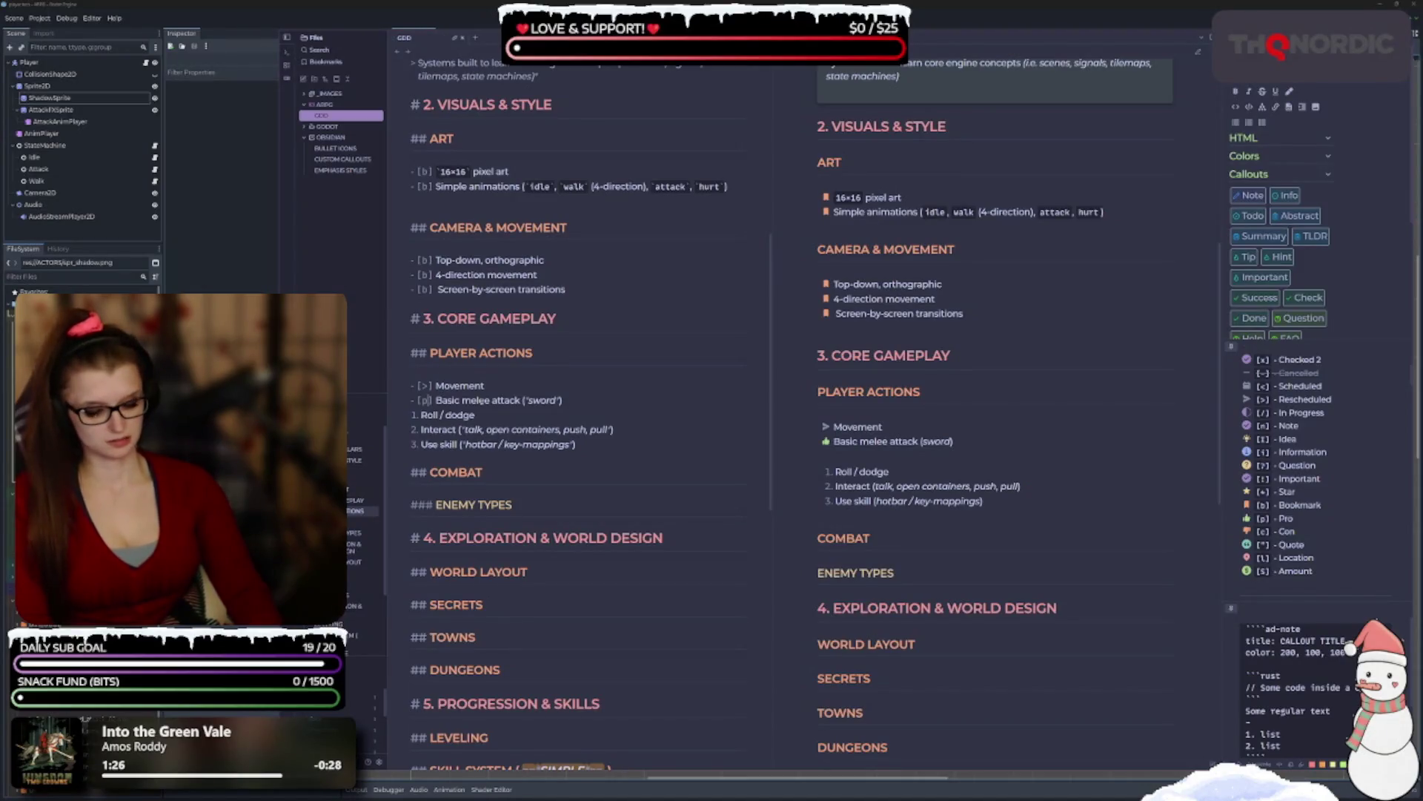
key("BackSpace")
Put * into the Basic melee attack marker so it reads [*].
type("*")
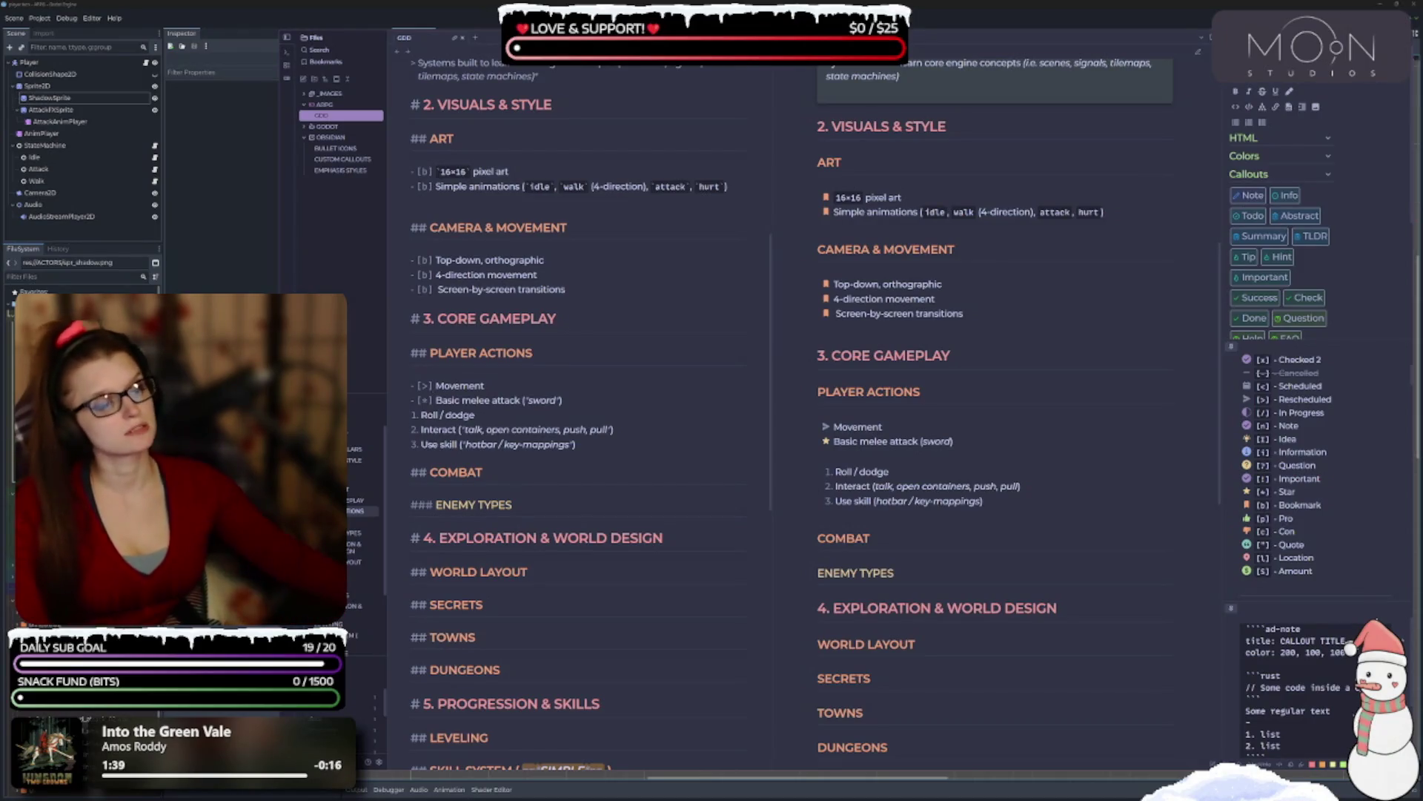
scroll(1286, 480, "down", 5)
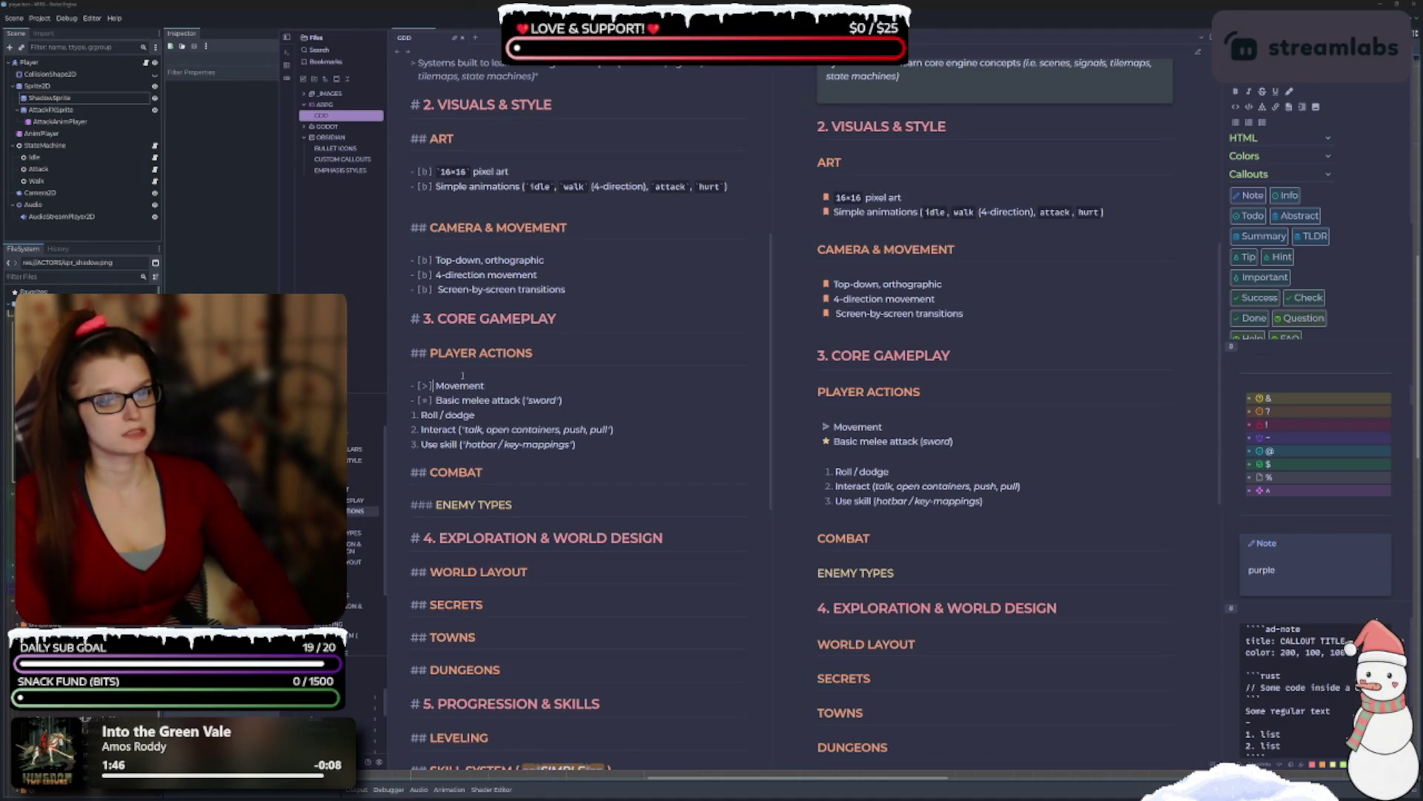
Give Movement an orange marker and Basic melee attack a red [!] marker.
key("BackSpace")
key("BackSpace")
key("BackSpace")
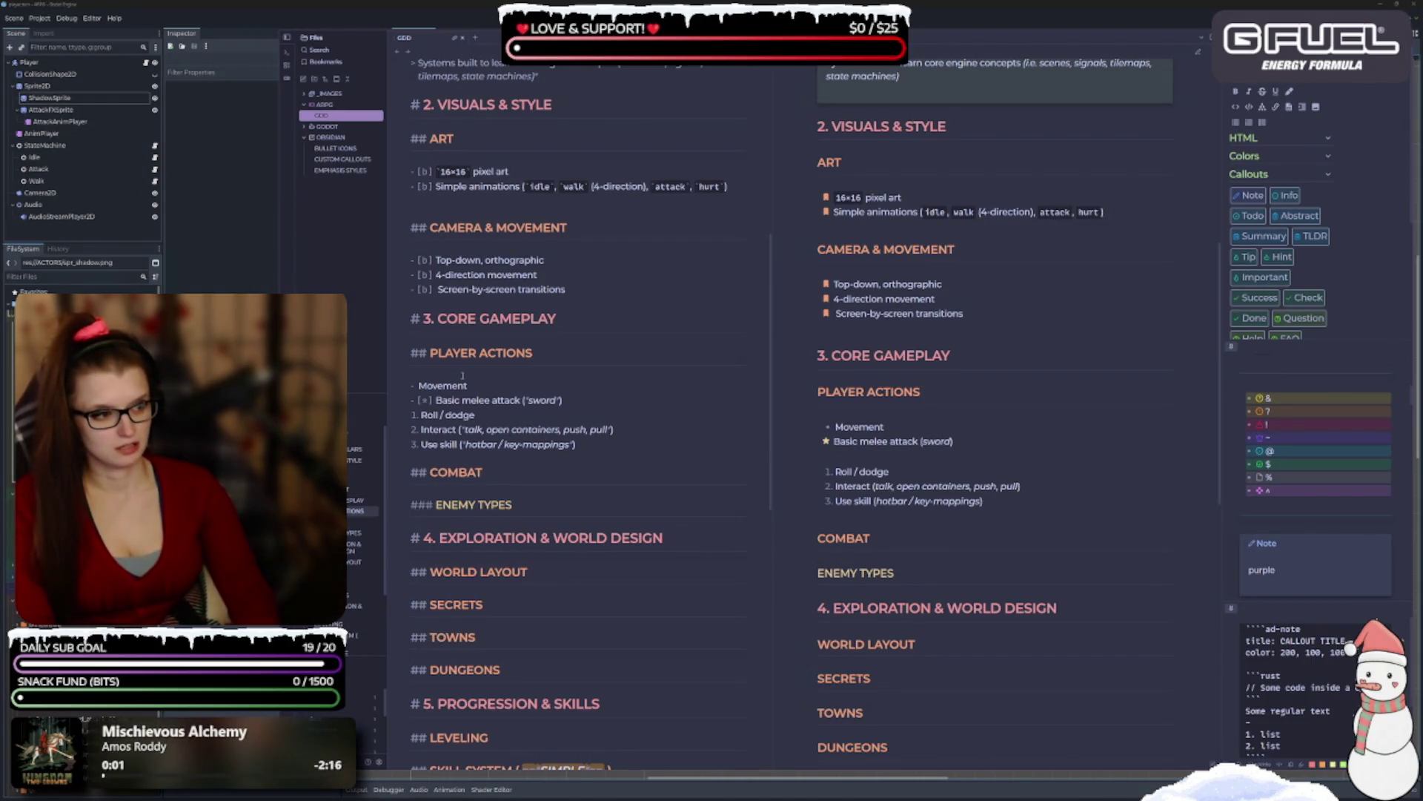
key("ctrl+shift+o")
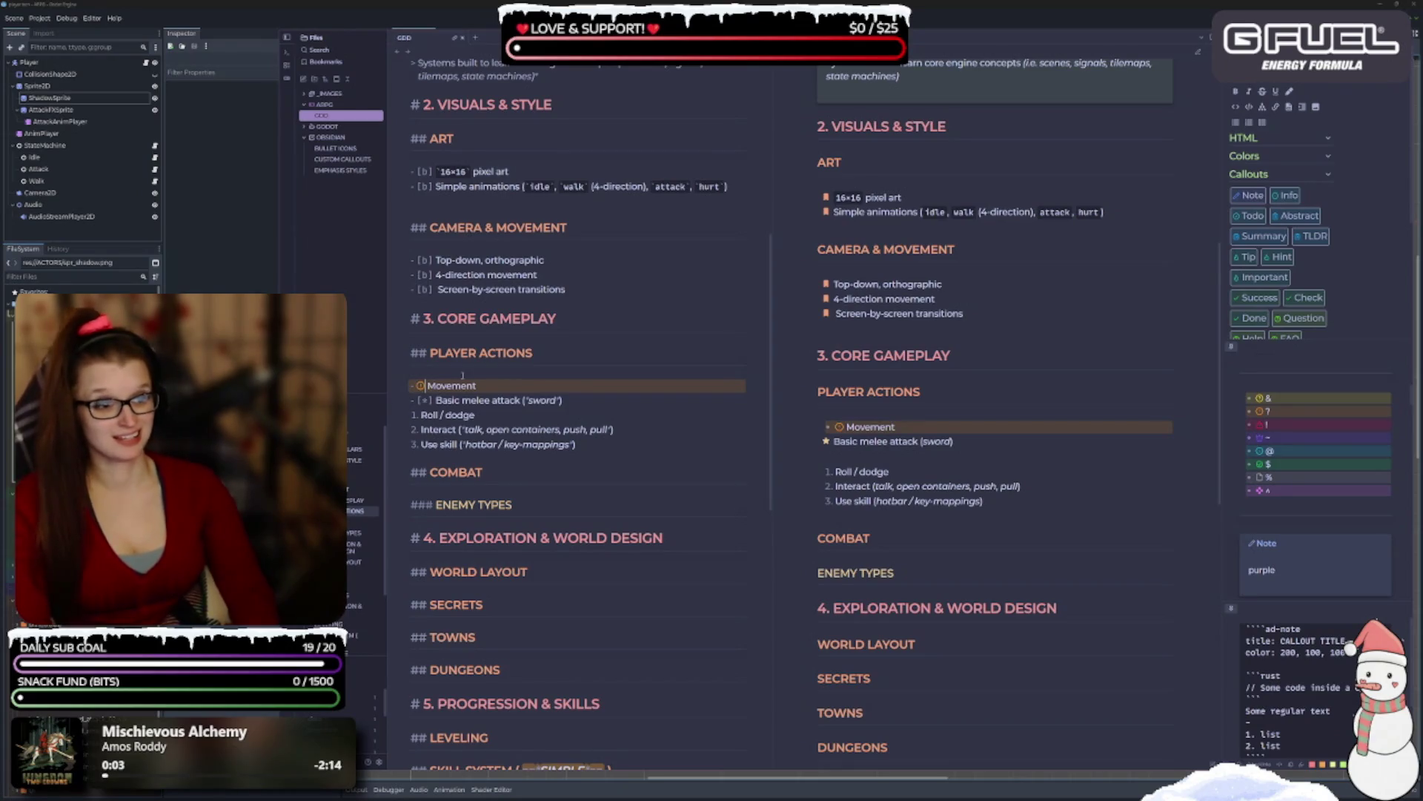
key("Down")
key("BackSpace")
key("BackSpace")
key("BackSpace")
key("BackSpace")
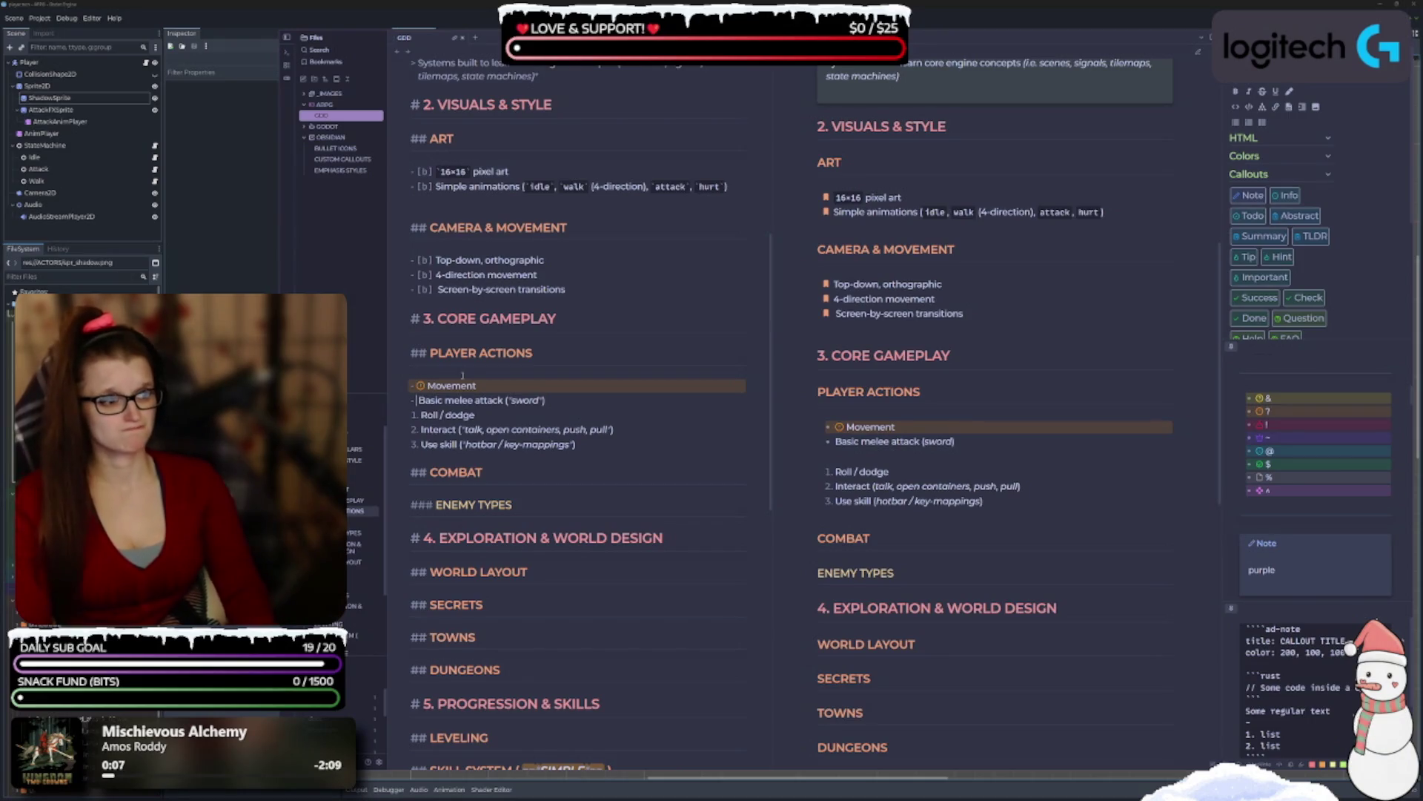
type("[!]")
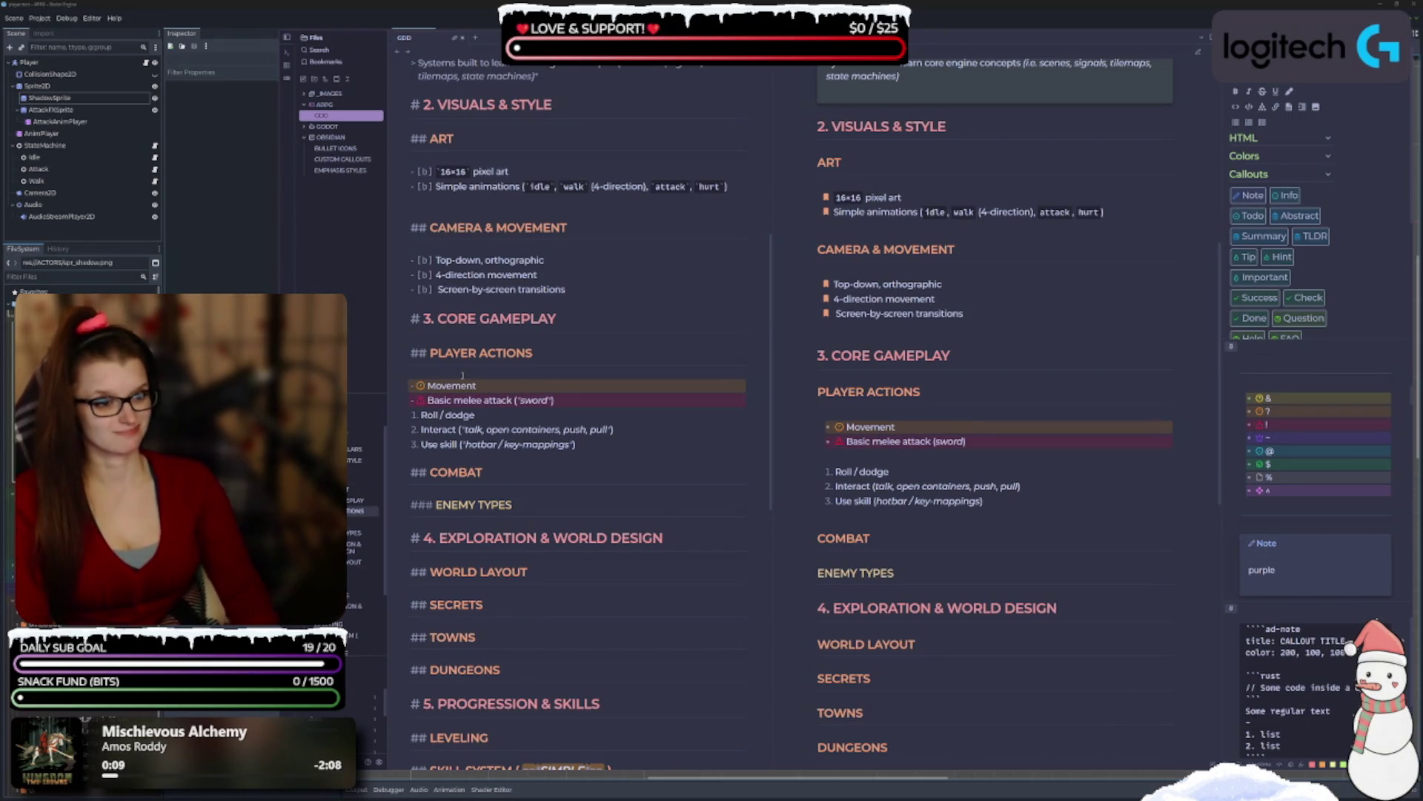
Turn Roll / dodge into a bullet with a grey [%] marker.
key("Down")
key("BackSpace")
key("BackSpace")
key("BackSpace")
type("-")
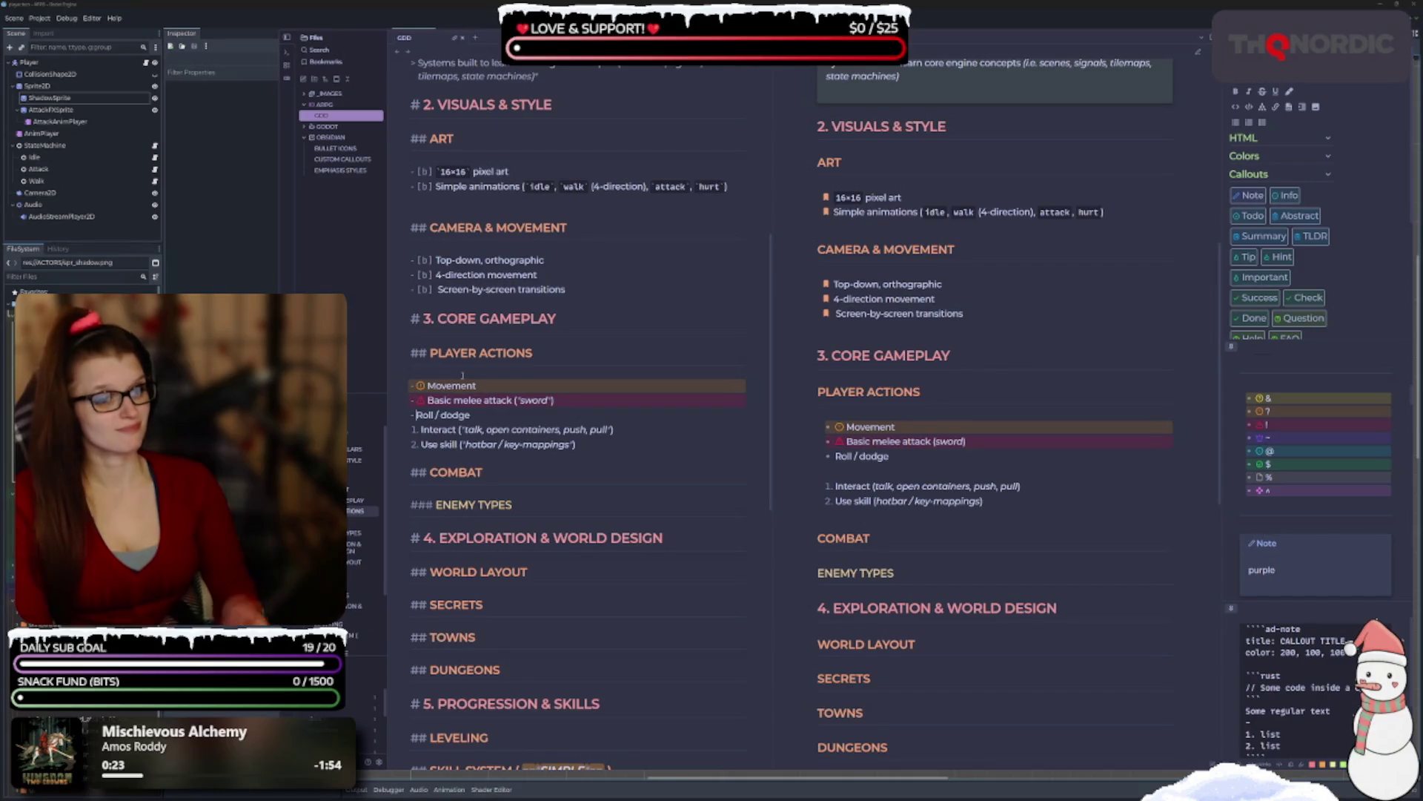
type("[&]")
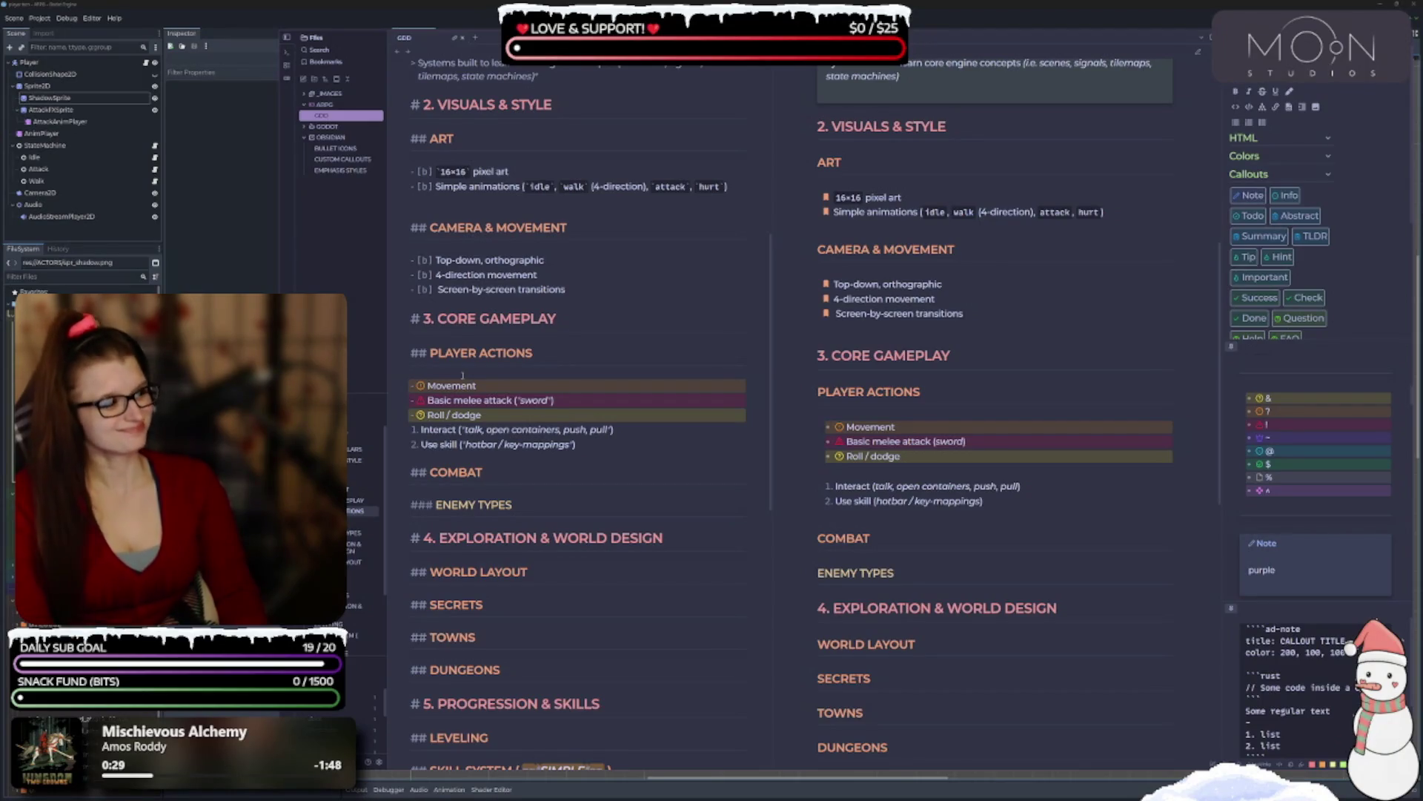
key("BackSpace")
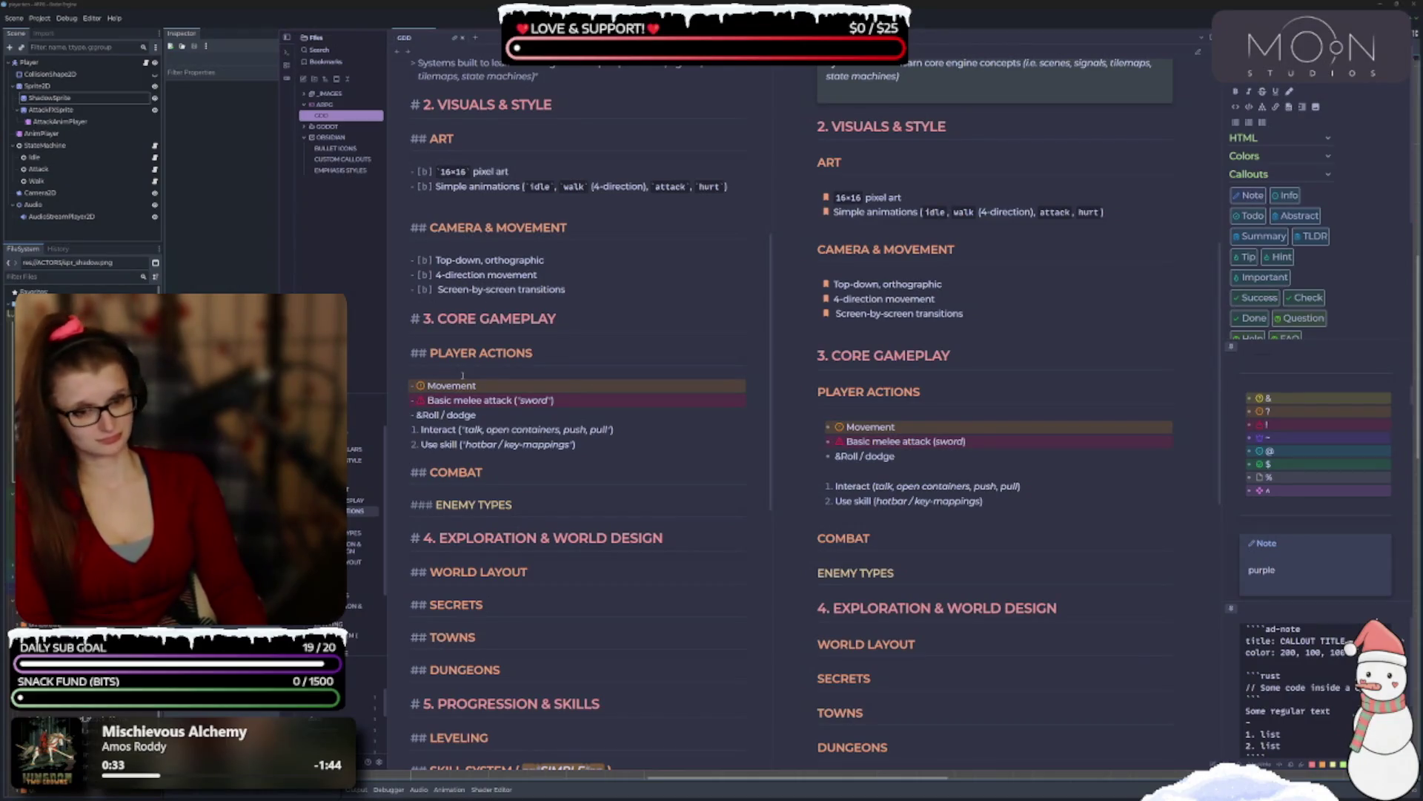
key("BackSpace")
type("%")
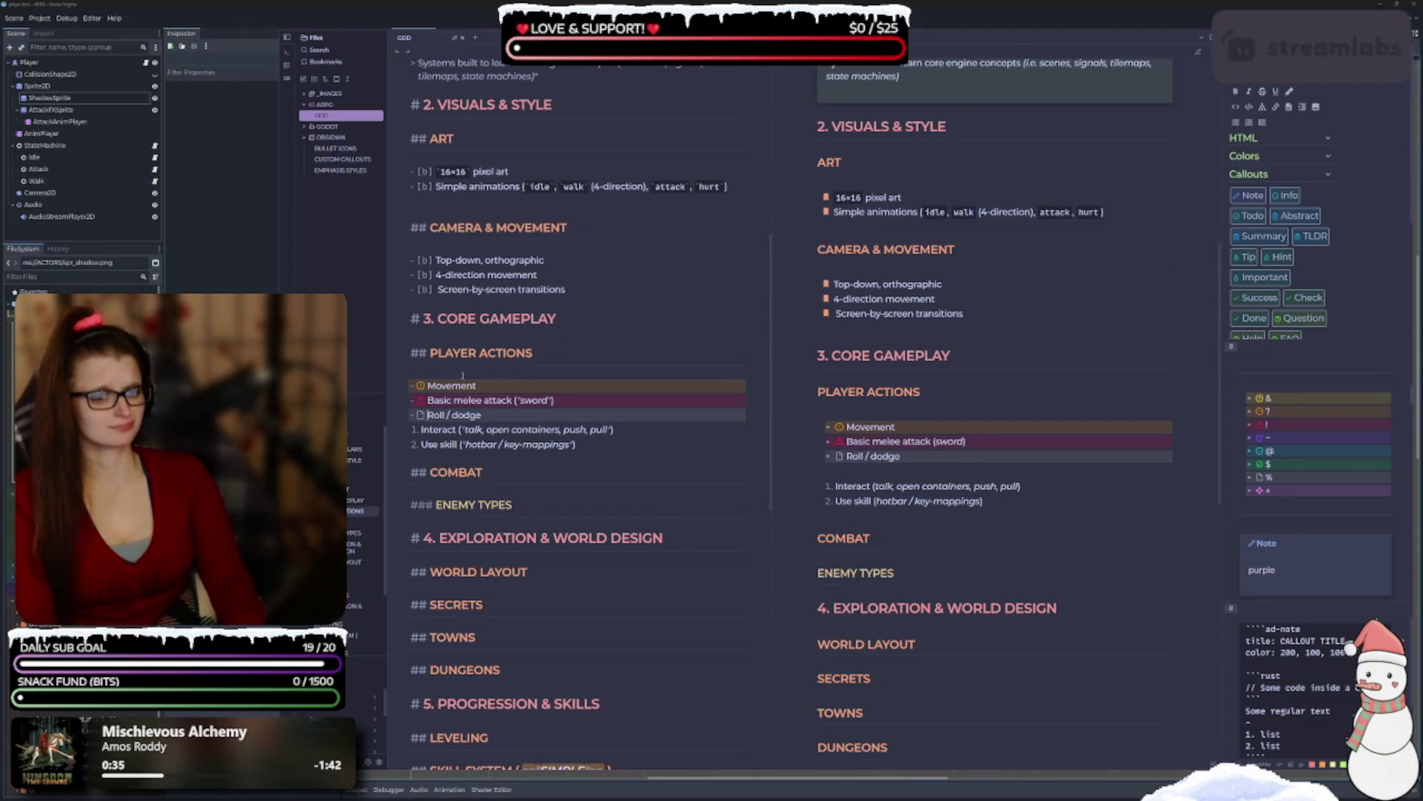
Make Interact and Use skill bullets with teal '- [@]' and purple '- [^]' markers.
key("Down")
key("BackSpace")
type("- ")
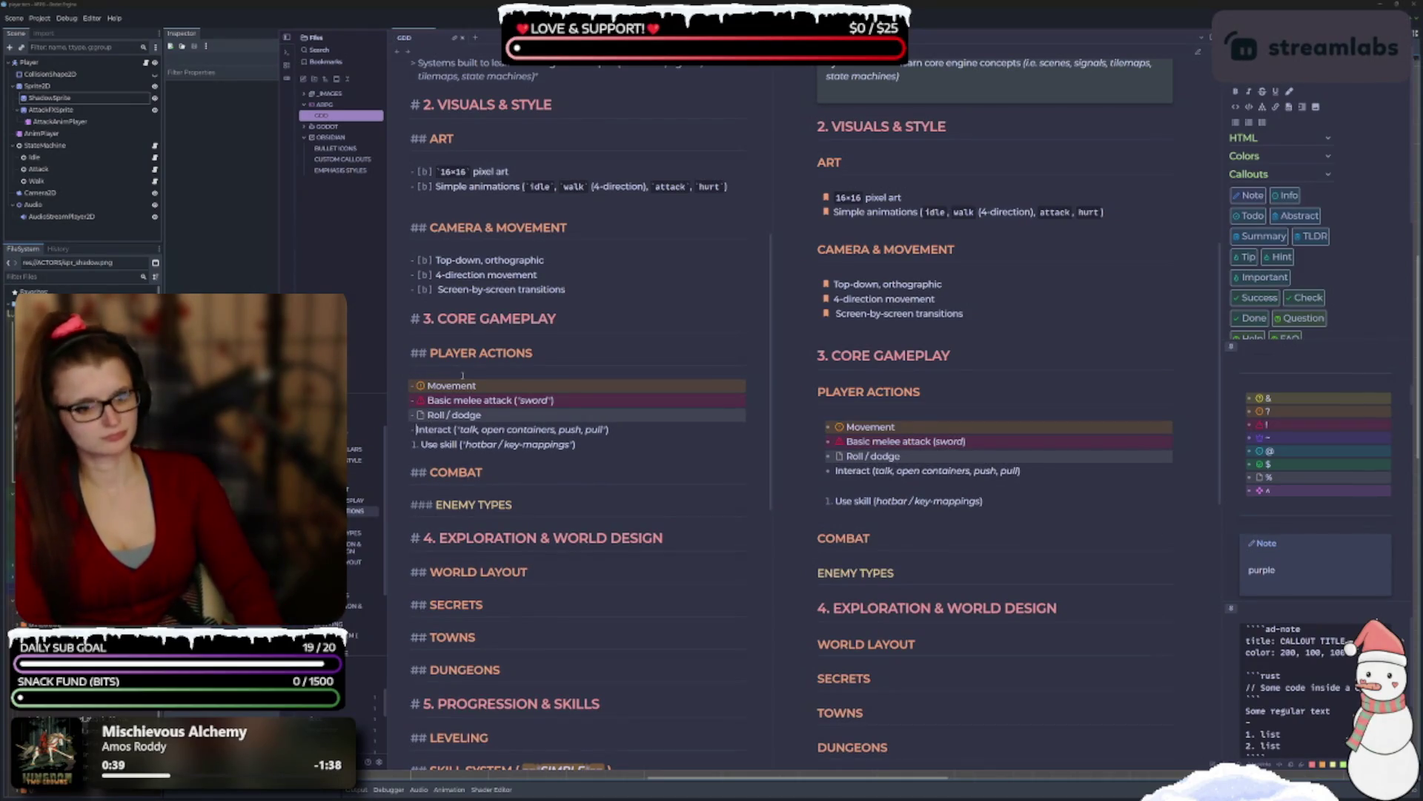
type("[@]")
key("BackSpace")
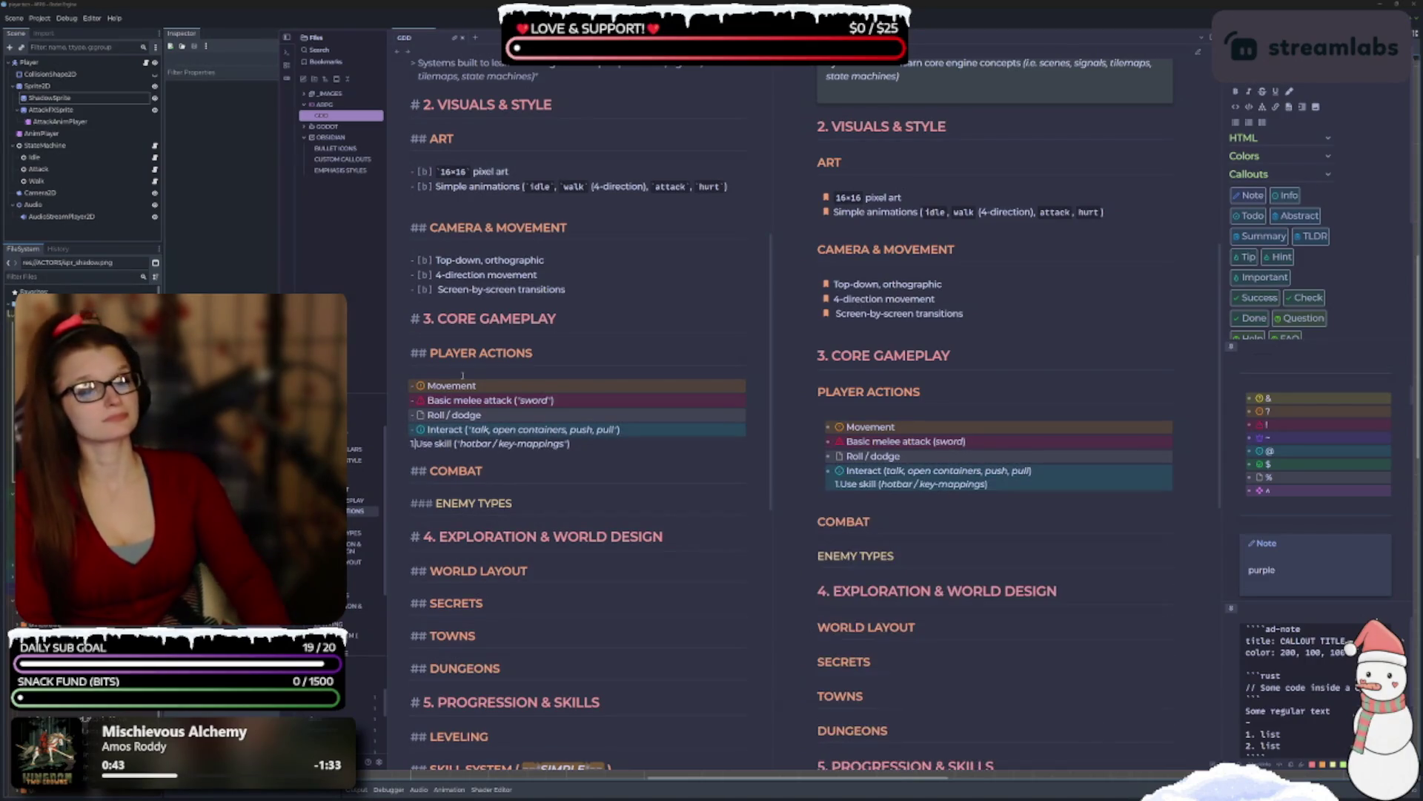
type("- ")
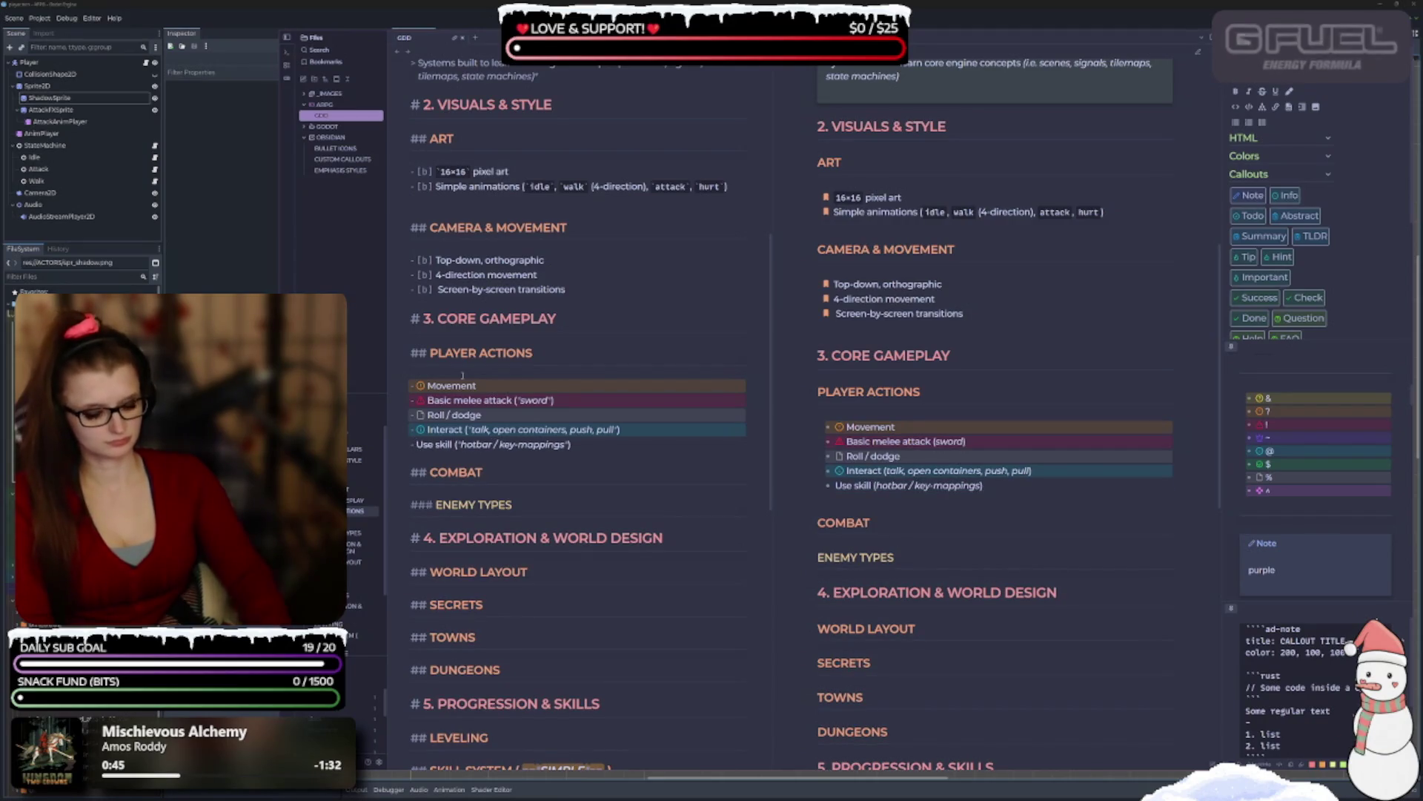
type("[^]")
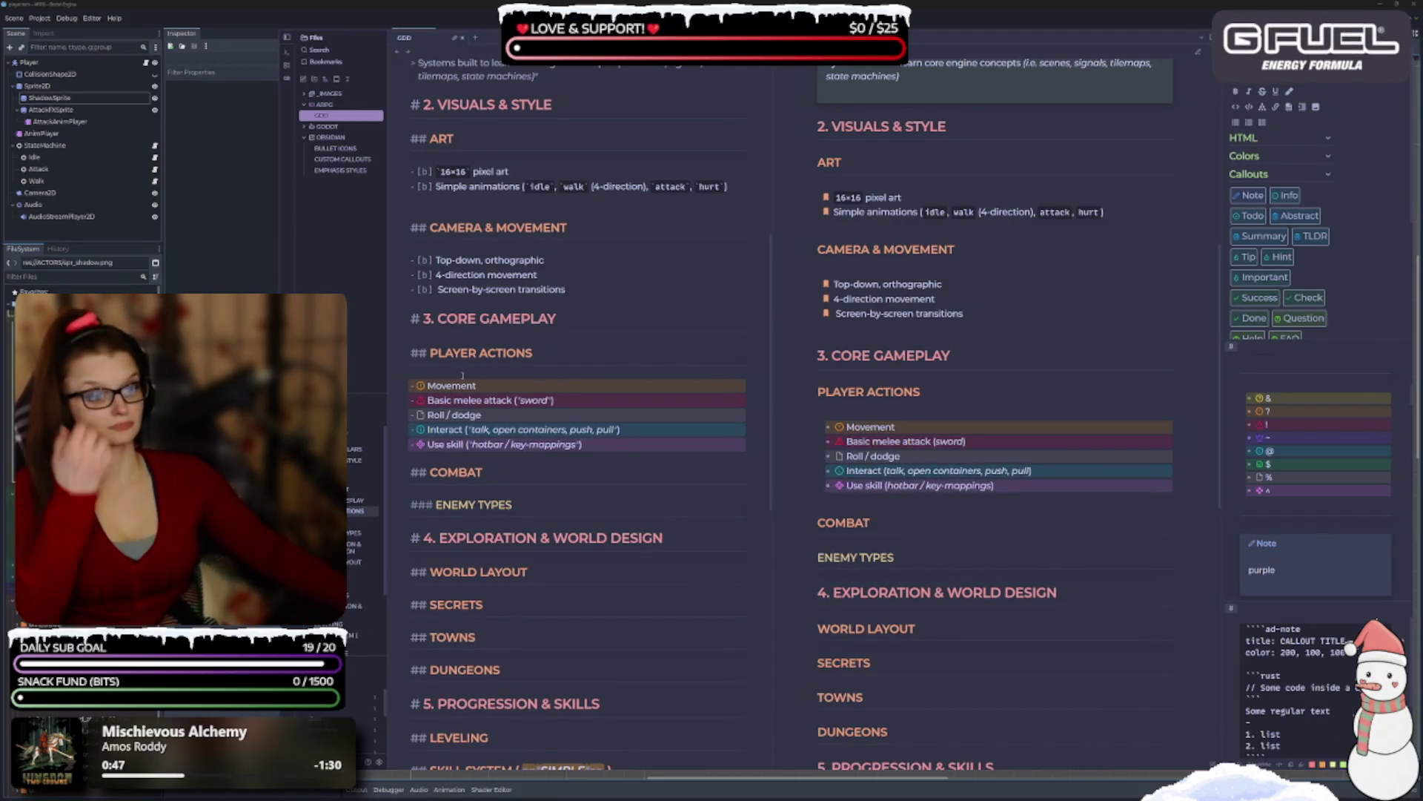
scroll(407, 472, "down", 1)
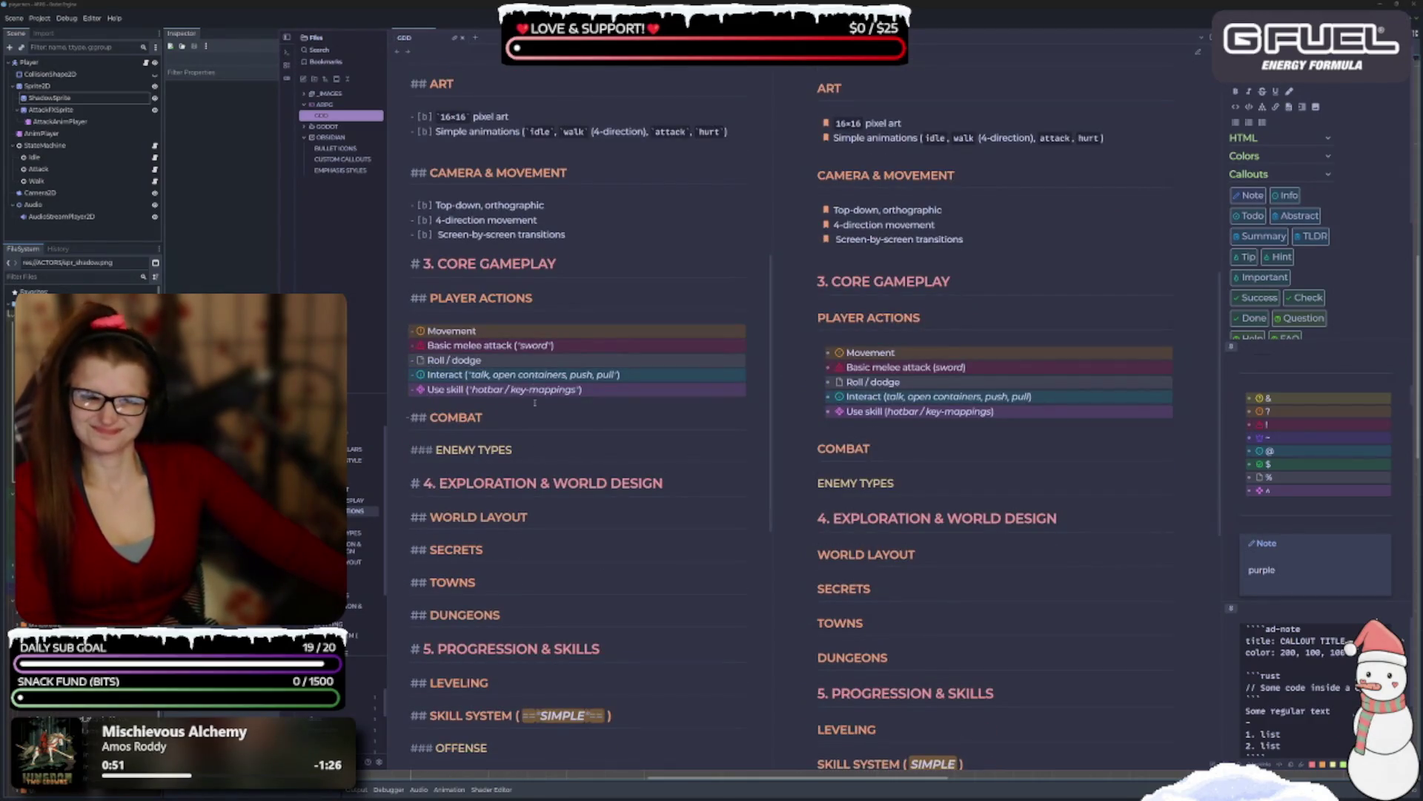
Replace the purple [^] highlight marker before Use skill with a [b] bookmark marker.
left_click(427, 389)
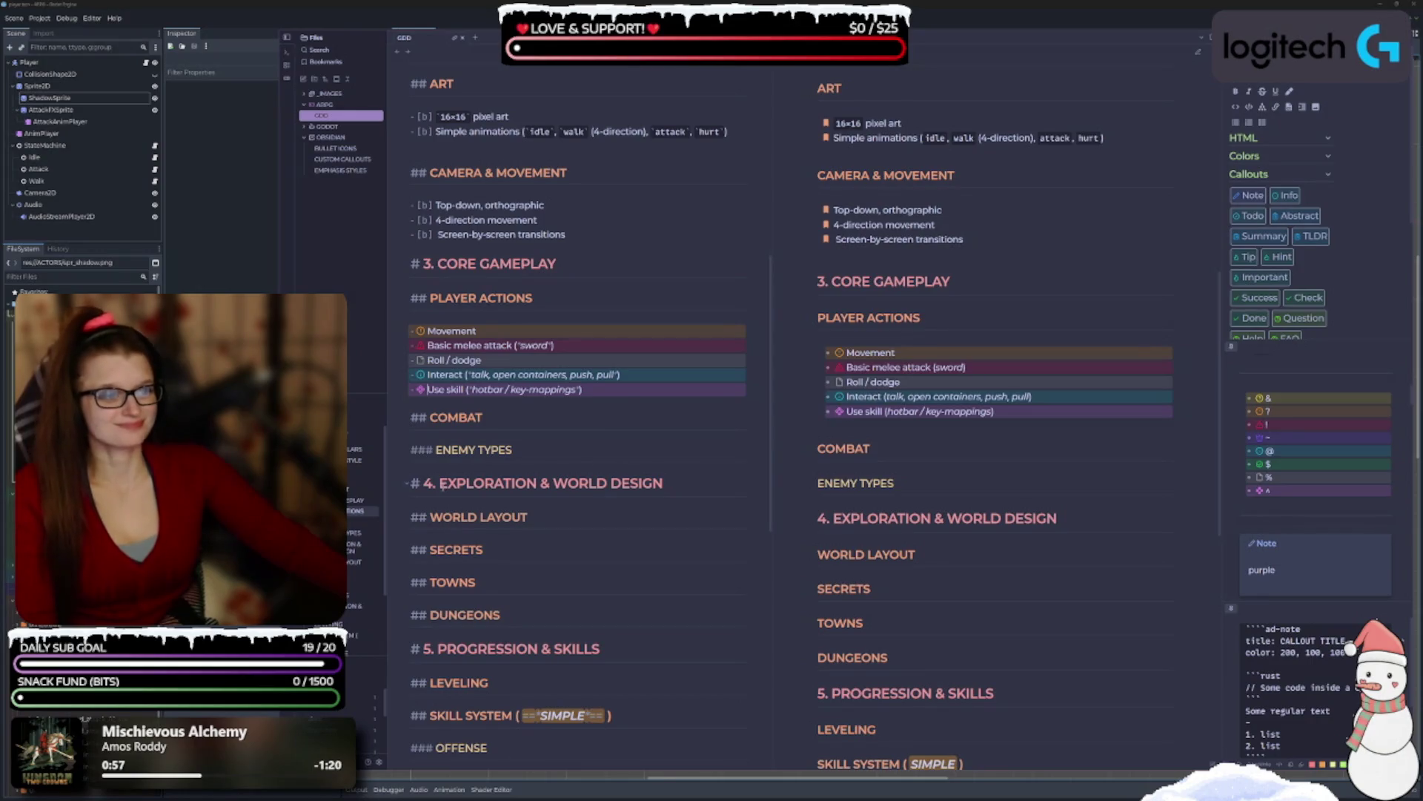
scroll(544, 507, "down", 1)
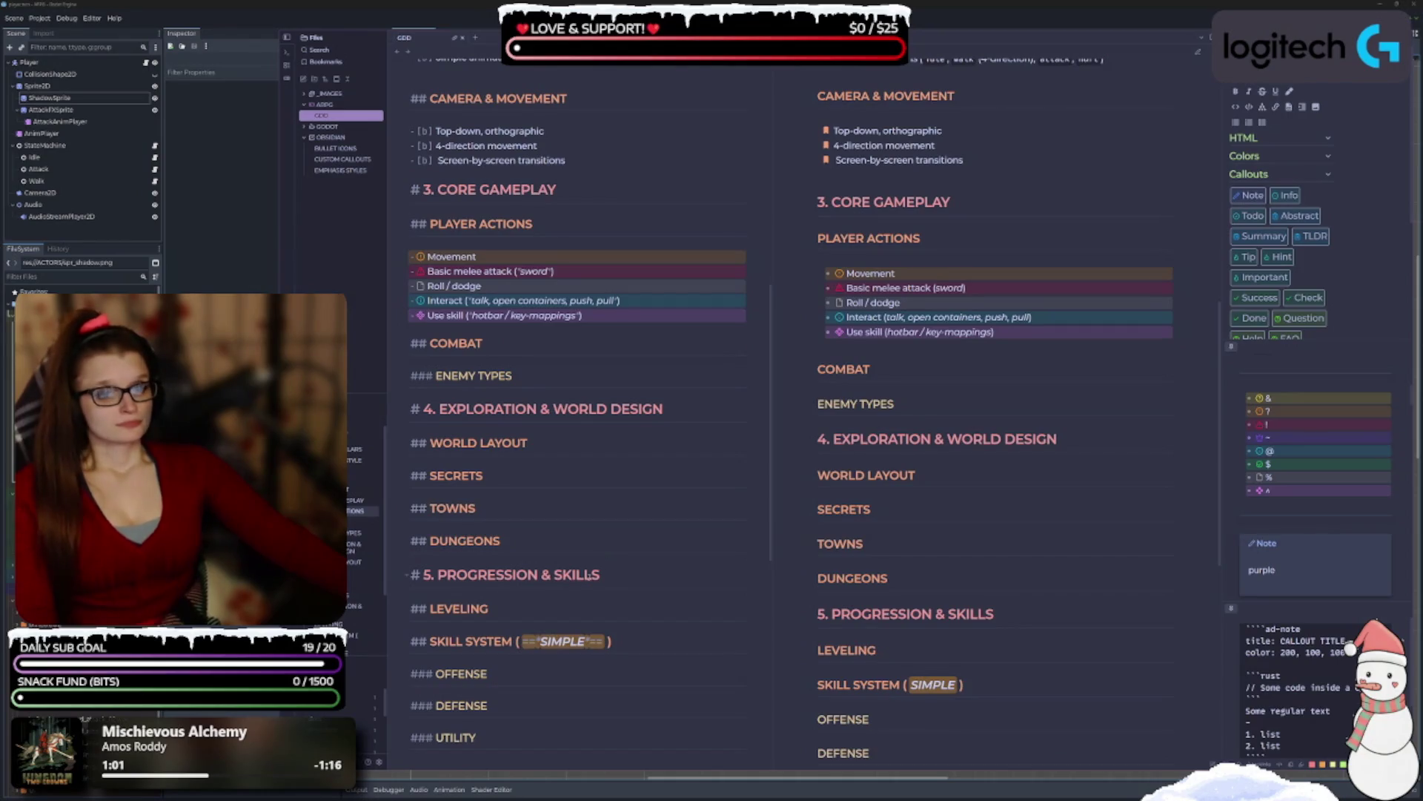
scroll(588, 576, "up", 2)
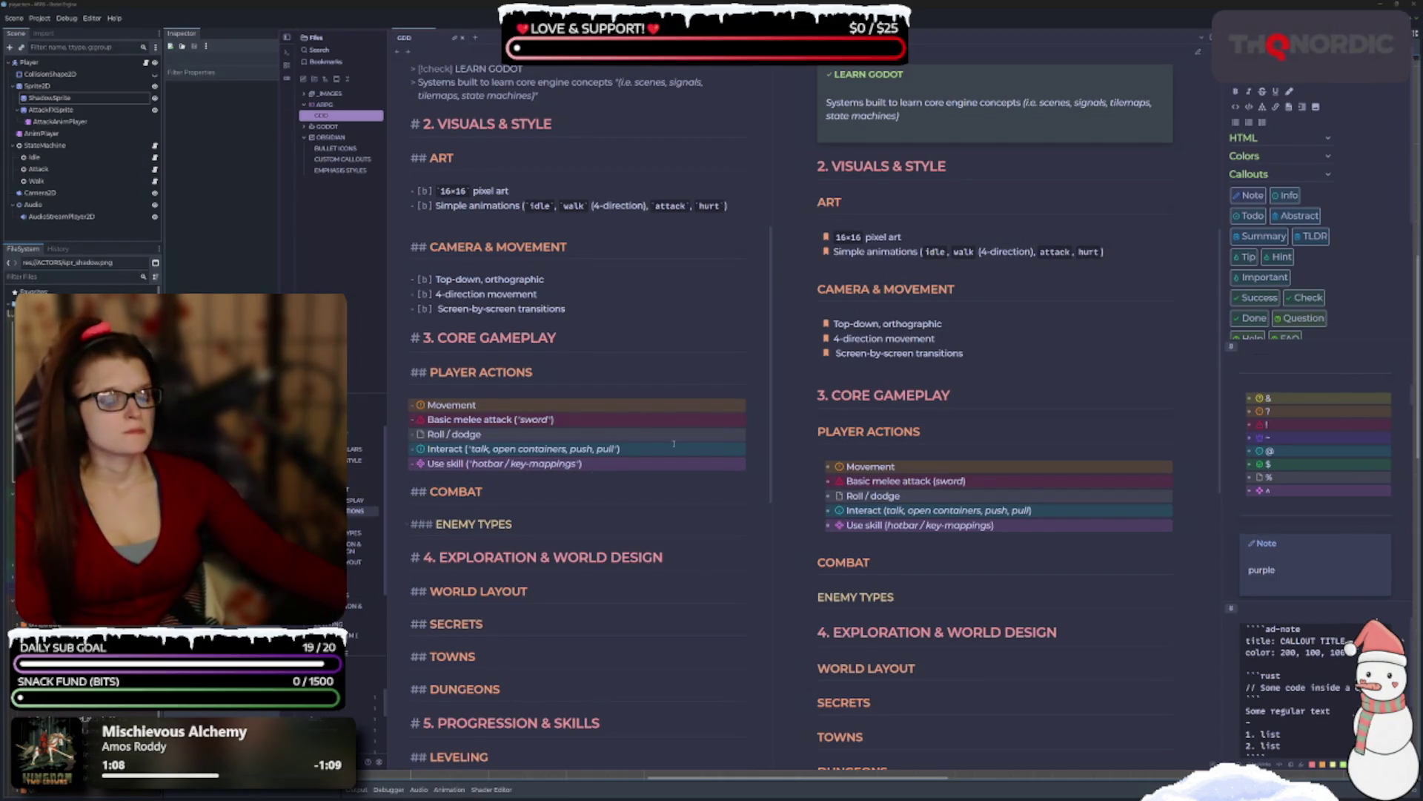
scroll(785, 477, "down", 1)
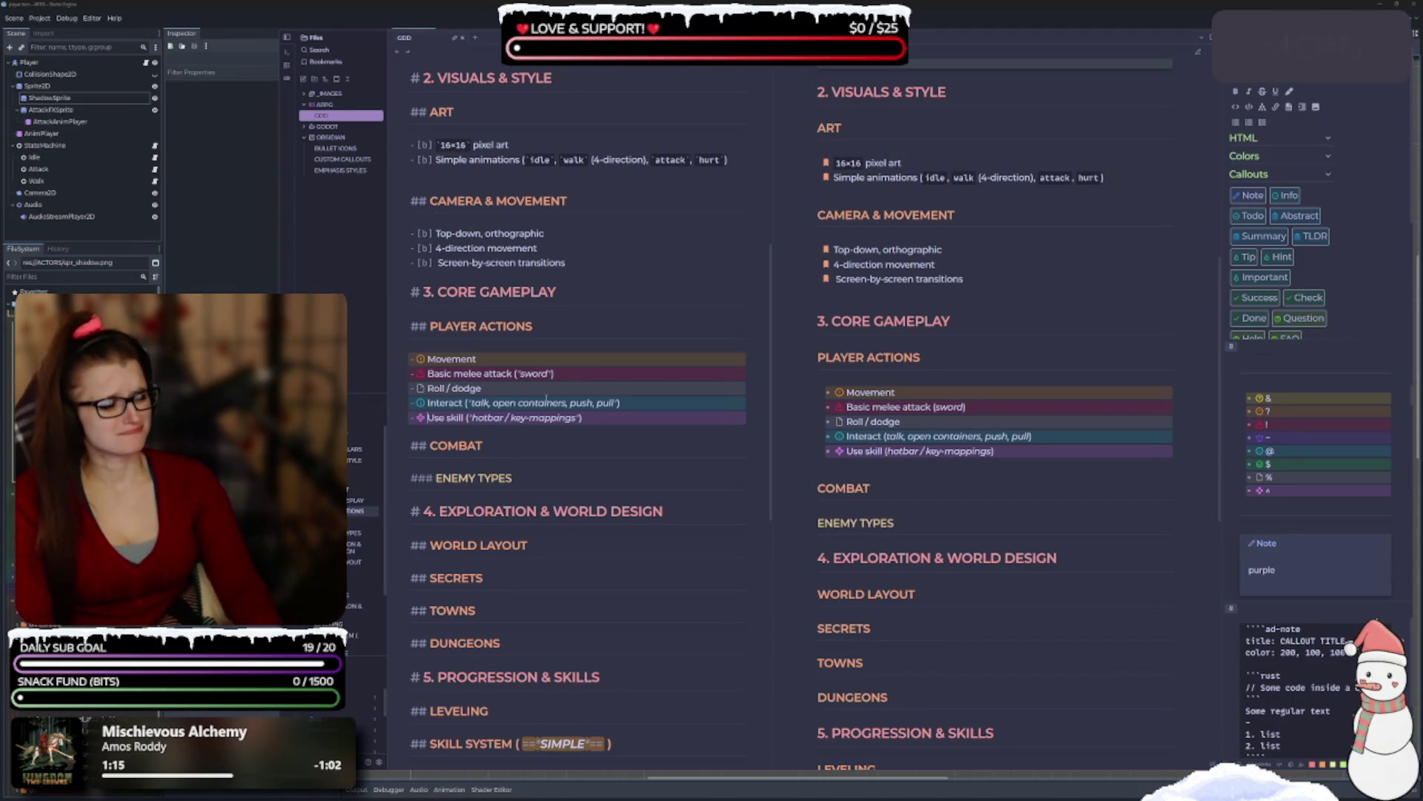
key("BackSpace")
key("BackSpace")
key("BackSpace")
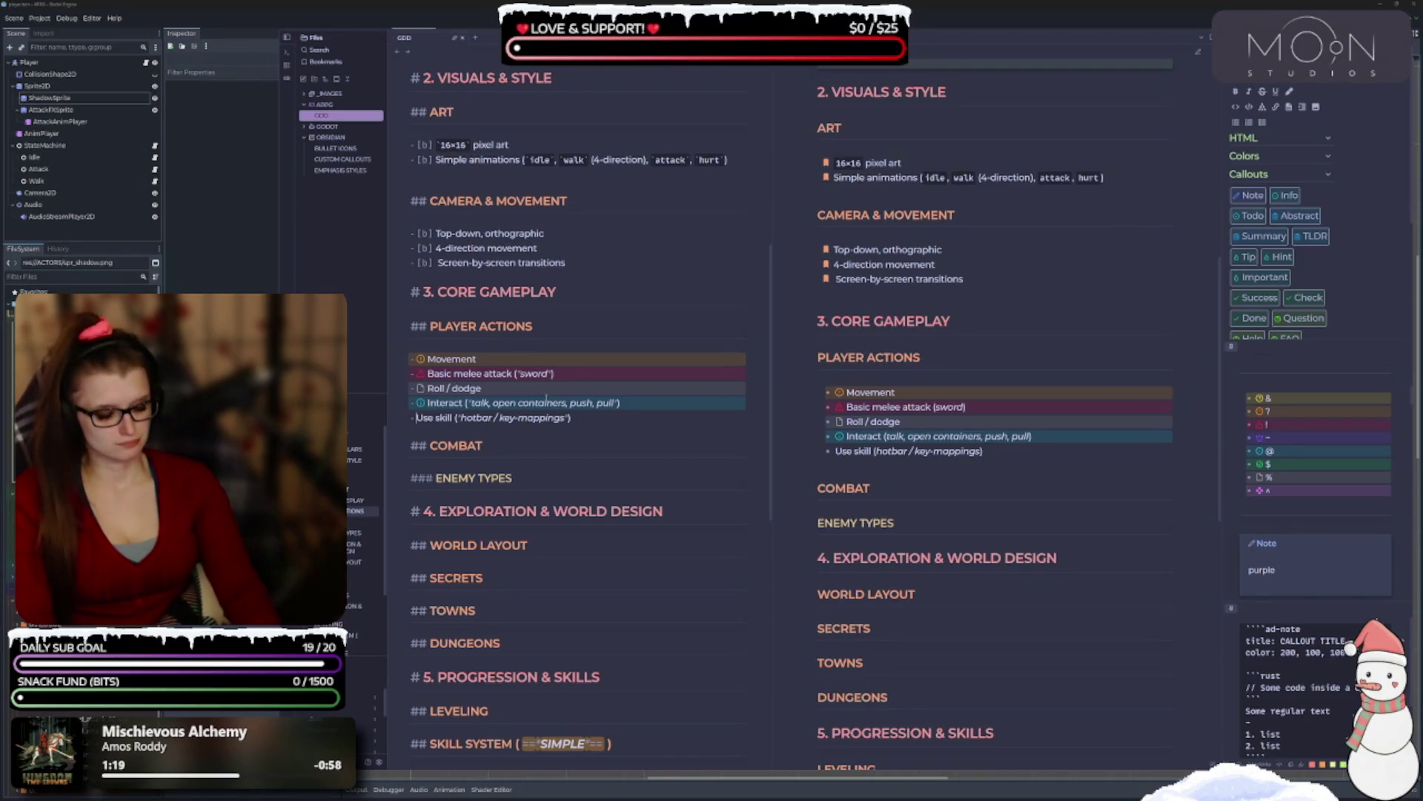
type("[b]")
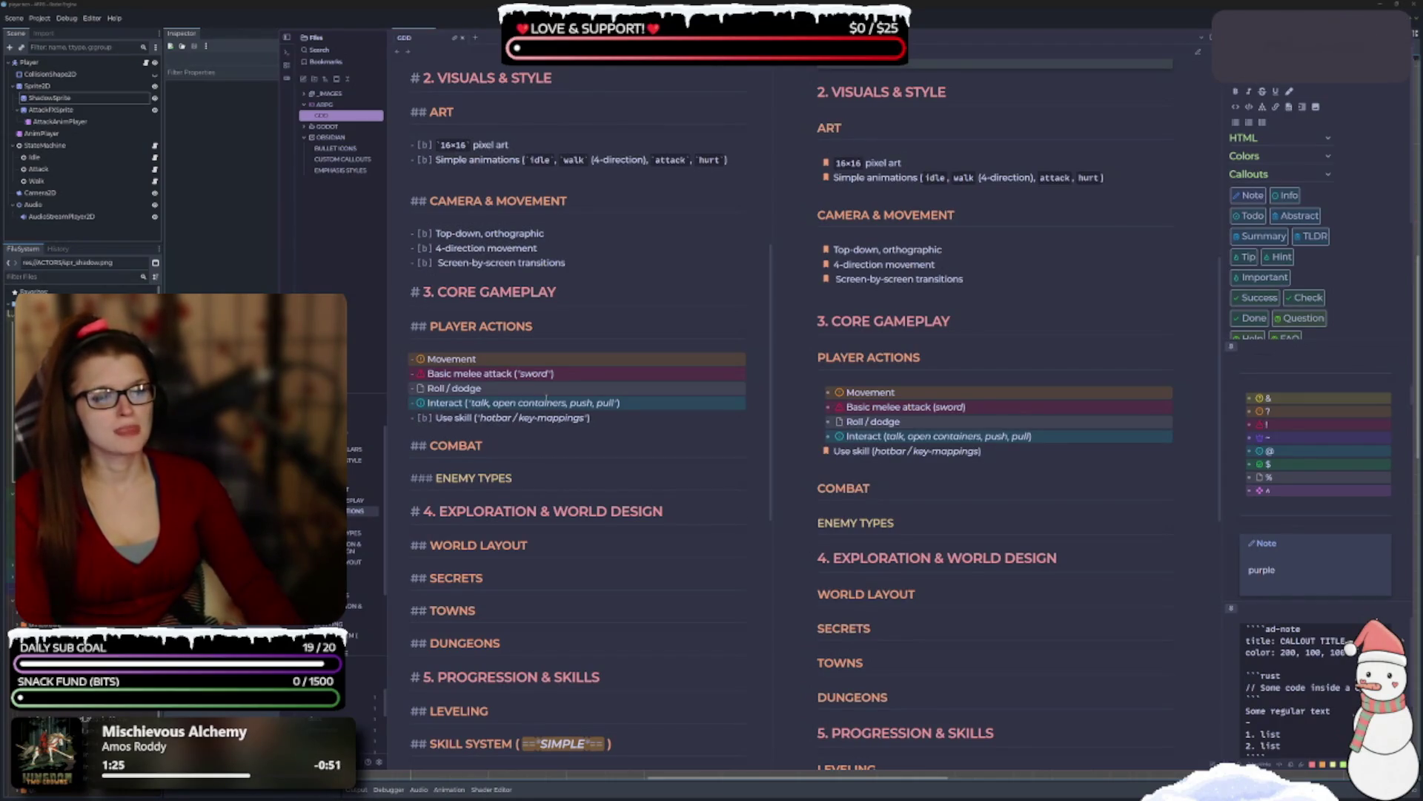
scroll(1294, 464, "up", 2)
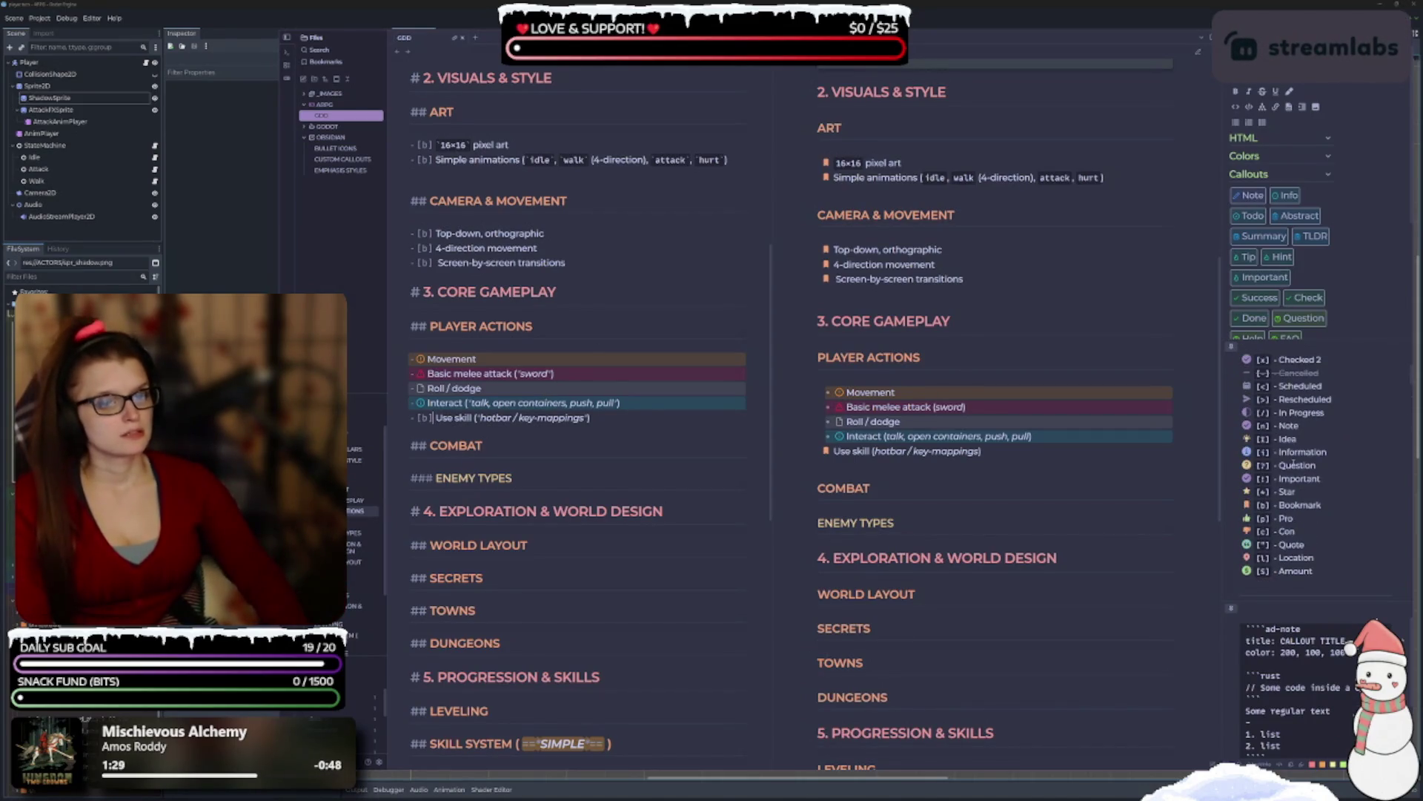
Try ? and i markers on Use skill, then settle on a * star marker.
key("BackSpace")
type("?")
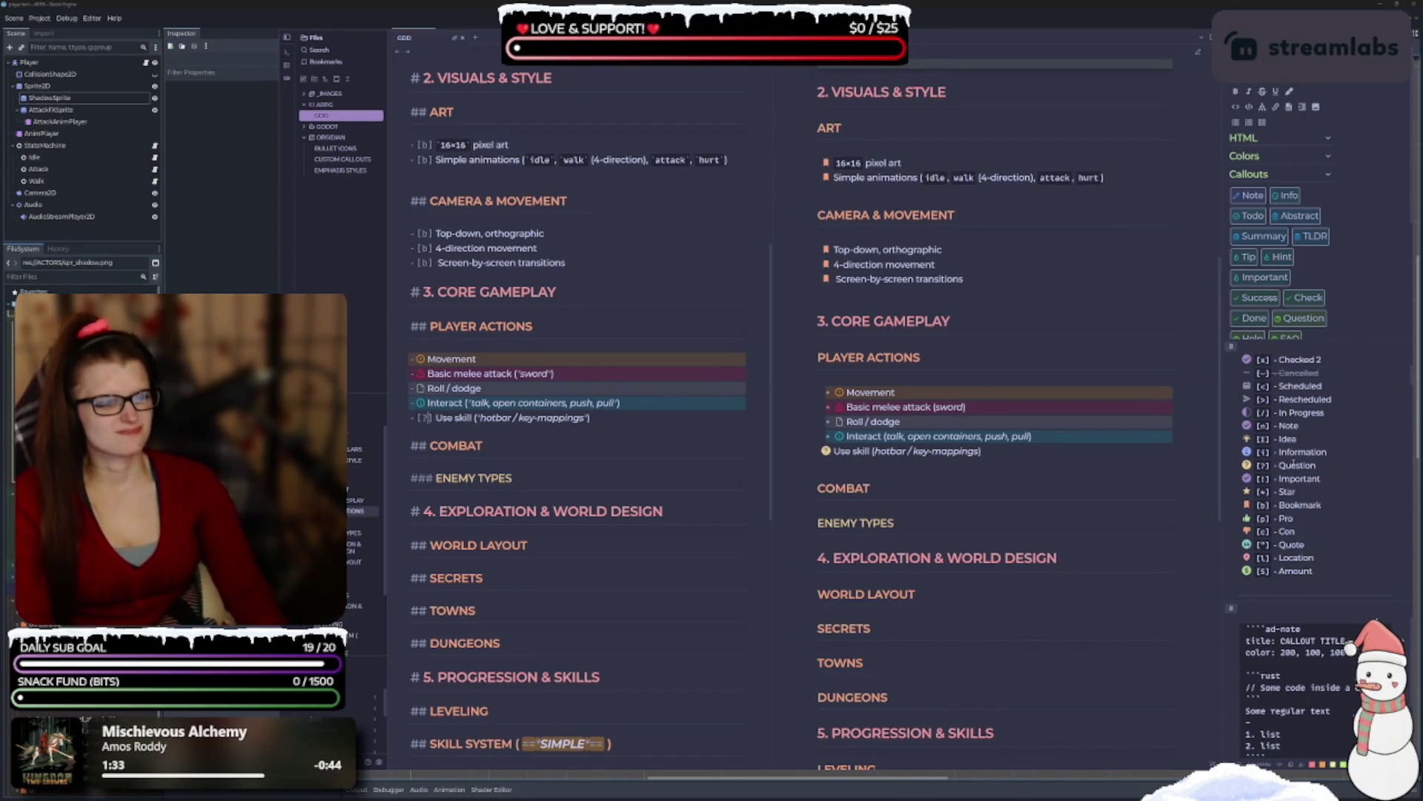
key("BackSpace")
type("i")
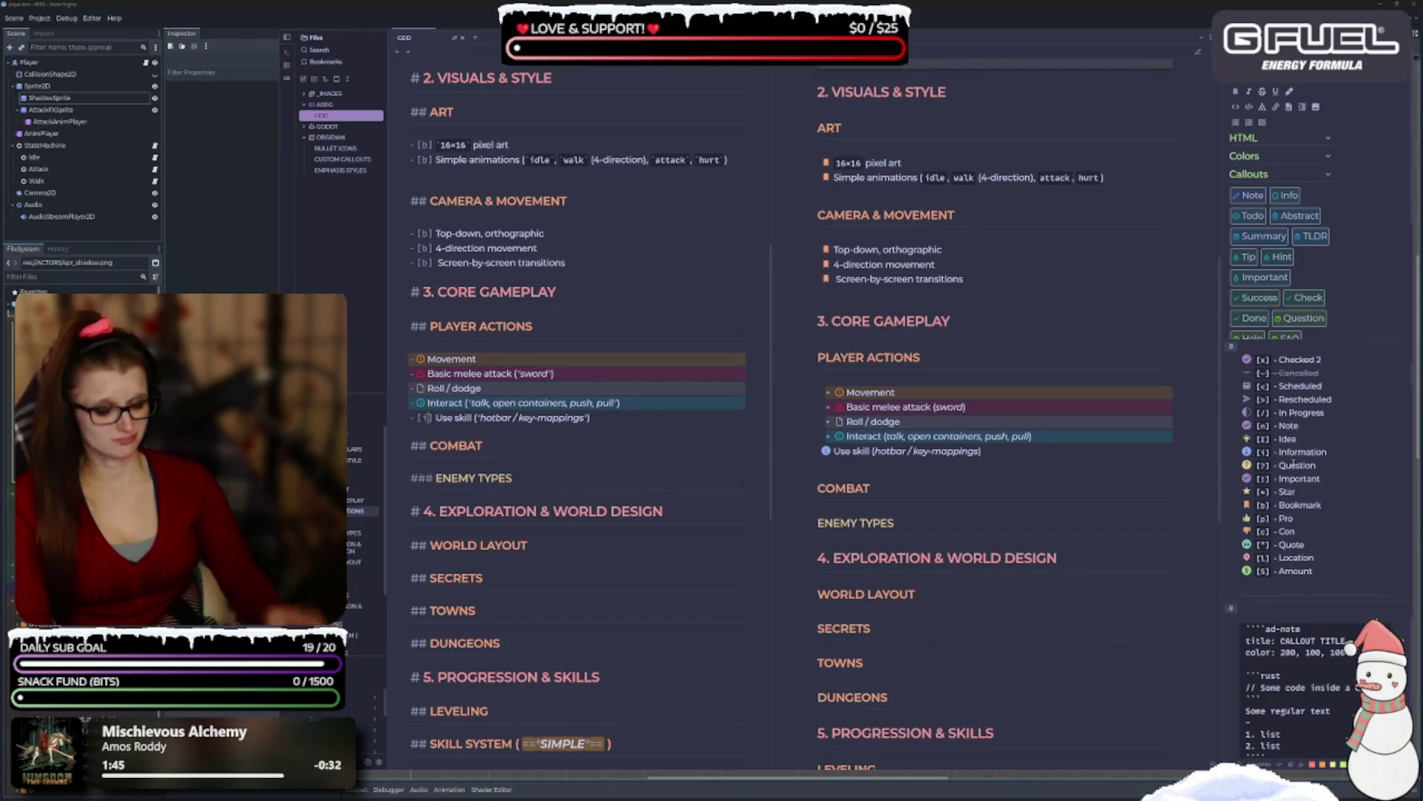
key("BackSpace")
type("*")
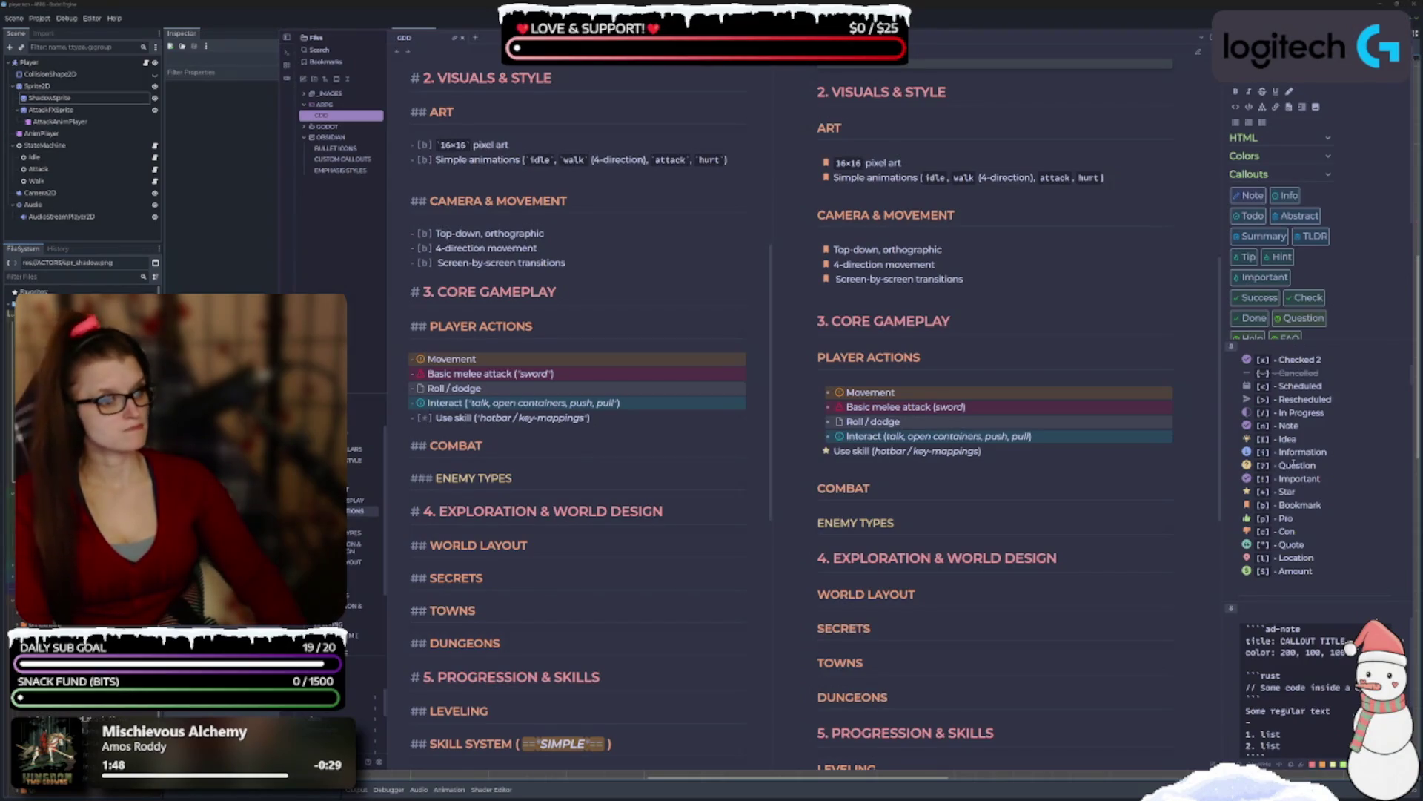
Swap the Interact info marker and the Roll / dodge empty checkbox for * stars.
key("Left")
key("Left")
key("Left")
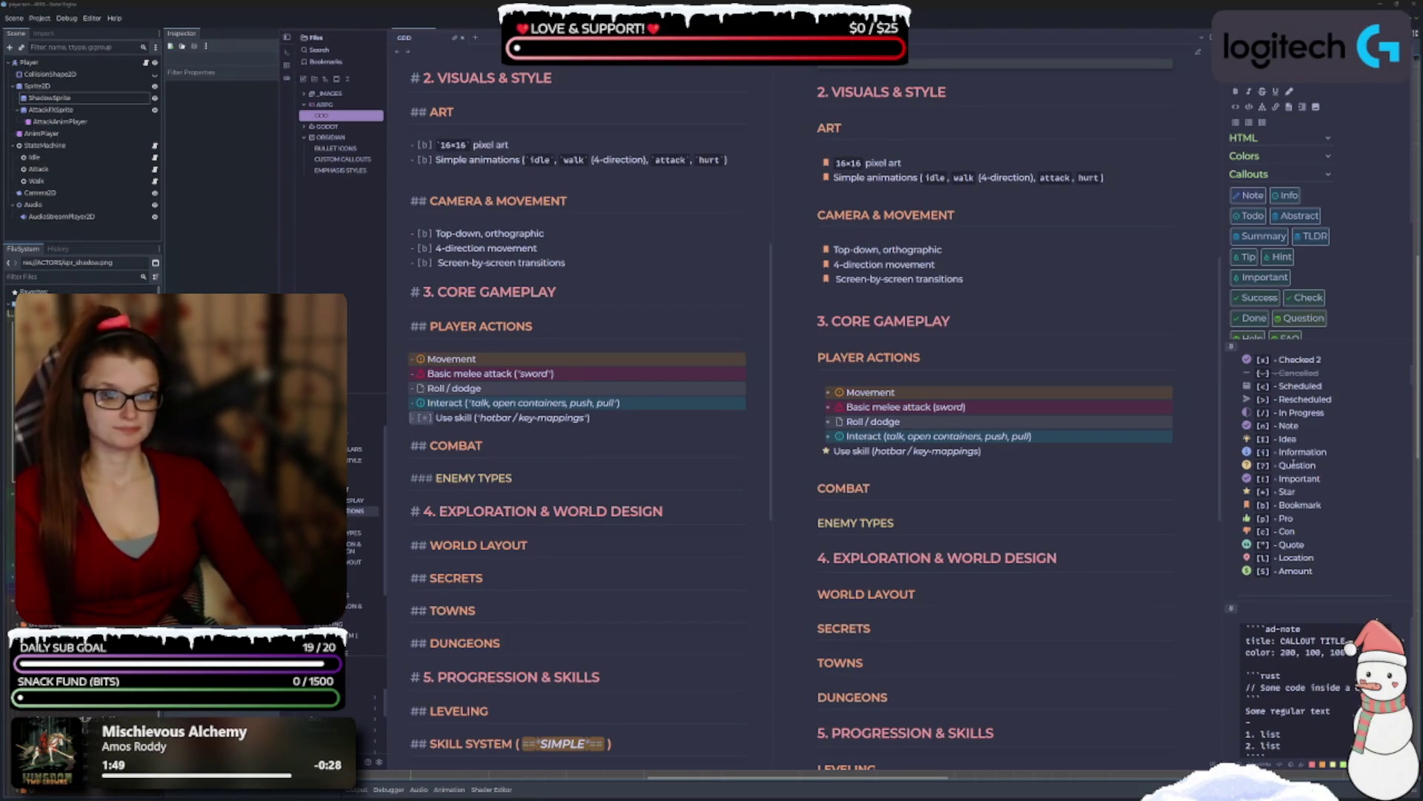
key("Up")
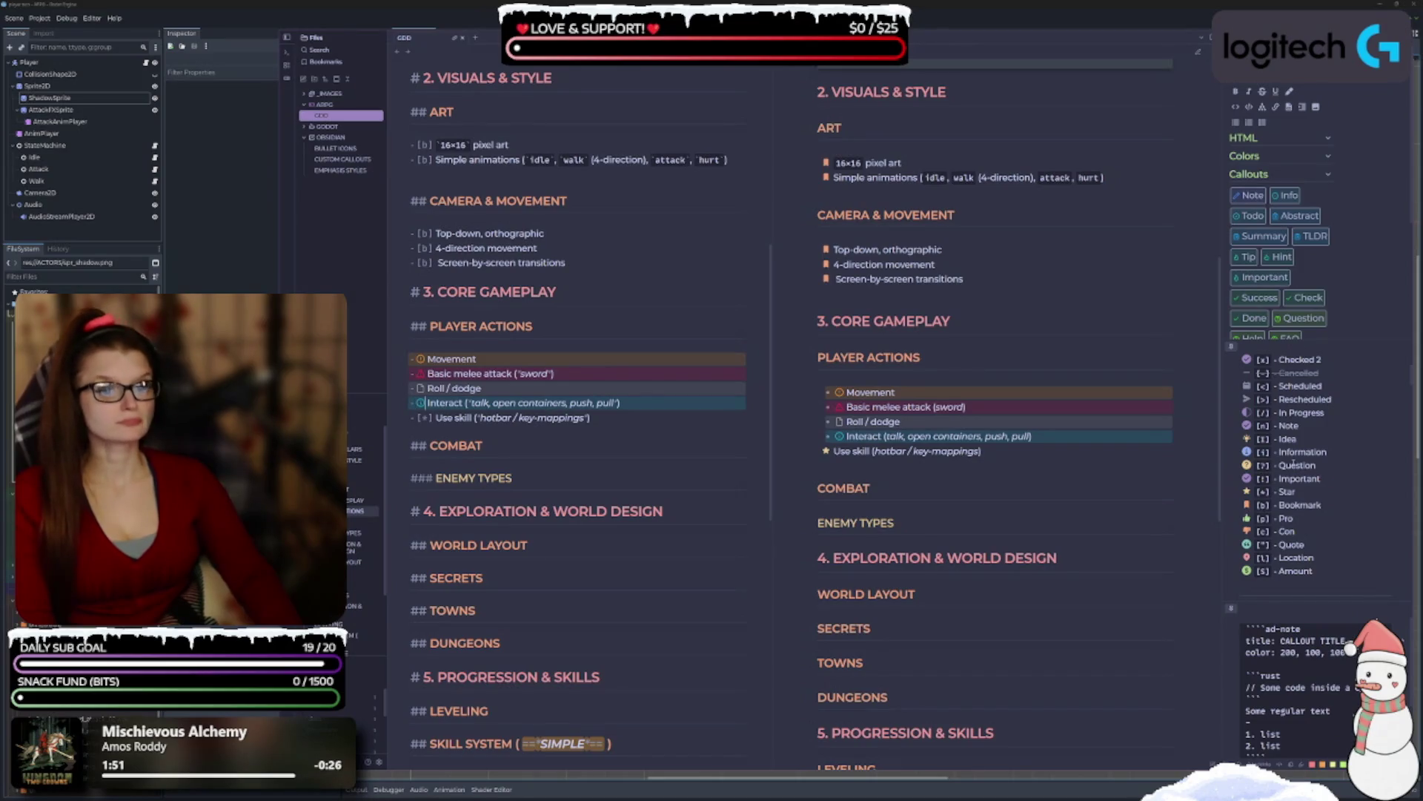
key("Right")
key("Right")
key("Right")
key("BackSpace")
type("*")
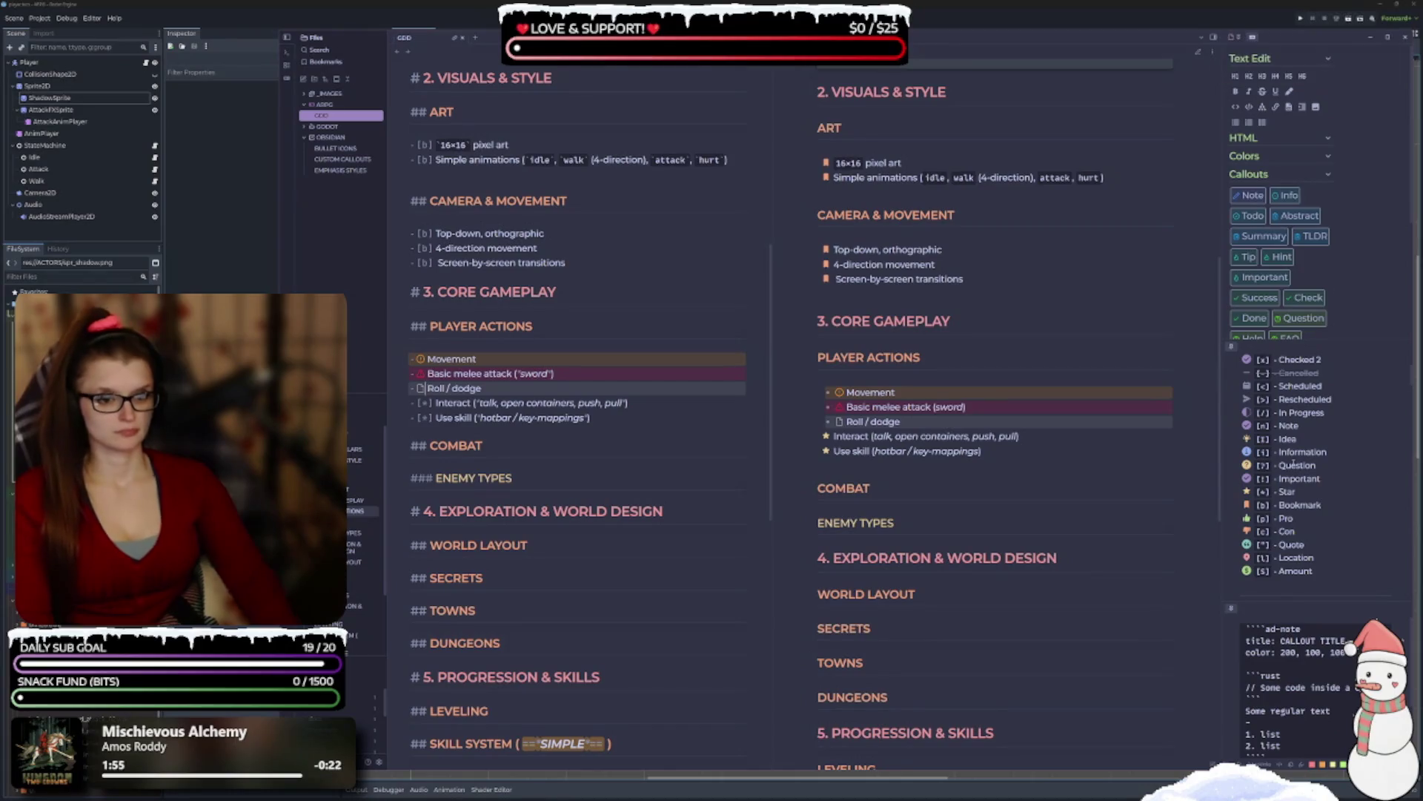
key("Left")
key("Left")
key("BackSpace")
type("*")
Replace the important markers on Basic melee attack and Movement with * stars.
key("Up")
key("Left")
key("Left")
key("BackSpace")
type("*")
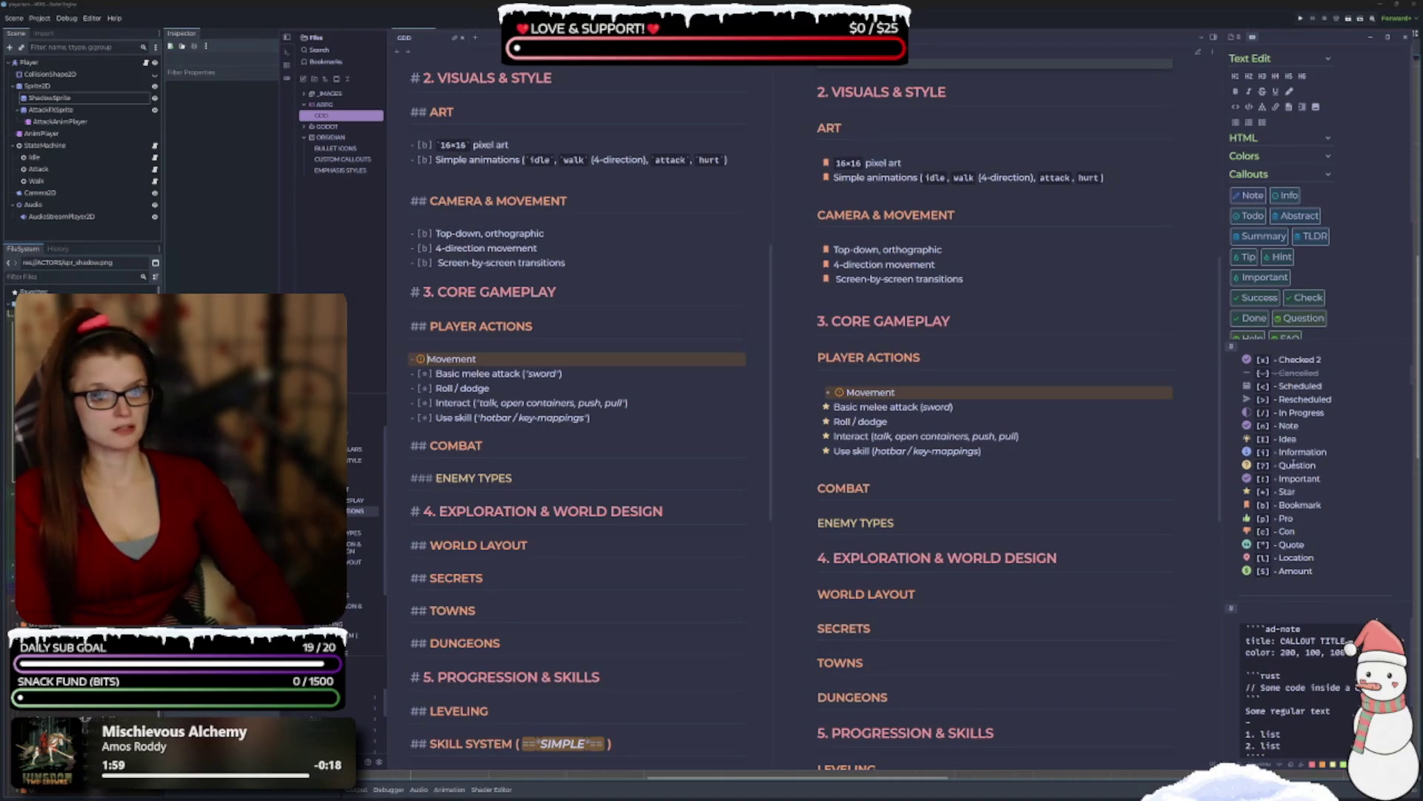
key("Up")
key("Left")
key("BackSpace")
type("*")
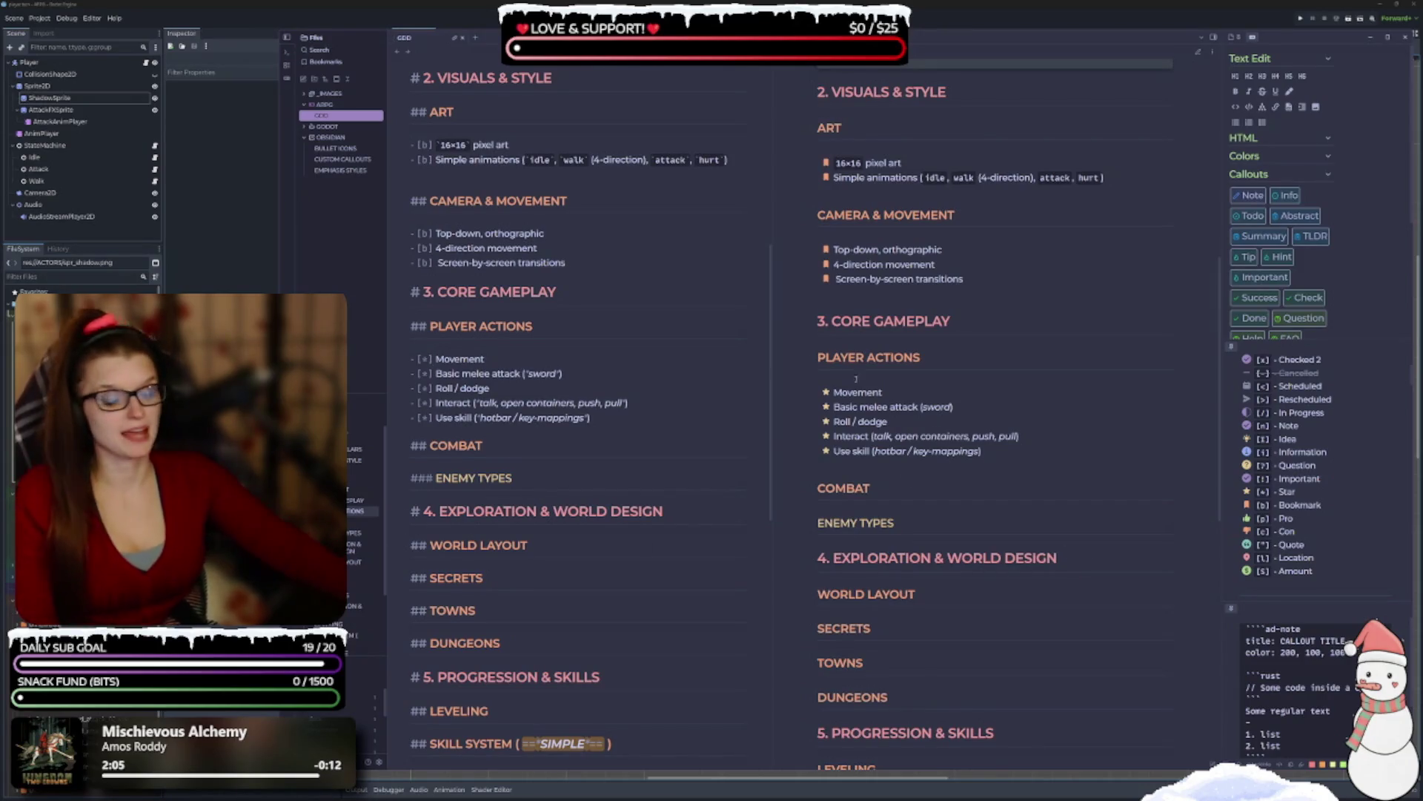
scroll(772, 442, "down", 1)
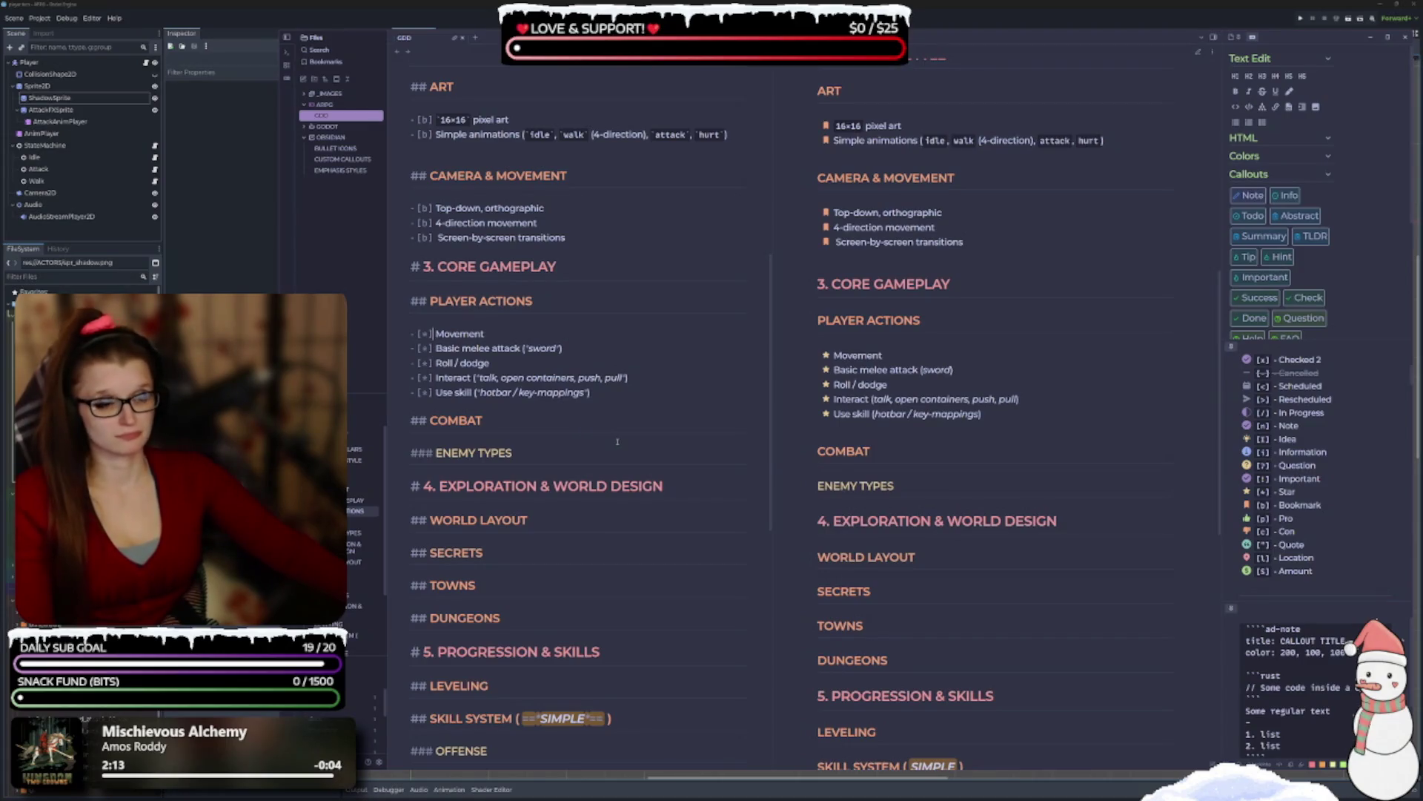
Insert a blank line under the COMBAT heading, above ENEMY TYPES.
scroll(636, 423, "down", 3)
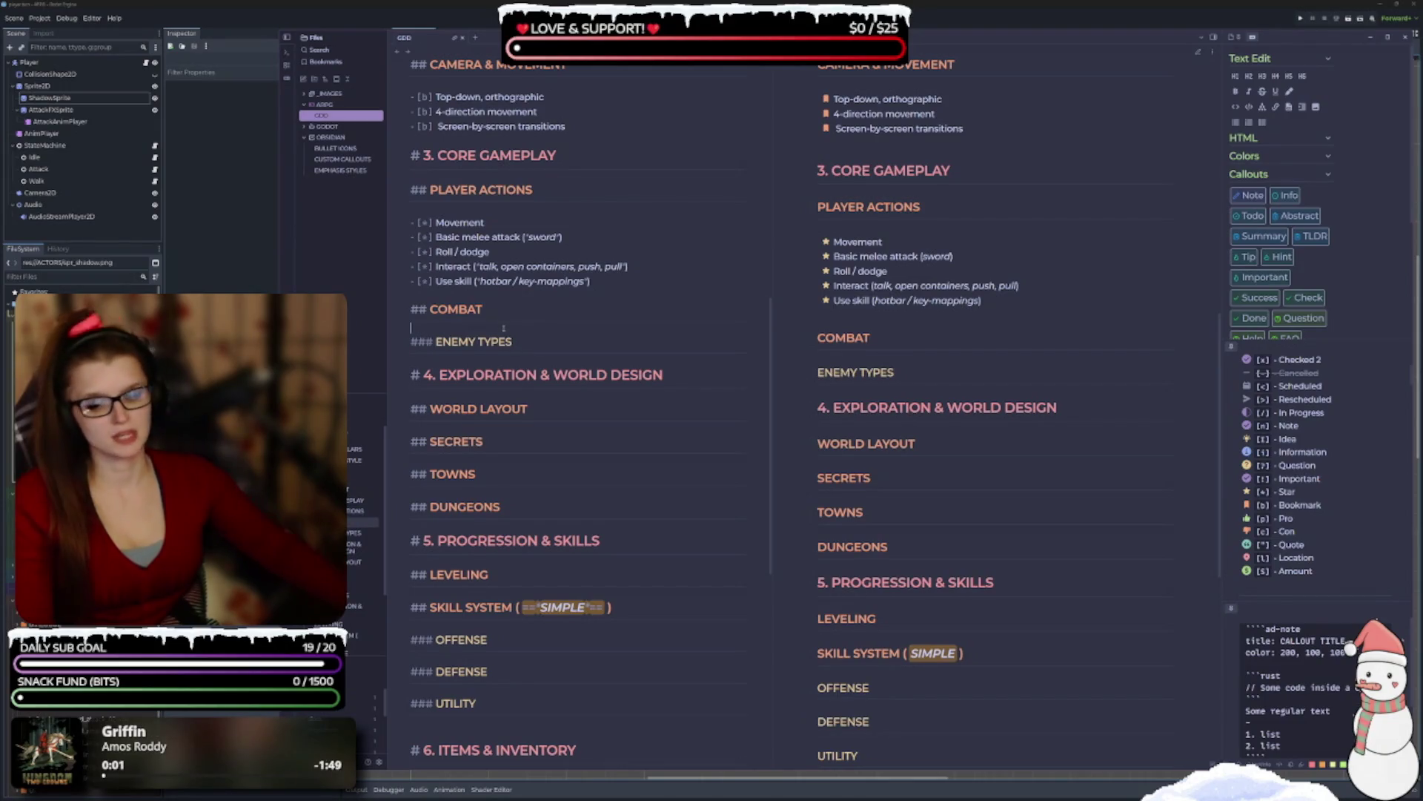
key("Return")
key("Return")
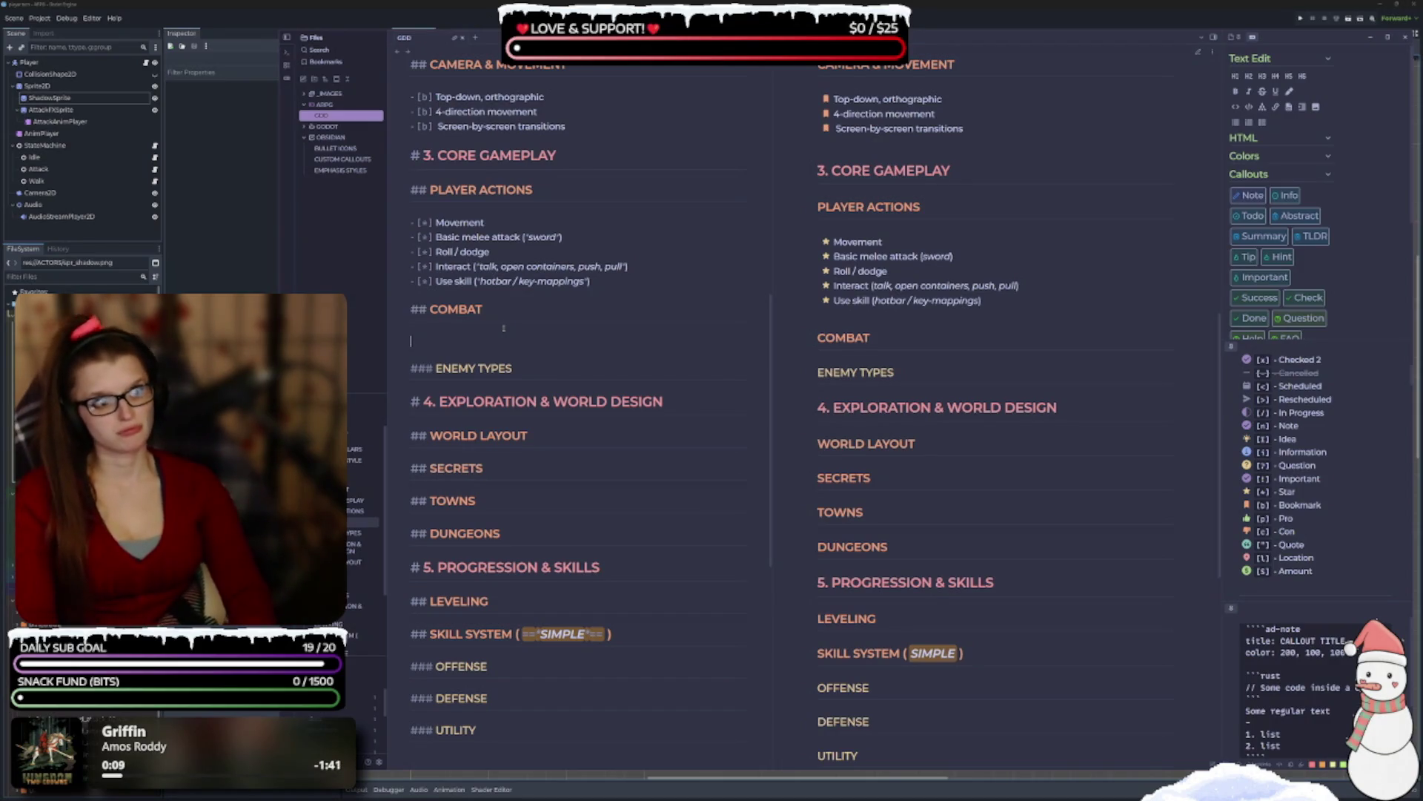
scroll(574, 421, "up", 4)
scroll(574, 420, "up", 5)
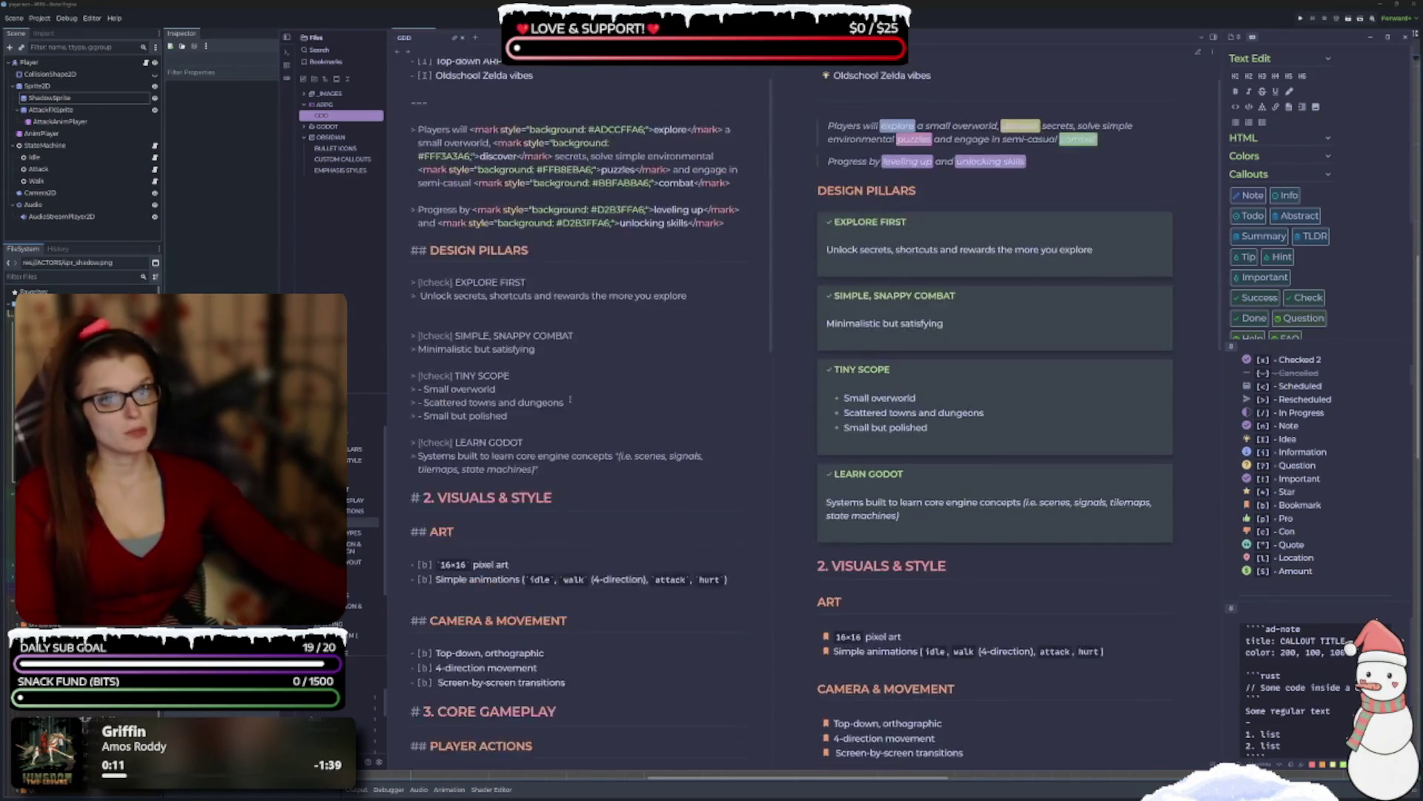
scroll(745, 296, "down", 10)
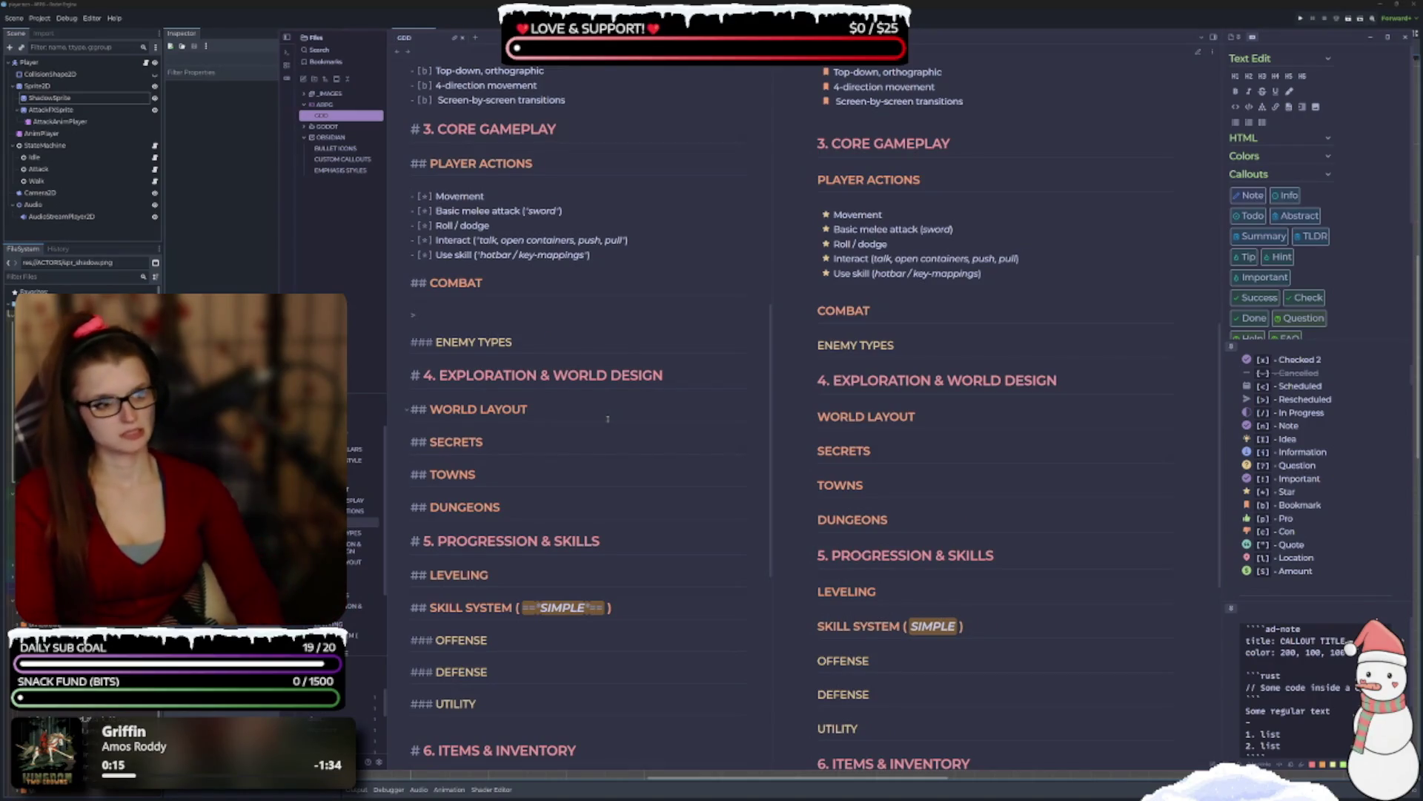
Write the Combat quote 'Simple, low-pressure, readable' and start a '-' bullet on the next quote line.
type("Simple")
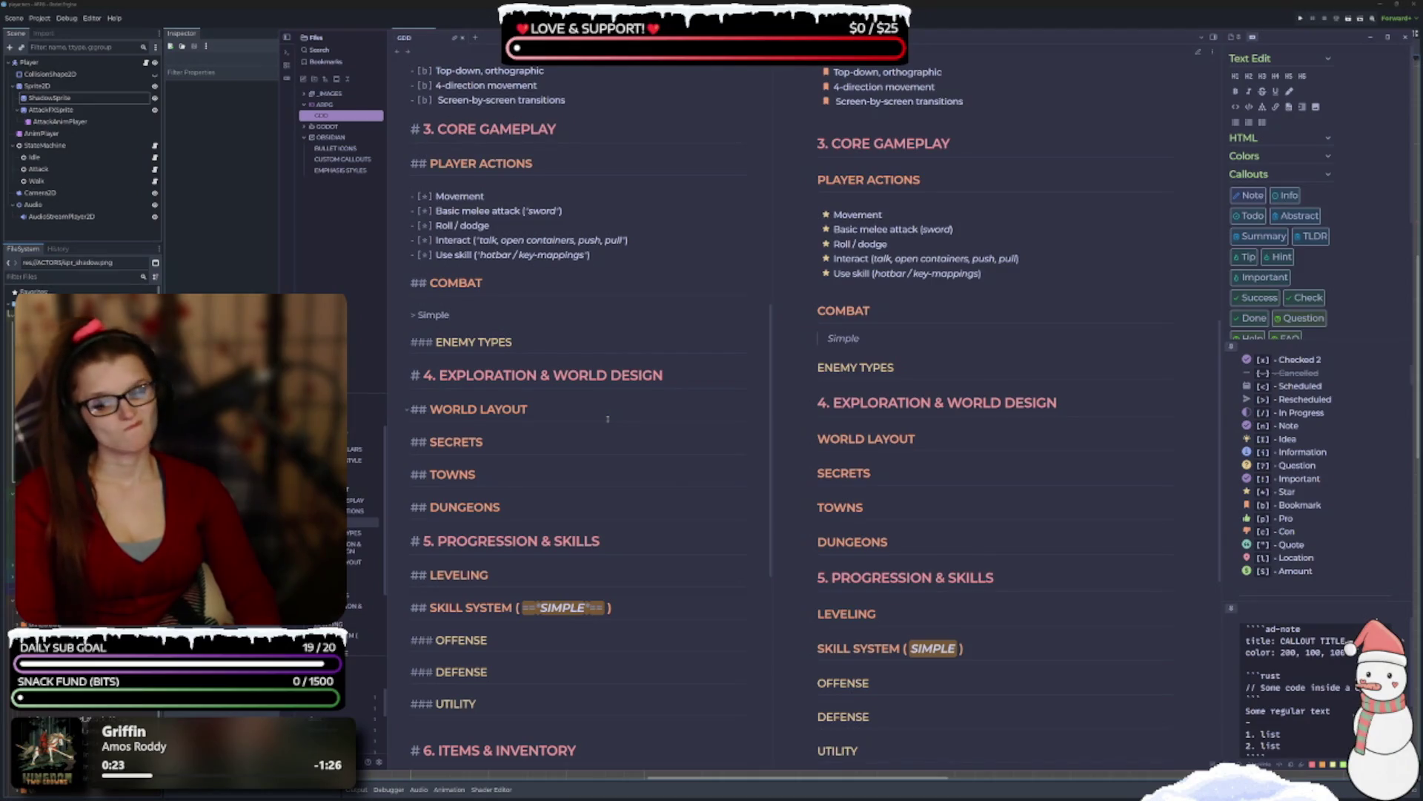
type(",")
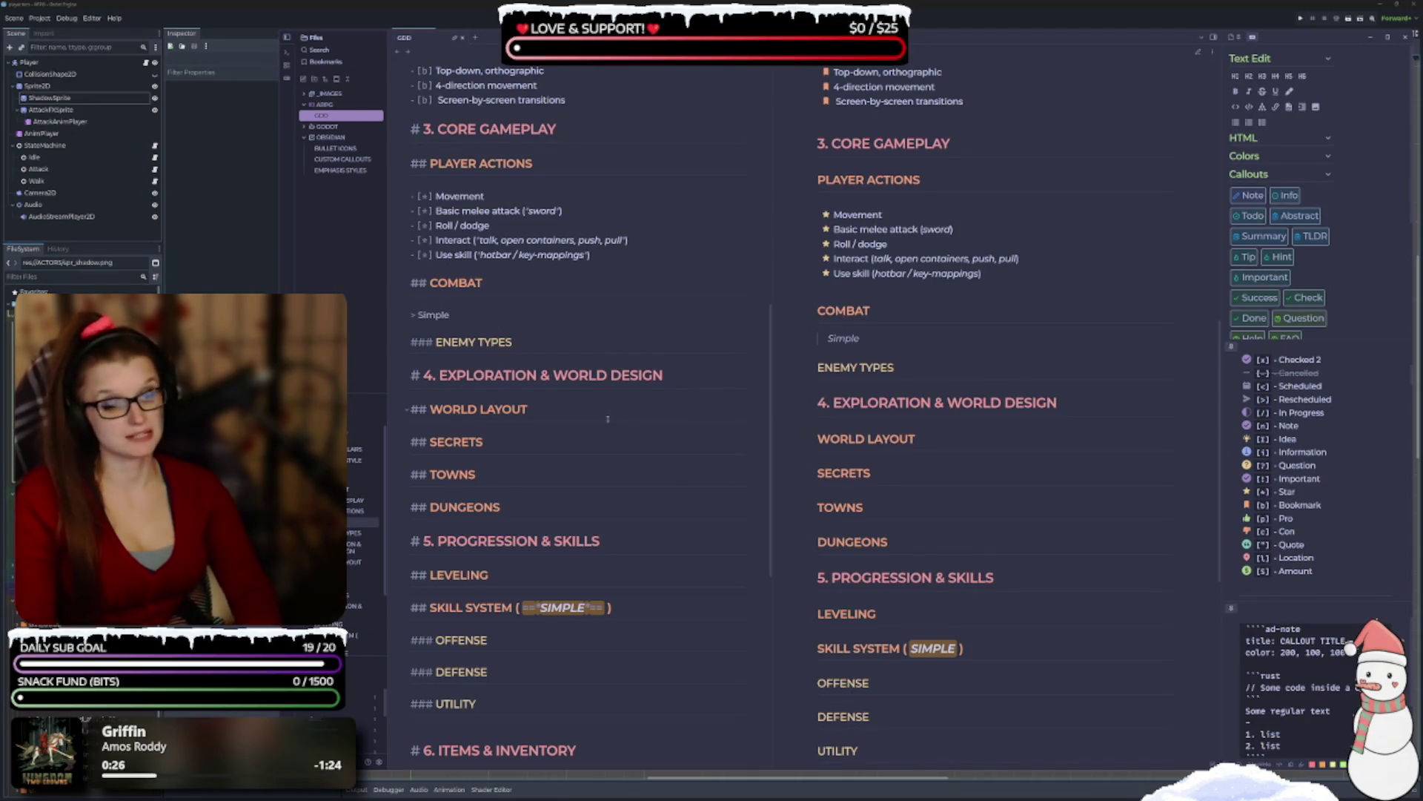
type(" low")
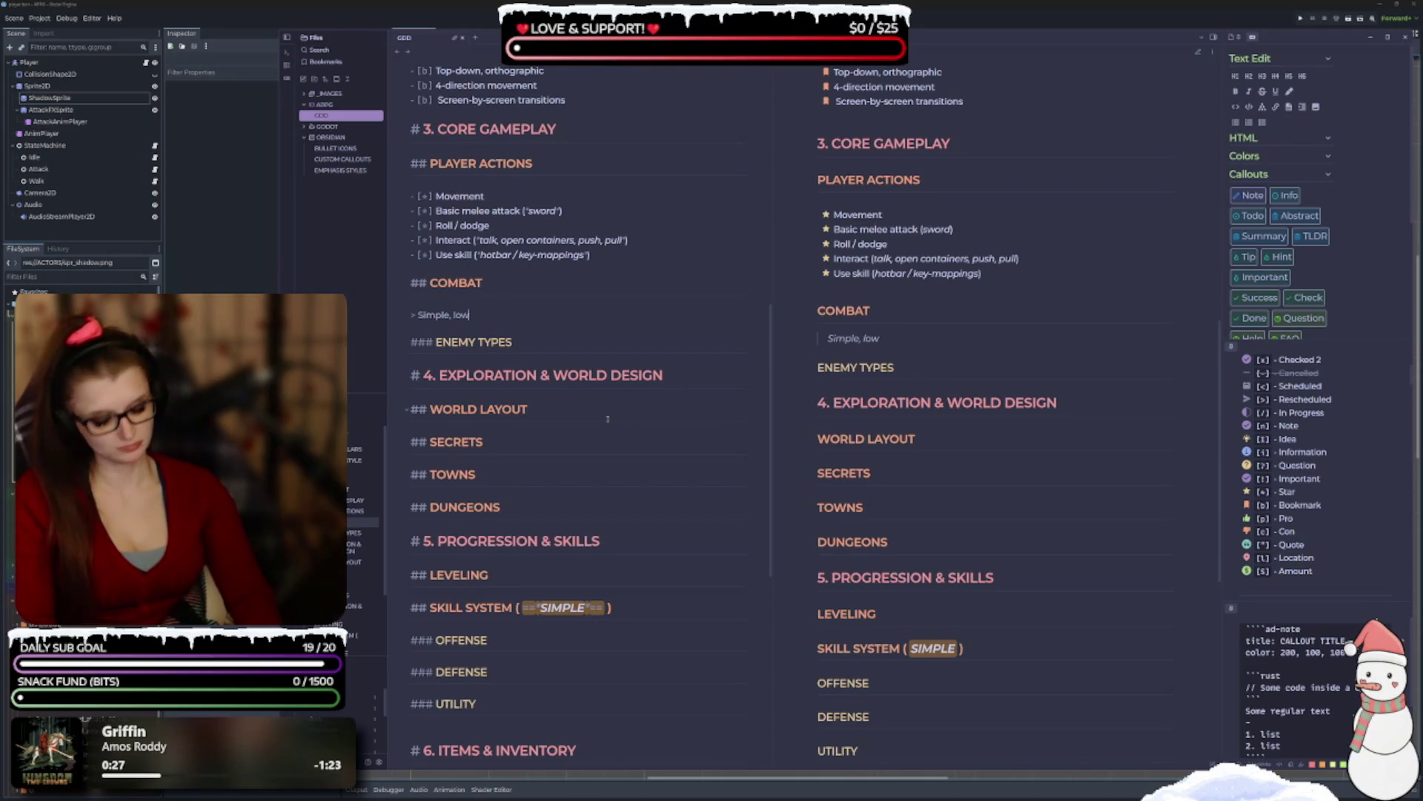
type("-pressure")
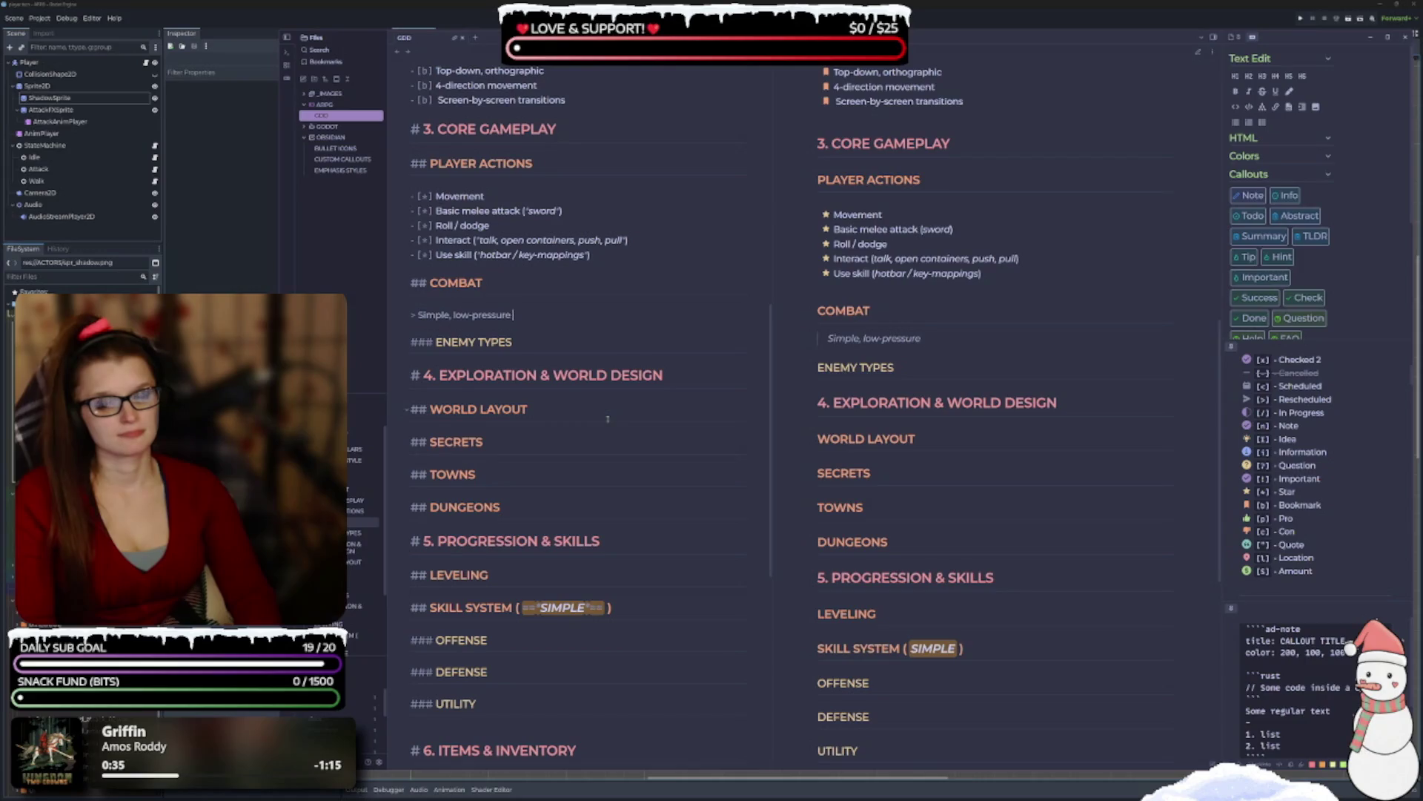
type("but req")
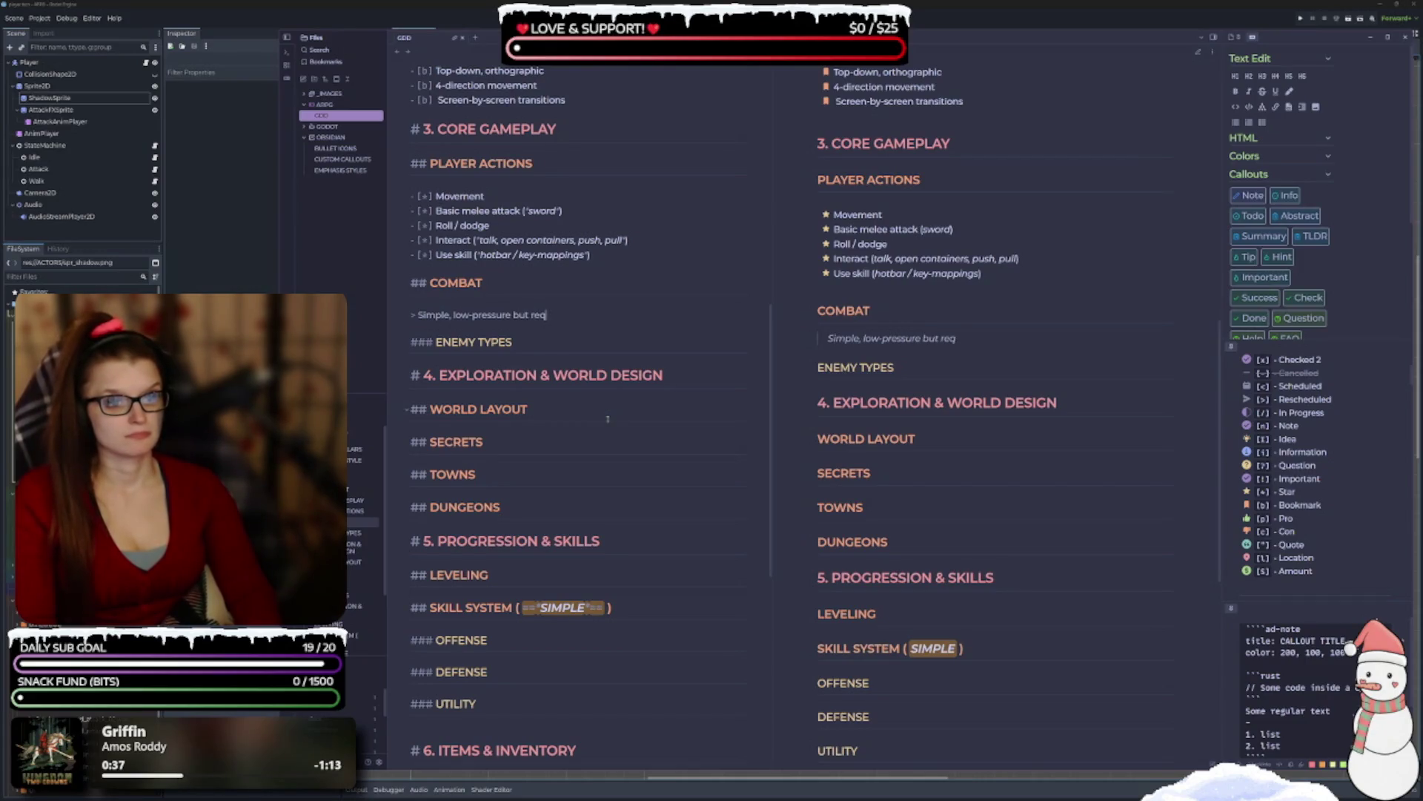
key("BackSpace")
key("BackSpace")
key("BackSpace")
type(",")
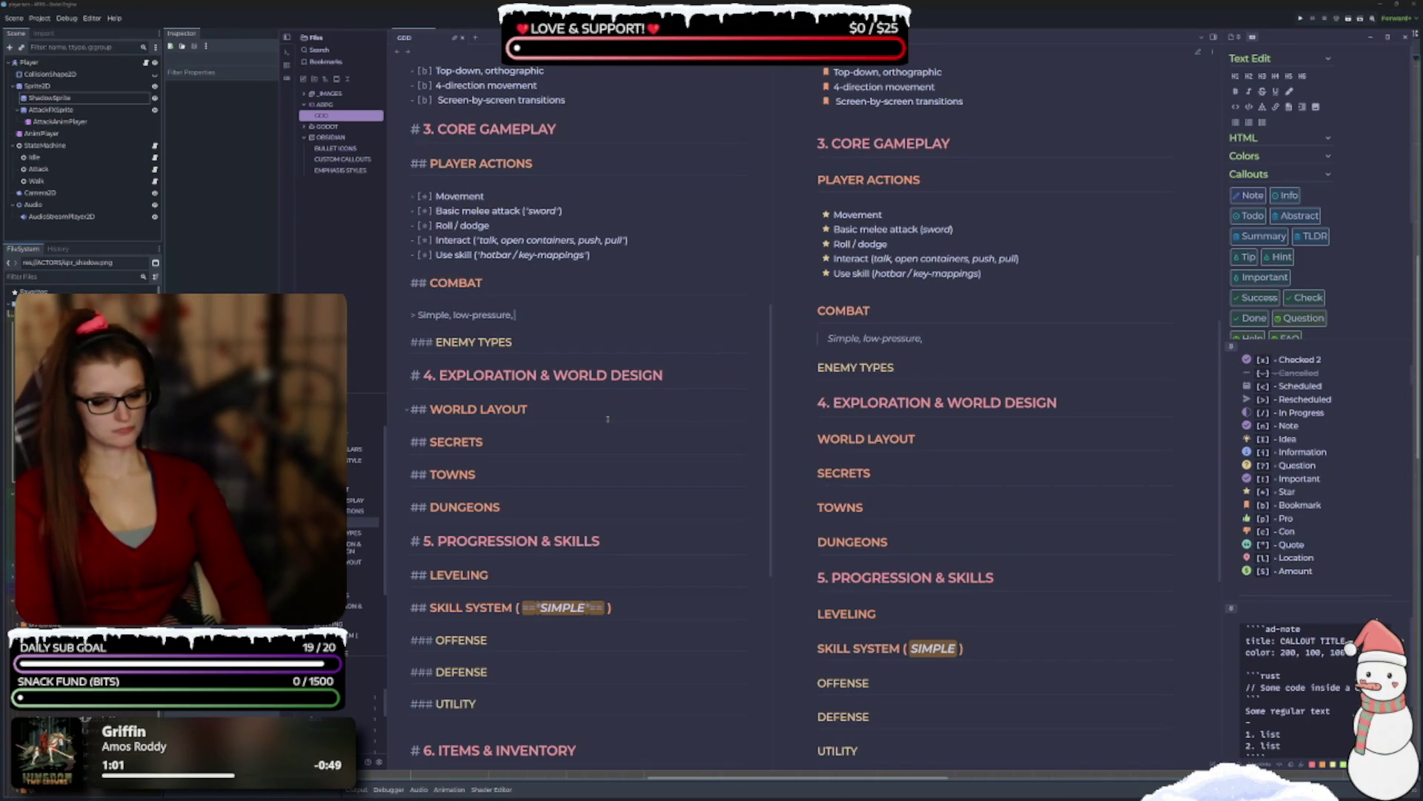
key("BackSpace")
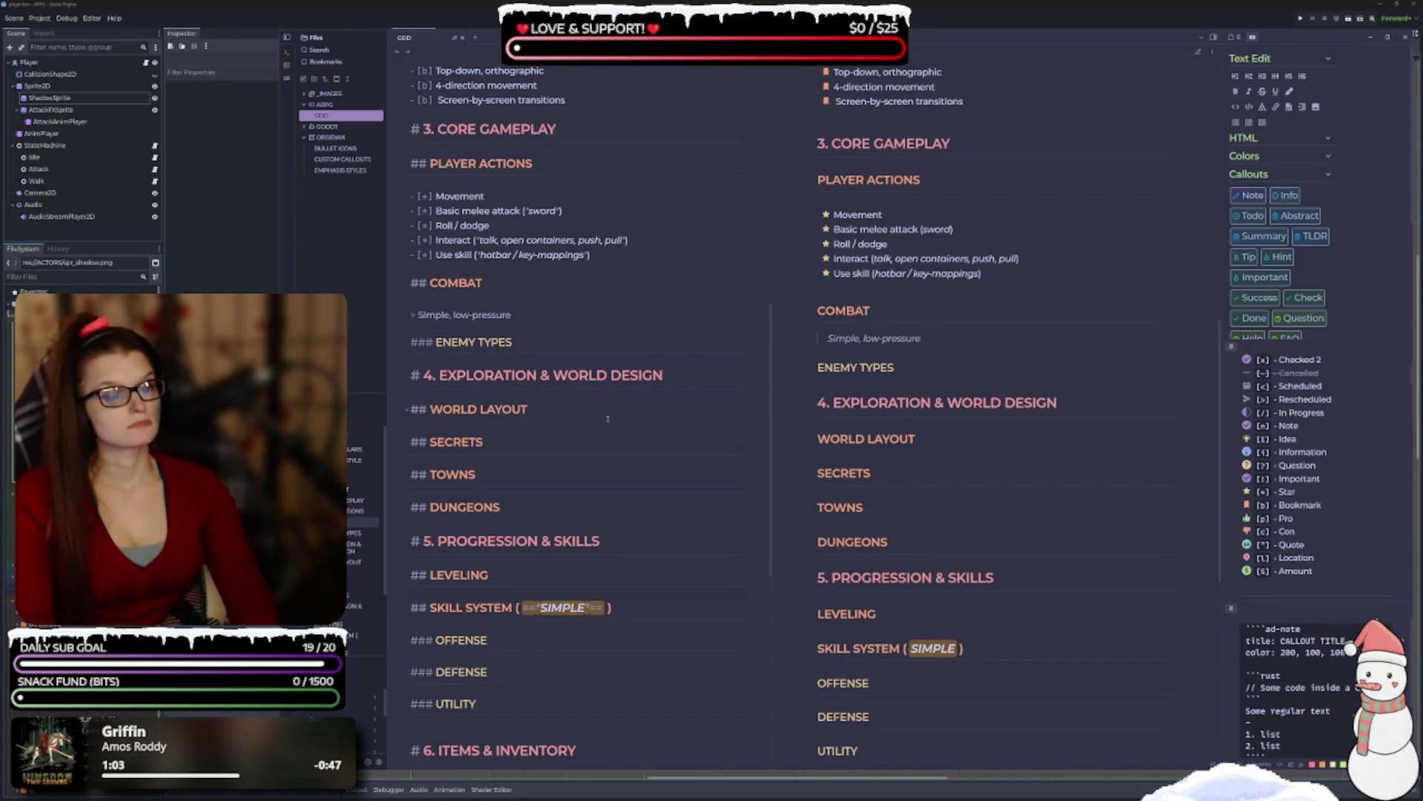
type(", read")
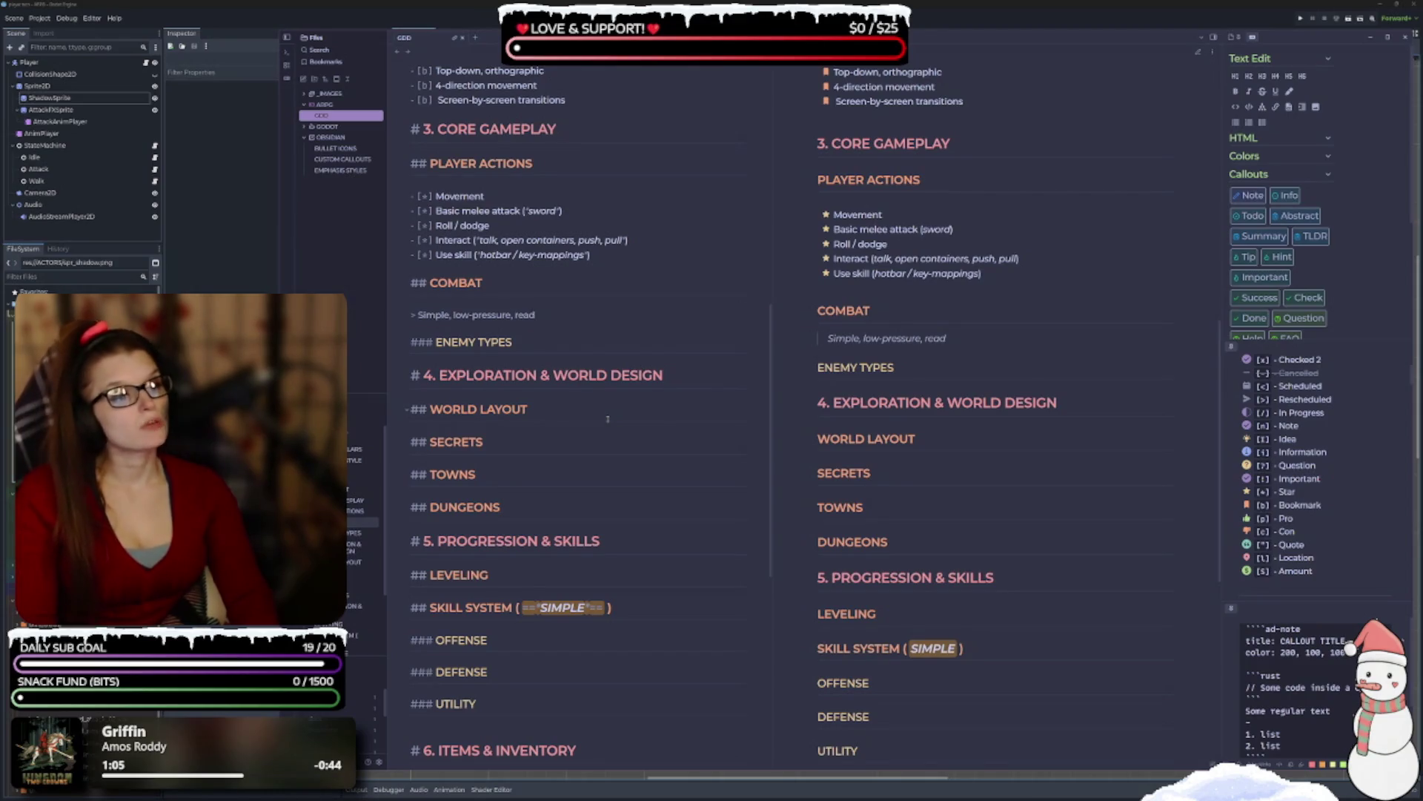
type("able")
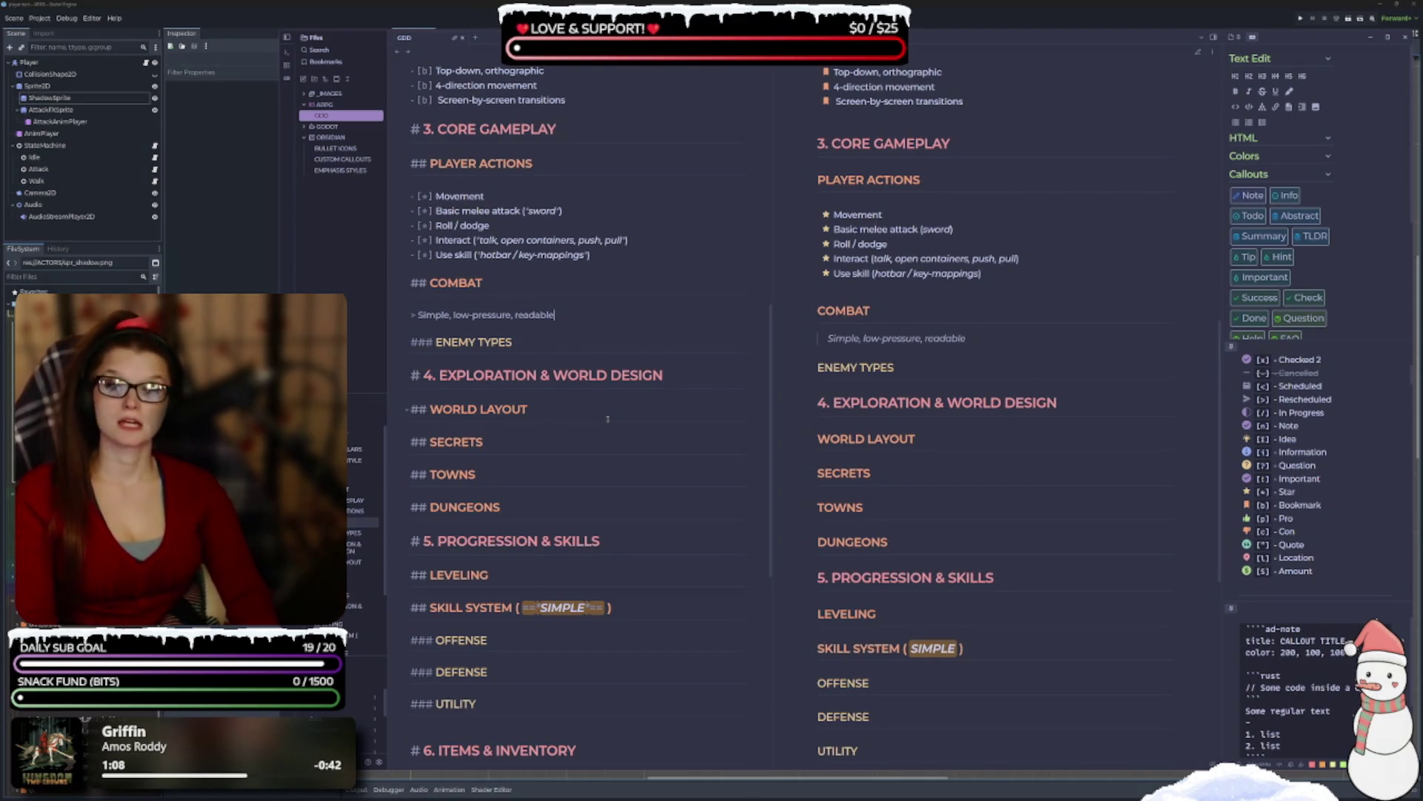
key("Return")
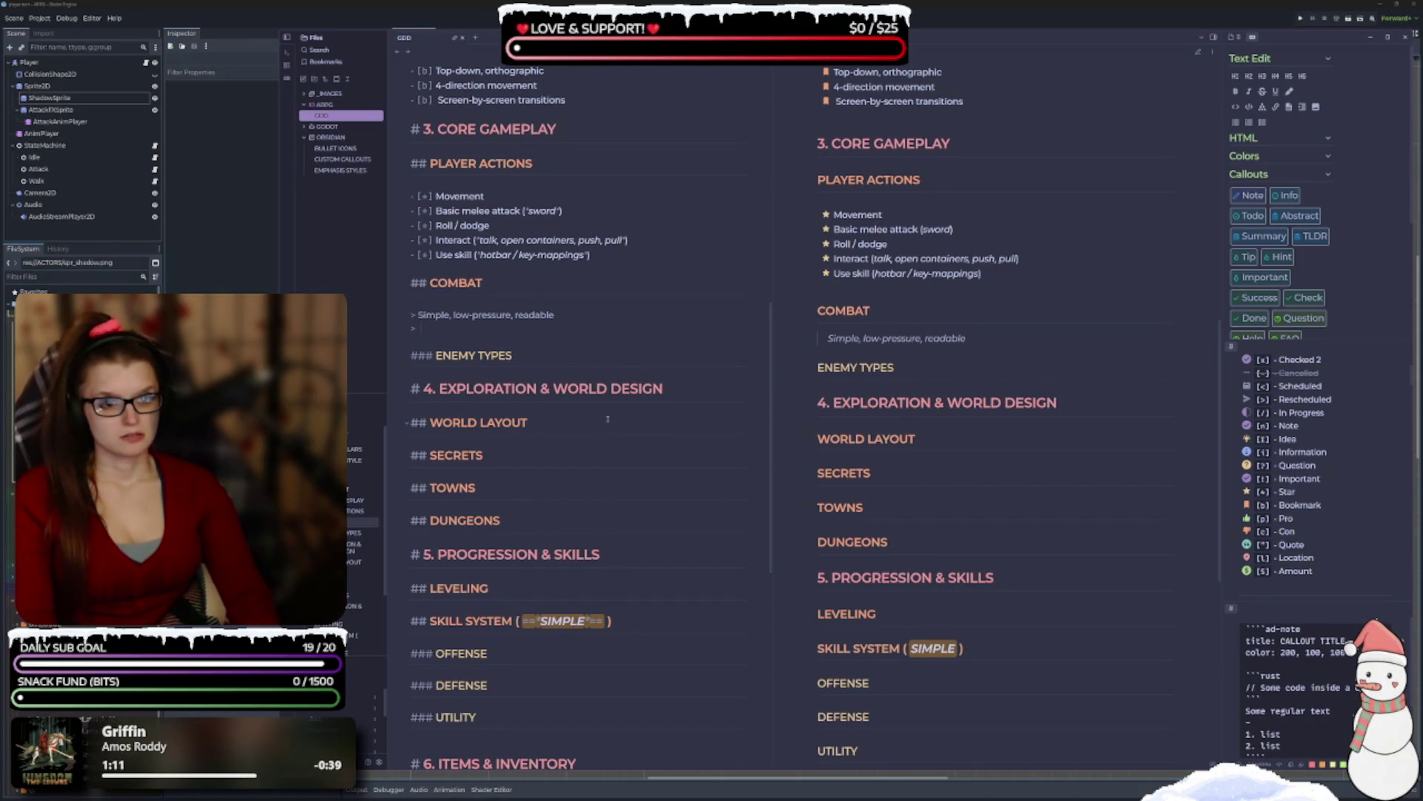
type("-")
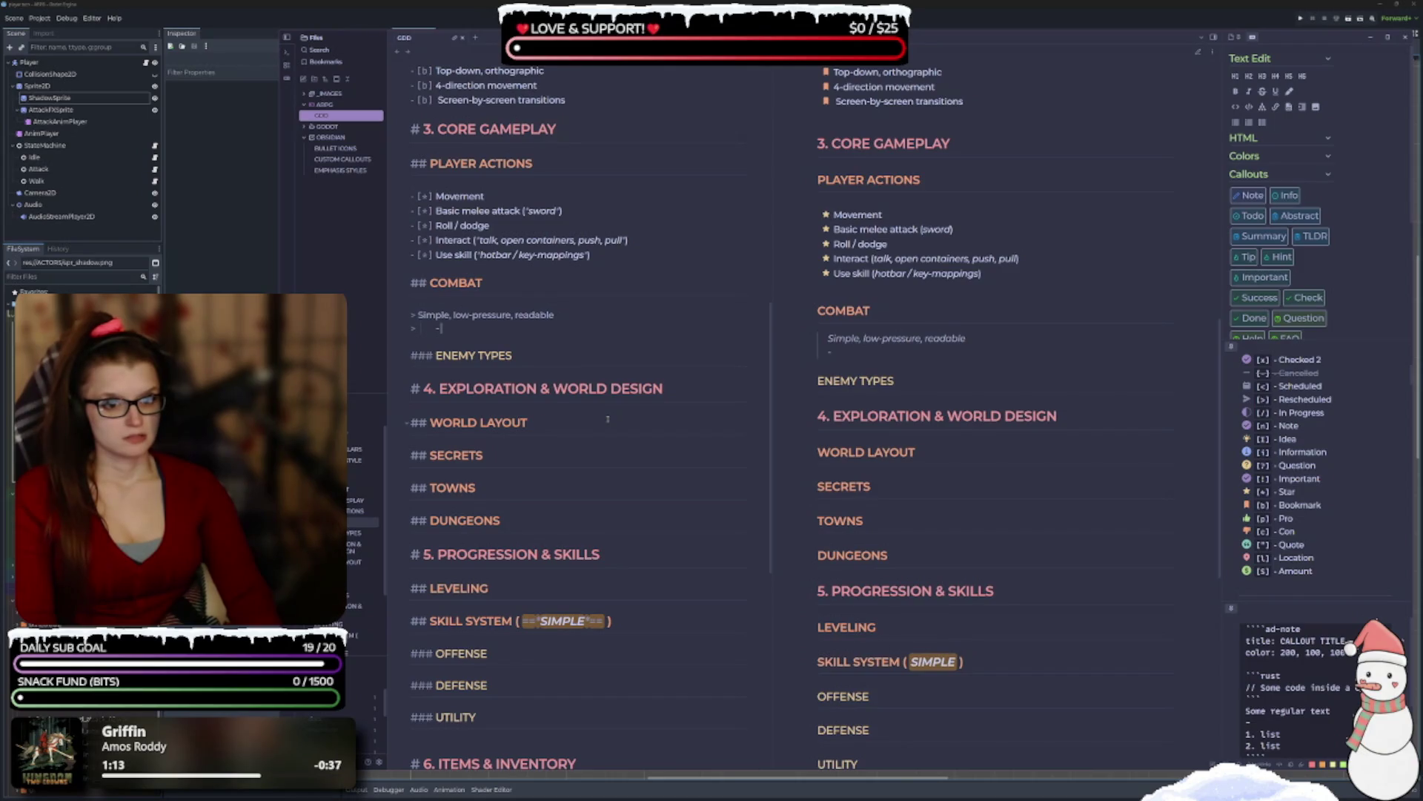
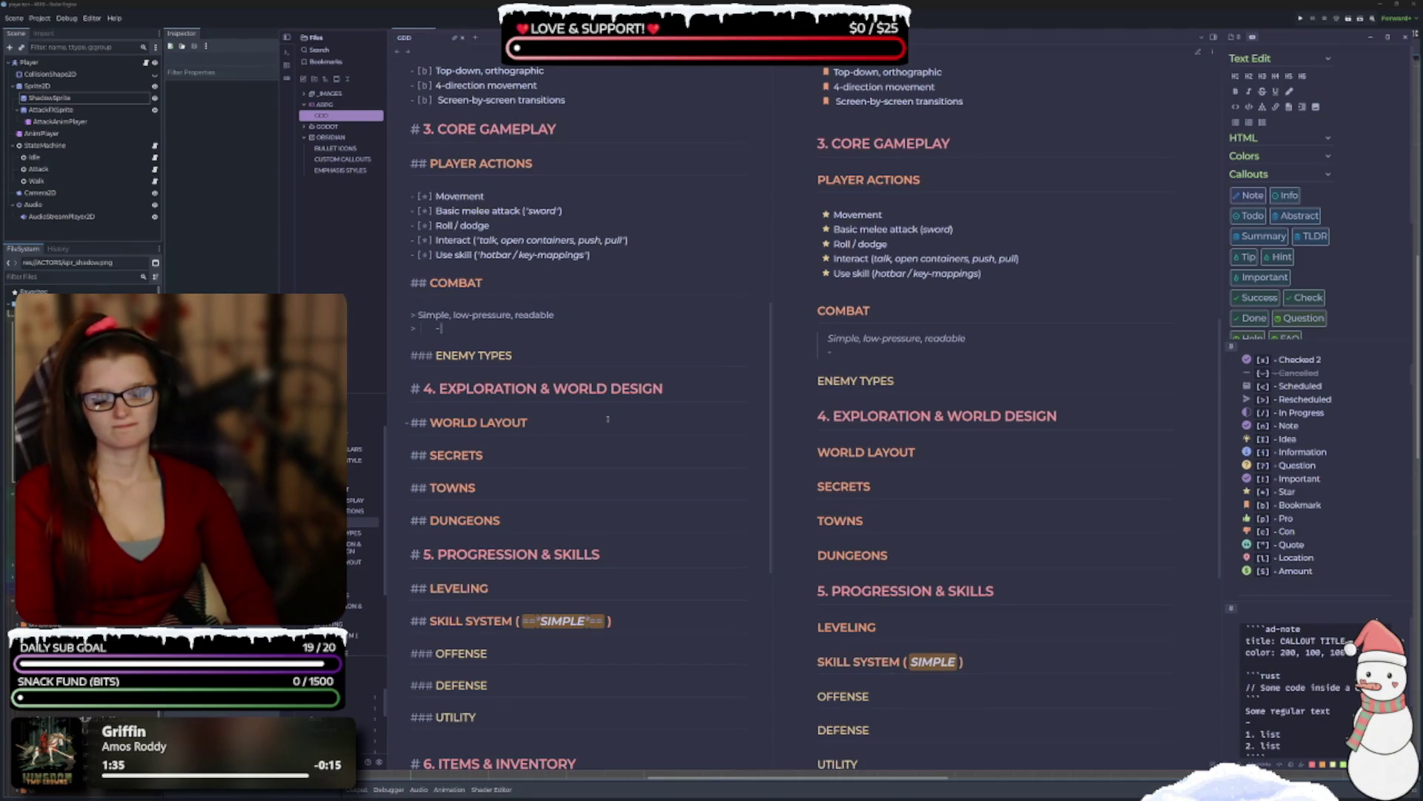
Write the line 'Player skills have little-to-no cooldowns' in the Combat quote.
type("ayer ")
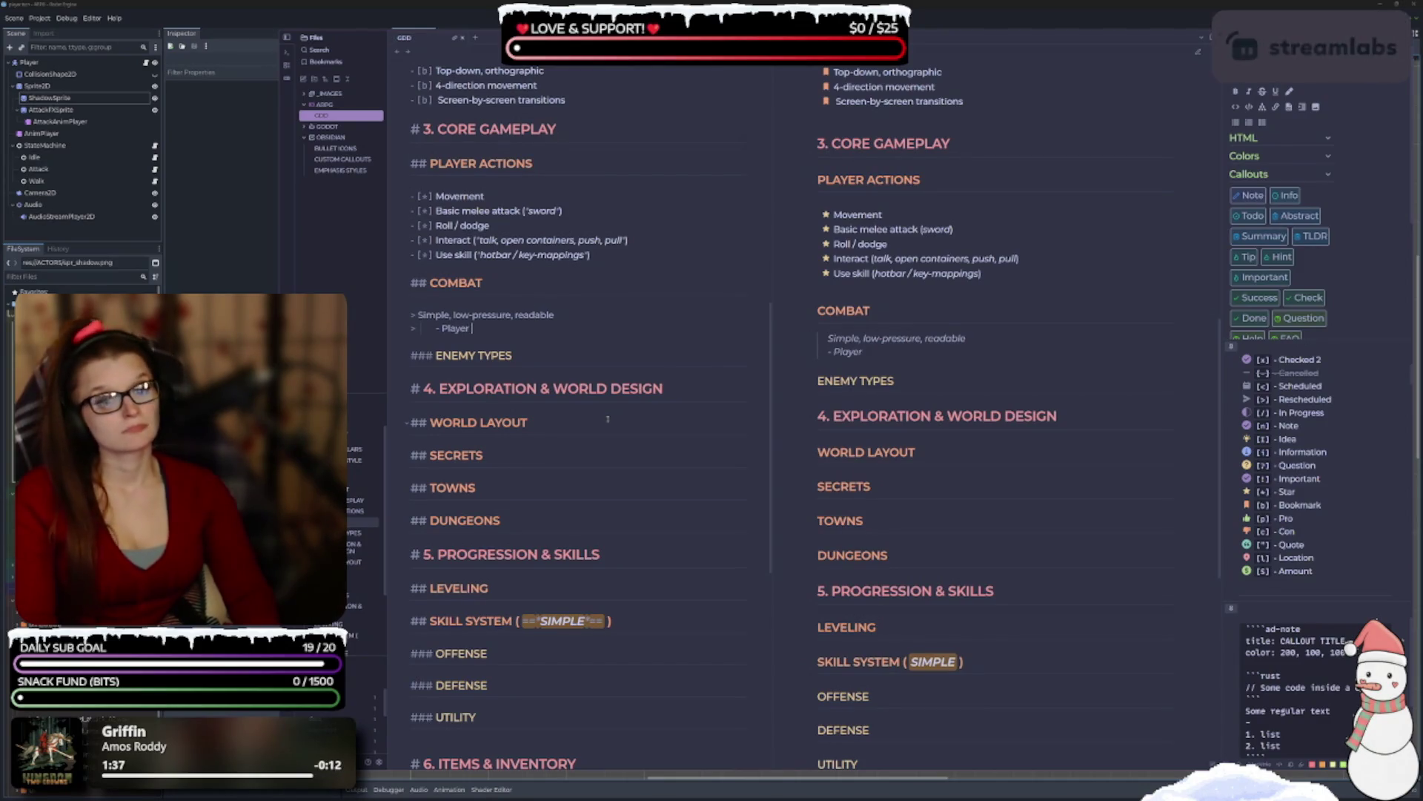
type("skills have ")
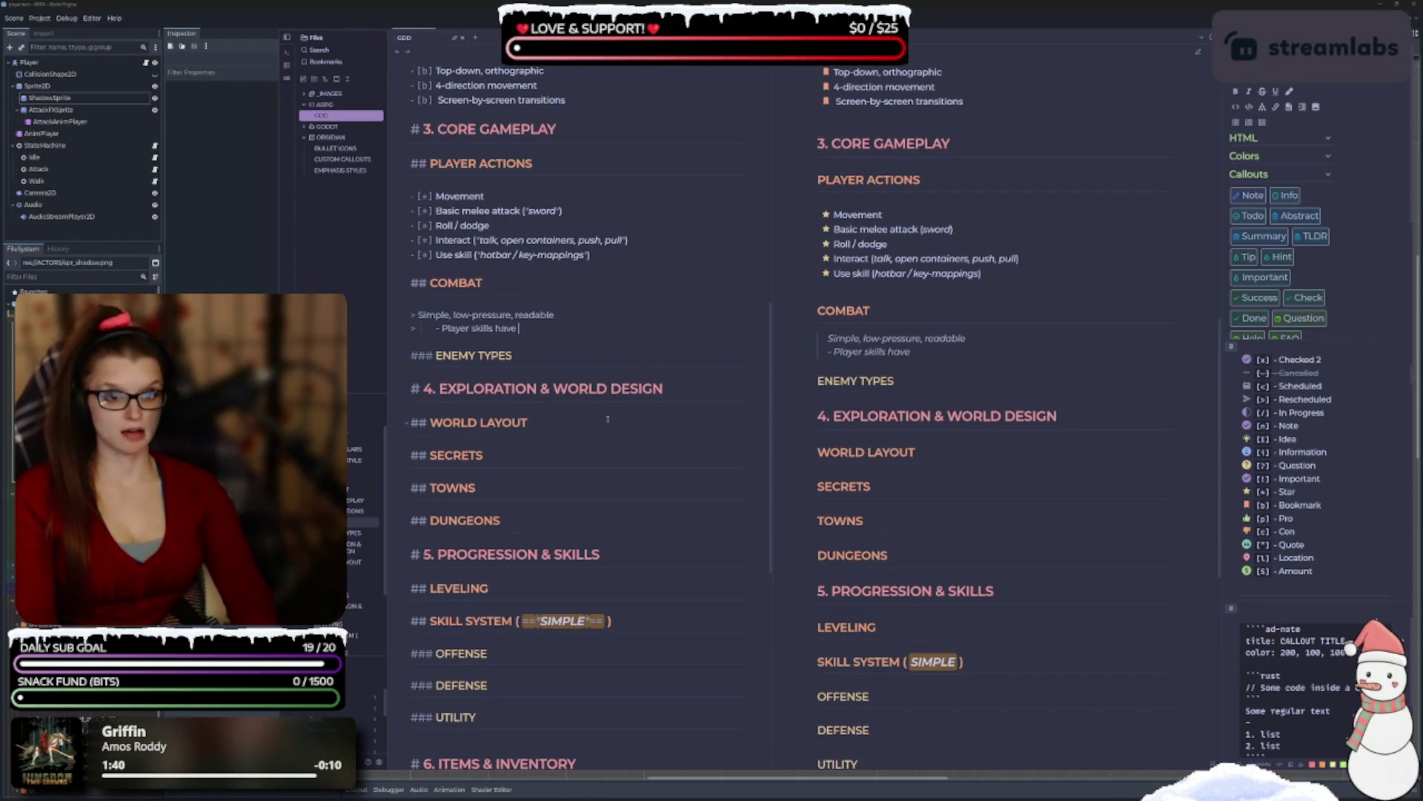
type("small cooldo")
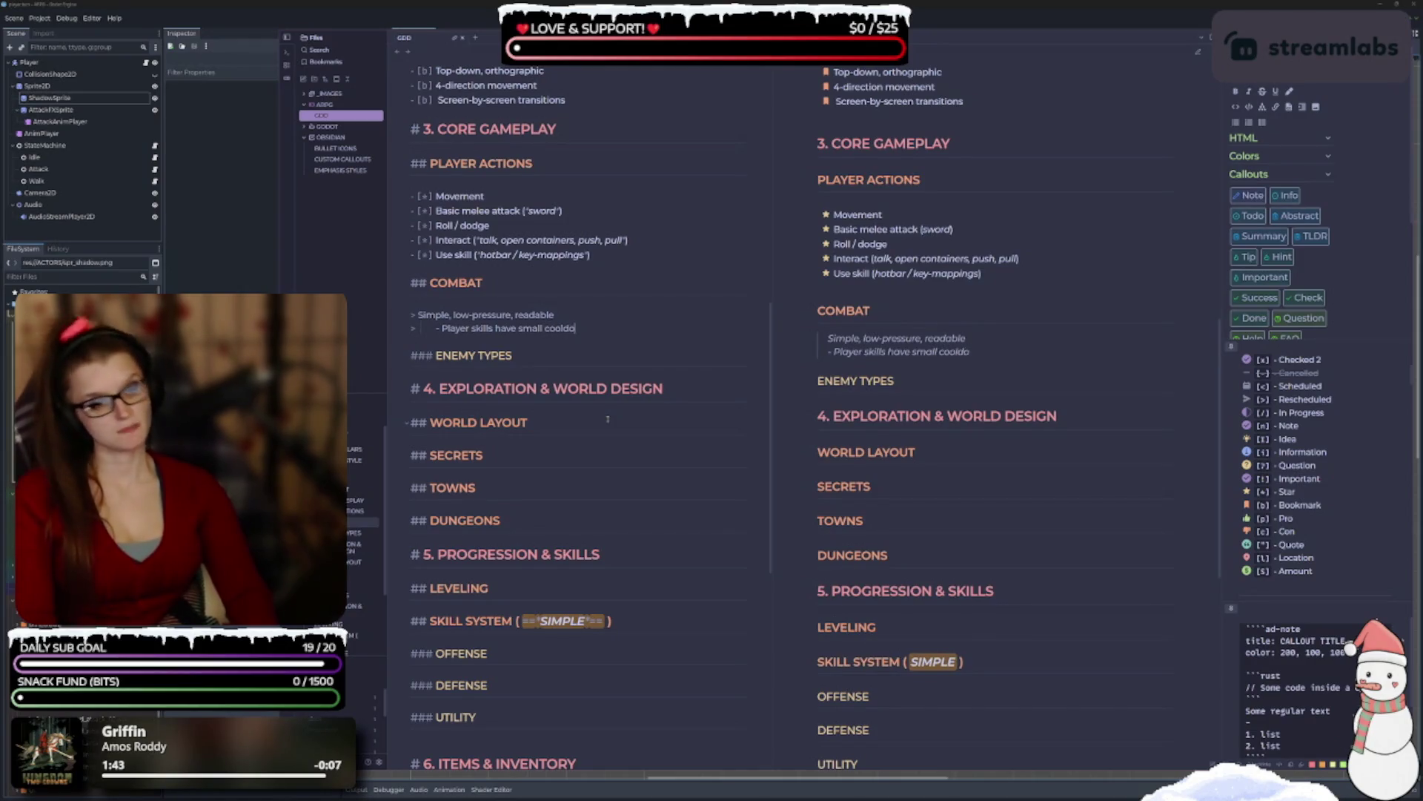
type("wns")
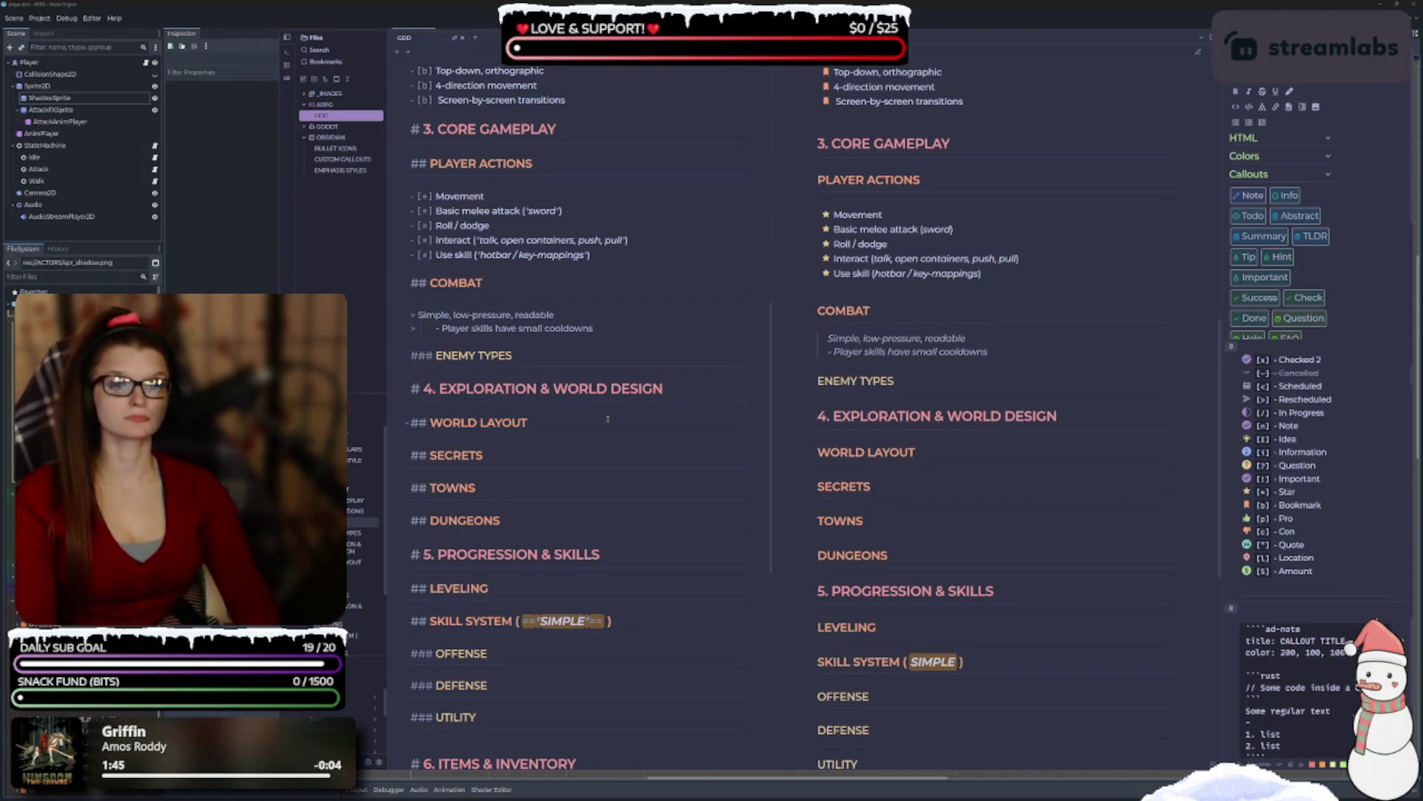
key("ctrl+Left")
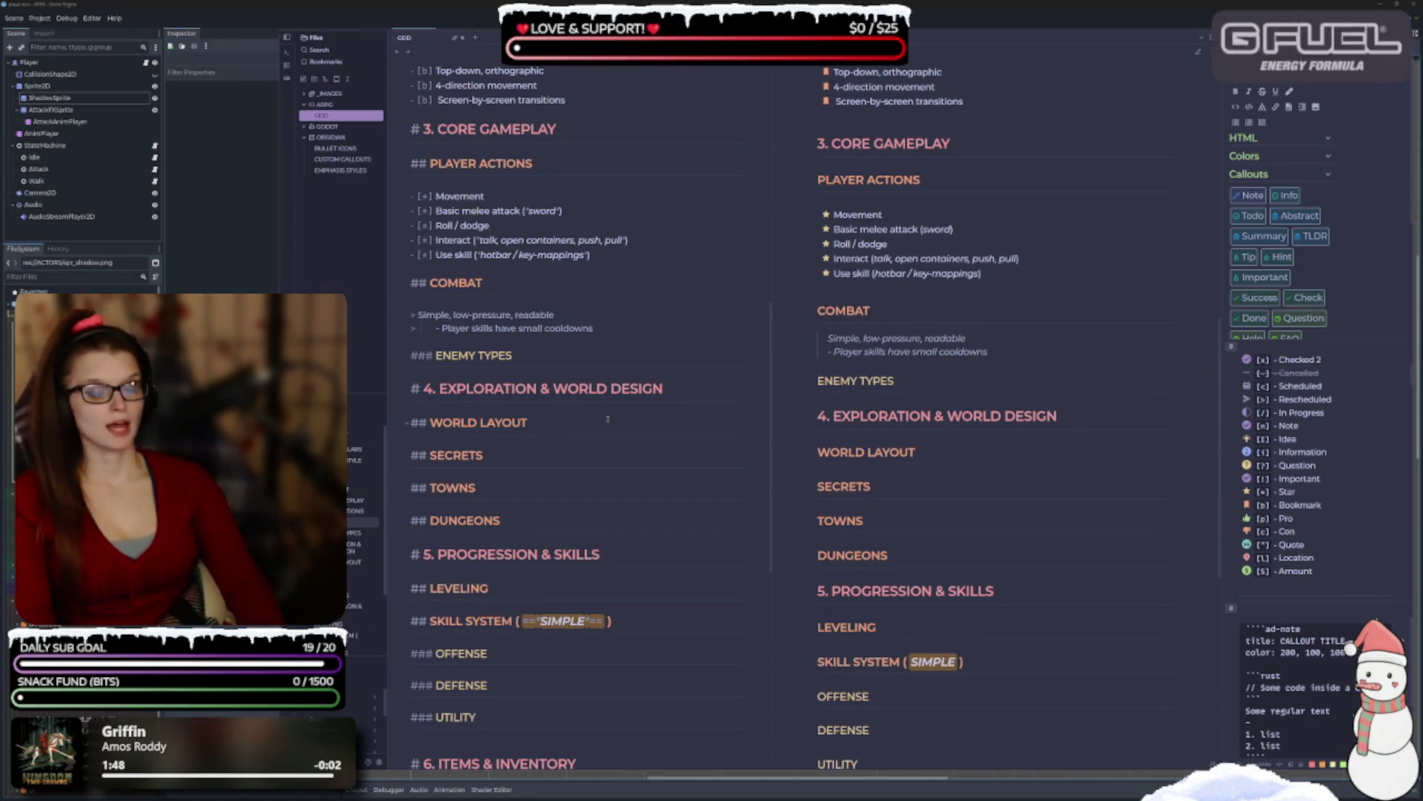
key("ctrl+BackSpace")
key("BackSpace")
type("little to no")
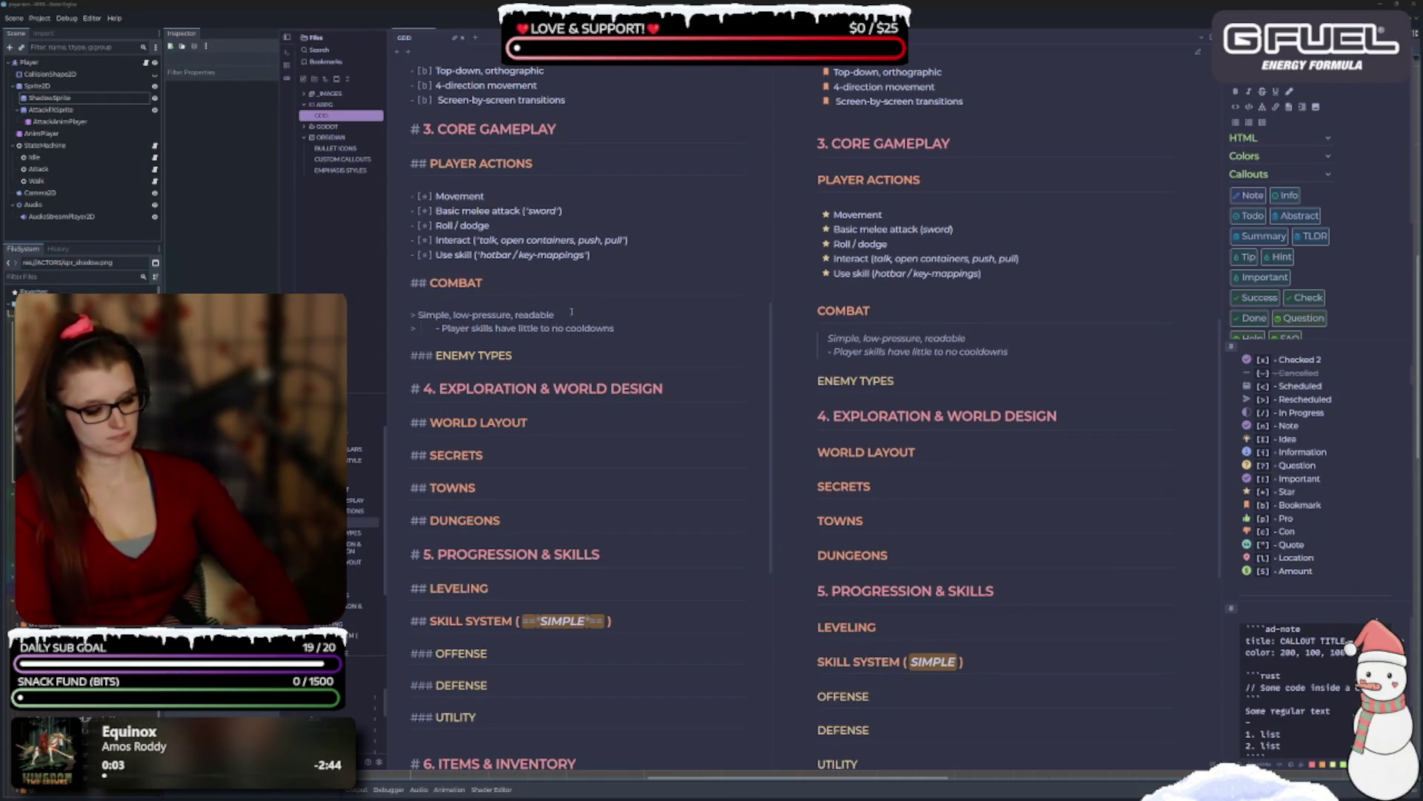
key("BackSpace")
type("-")
key("Left")
key("Left")
key("Left")
key("BackSpace")
type("-")
key("End")
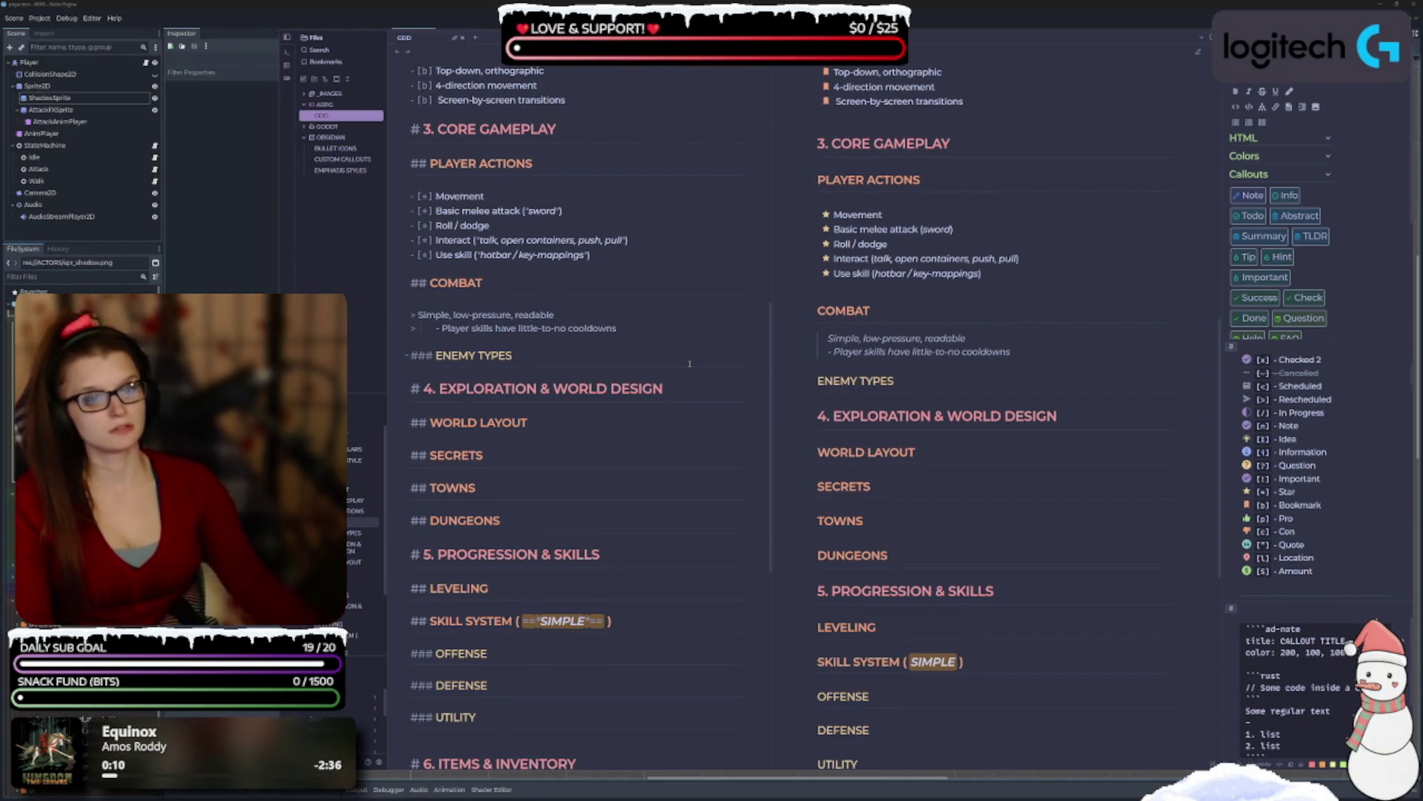
Replace the line's leading dash with '>' to nest it under 'Simple, low-pressure, readable'.
left_click(443, 328)
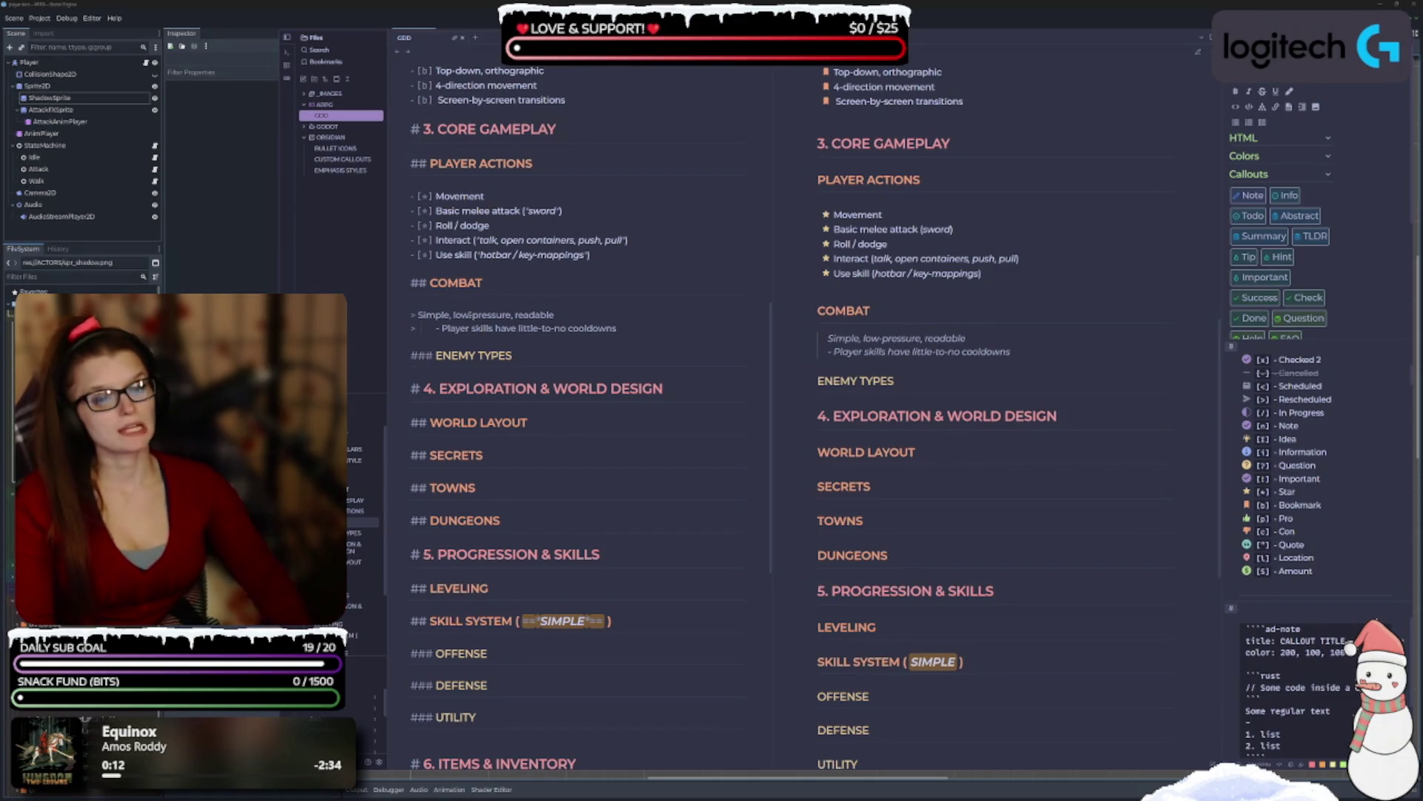
key("BackSpace")
key("BackSpace")
type("> >")
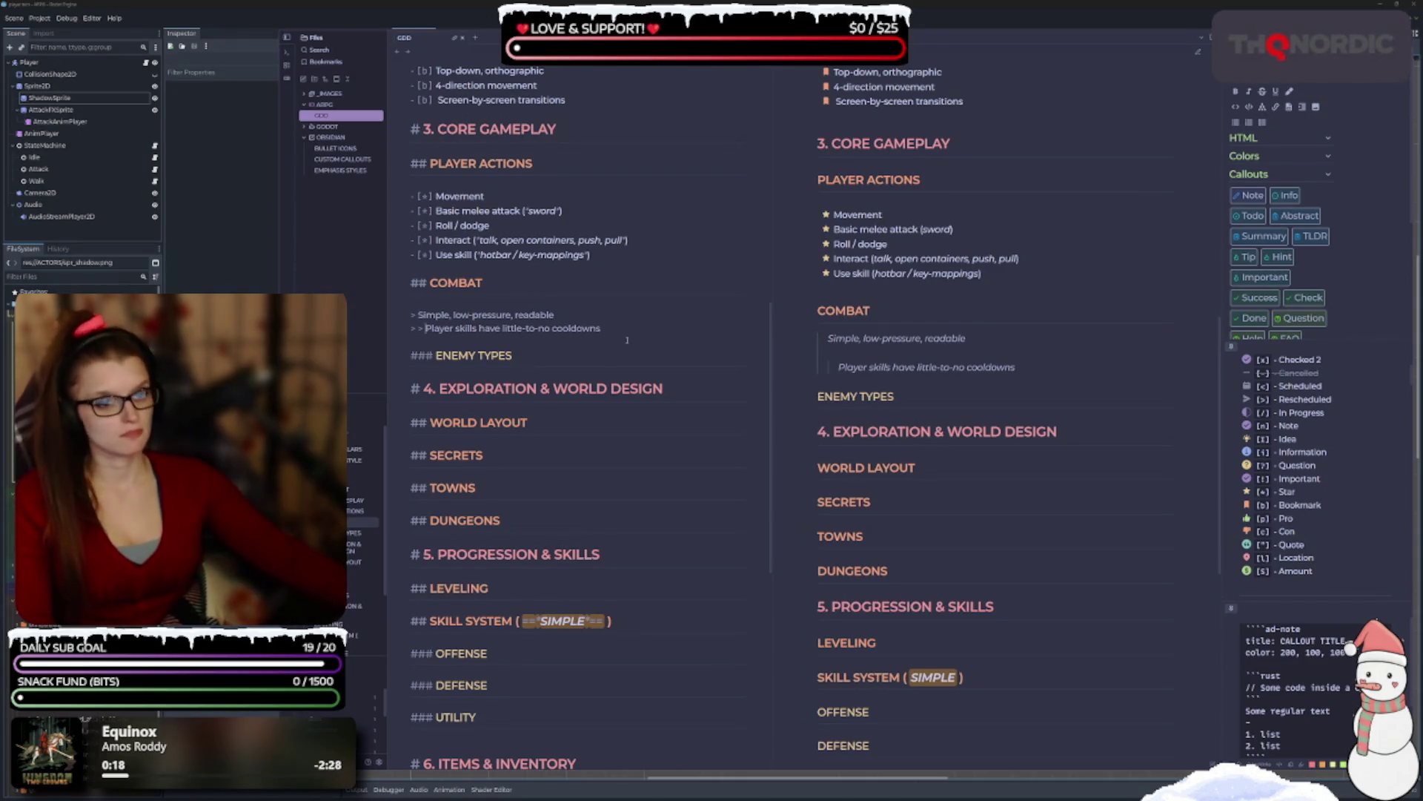
scroll(627, 340, "down", 1)
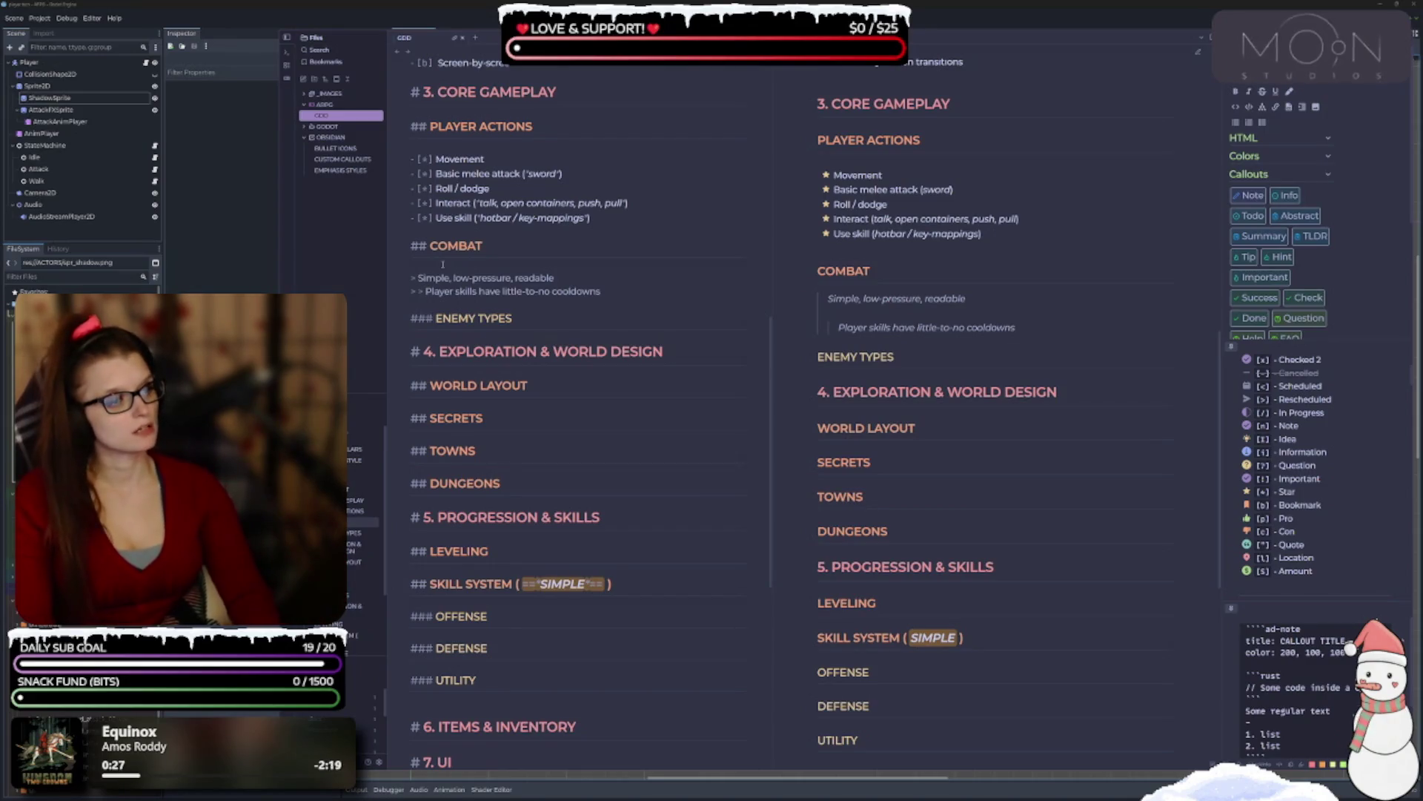
type("-")
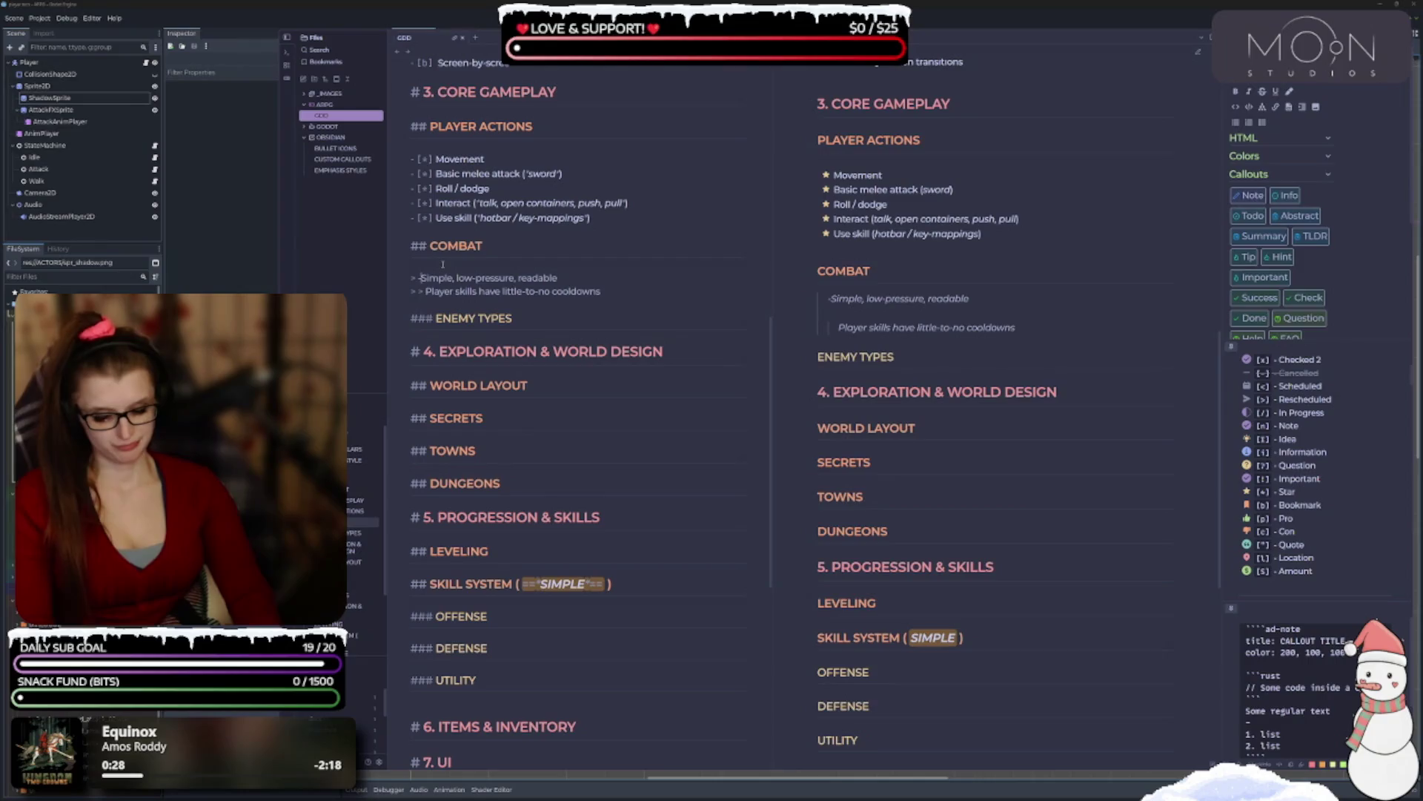
type(" !")
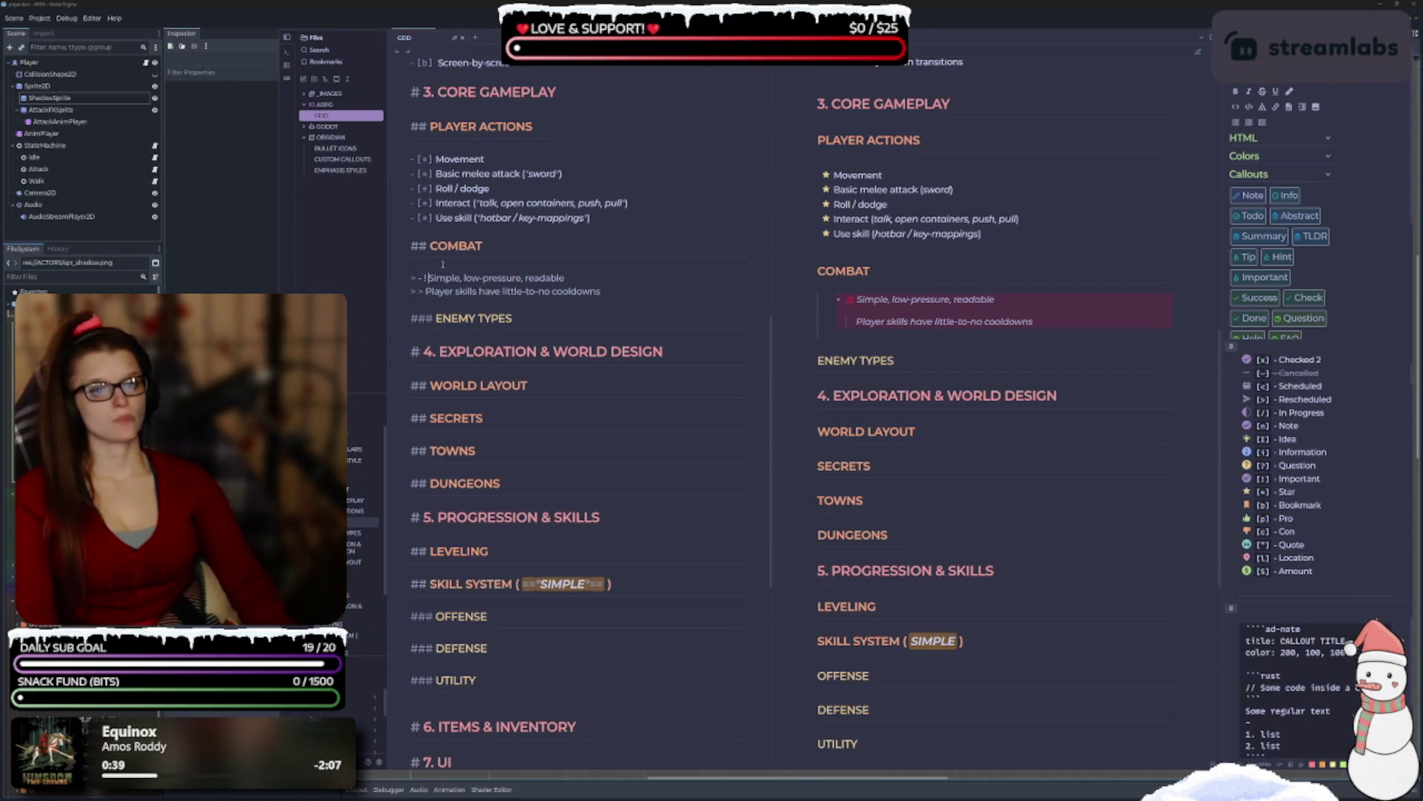
key("BackSpace")
key("BackSpace")
key("BackSpace")
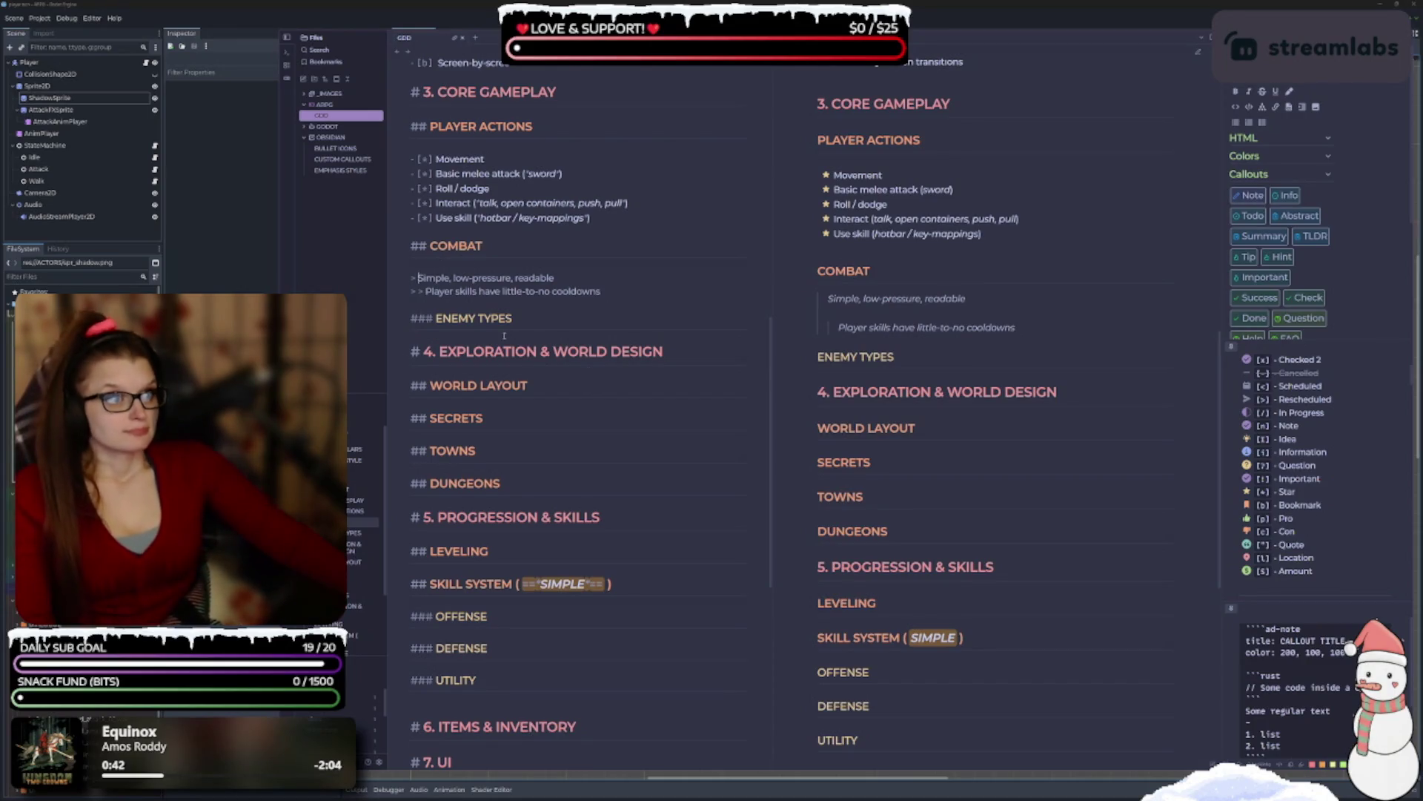
scroll(633, 275, "down", 1)
scroll(628, 268, "up", 1)
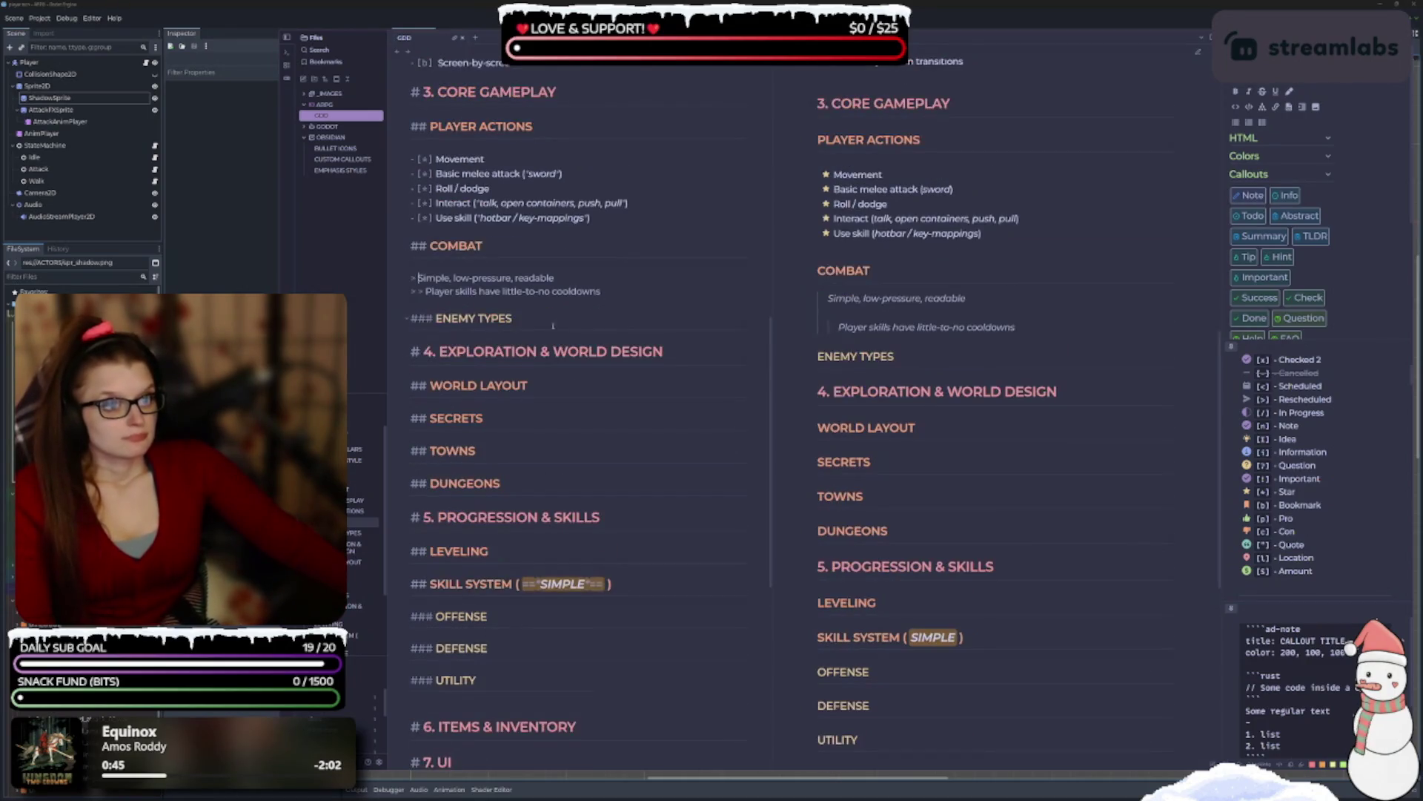
scroll(564, 279, "up", 12)
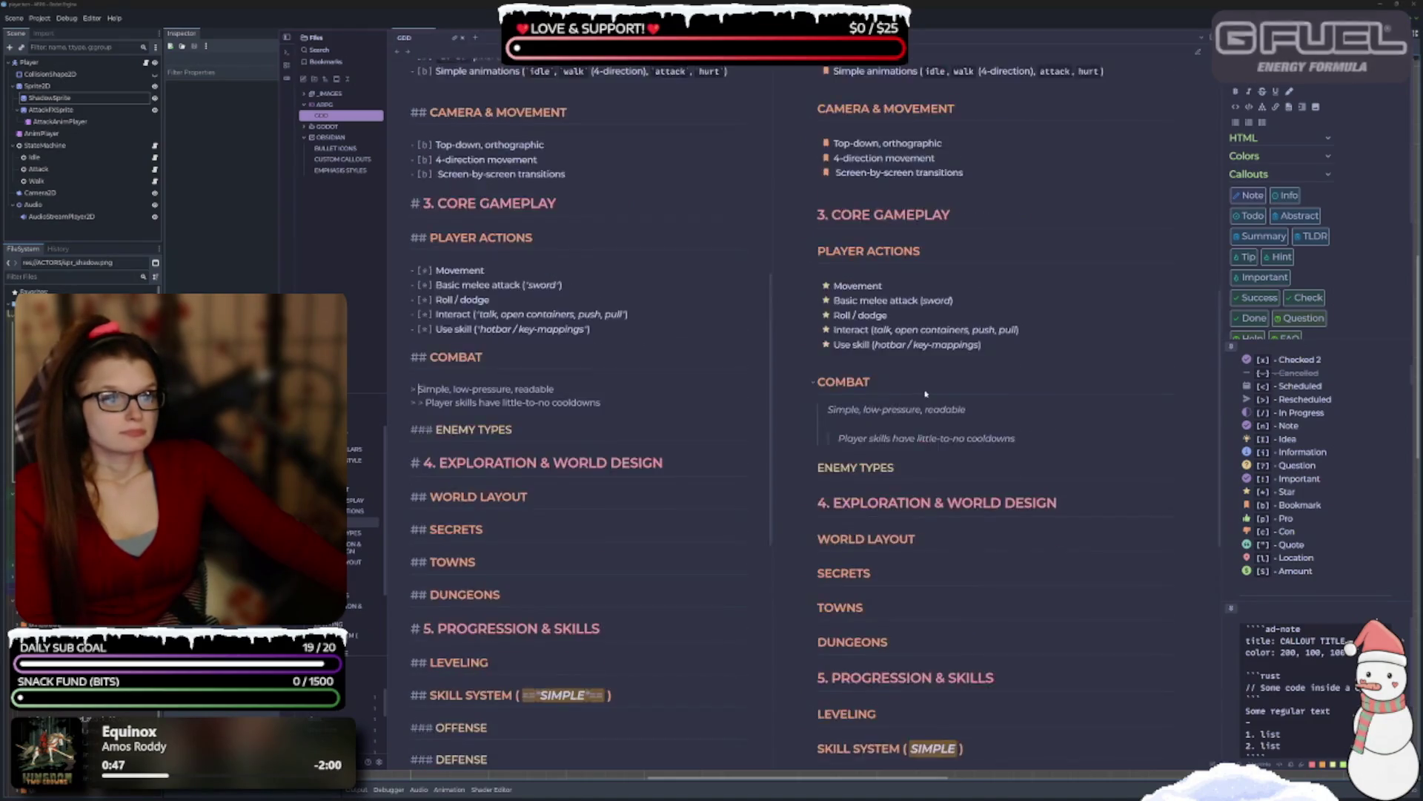
scroll(995, 550, "up", 5)
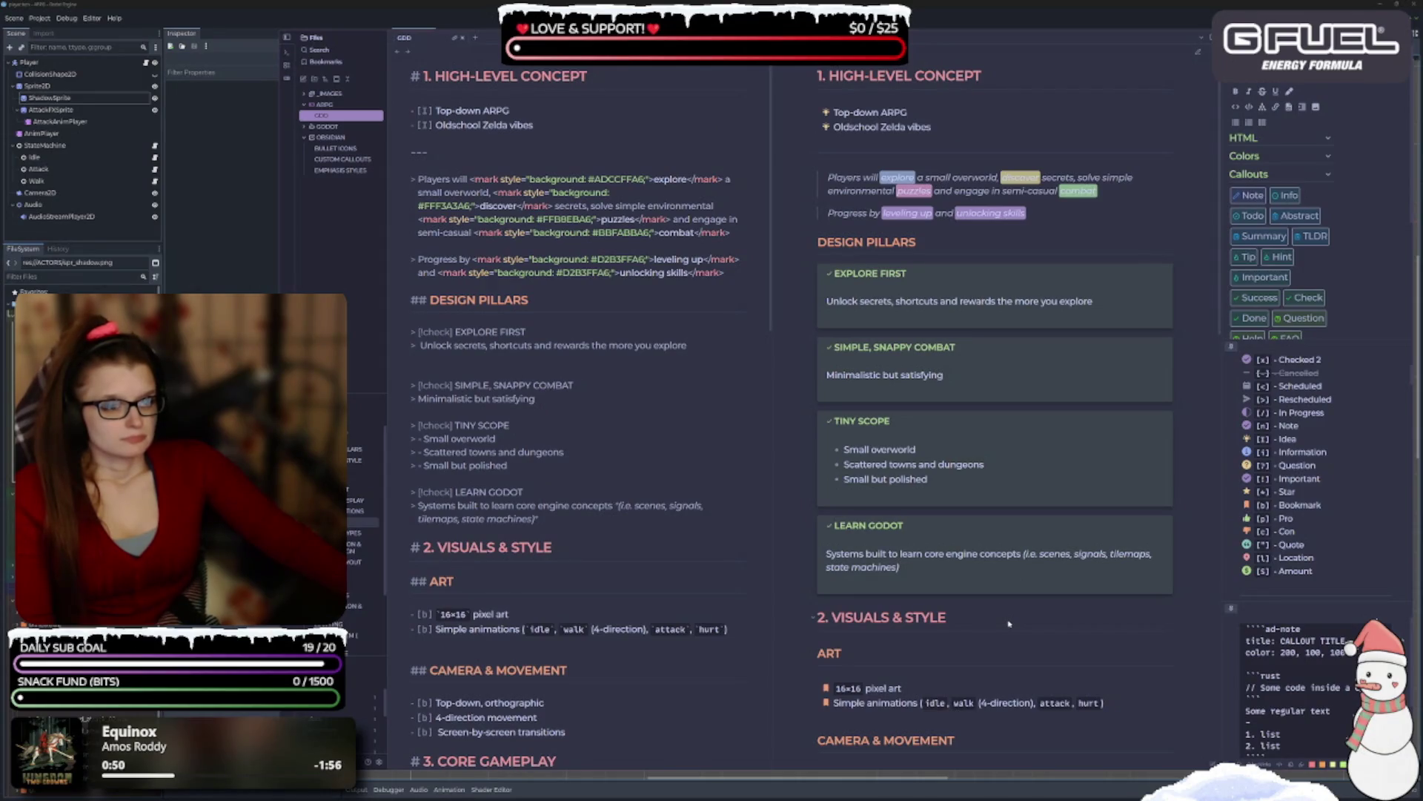
scroll(1023, 606, "down", 12)
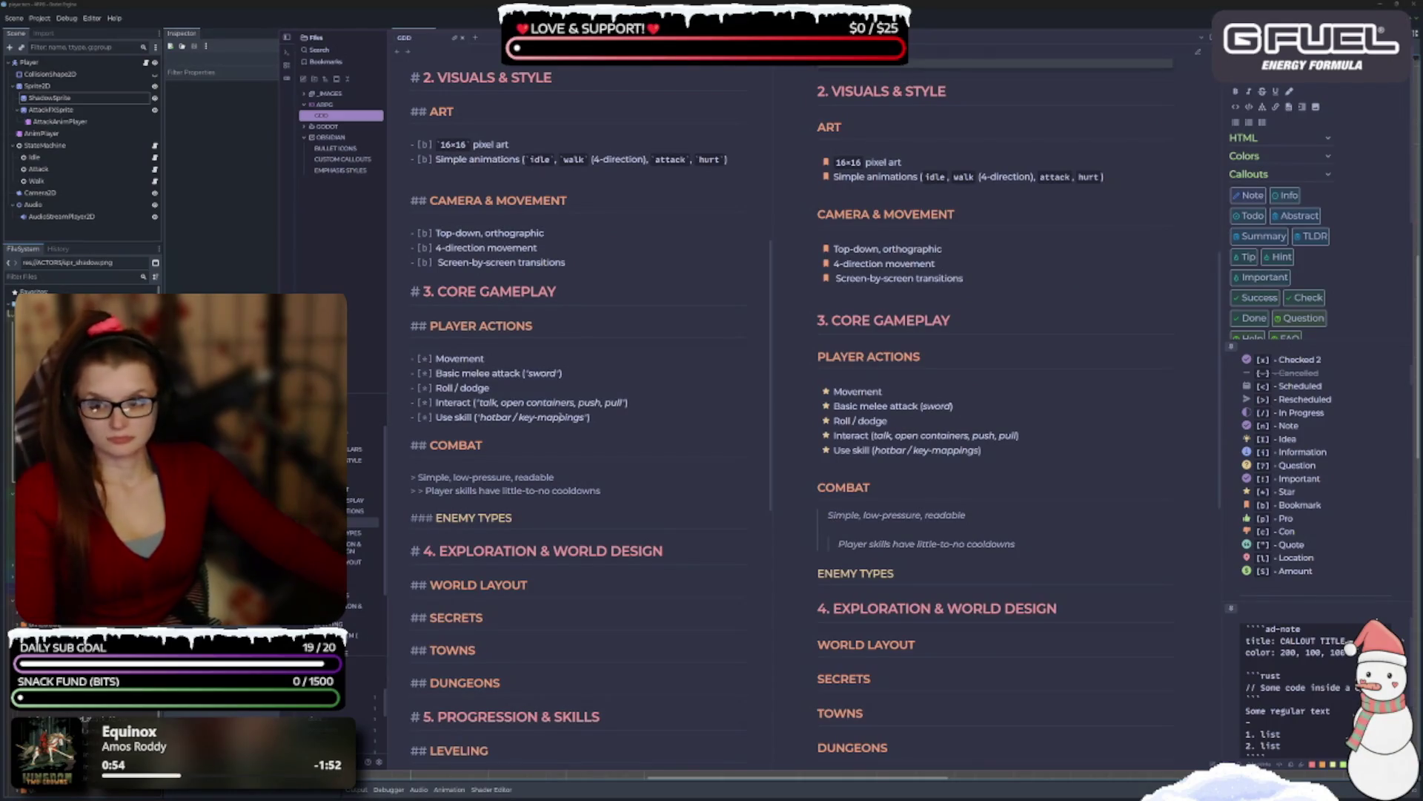
scroll(544, 461, "down", 3)
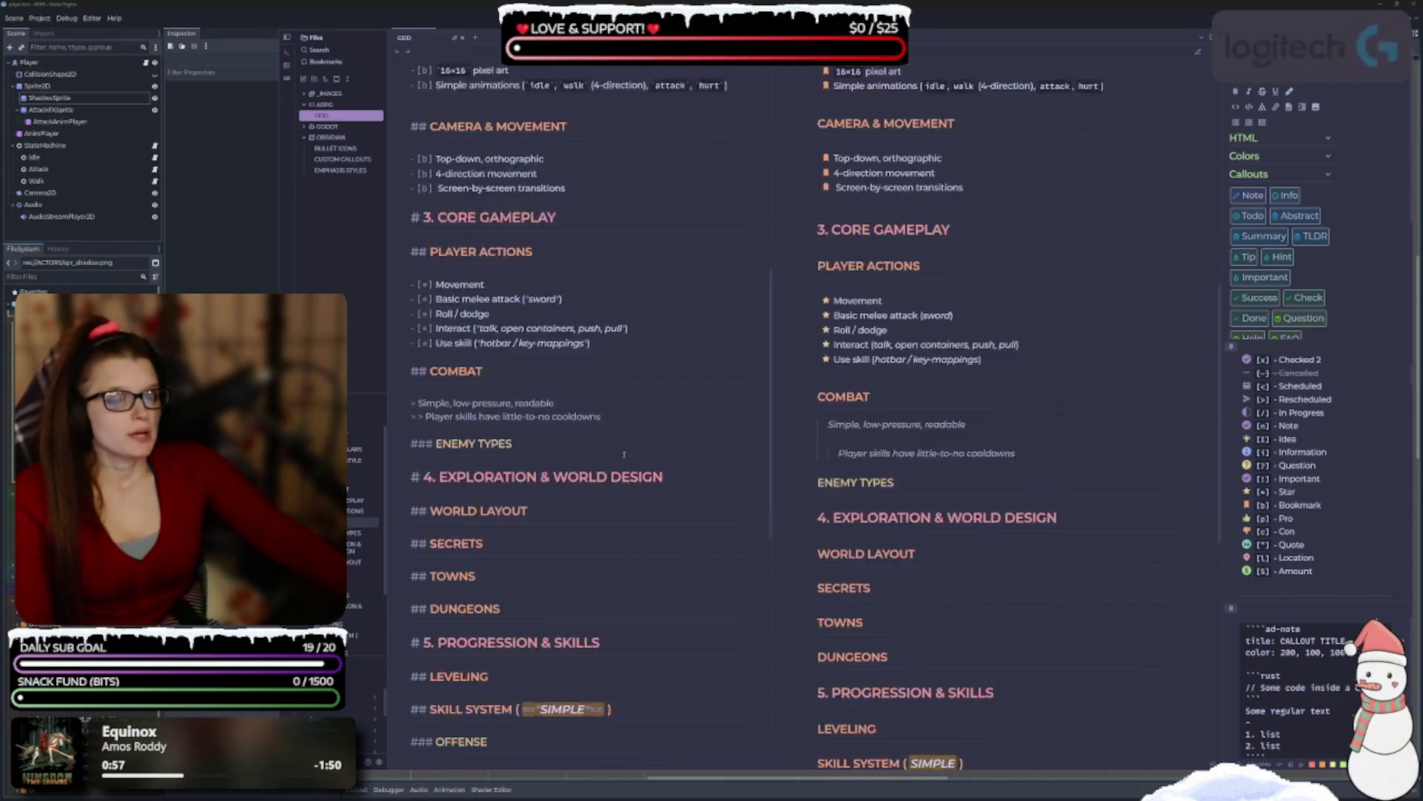
left_click_drag(602, 378, 401, 368)
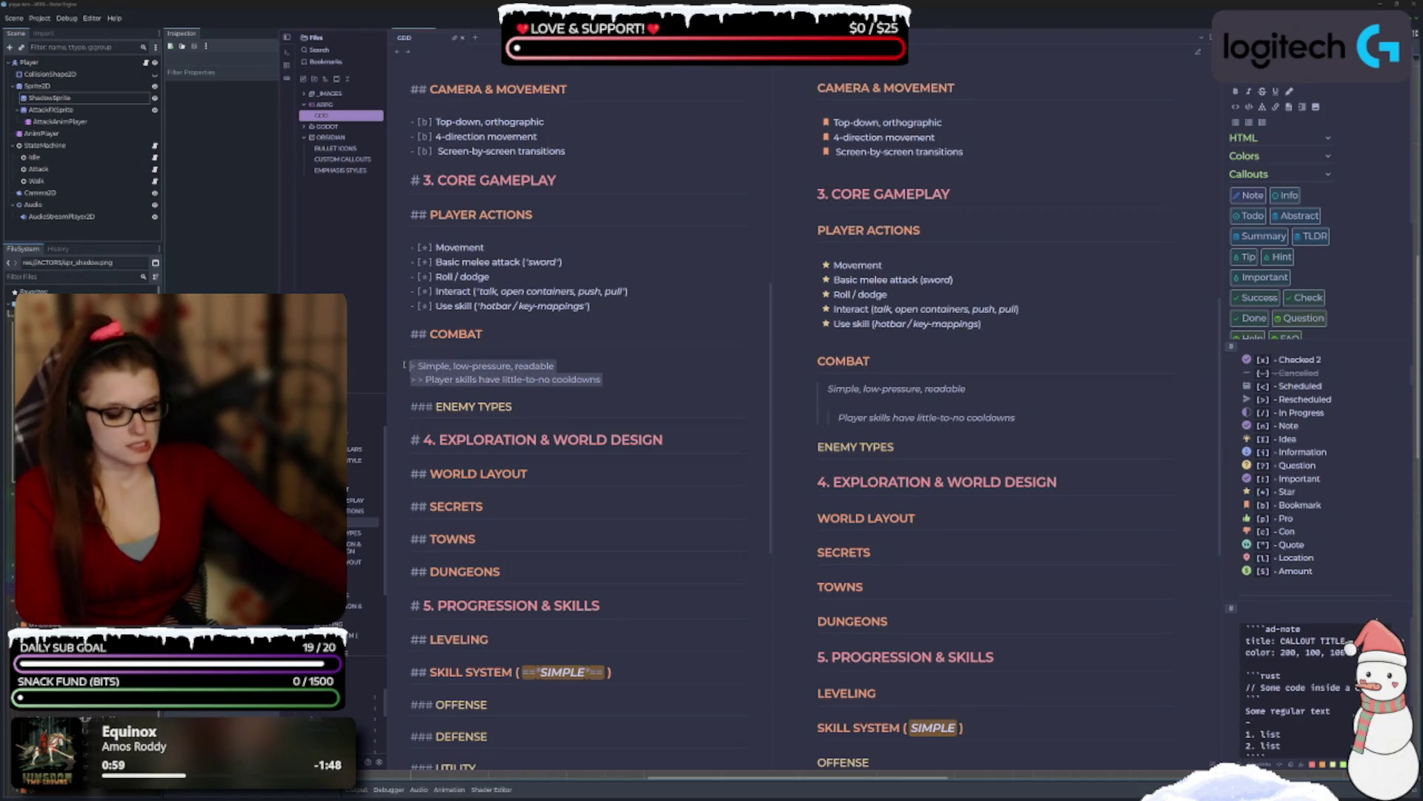
Delete the two selected quote lines under the COMBAT heading.
key("BackSpace")
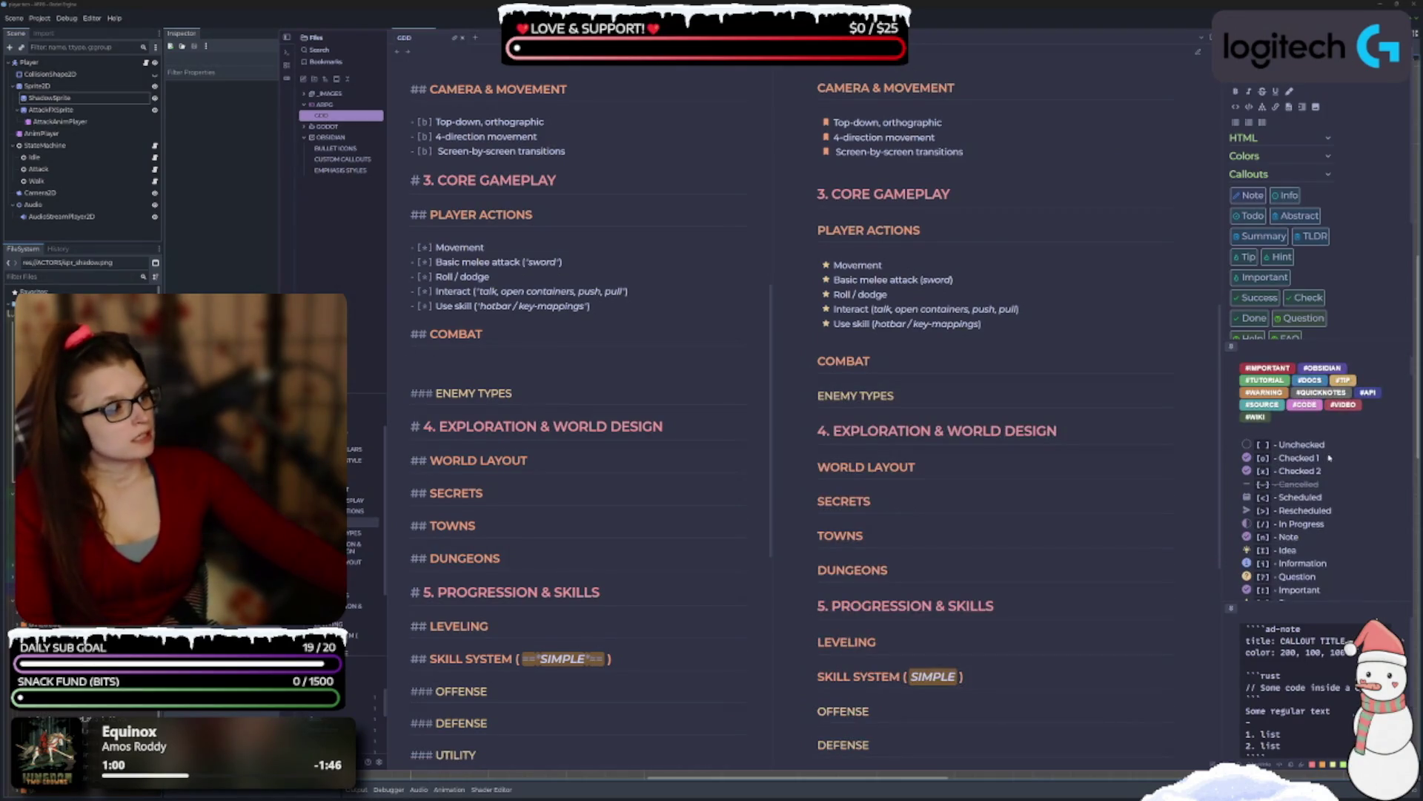
scroll(1320, 442, "down", 5)
scroll(1319, 440, "up", 4)
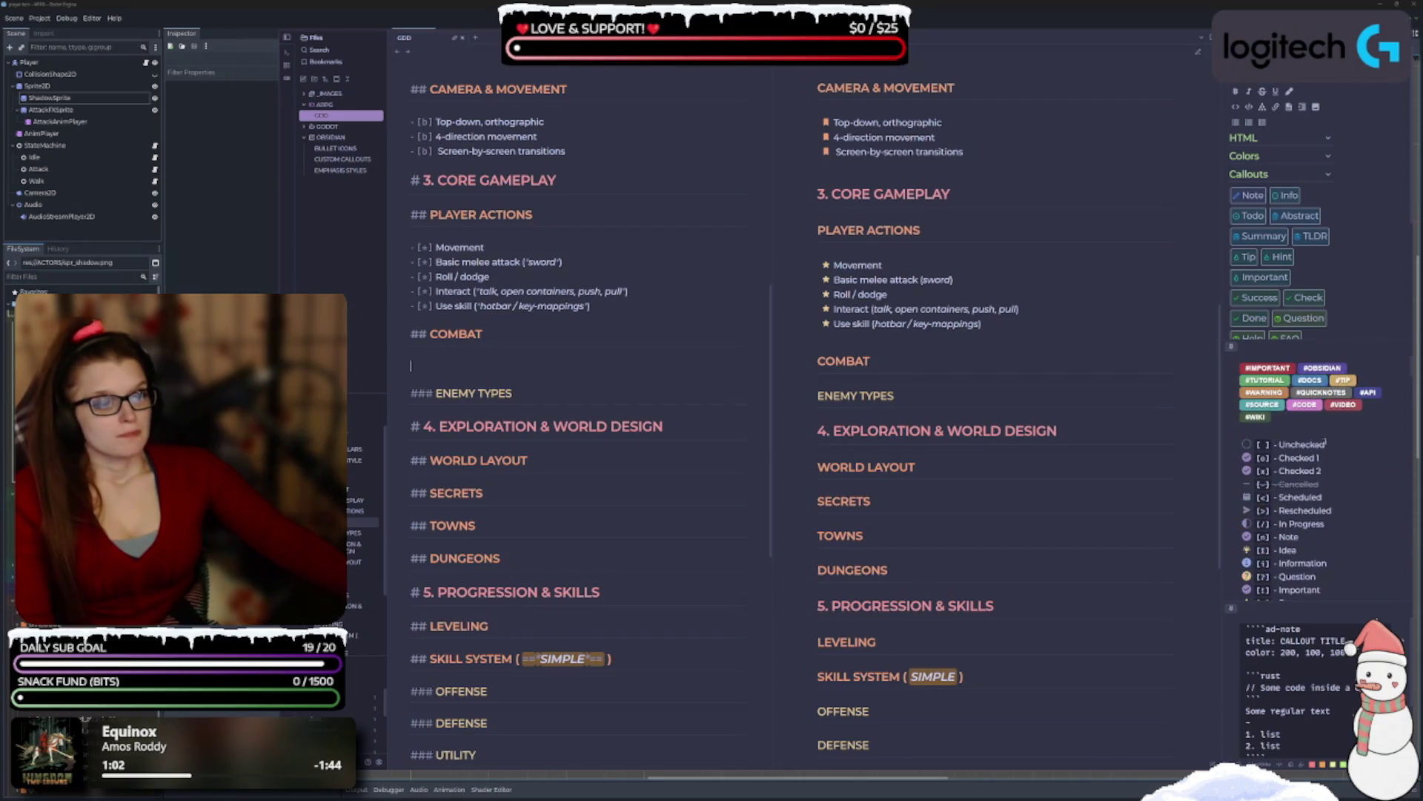
scroll(1017, 444, "up", 5)
scroll(1023, 441, "up", 4)
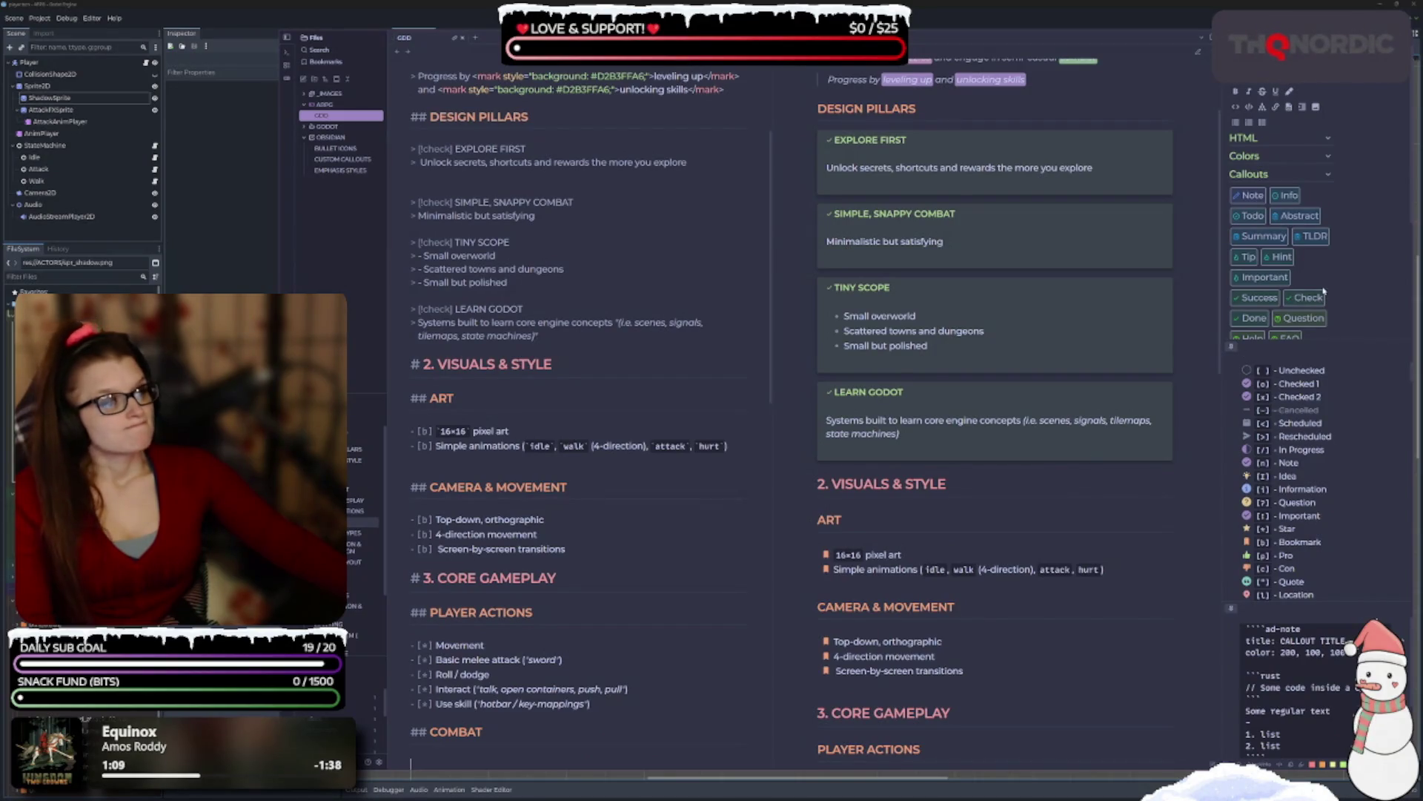
scroll(1327, 300, "down", 2)
scroll(1170, 342, "down", 5)
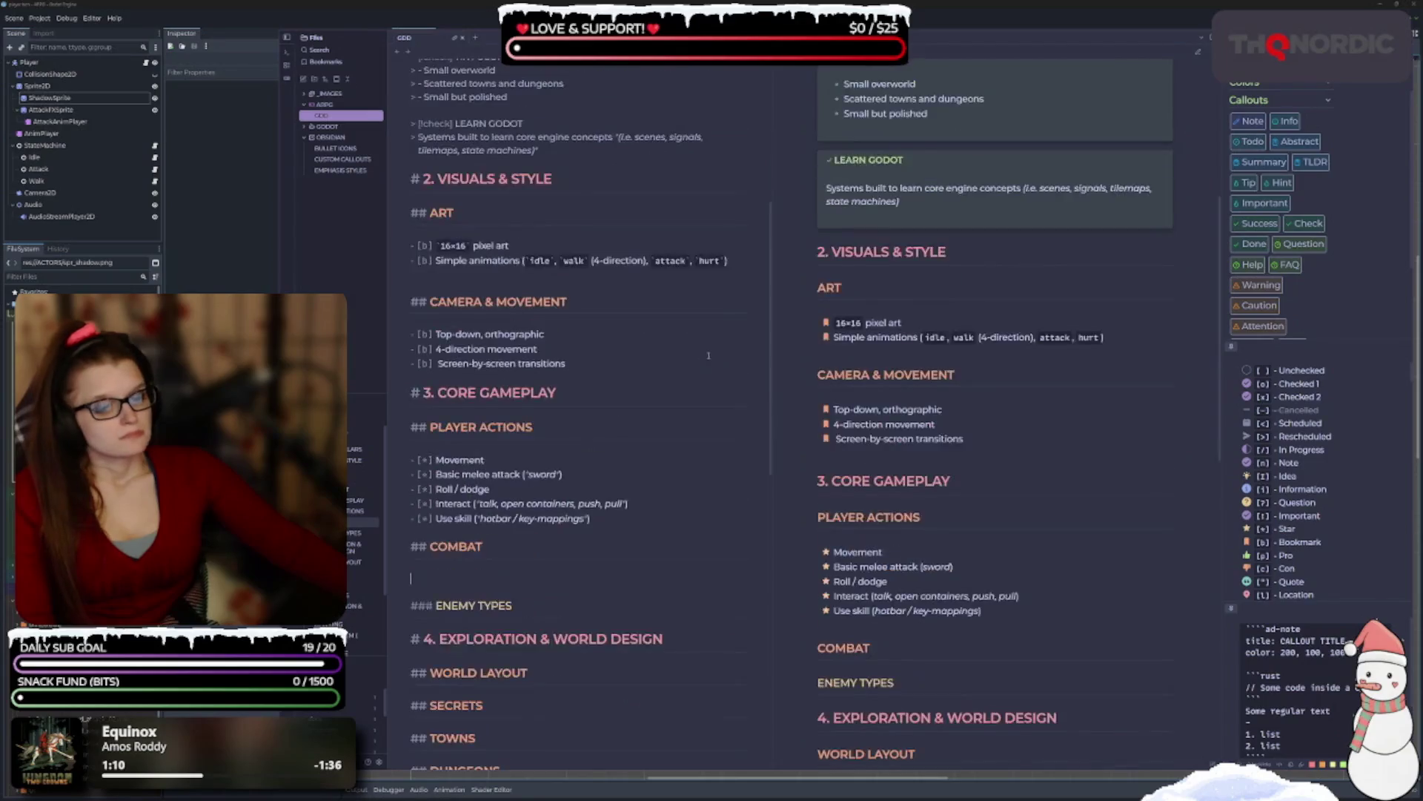
Type '[!]' on the blank line under COMBAT to begin a callout.
left_click(461, 447)
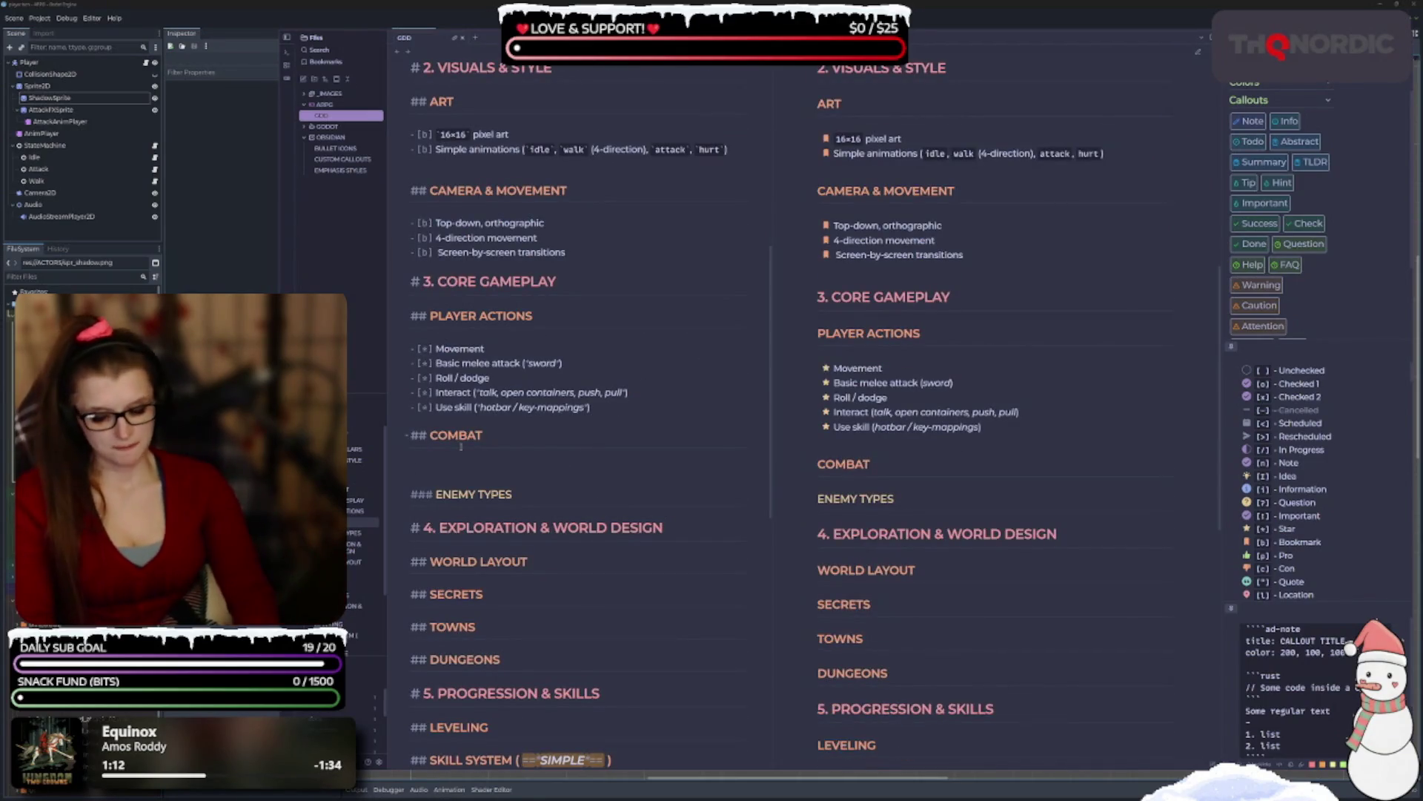
type("[!]")
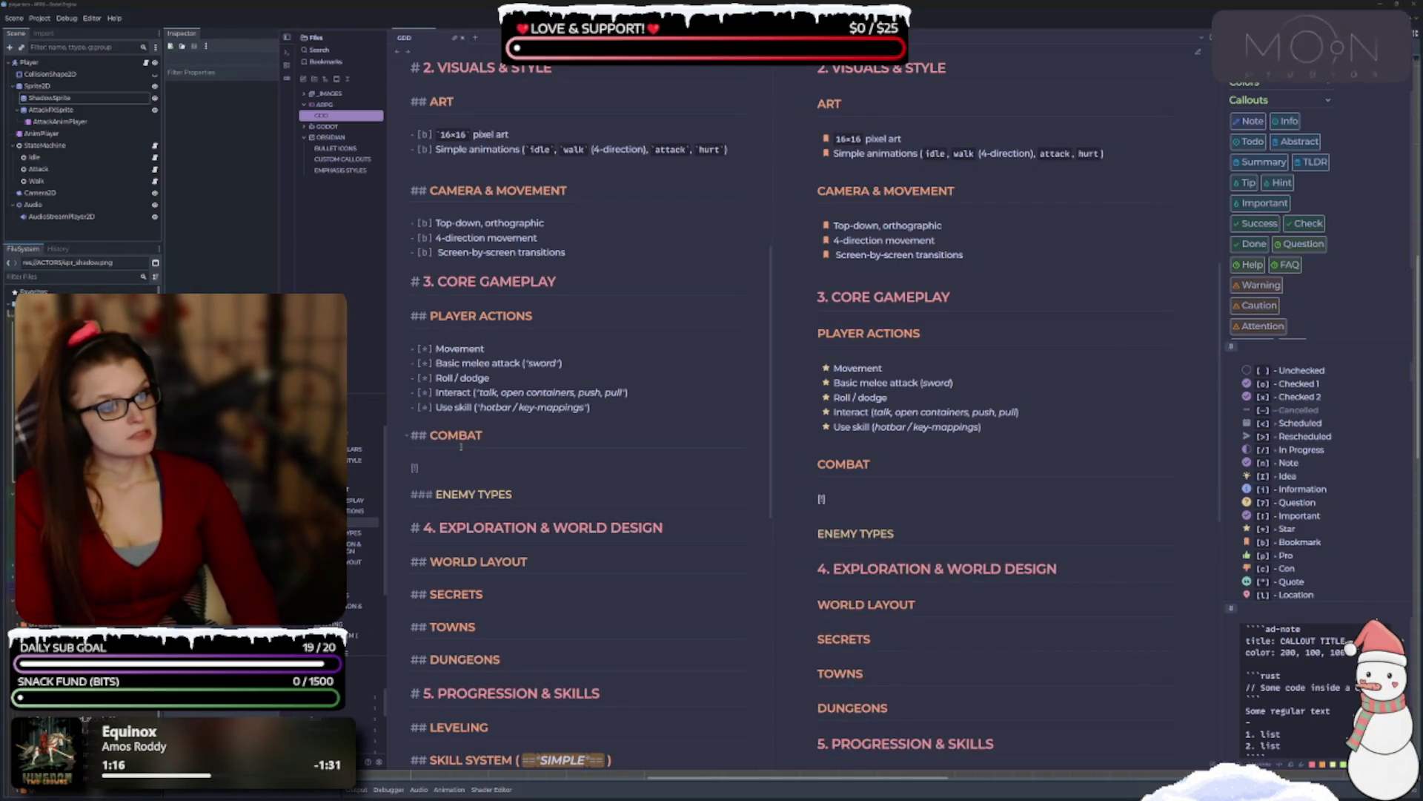
scroll(524, 345, "up", 6)
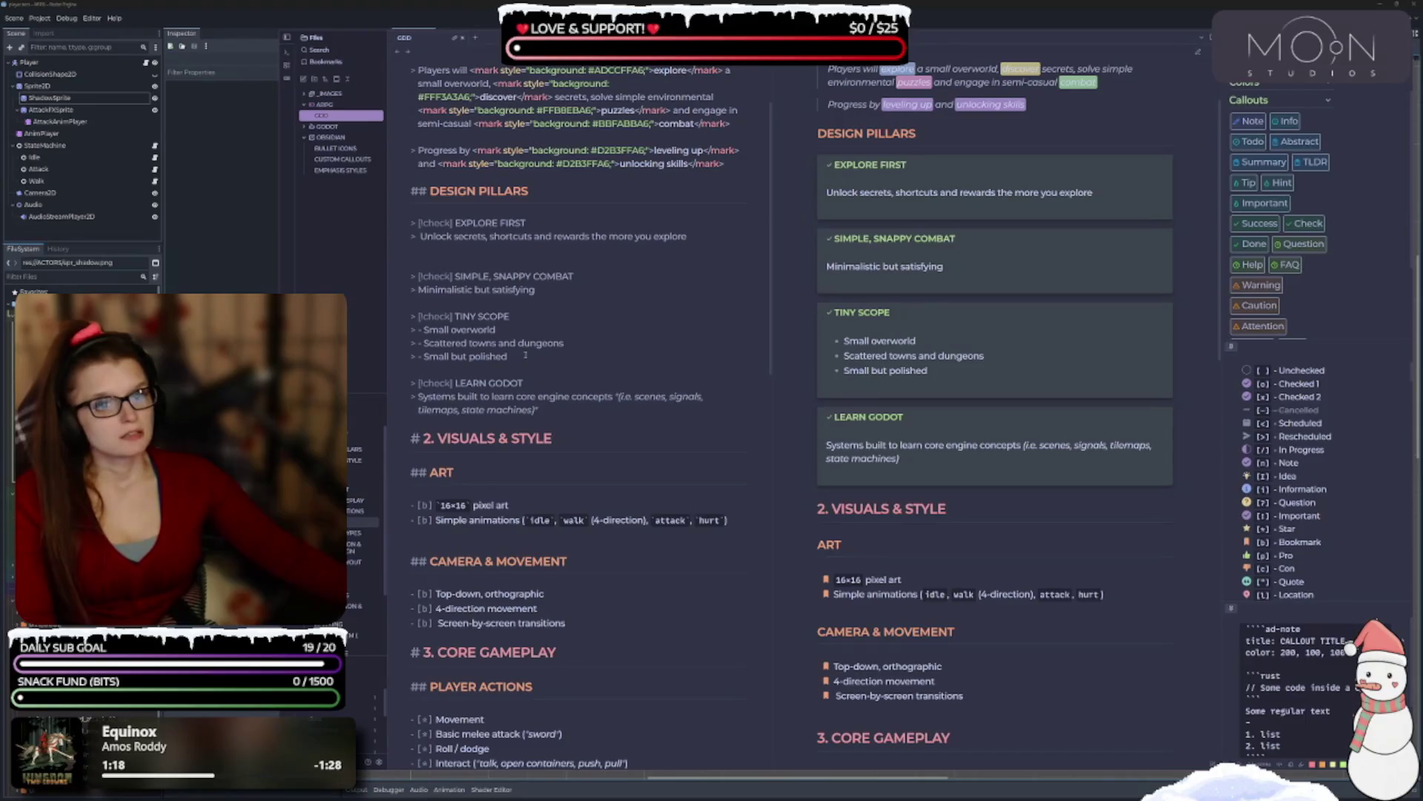
scroll(525, 355, "down", 9)
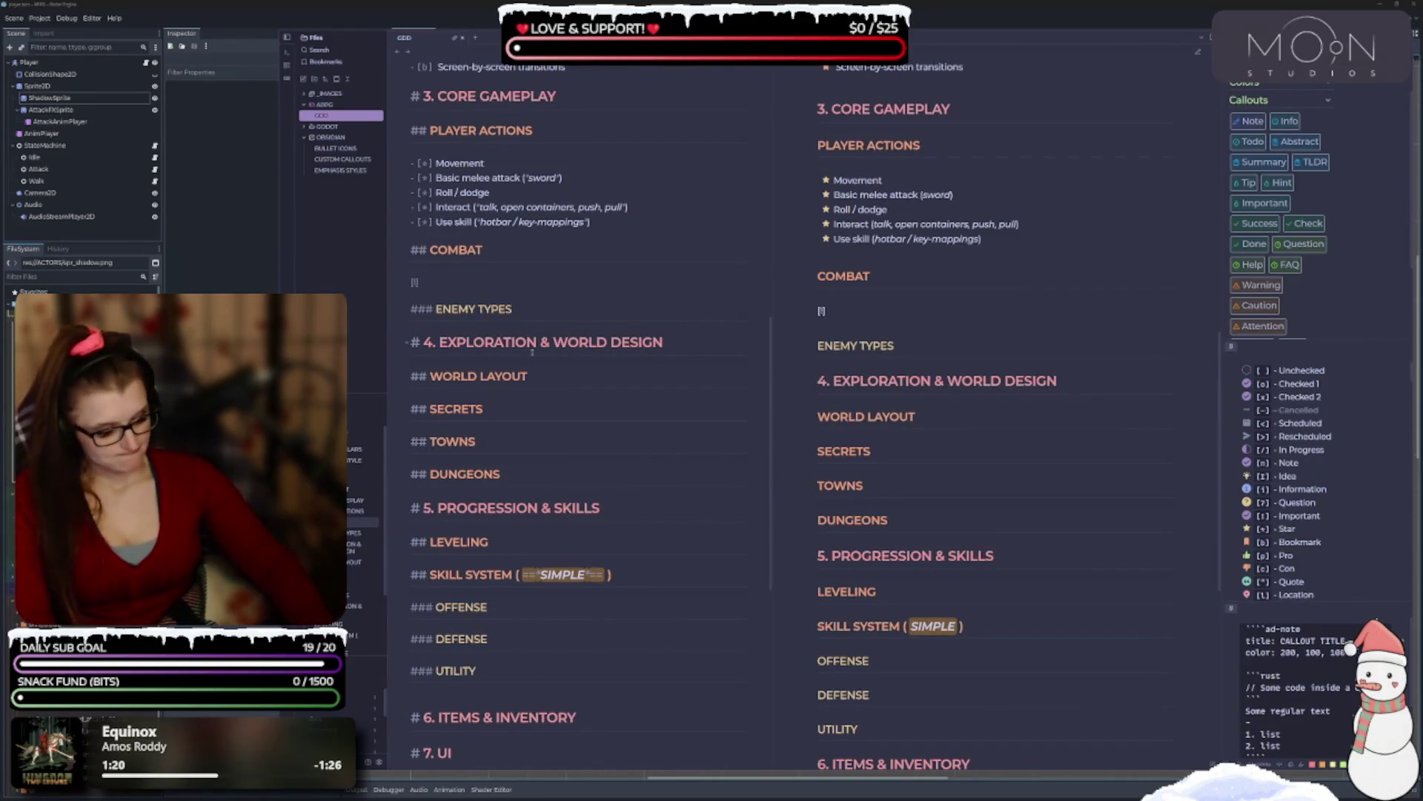
key("Home")
Prefix the line with '>' and try the important and summary callout types.
type(">")
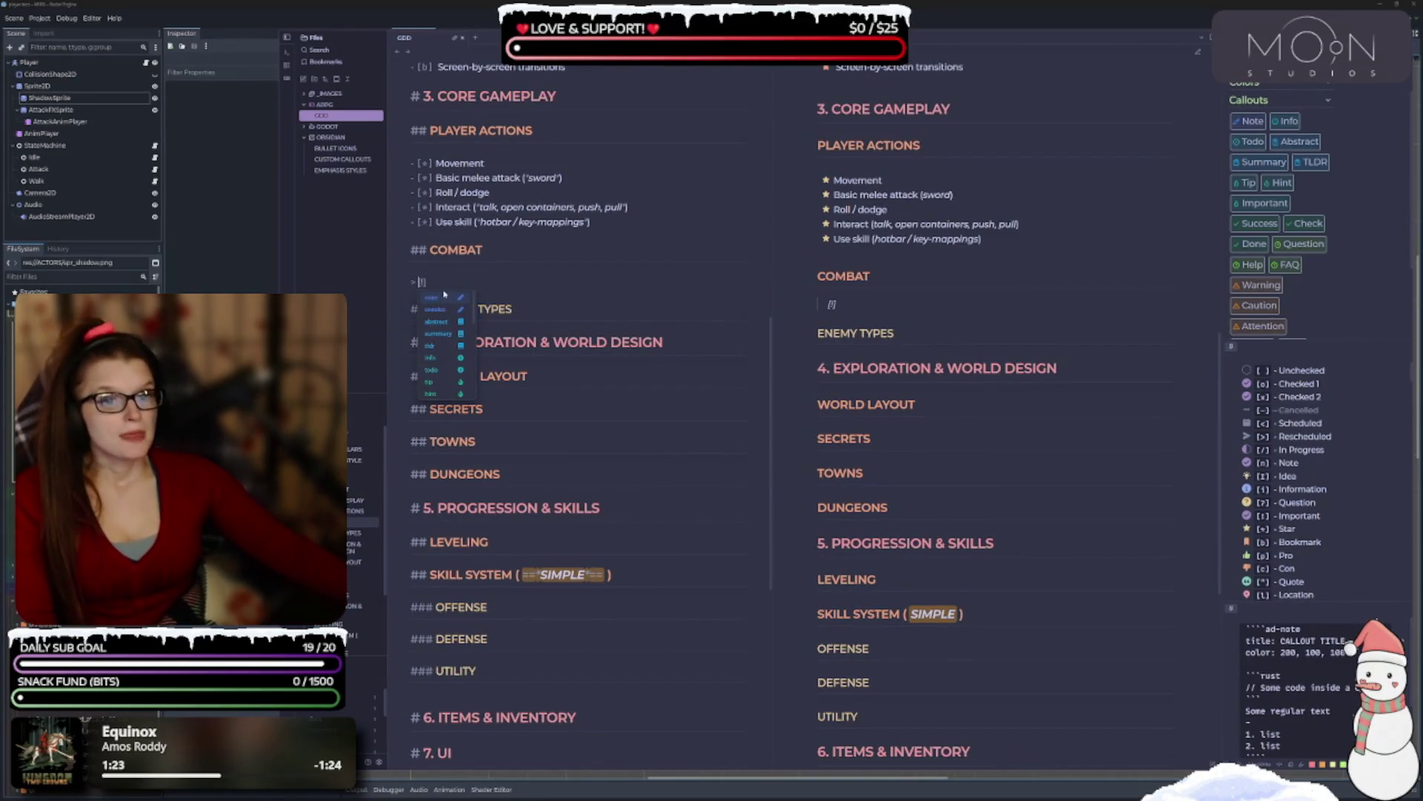
key("Right")
key("Right")
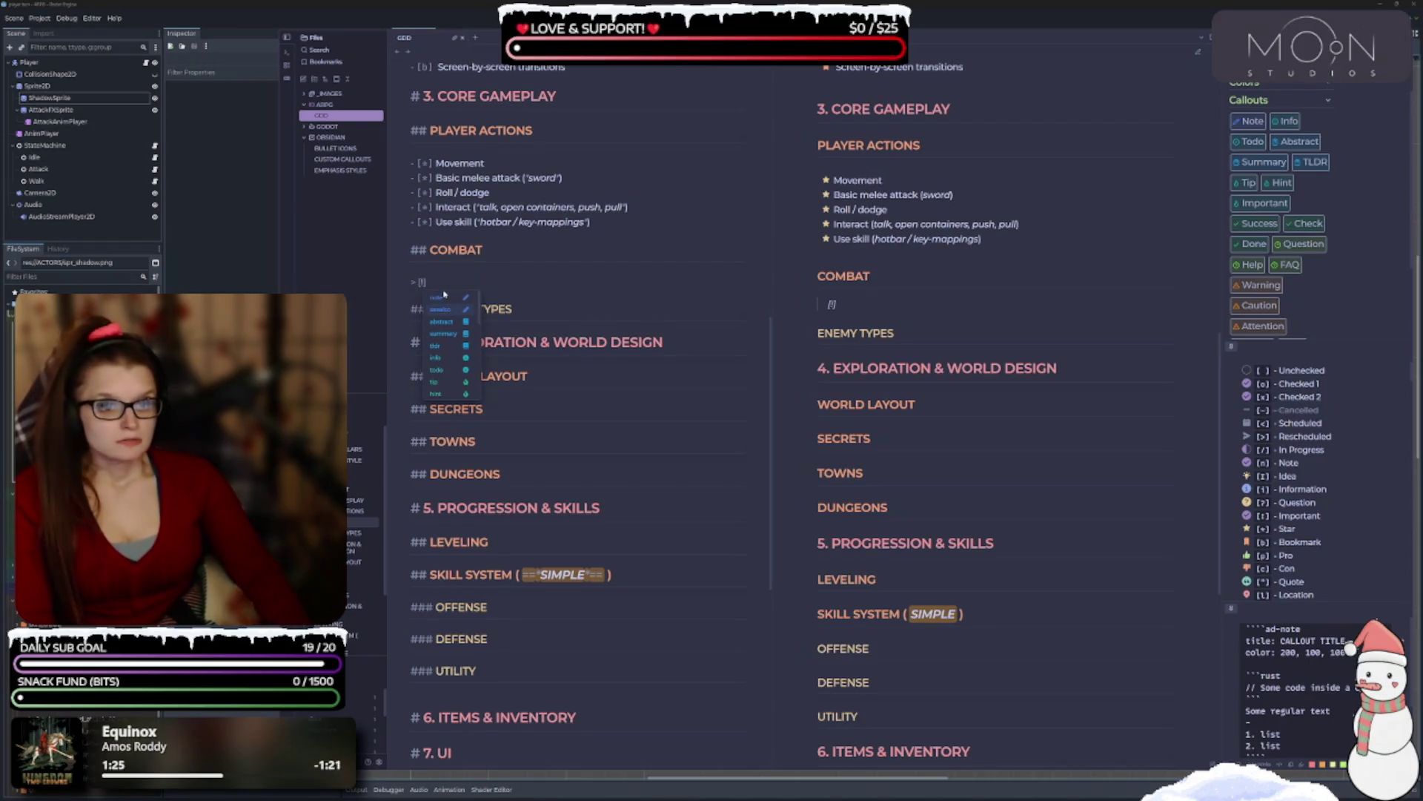
key("Down")
key("Down")
key("Down")
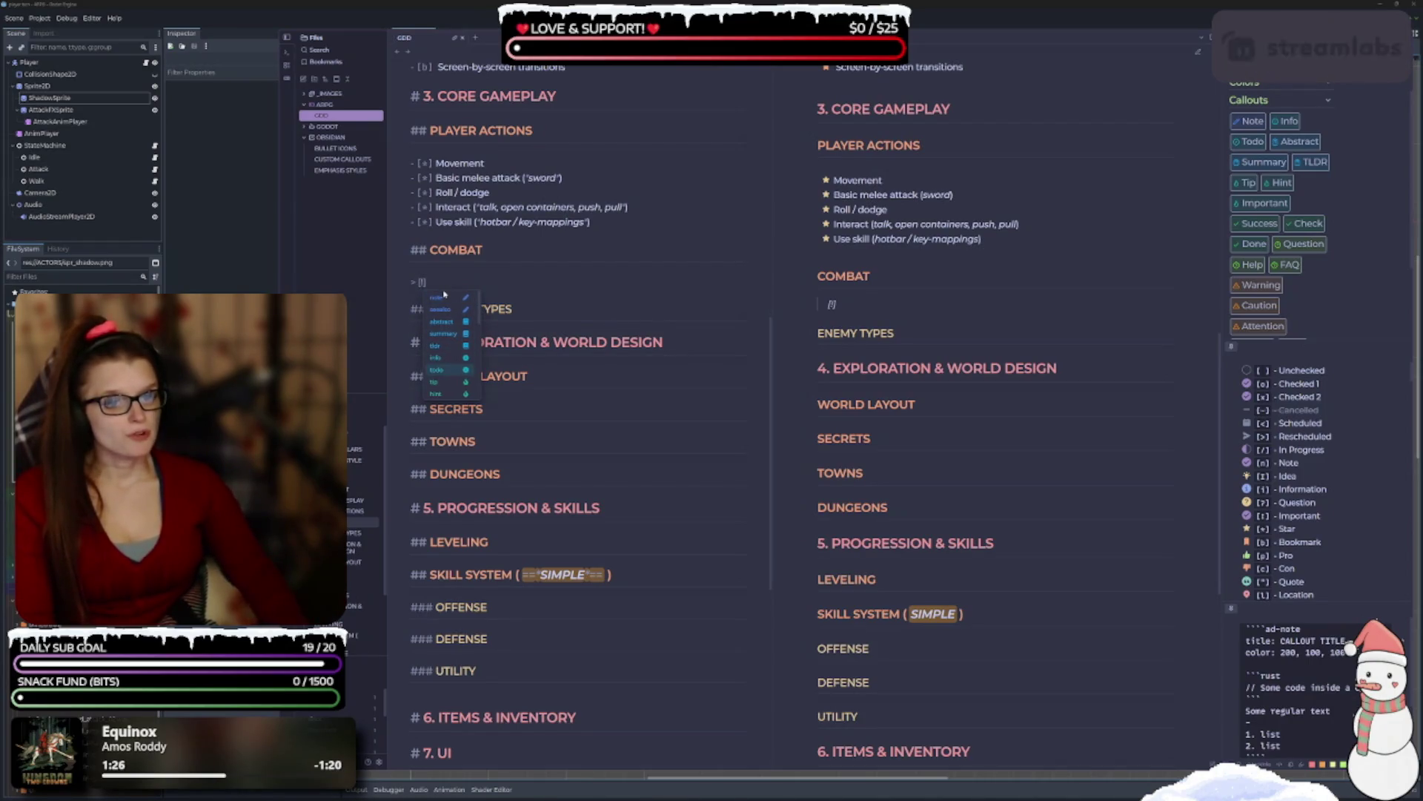
key("Down")
key("Down")
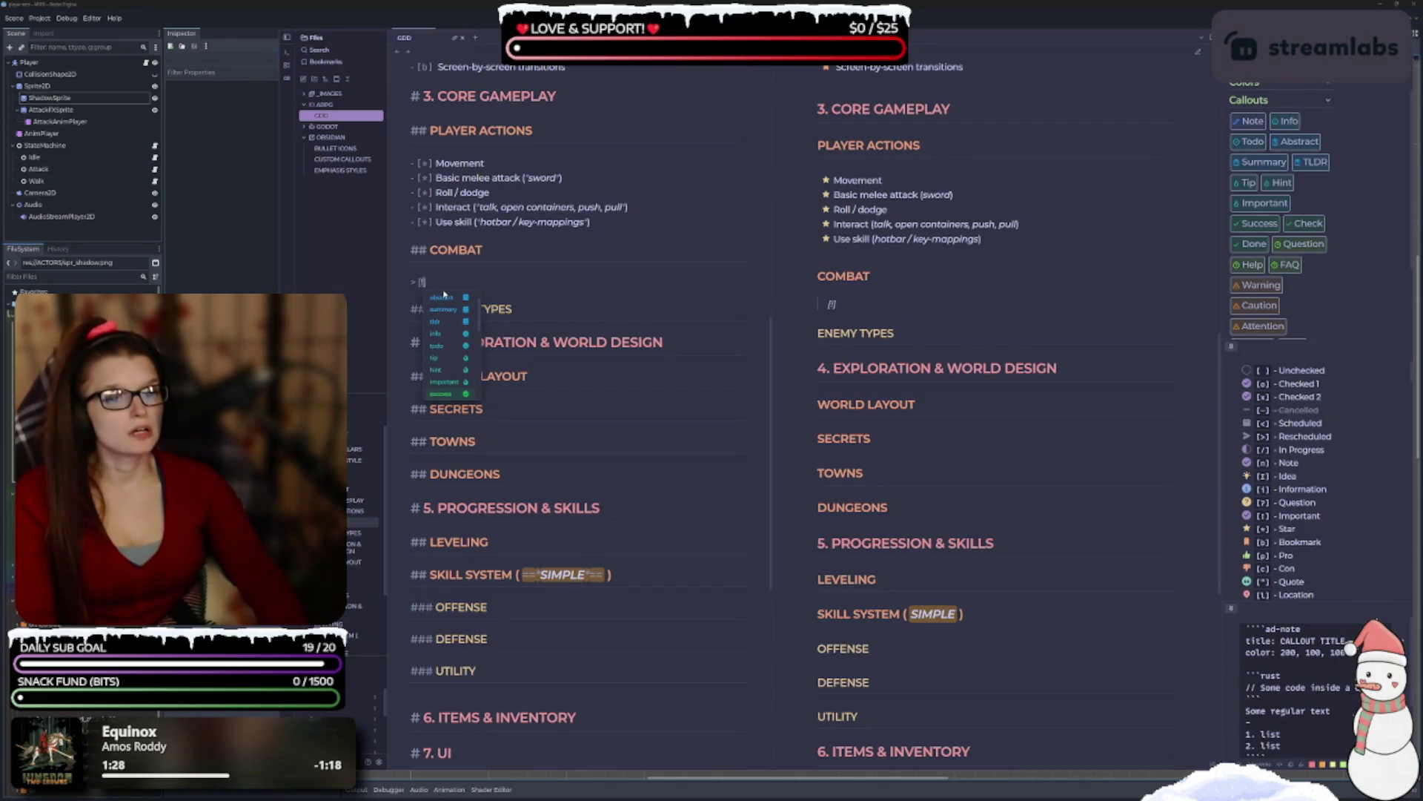
key("Return")
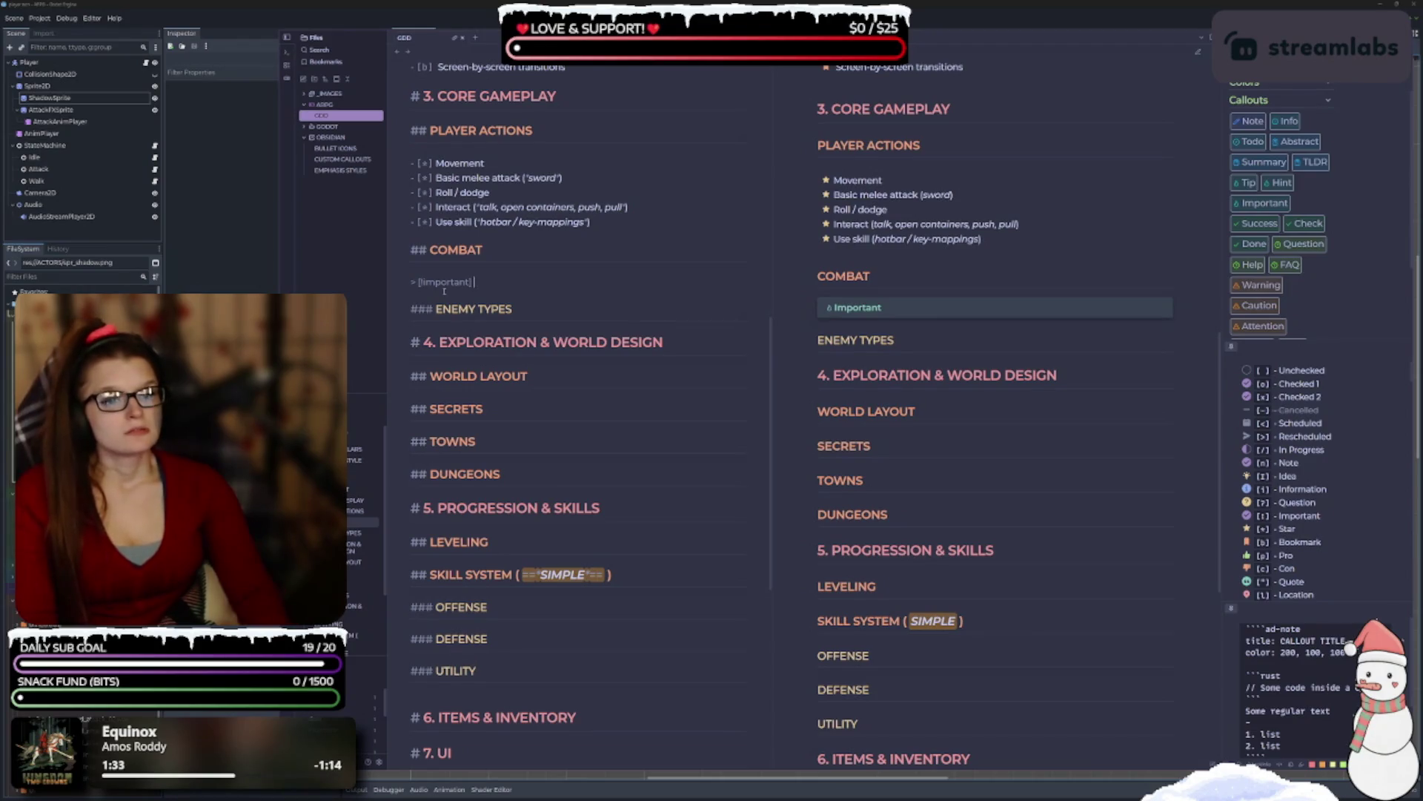
key("BackSpace")
key("BackSpace")
key("BackSpace")
key("BackSpace")
key("BackSpace")
key("BackSpace")
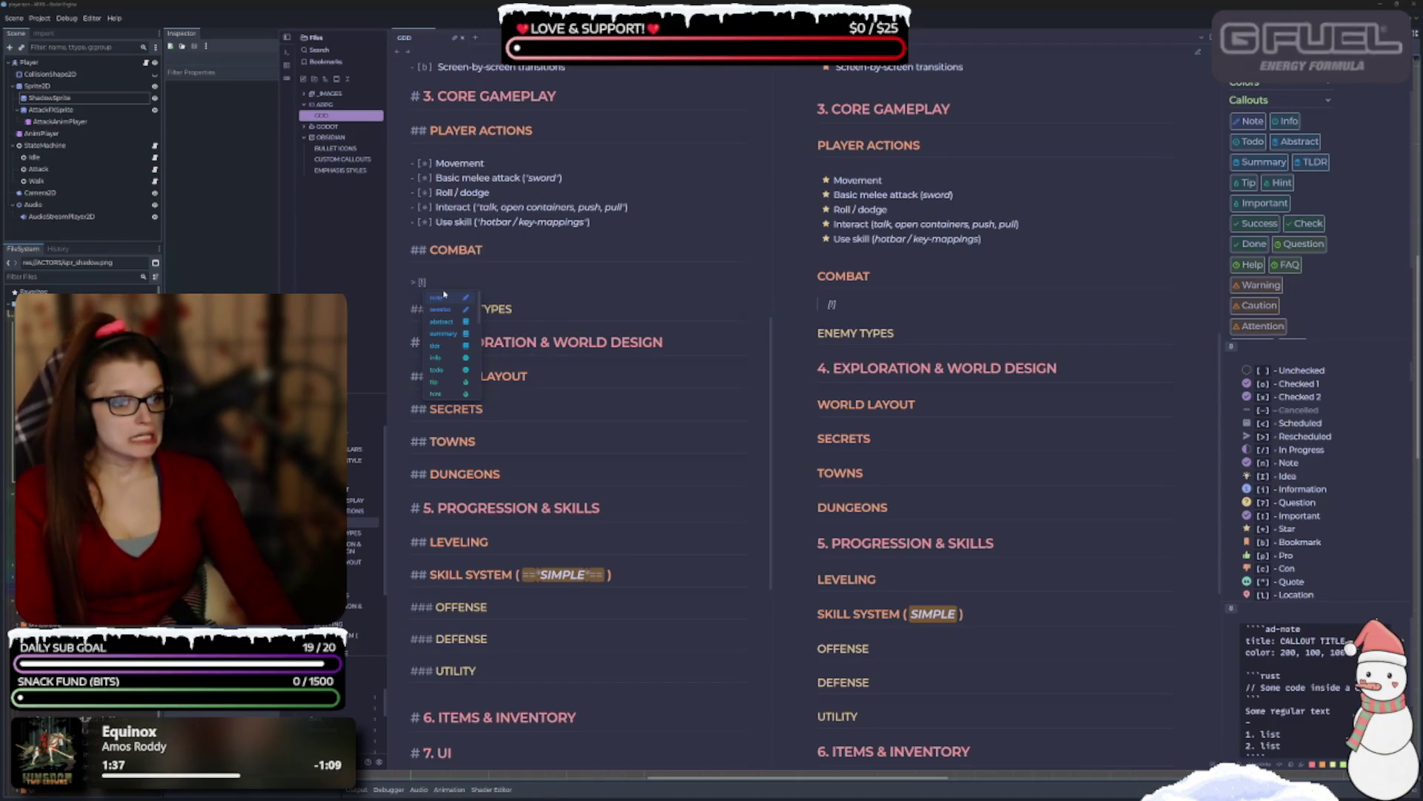
key("Down")
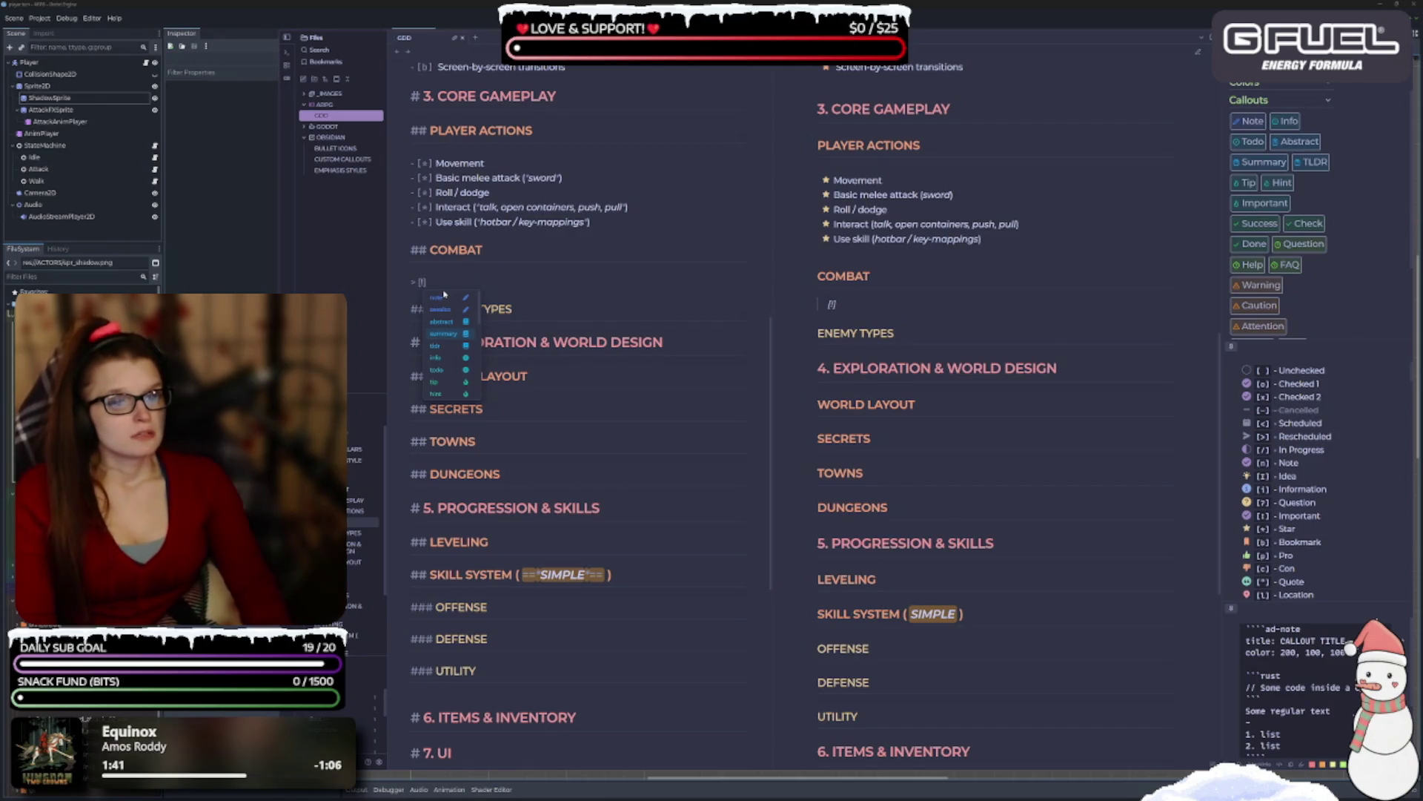
key("Return")
Browse the callout type suggestions and try the attention type.
key("BackSpace")
key("BackSpace")
key("BackSpace")
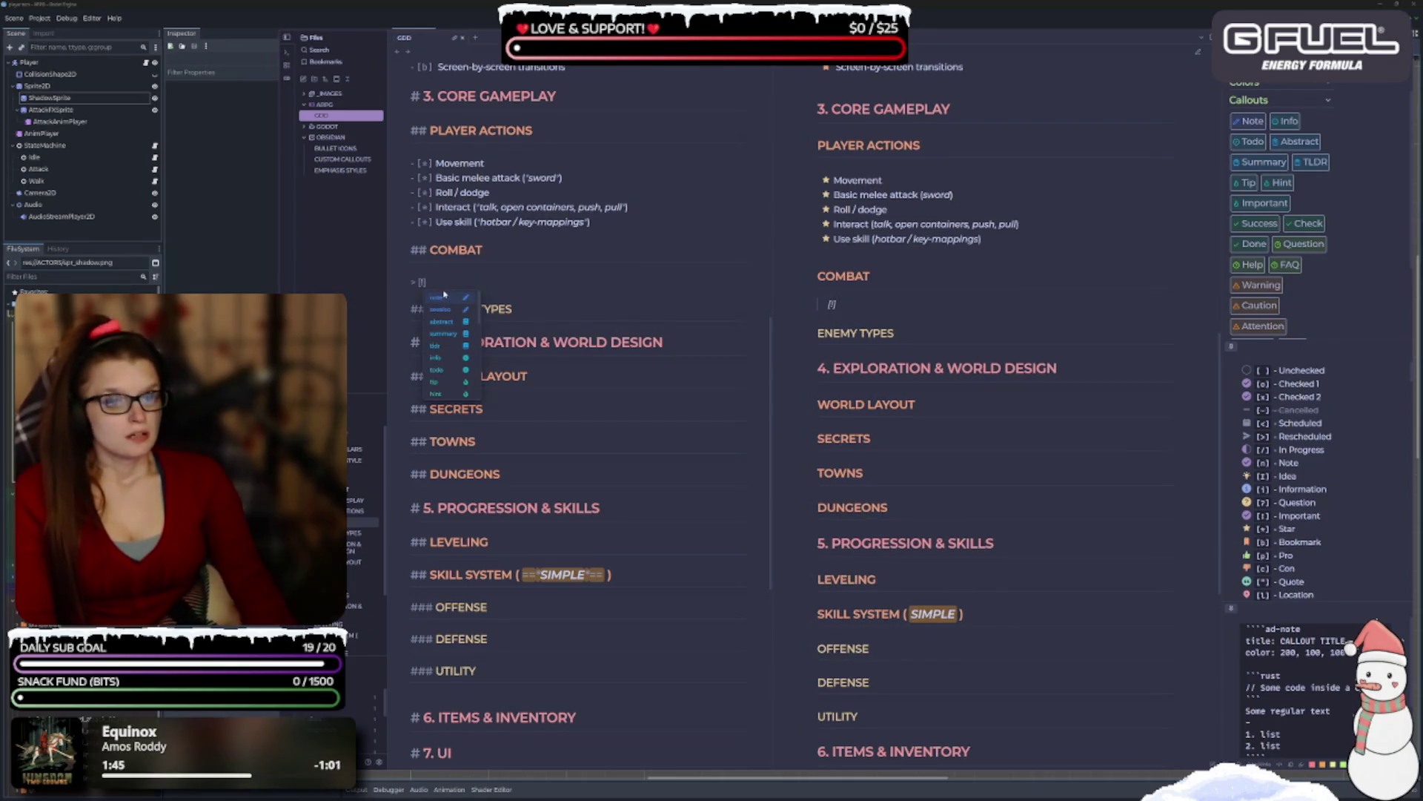
key("Down")
key("Down")
key("Down")
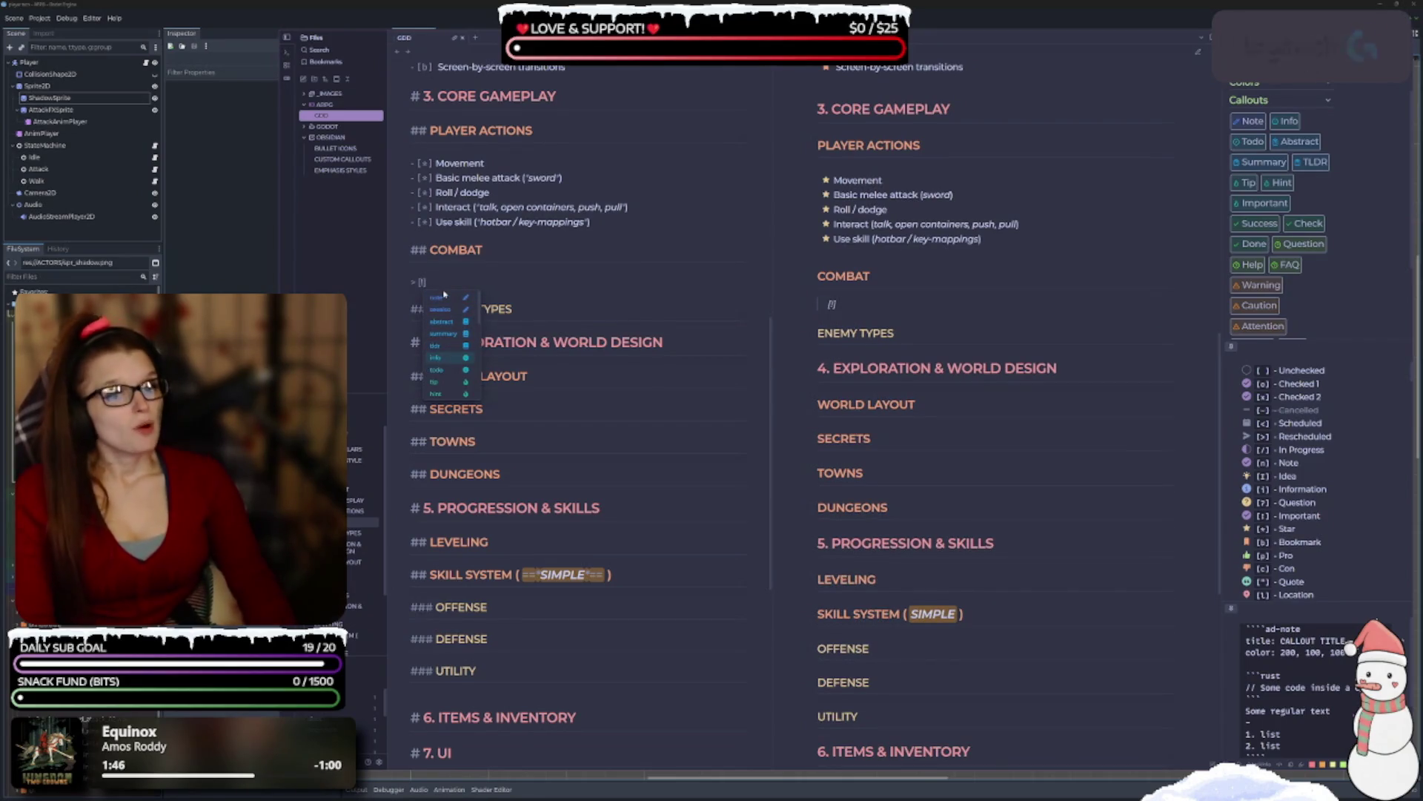
key("Down")
key("Down")
key("Down")
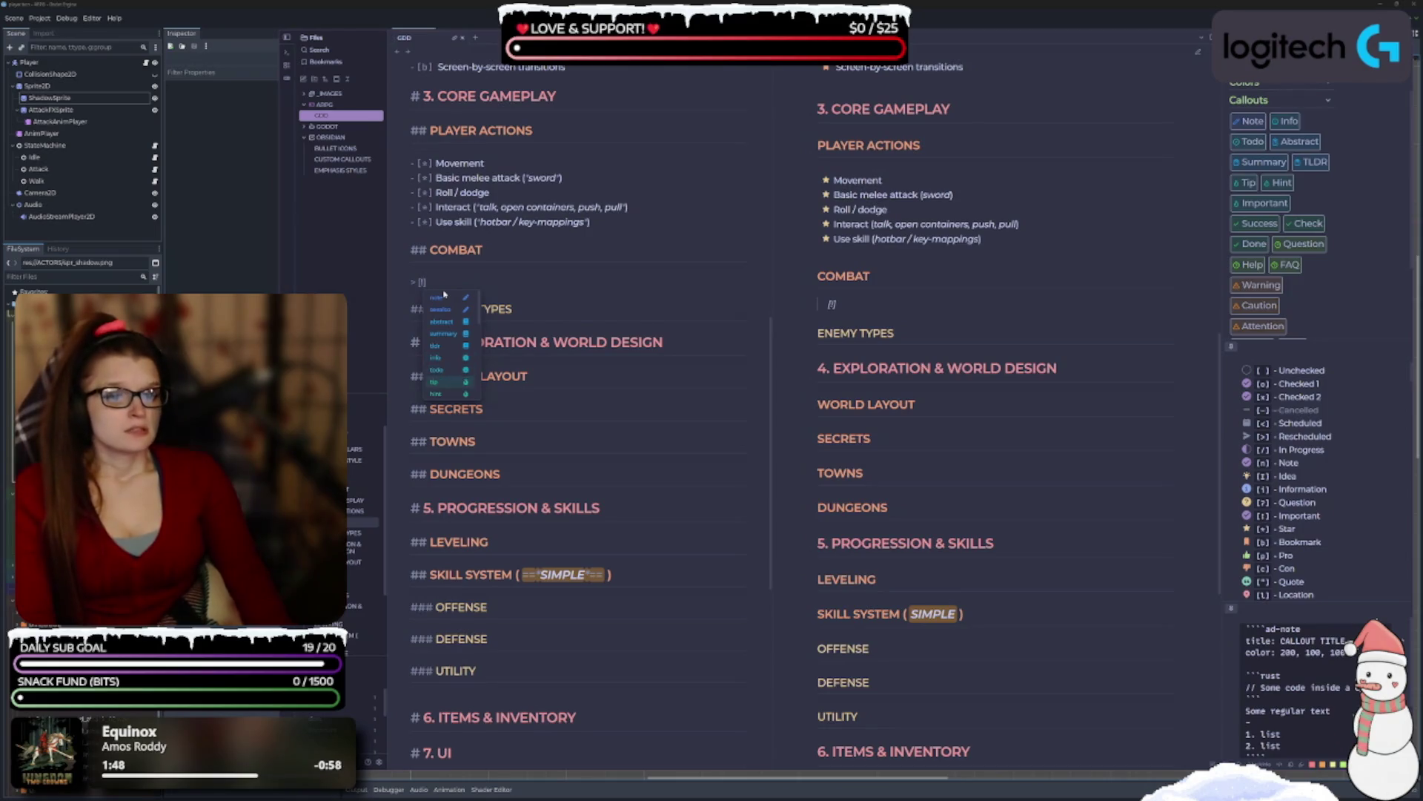
key("Down")
key("Down")
key("Down")
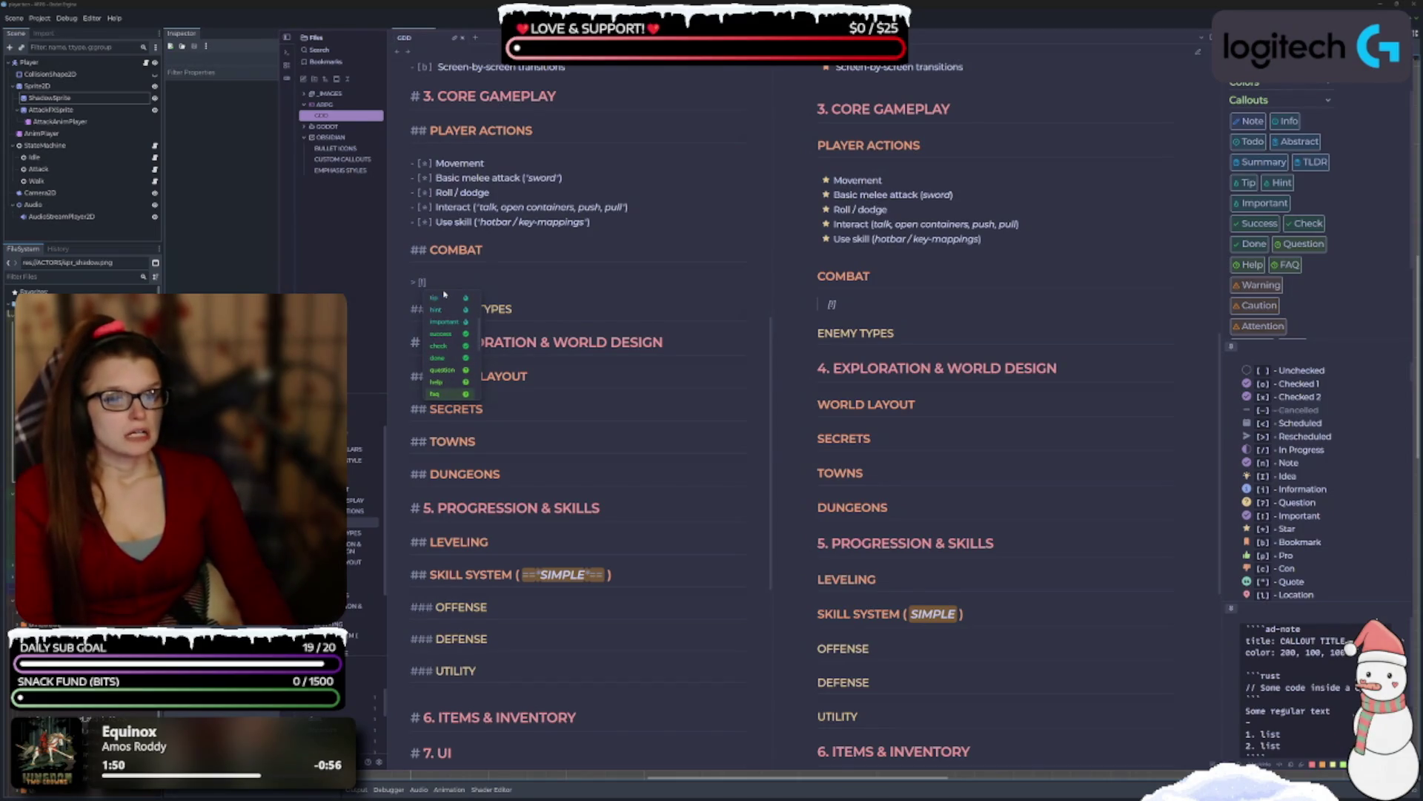
key("Down")
key("Down")
key("Down")
key("Down")
key("Down")
key("Down")
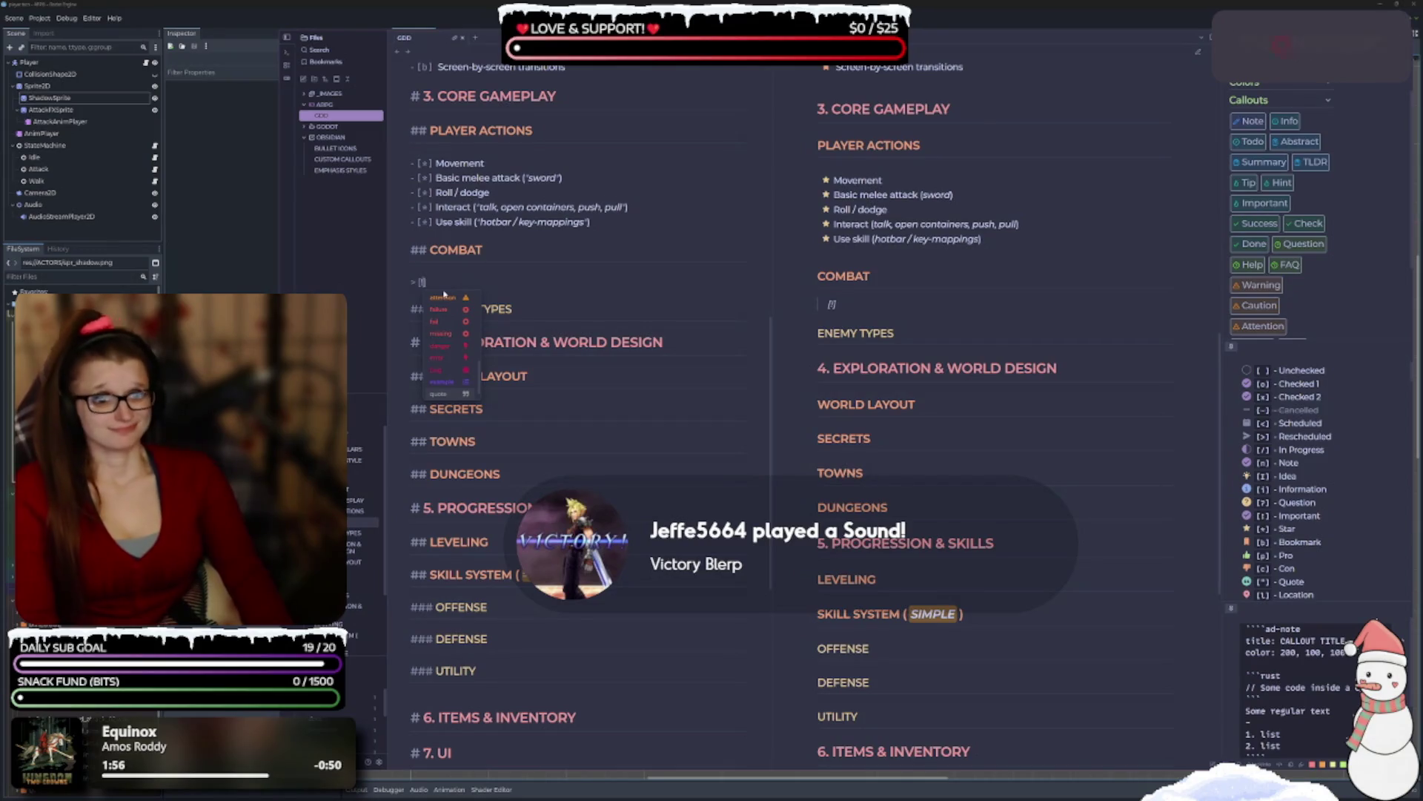
key("Down")
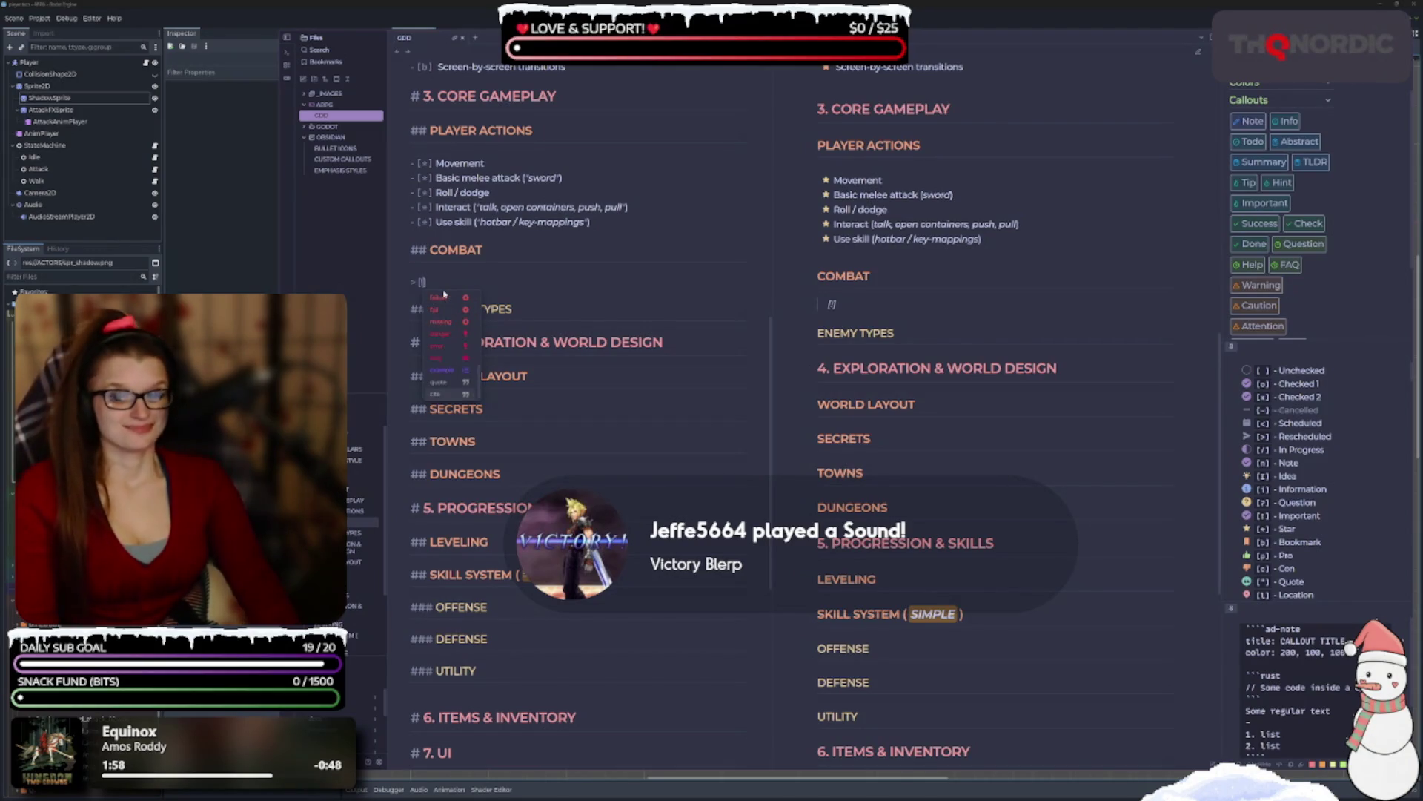
key("Up")
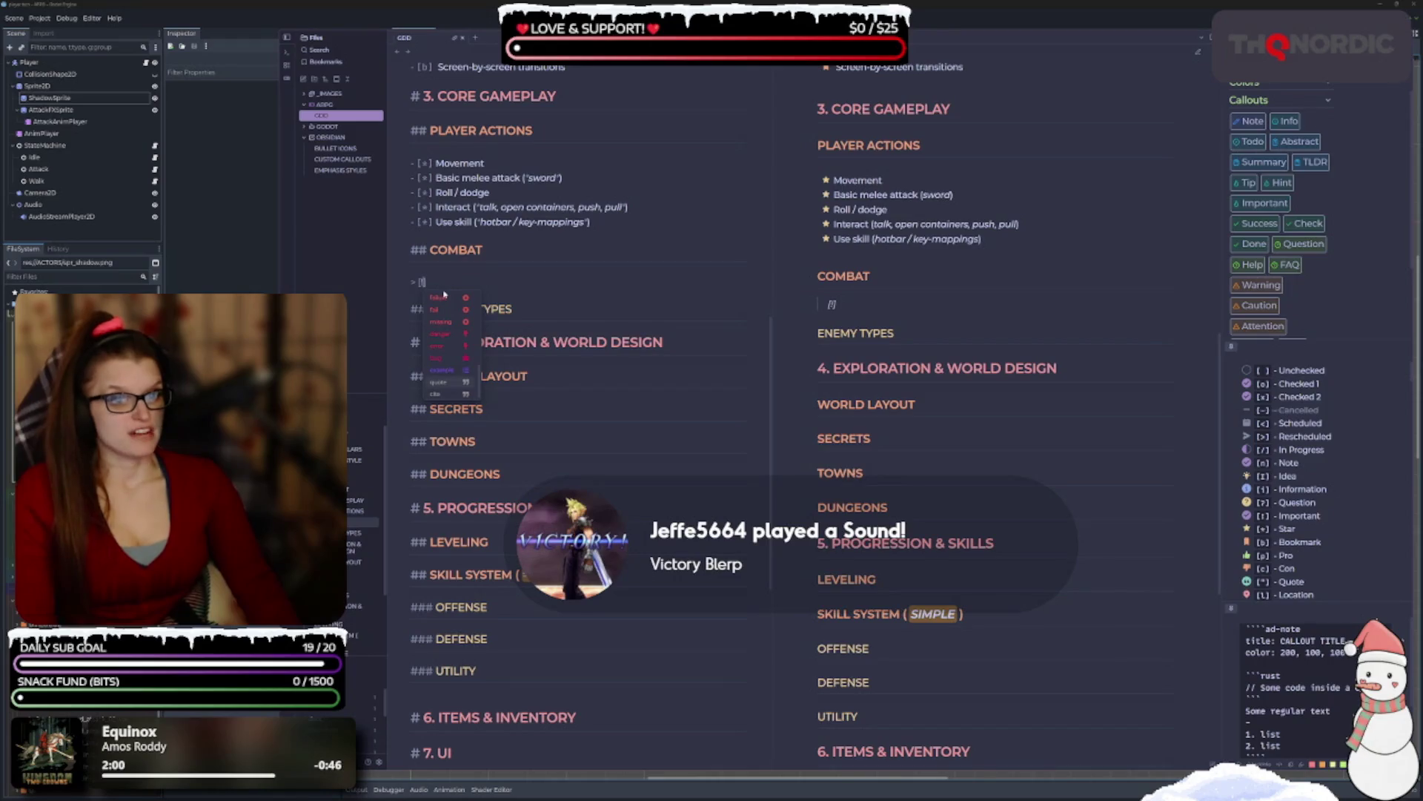
scroll(443, 295, "up", 1)
key("Up")
key("Up")
key("Down")
key("Down")
key("Down")
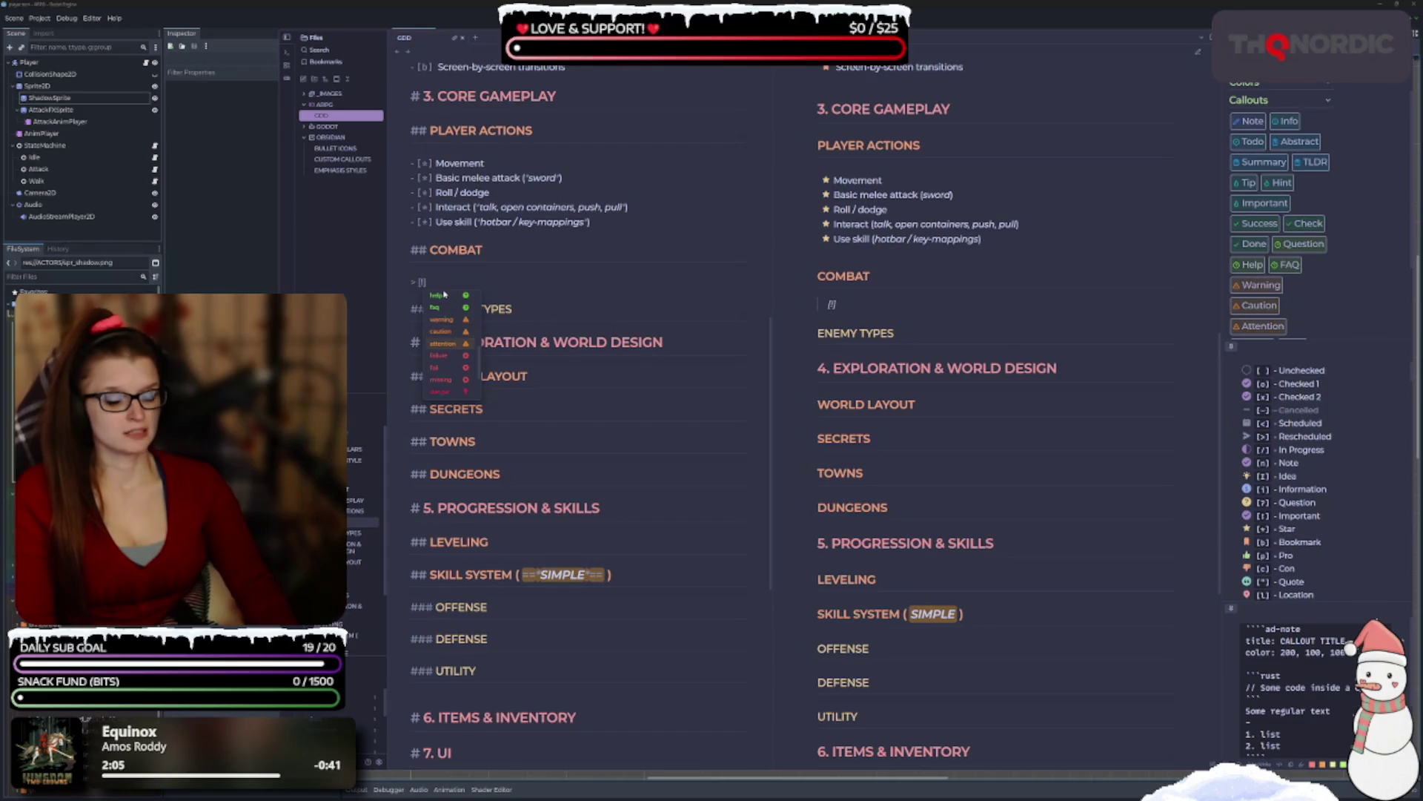
key("Return")
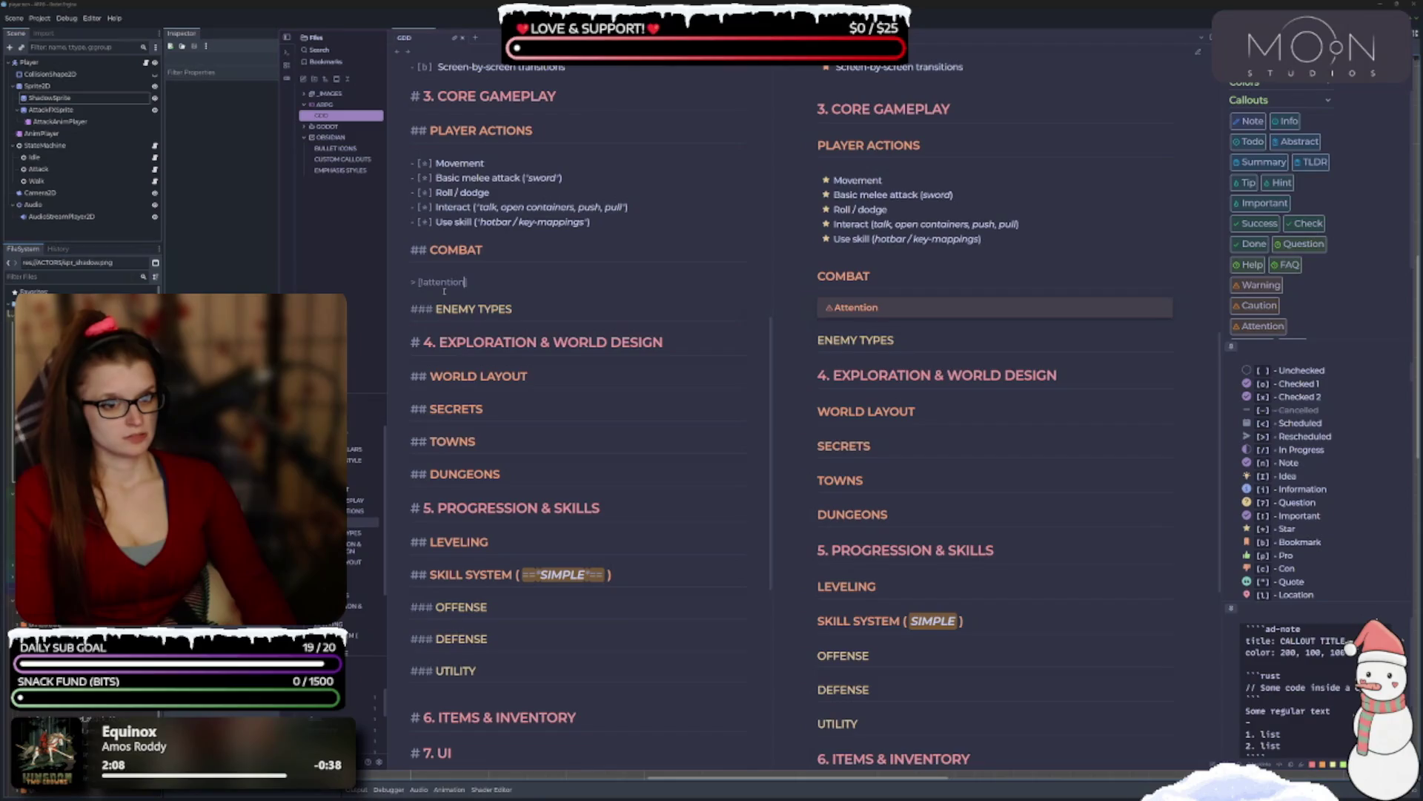
key("BackSpace")
key("BackSpace")
key("BackSpace")
key("BackSpace")
key("BackSpace")
key("BackSpace")
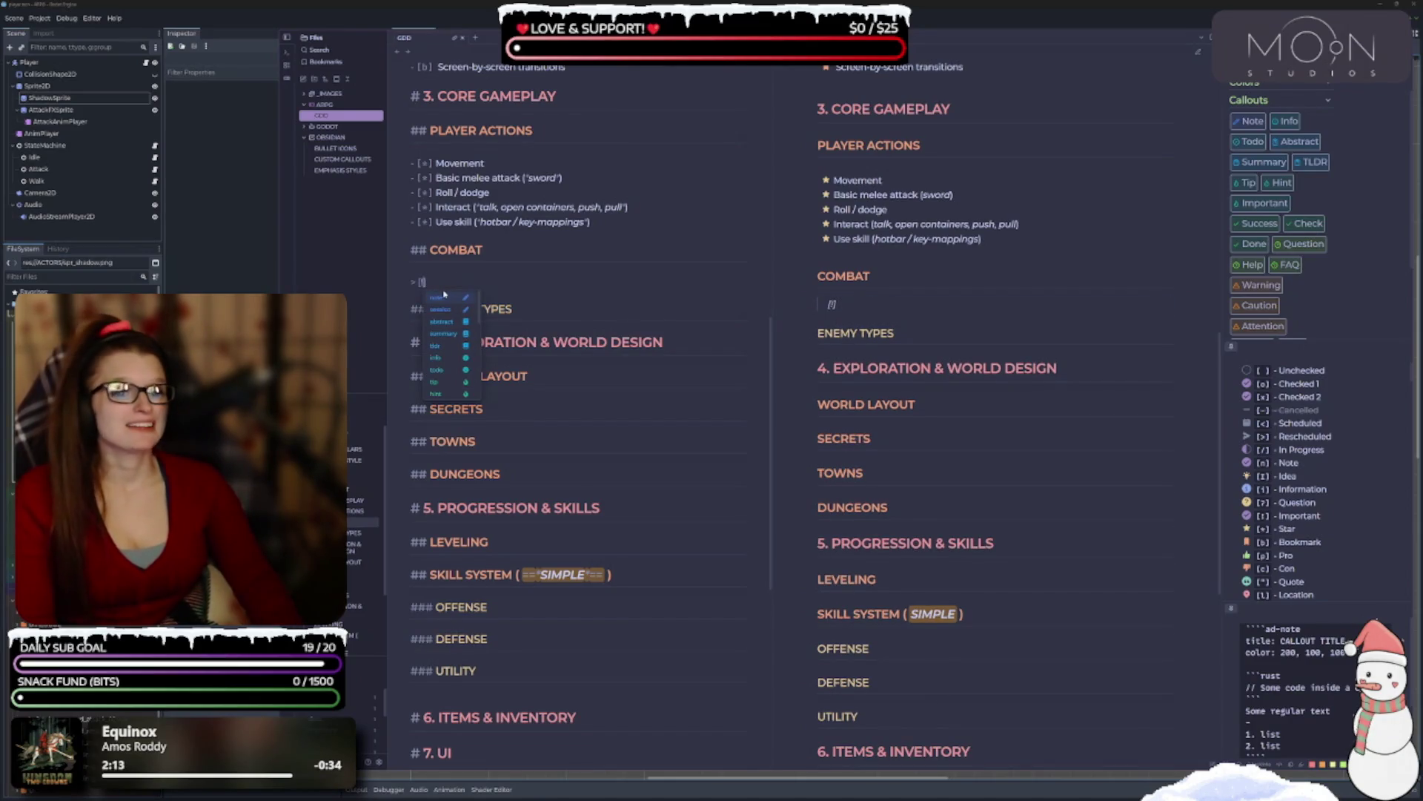
Try the note type, then delete the test callout line under COMBAT.
left_click(444, 295)
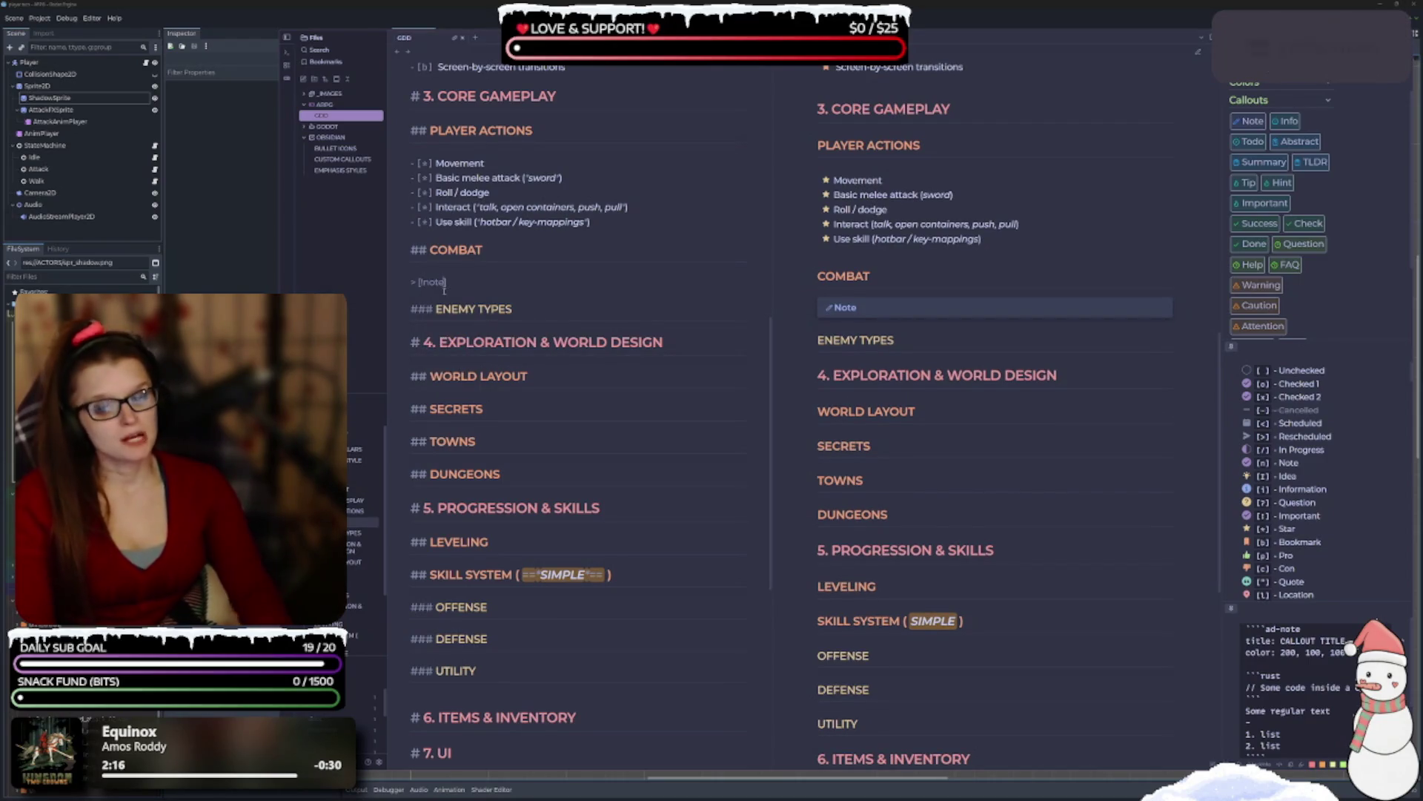
key("BackSpace")
key("BackSpace")
key("BackSpace")
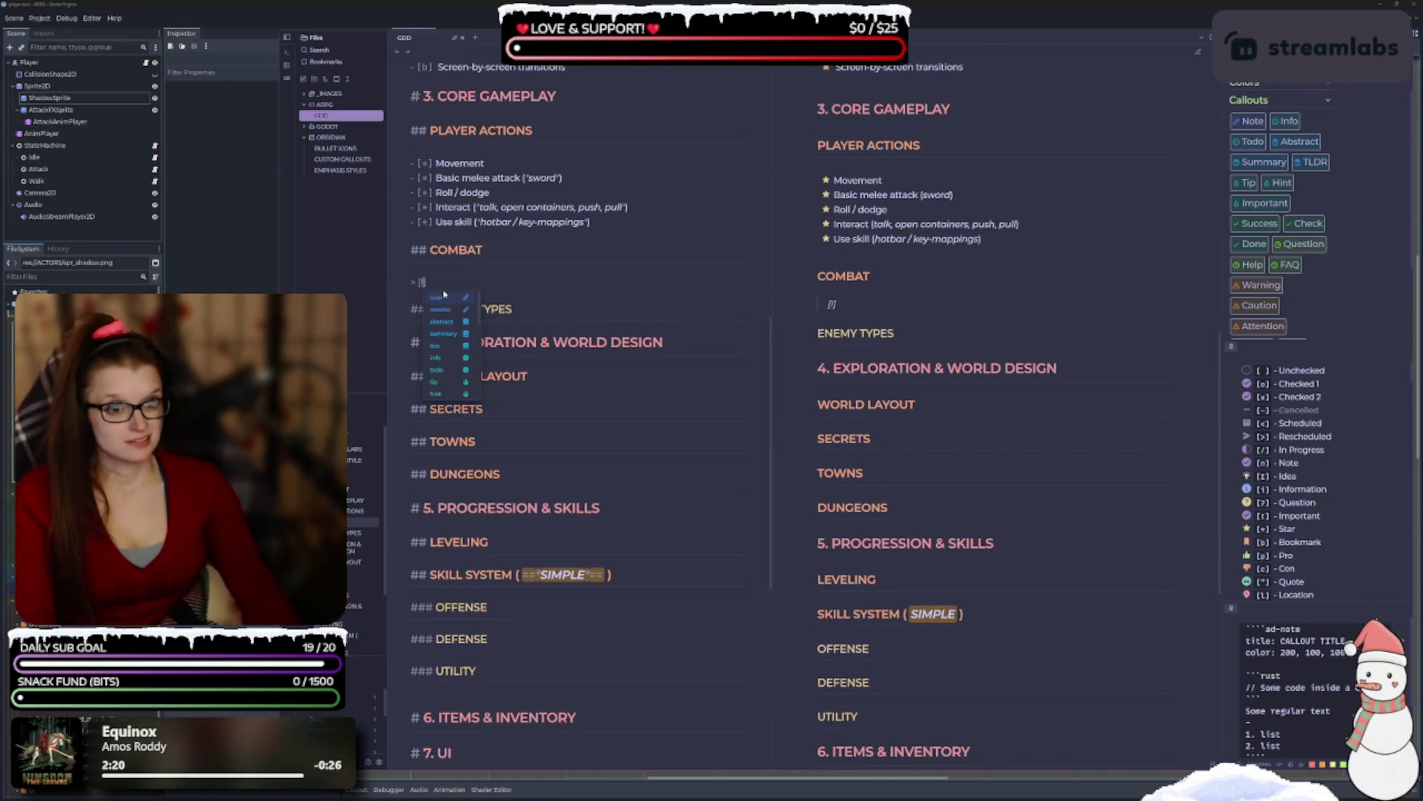
key("Down")
key("Down")
key("Down")
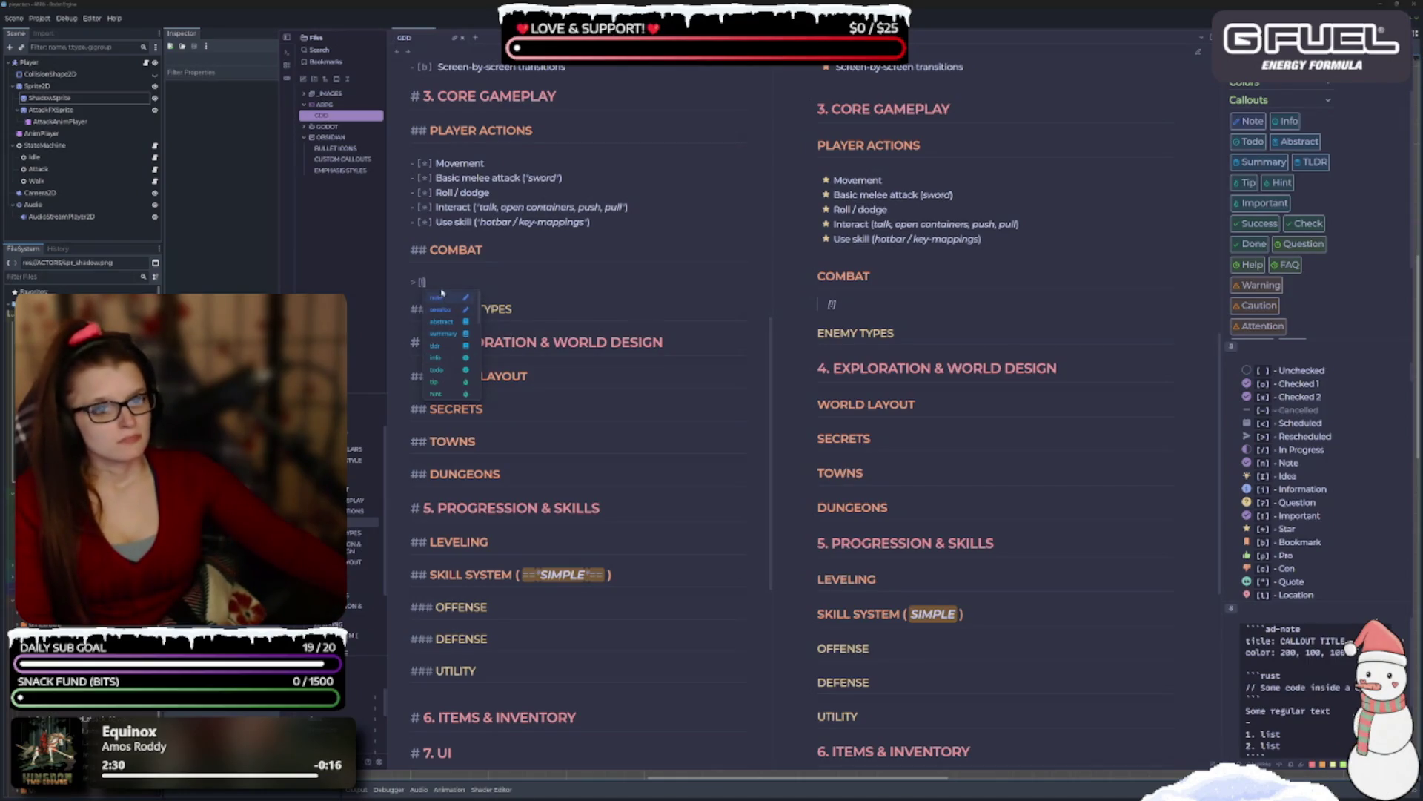
left_click(436, 276)
key("BackSpace")
key("BackSpace")
key("BackSpace")
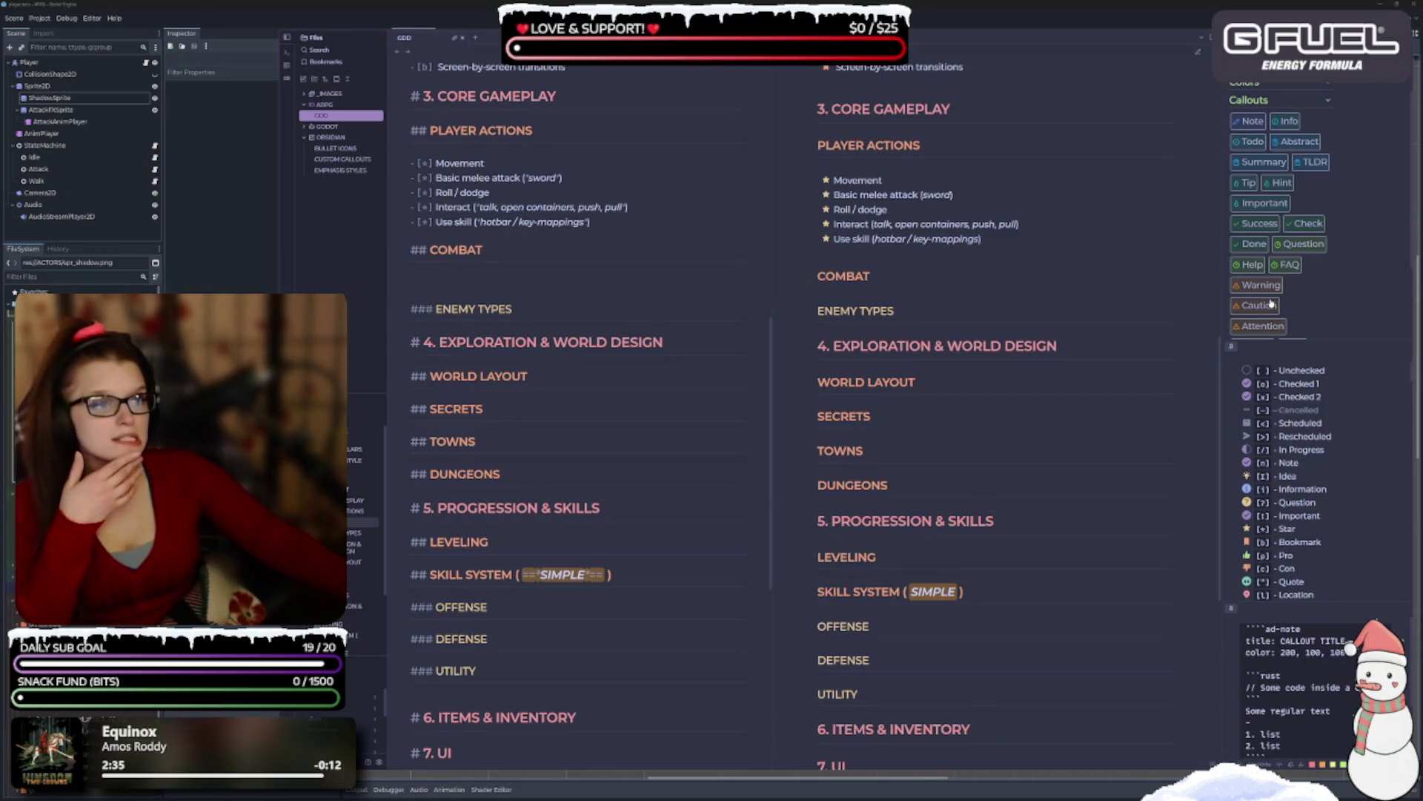
Insert an Info callout under COMBAT from the Callouts sidebar, undoing a Tldr attempt.
left_click(1312, 163)
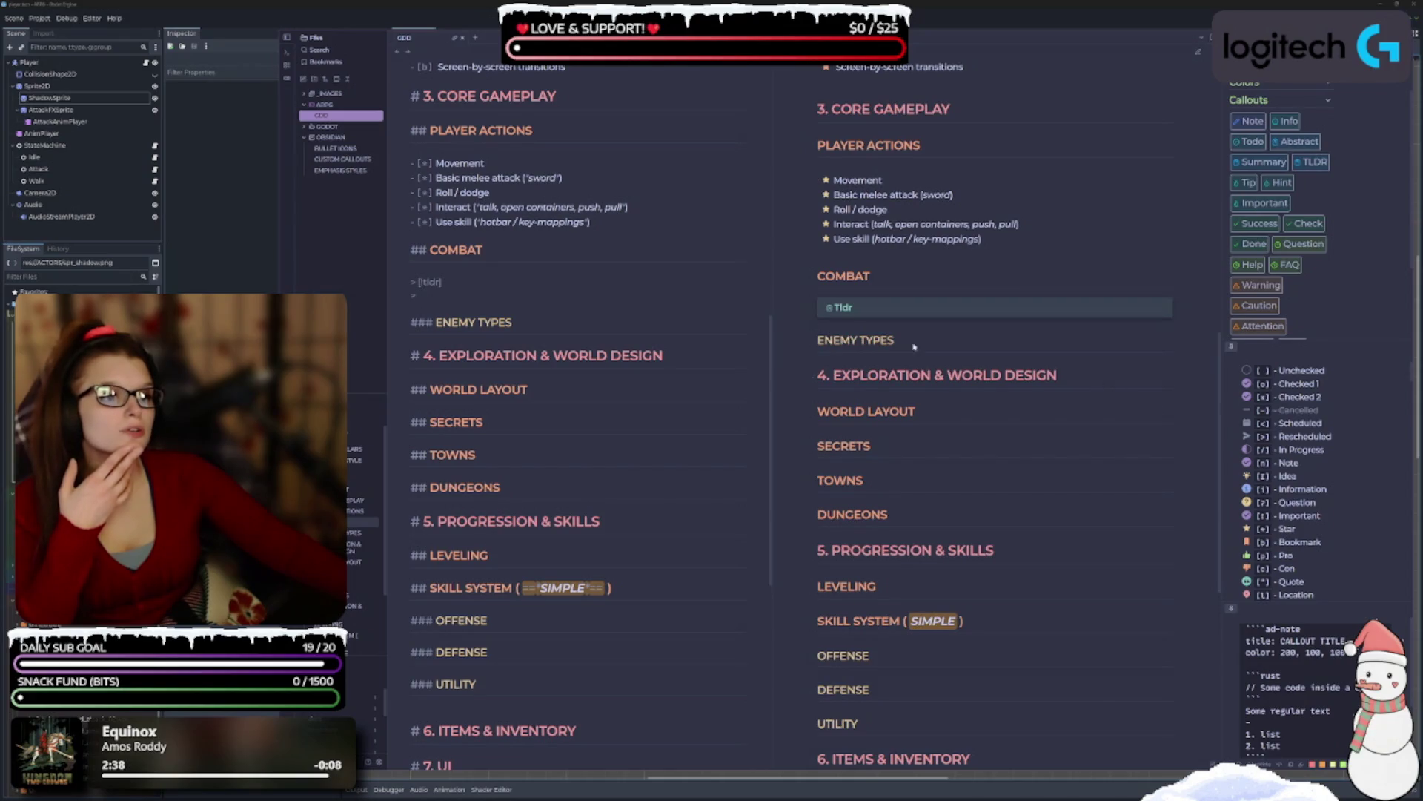
key("ctrl+z")
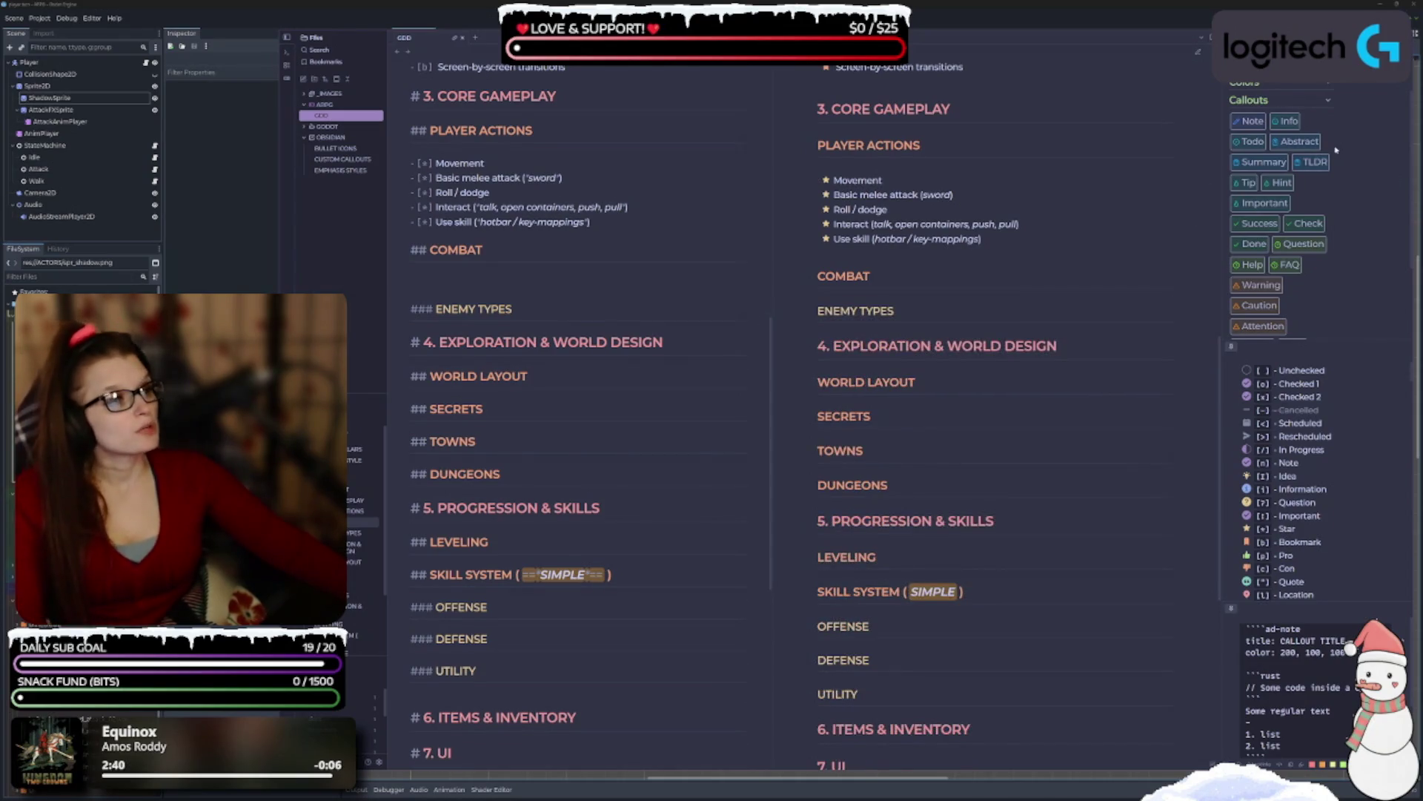
left_click(1291, 122)
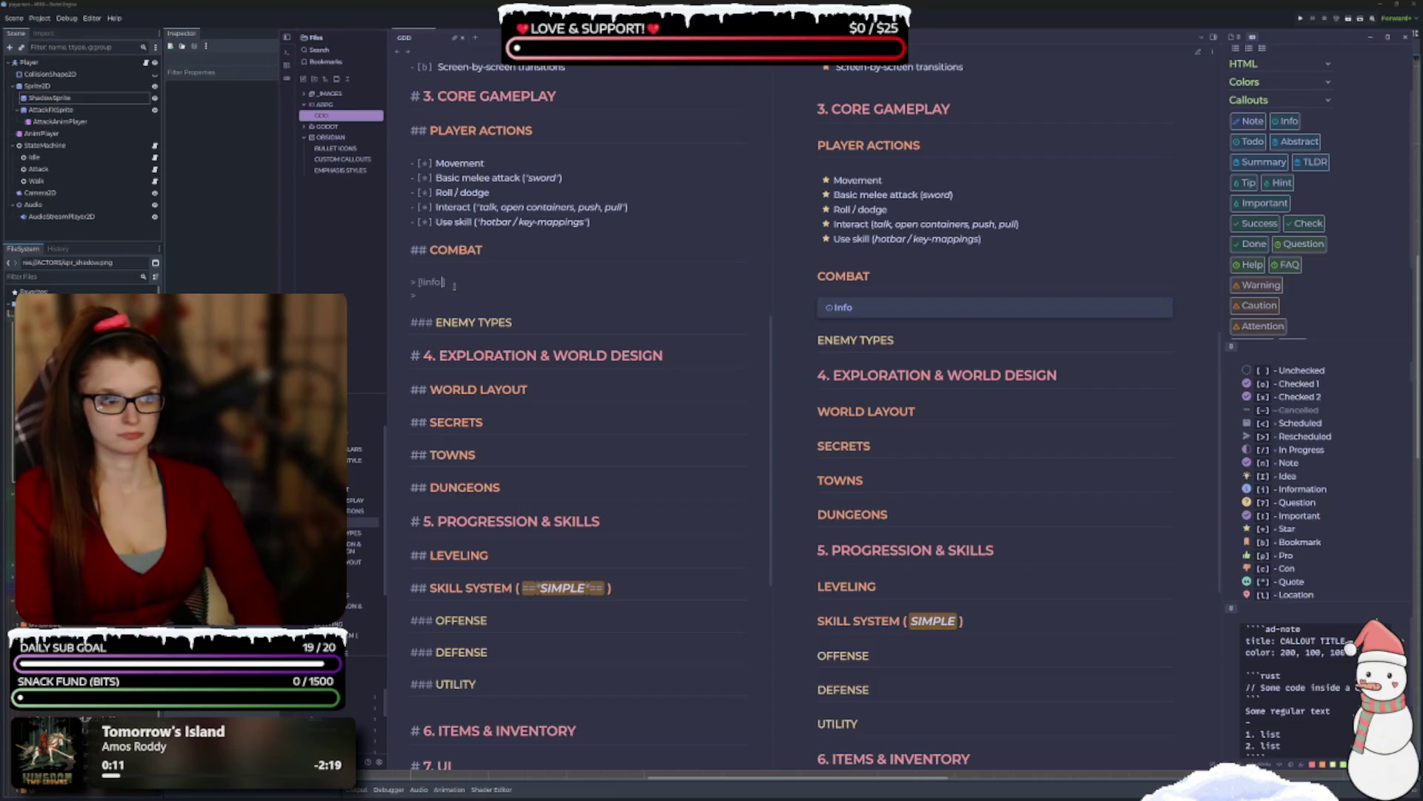
Retype the callout type as 'info' inside the '> [!' tag.
type("-")
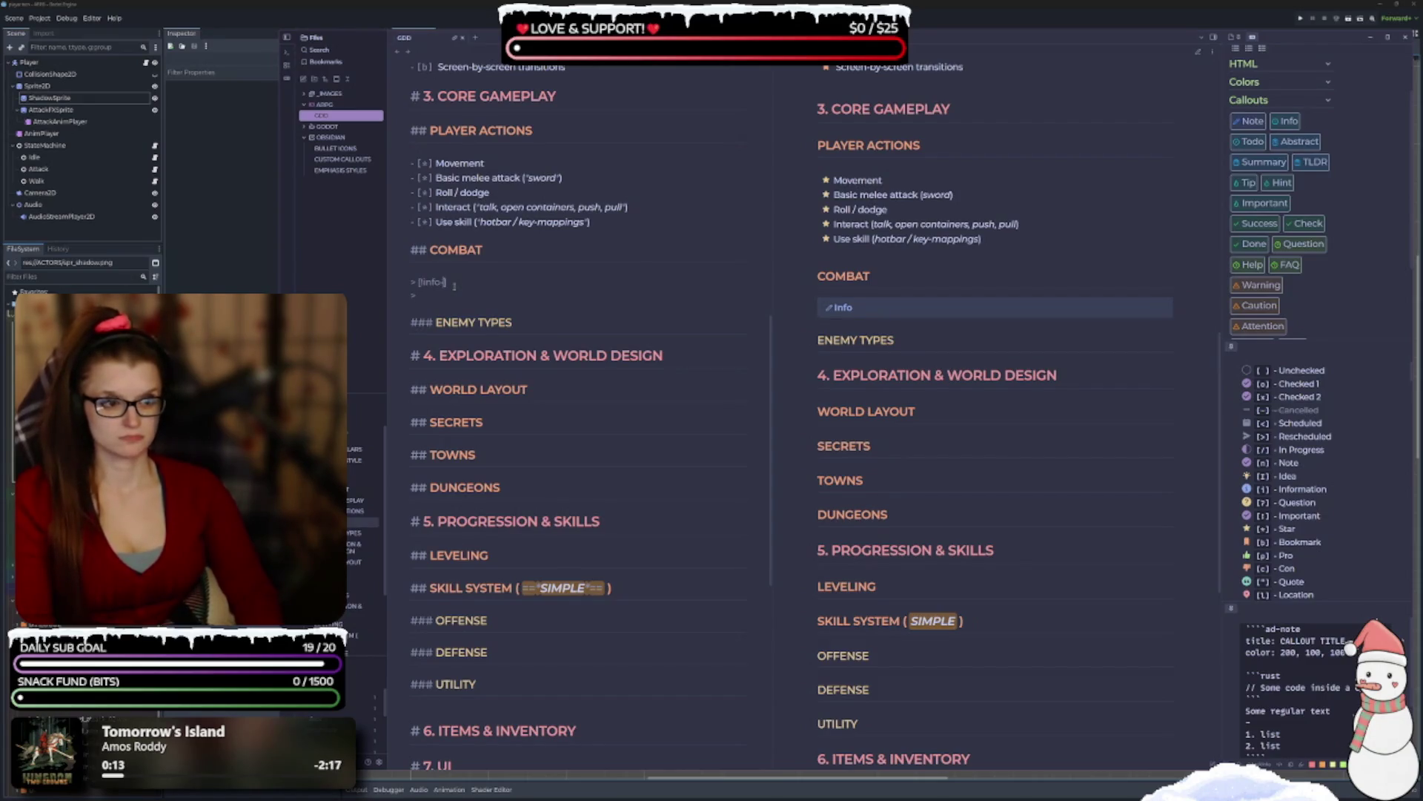
key("BackSpace")
key("BackSpace")
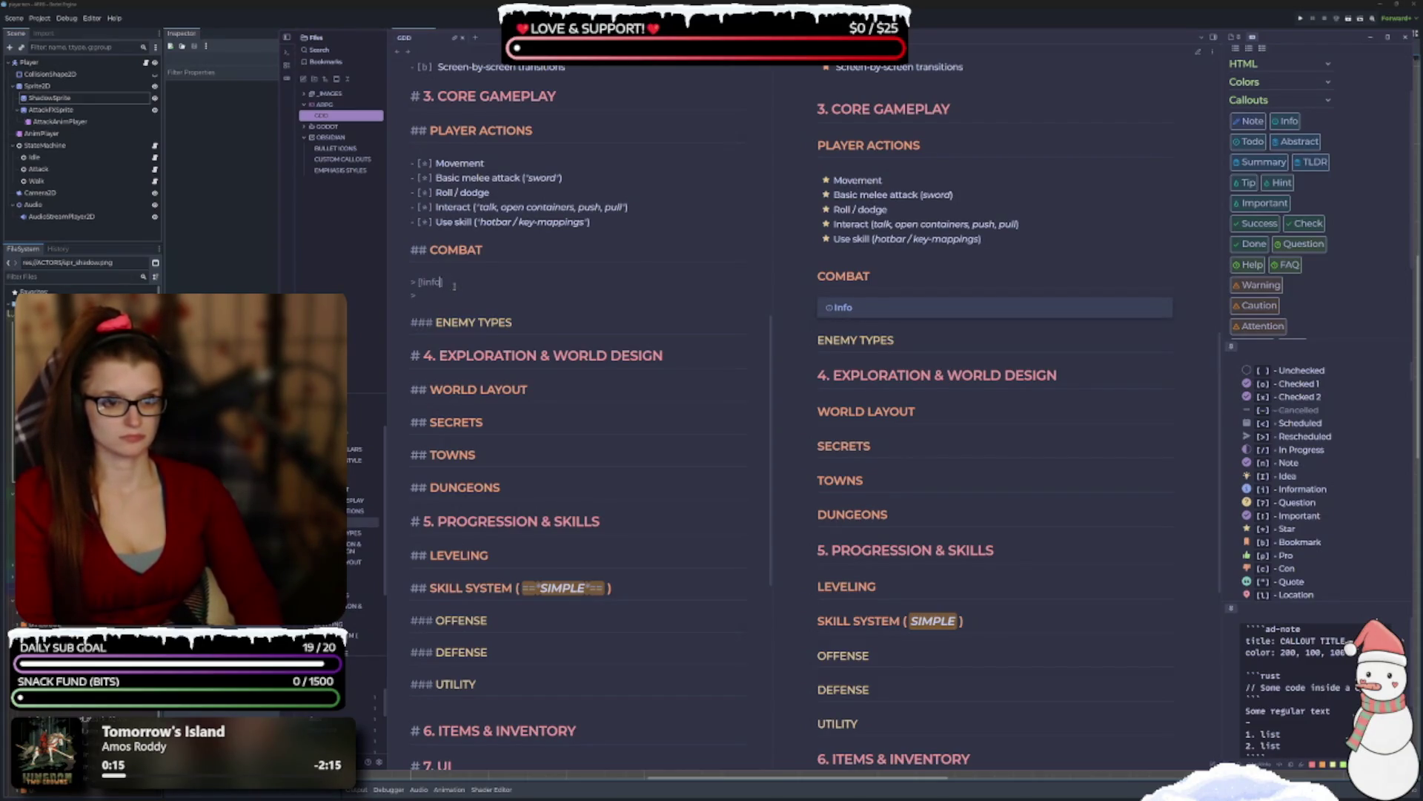
key("BackSpace")
key("BackSpace")
type("info")
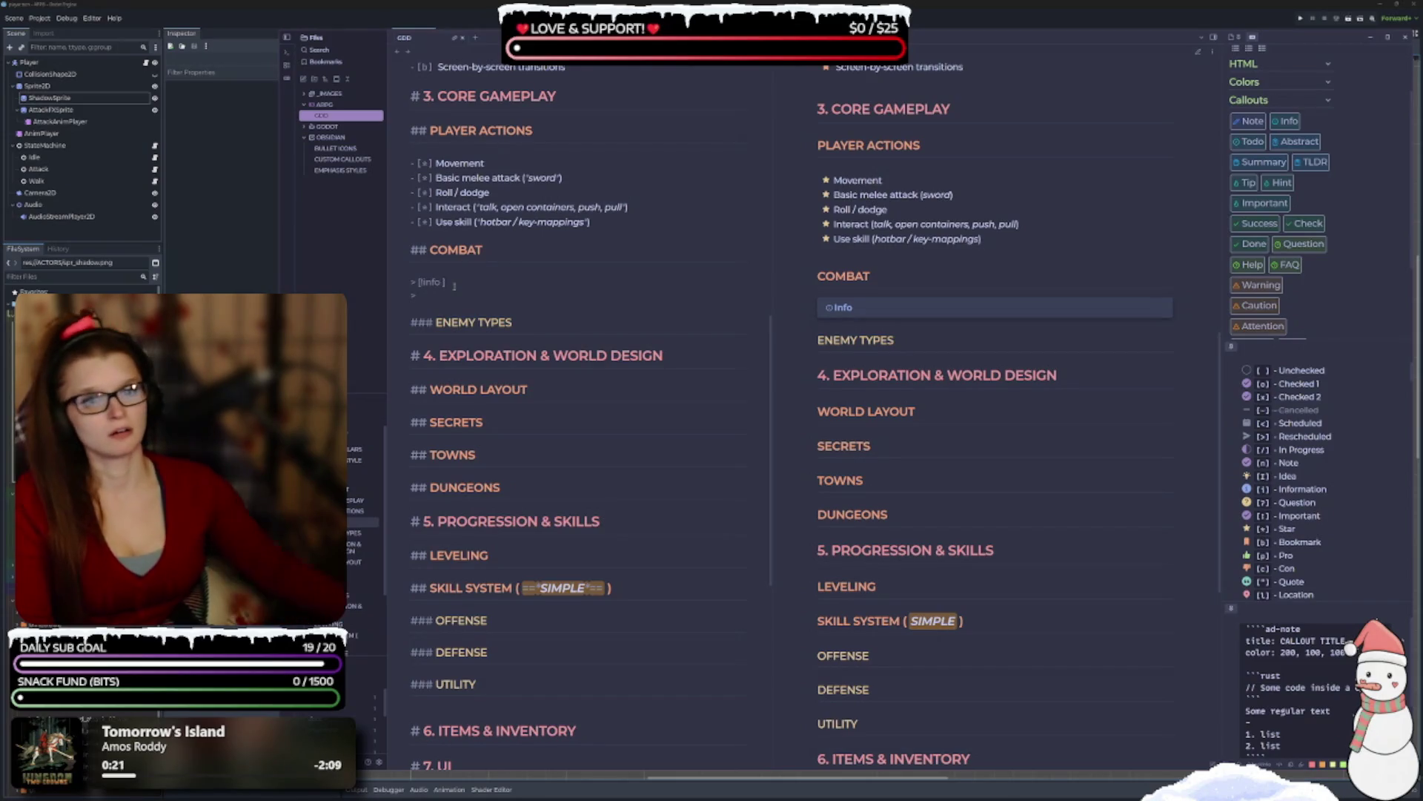
scroll(608, 410, "up", 5)
scroll(608, 410, "up", 3)
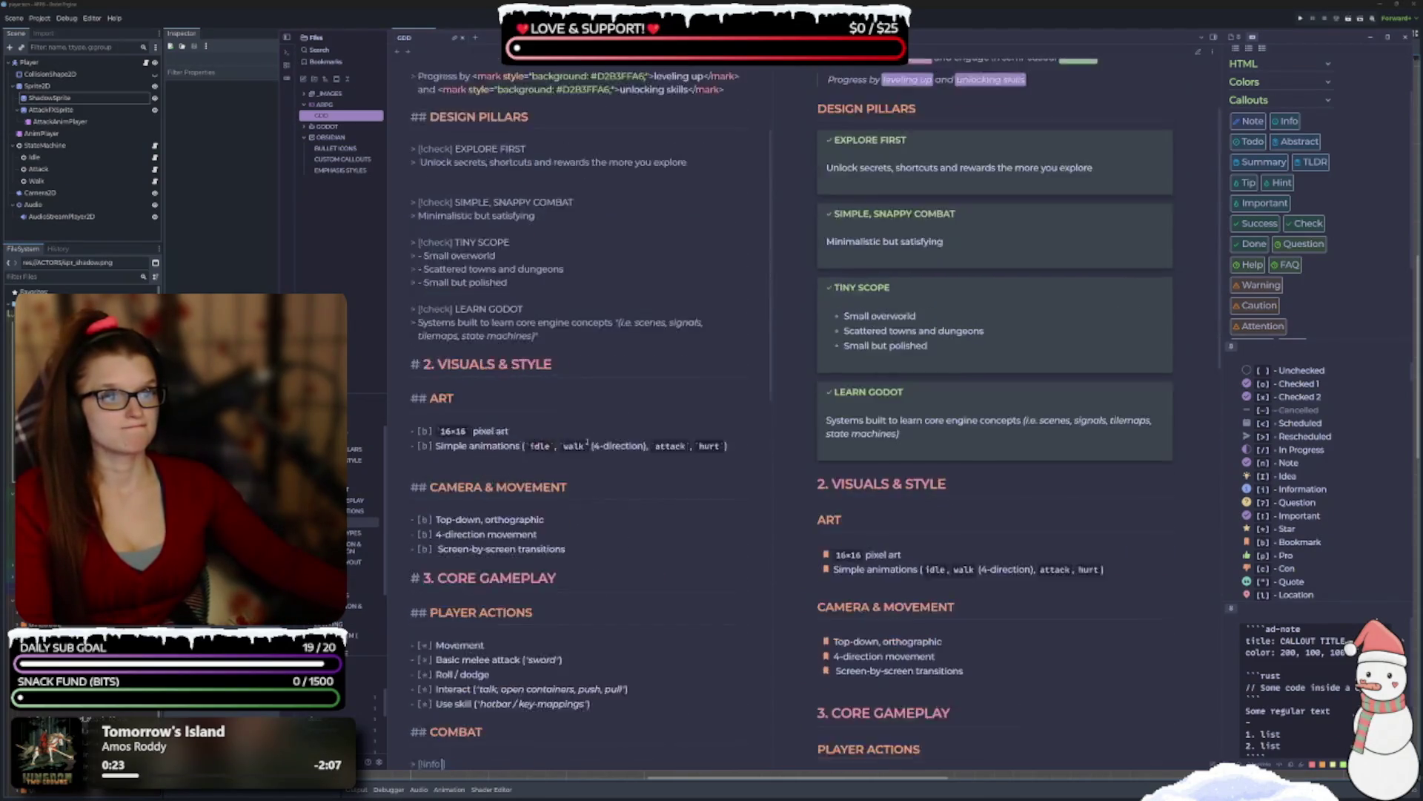
scroll(604, 458, "down", 7)
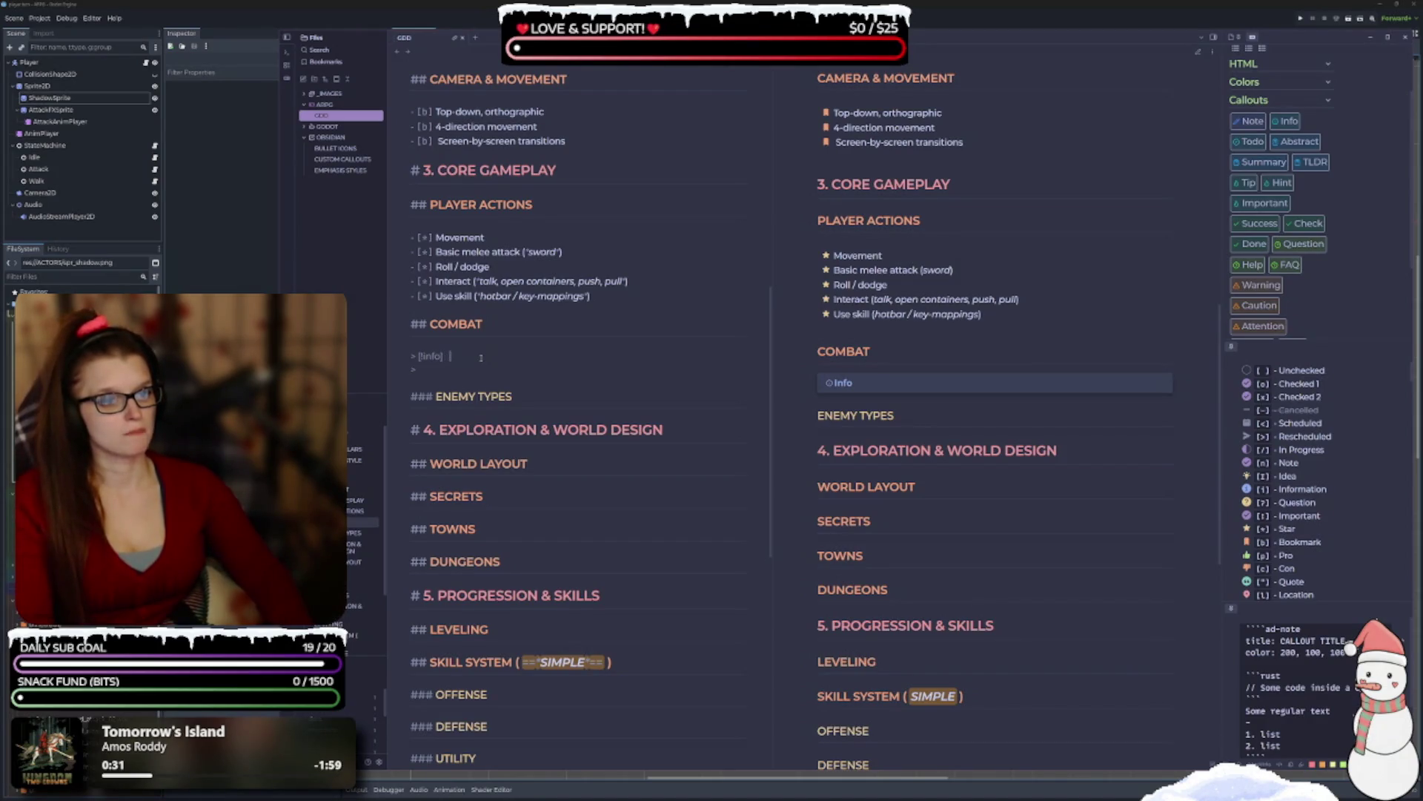
Type 'Simple, readable, low-pressure' as the Info callout title.
type("-")
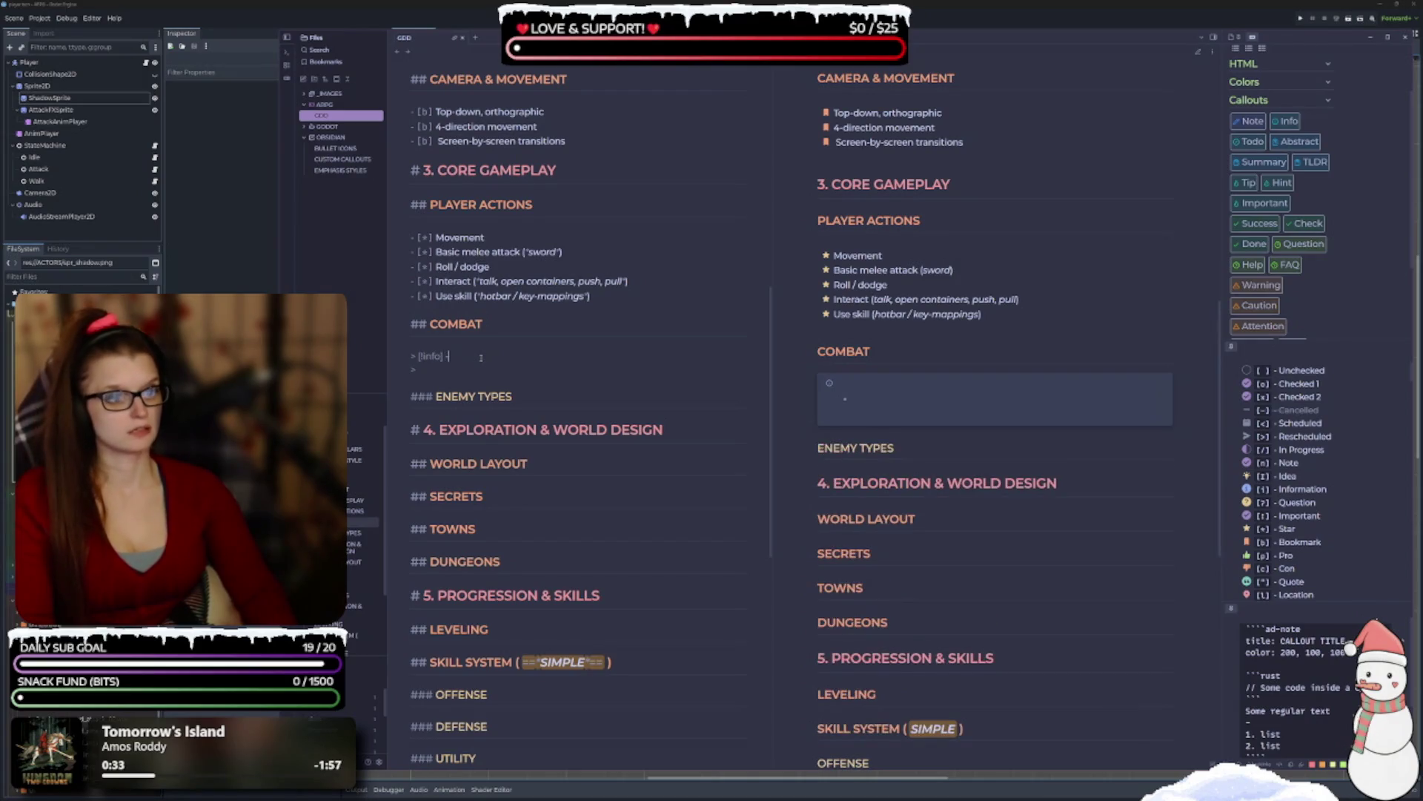
key("BackSpace")
key("BackSpace")
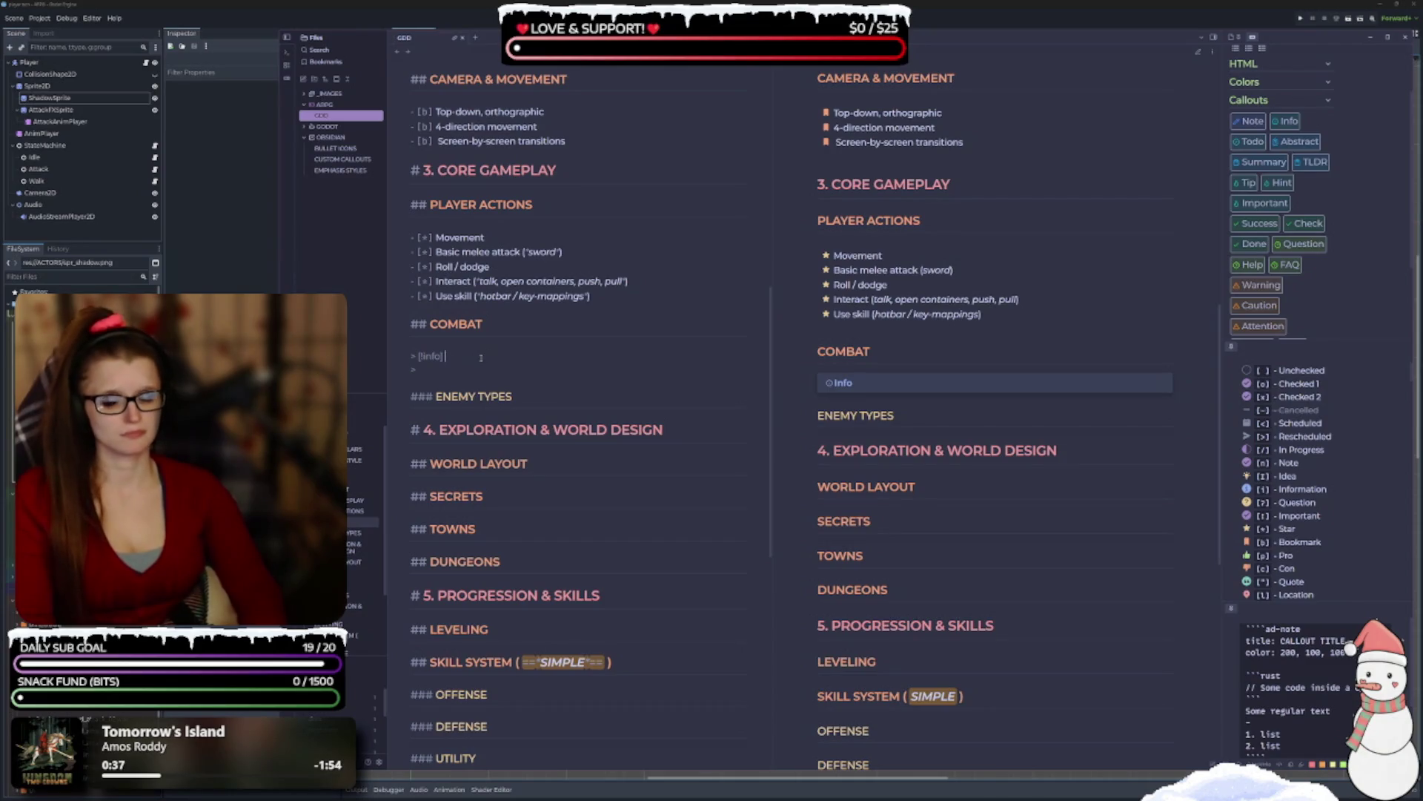
type("Simple,")
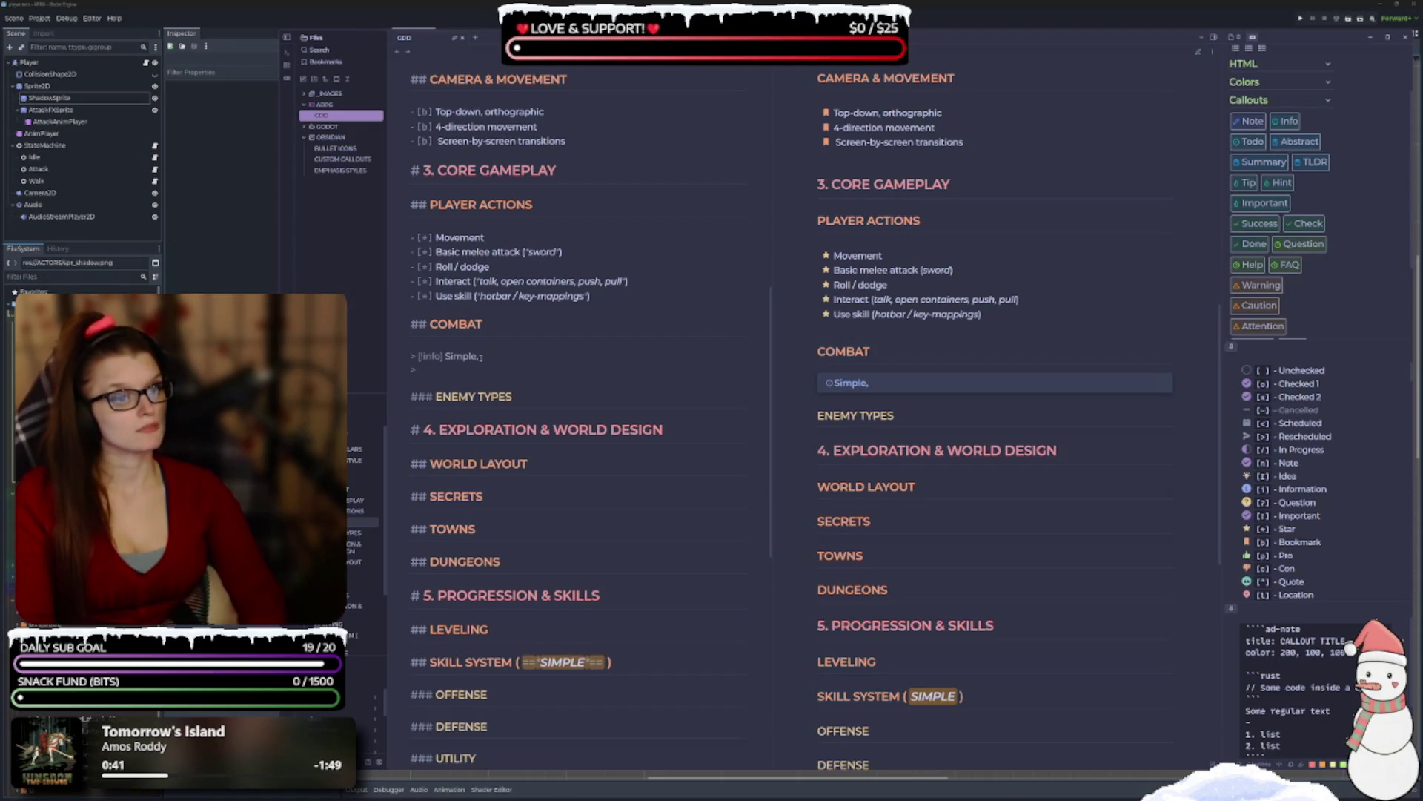
type(" readable, ")
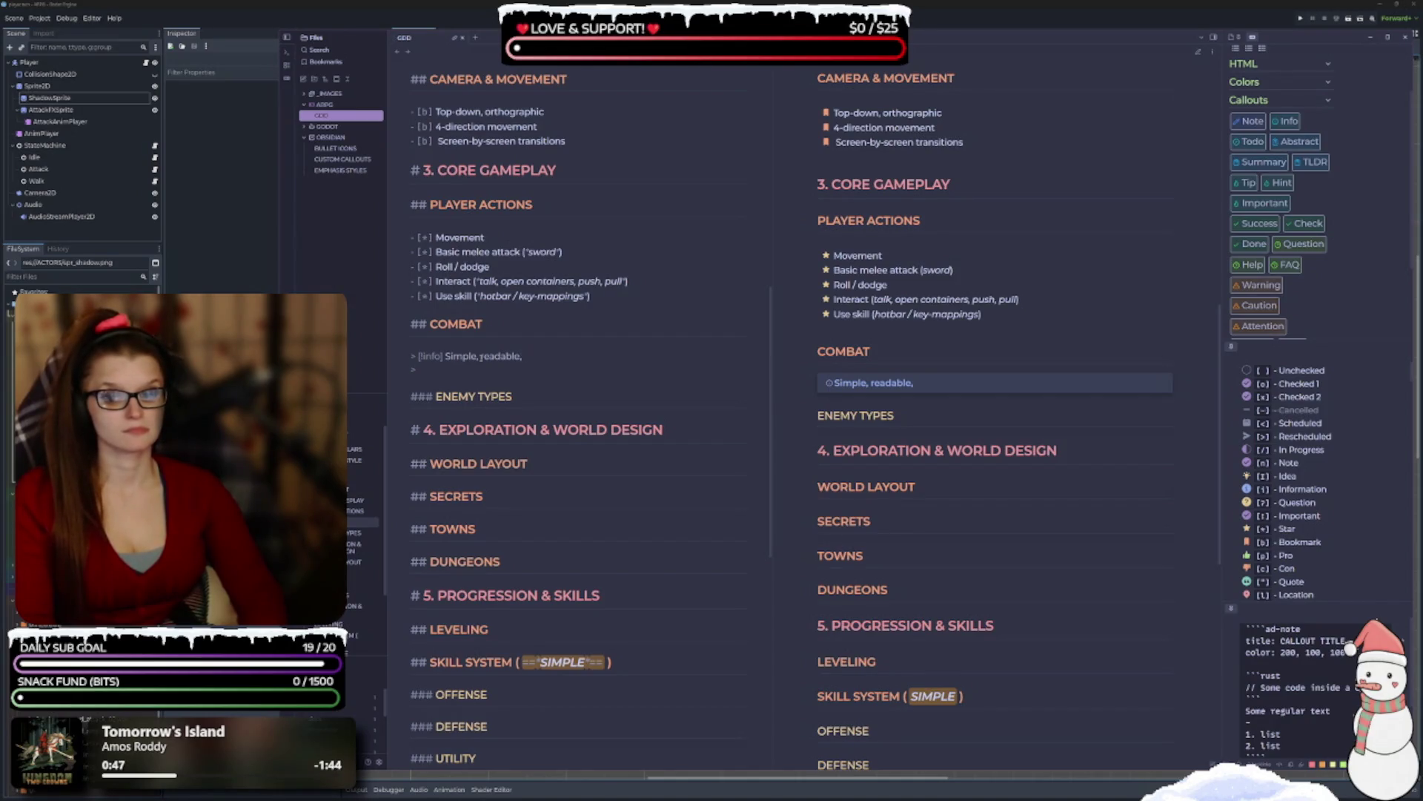
type("low-pressure")
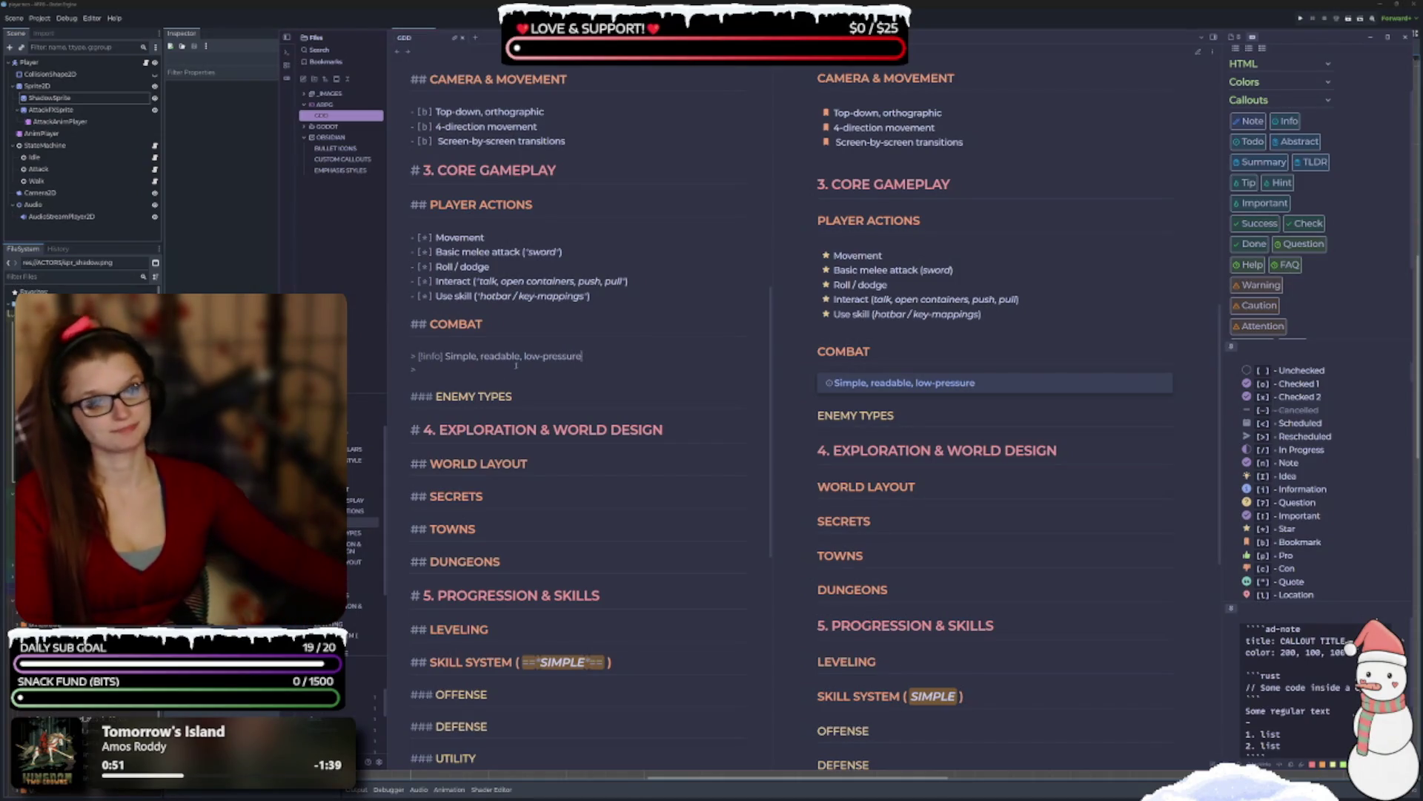
scroll(536, 350, "up", 10)
scroll(537, 369, "down", 13)
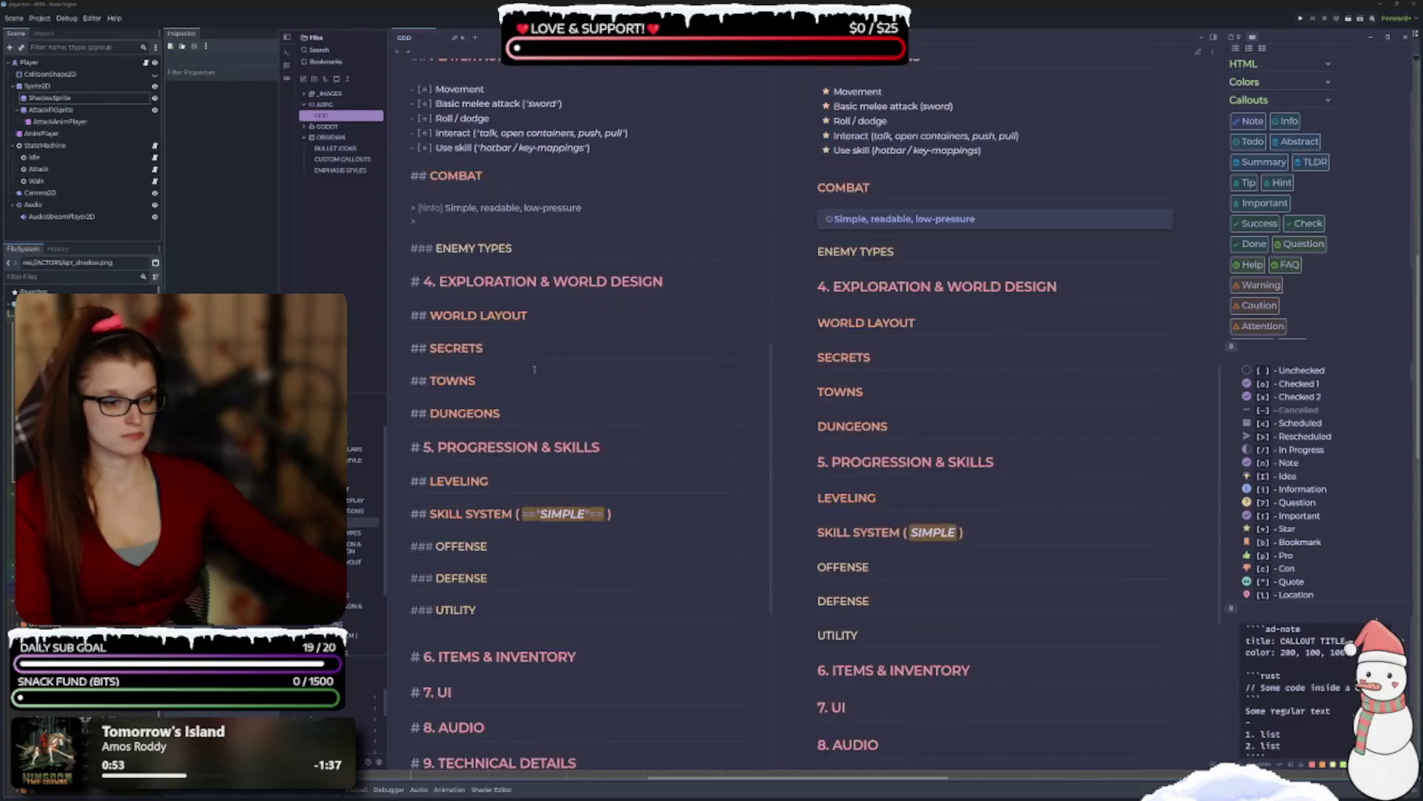
scroll(578, 356, "up", 3)
scroll(1332, 250, "up", 2)
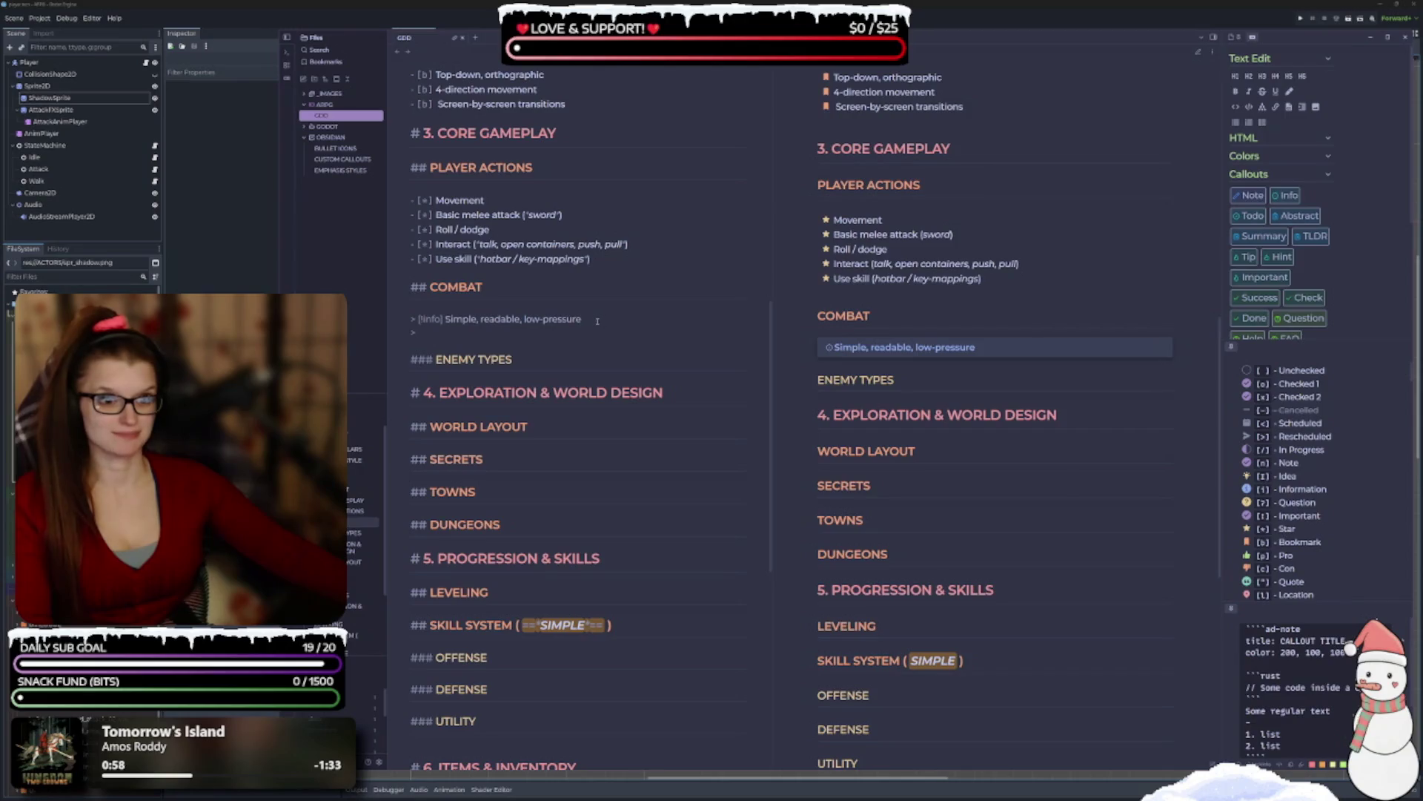
left_click_drag(585, 320, 446, 319)
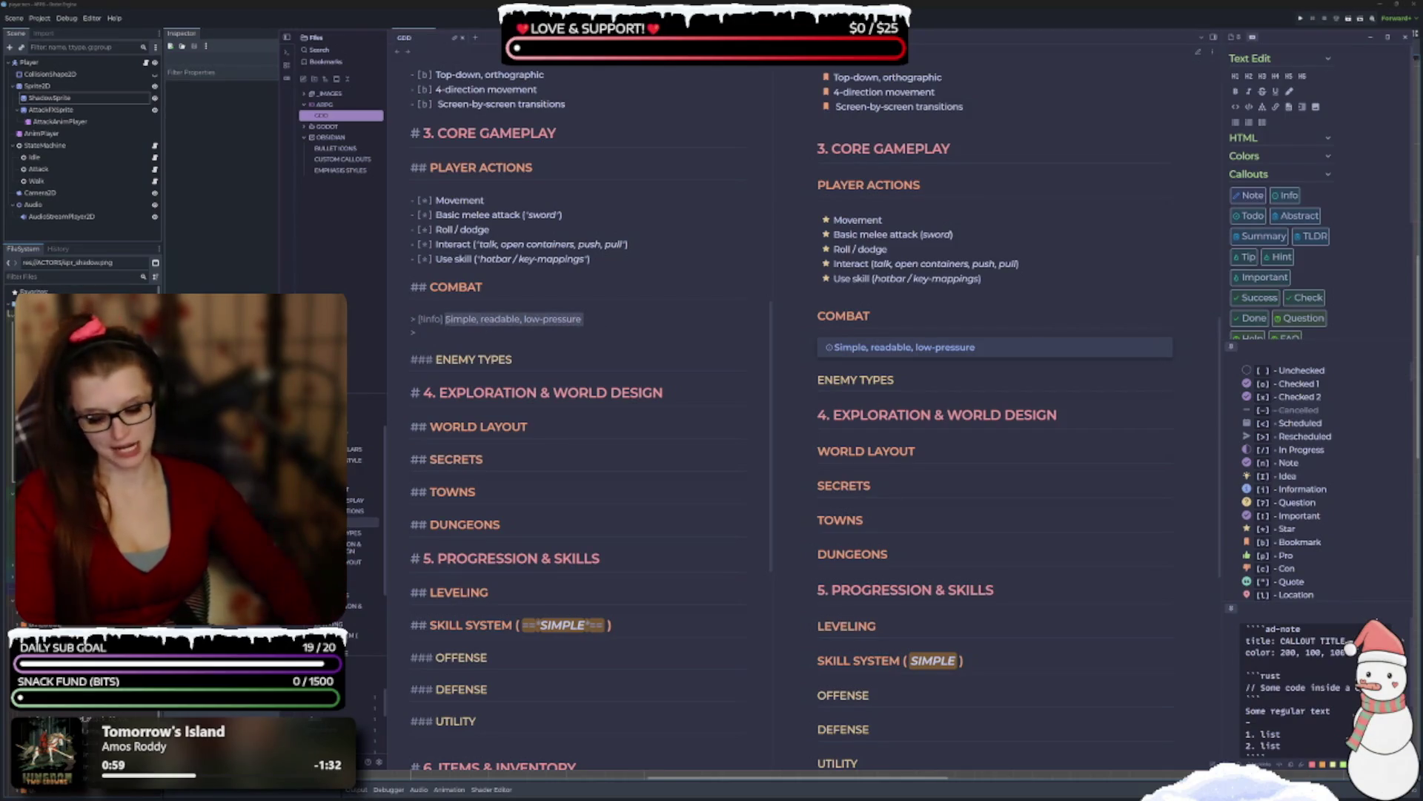
Replace the selected callout title with 'SIMPLE, READABLE, LOW-PRESSURE'.
type("SIMPLE, REA")
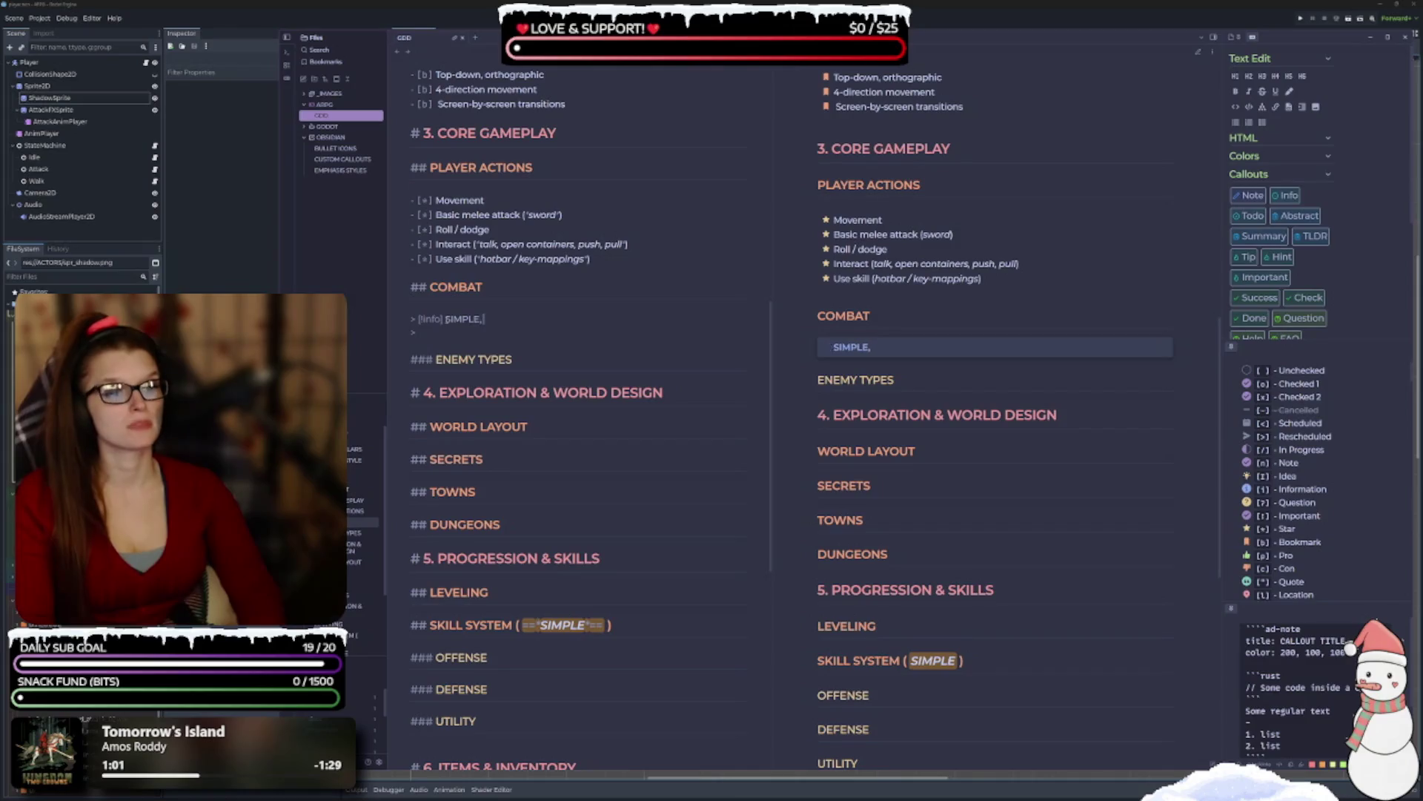
type("D")
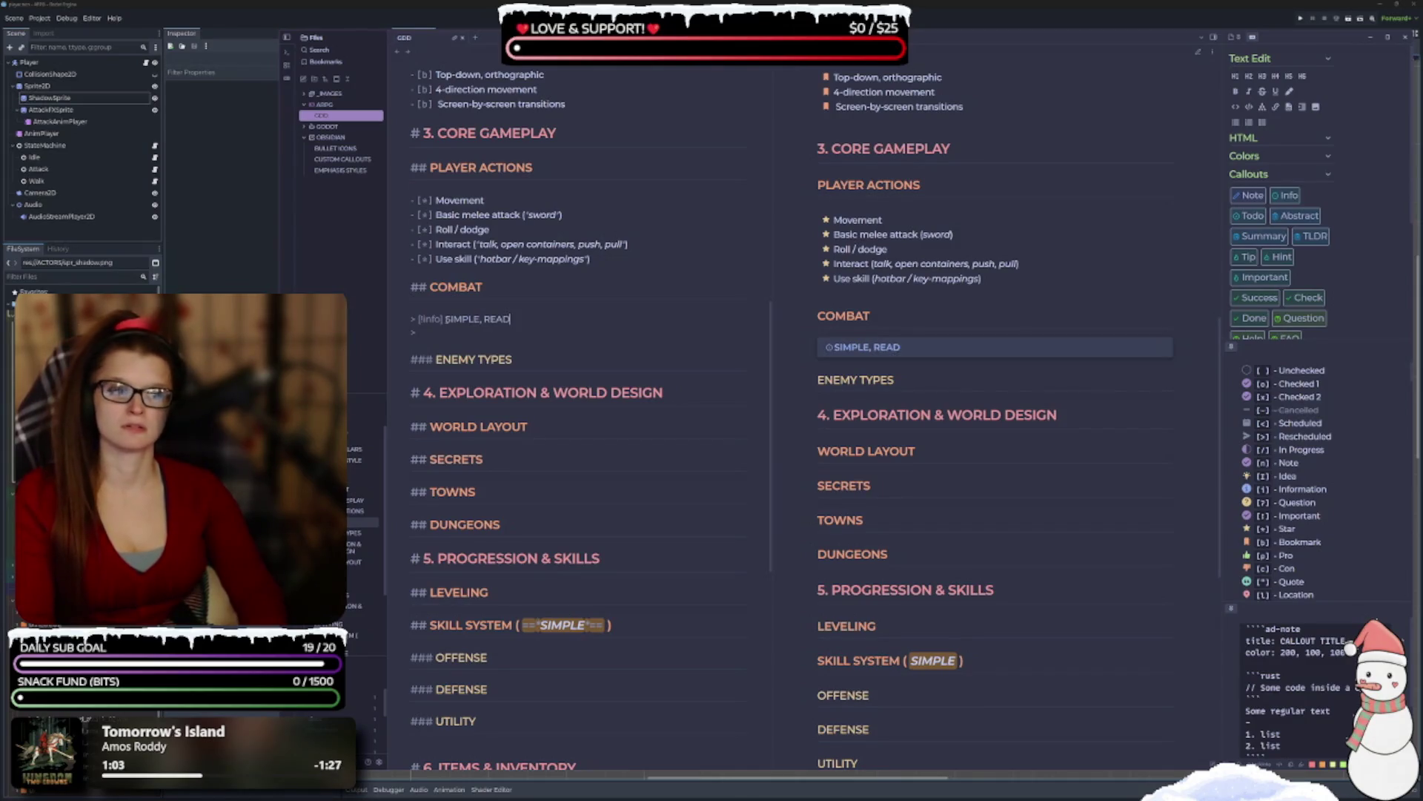
type("ABLE, LOW-PRESSURE")
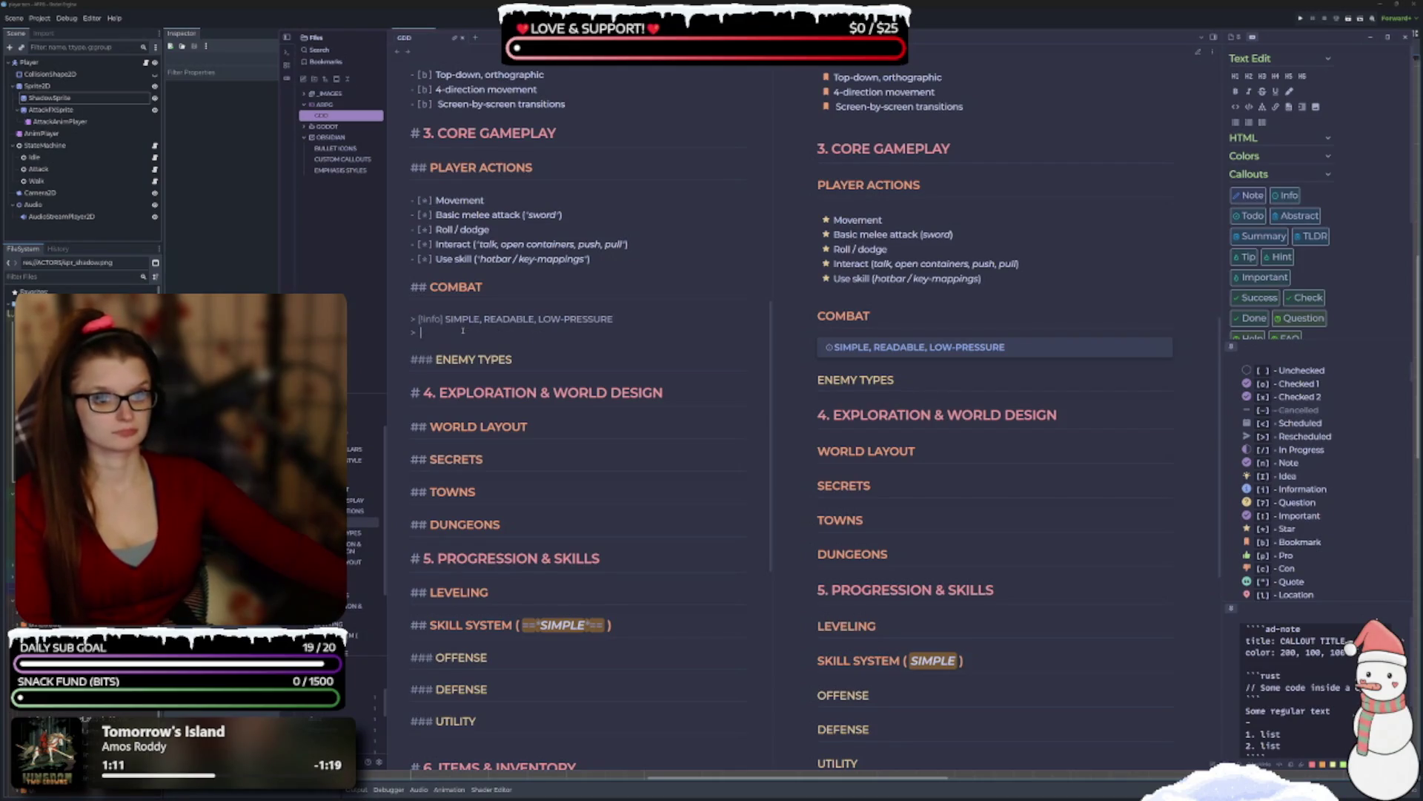
scroll(463, 332, "up", 4)
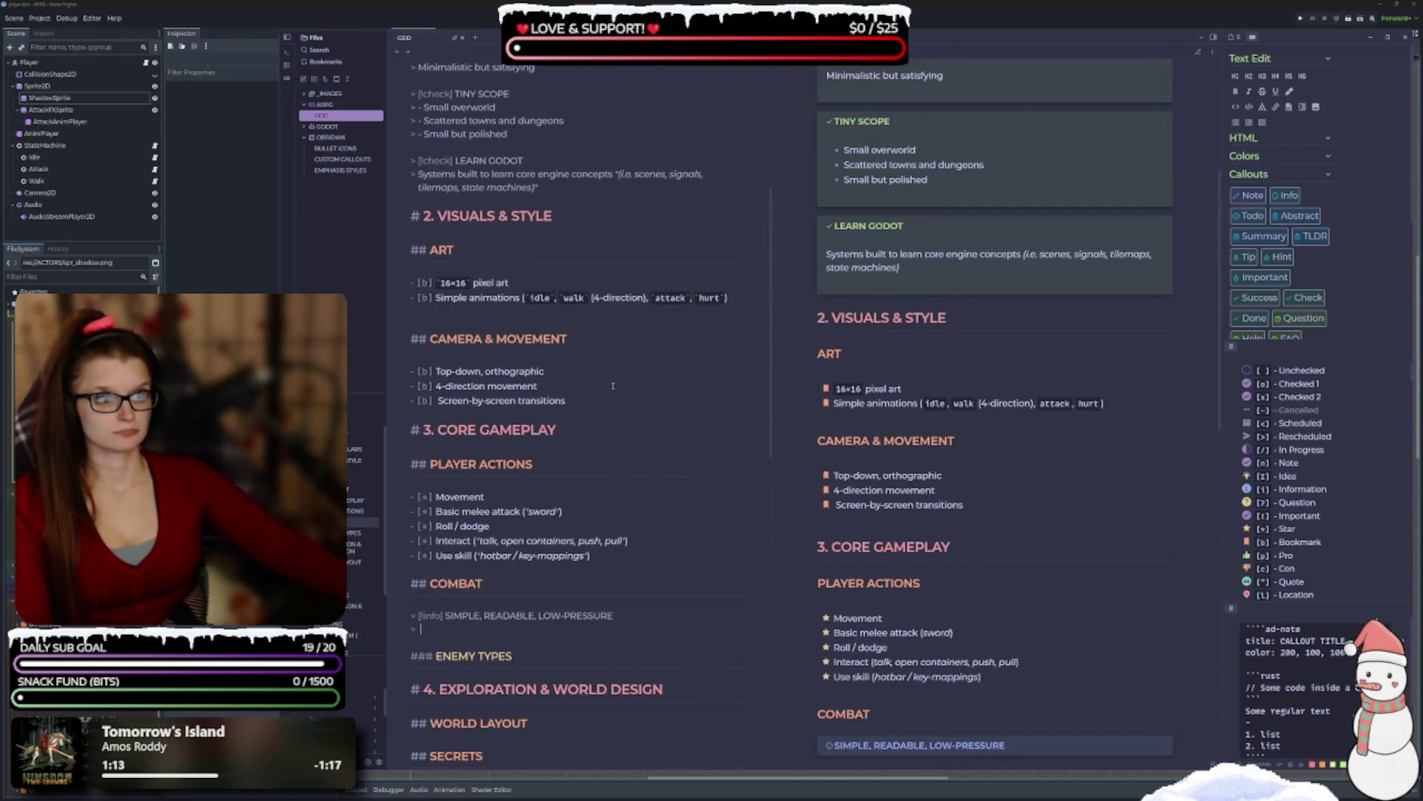
scroll(612, 386, "down", 5)
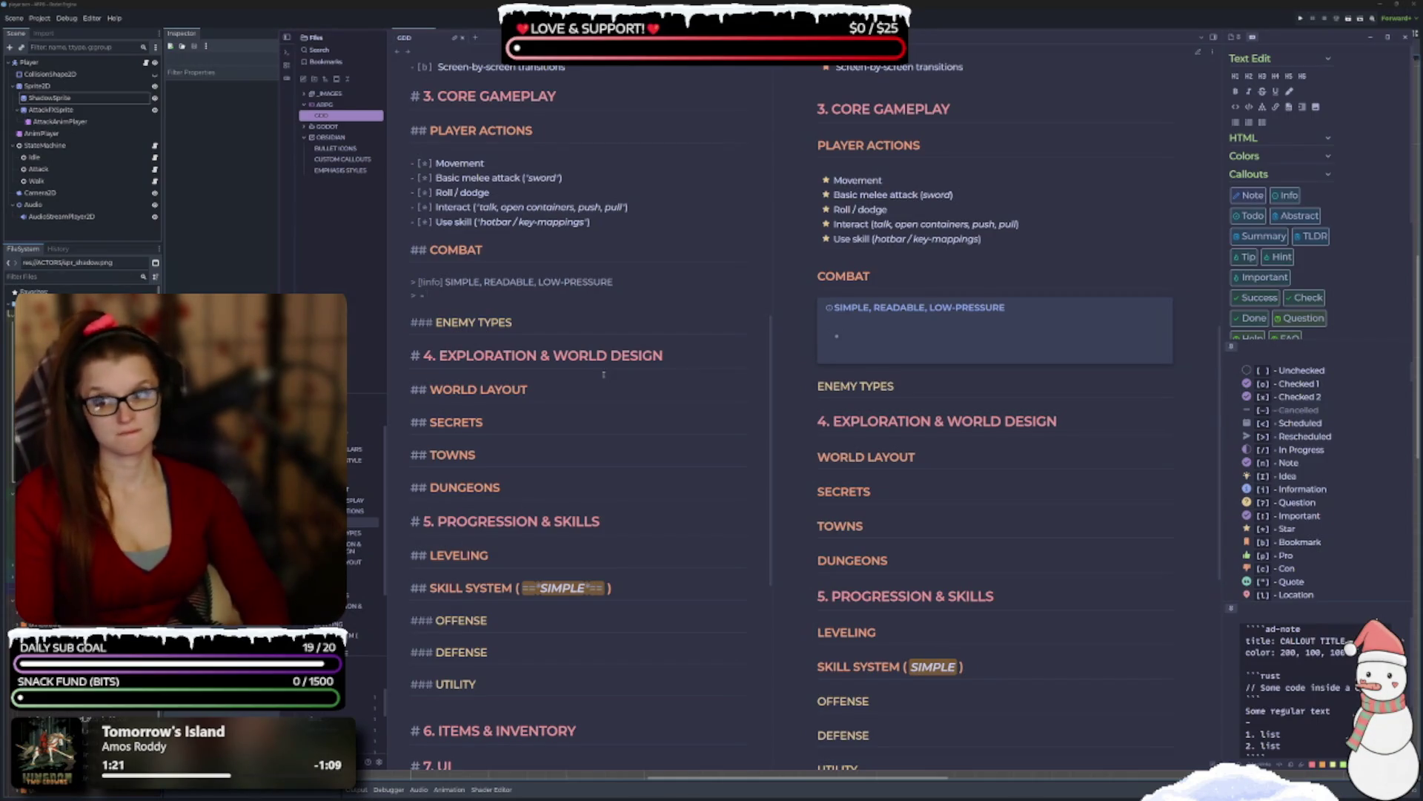
type("- P")
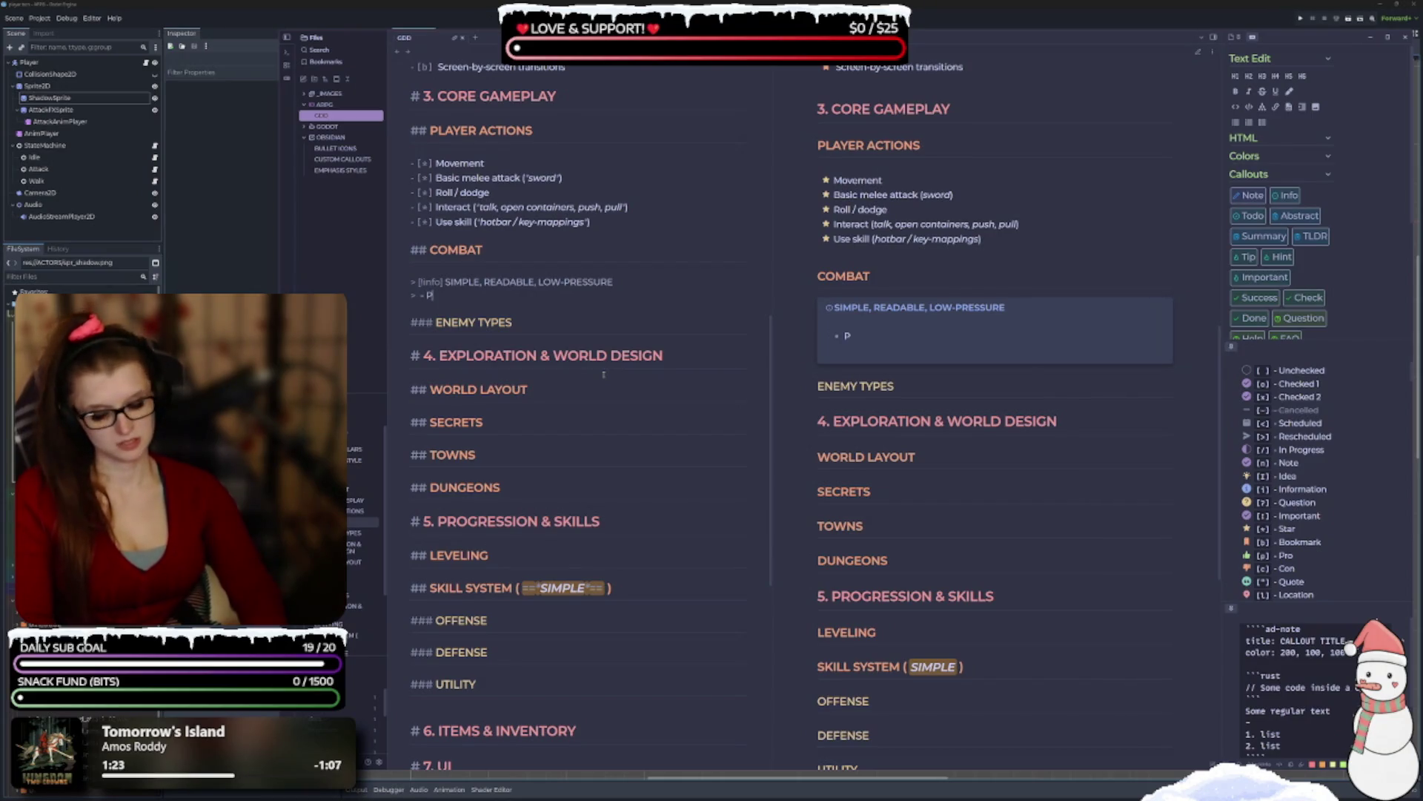
Write the first callout bullet 'Player attacks have little-to-no cooldown'.
type("layer attacks")
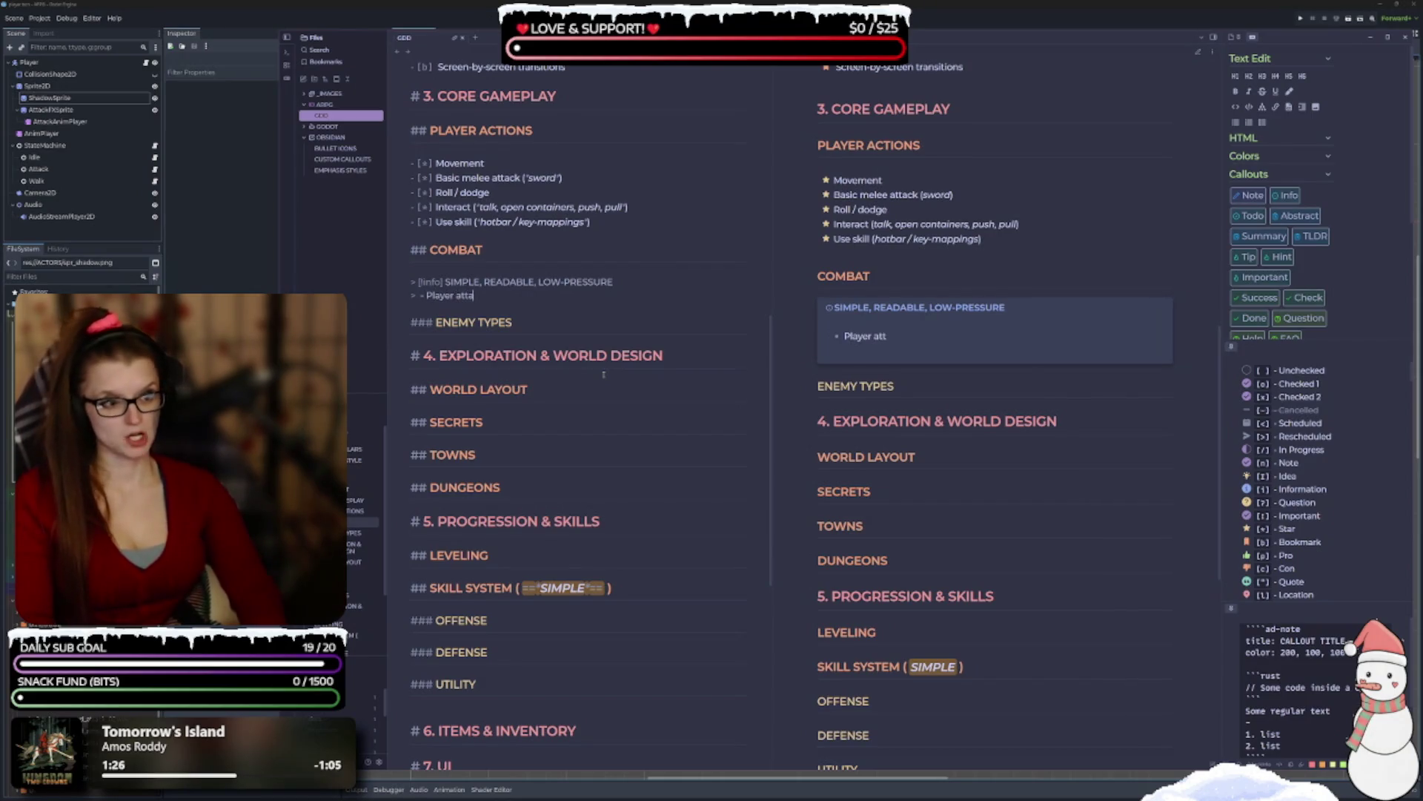
type(" have ")
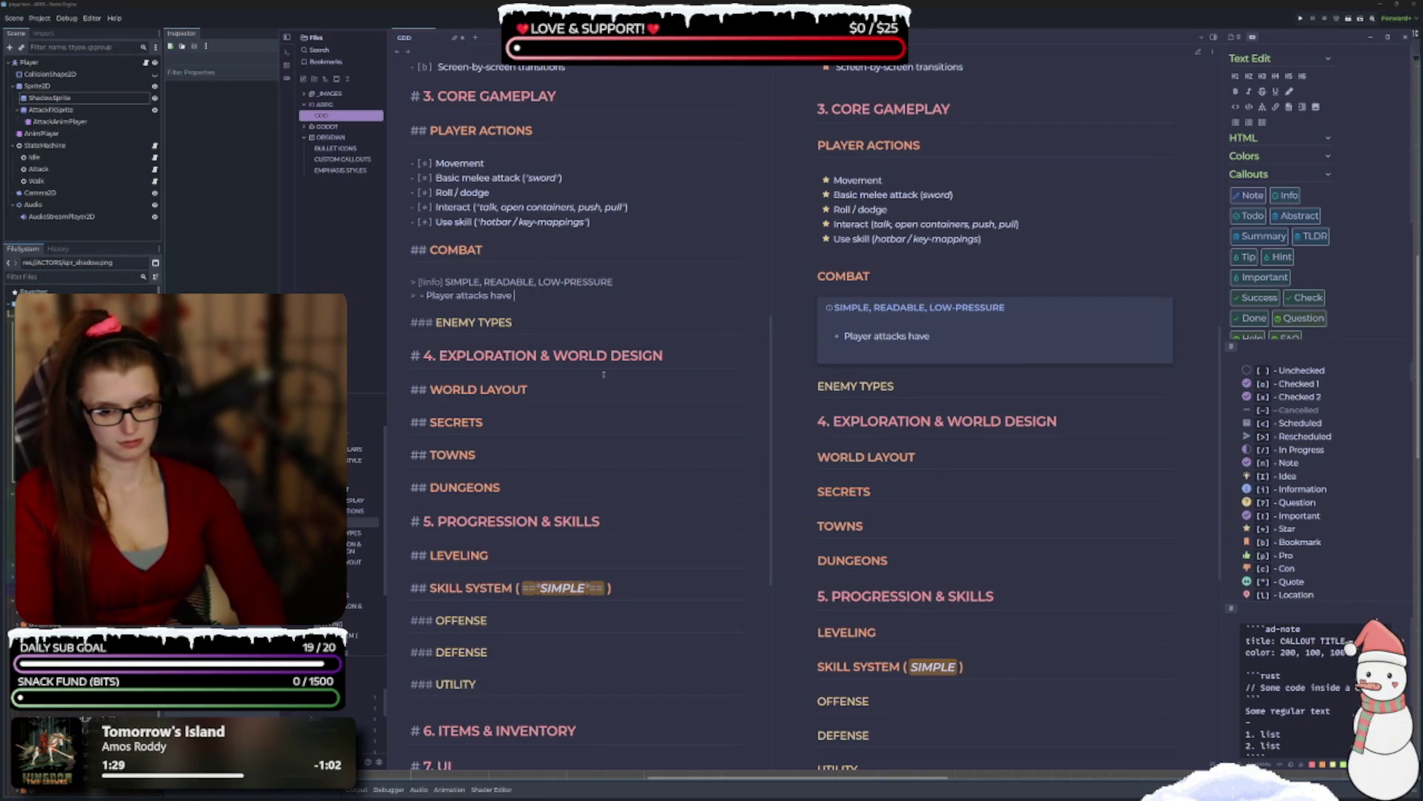
type("litl")
key("BackSpace")
key("BackSpace")
type("tle-to-no cooldown")
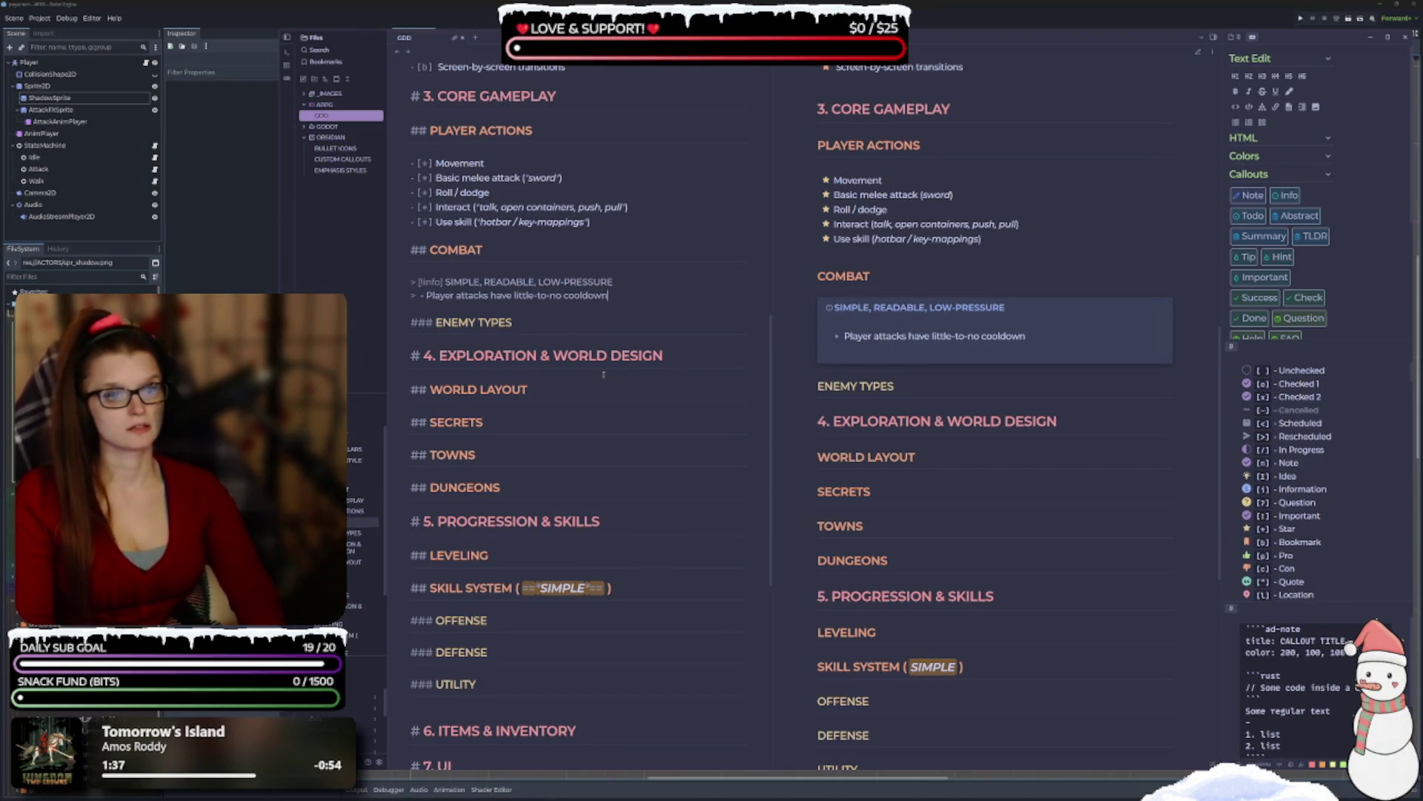
key("Return")
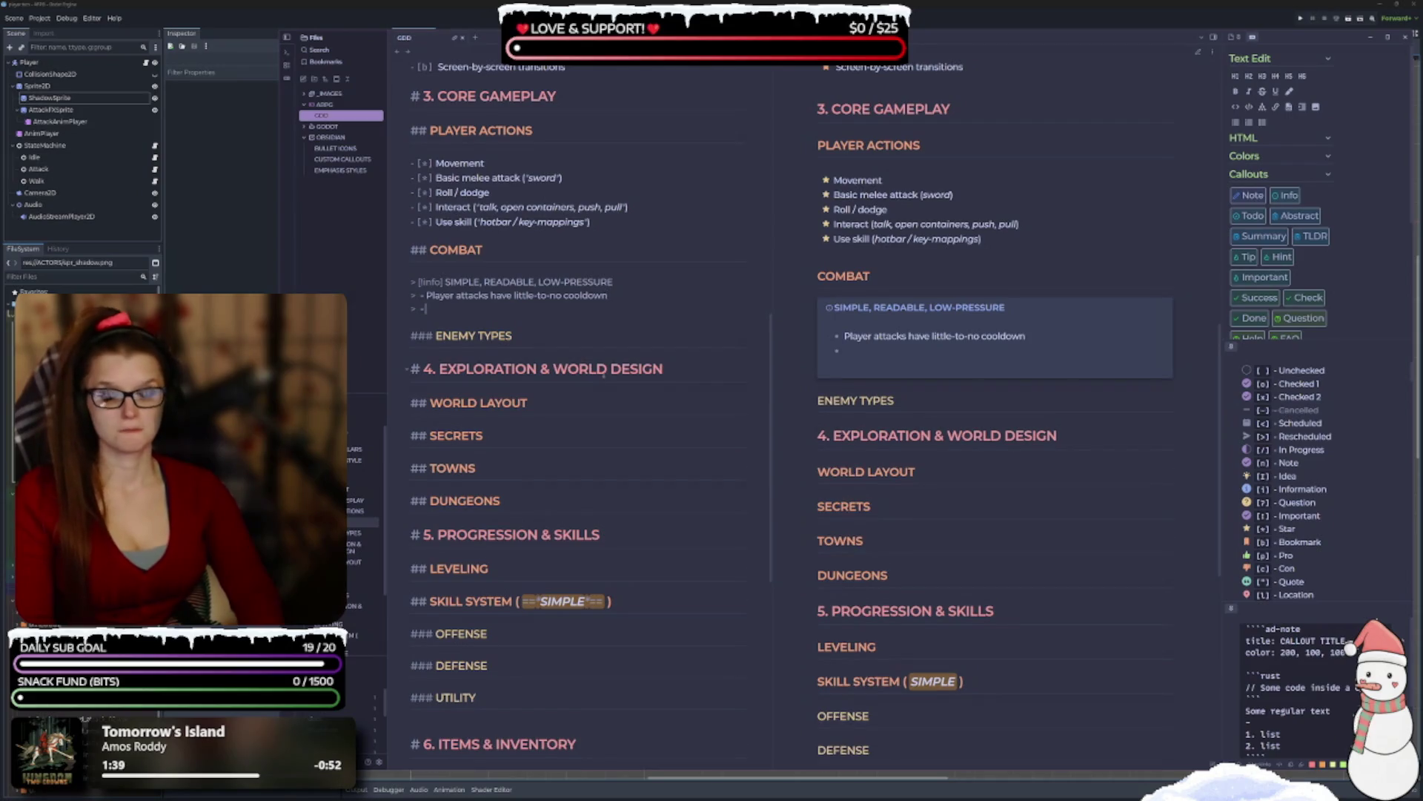
Add bullets 'Damage numbers optional' and 'Simple collision / hitboxes' to the callout.
type("D")
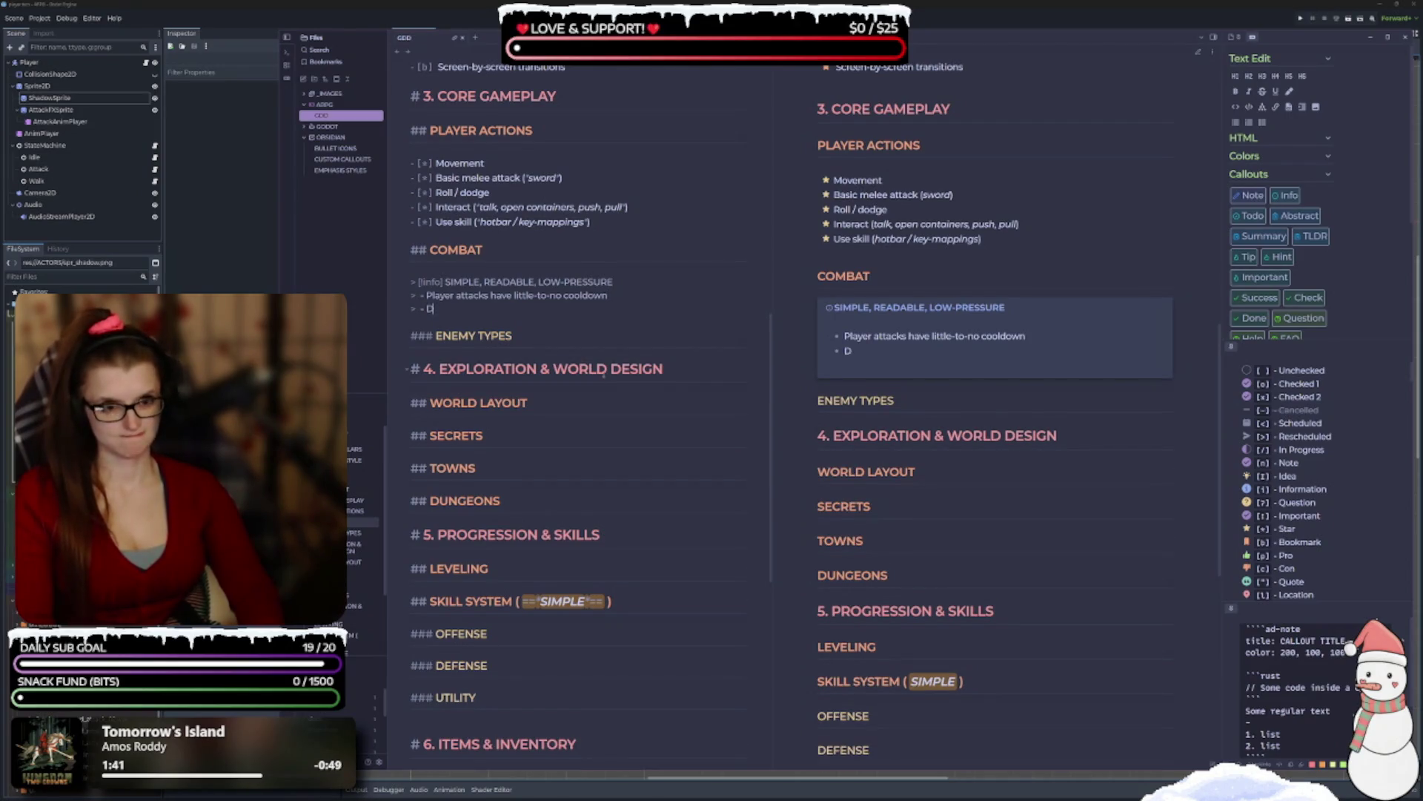
type("amage numbers")
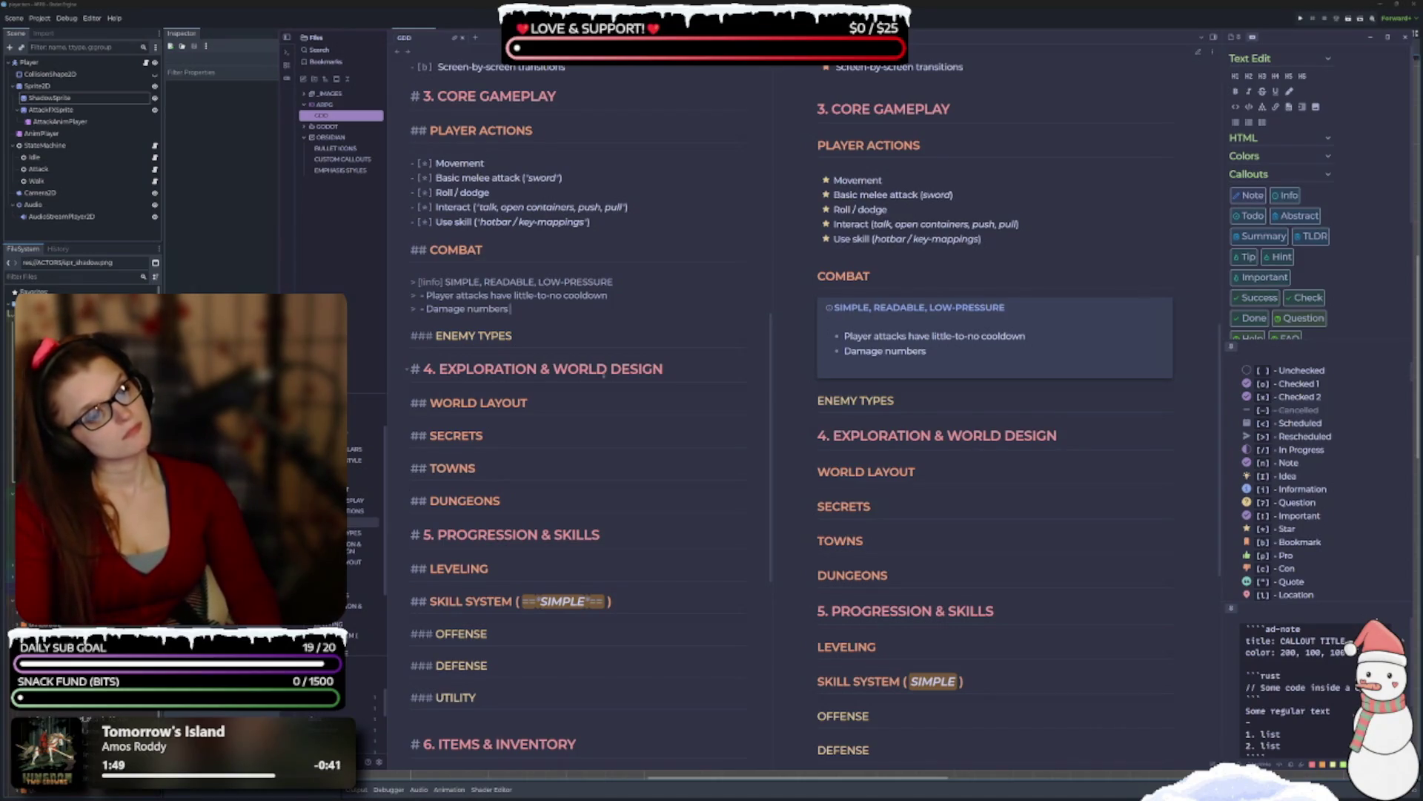
type(" ot")
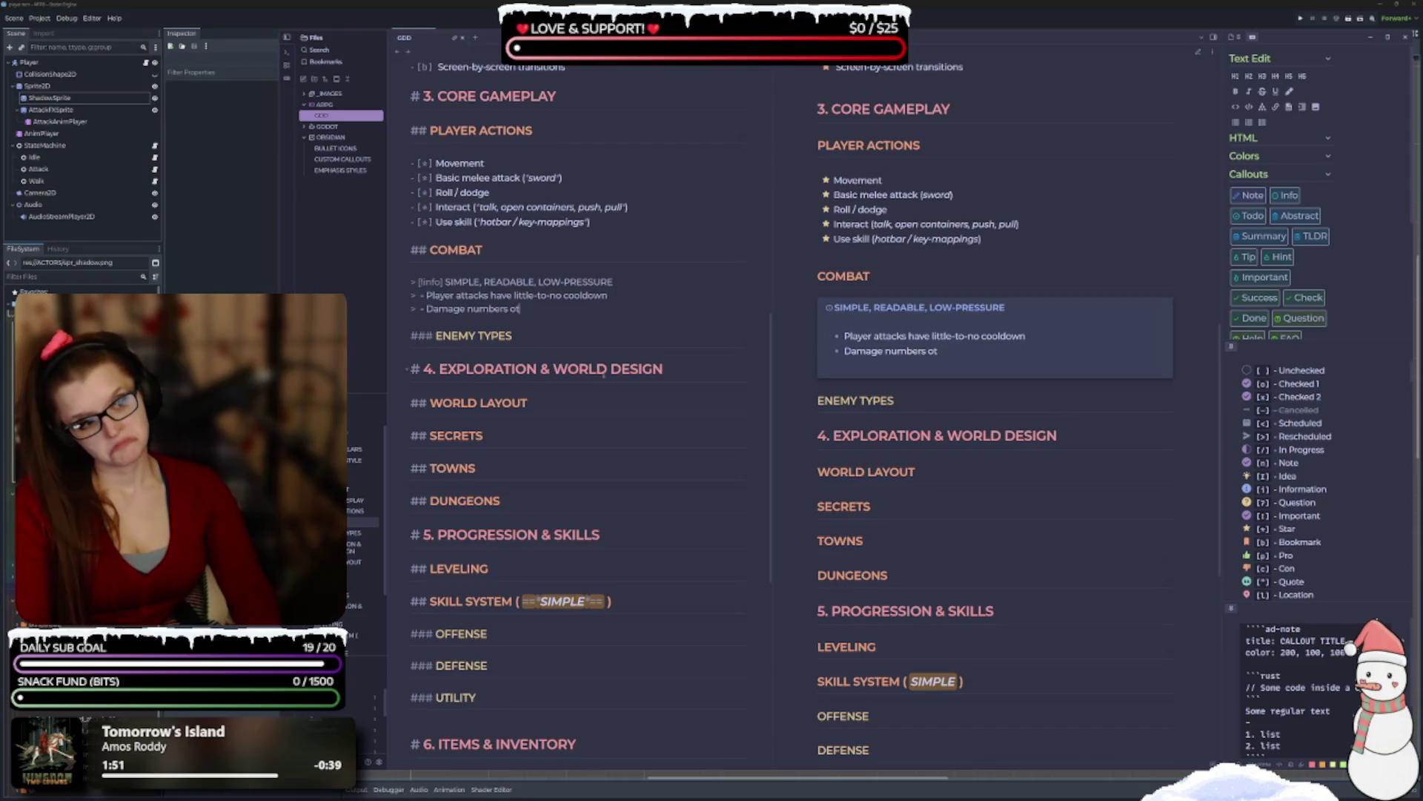
key("BackSpace")
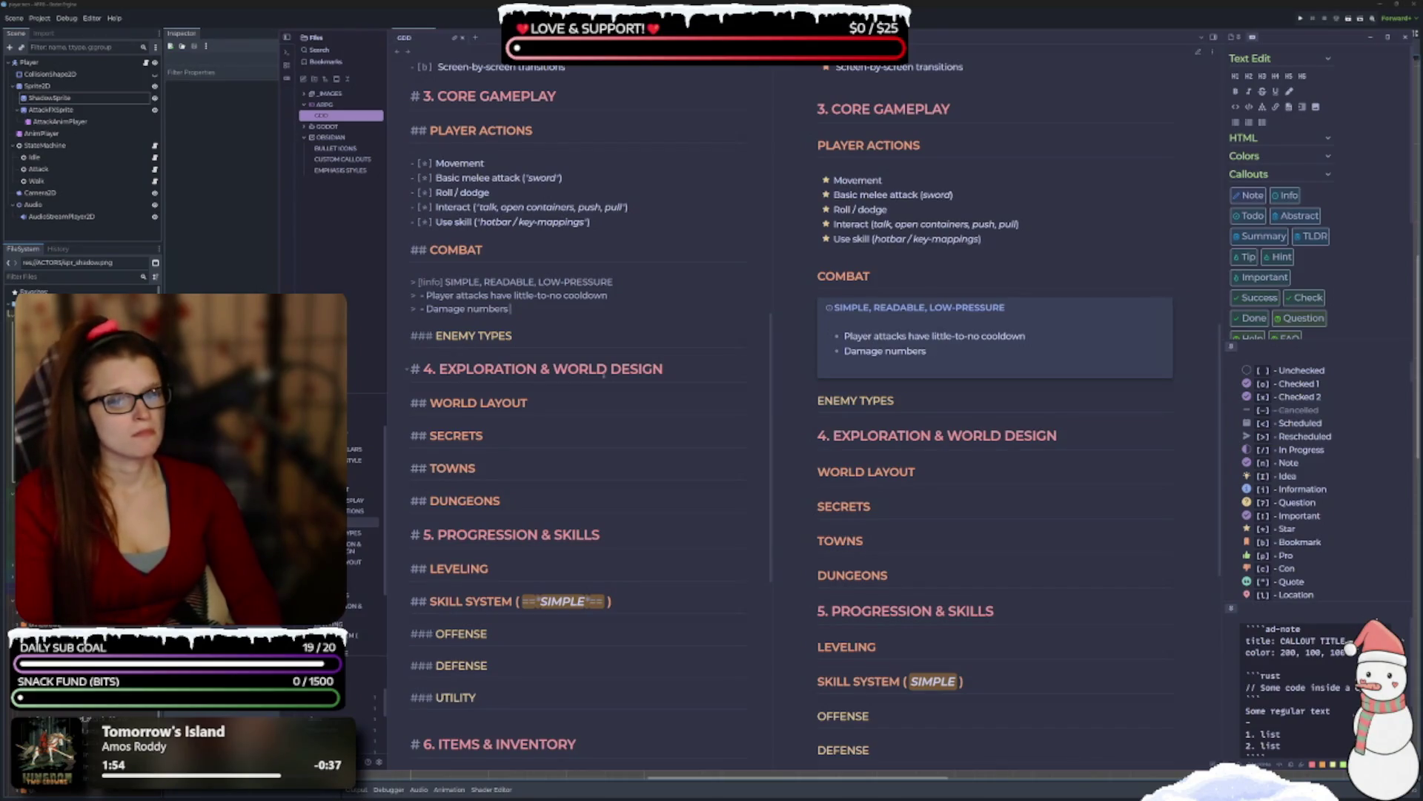
type(" toggl")
type("able")
key("BackSpace")
key("BackSpace")
key("BackSpace")
type("i")
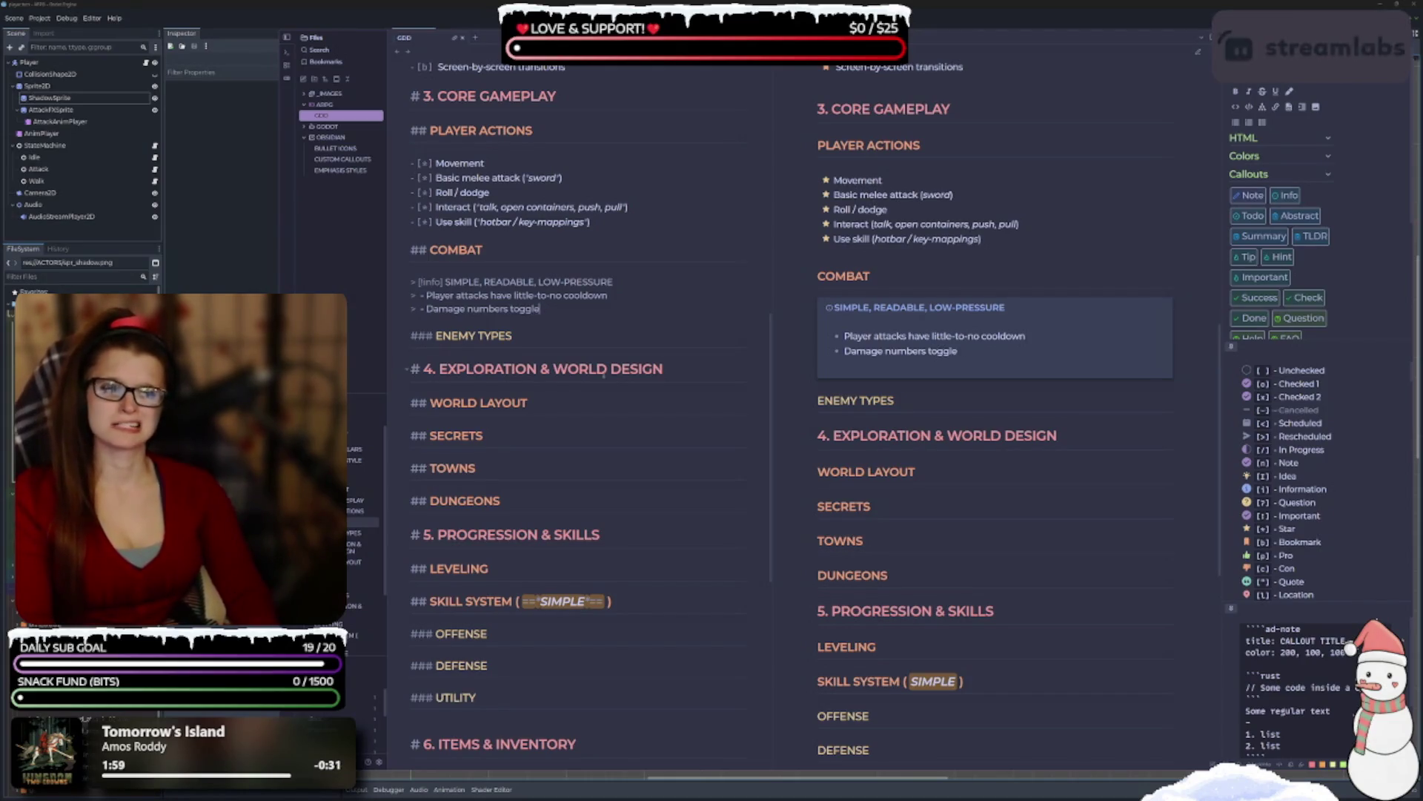
key("BackSpace")
key("BackSpace")
key("BackSpace")
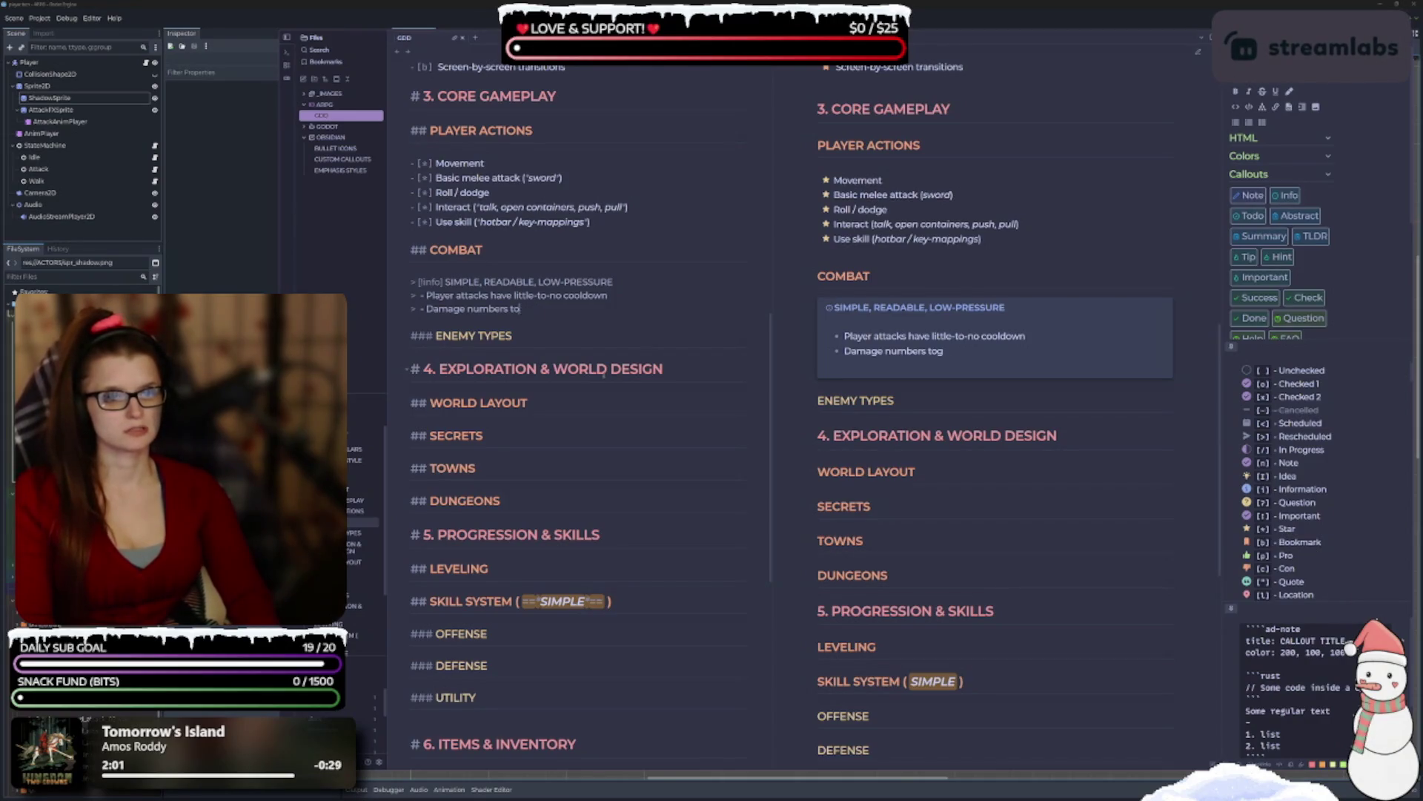
type("optional")
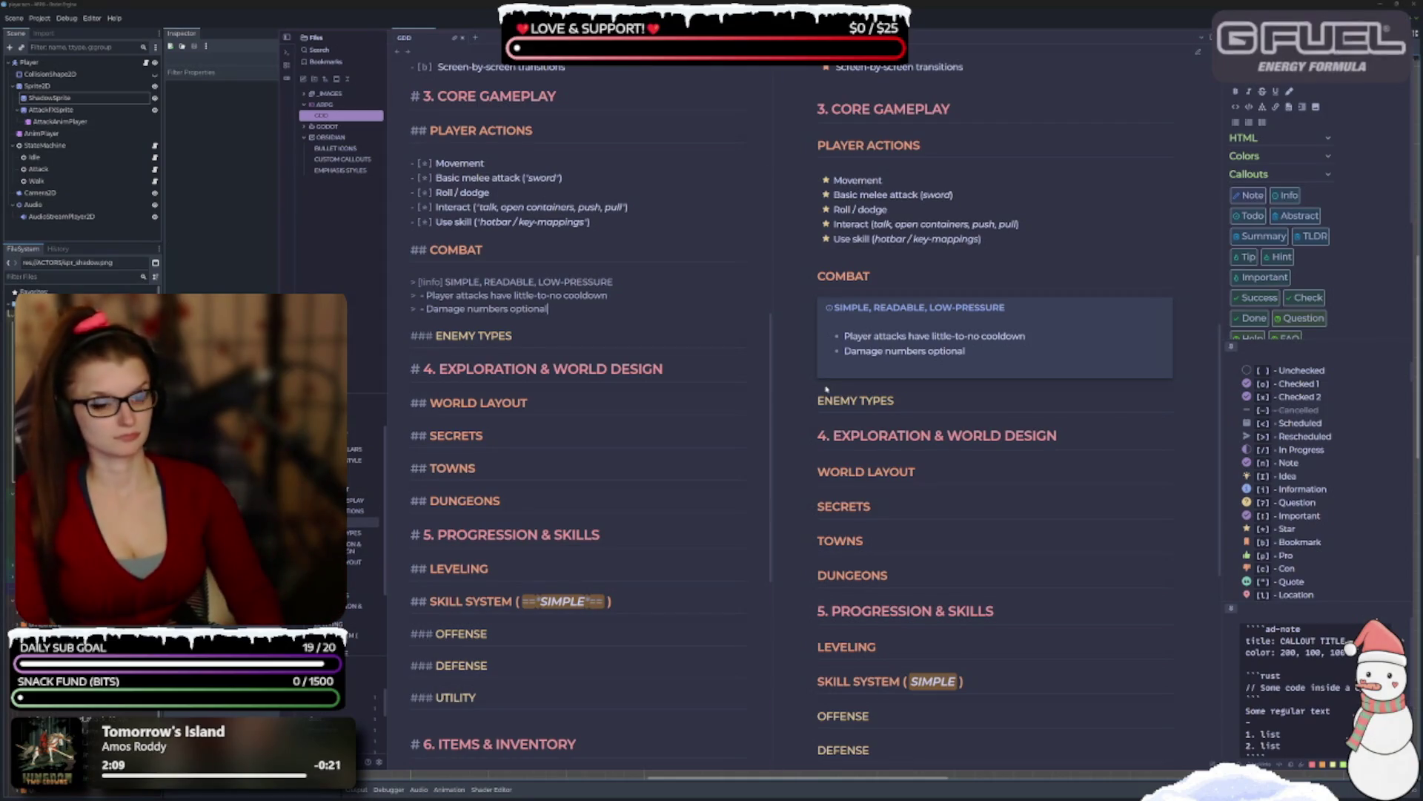
key("Return")
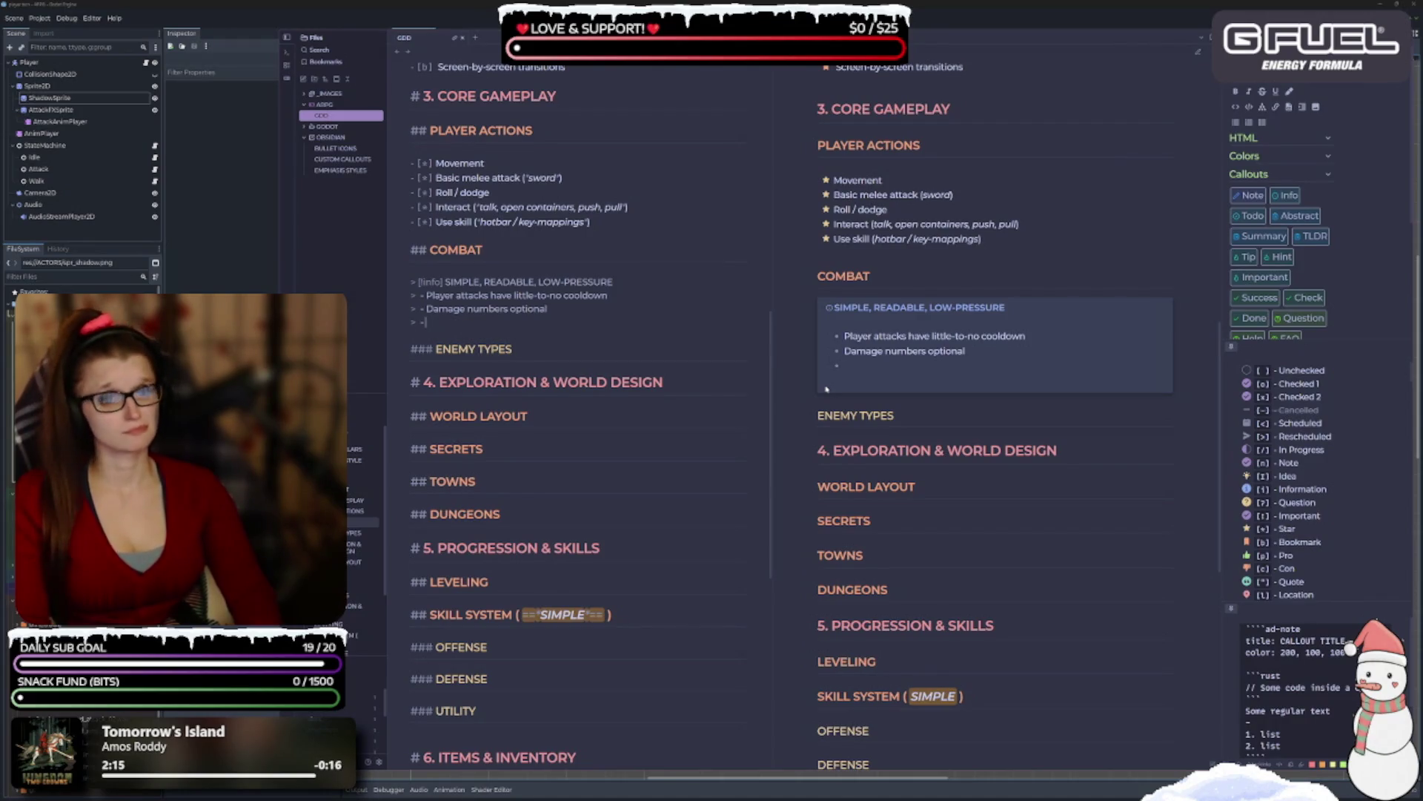
type("Simple")
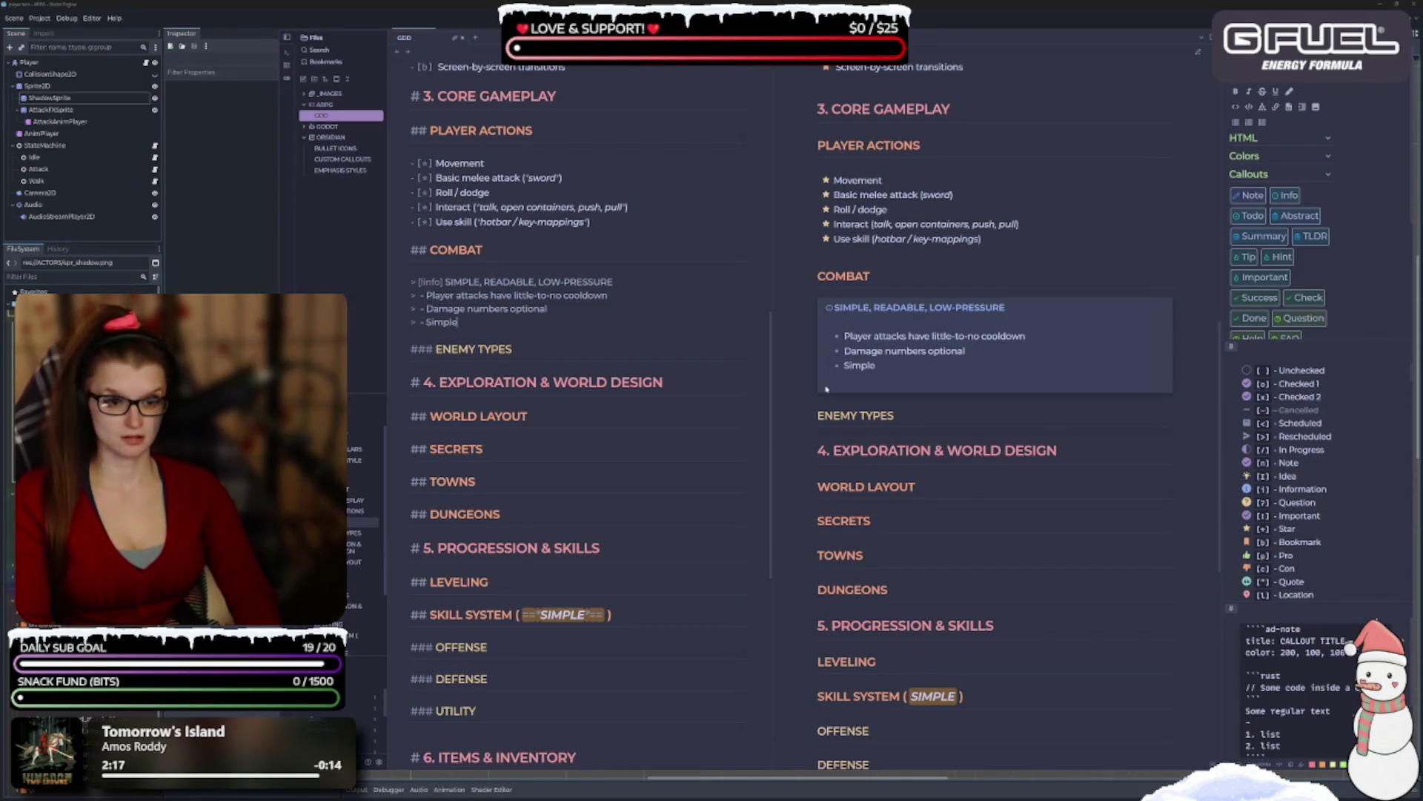
type(" co")
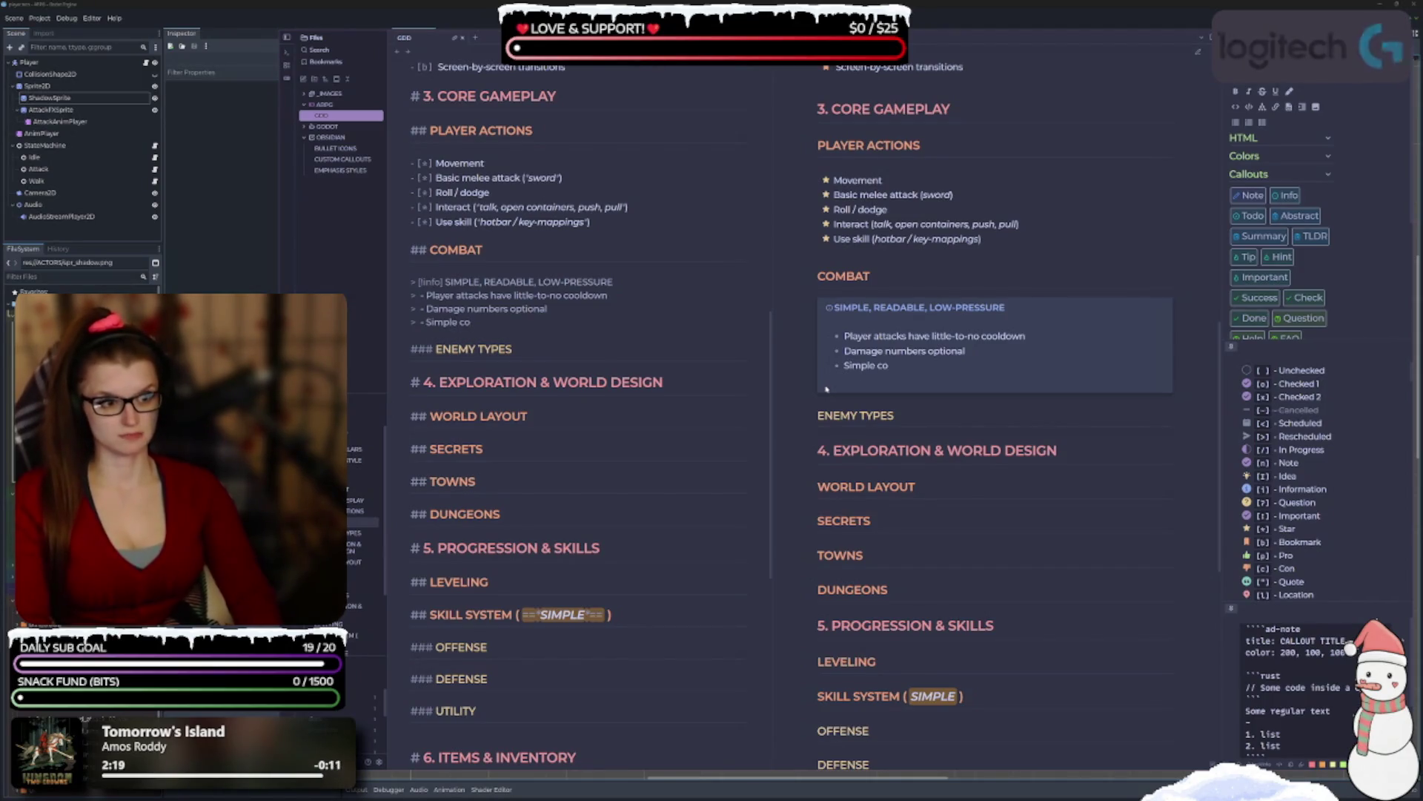
type("llision / hitboxes")
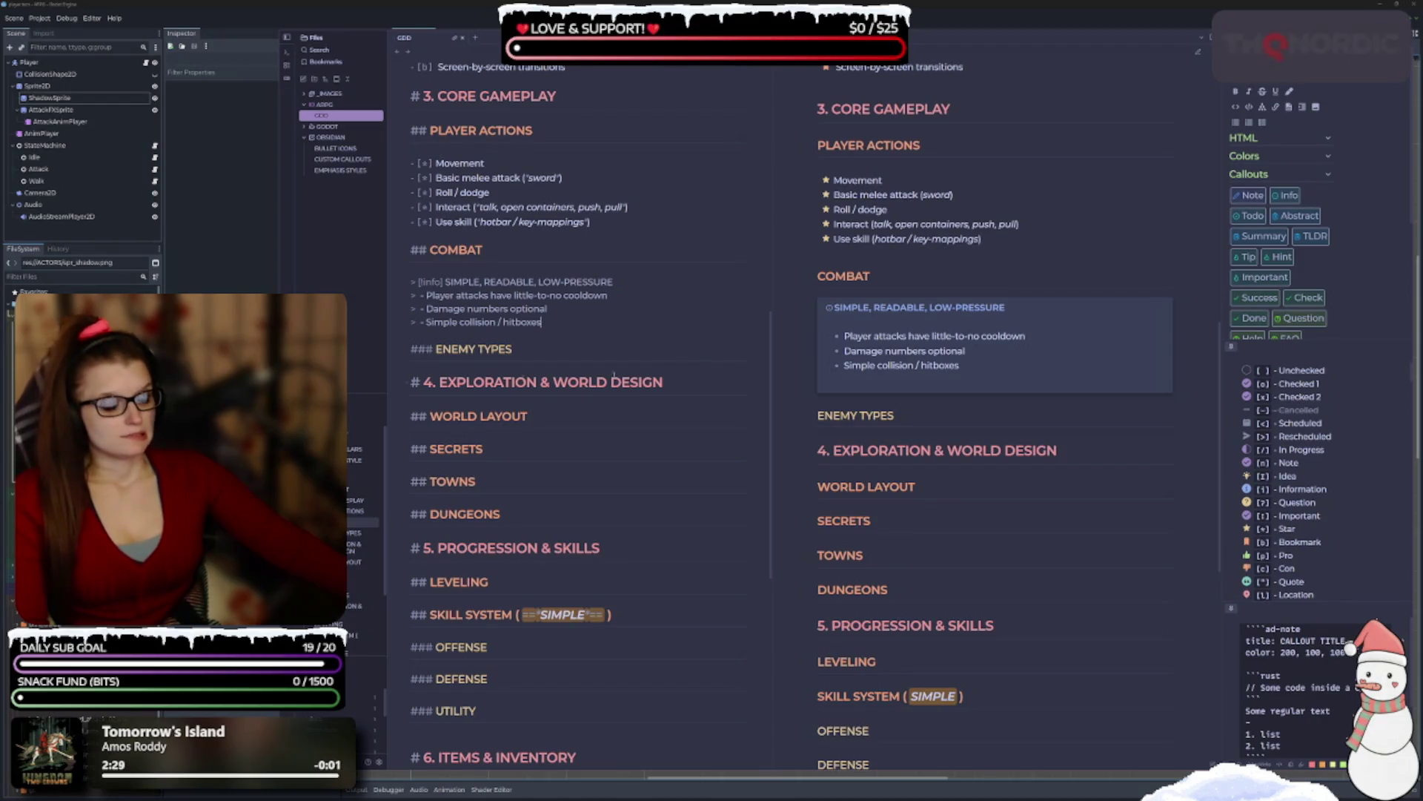
left_click_drag(561, 295, 513, 295)
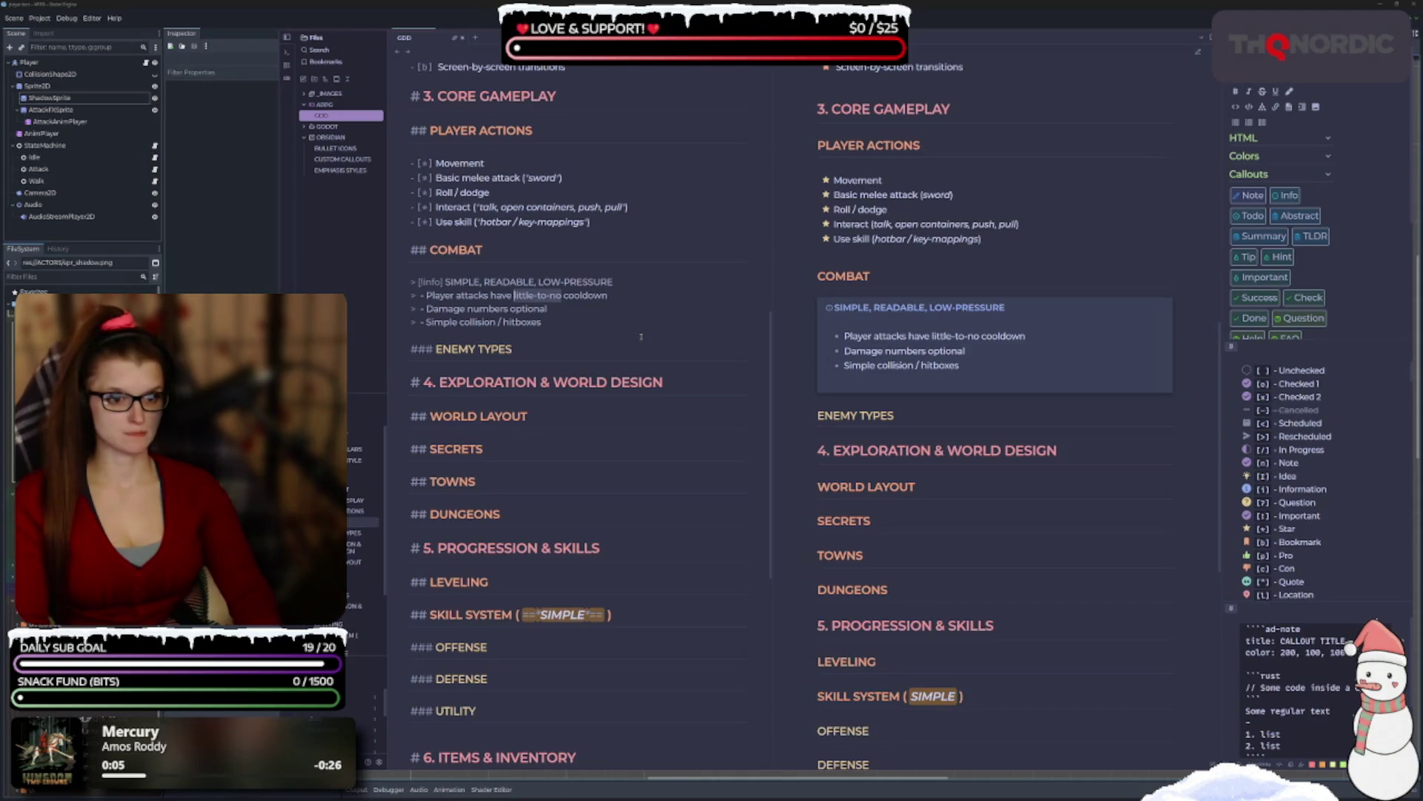
Reword the first bullet to 'Player attacks have very low cooldowns'.
type("very little")
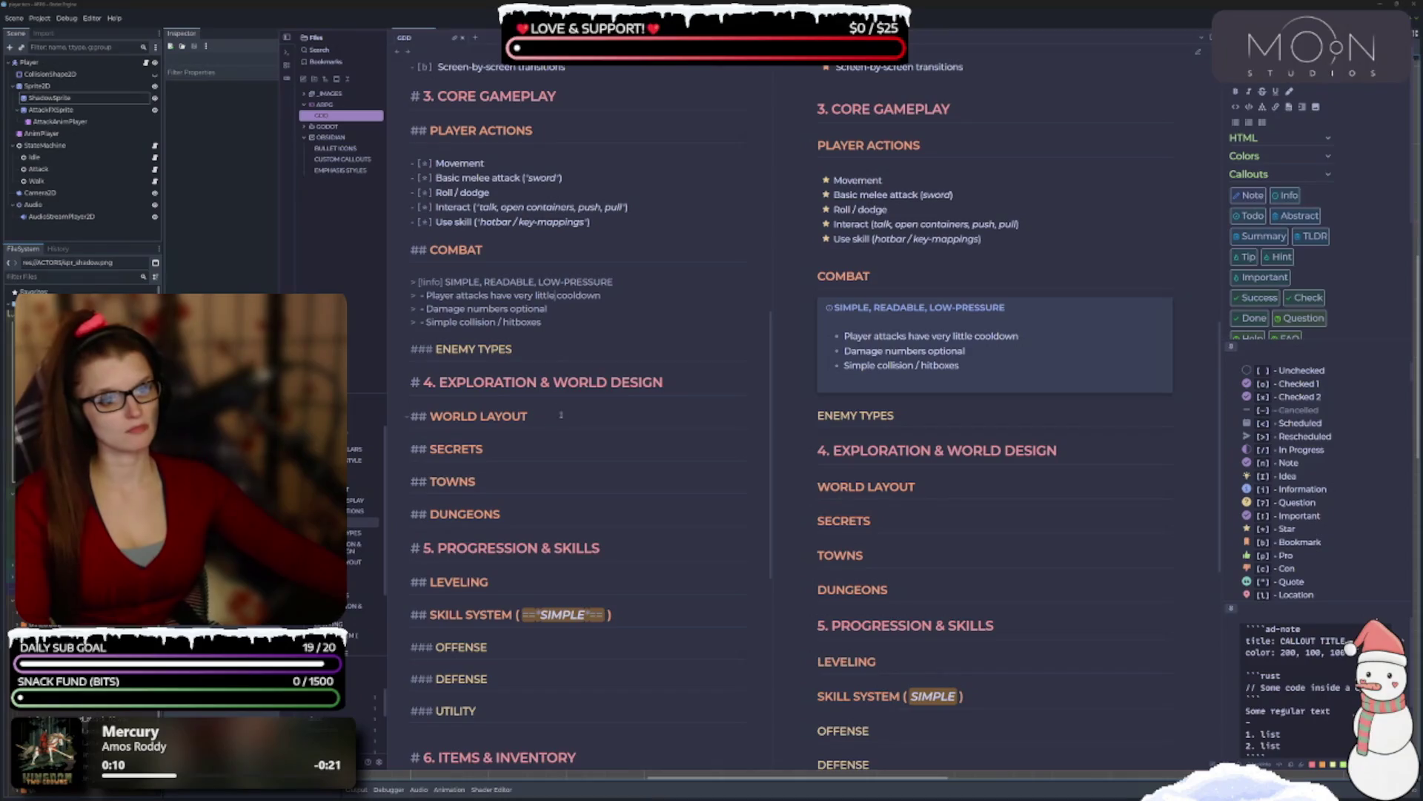
key("BackSpace")
key("BackSpace")
key("BackSpace")
type("ow ")
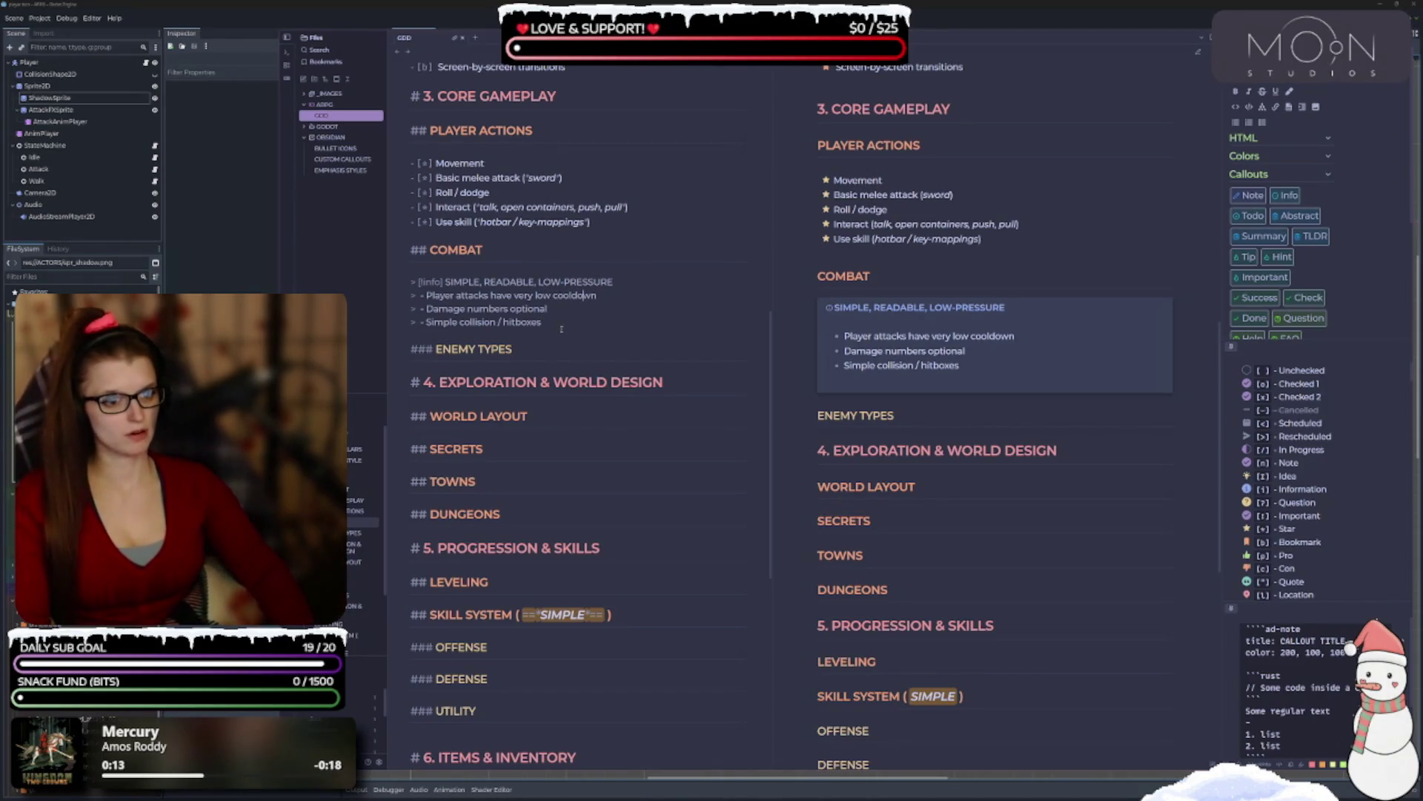
type("s")
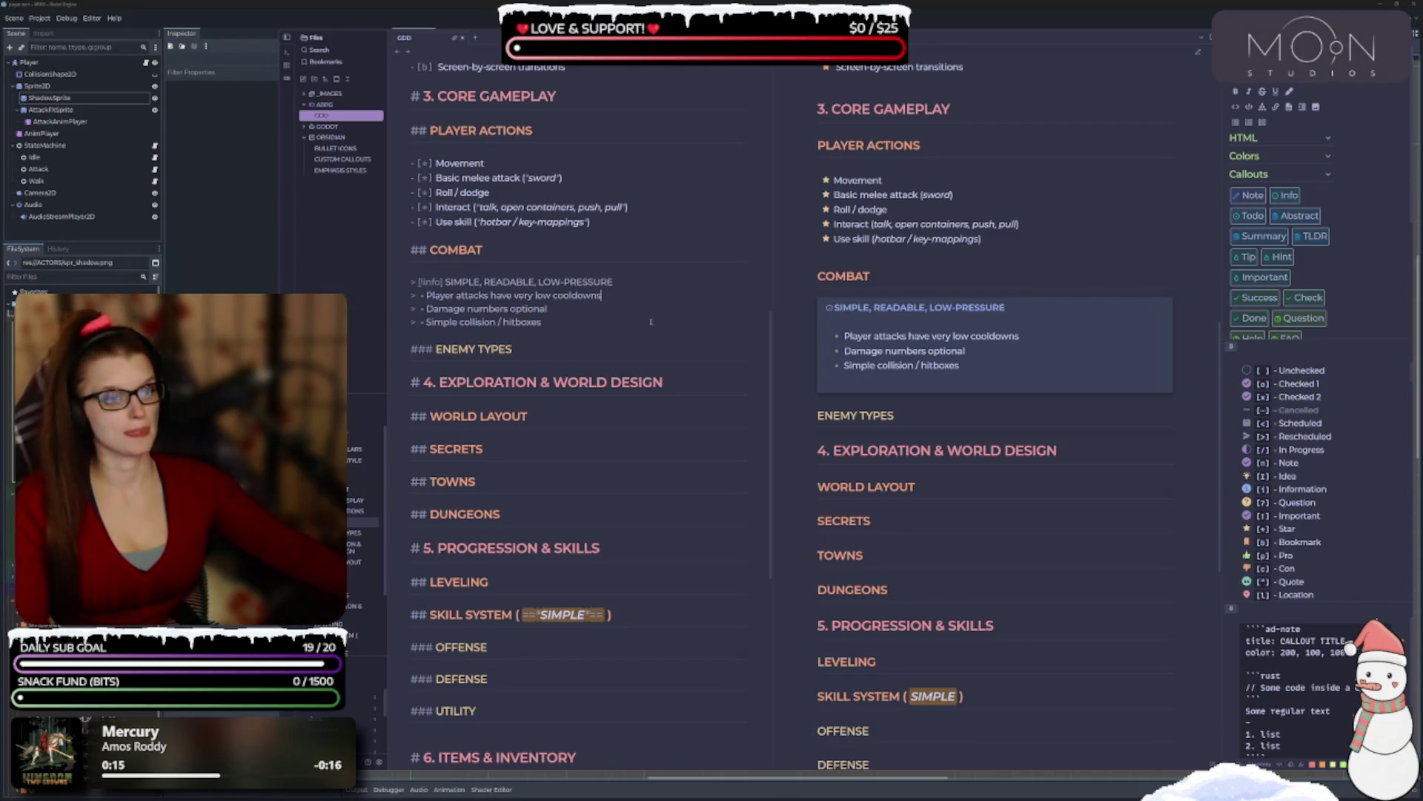
Italicize 'very low cooldowns' after trying and undoing a yellow highlight.
left_click_drag(613, 297, 514, 295)
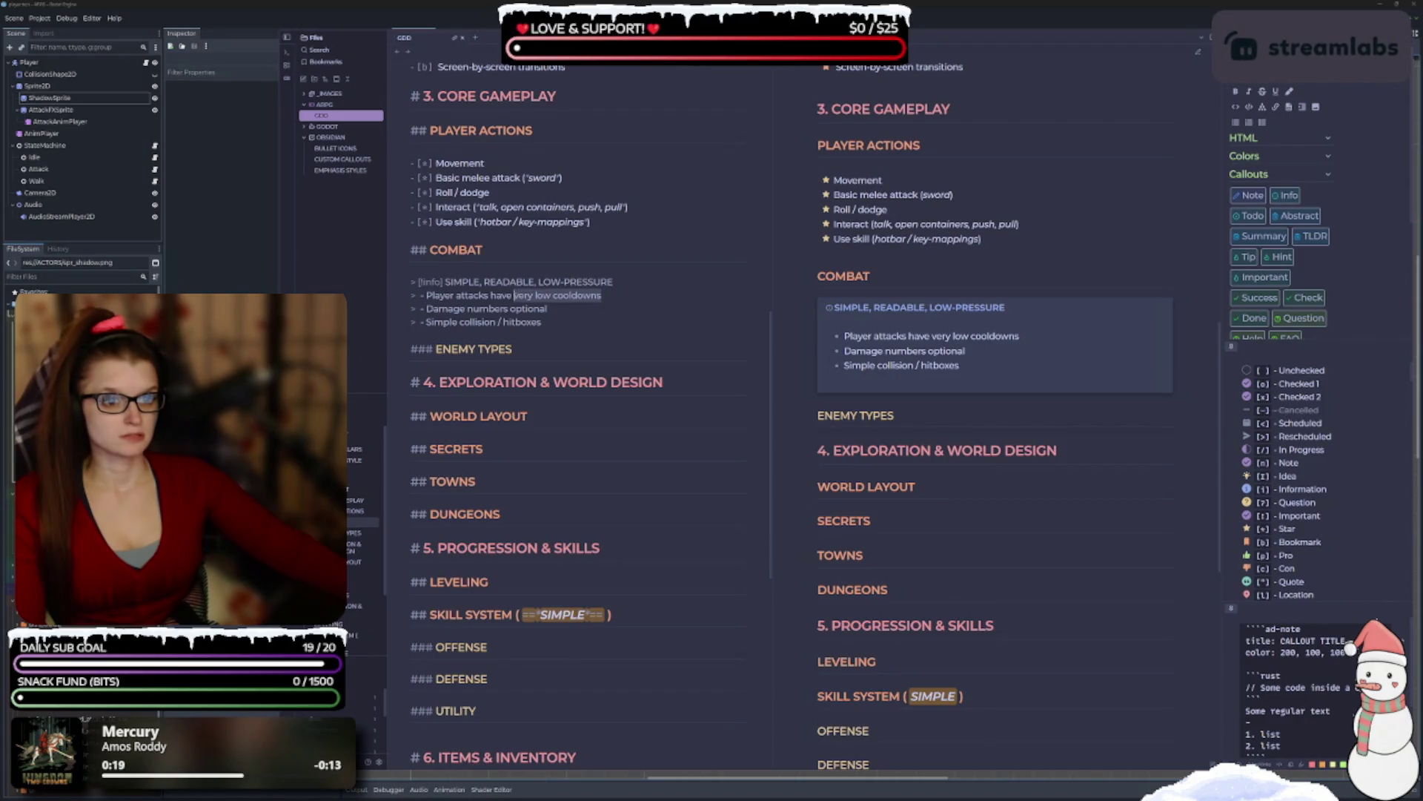
right_click(560, 301)
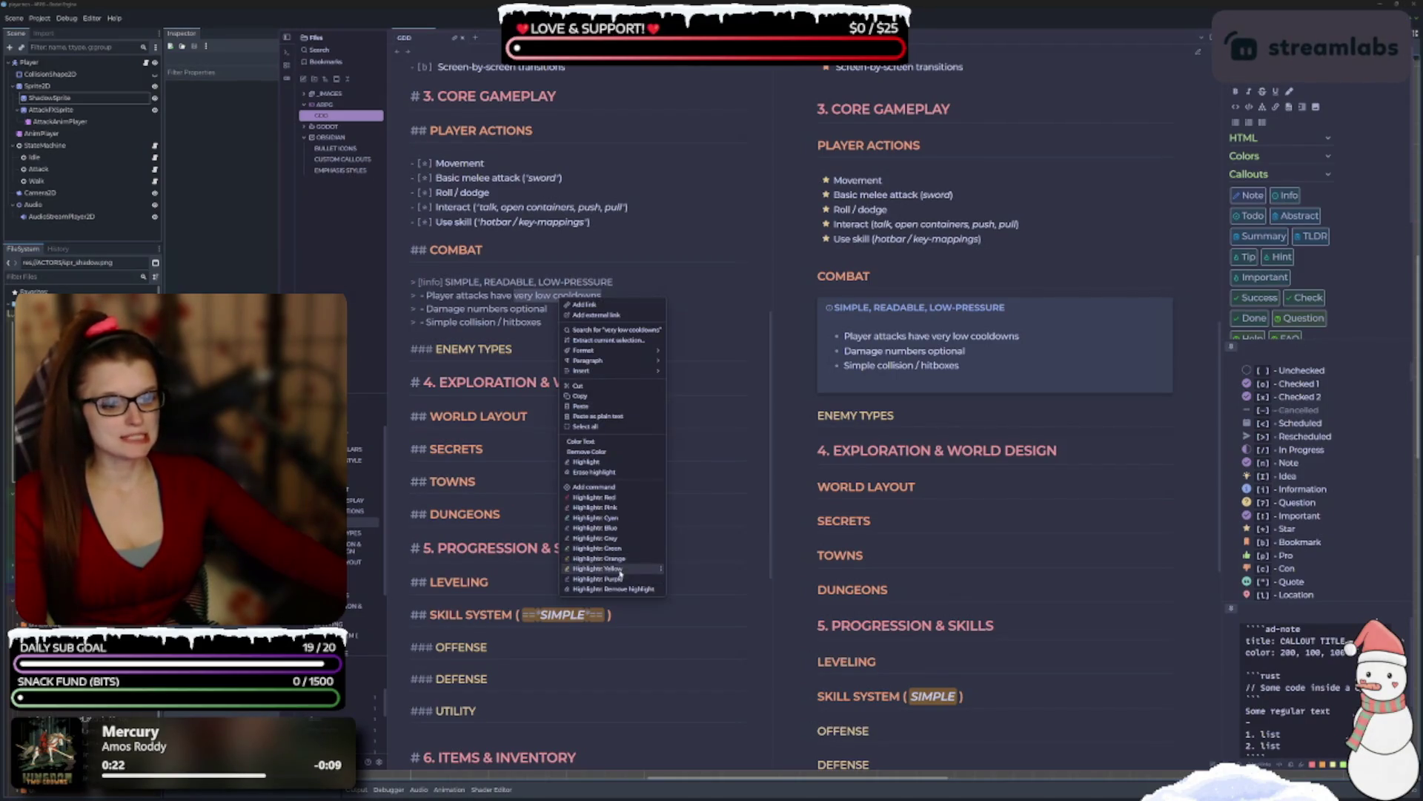
left_click(619, 569)
key("ctrl+z")
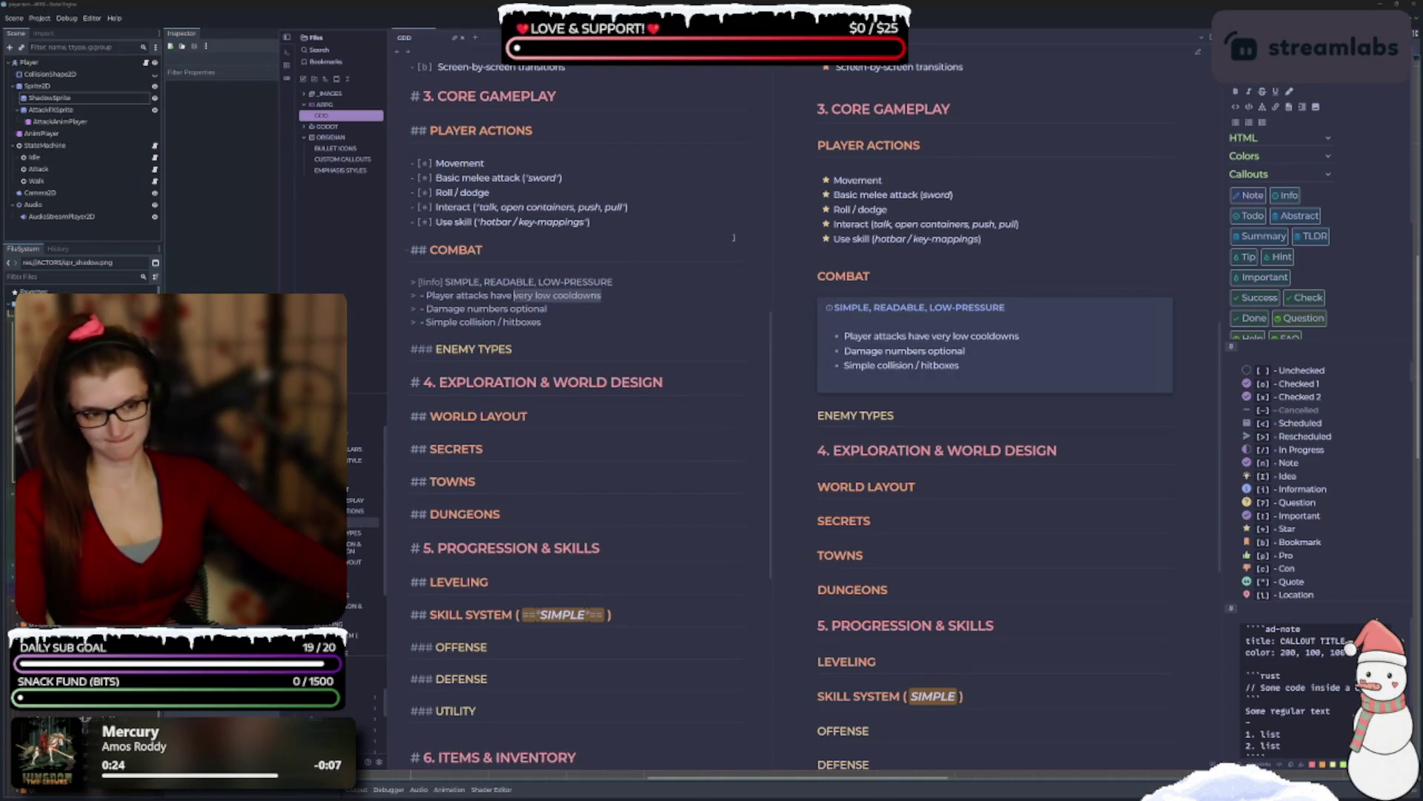
key("ctrl+shift+z")
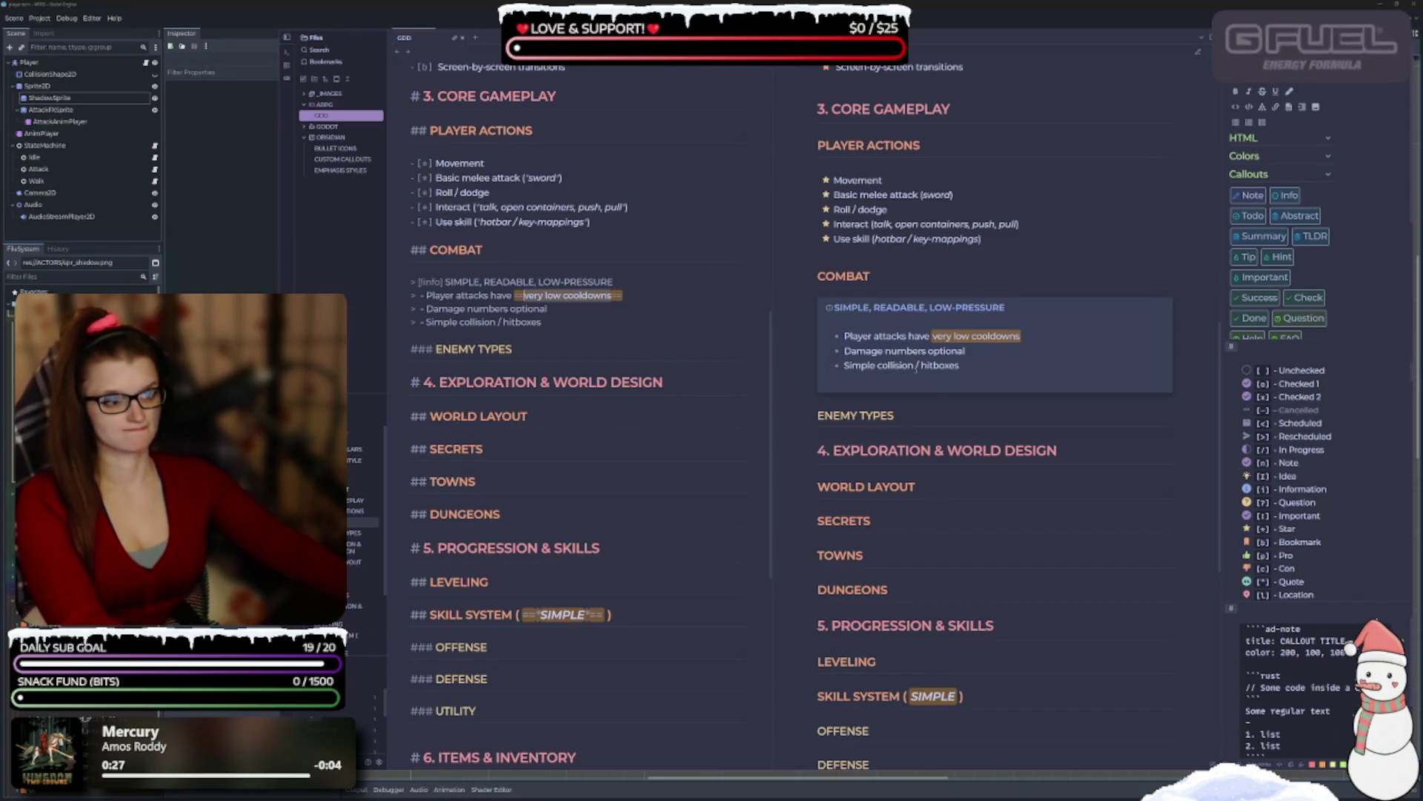
key("ctrl+z")
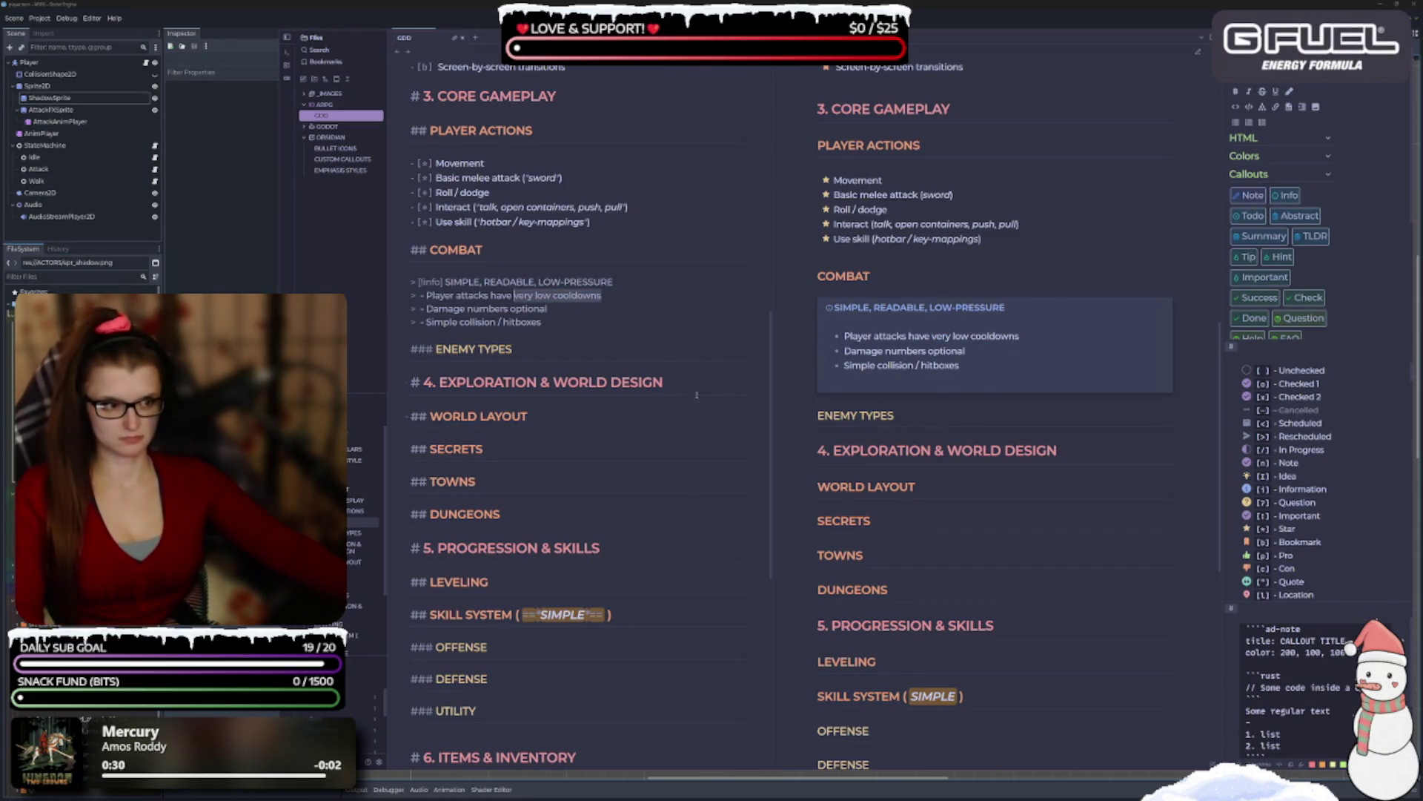
key("ctrl+i")
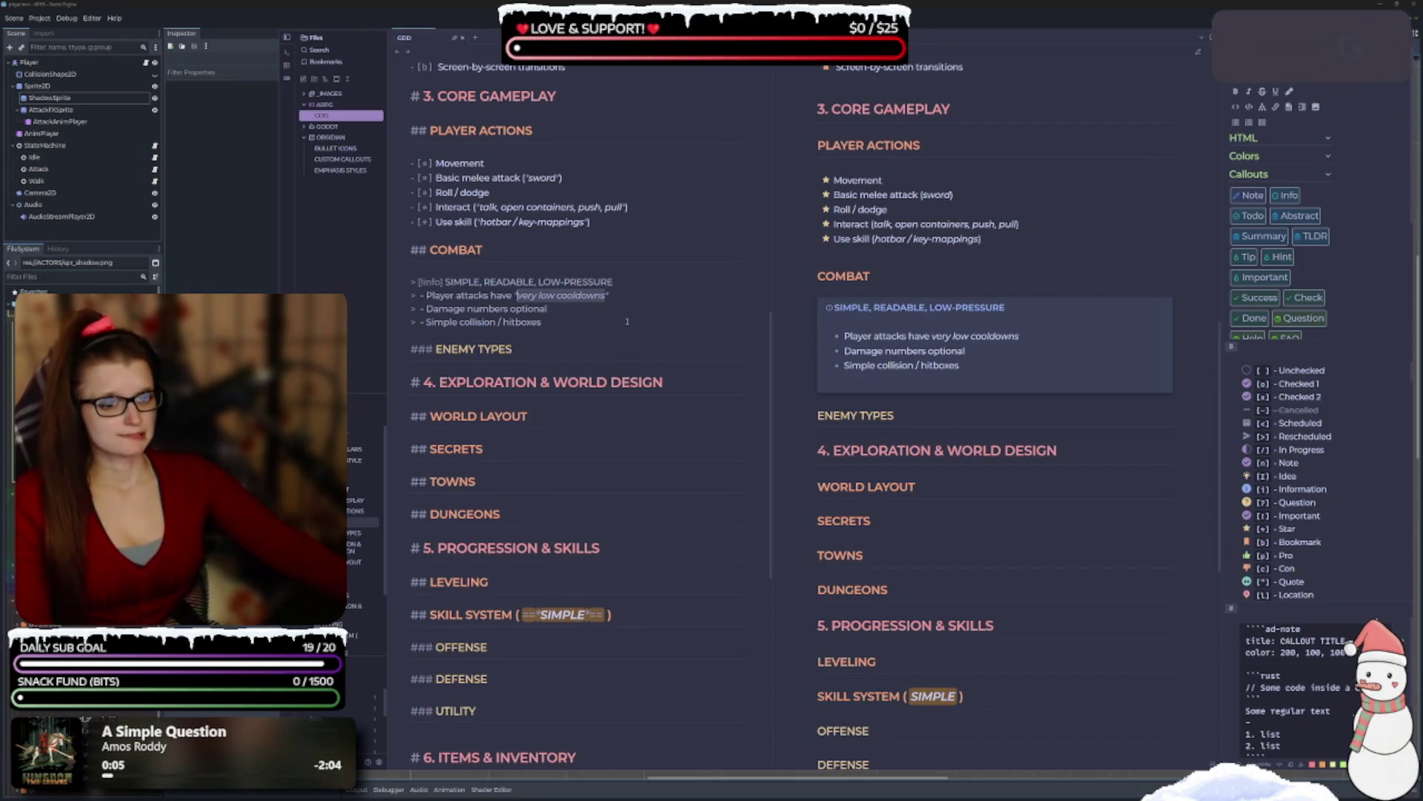
Add a new line below the ENEMY TYPES heading and start a '[!info' callout there.
left_click(566, 322)
scroll(697, 364, "up", 5)
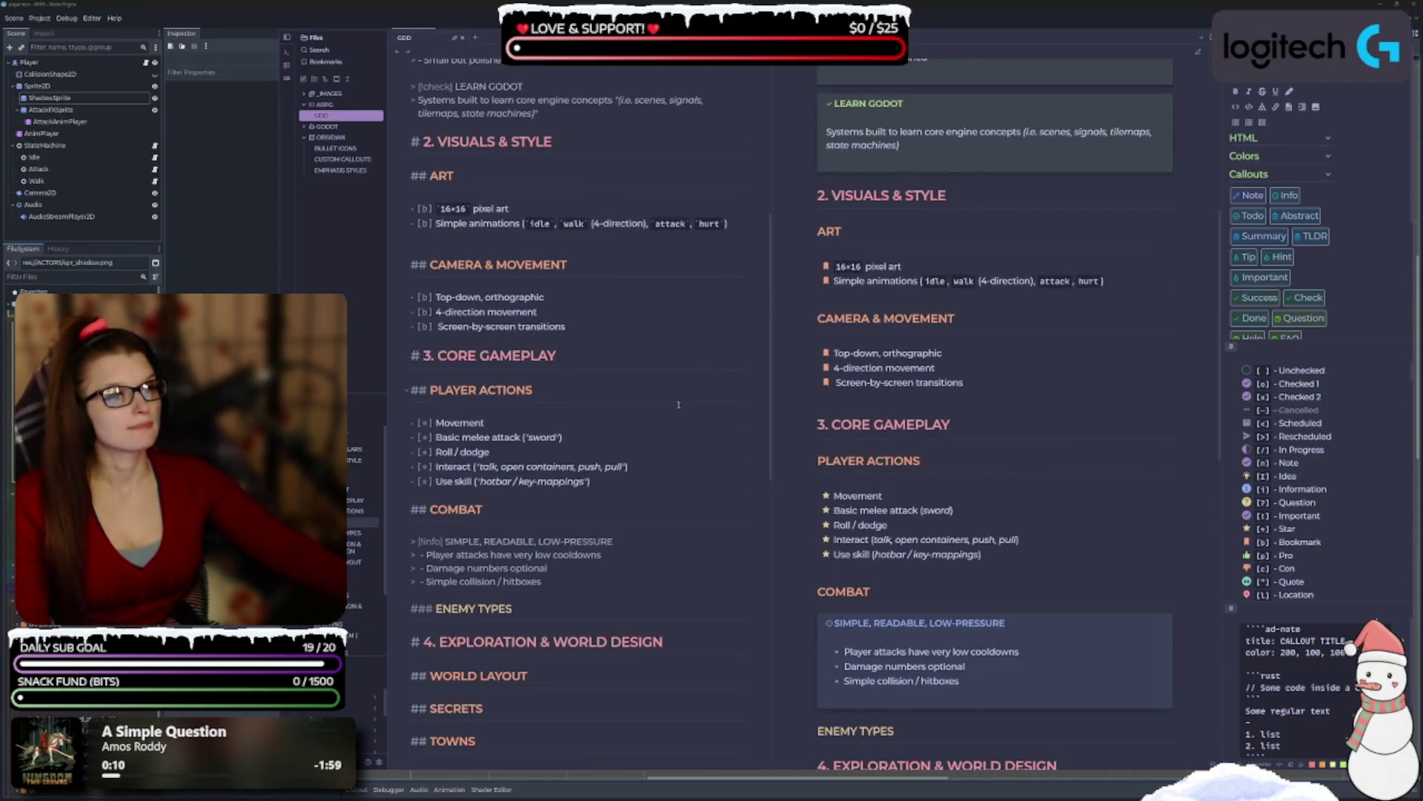
scroll(680, 384, "down", 4)
scroll(638, 345, "up", 8)
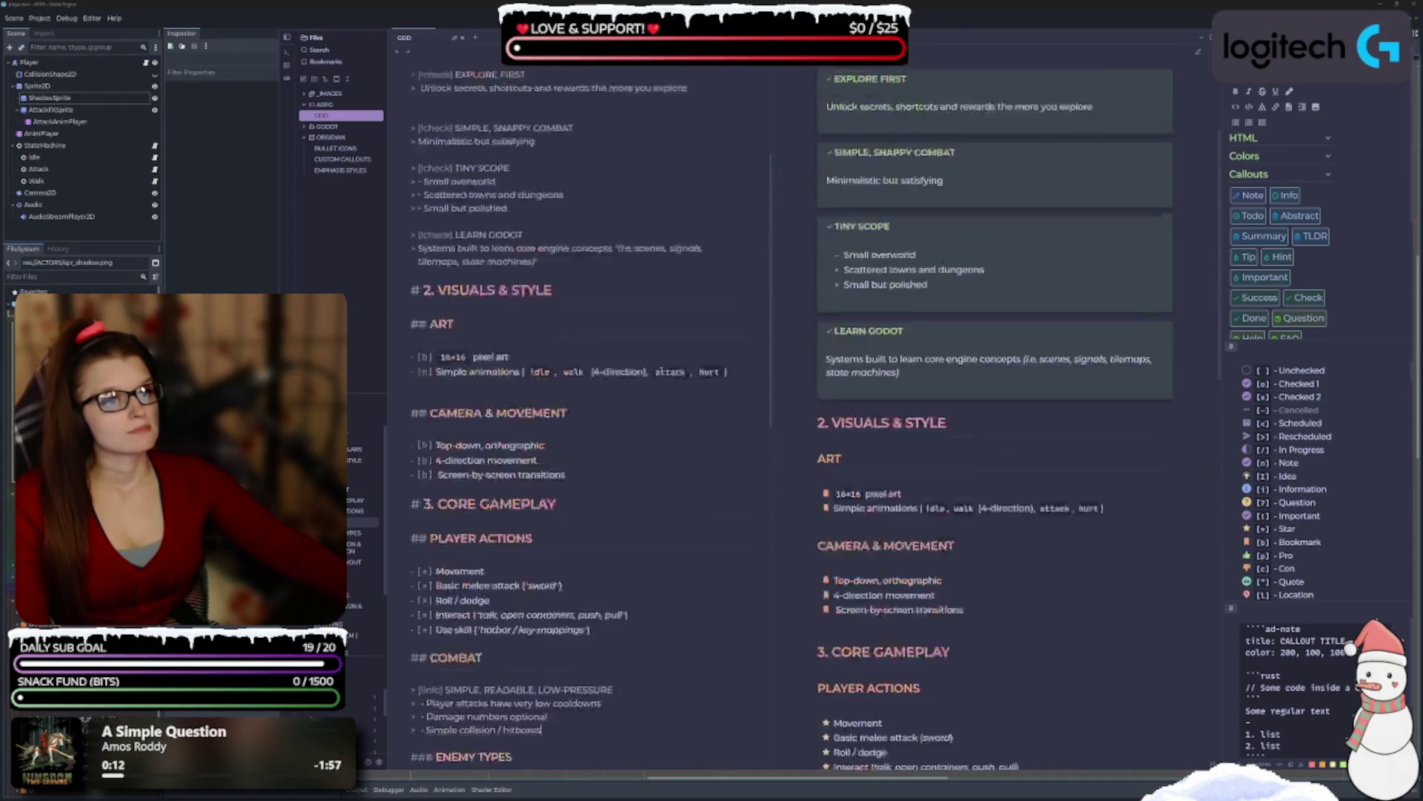
scroll(654, 378, "down", 10)
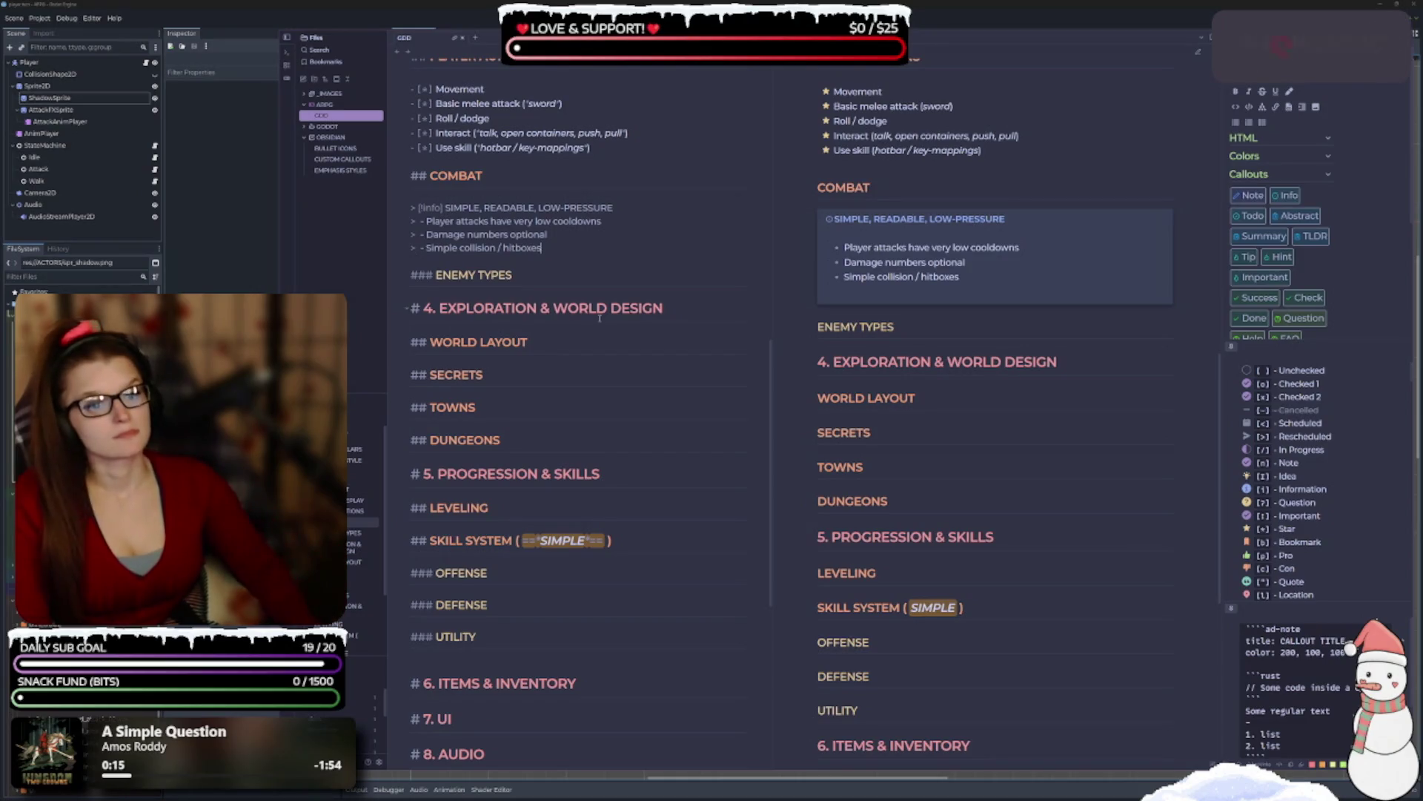
scroll(531, 241, "down", 1)
left_click(531, 241)
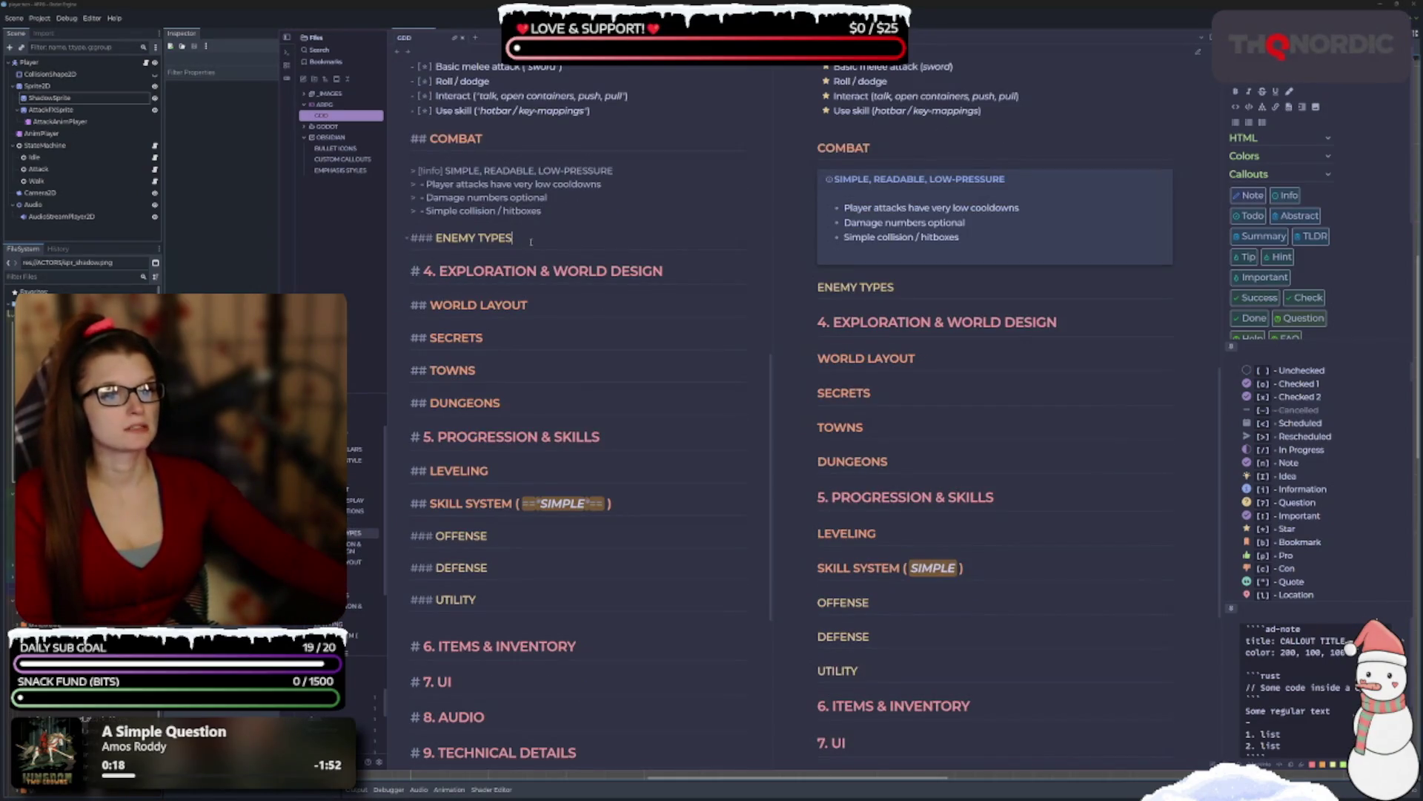
key("Return")
key("Return")
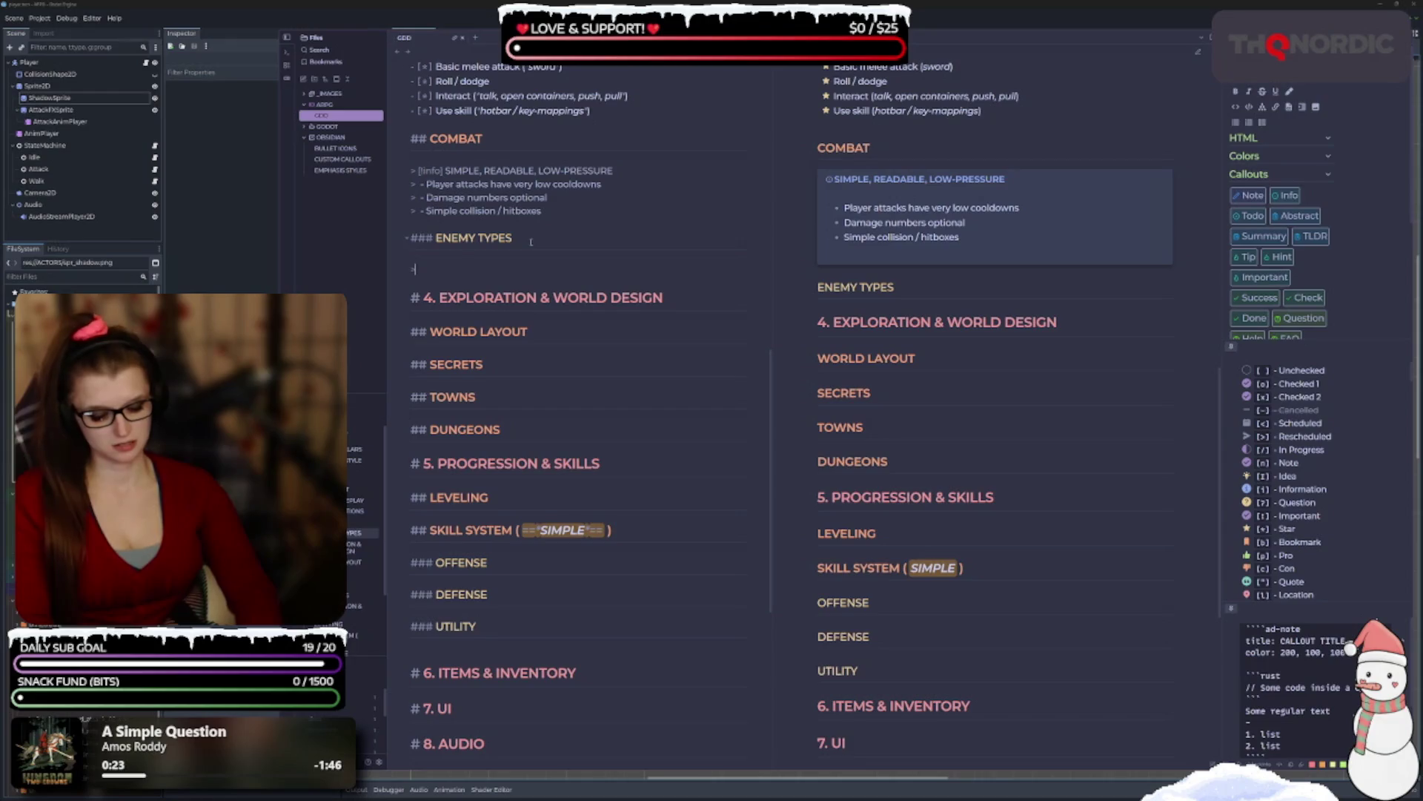
type(">[")
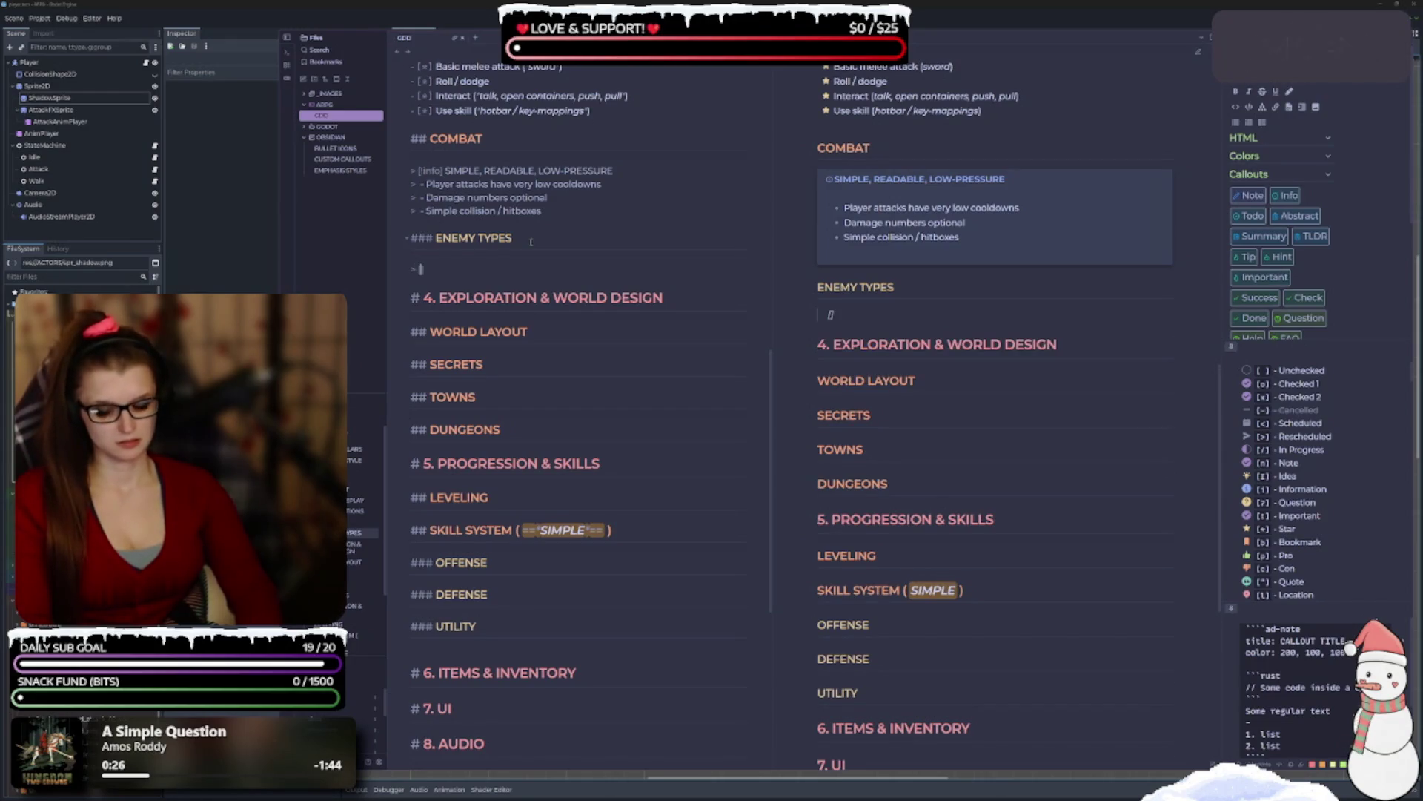
type("!info")
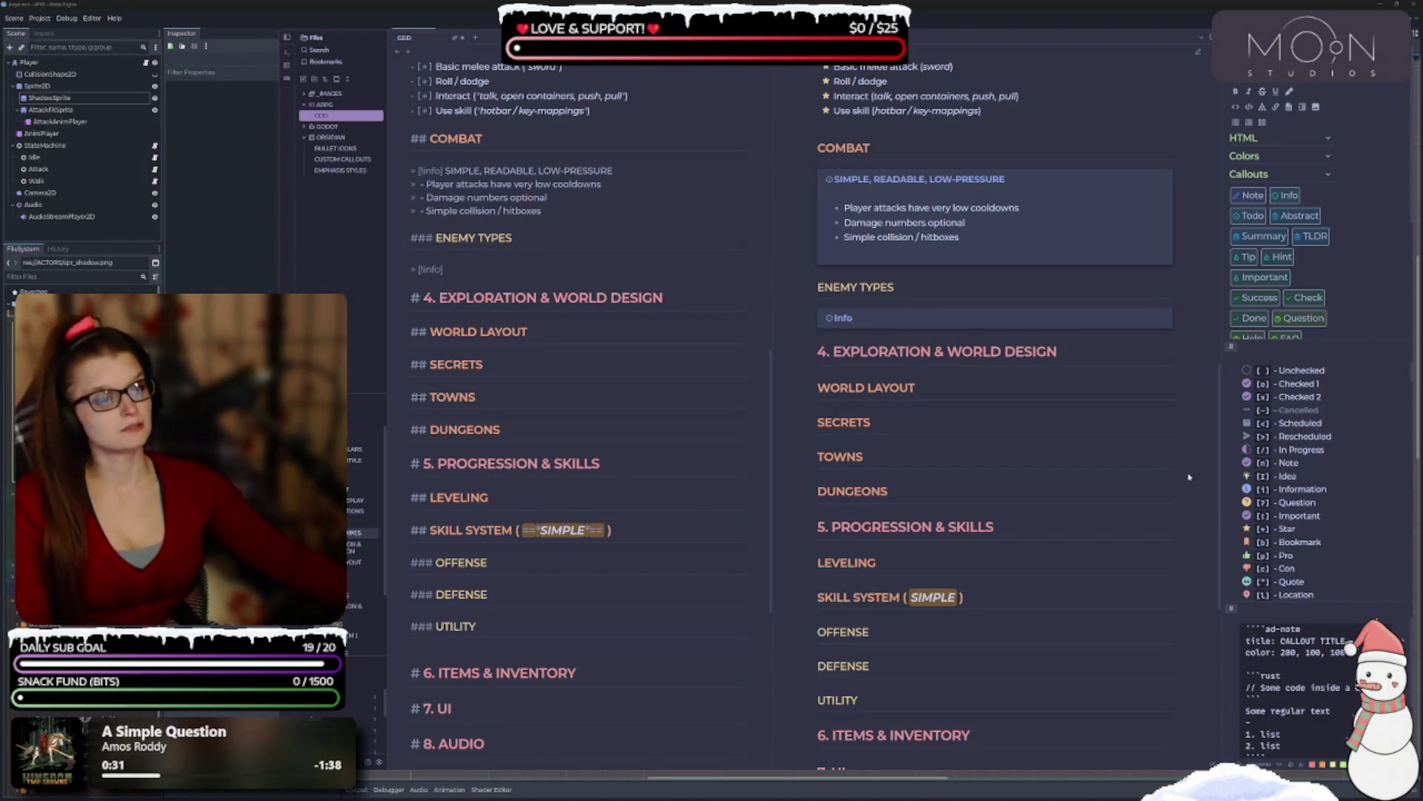
Make it a warning callout reading '3-4 total', then change the count to '5-6 total'.
scroll(1333, 311, "down", 3)
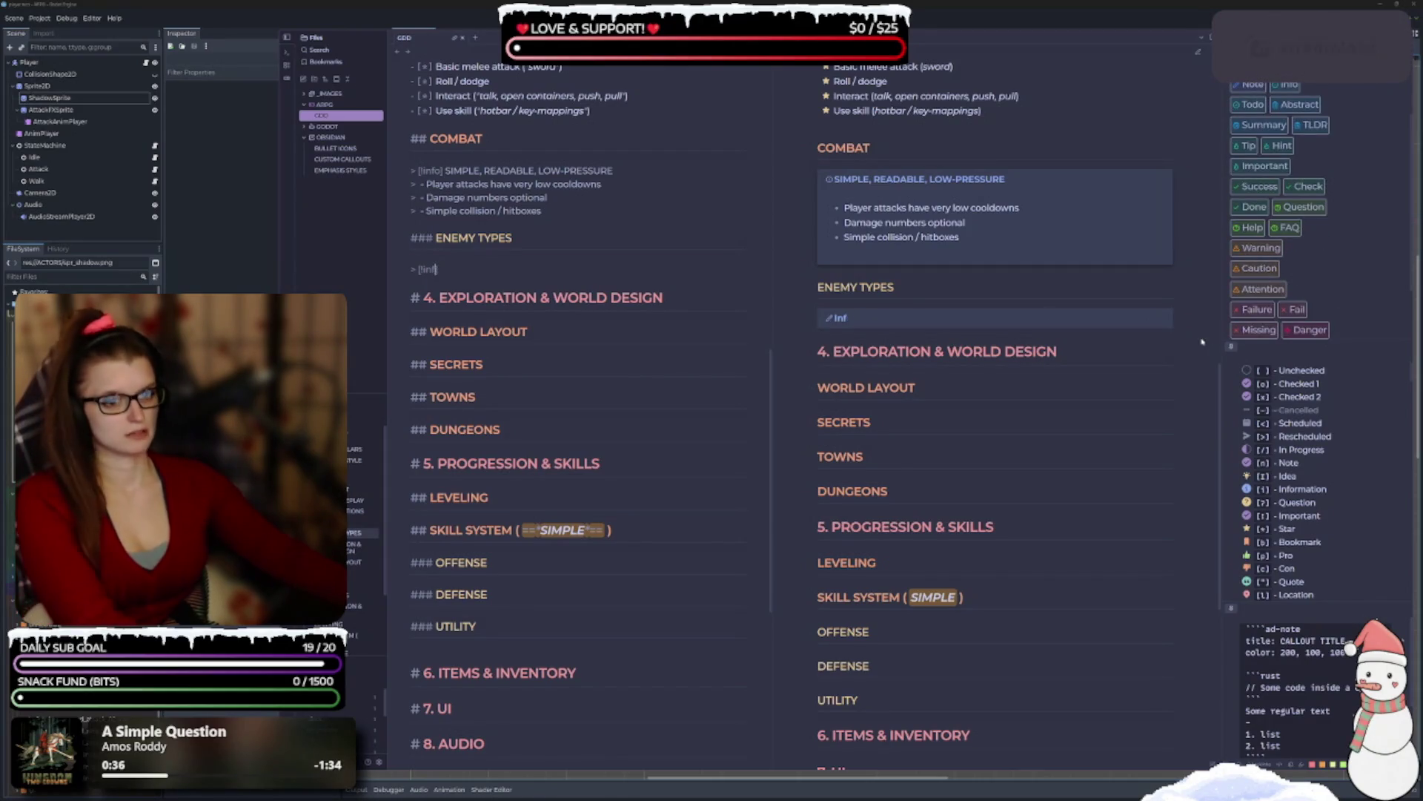
key("BackSpace")
key("BackSpace")
key("BackSpace")
type("warning]")
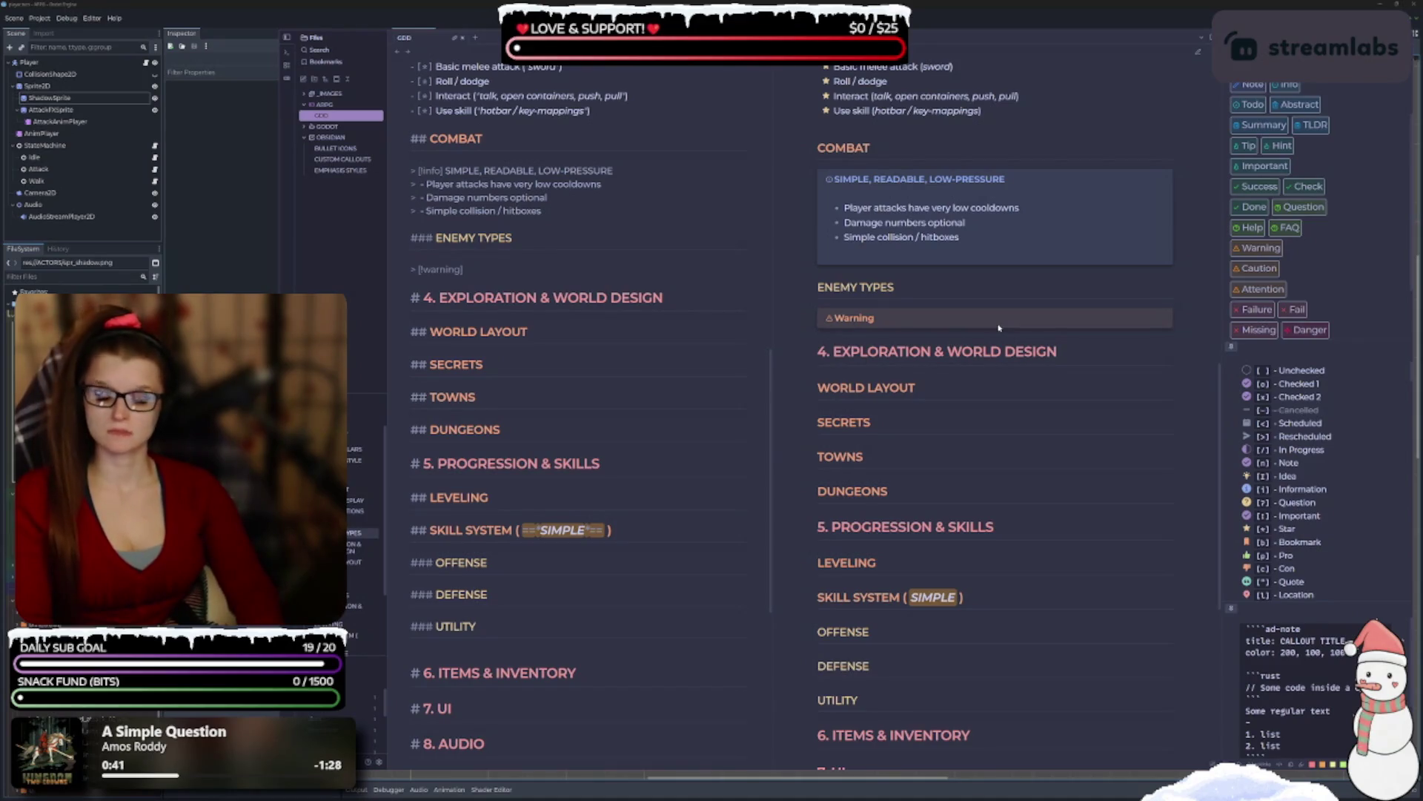
type(" 3-4")
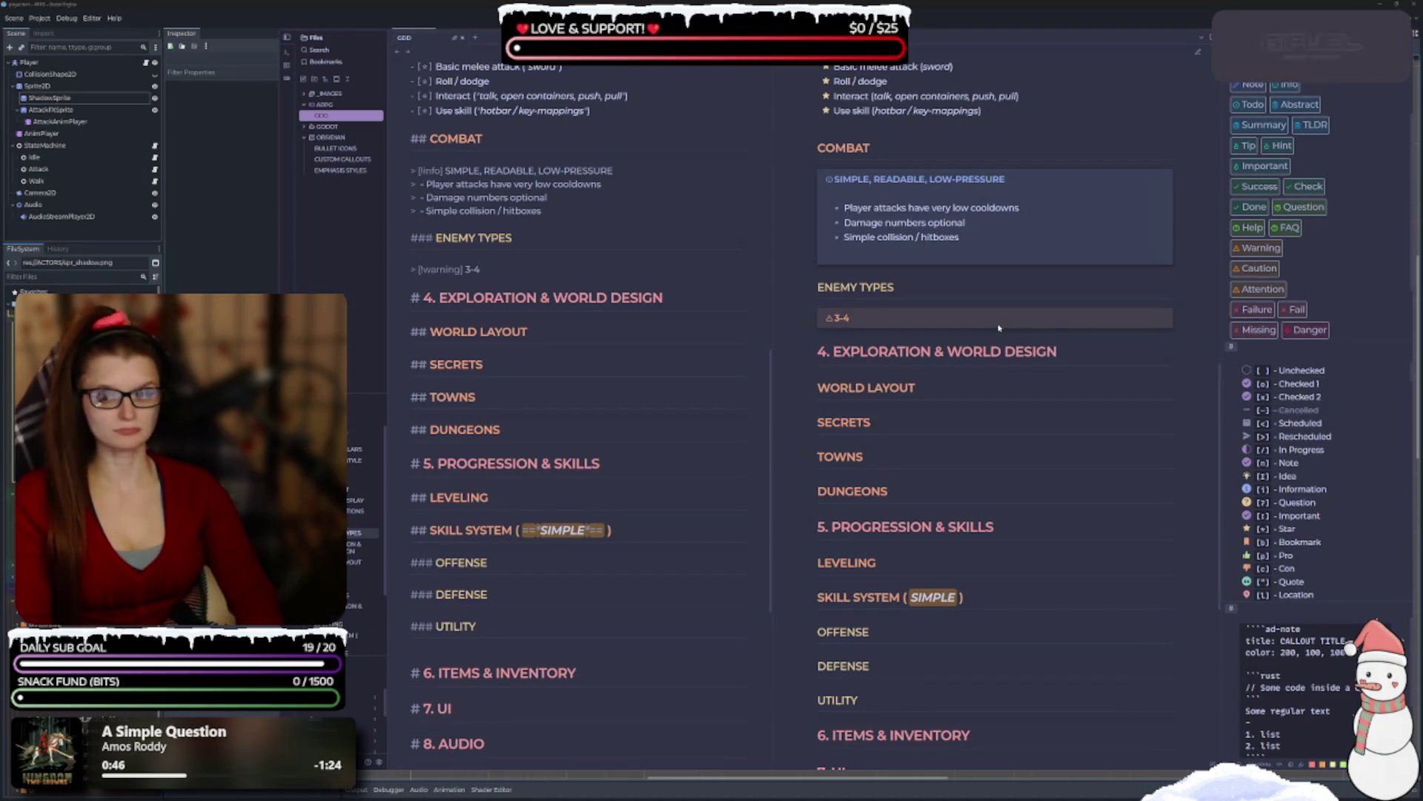
type(" total")
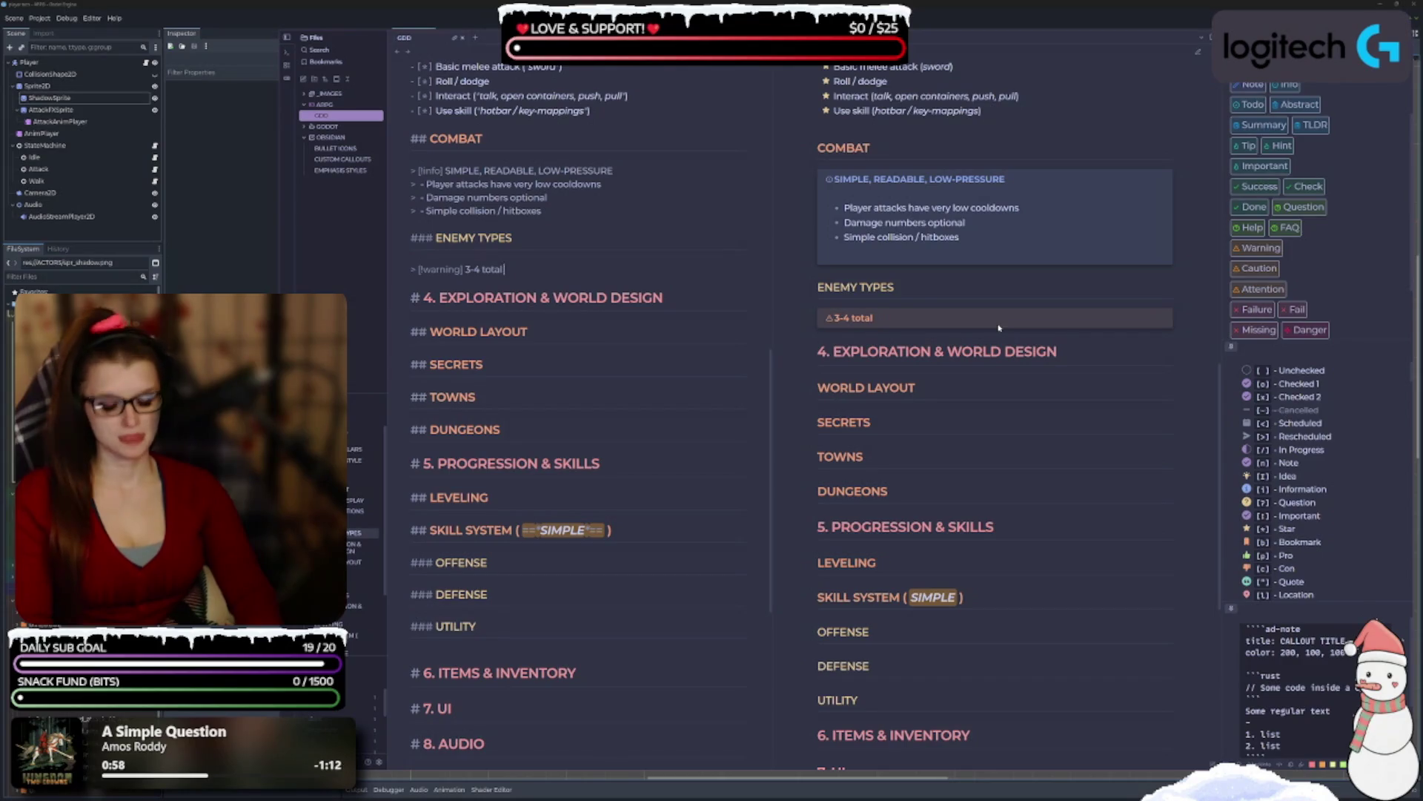
type(" ???")
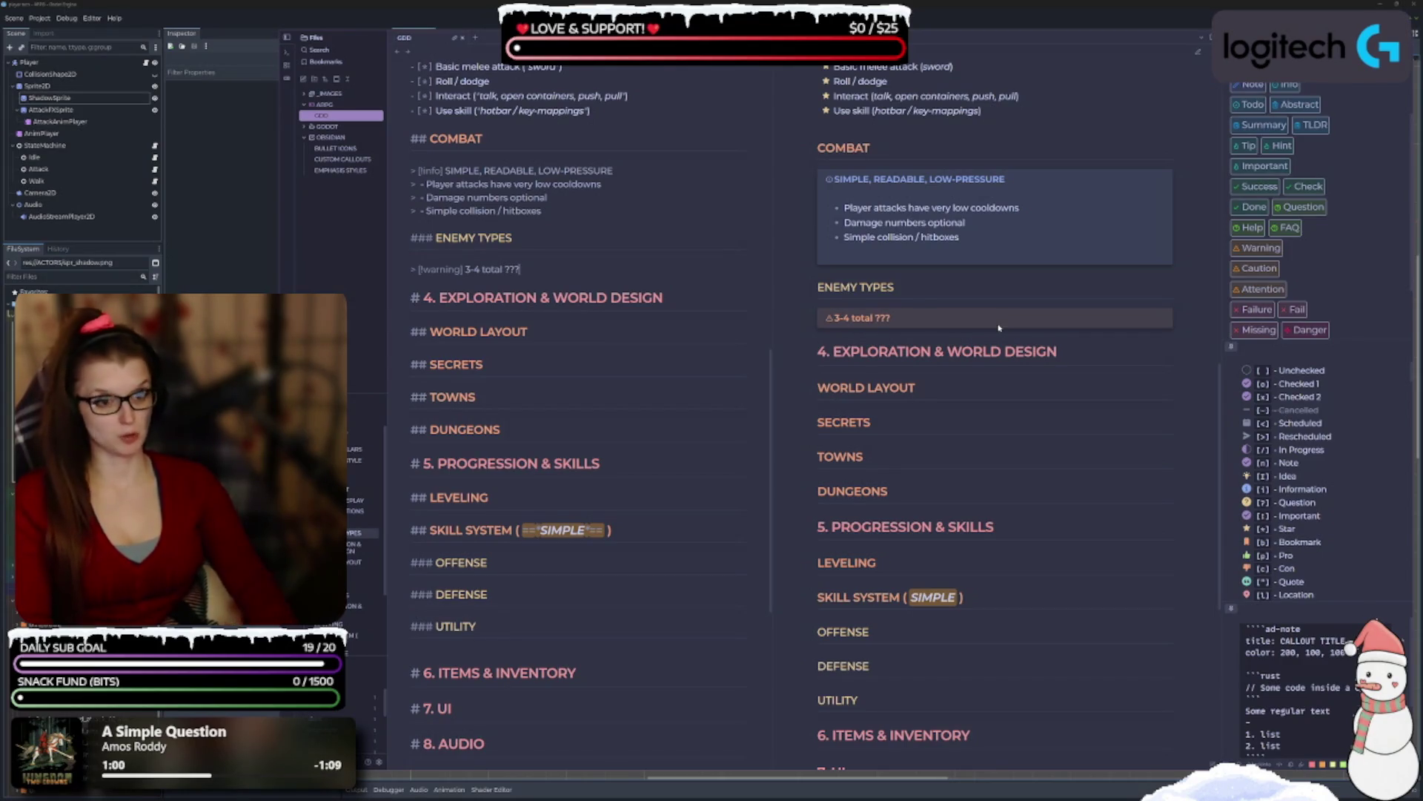
key("BackSpace")
key("BackSpace")
key("BackSpace")
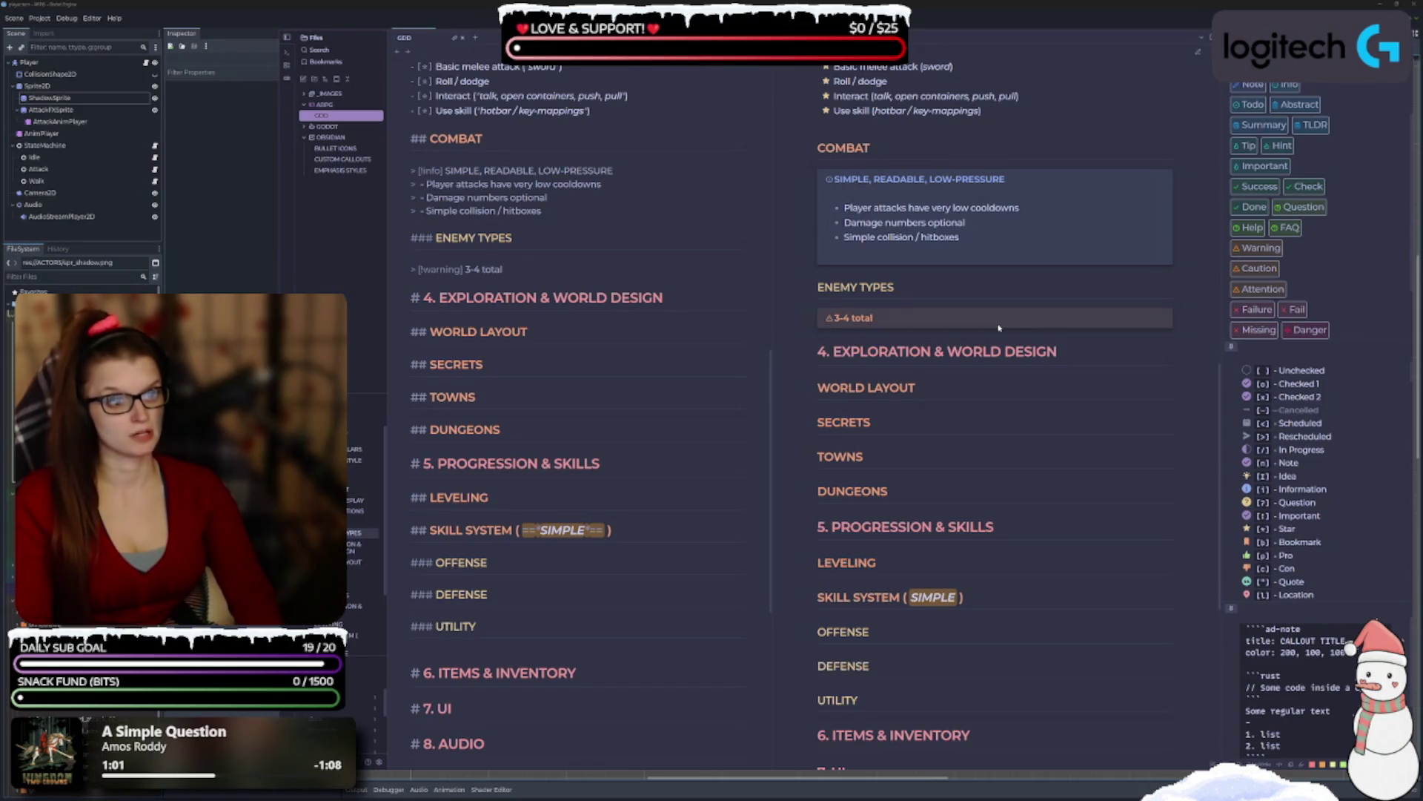
type(" ?")
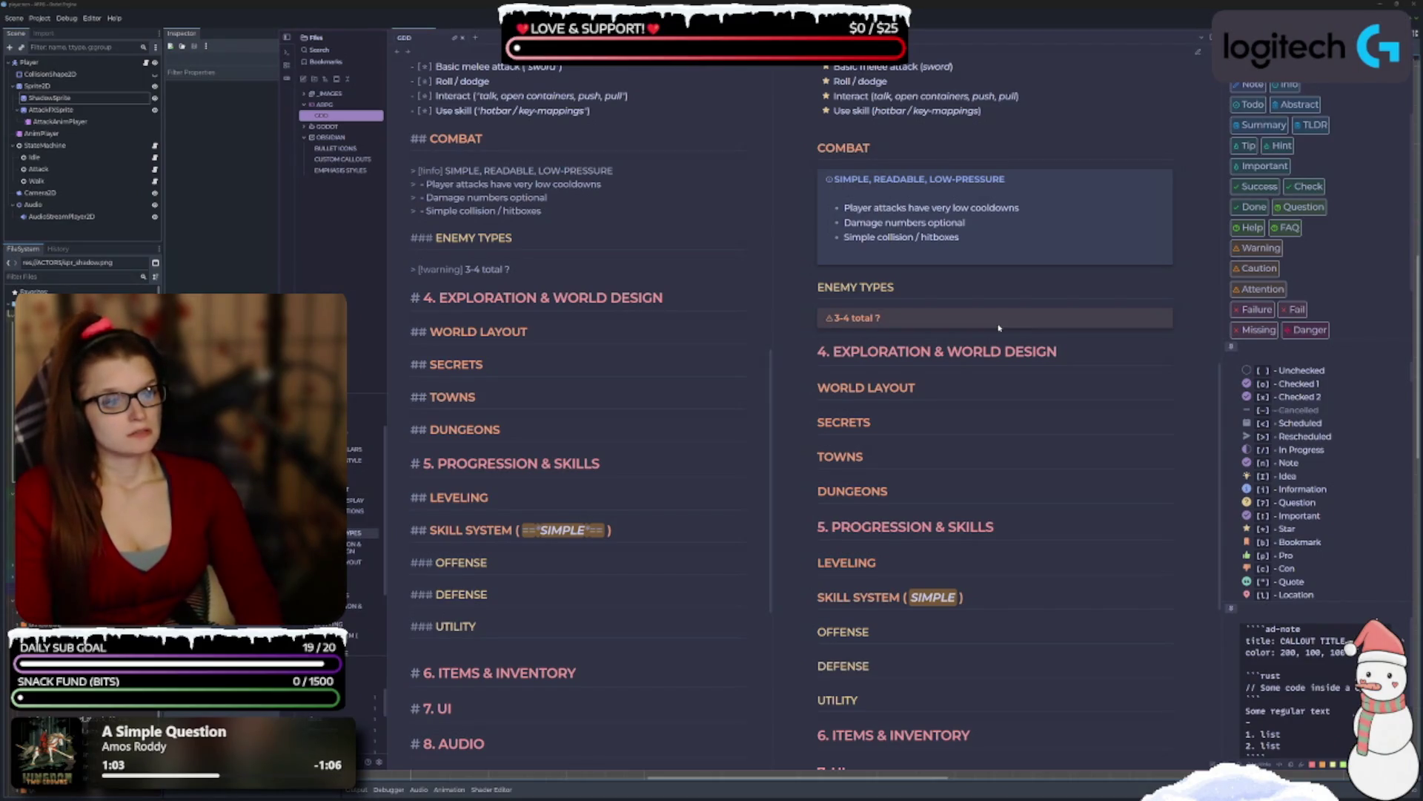
key("BackSpace")
key("BackSpace")
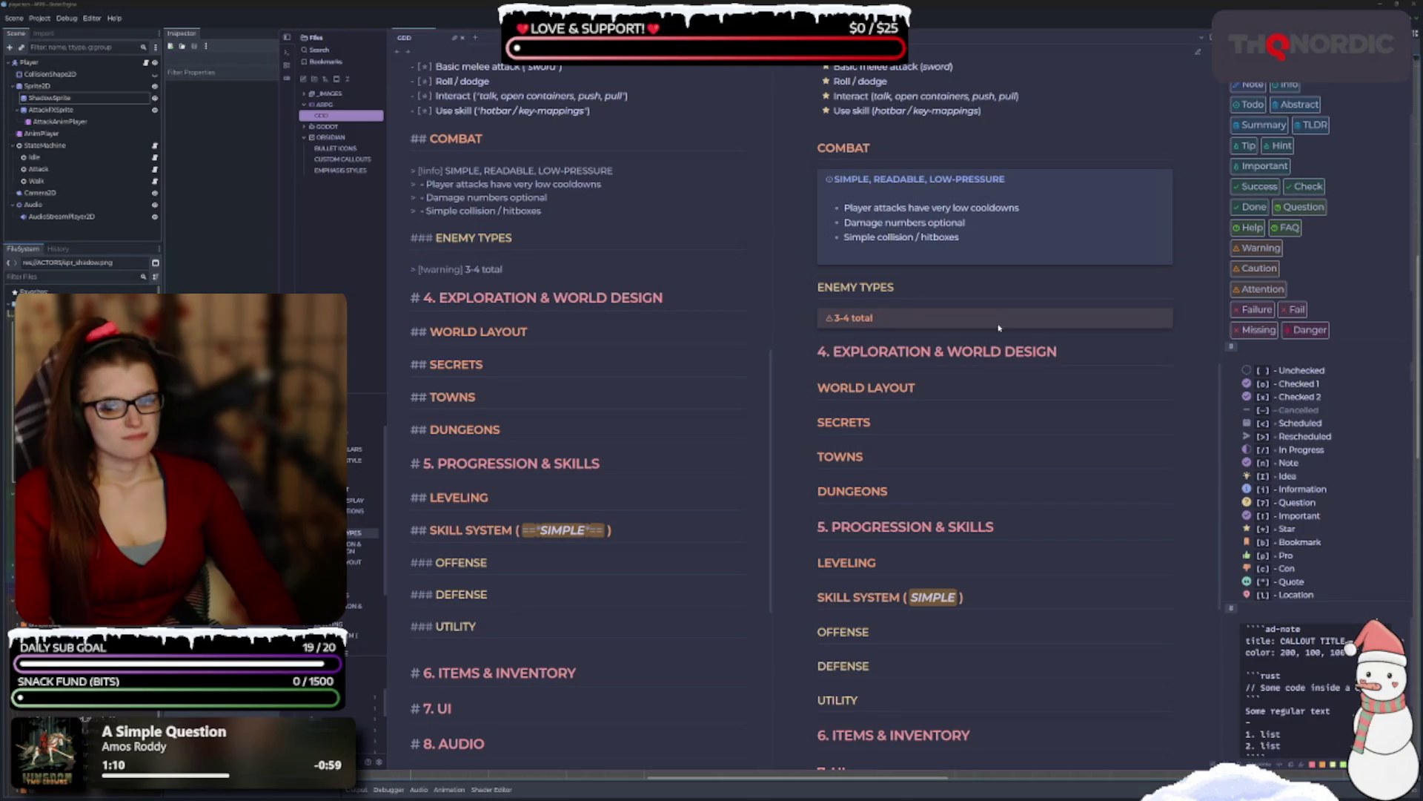
key("BackSpace")
key("BackSpace")
key("BackSpace")
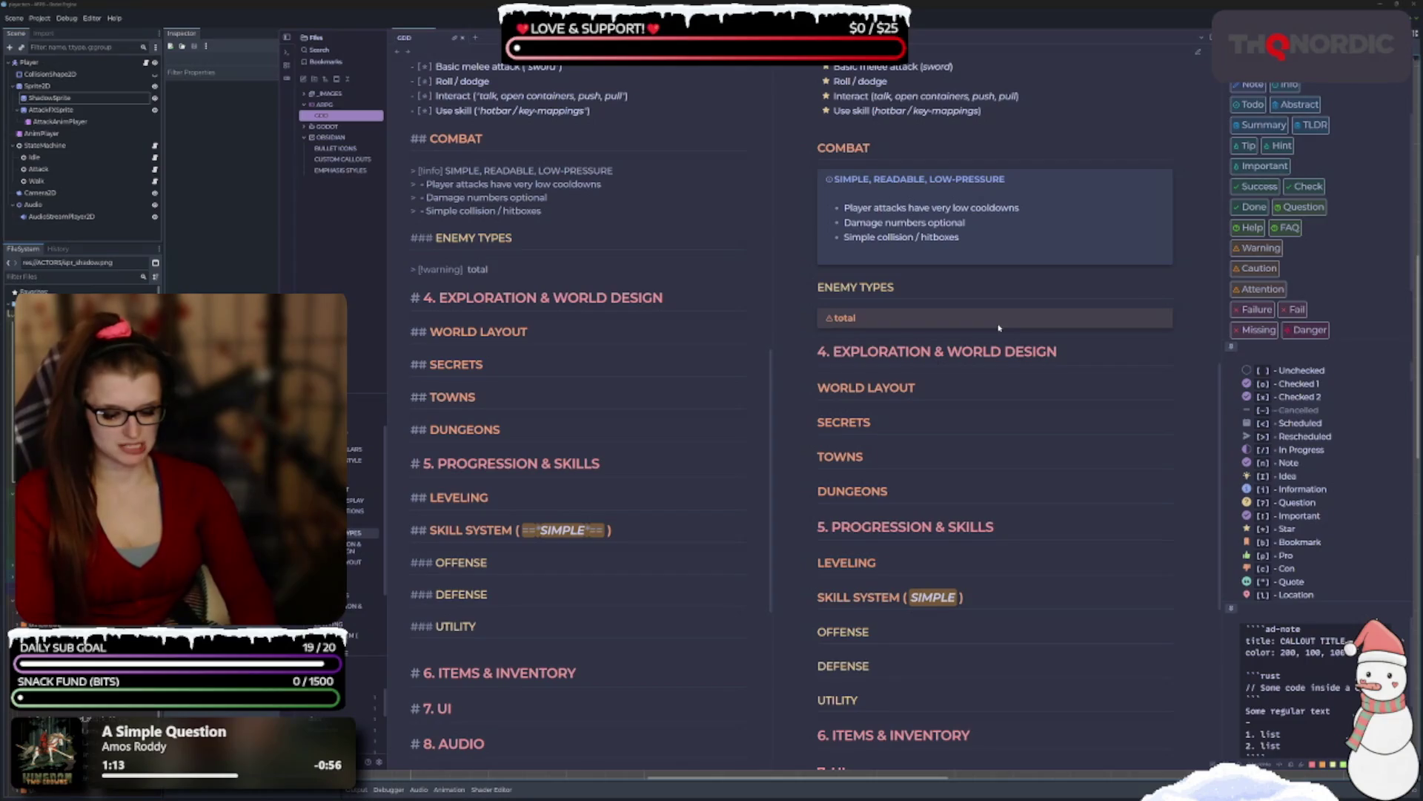
type("5-6")
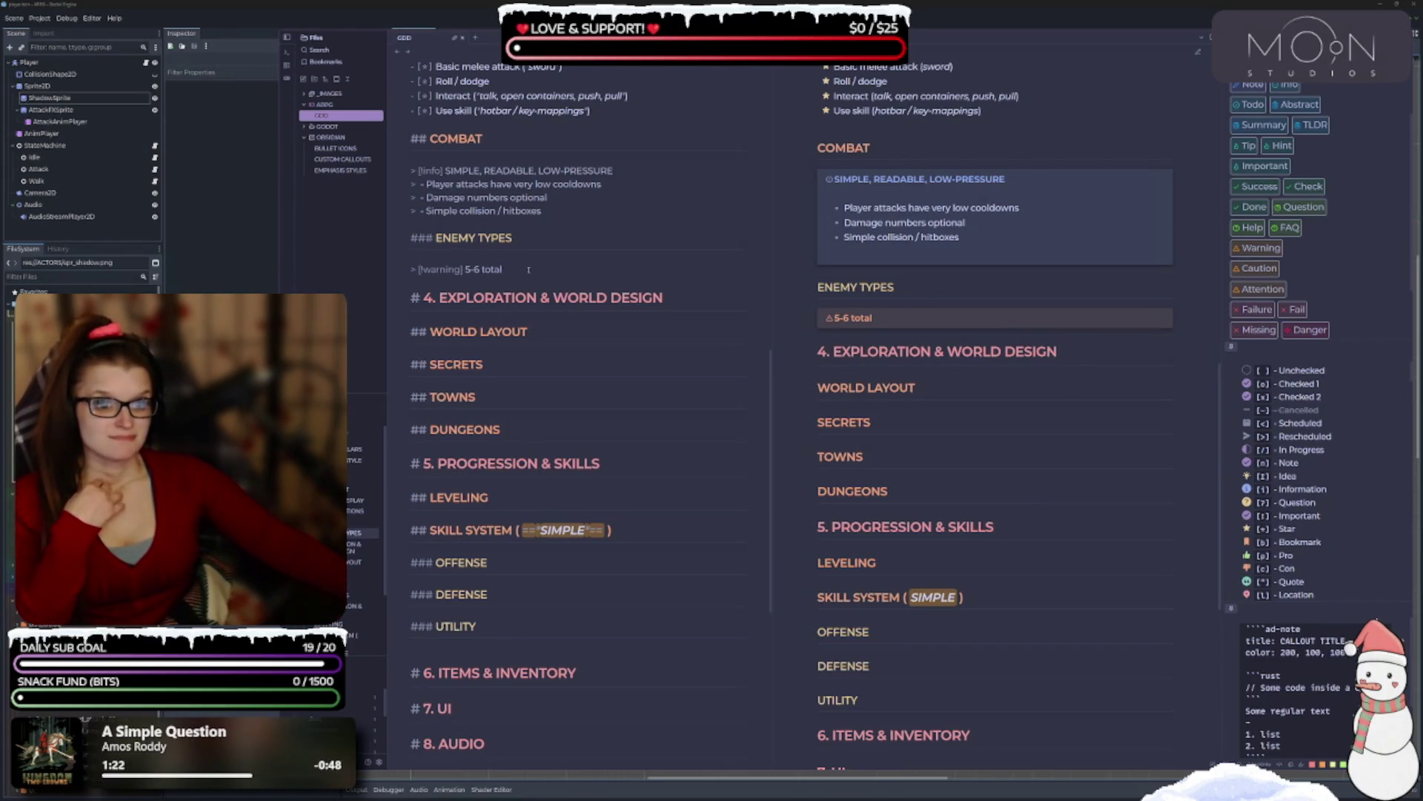
Delete the '5-6 total' text and the whole '> [!warning]' line.
left_click_drag(502, 269, 468, 269)
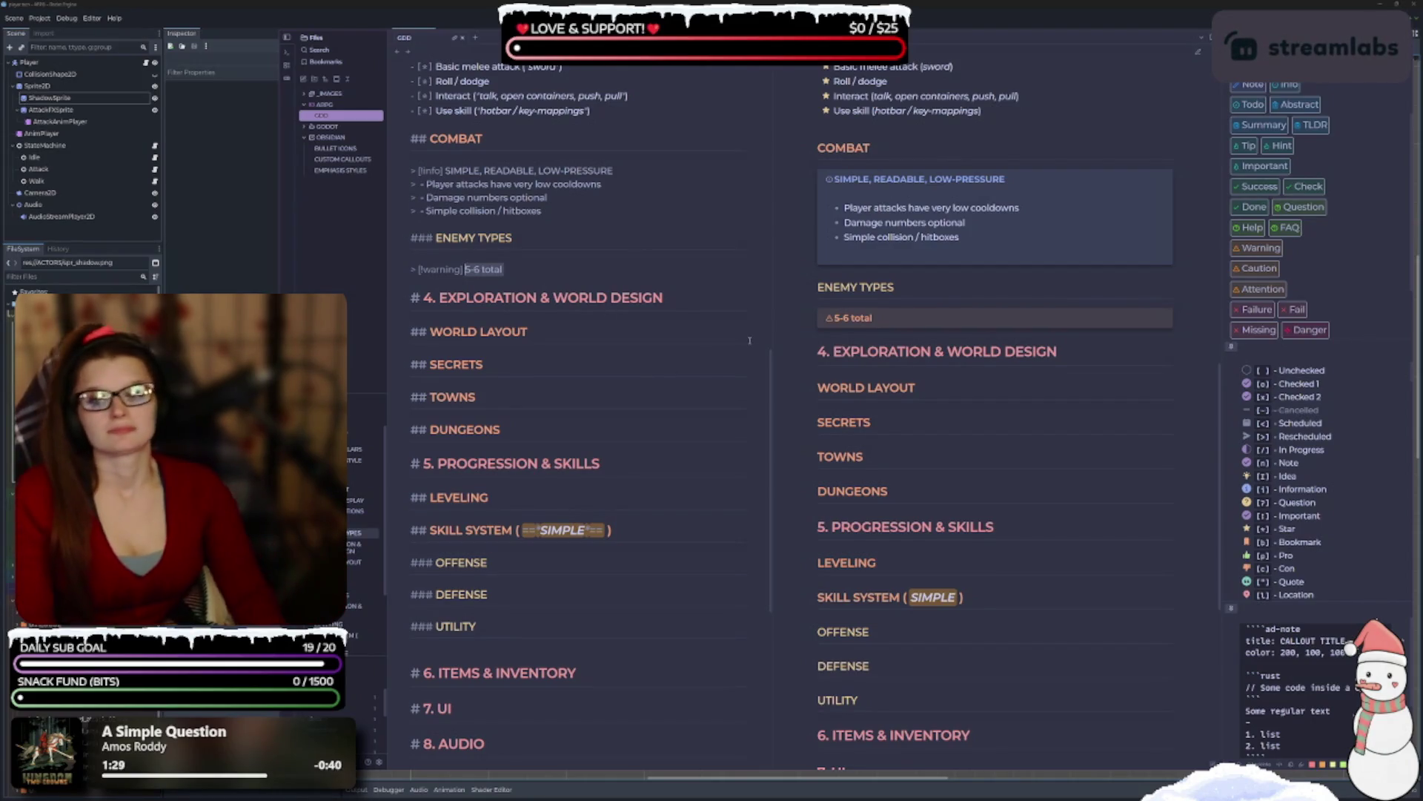
key("BackSpace")
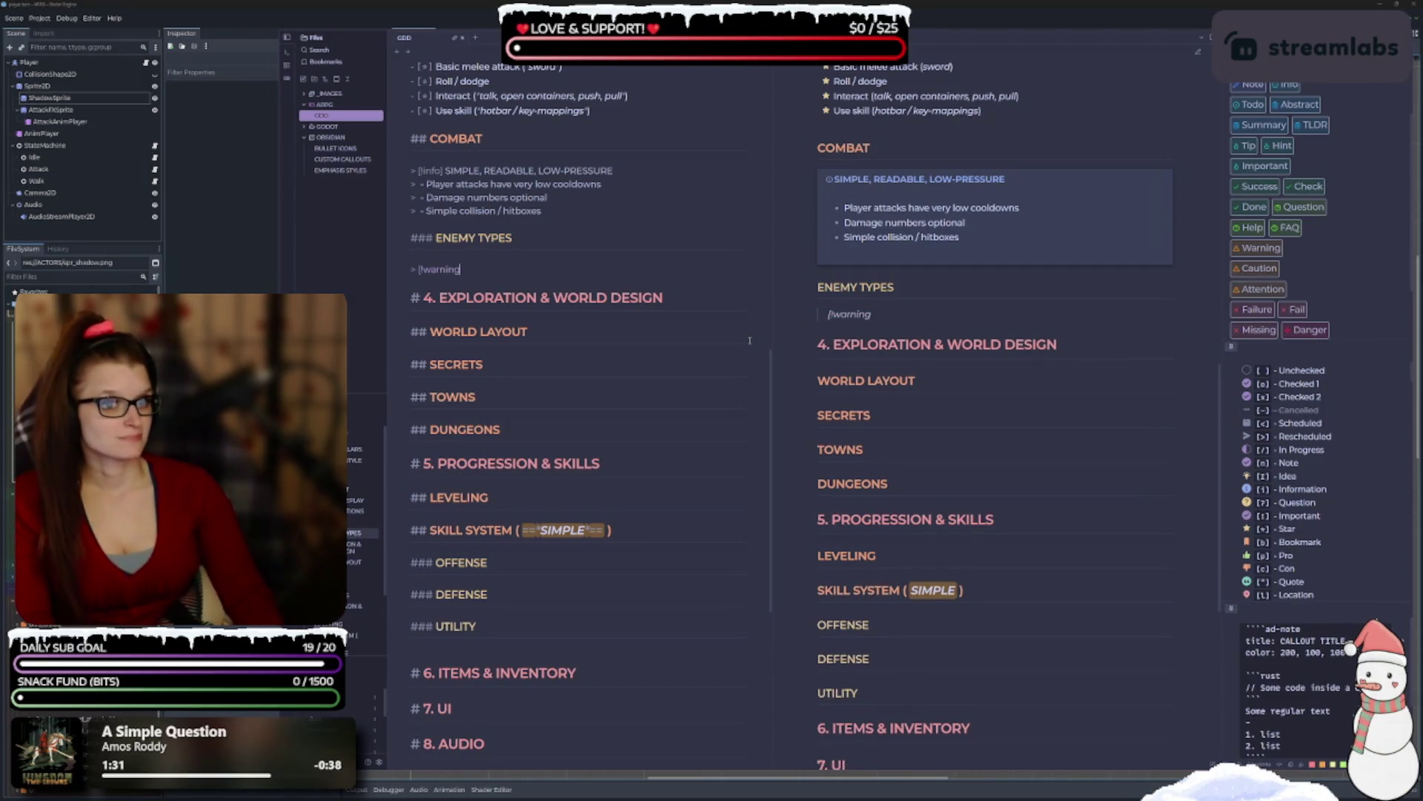
type("]")
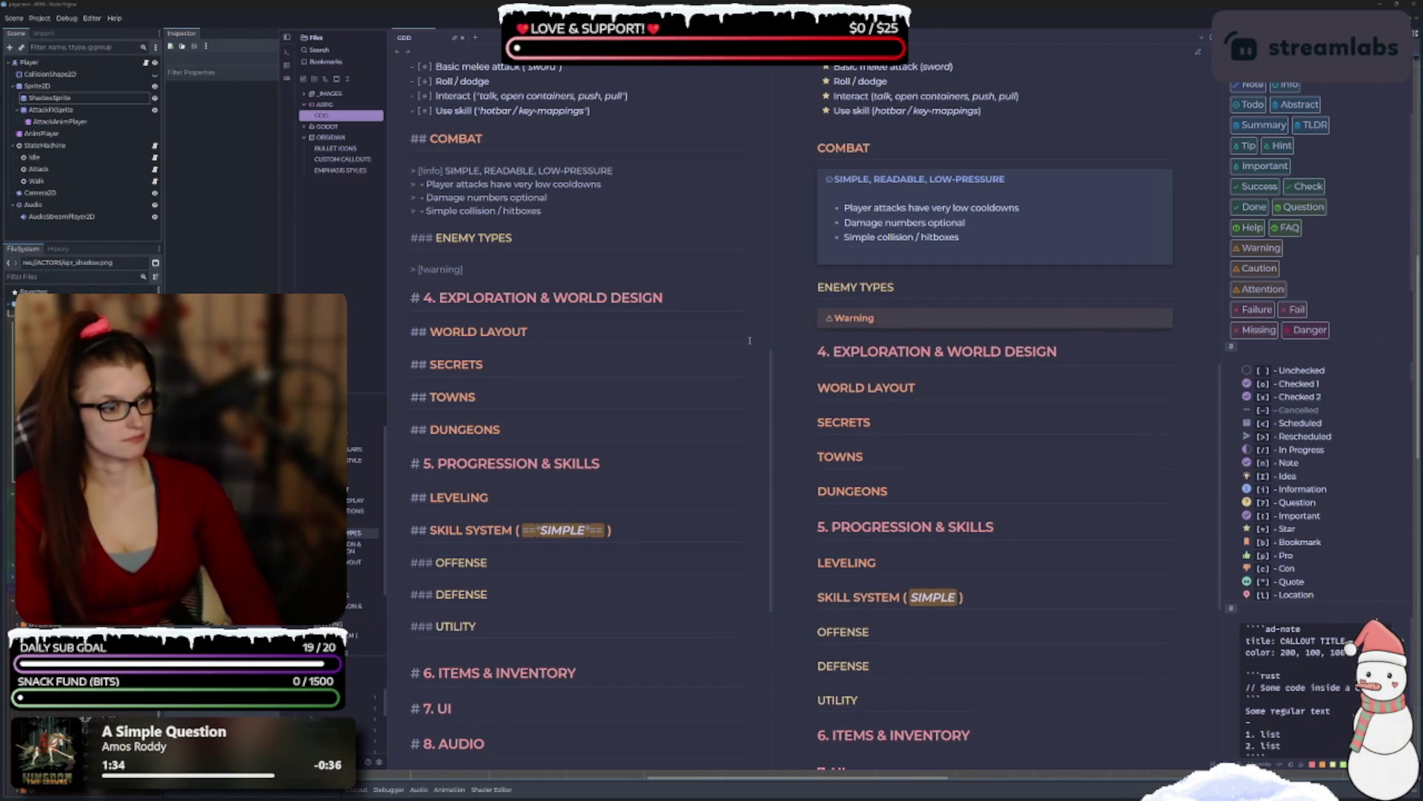
key("BackSpace")
key("BackSpace")
key("BackSpace")
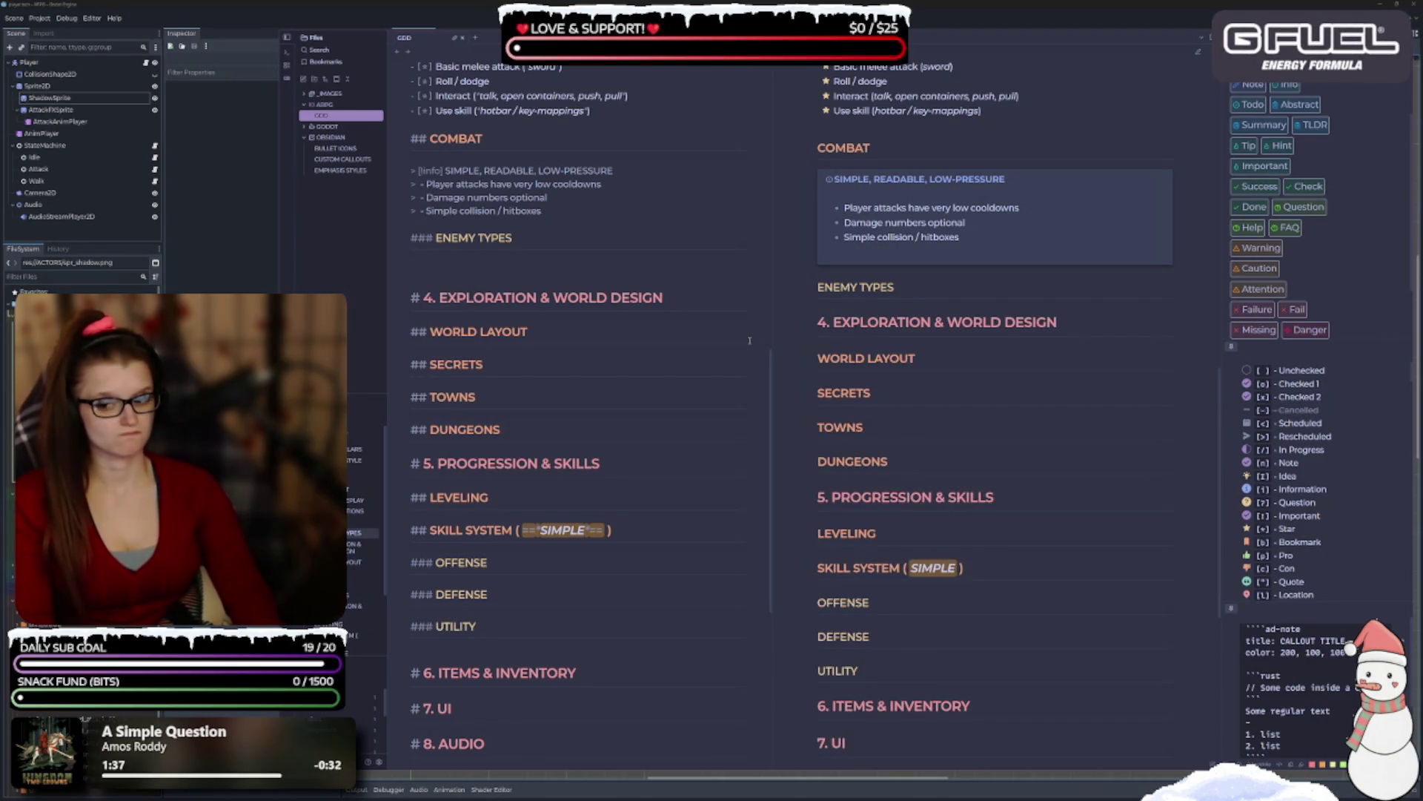
Type '> Slime:' as a quote line under ENEMY TYPES and check the rendered note.
type("> ")
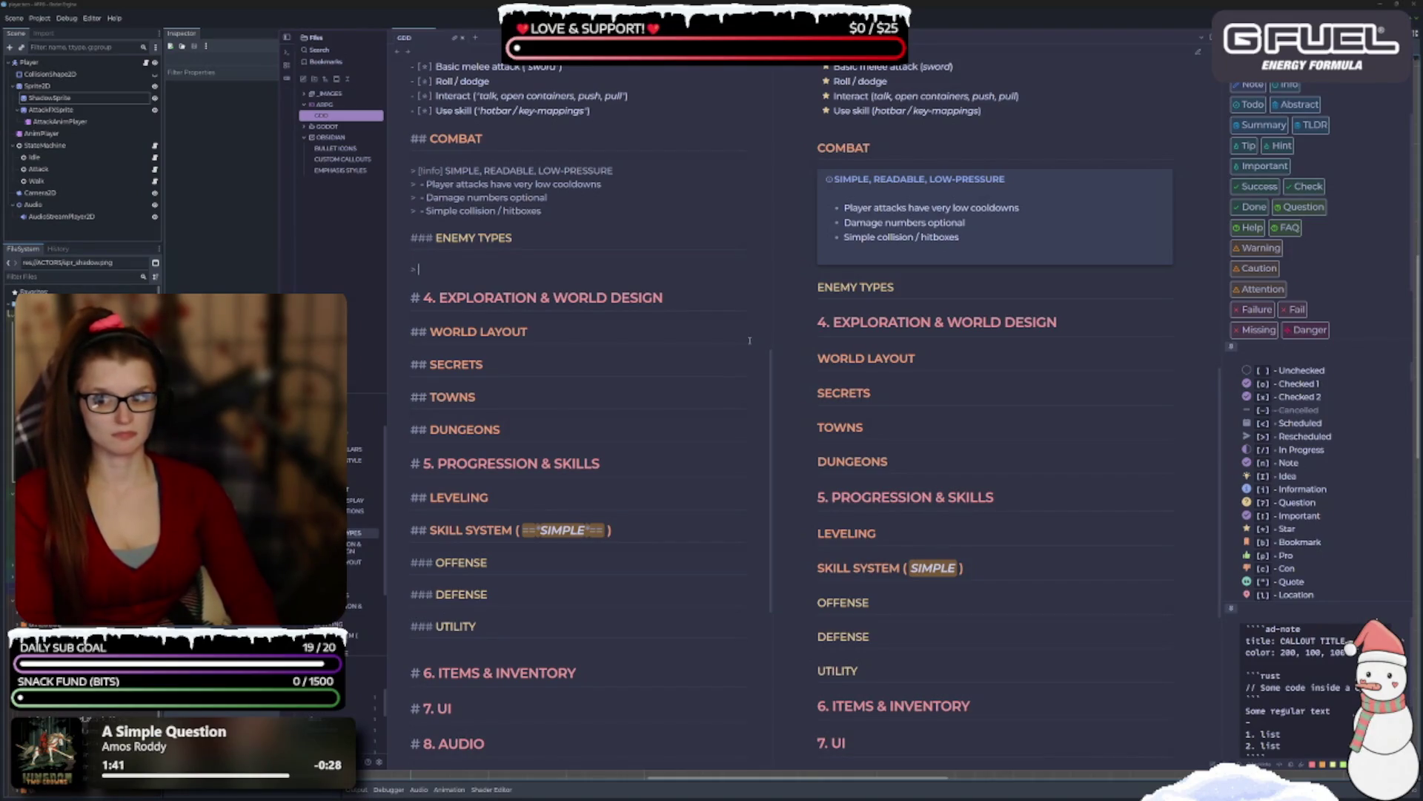
type("Slime:")
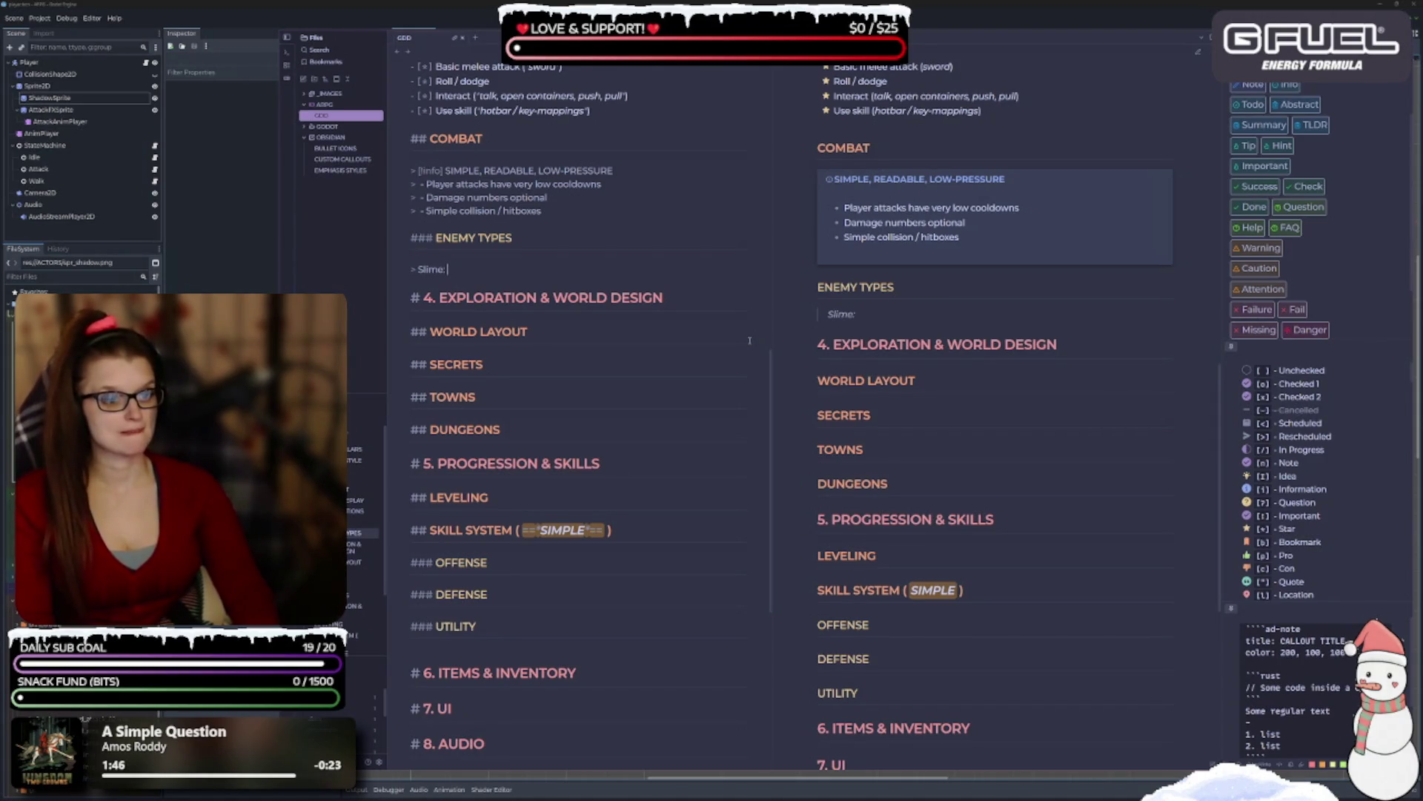
scroll(751, 354, "up", 5)
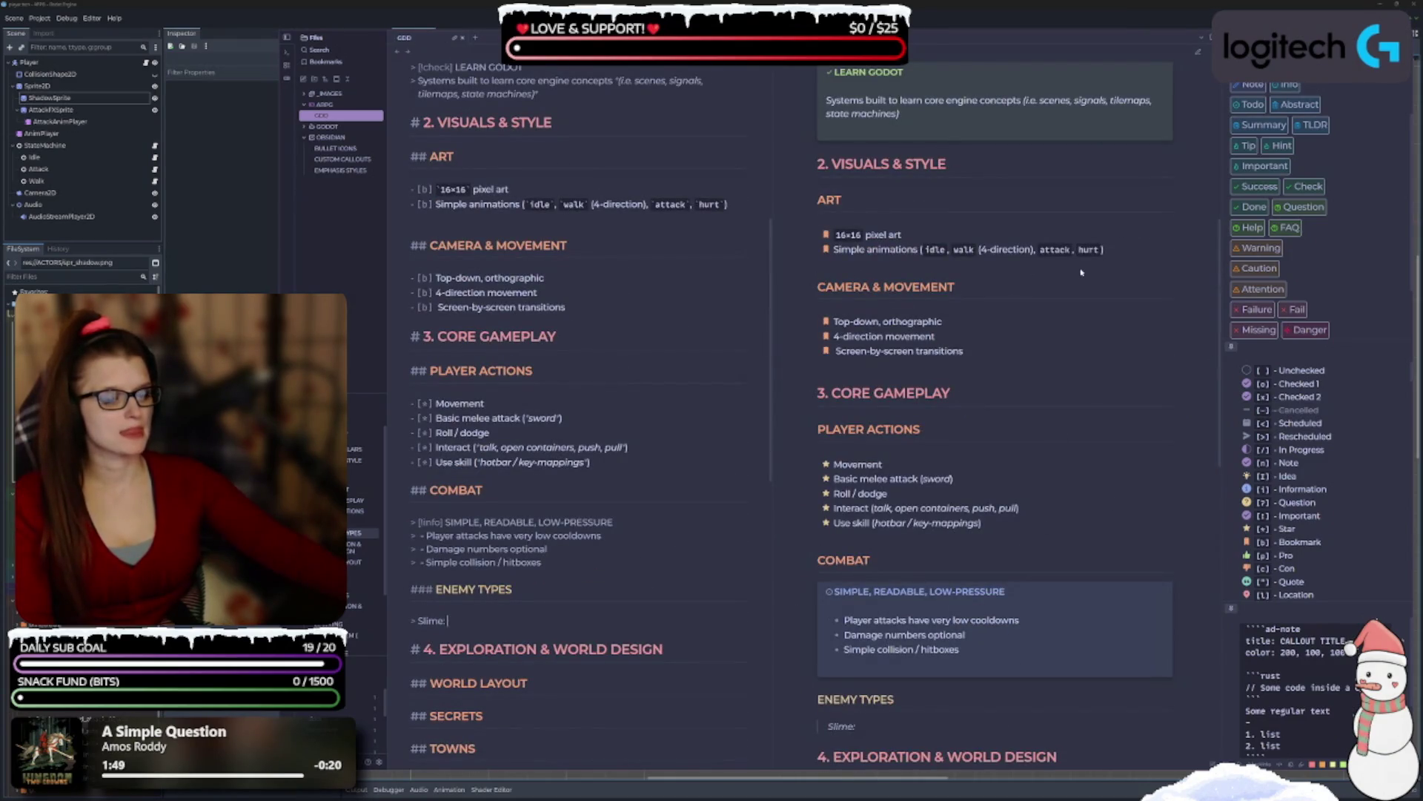
scroll(1081, 272, "up", 6)
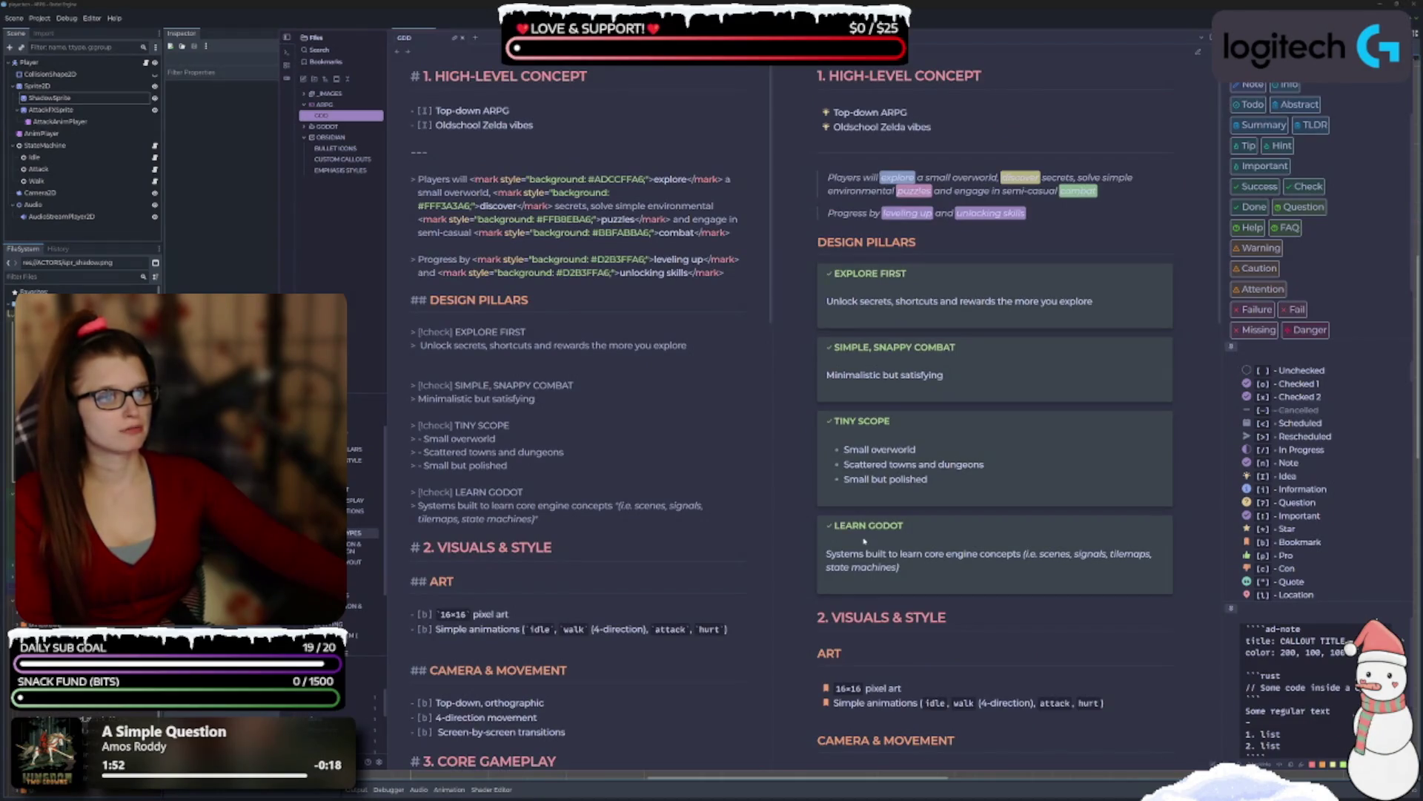
scroll(860, 534, "down", 10)
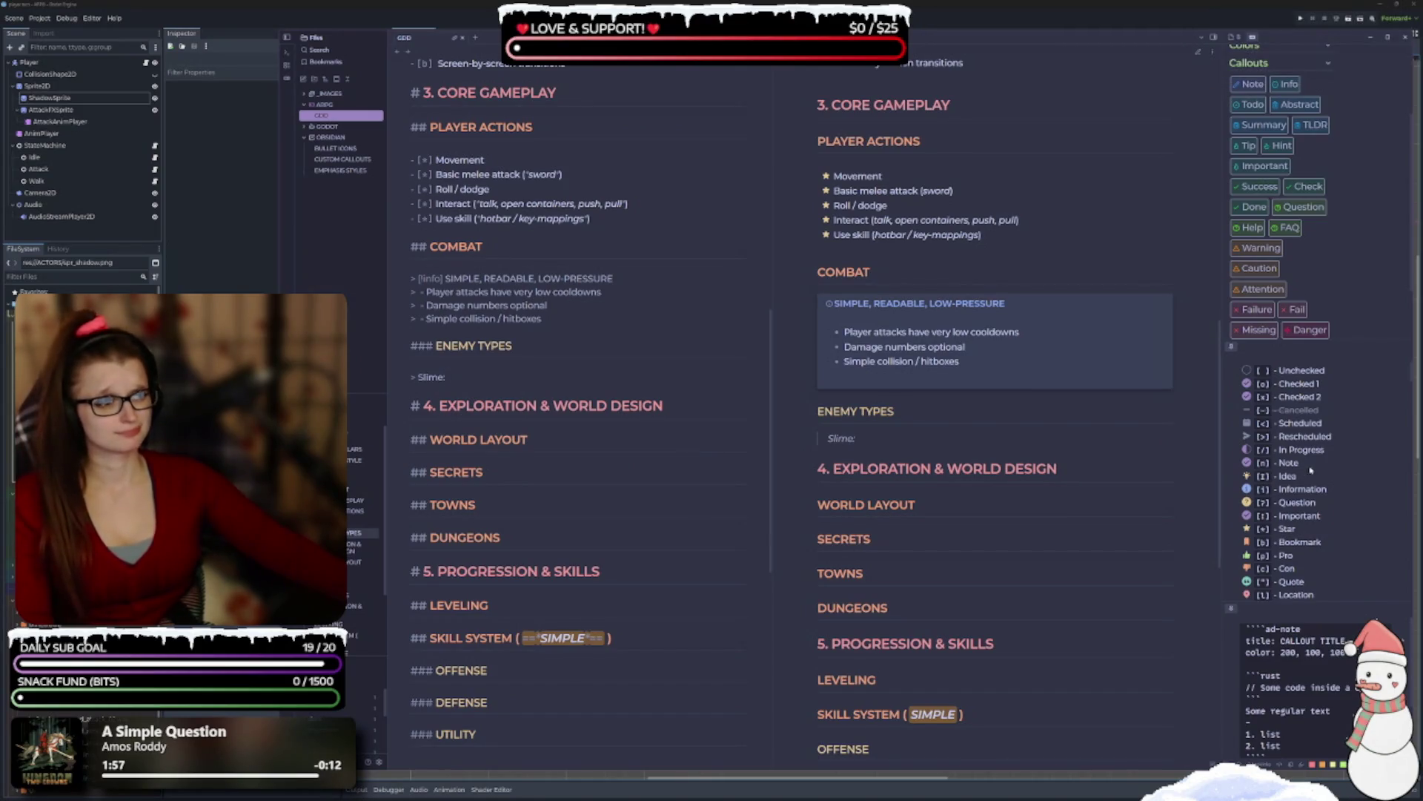
scroll(1311, 470, "up", 2)
scroll(1366, 275, "up", 3)
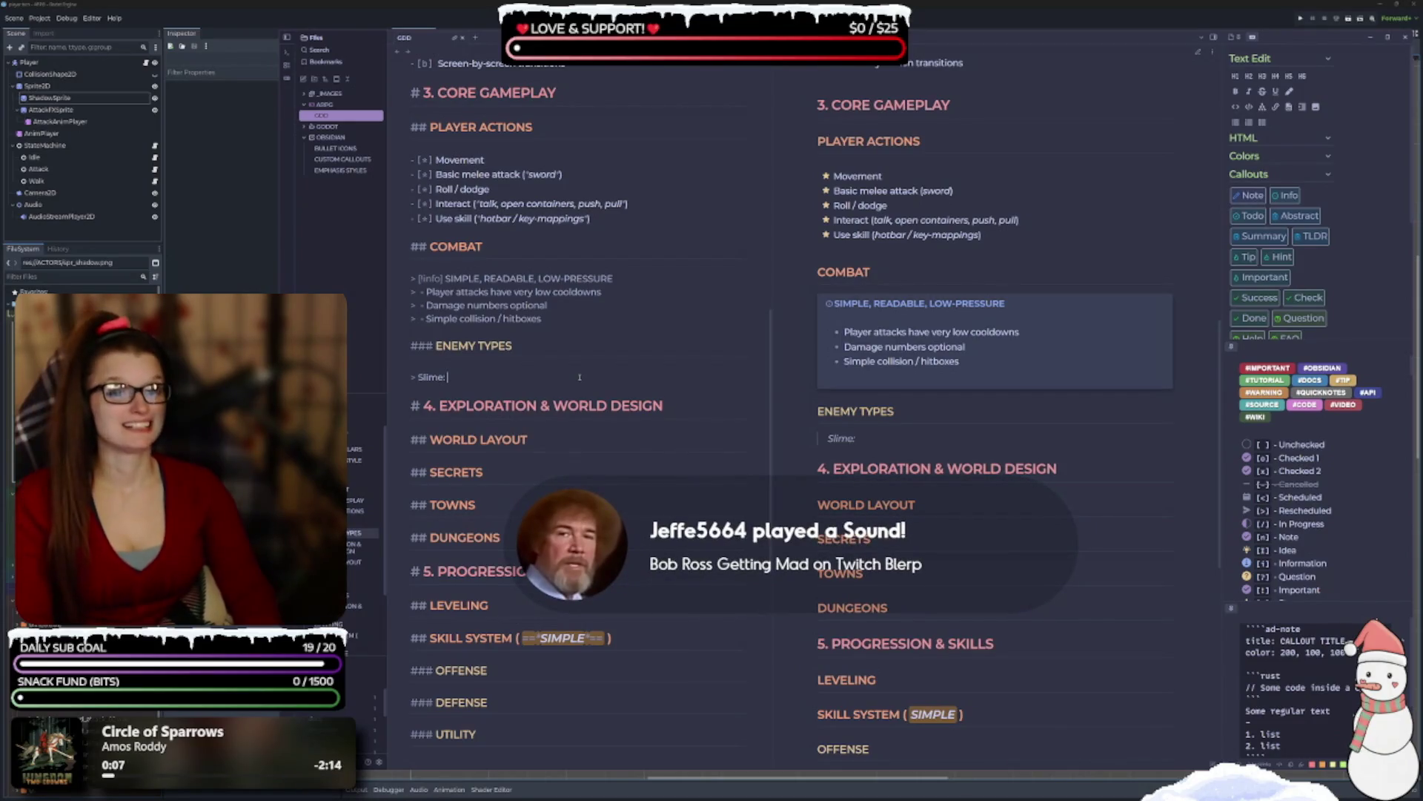
Add a 'Skeleton:' quote entry below Slime, separated by a blank line.
key("Return")
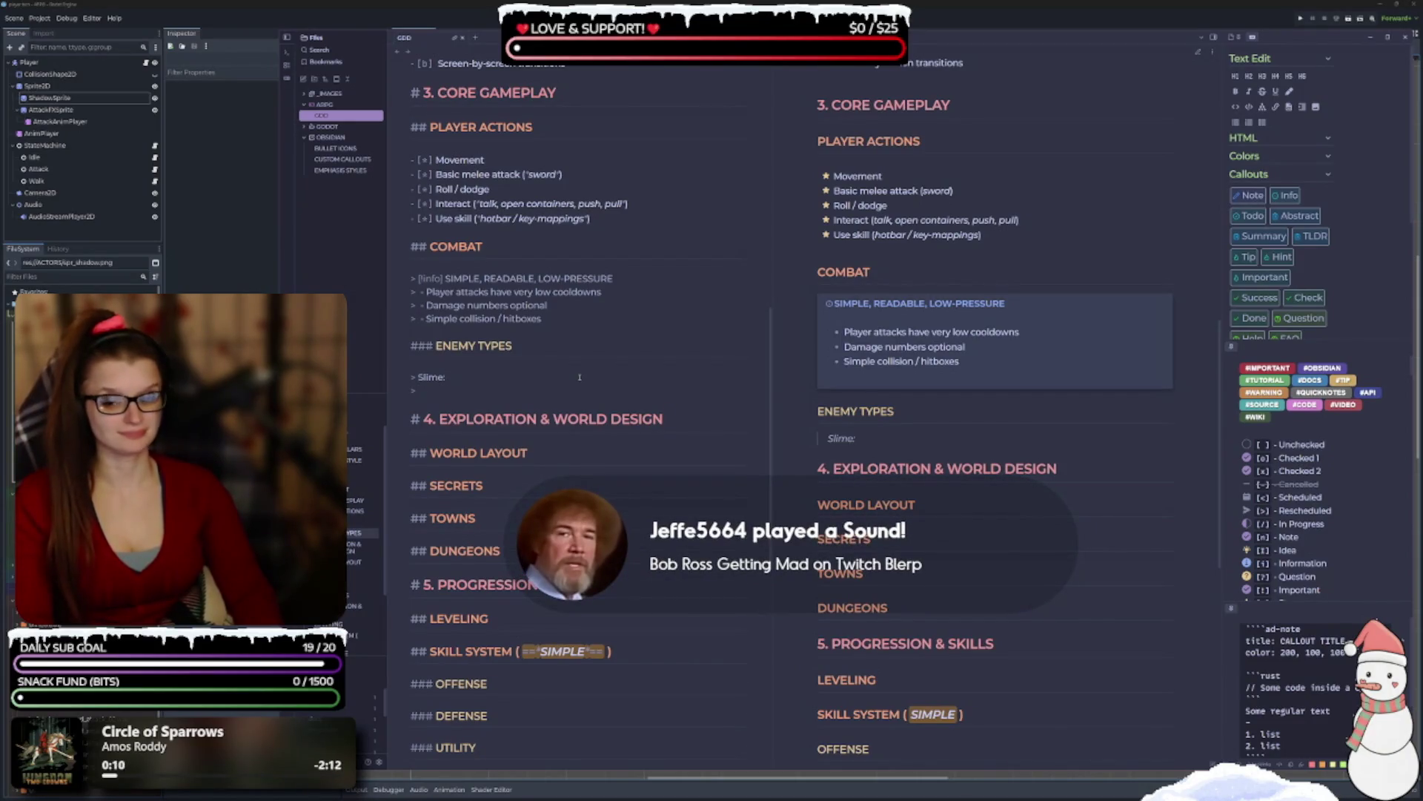
key("Return")
key("Return")
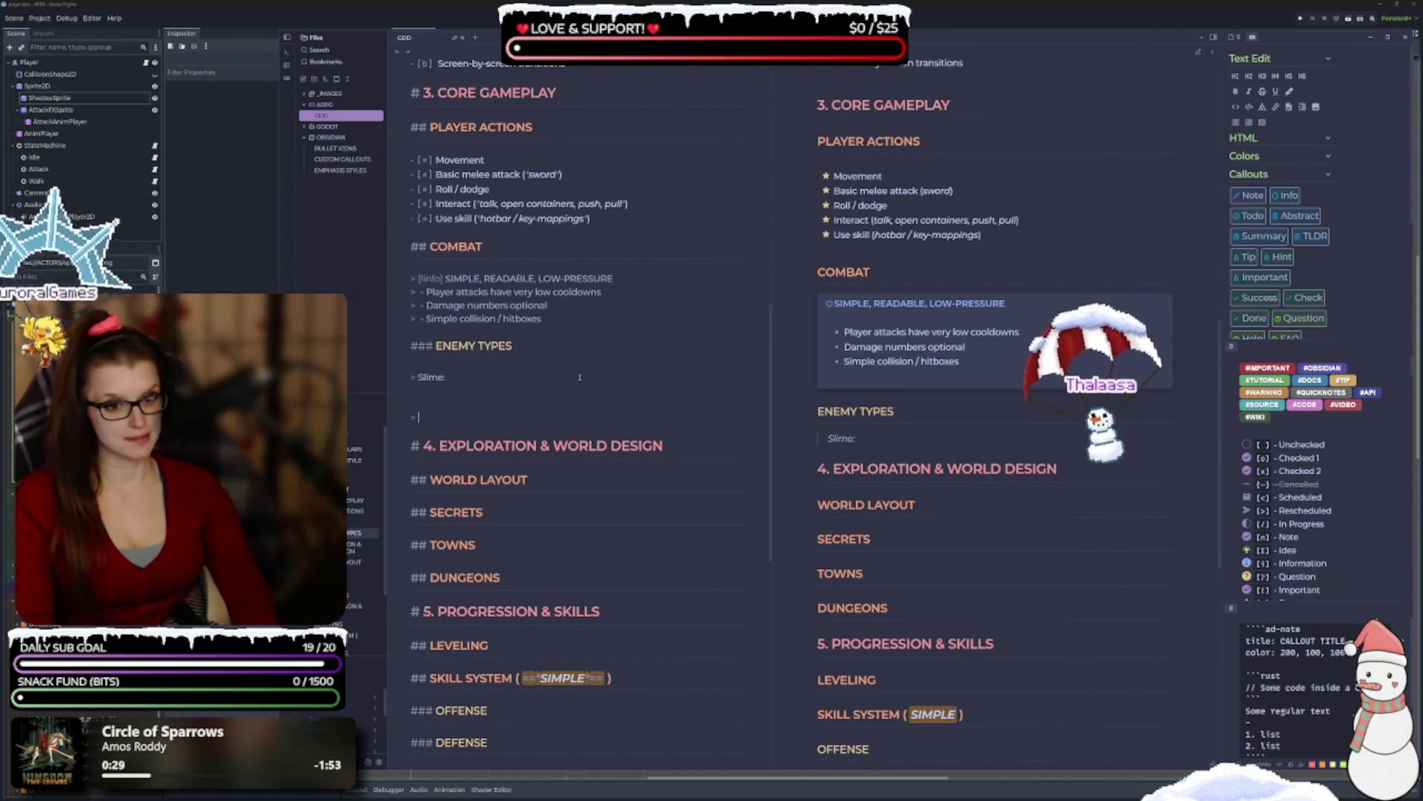
type("Skeleton")
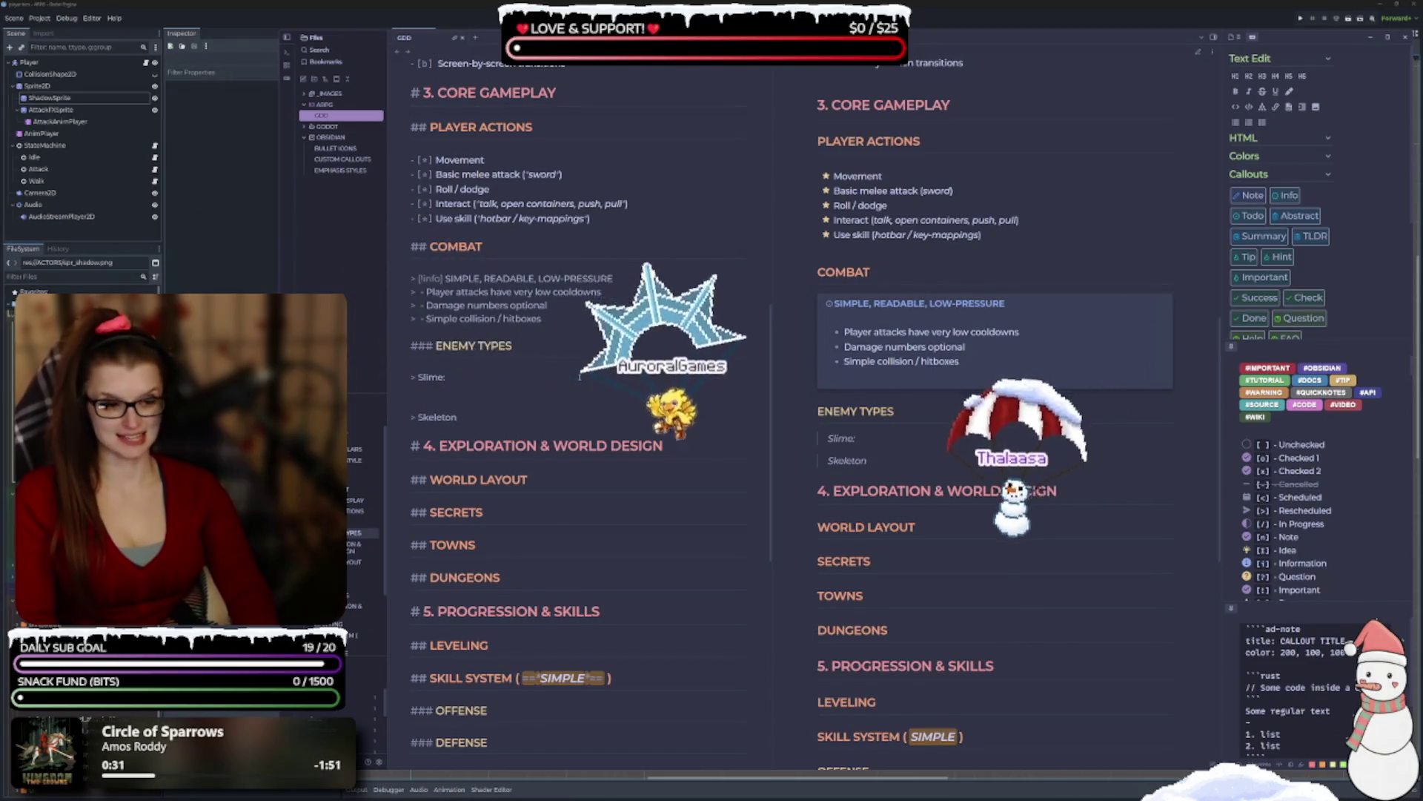
type(":")
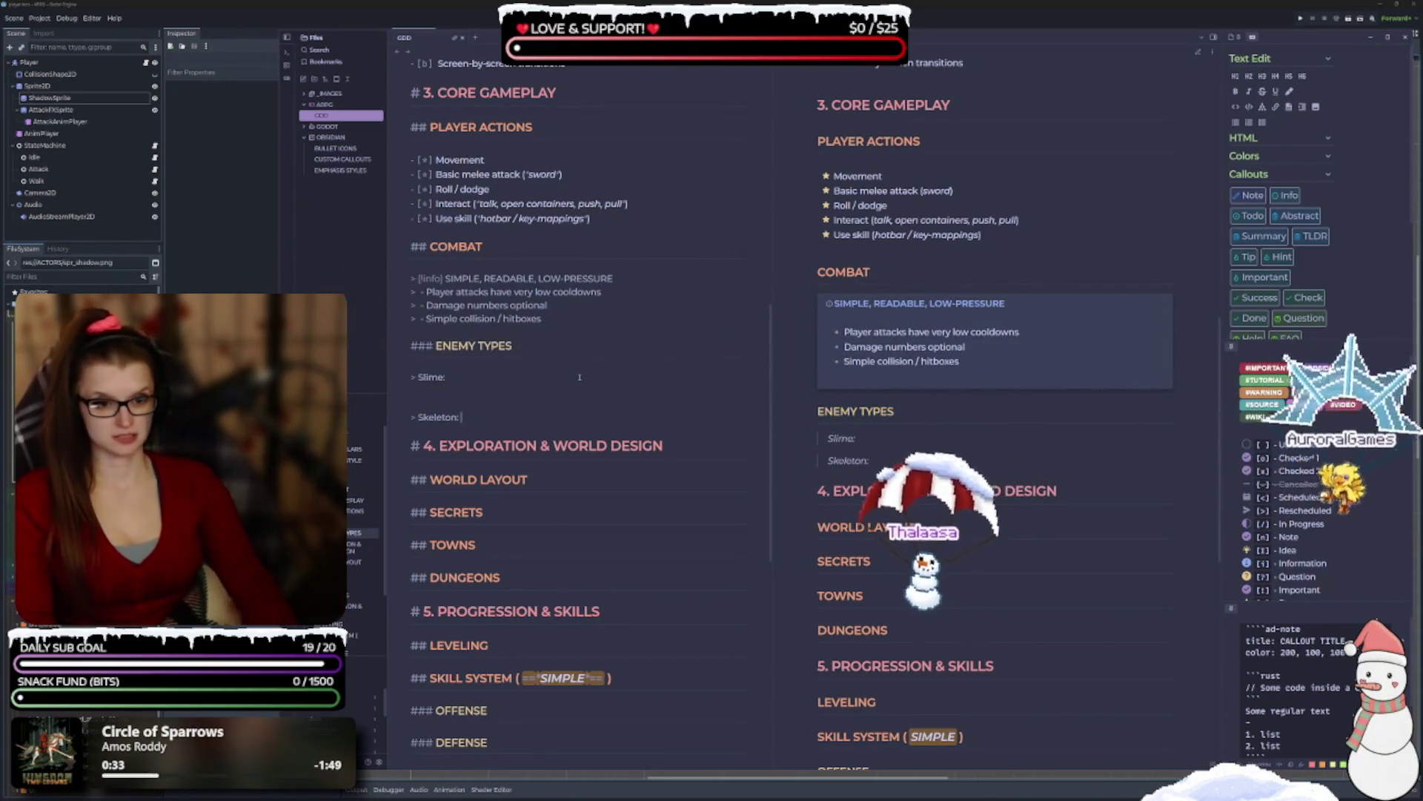
Pluralize the entries to 'Slimes:' and 'Skeletons:' and start a new quote line.
left_click(580, 376)
key("Left")
type("s")
key("Down")
key("Down")
key("End")
key("Left")
type("s")
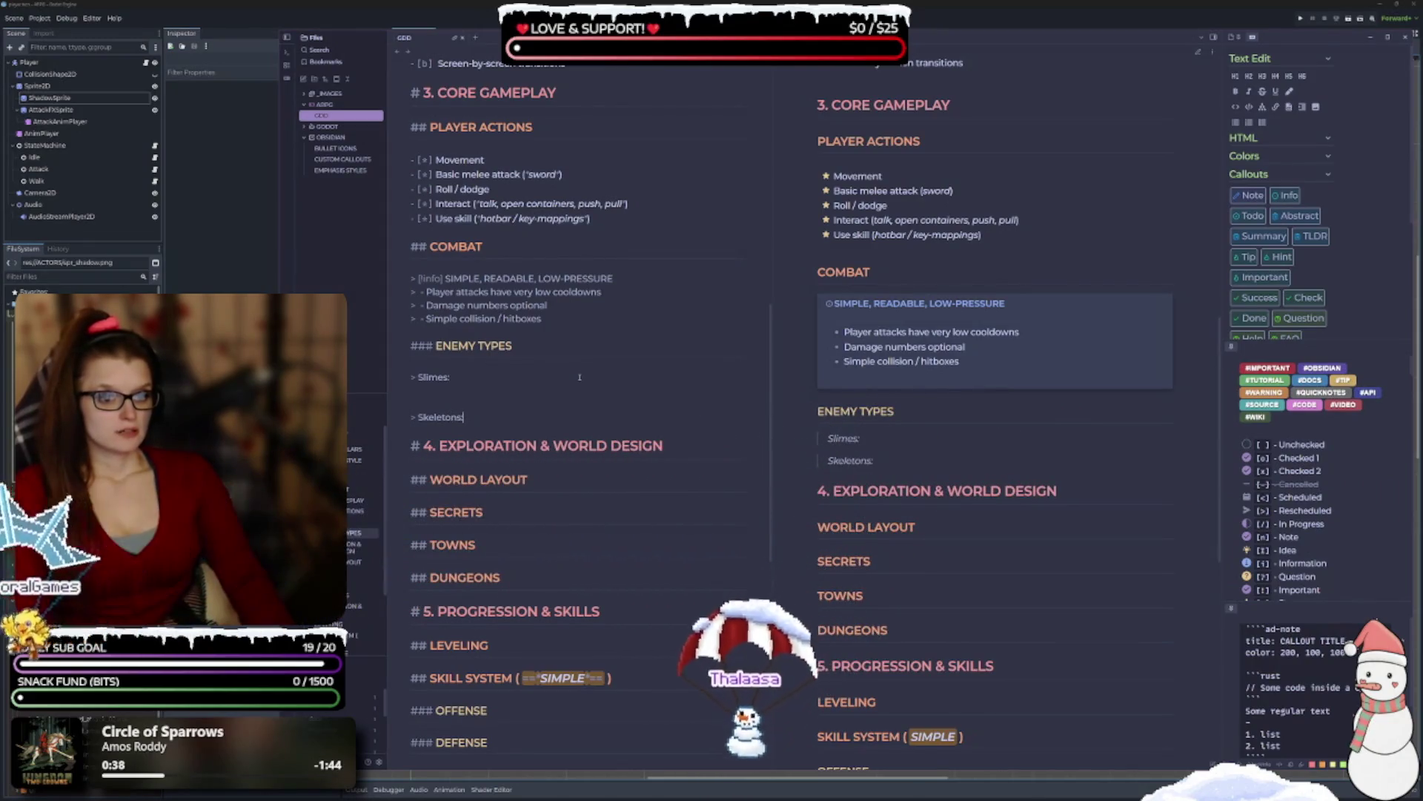
key("Return")
key("Return")
key("Return")
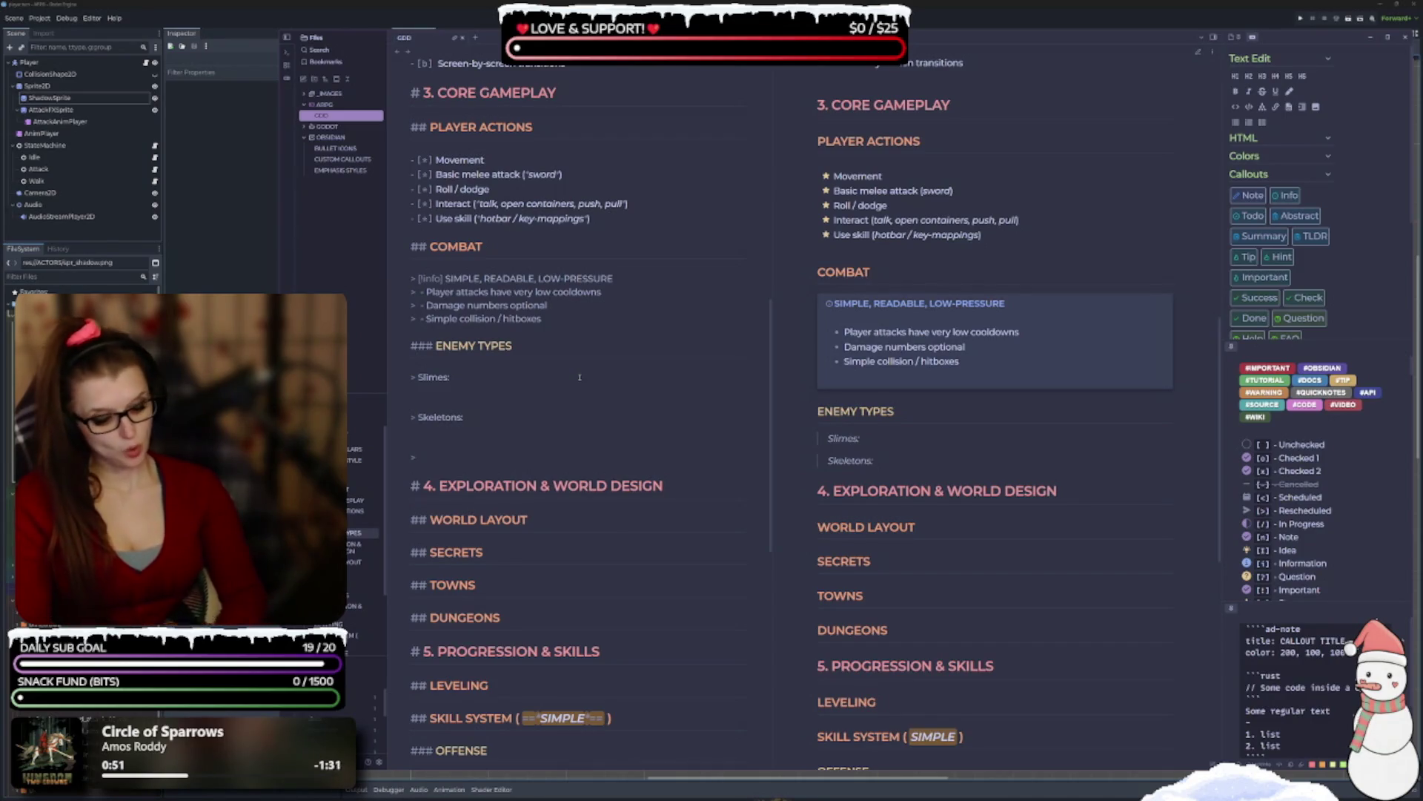
Add an 'Orcs:' quote entry followed by a blank line.
type("Or")
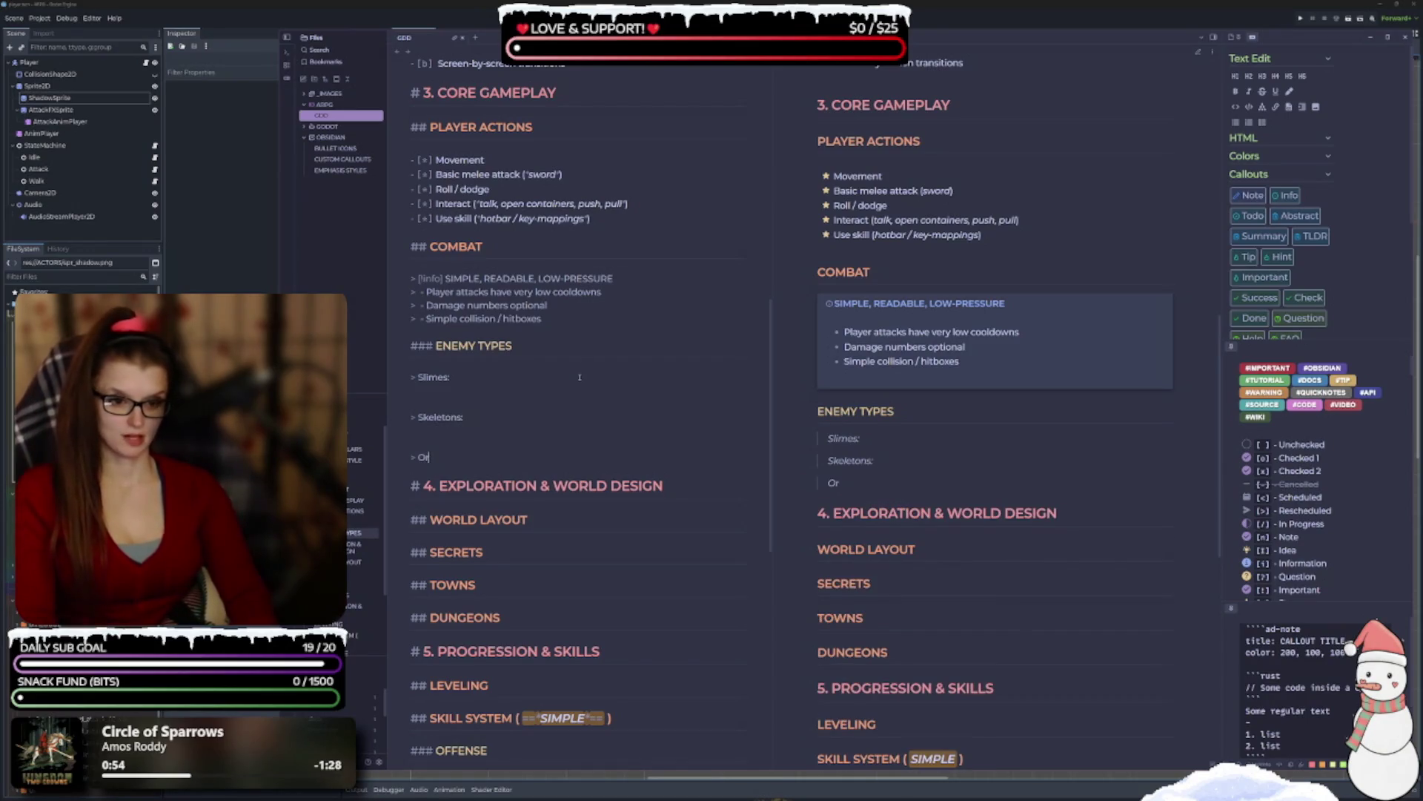
type("cs:")
key("Return")
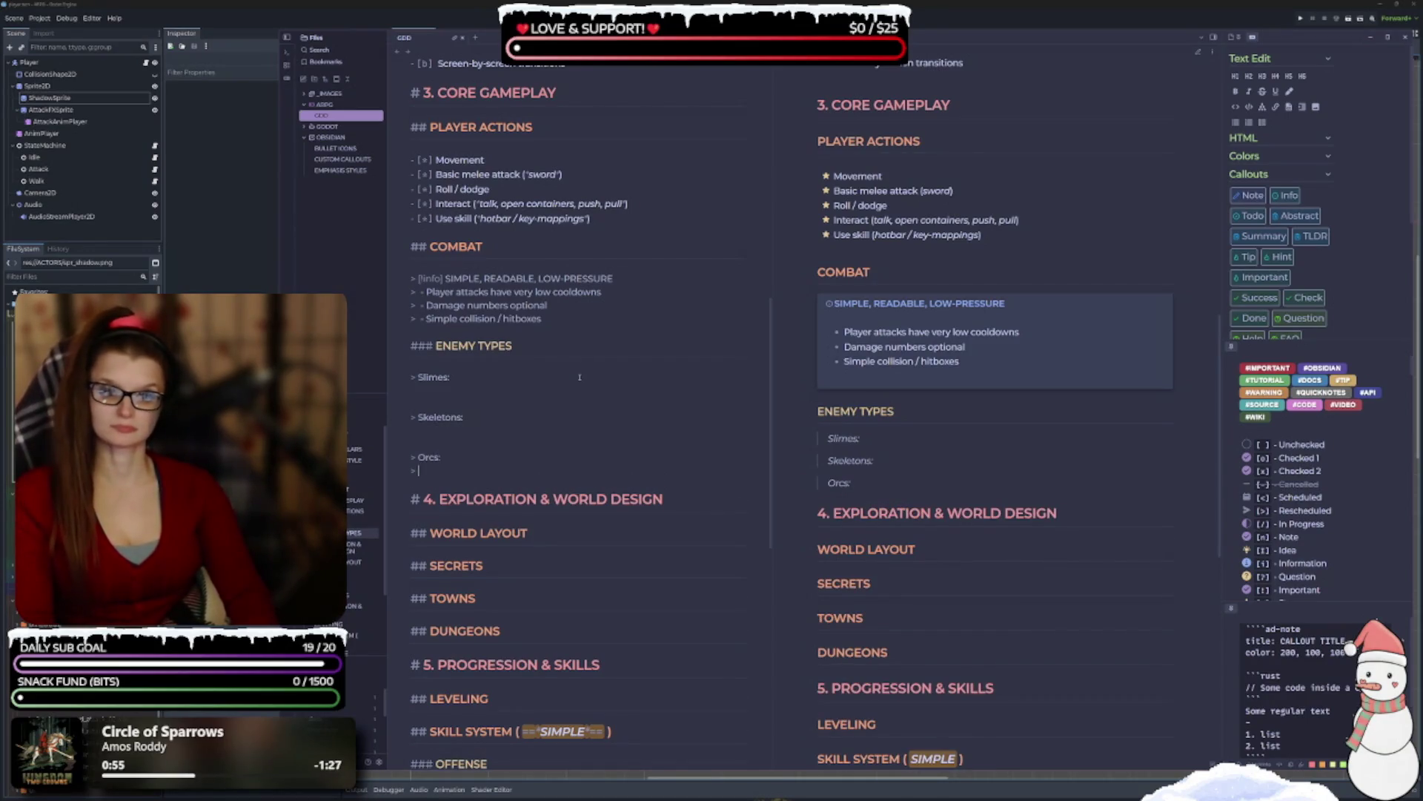
key("Return")
Add a '> Mini-boss:' quote entry, correcting the mistyped characters.
type(">")
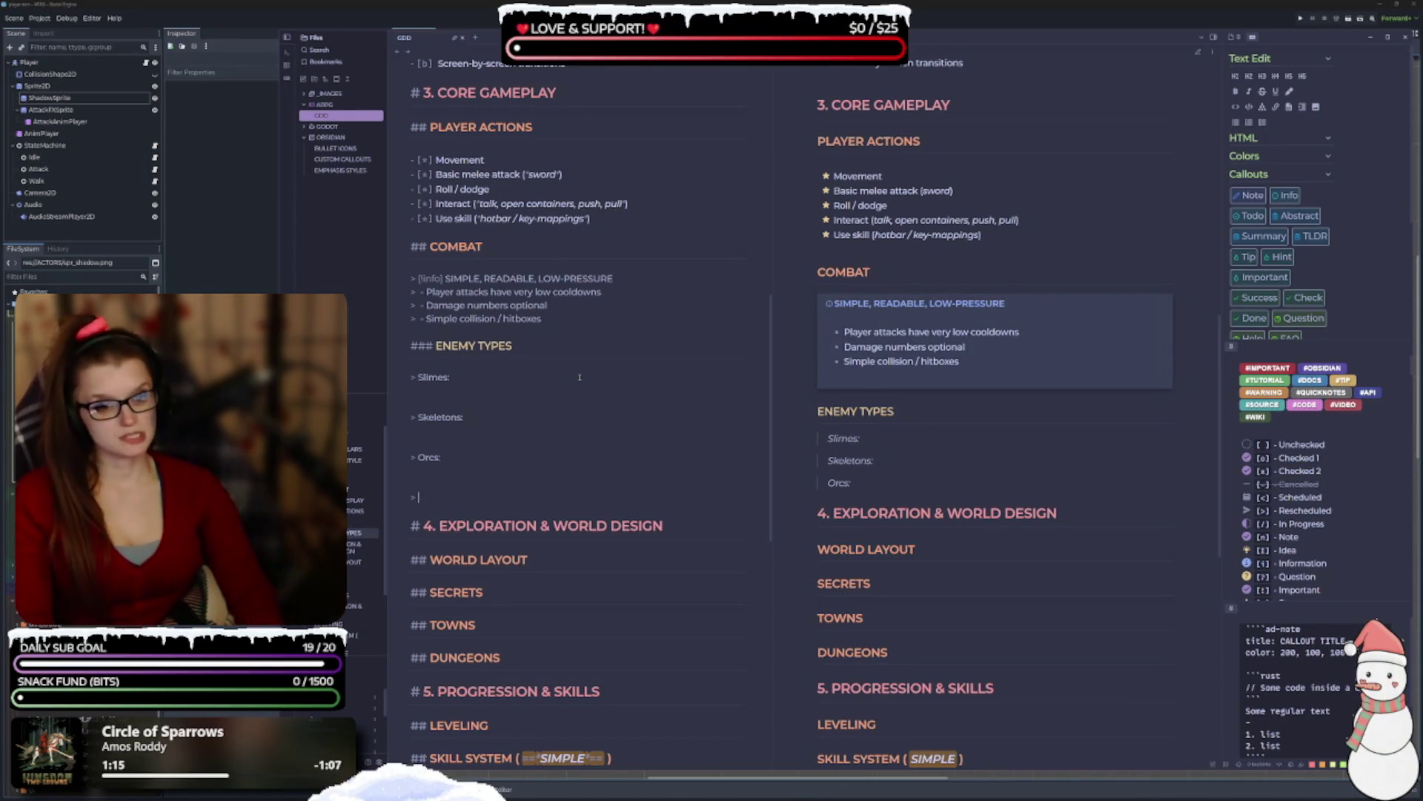
type("ini")
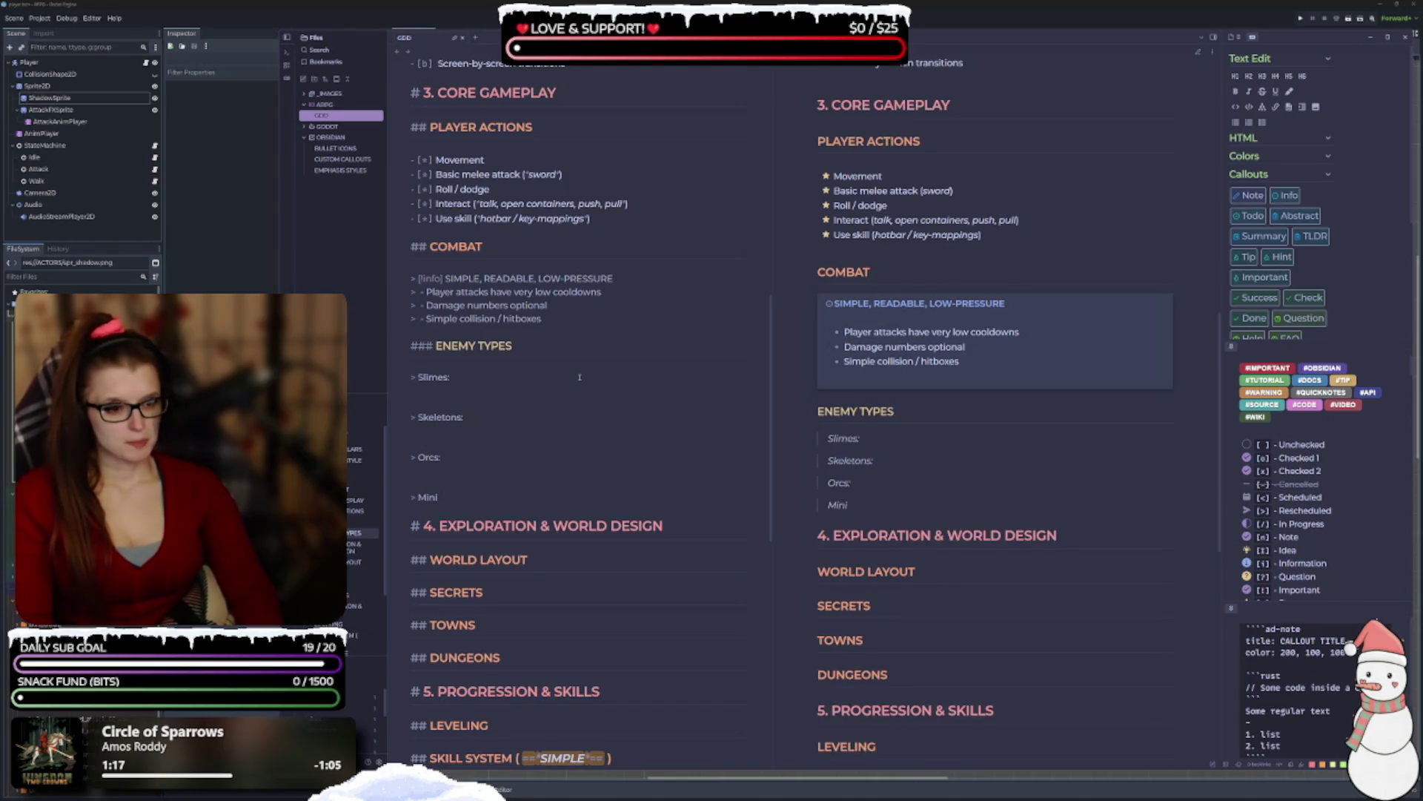
type("=-b")
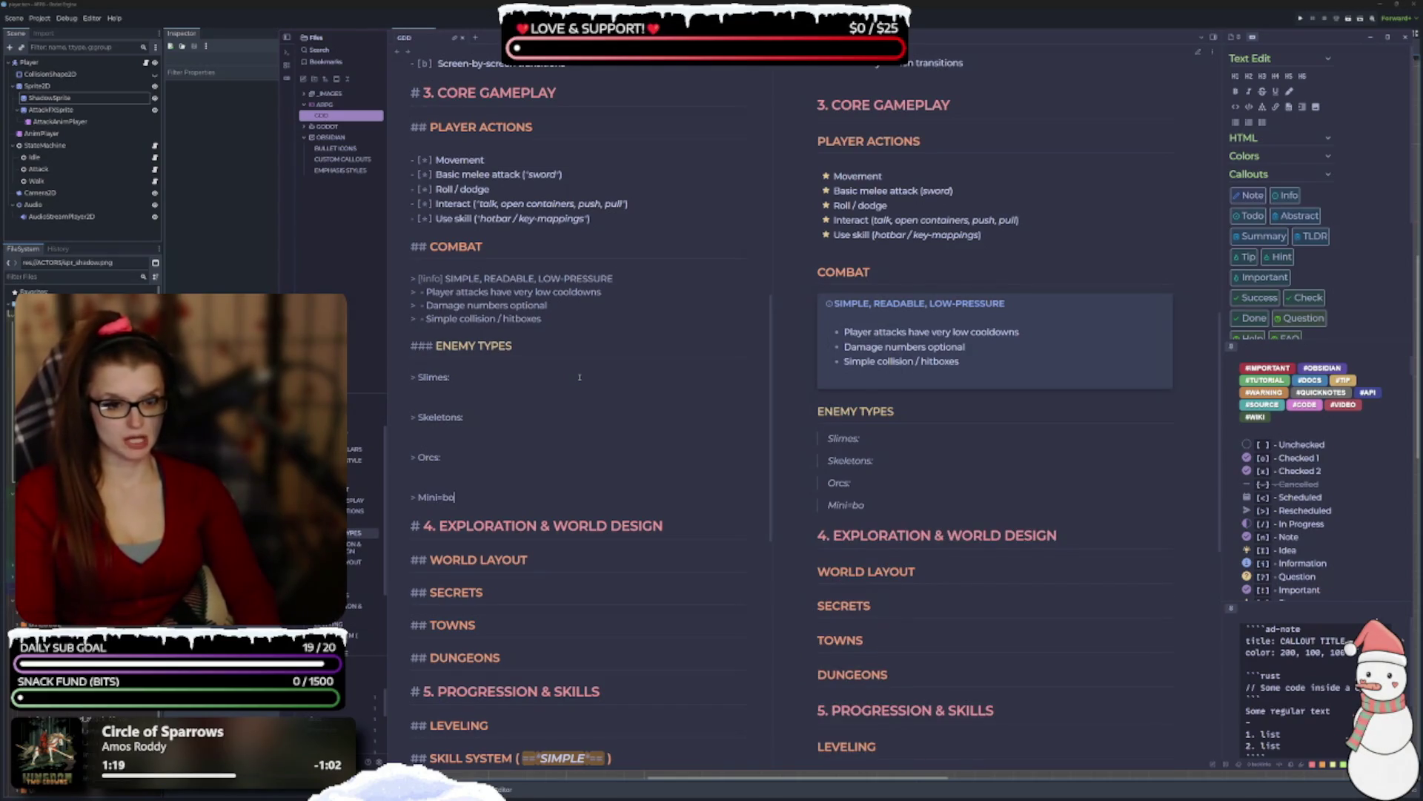
key("BackSpace")
key("BackSpace")
key("BackSpace")
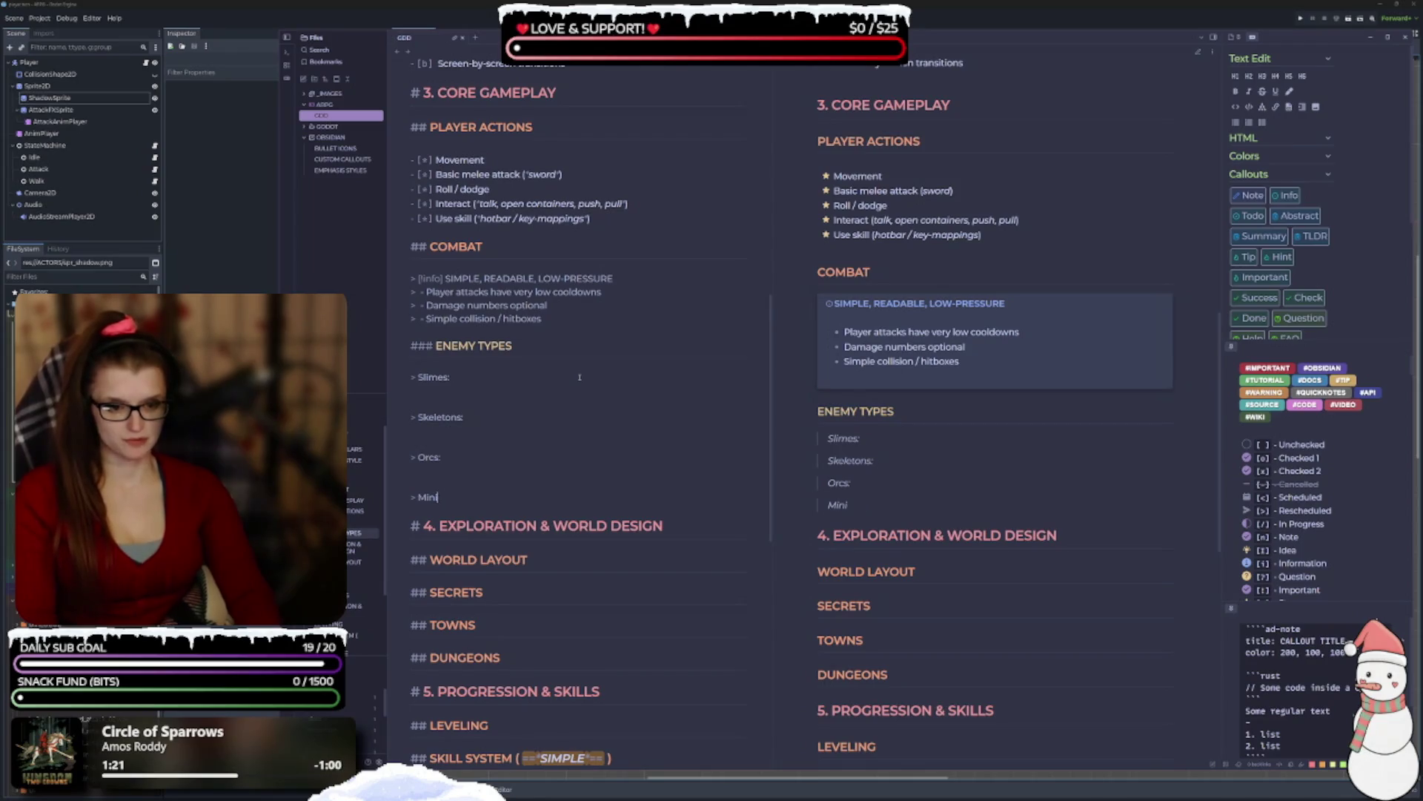
type("-boss")
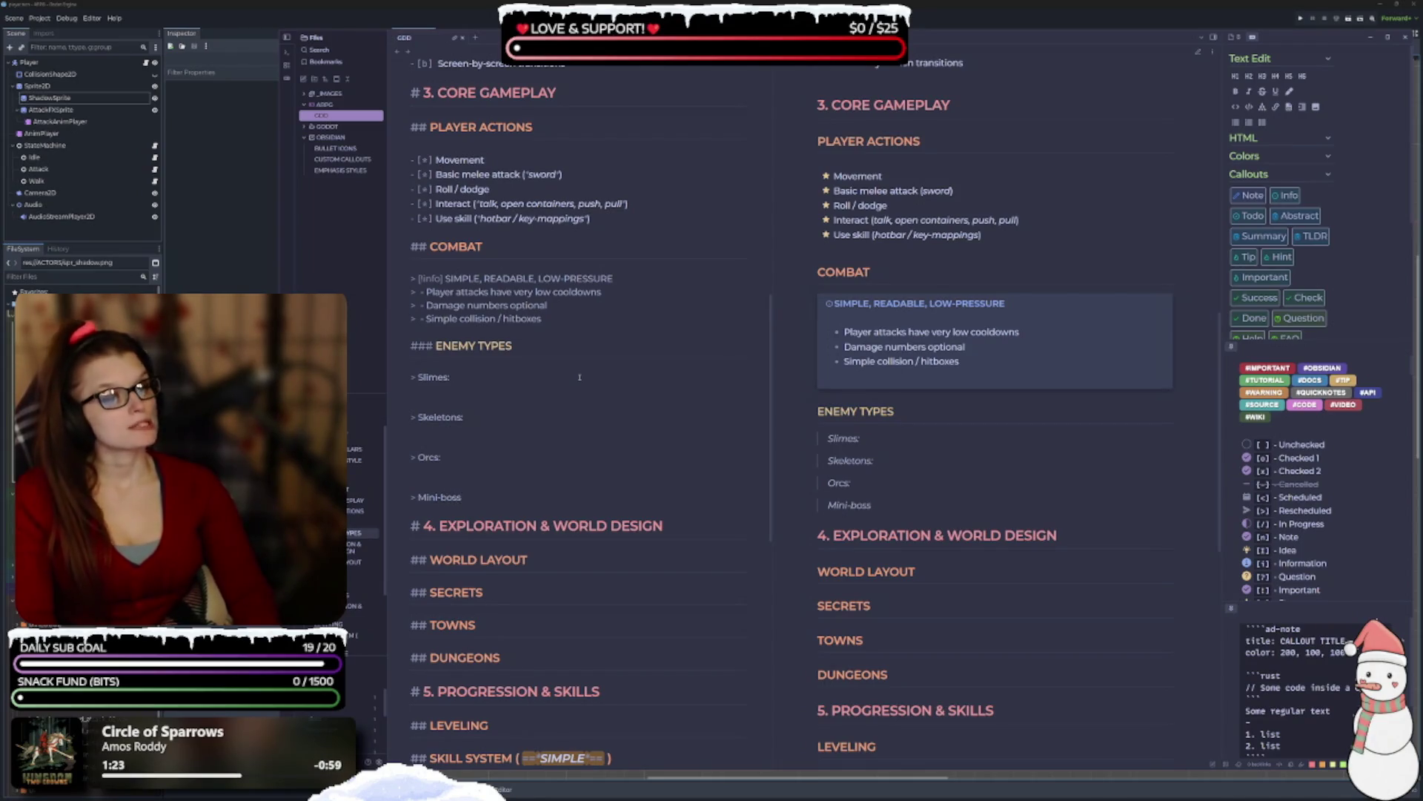
type(":")
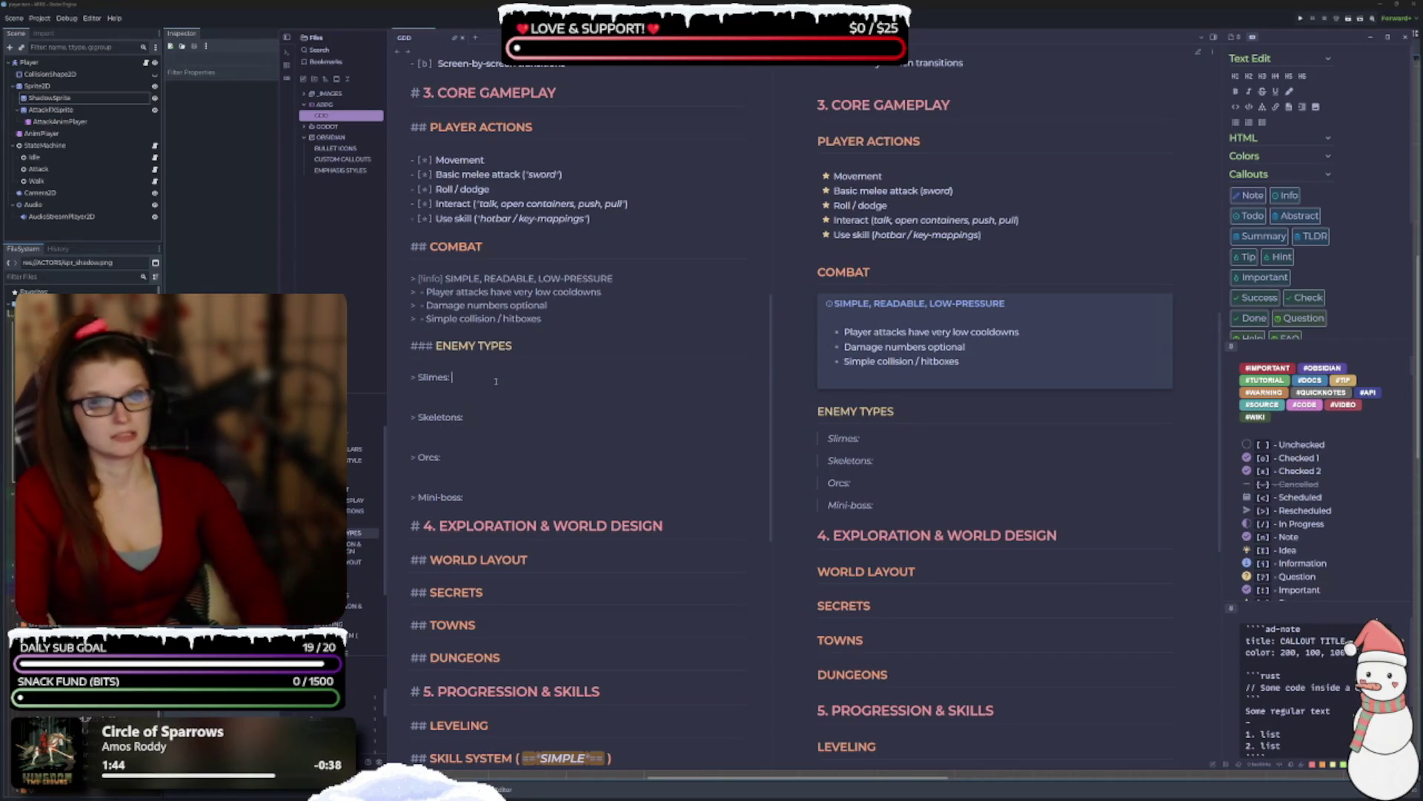
key("Return")
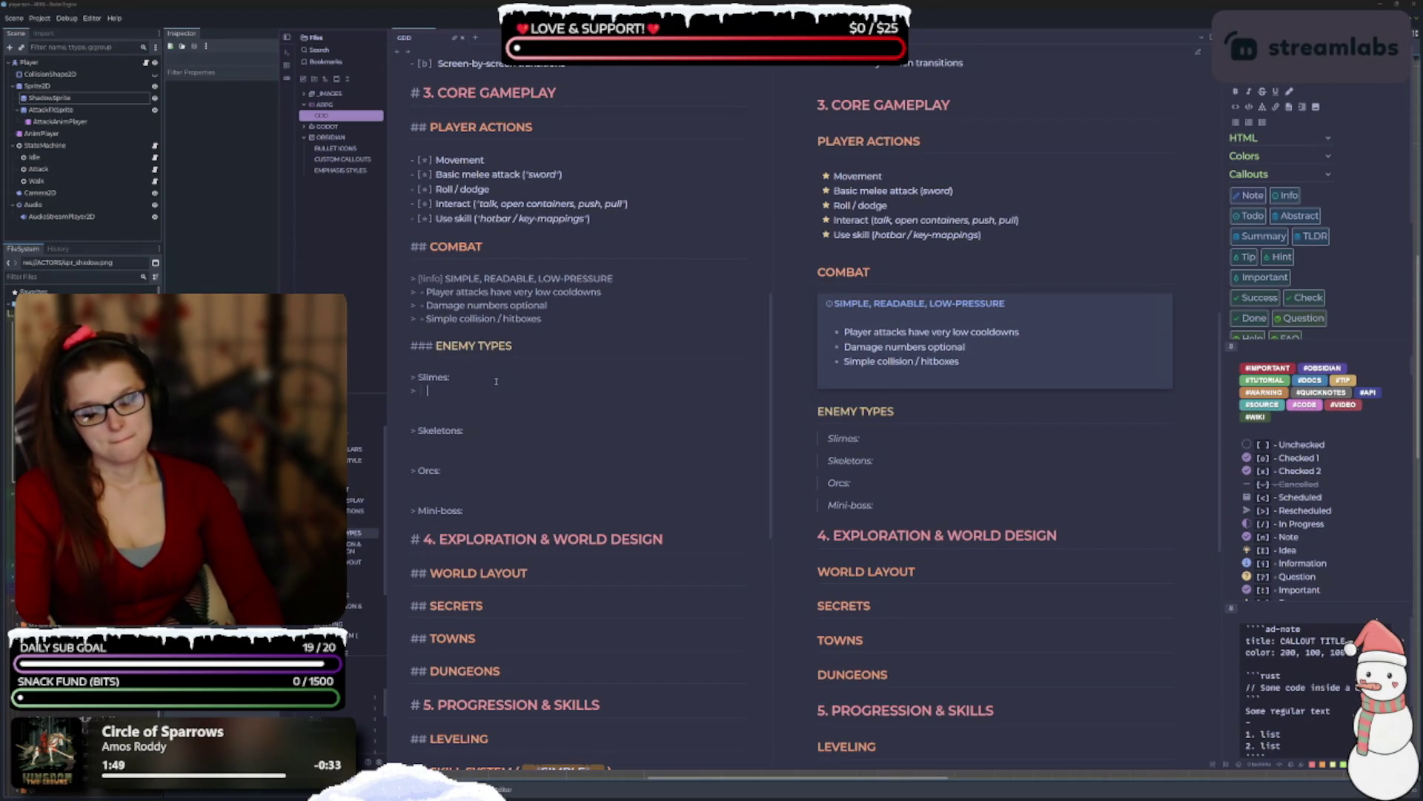
Remove the stray 'slow' and nested '> s' text from the quote line under Slimes.
type("slow")
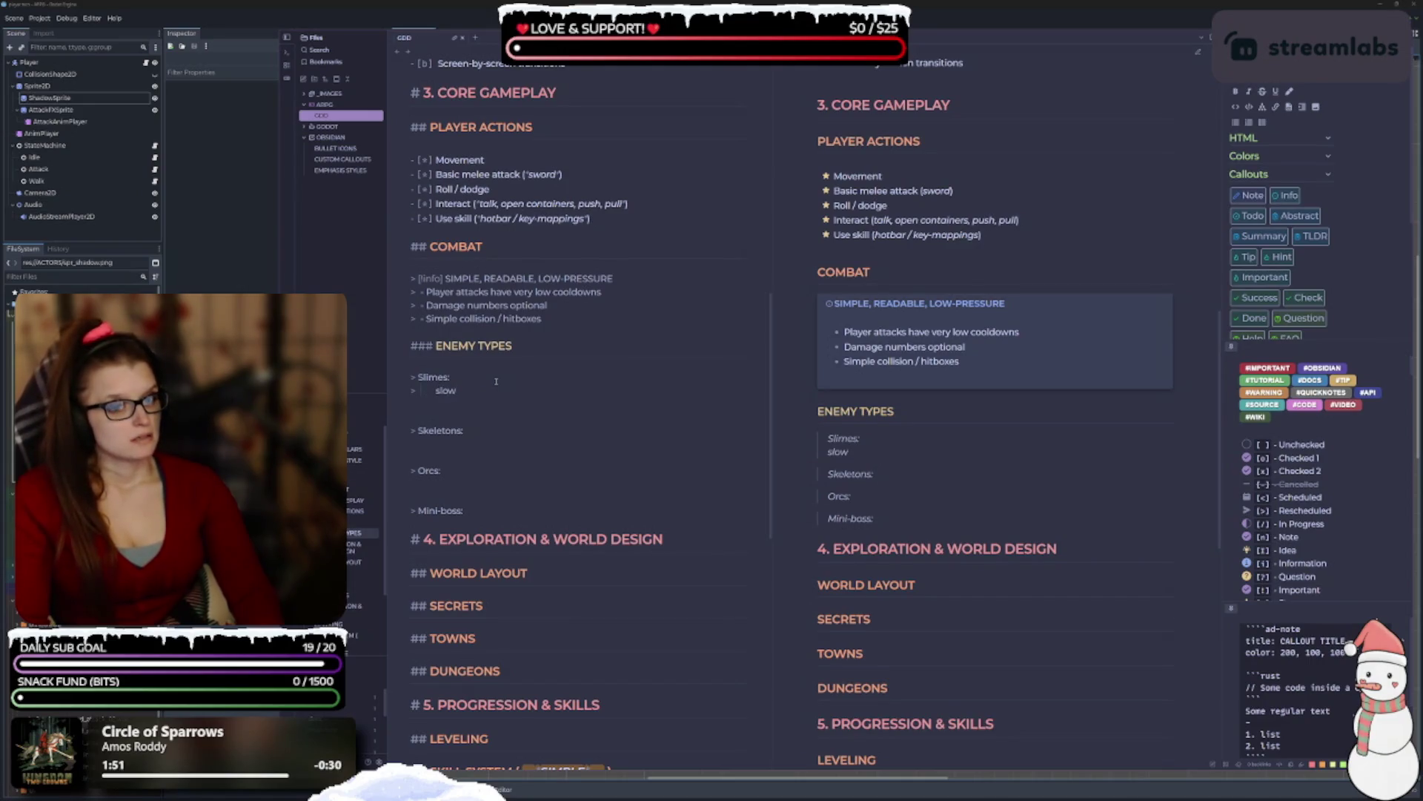
key("BackSpace")
key("BackSpace")
key("BackSpace")
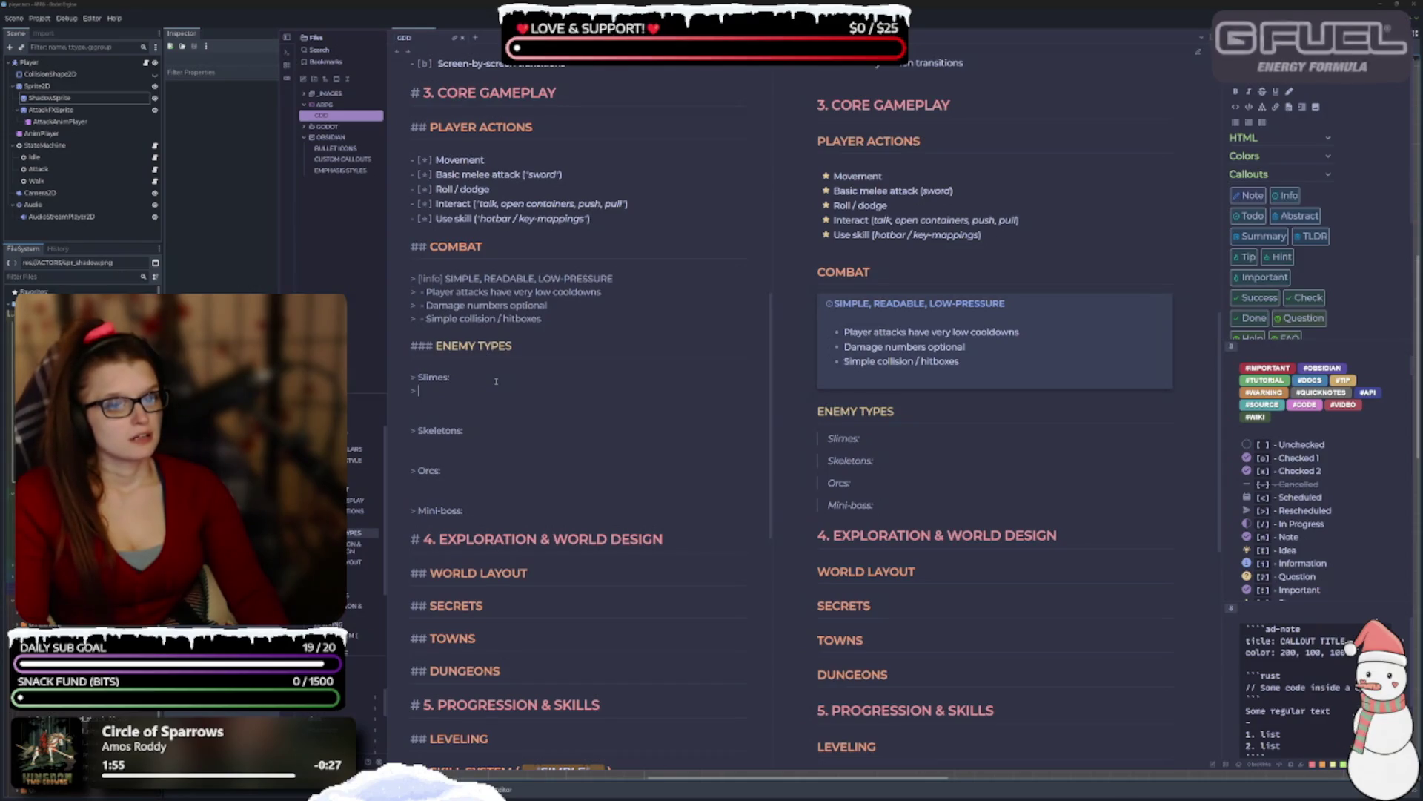
type(">")
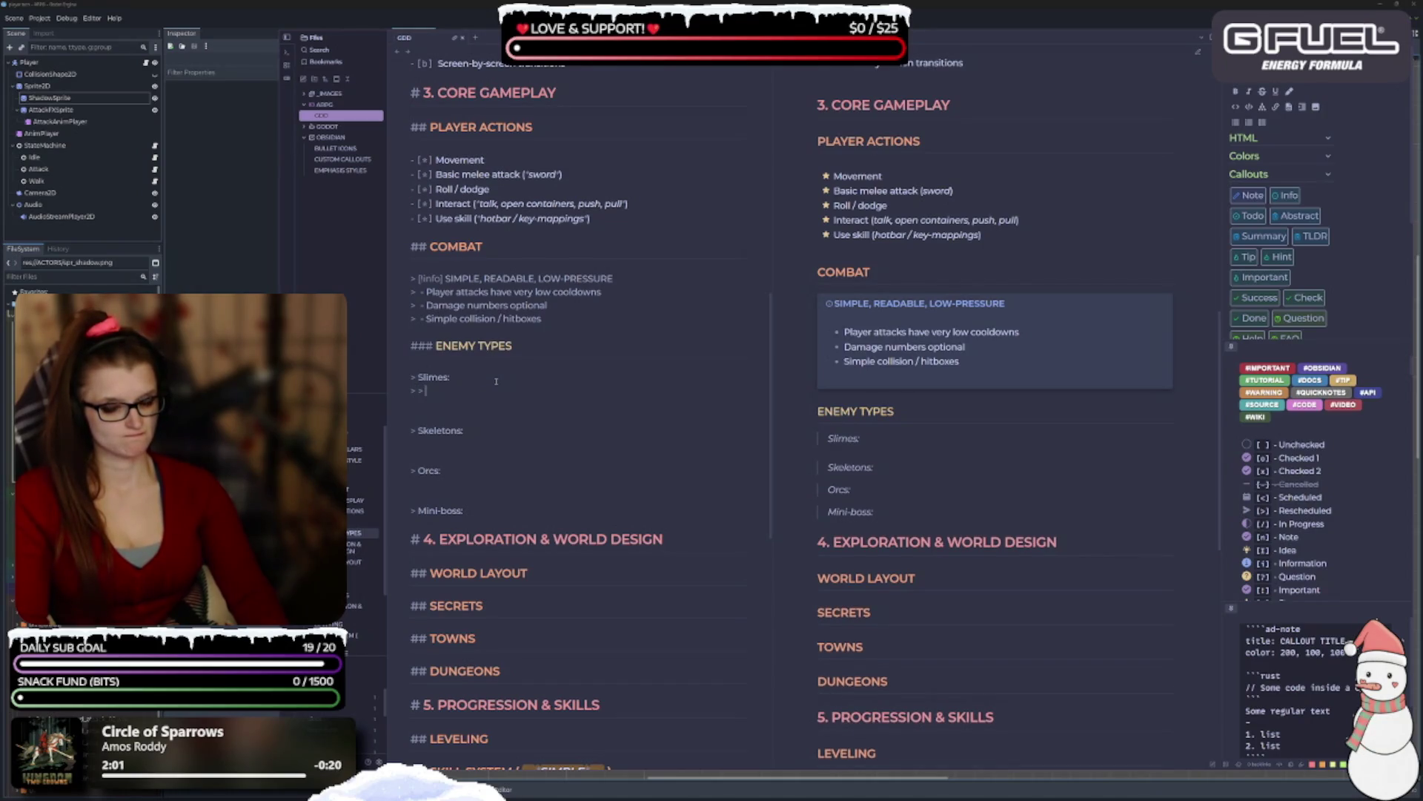
type(" s")
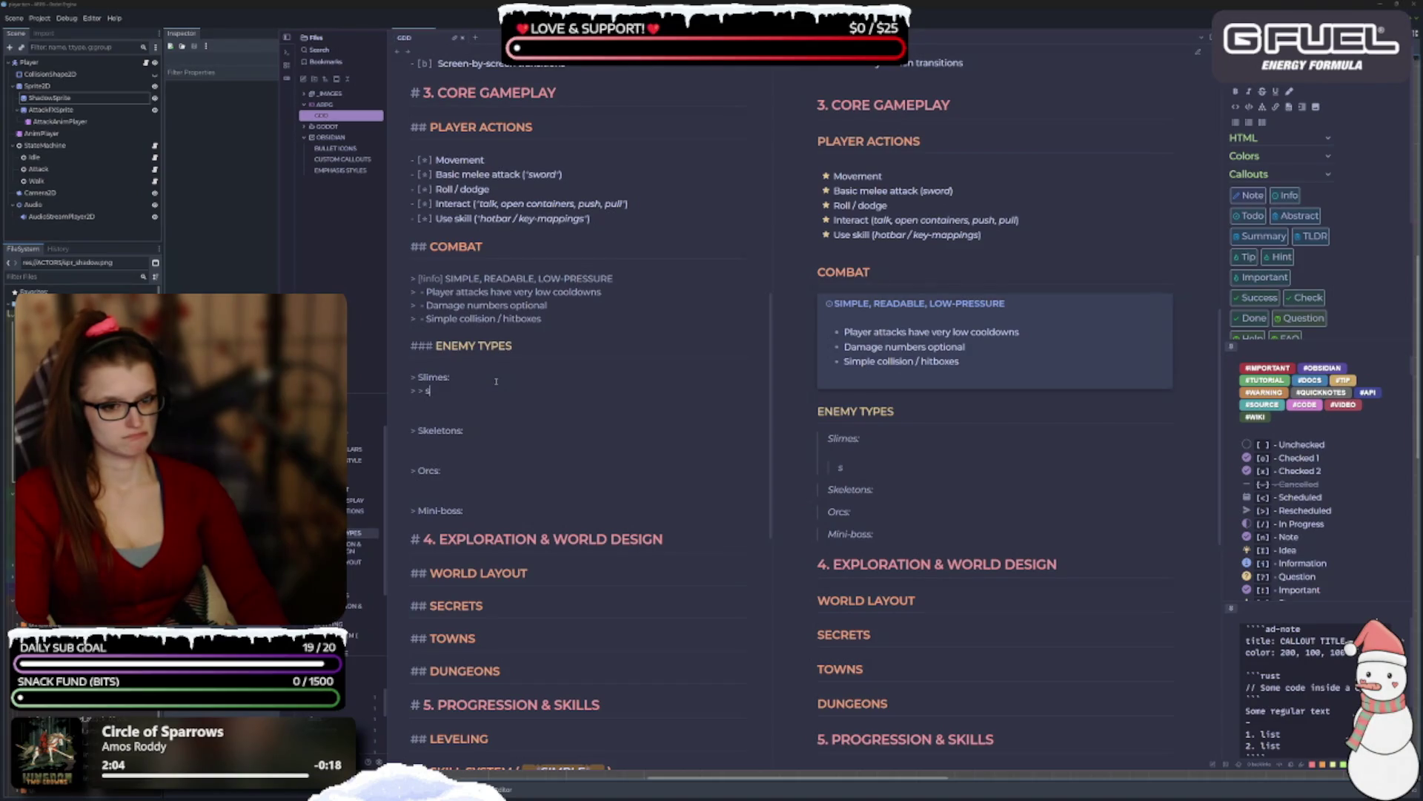
key("BackSpace")
key("BackSpace")
key("BackSpace")
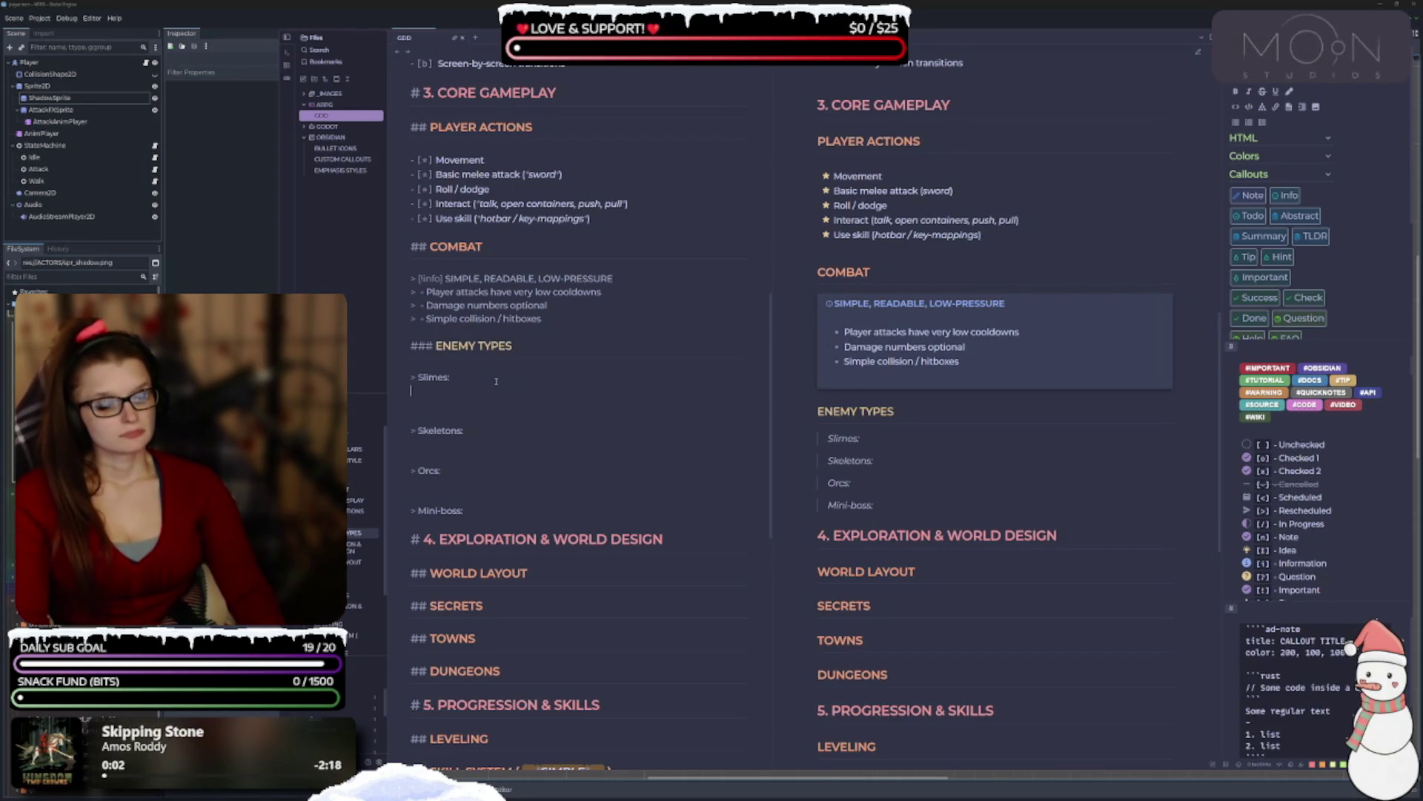
Join the empty line to Slimes and add the inline code note 'slow, moves towards players'.
key("BackSpace")
type("`")
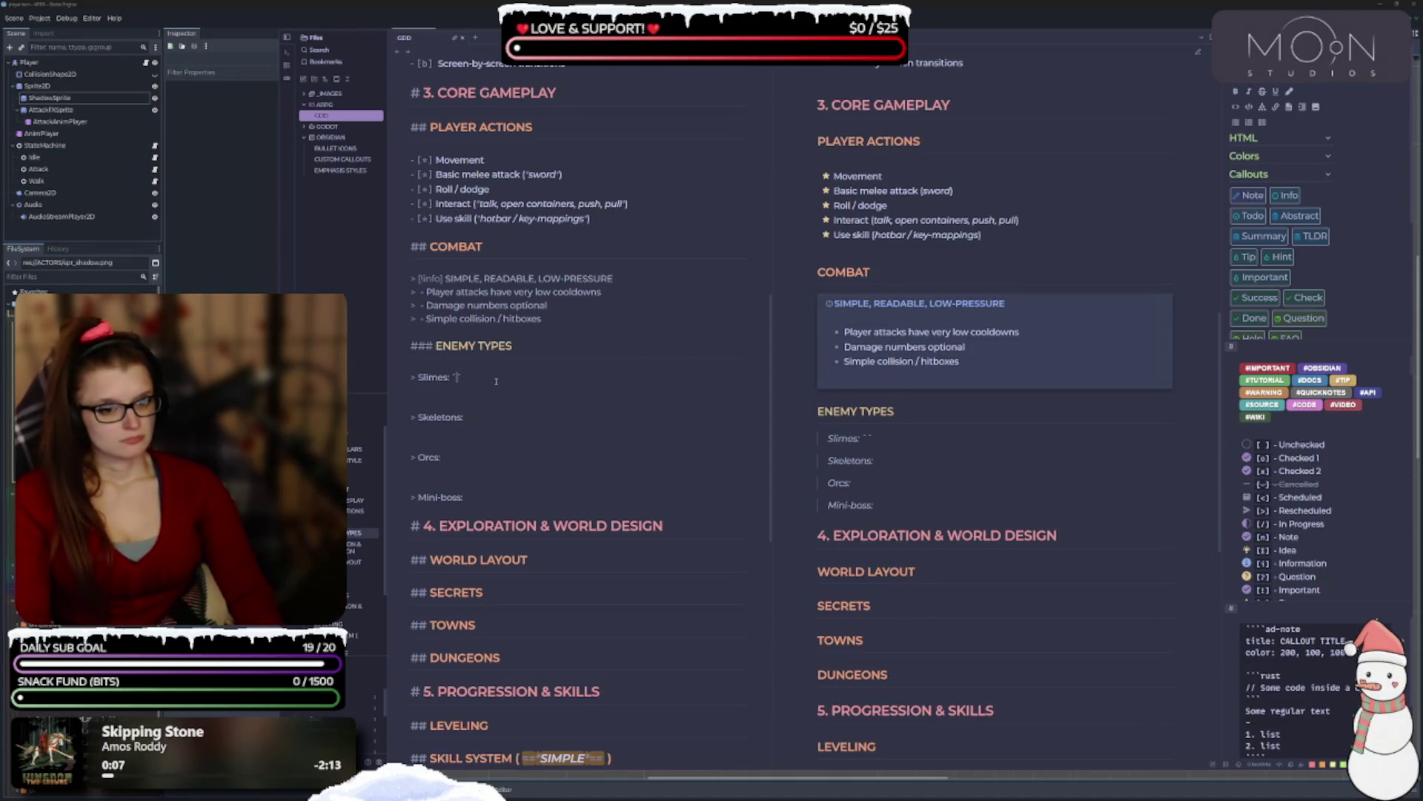
type("jslow, moves towar")
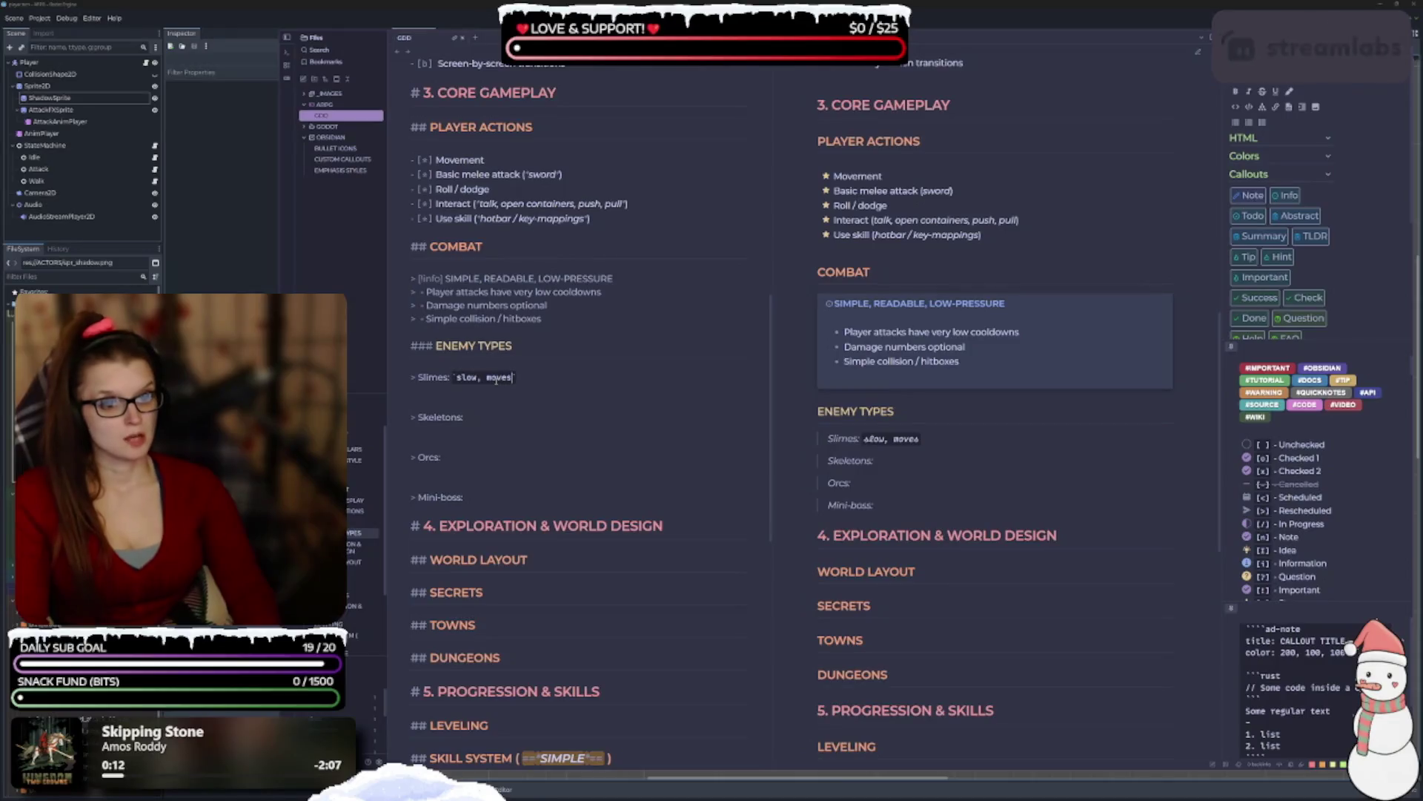
type("ds ")
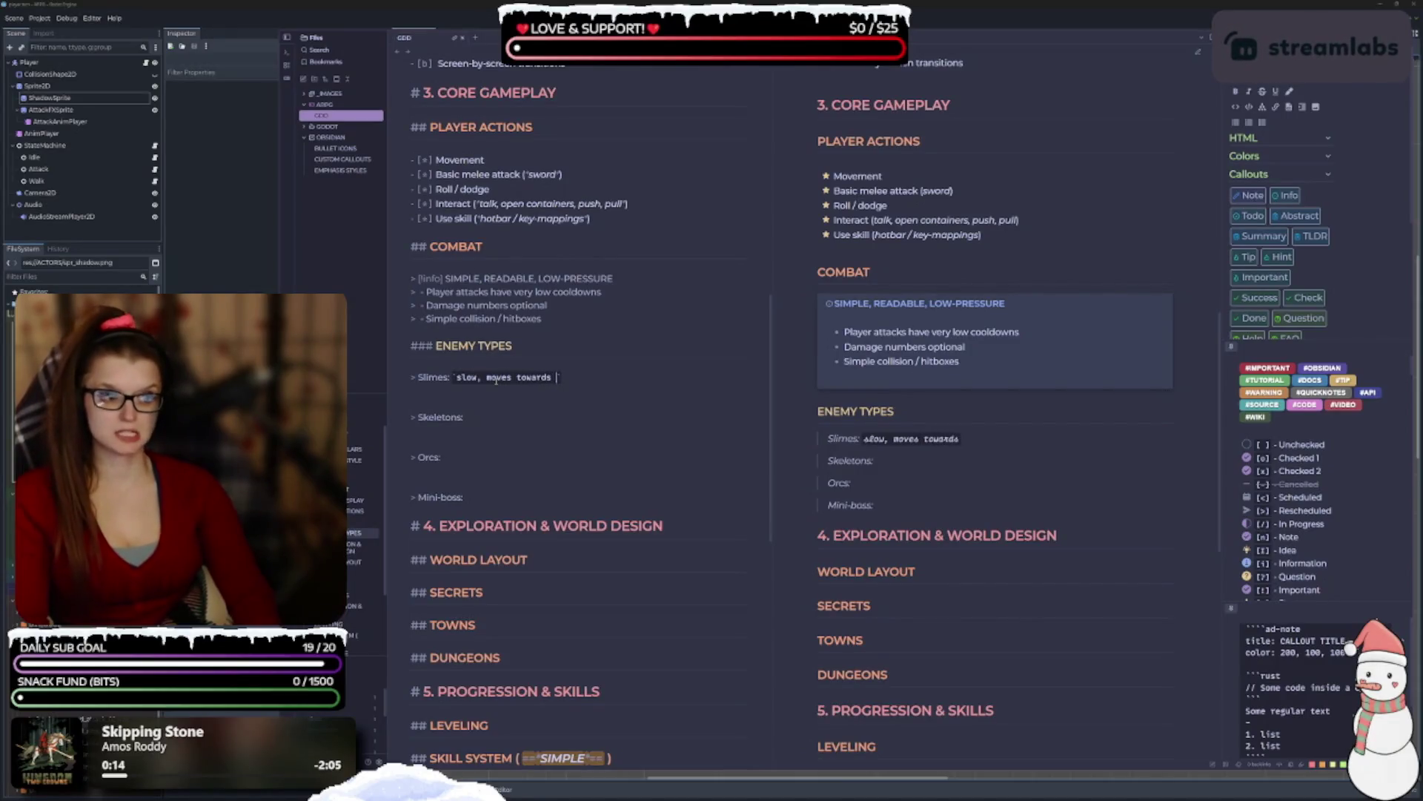
type("layers")
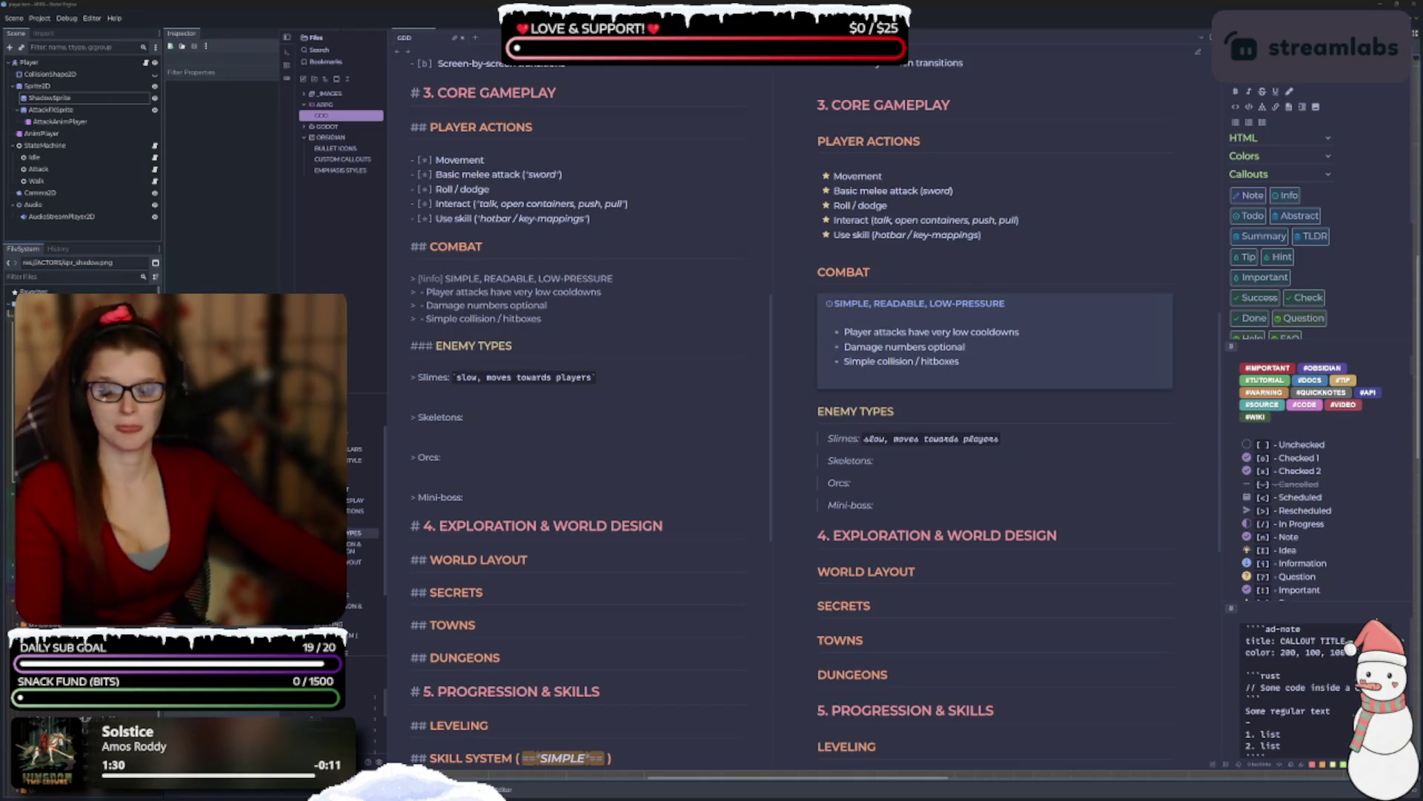
left_click(510, 416)
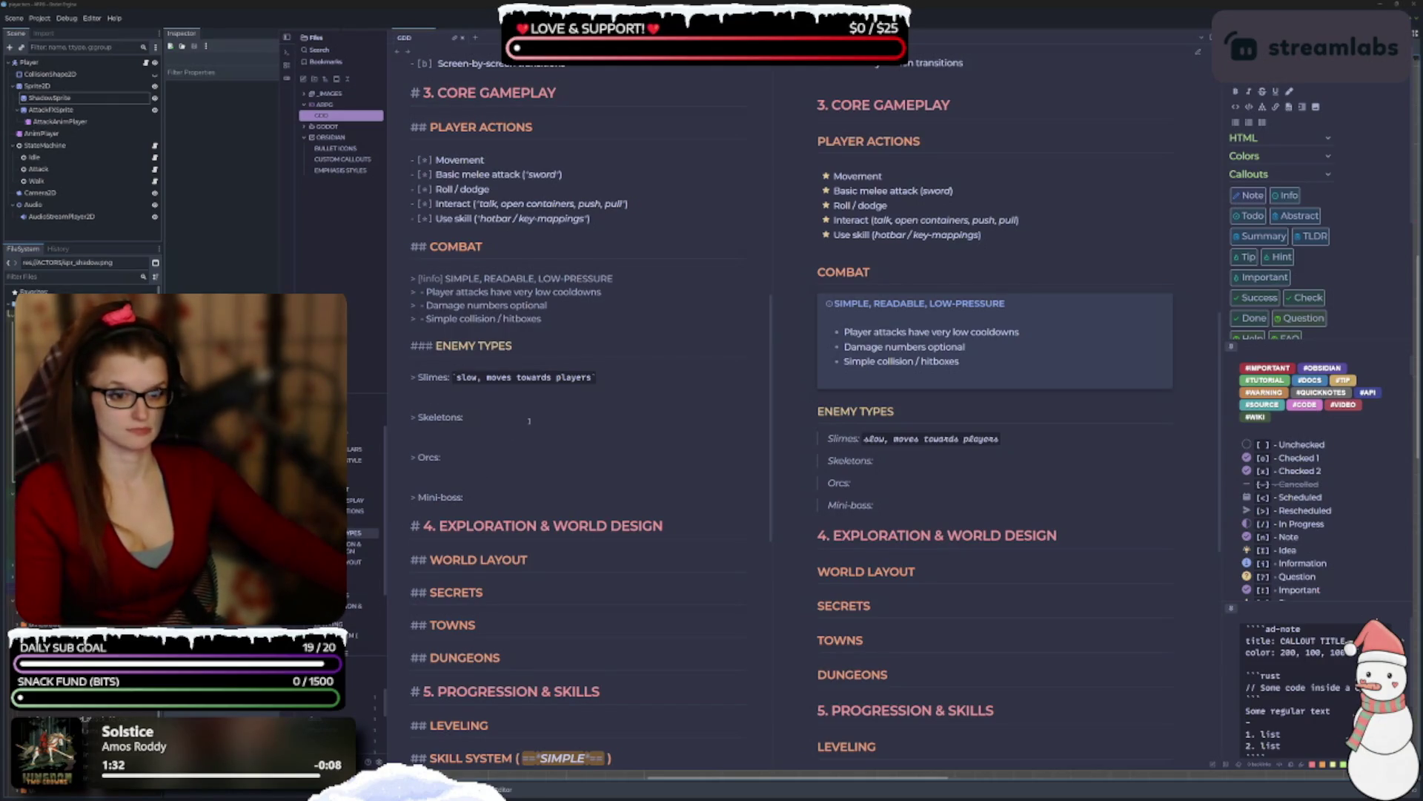
Move the opening backtick before 'Slimes' and turn the line into a '- ' bullet.
left_click(454, 378)
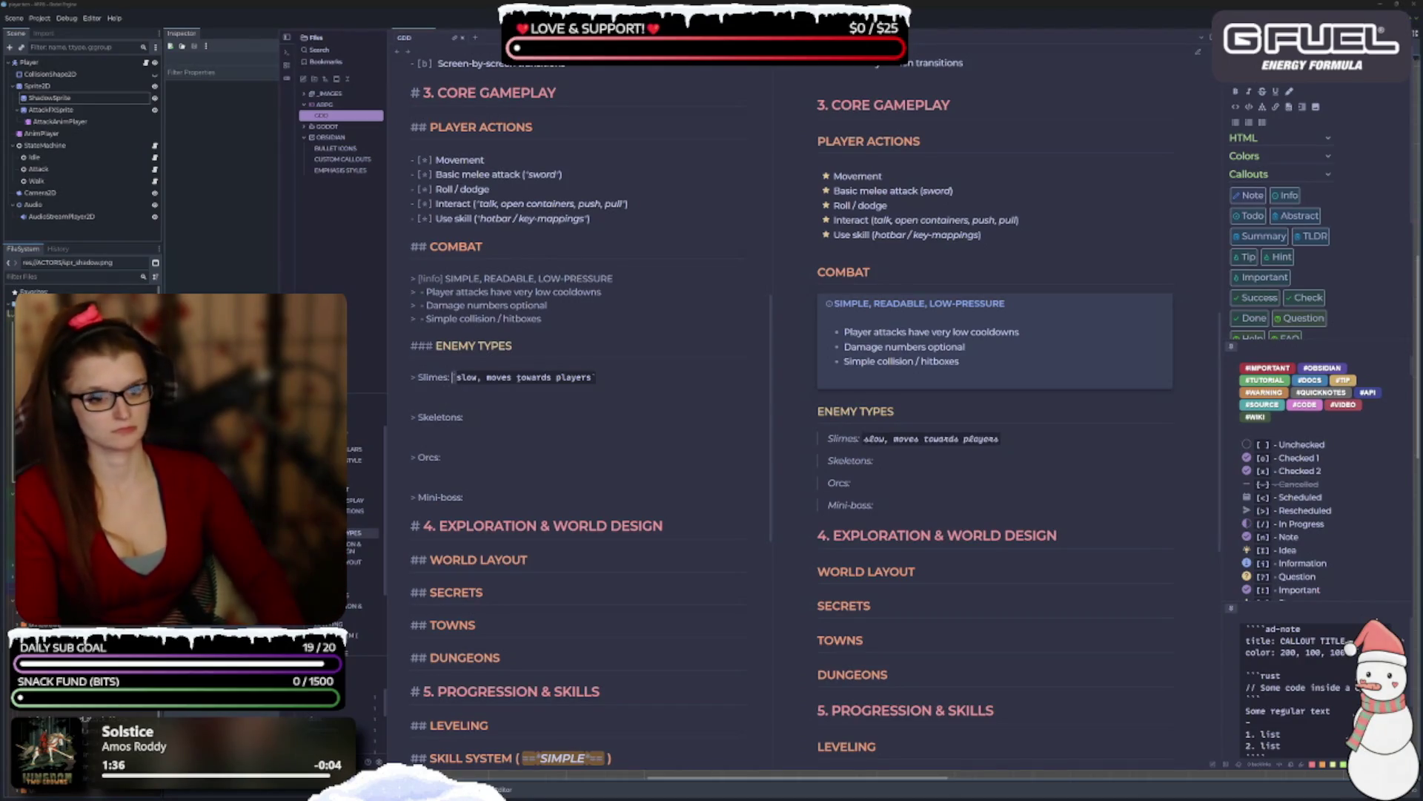
key("Delete")
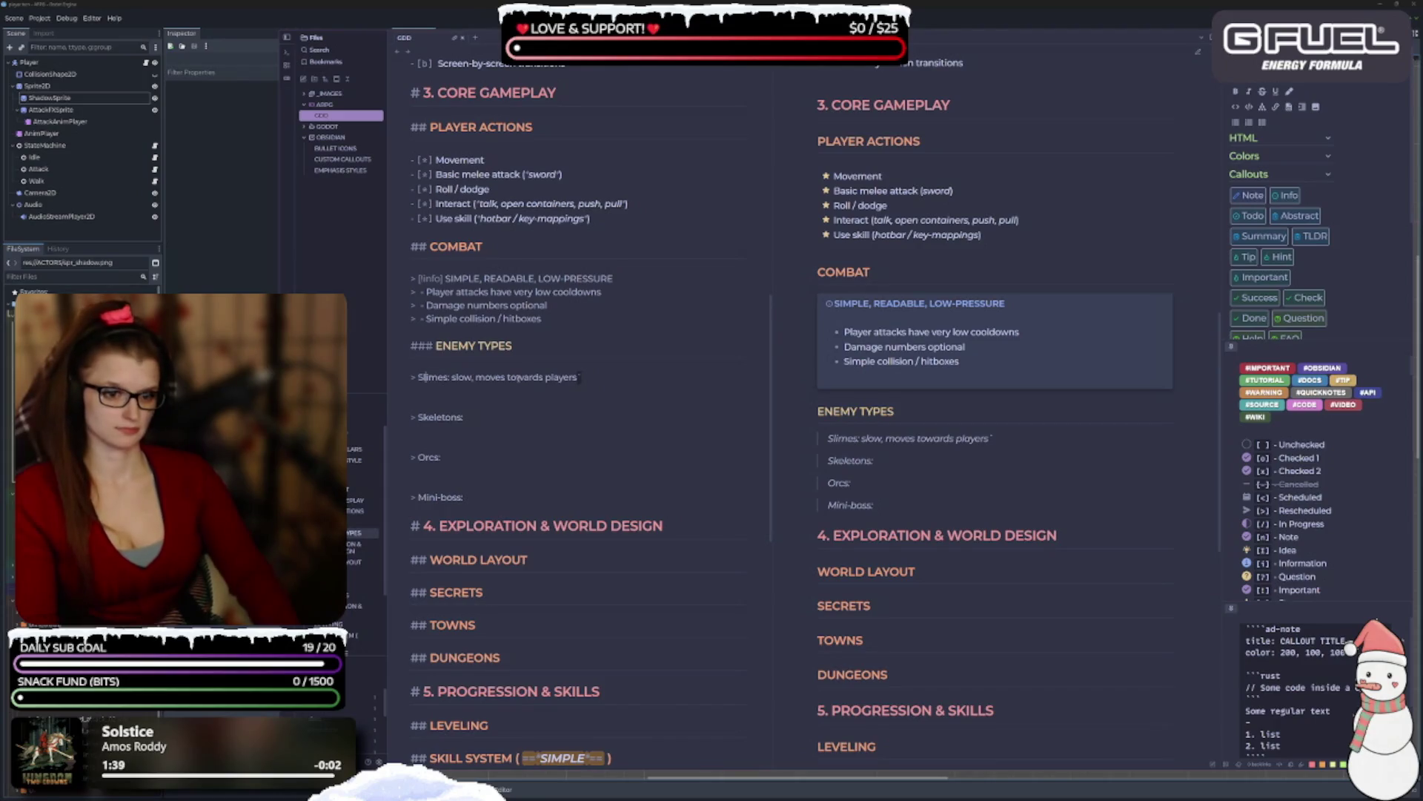
type("`")
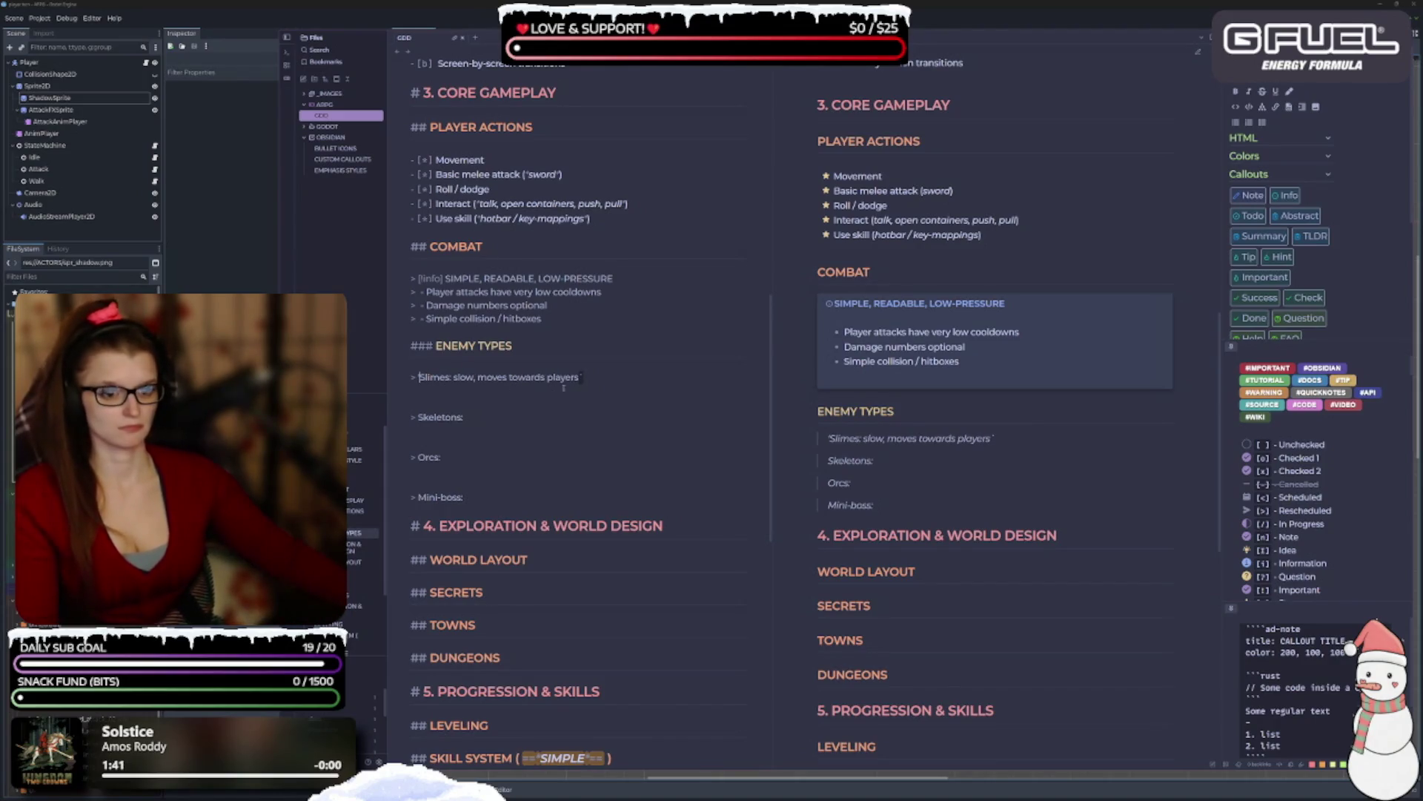
left_click(427, 373)
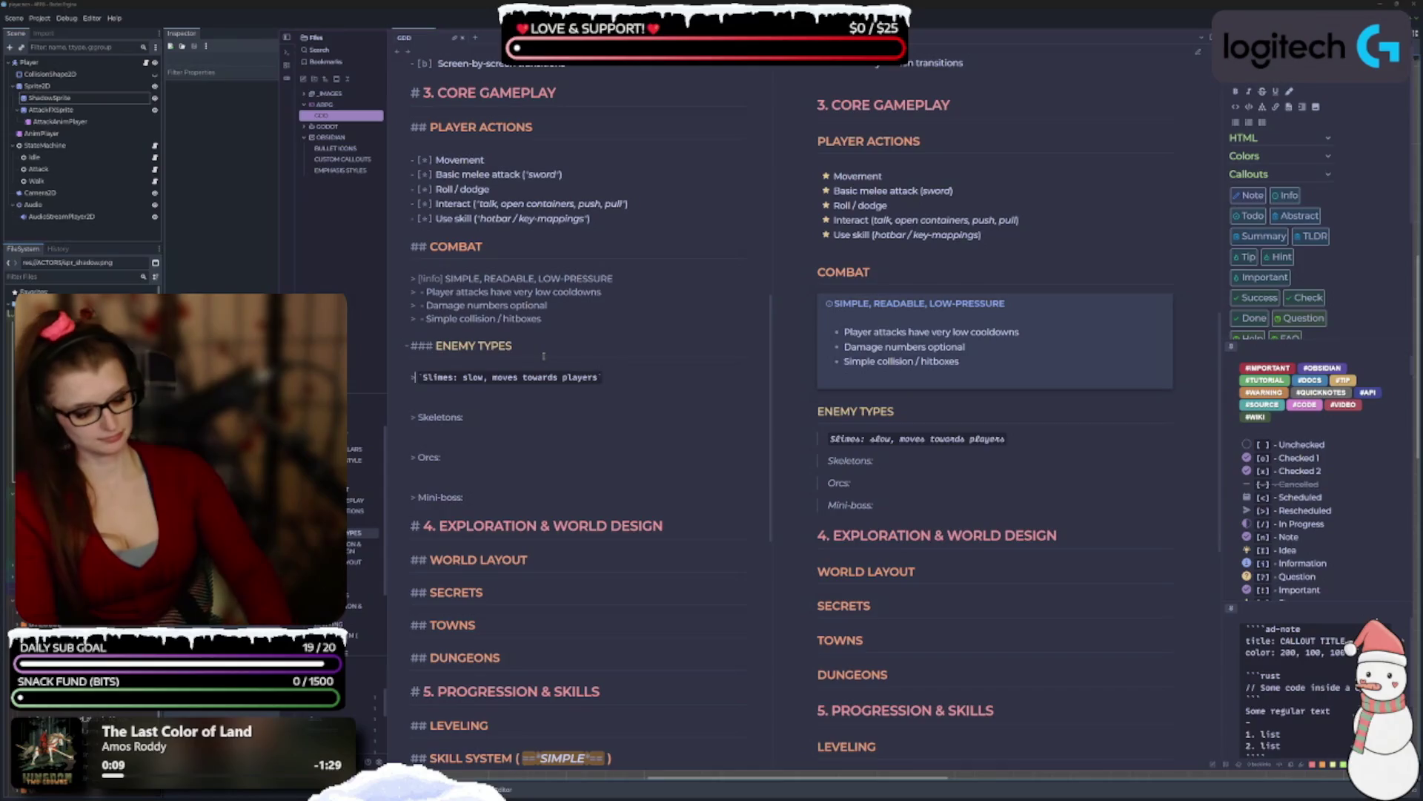
key("BackSpace")
key("BackSpace")
type("-")
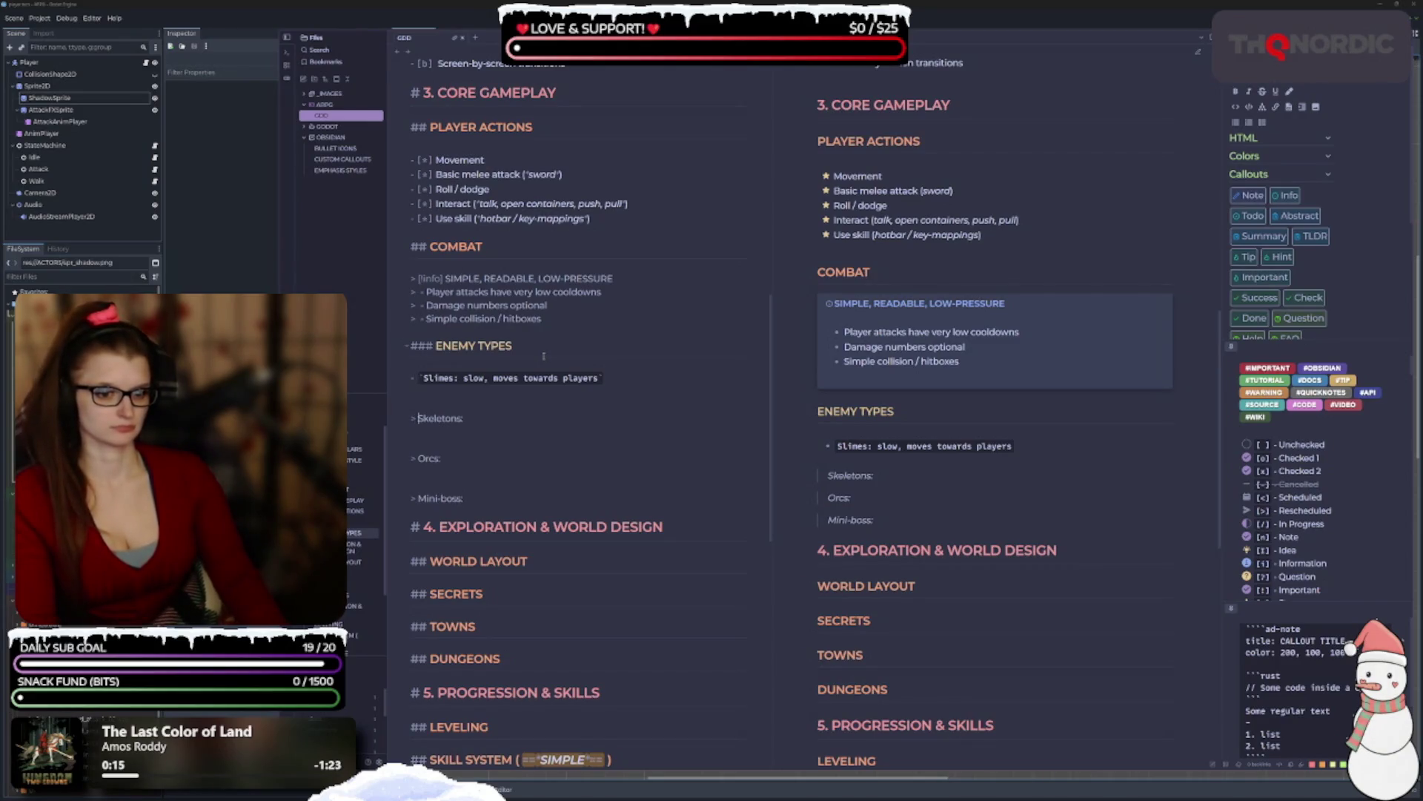
key("Down")
key("Down")
Wrap 'Skeletons:' in backticks and switch both Slimes and Skeletons lines back to '> ' quotes.
key("BackSpace")
key("BackSpace")
type("- ")
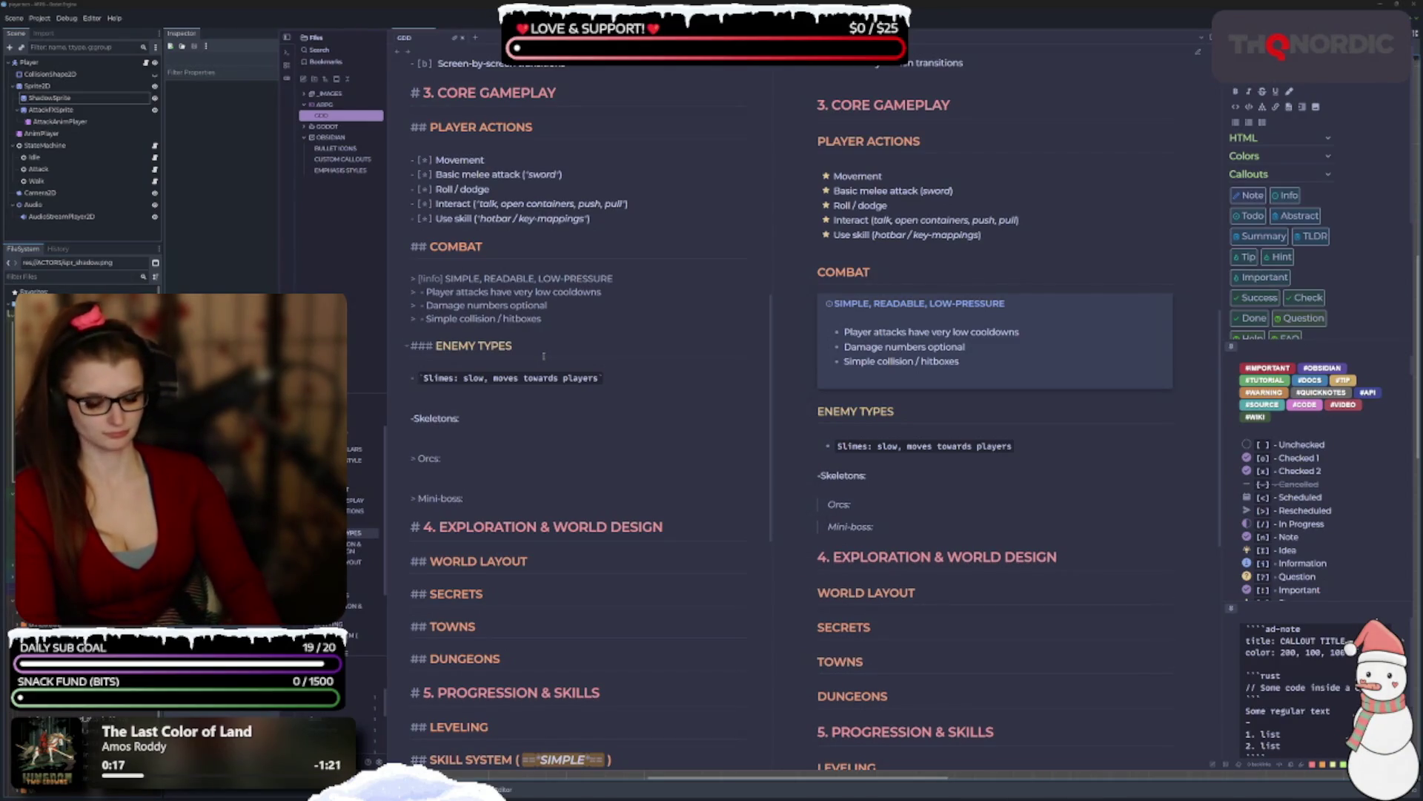
type("`")
type("`")
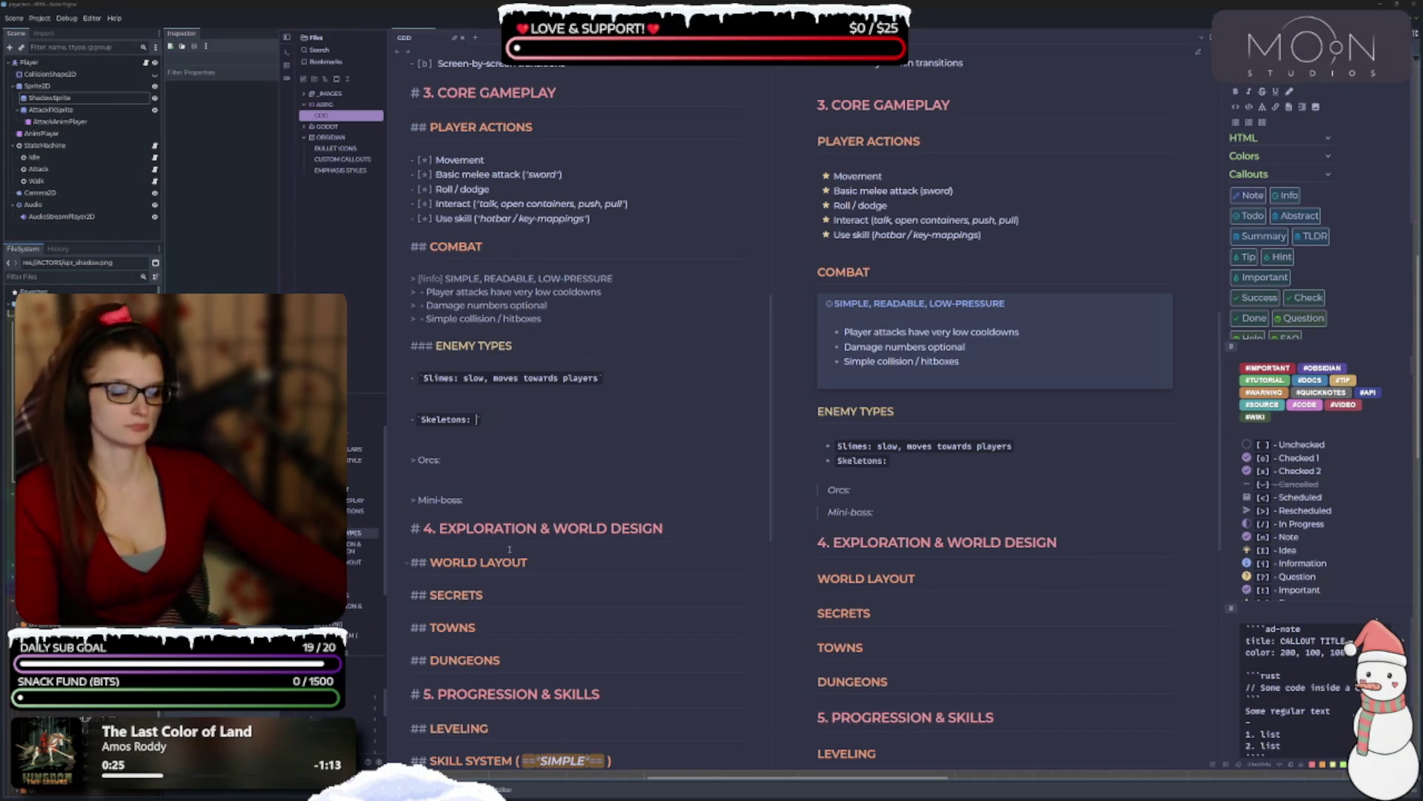
left_click(421, 379)
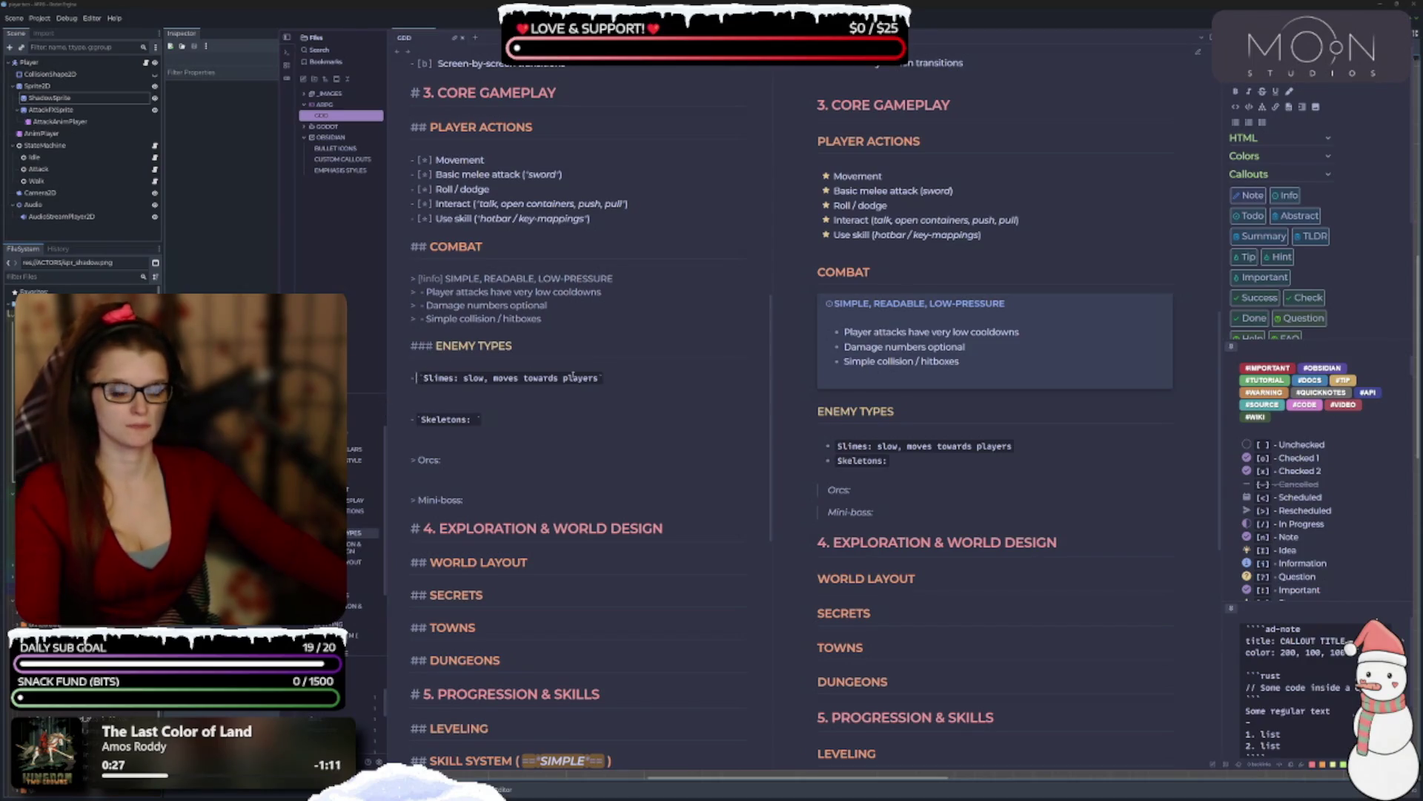
key("BackSpace")
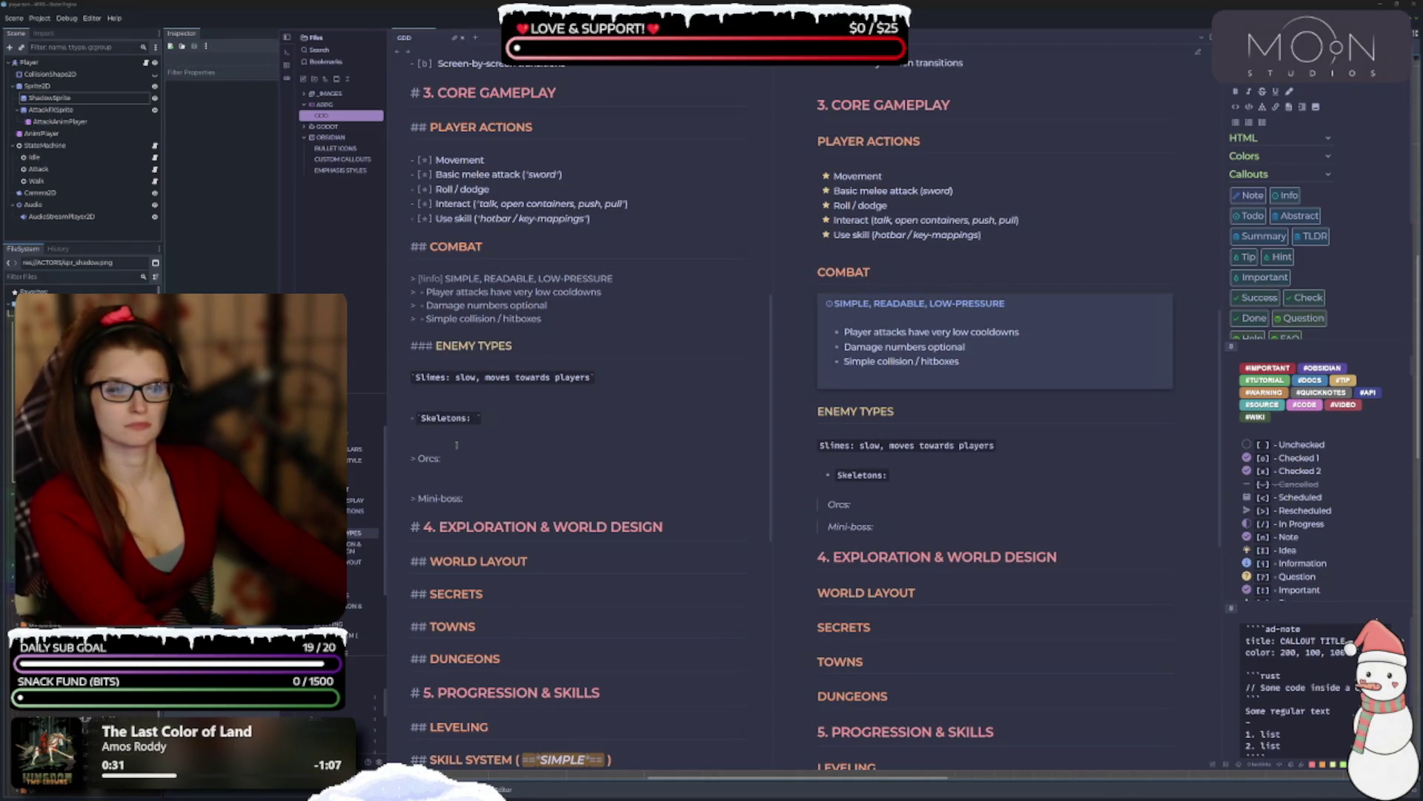
key("BackSpace")
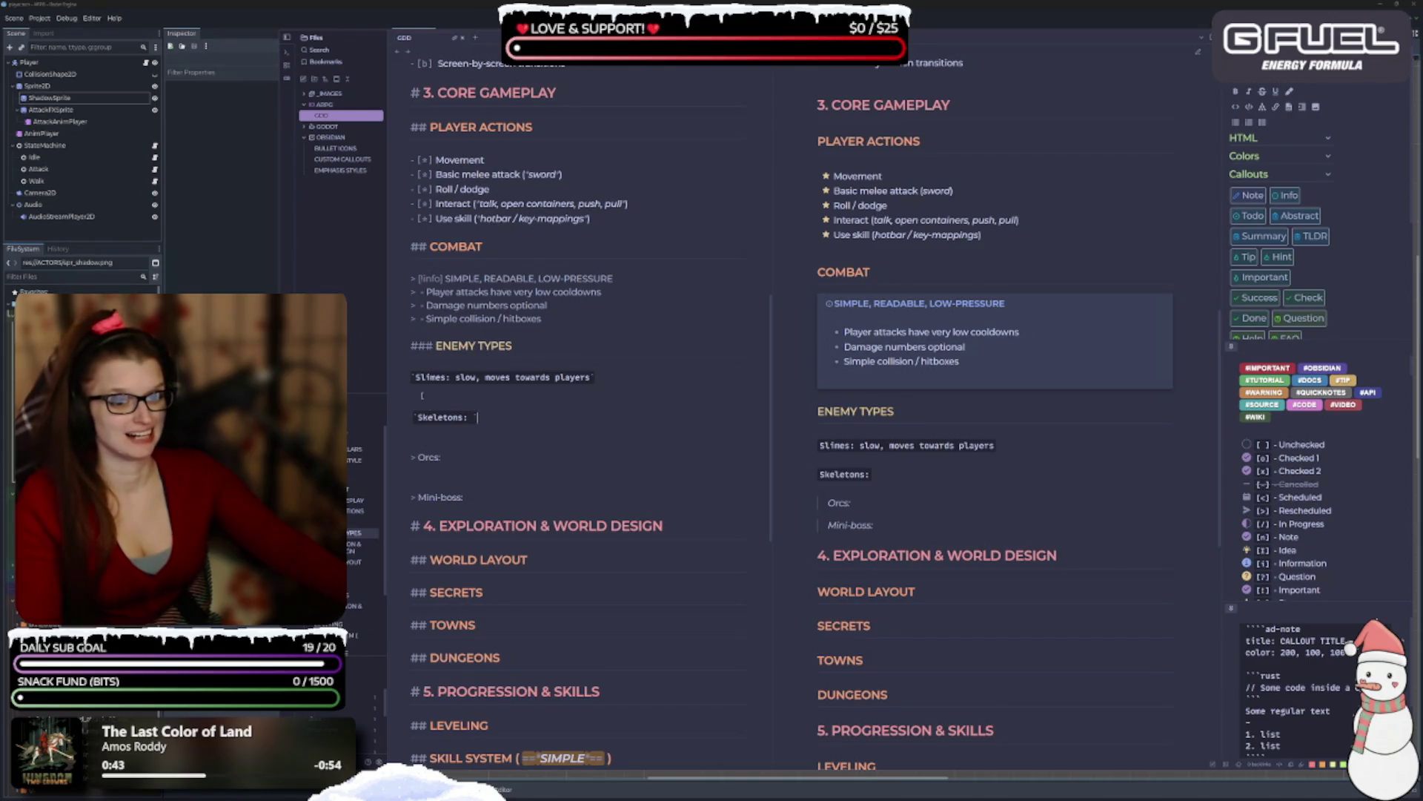
type(">")
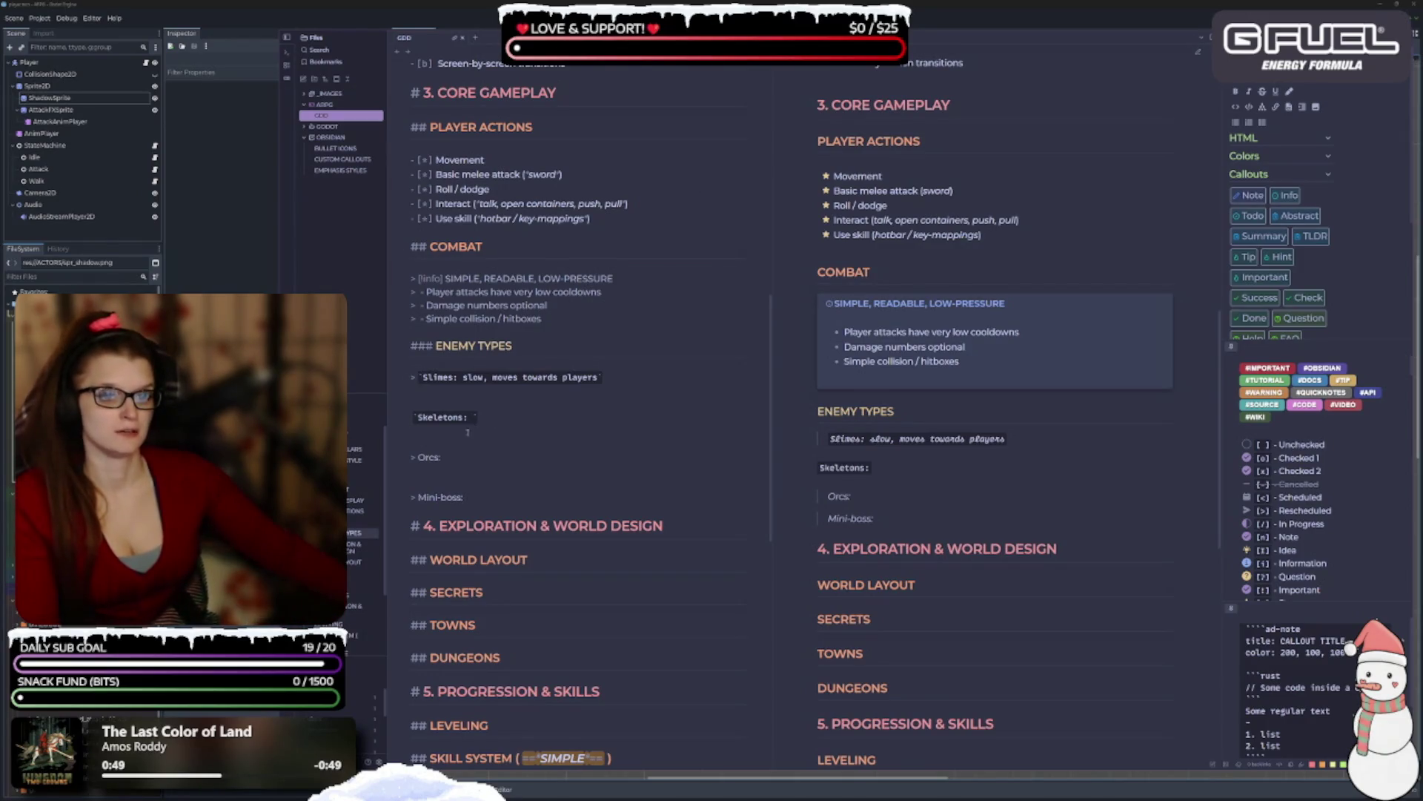
left_click(413, 417)
type(">")
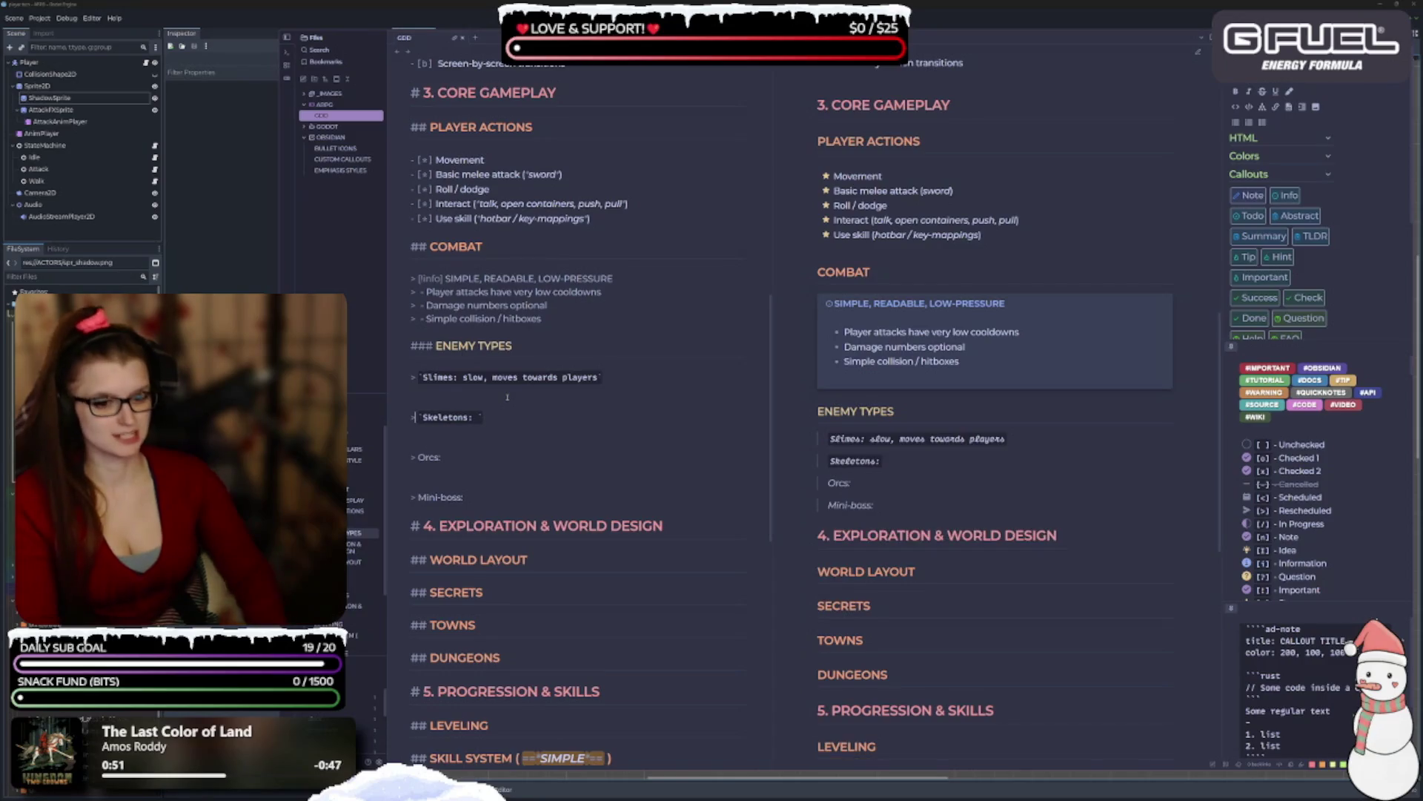
key("Right")
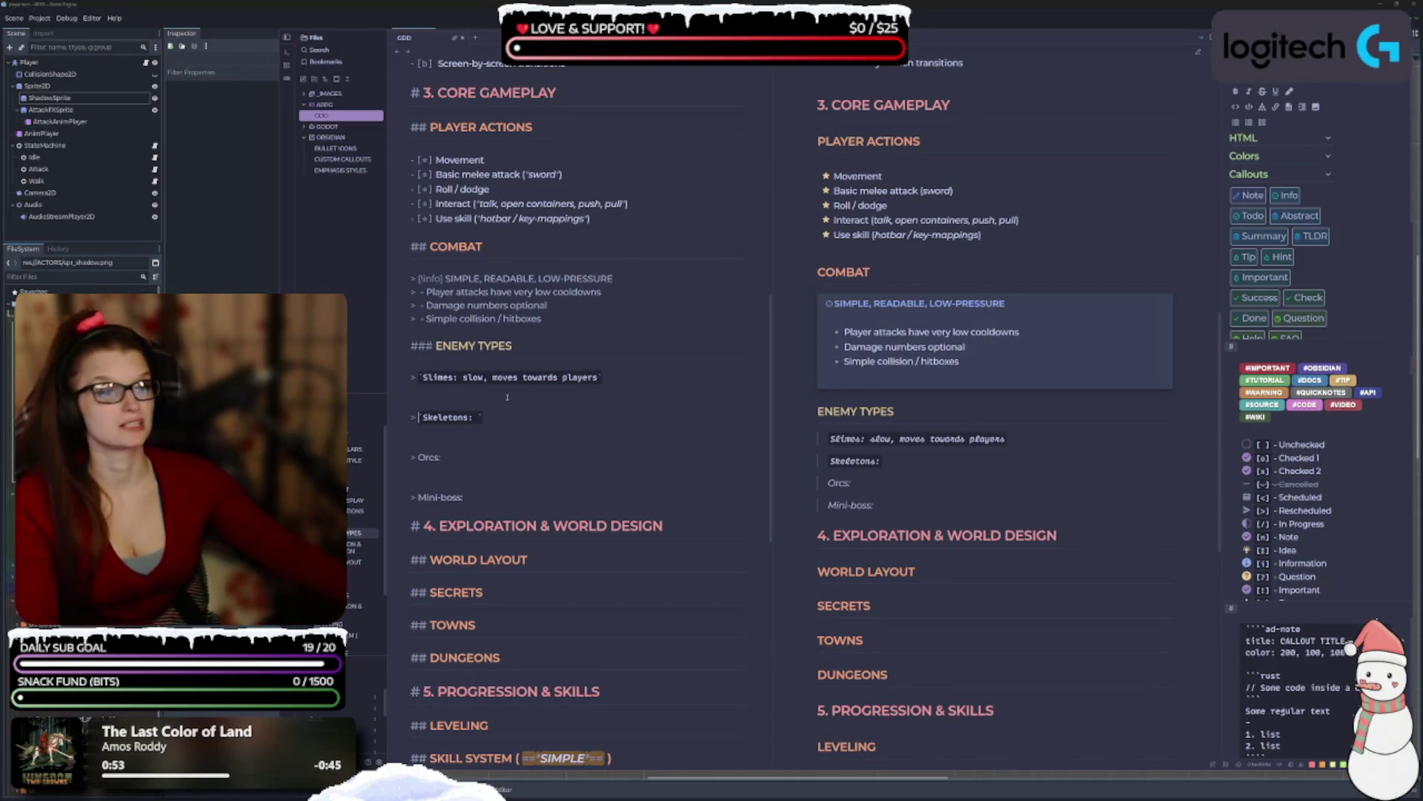
key("End")
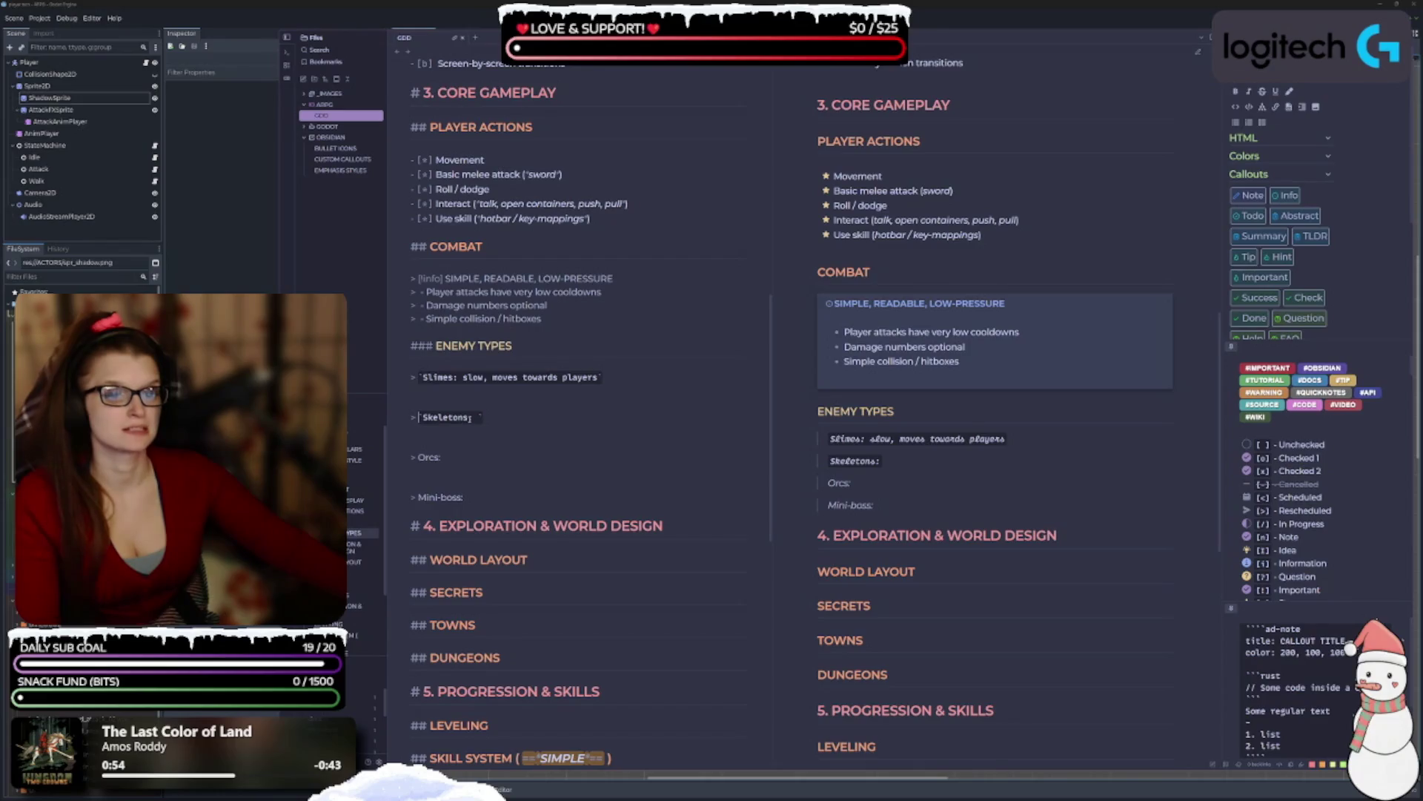
double_click(433, 378)
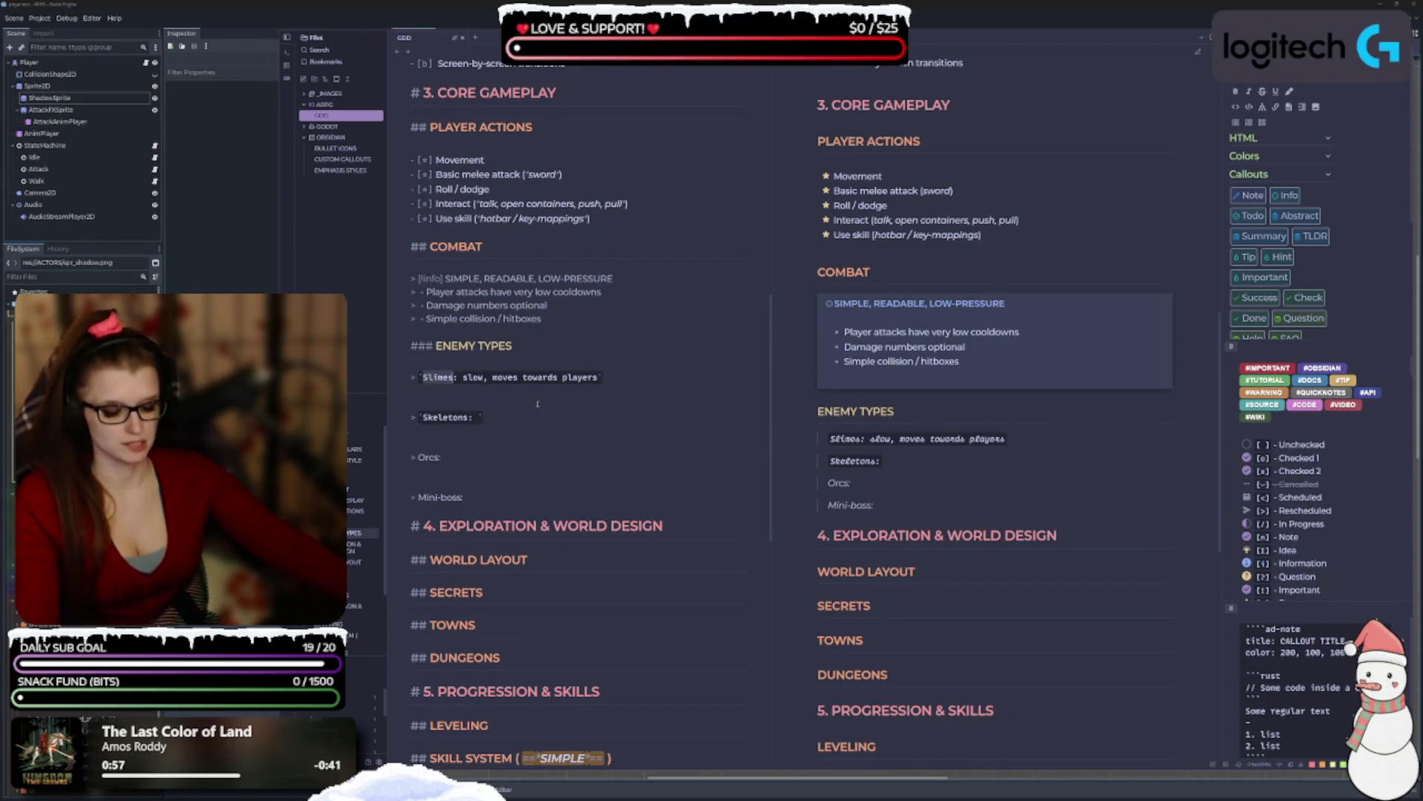
left_click(1276, 91)
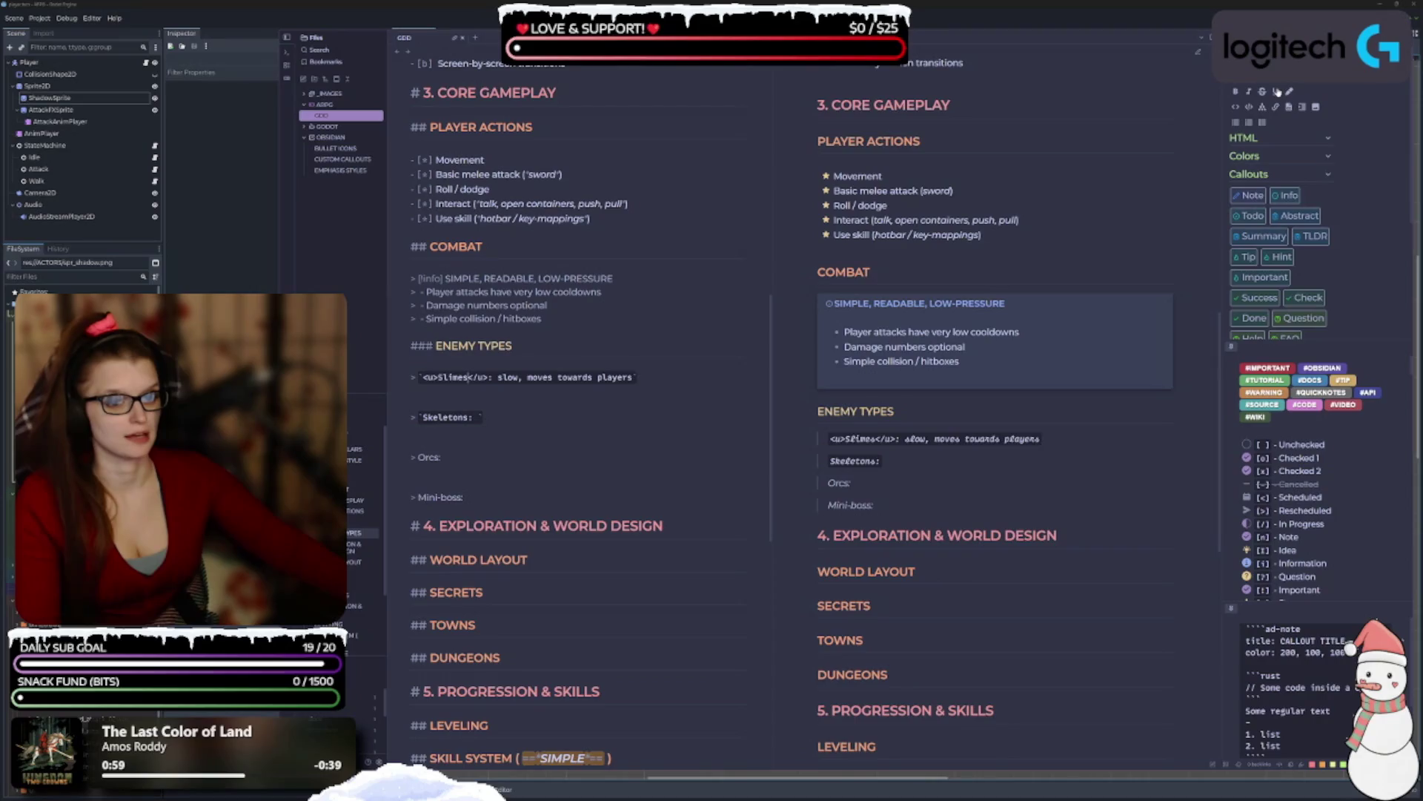
left_click(1276, 92)
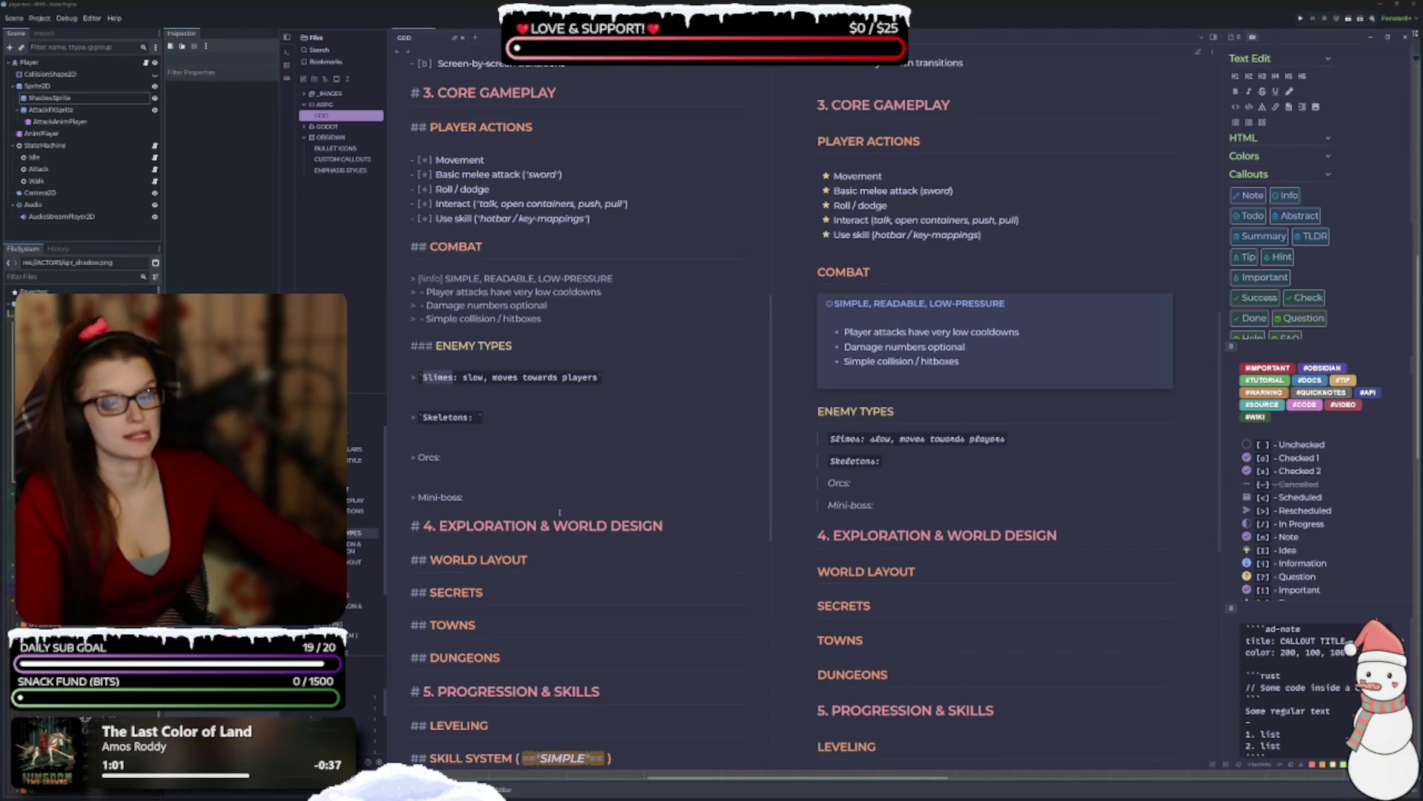
left_click(486, 419)
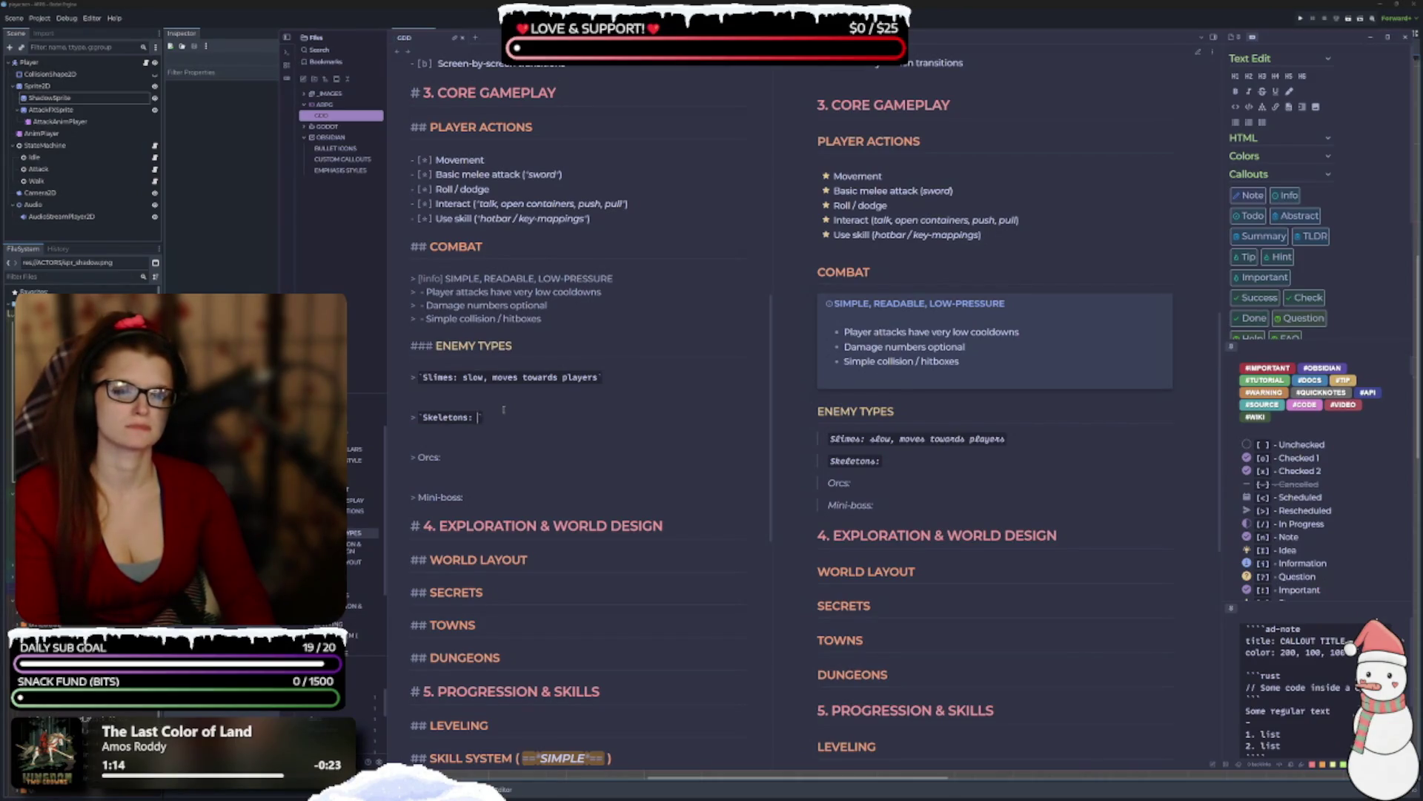
left_click(598, 377)
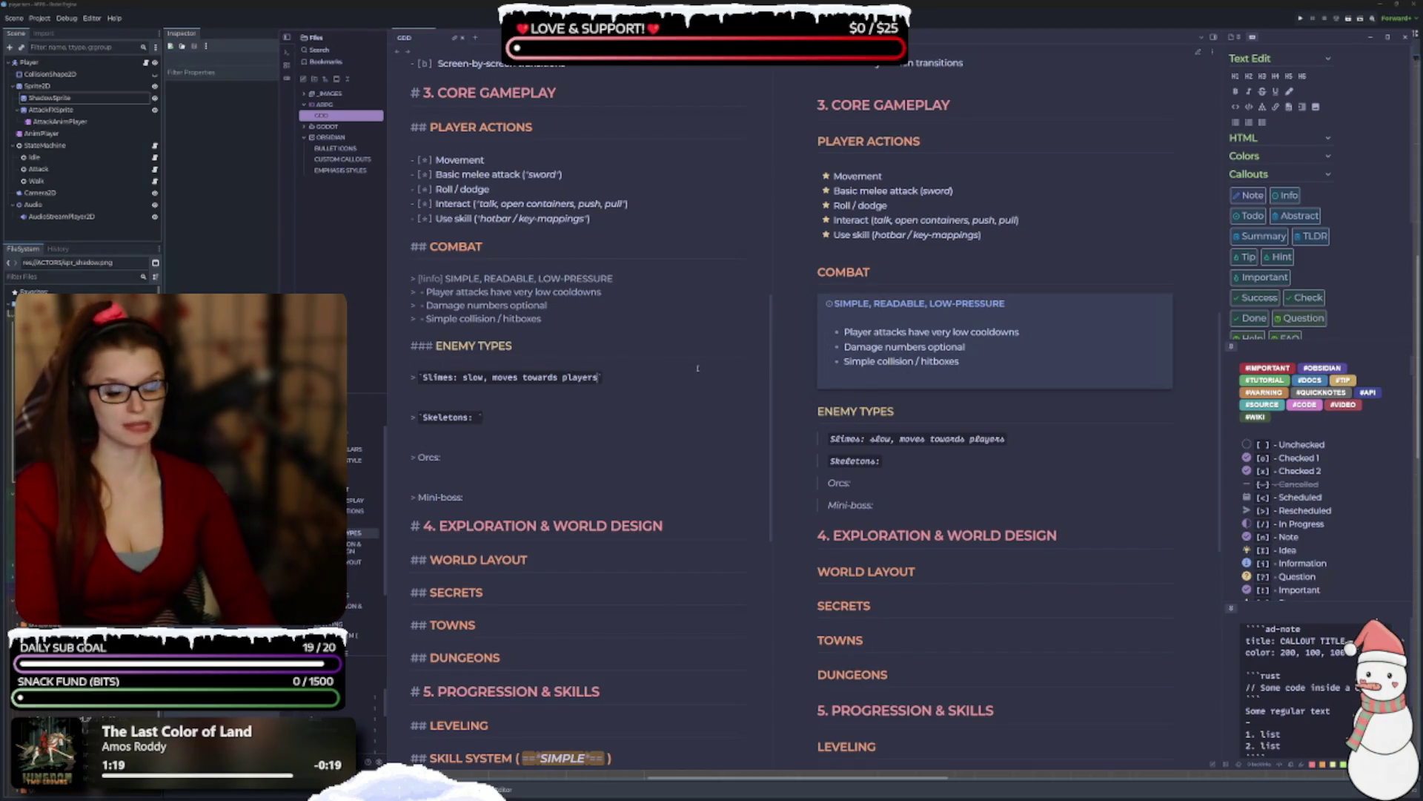
Extend the Slimes code note to 'slow, does not chase player, no aggro'.
type("but also")
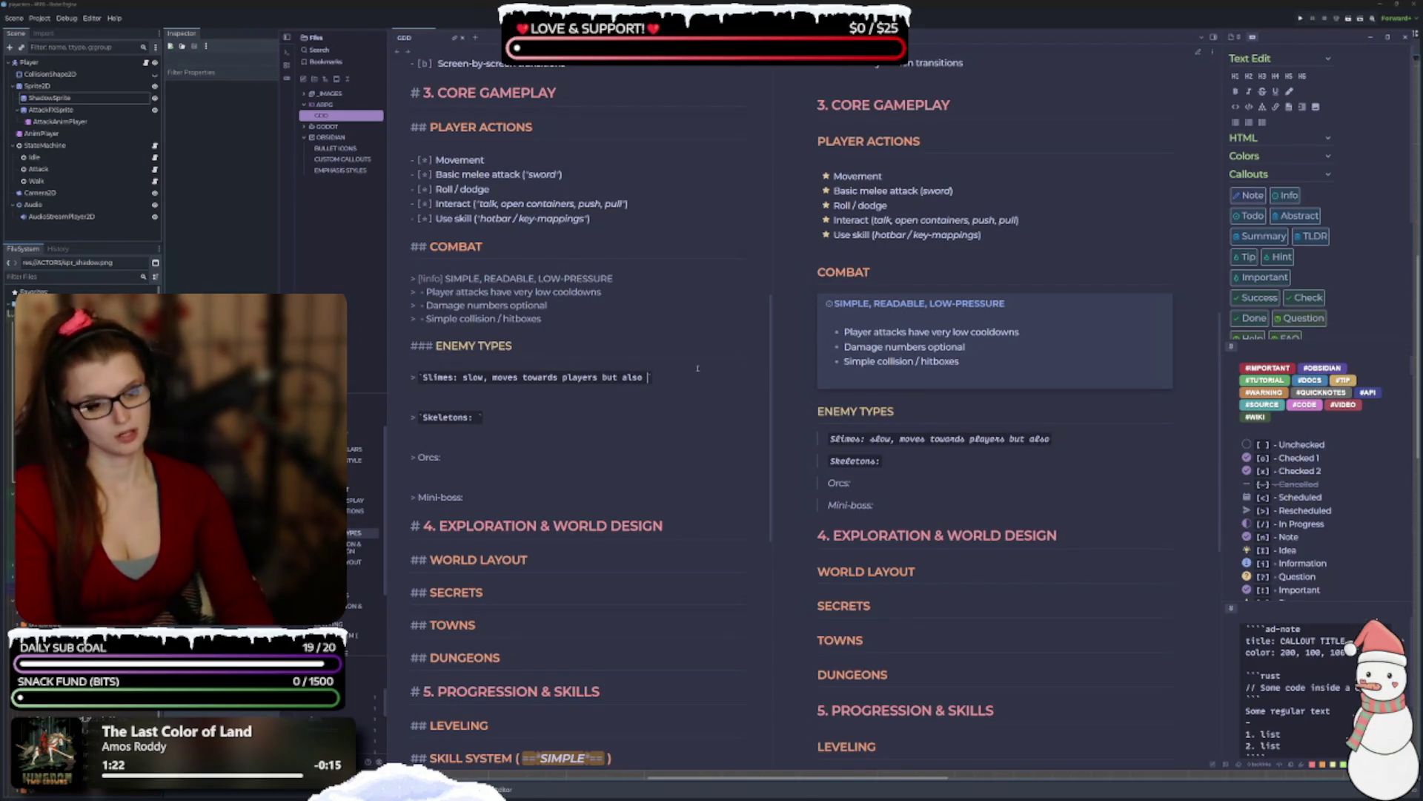
key("BackSpace")
key("BackSpace")
key("BackSpace")
key("BackSpace")
key("BackSpace")
key("BackSpace")
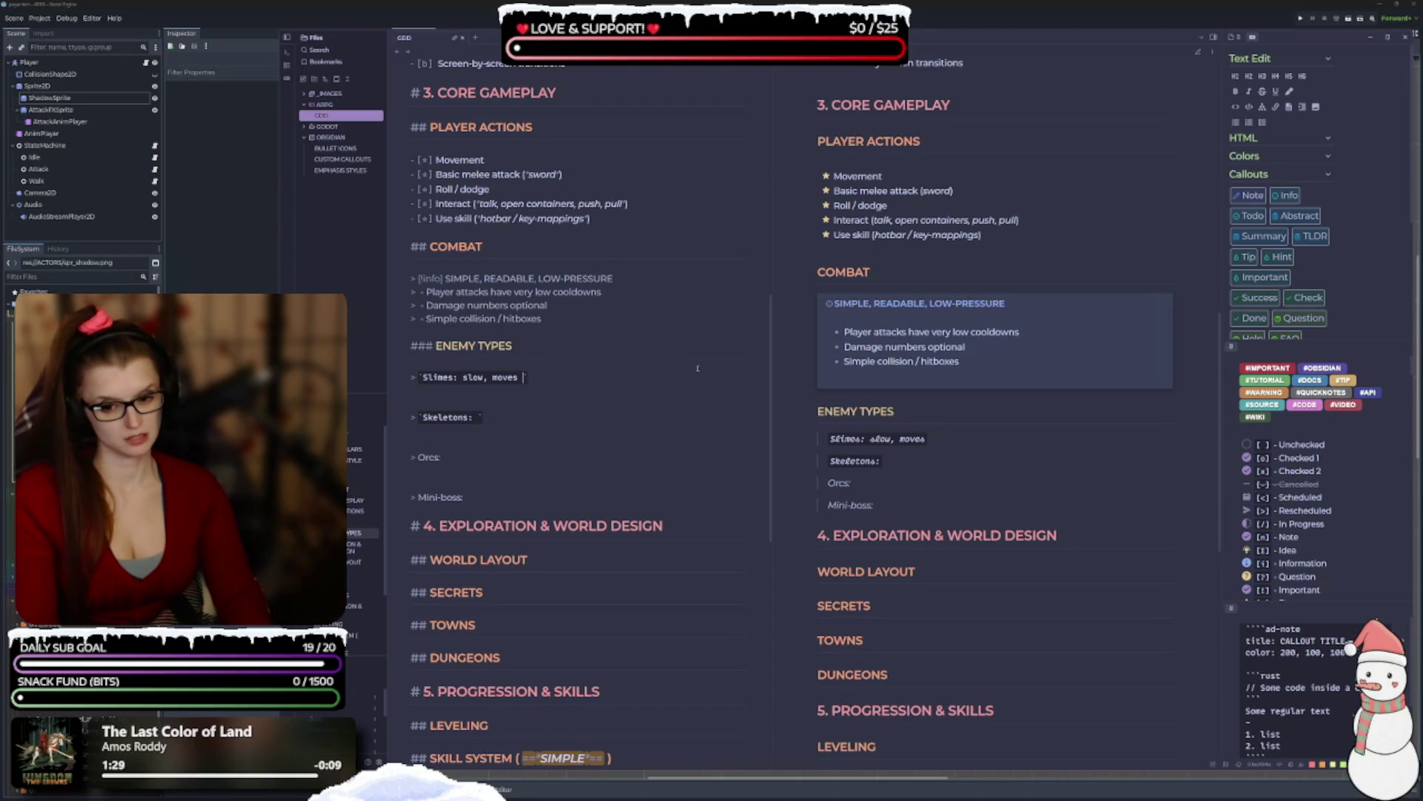
type("ran")
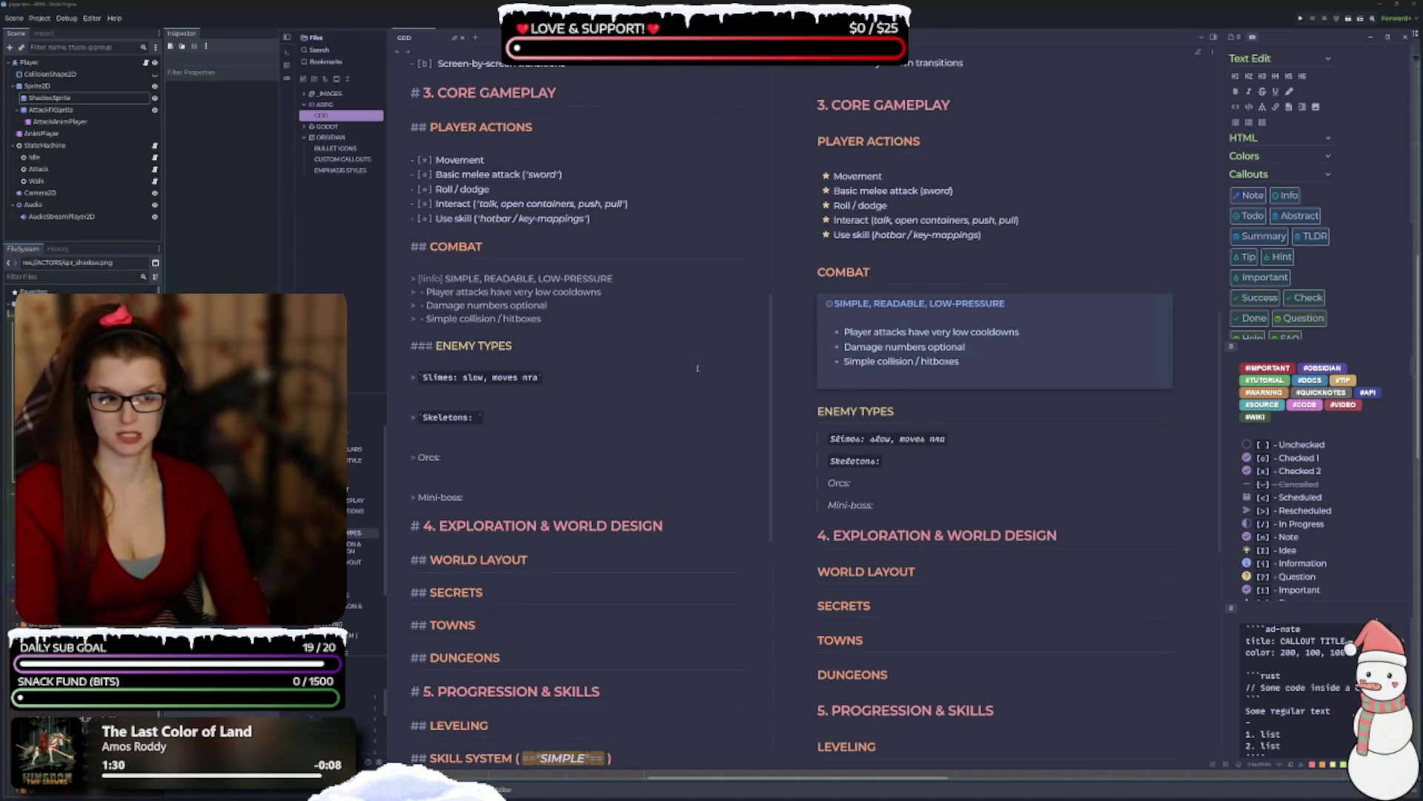
key("BackSpace")
key("BackSpace")
key("BackSpace")
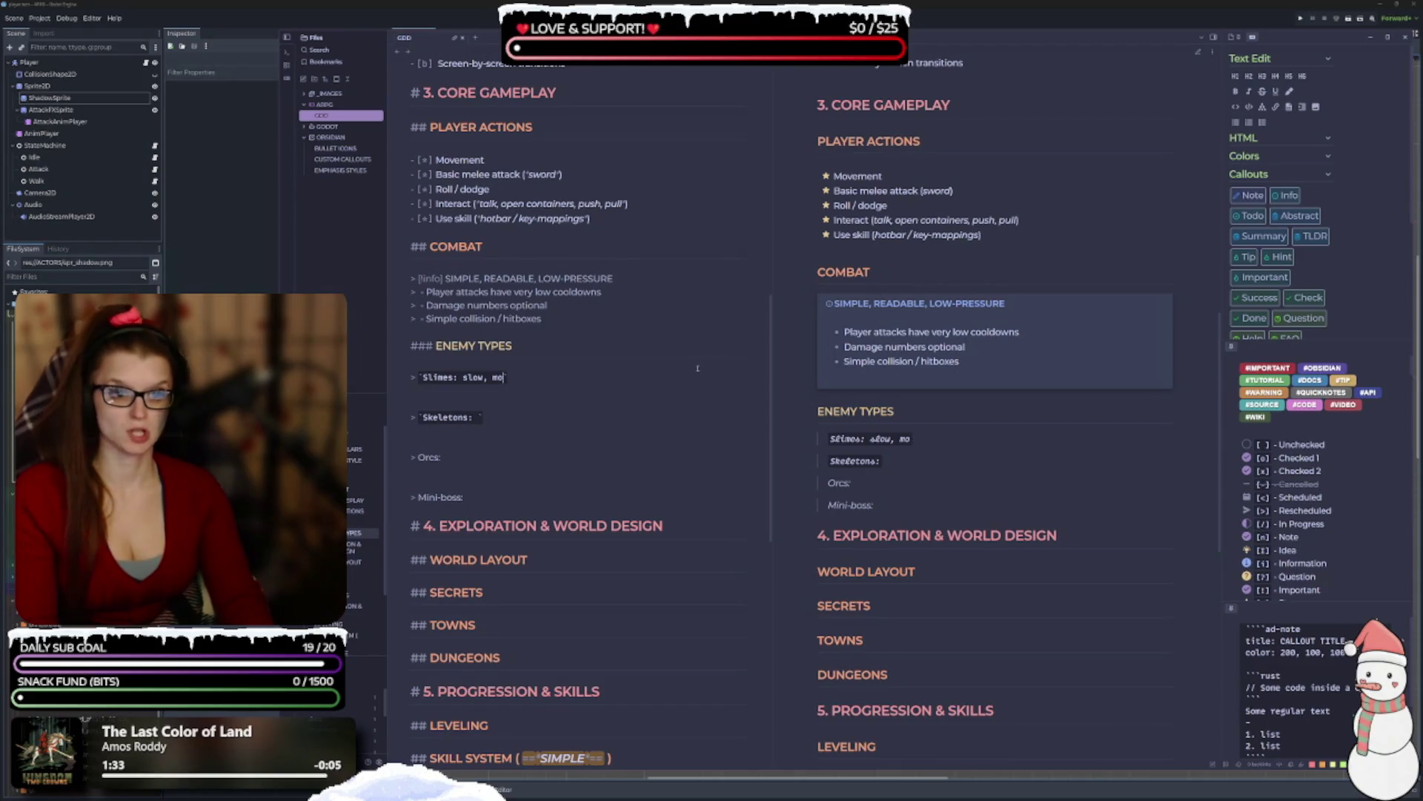
type("does not ")
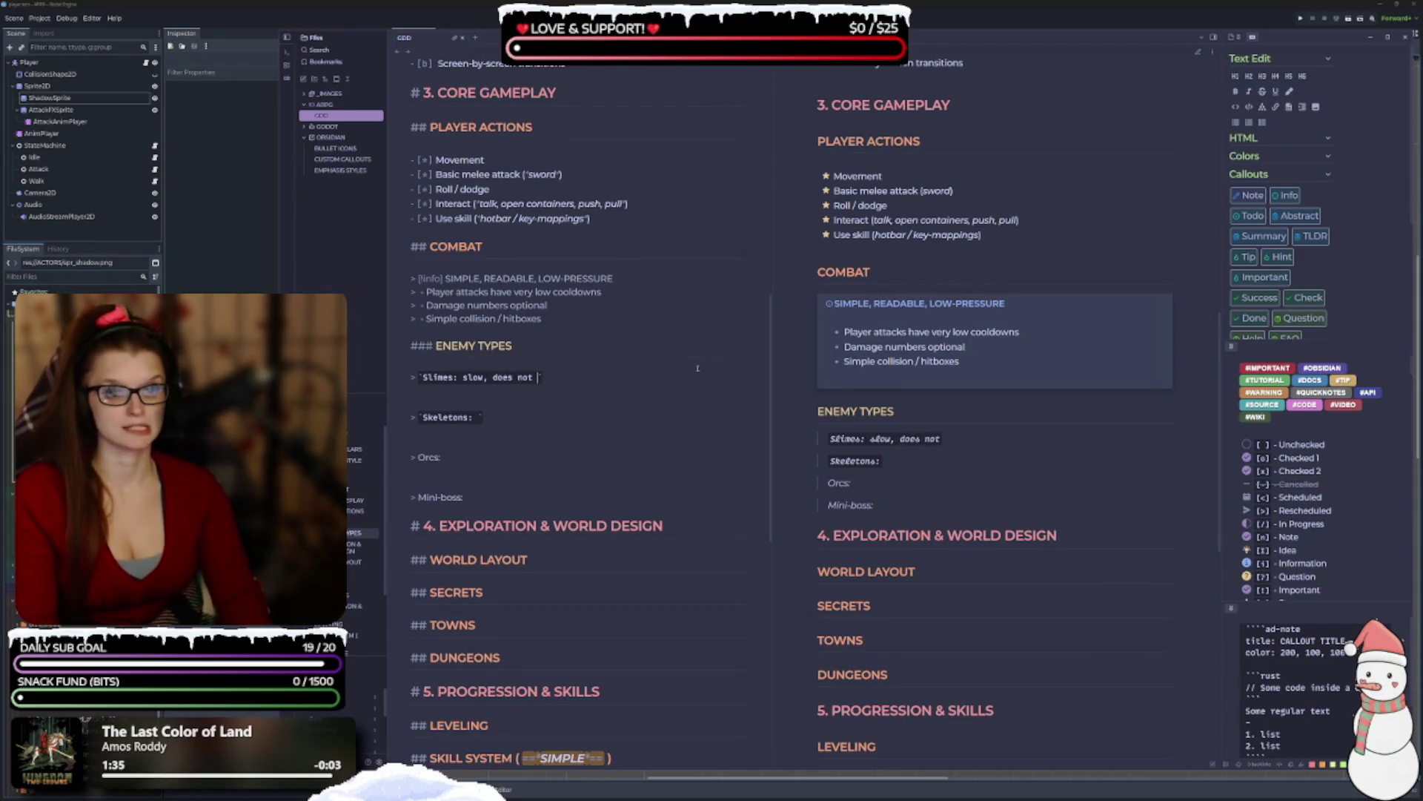
type("chase pla")
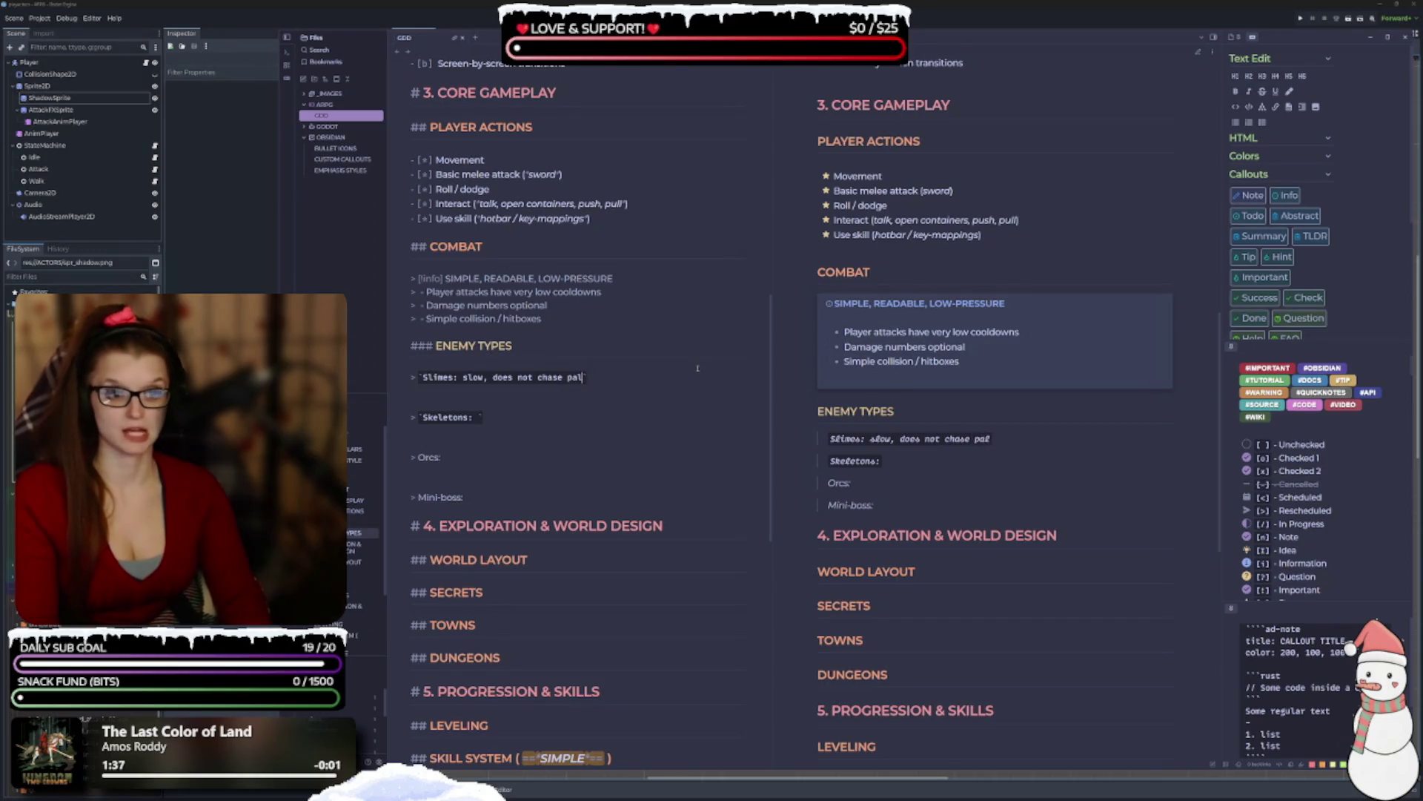
type("yer")
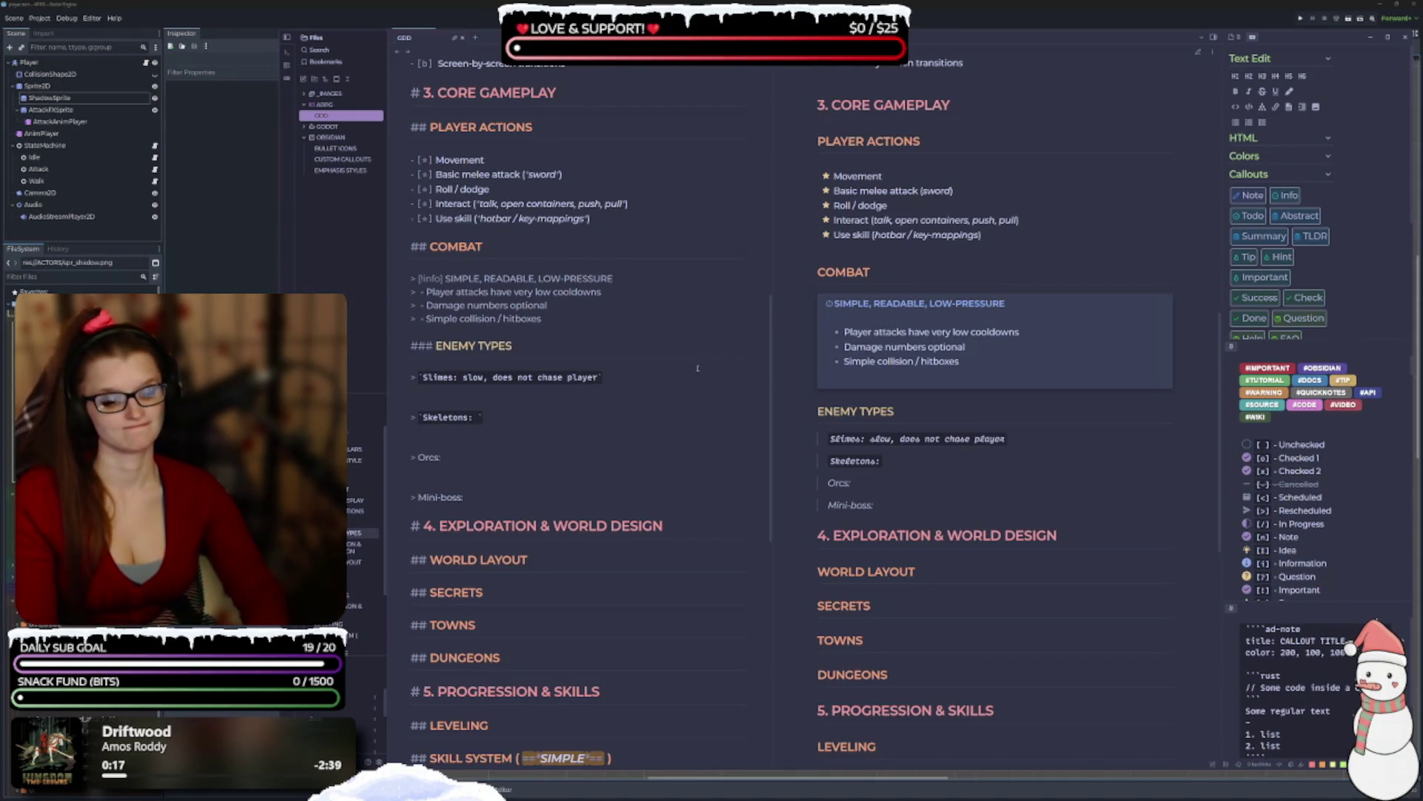
type(", no aggr")
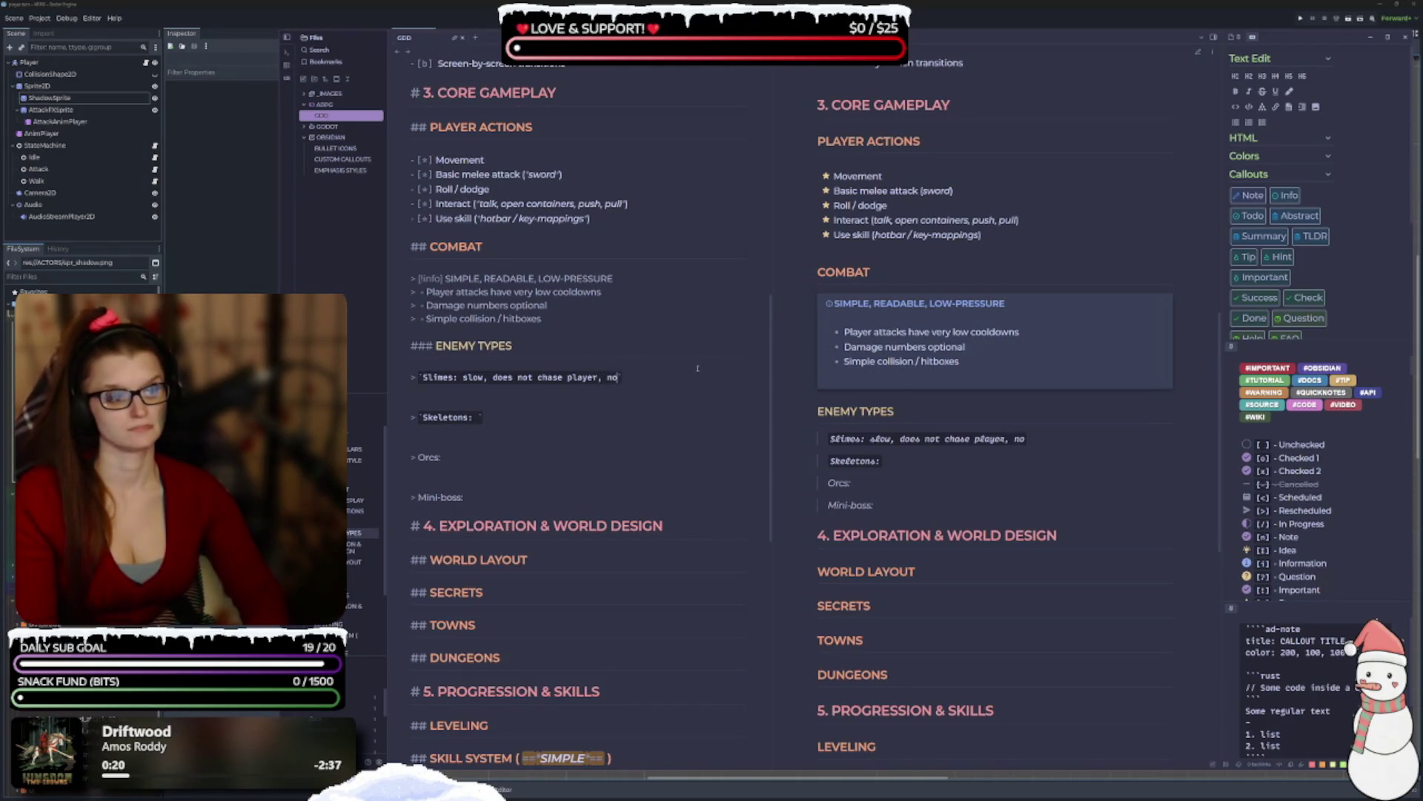
type("o")
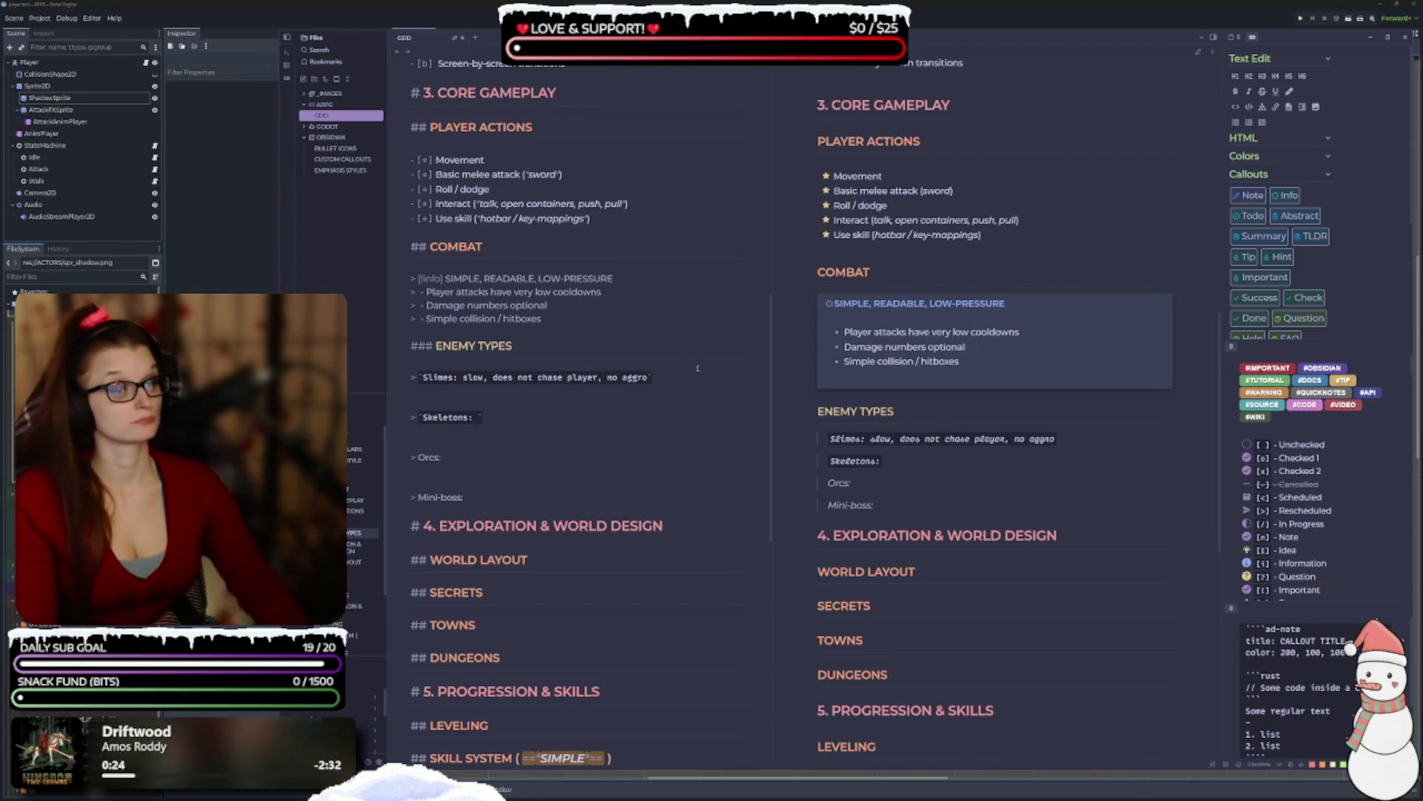
key("Down")
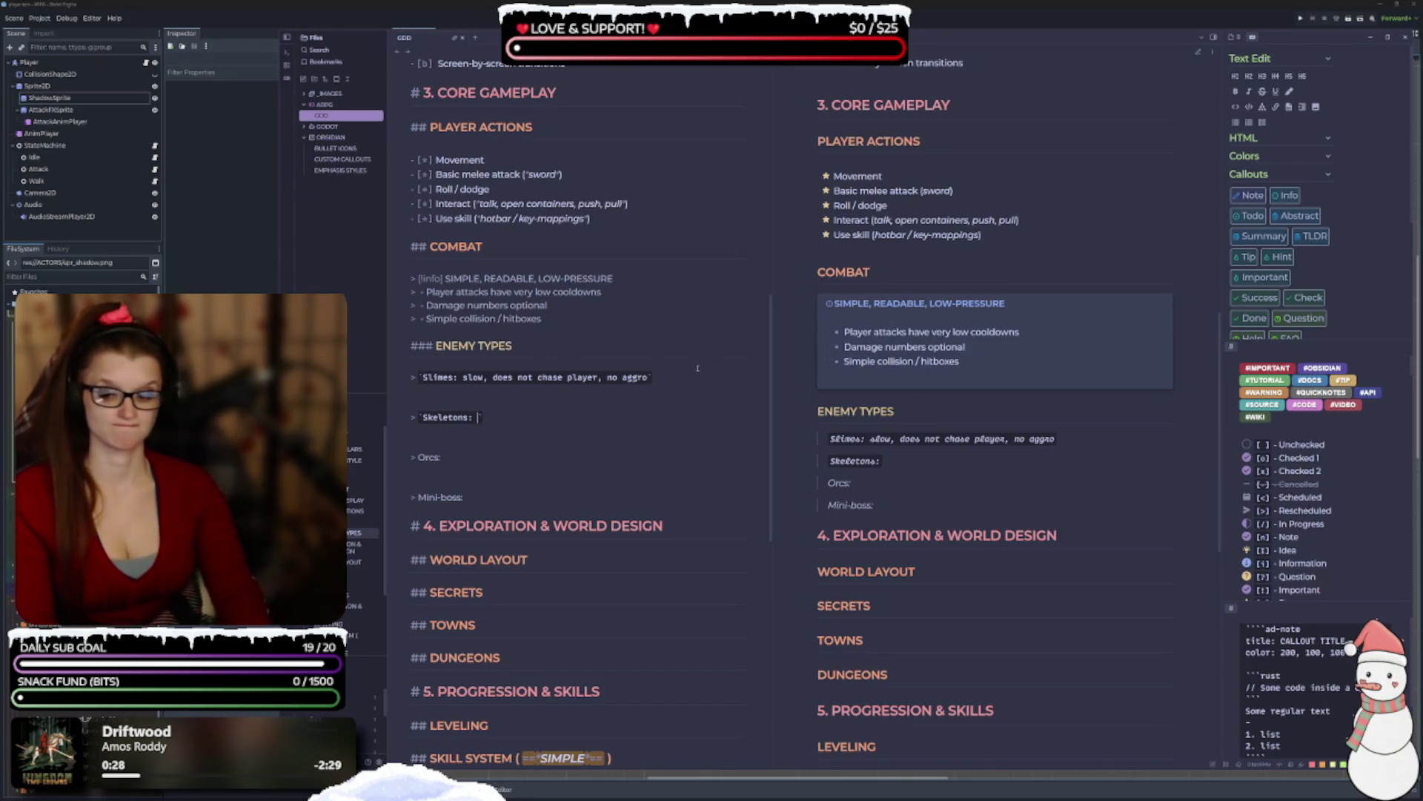
Describe Skeletons as 'slow, chases players once aggro'd, melee + ranged'.
type("slow")
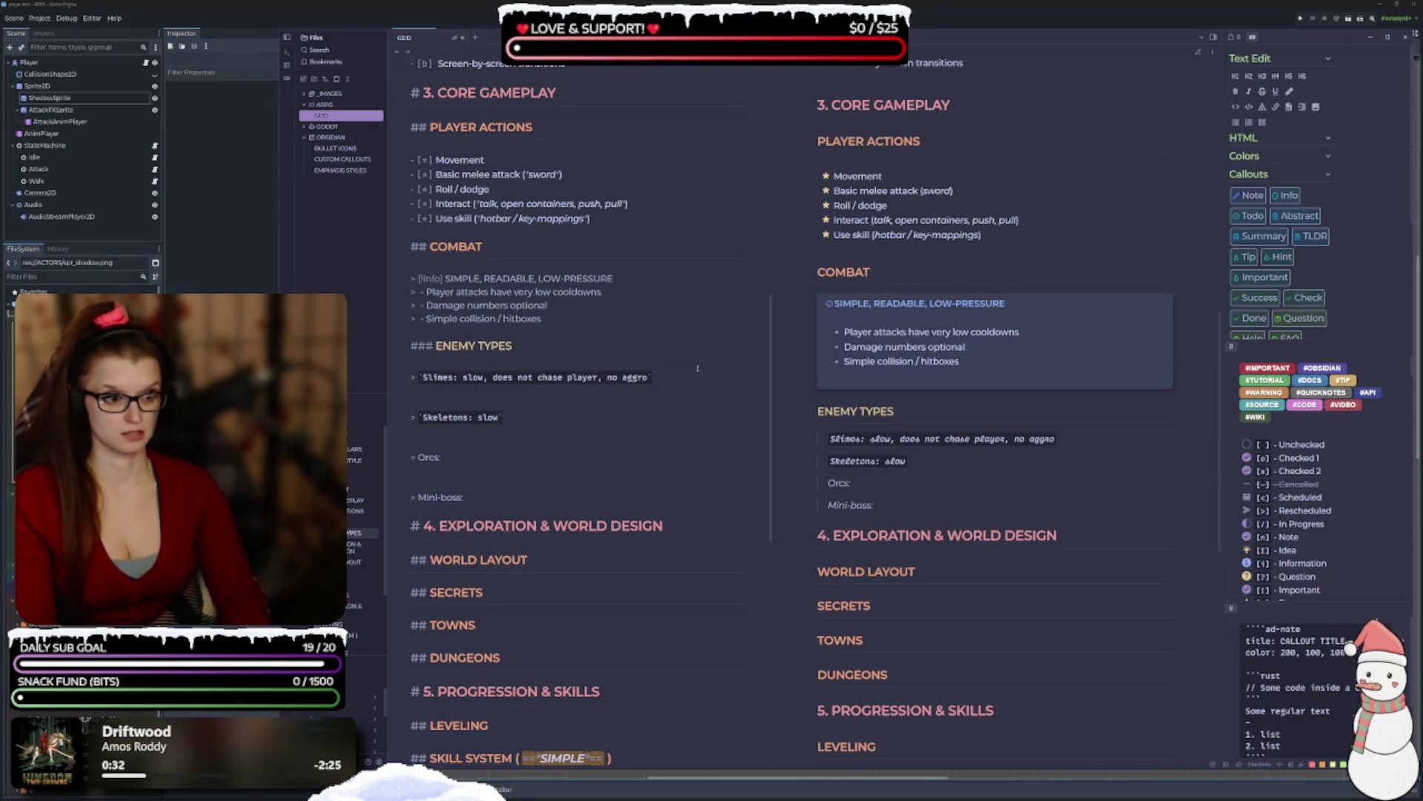
type(", ")
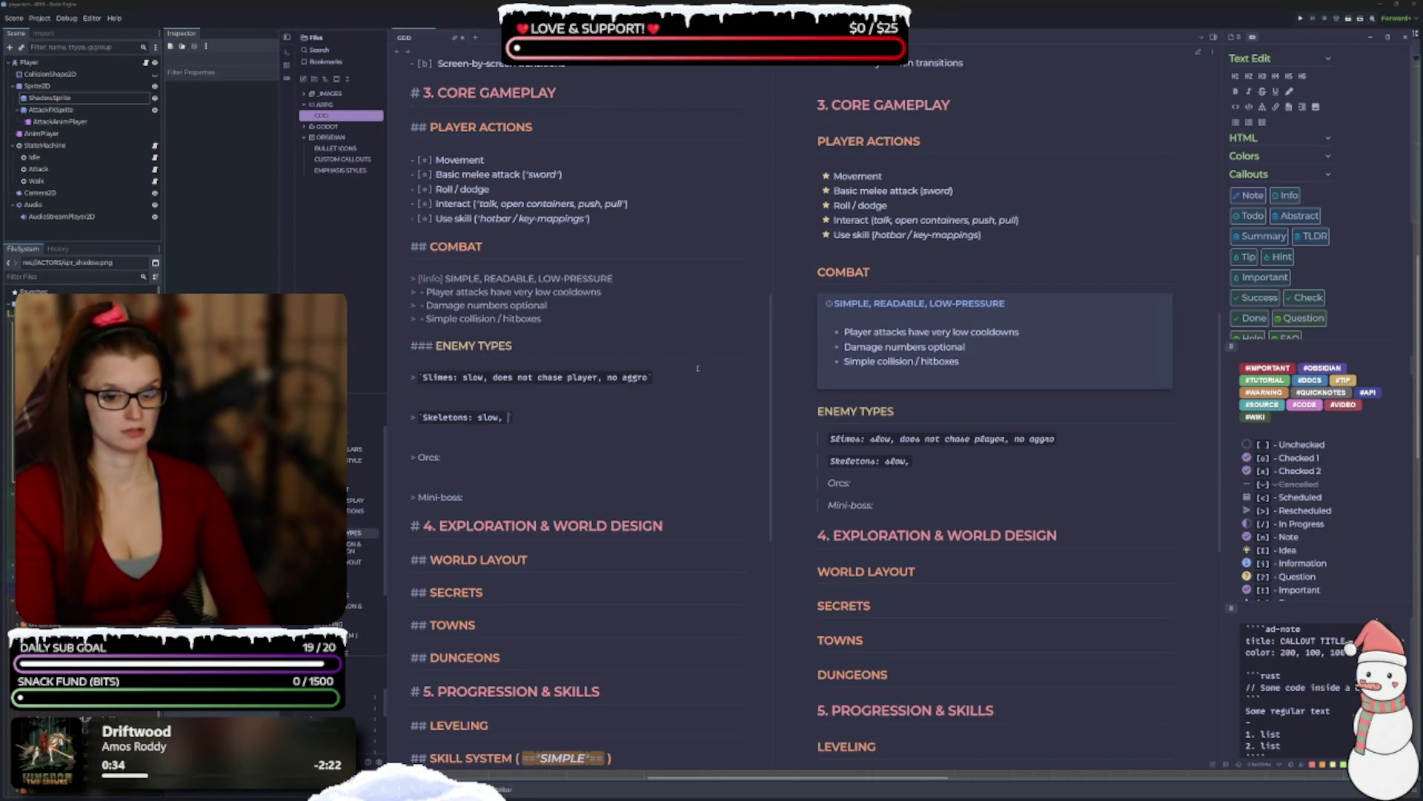
type("chase pla")
key("BackSpace")
key("BackSpace")
type("layers")
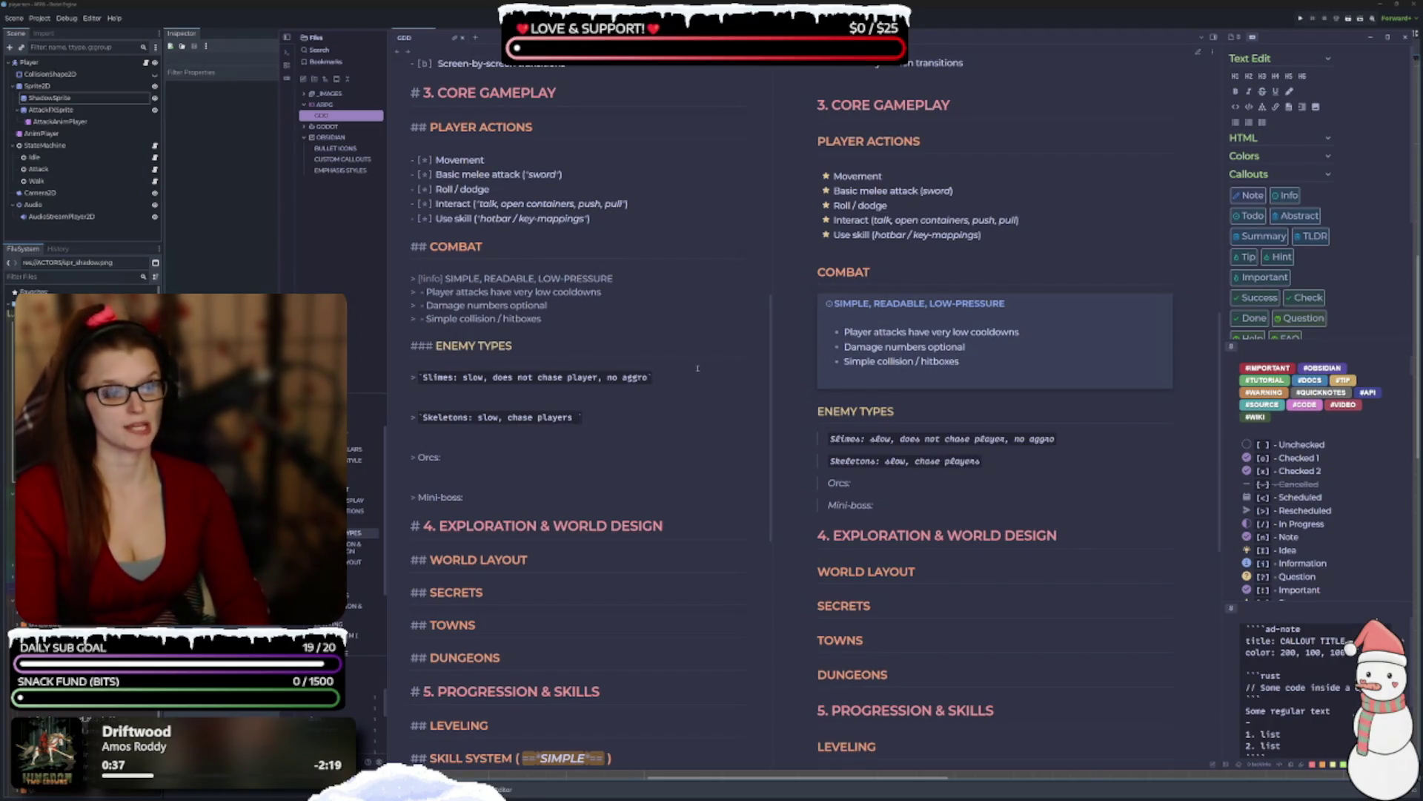
key("BackSpace")
key("BackSpace")
key("BackSpace")
type("s players")
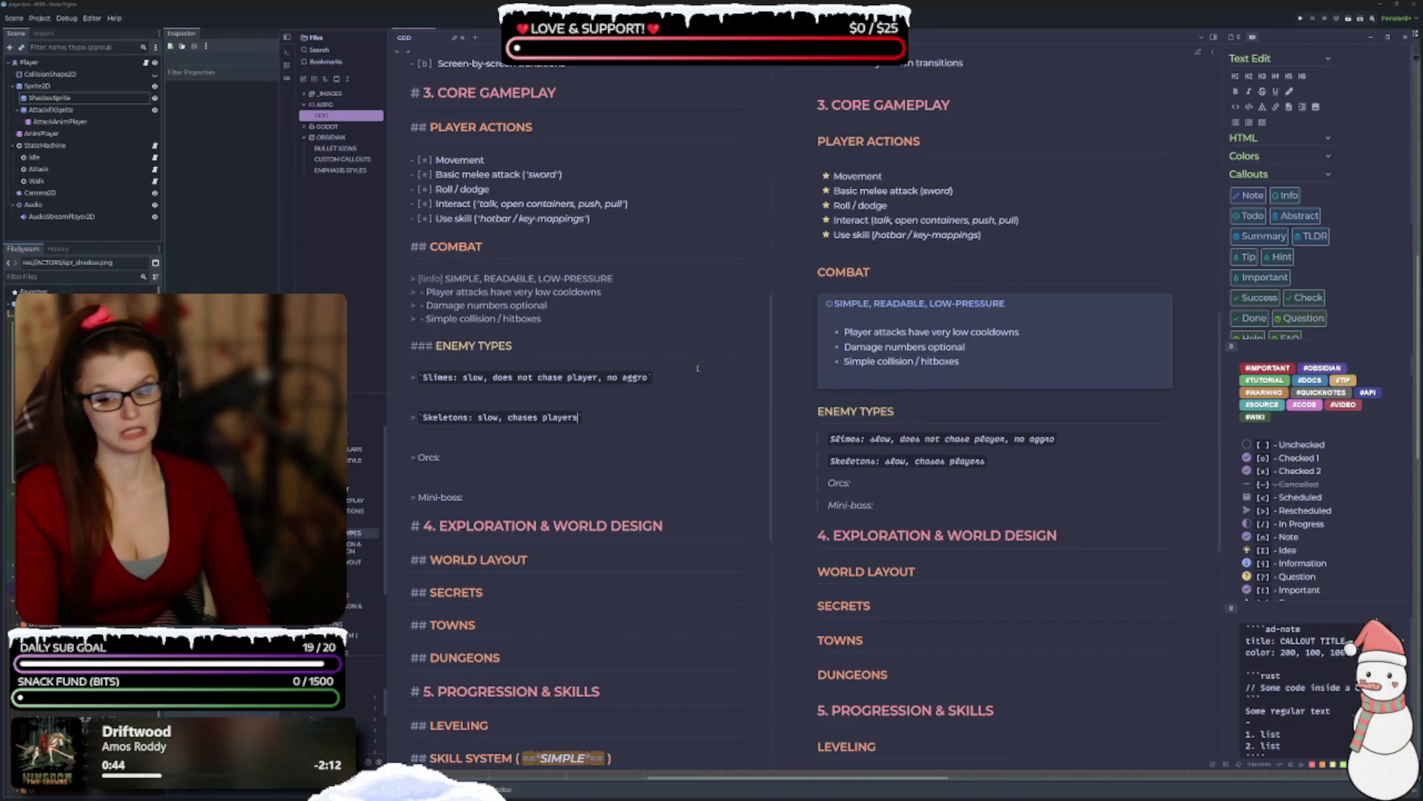
type(" once aggro")
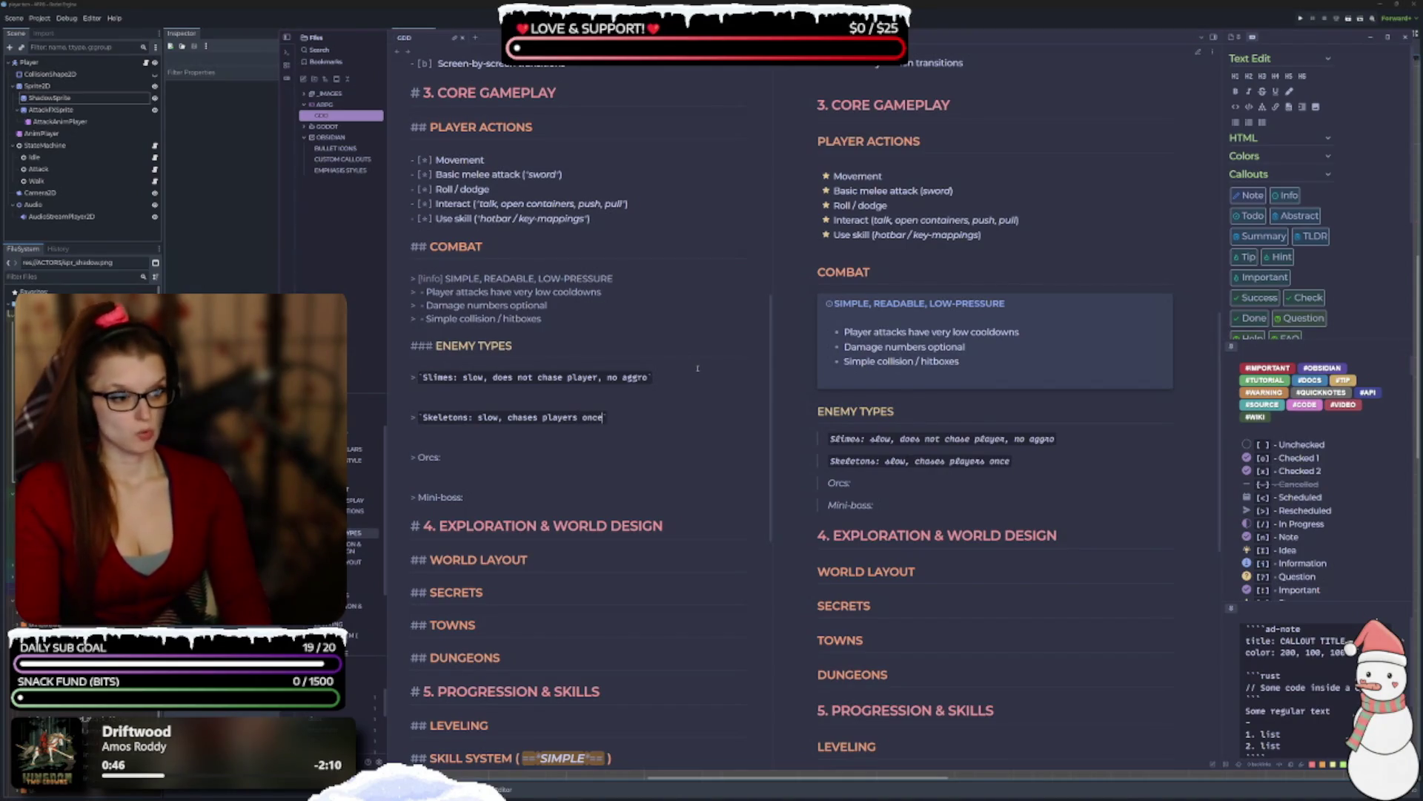
type("'d")
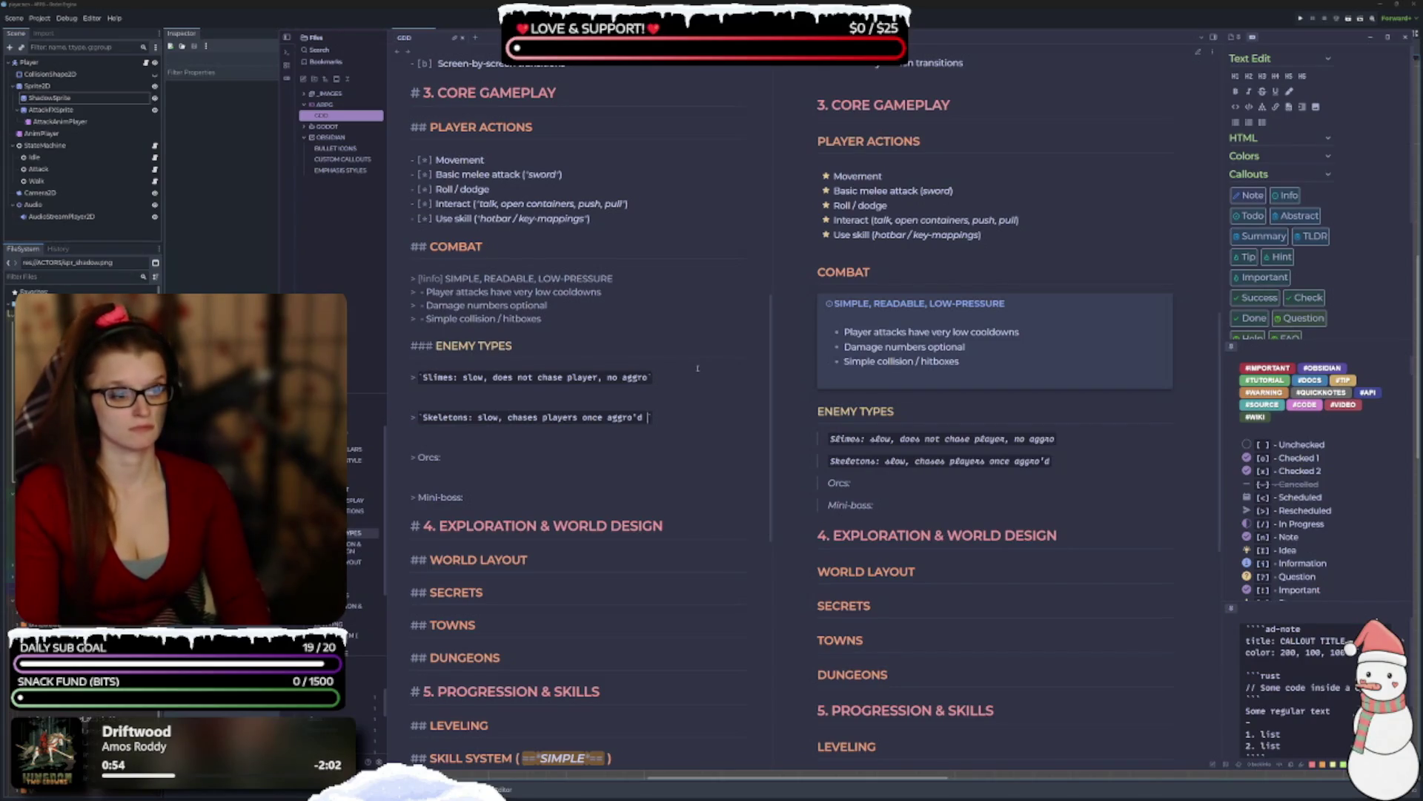
type(", ")
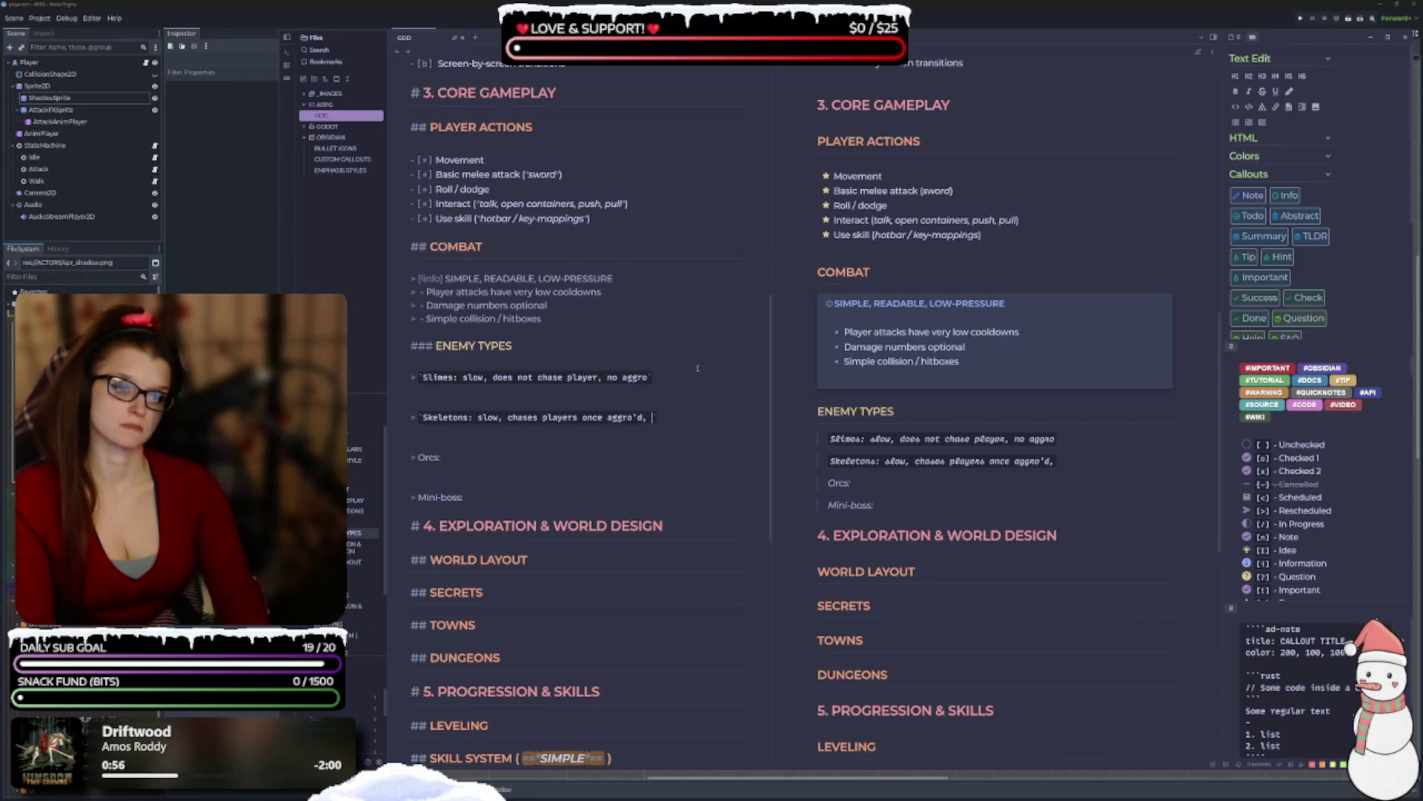
type("m")
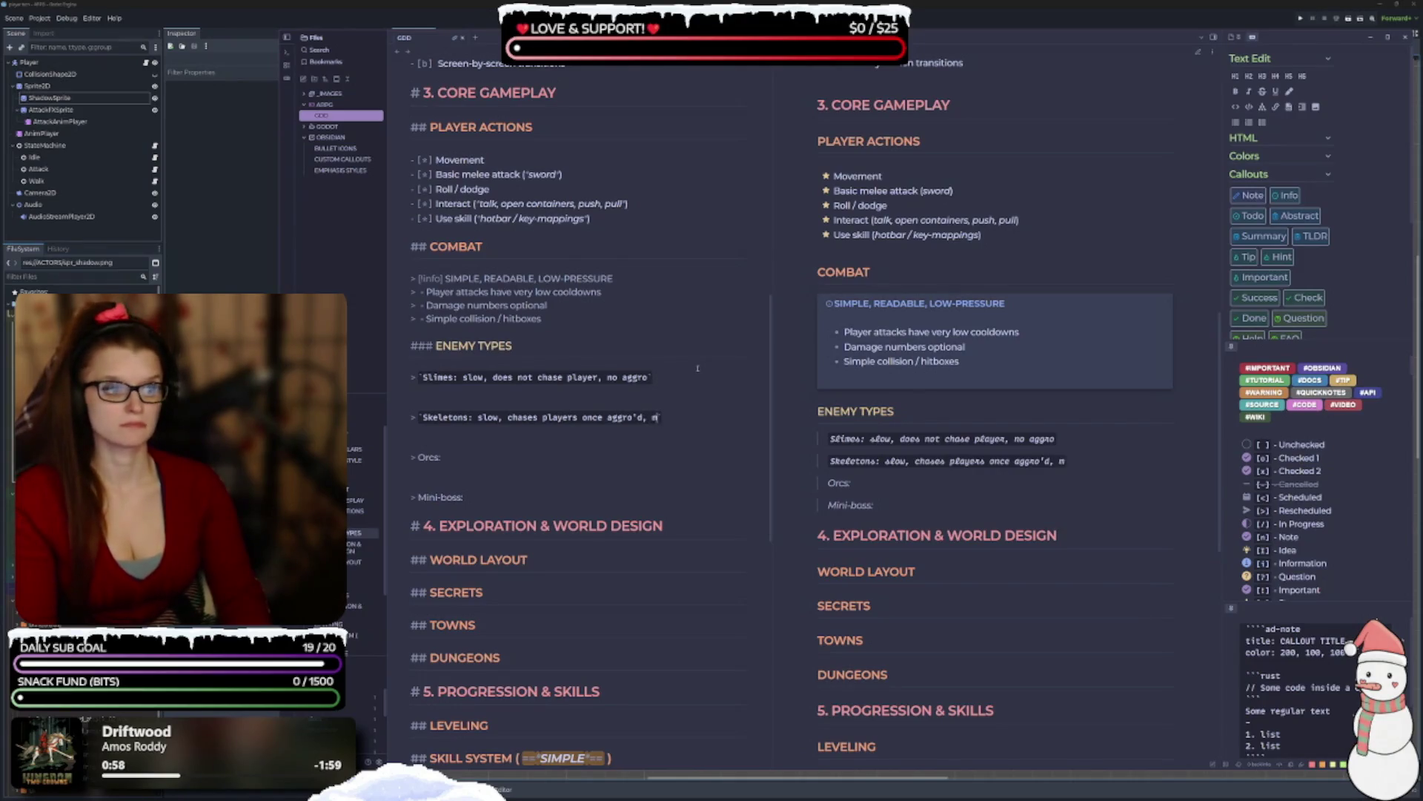
type("elee + ranged")
key("Down")
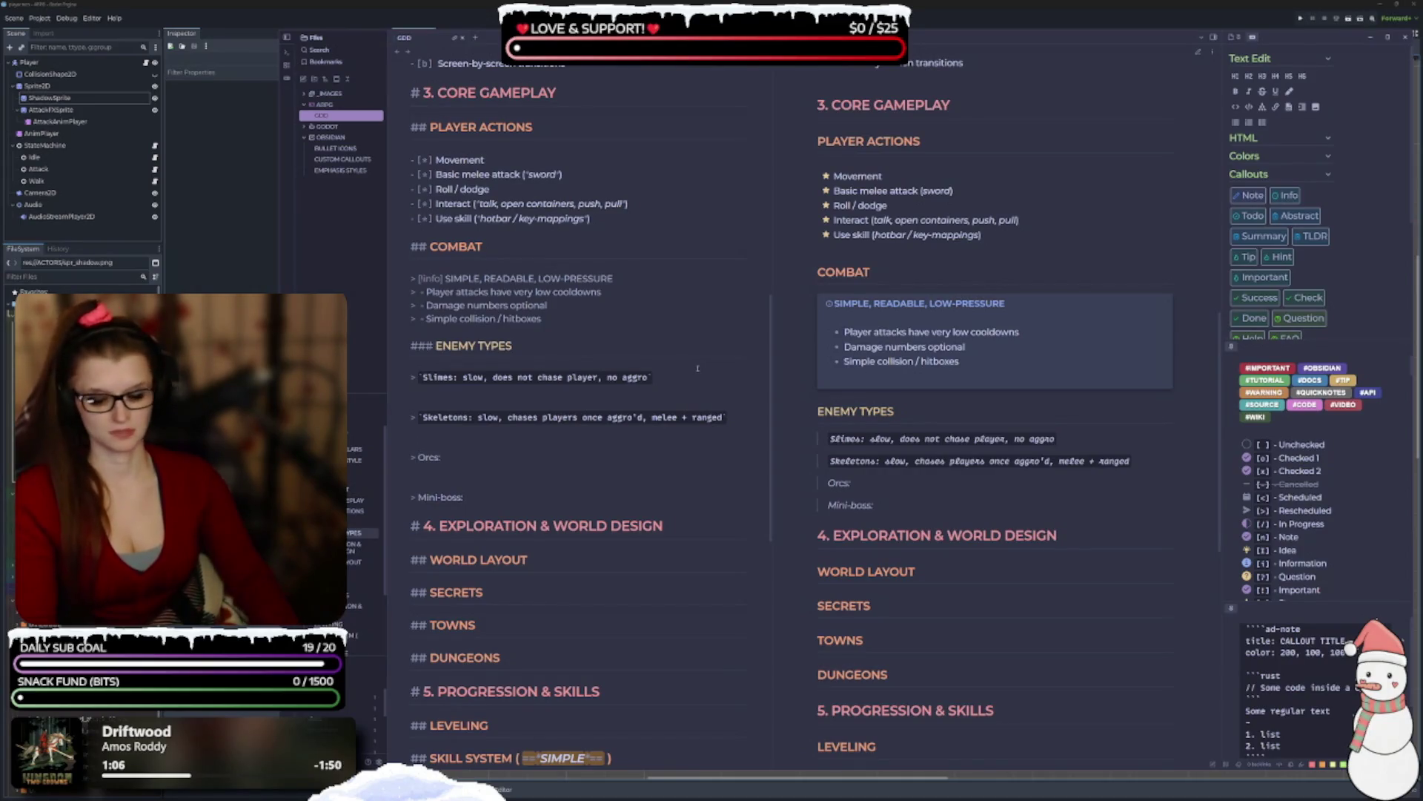
Insert an opening backtick at the start of the Orcs line.
key("Home")
type("`")
key("Right")
key("Right")
Close the Orcs code span and describe them as 'fast, chases players when within range, strong melee'.
type("`")
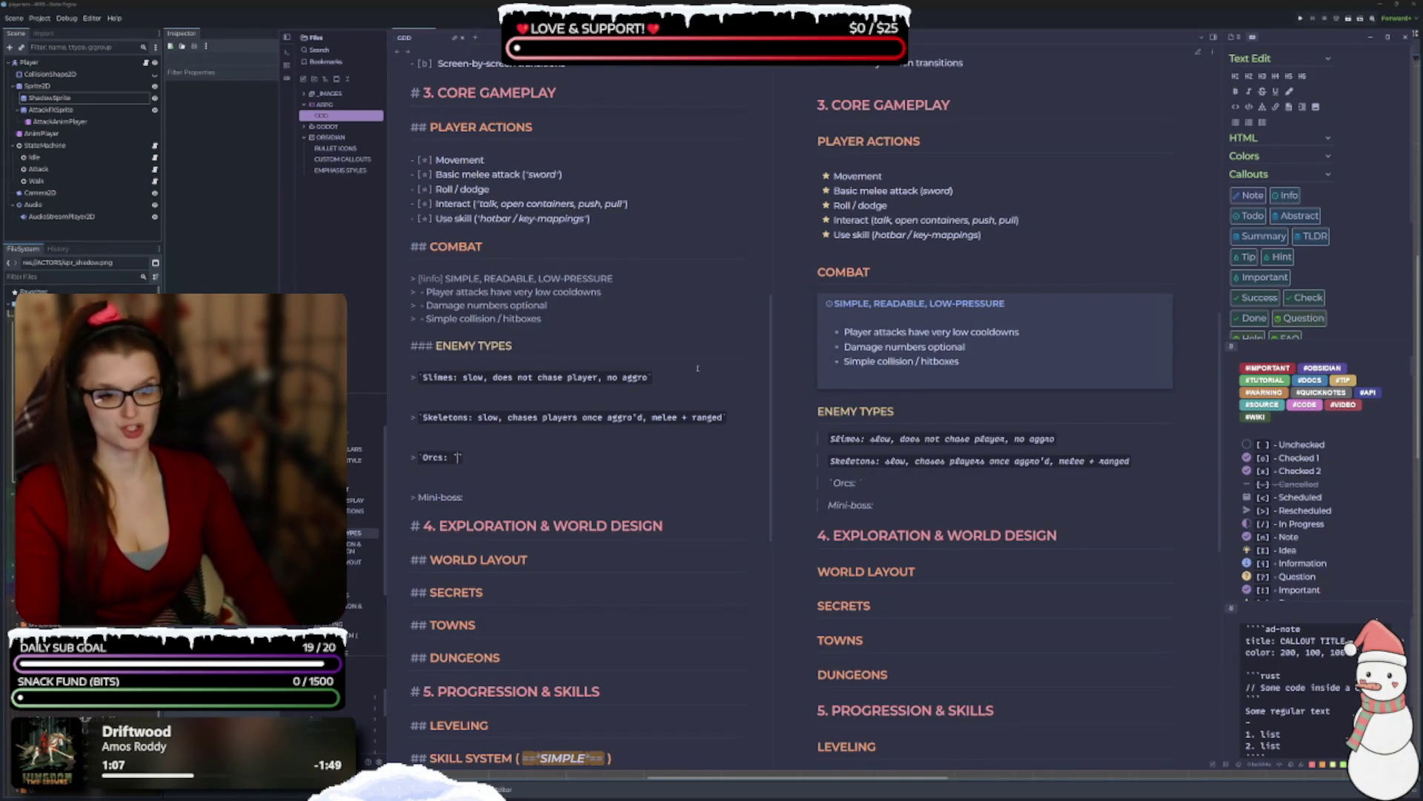
key("BackSpace")
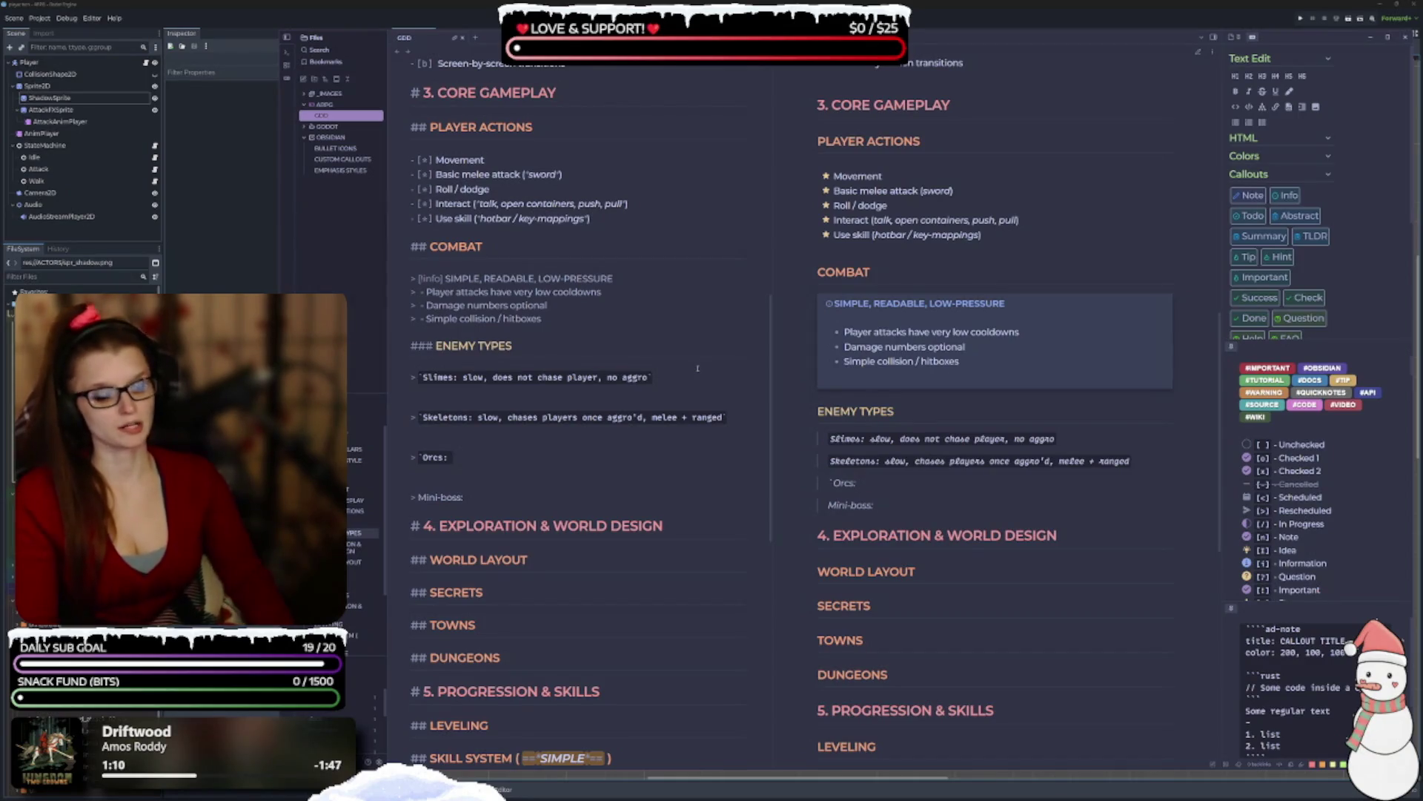
type("`")
key("Delete")
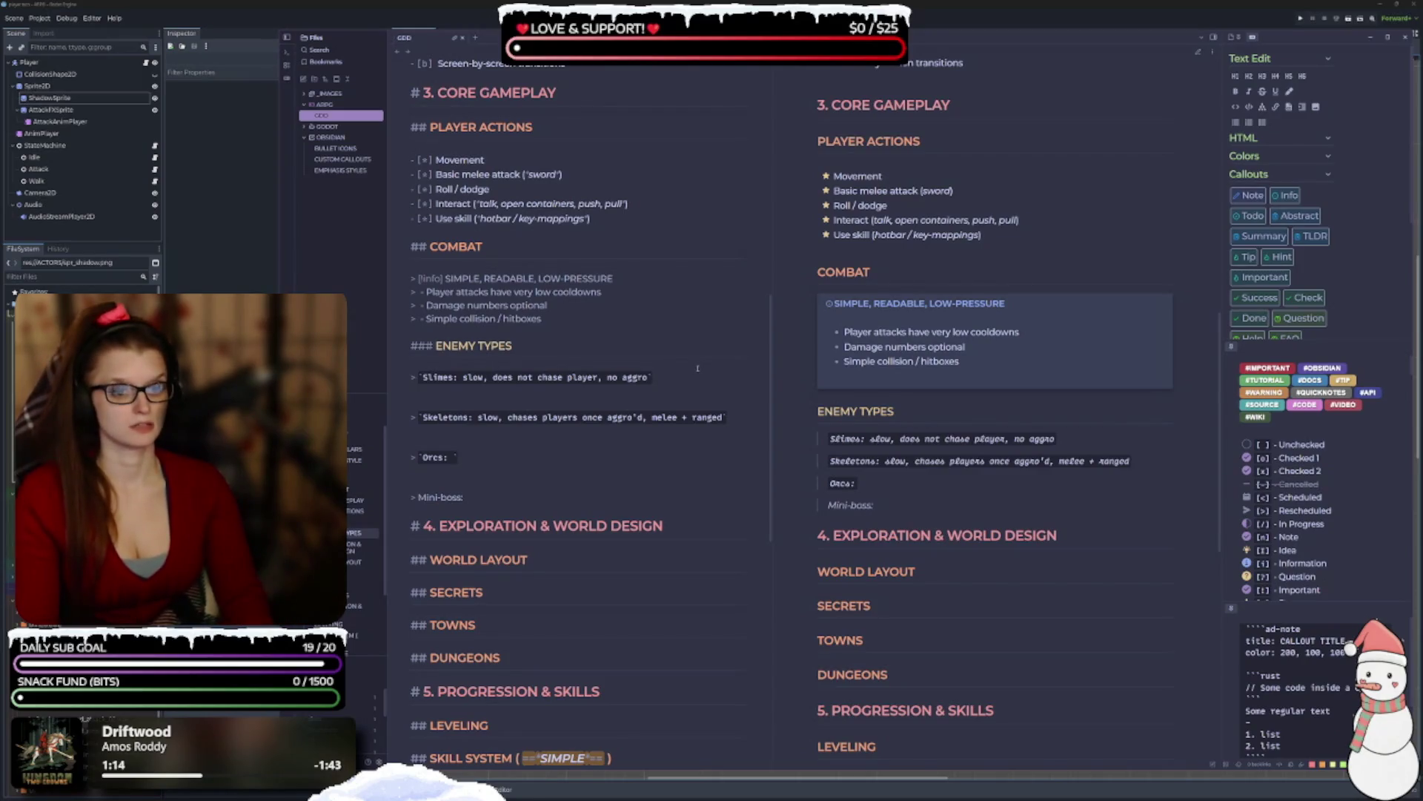
type("fast, ")
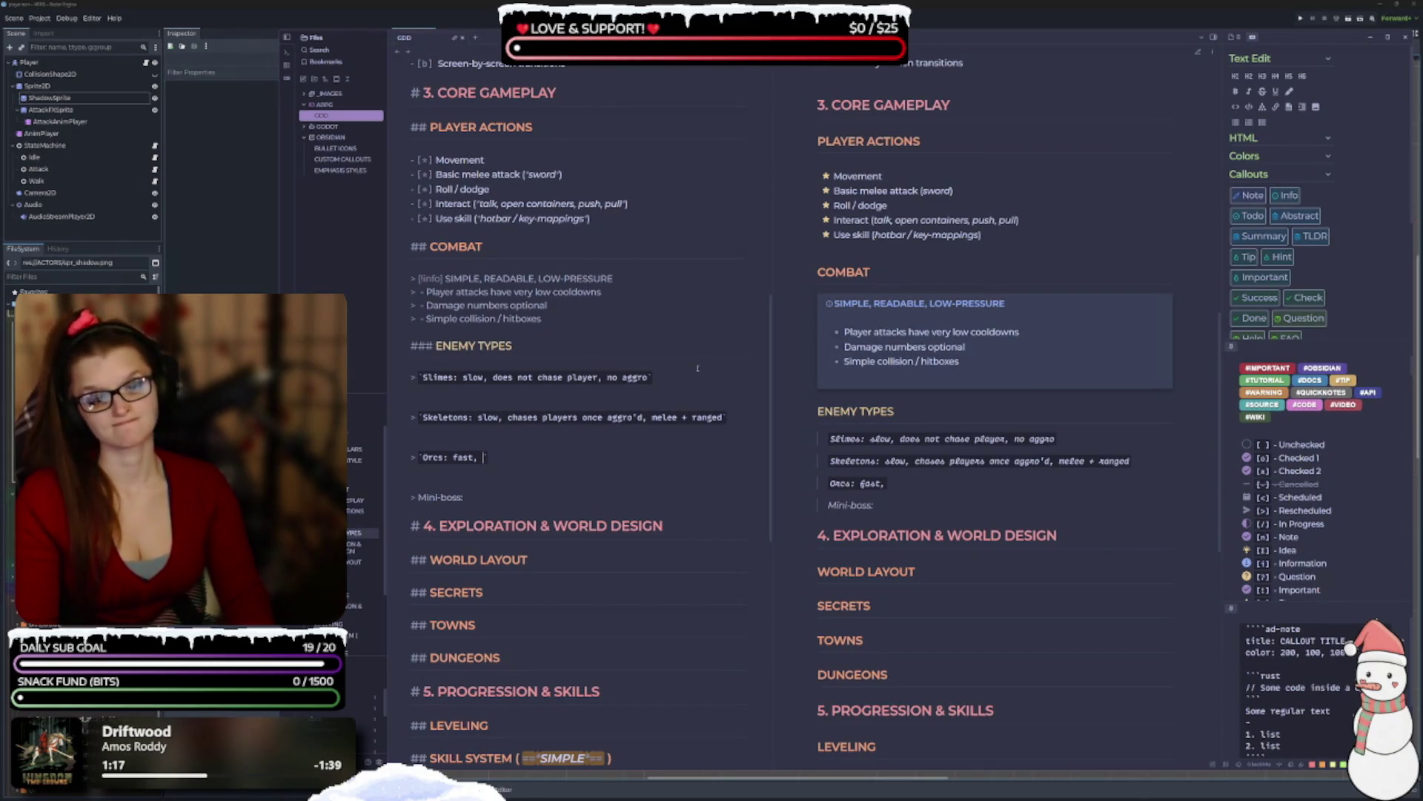
type("chass")
key("BackSpace")
type("es players")
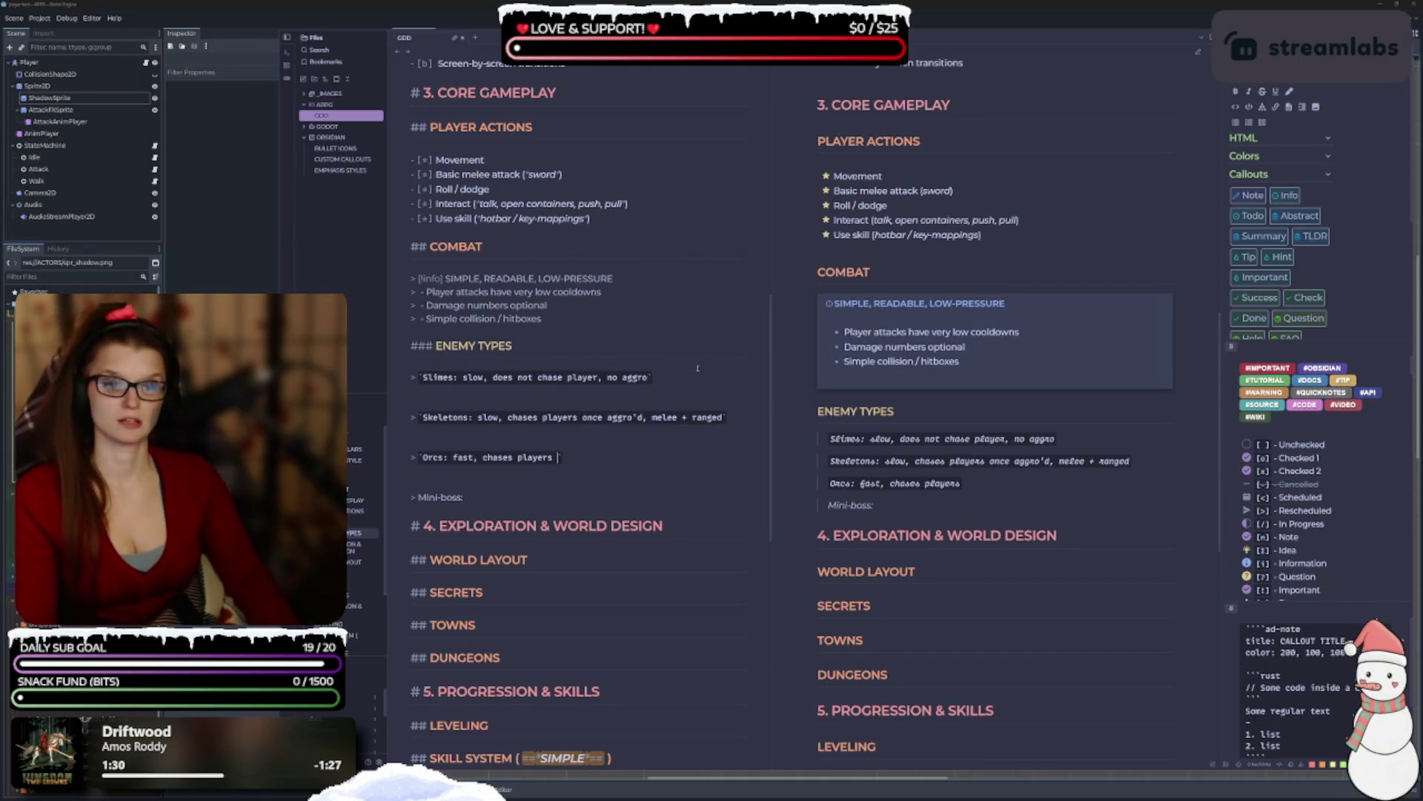
type("when ")
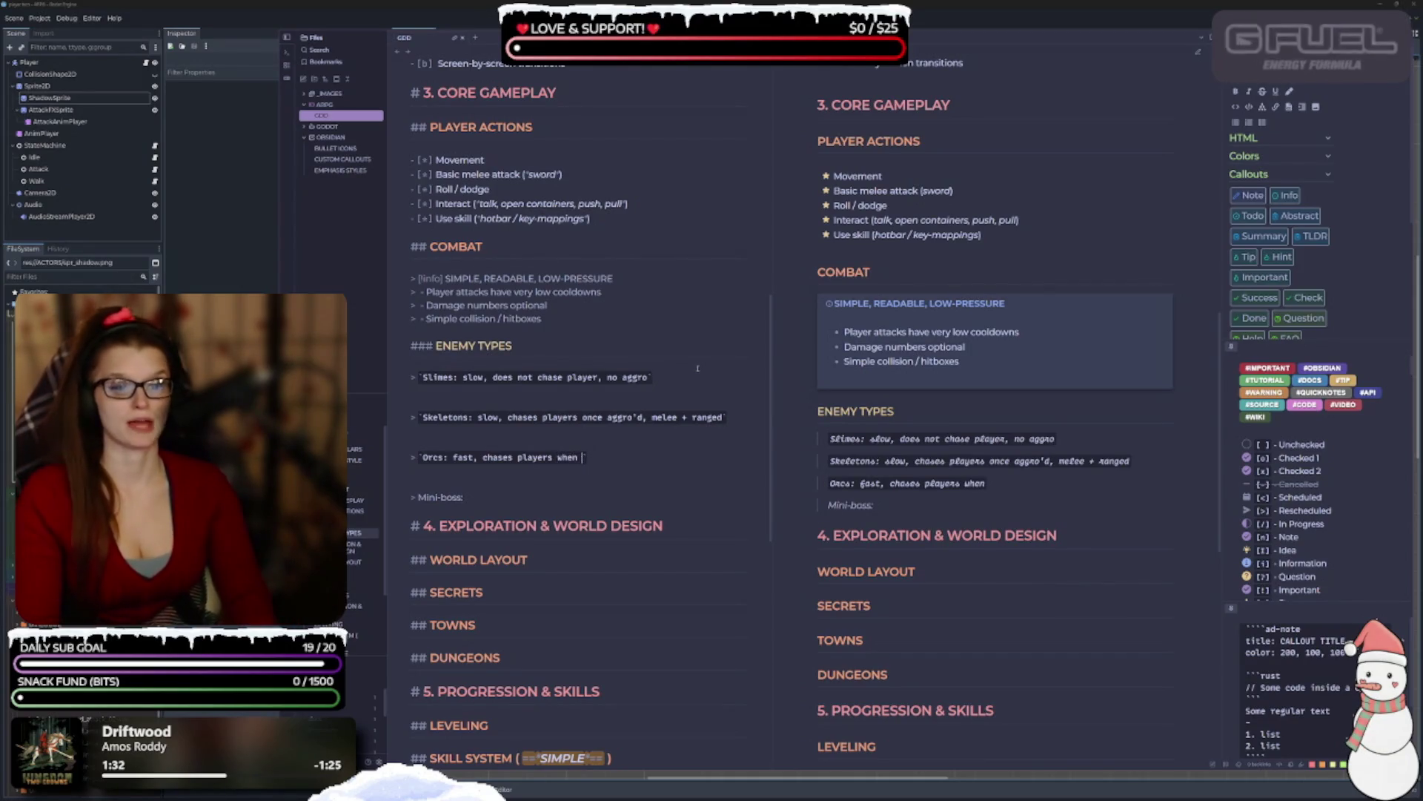
type("within range")
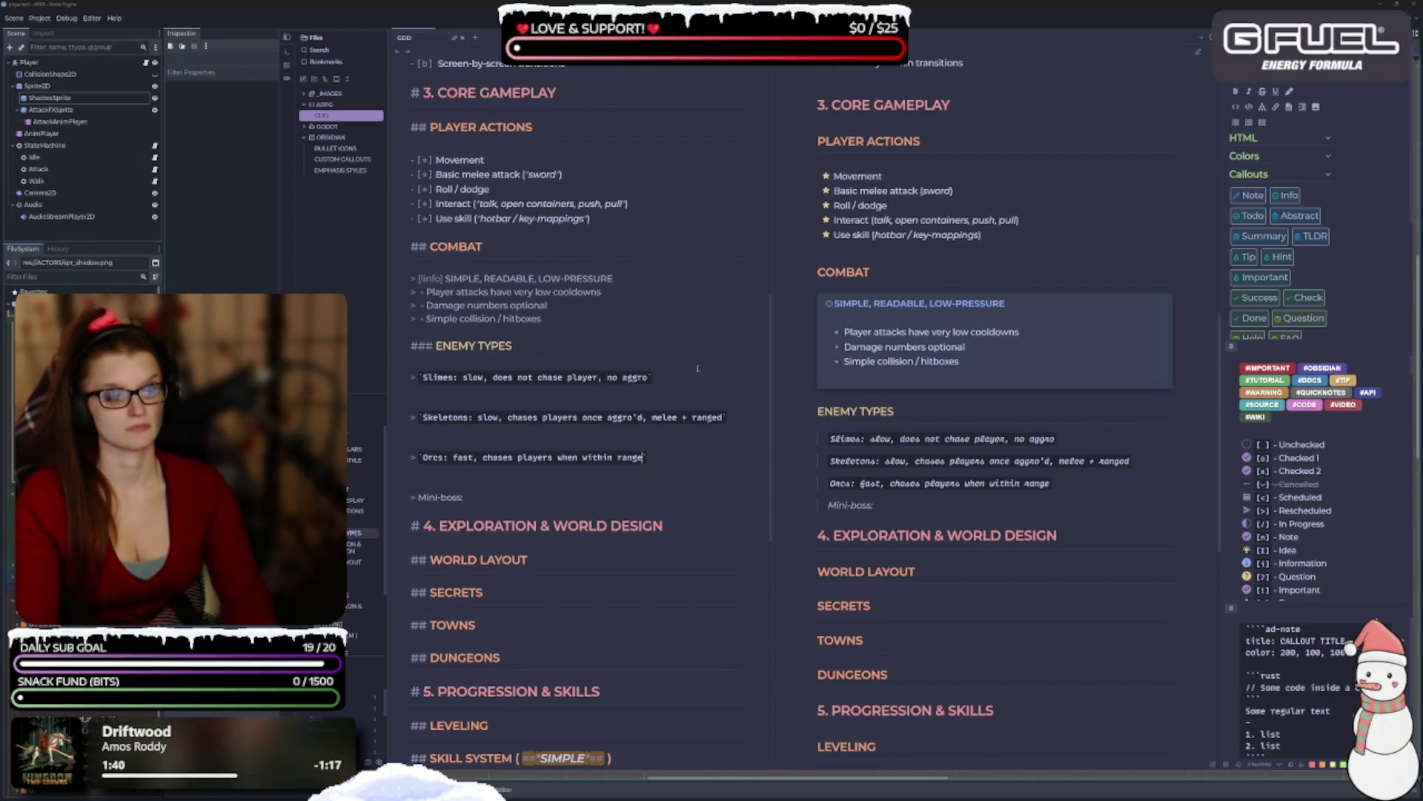
type(", mele")
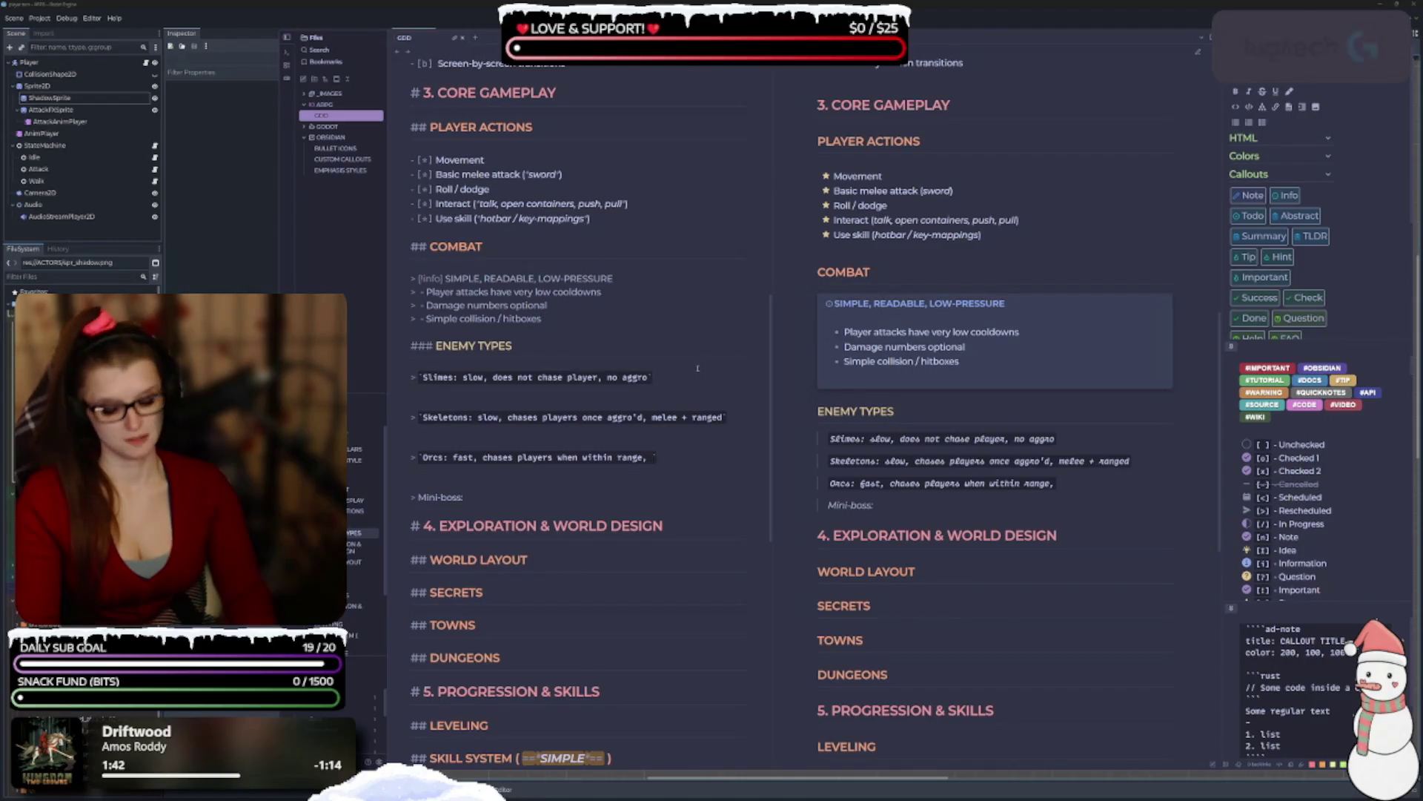
type("e")
key("BackSpace")
key("BackSpace")
key("BackSpace")
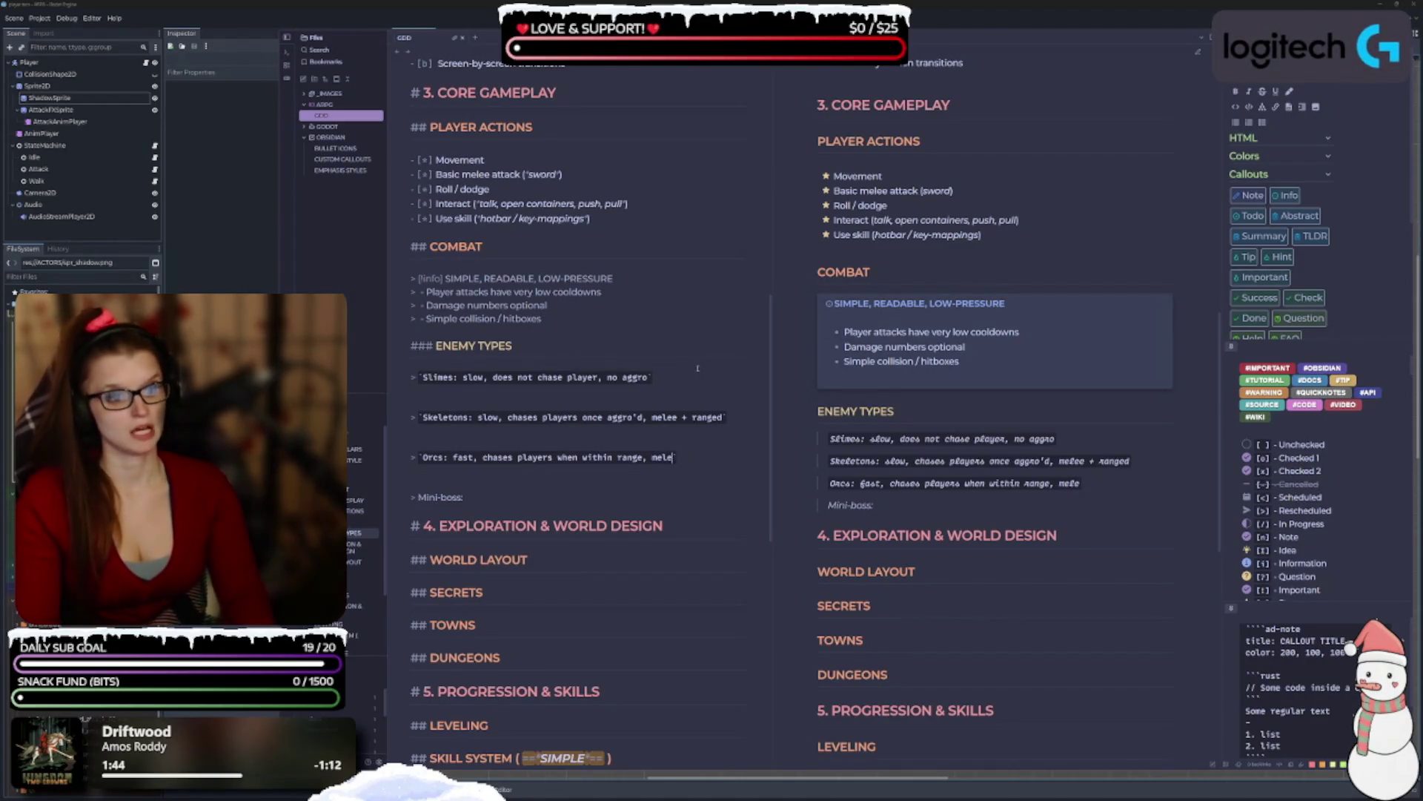
type("strong melee")
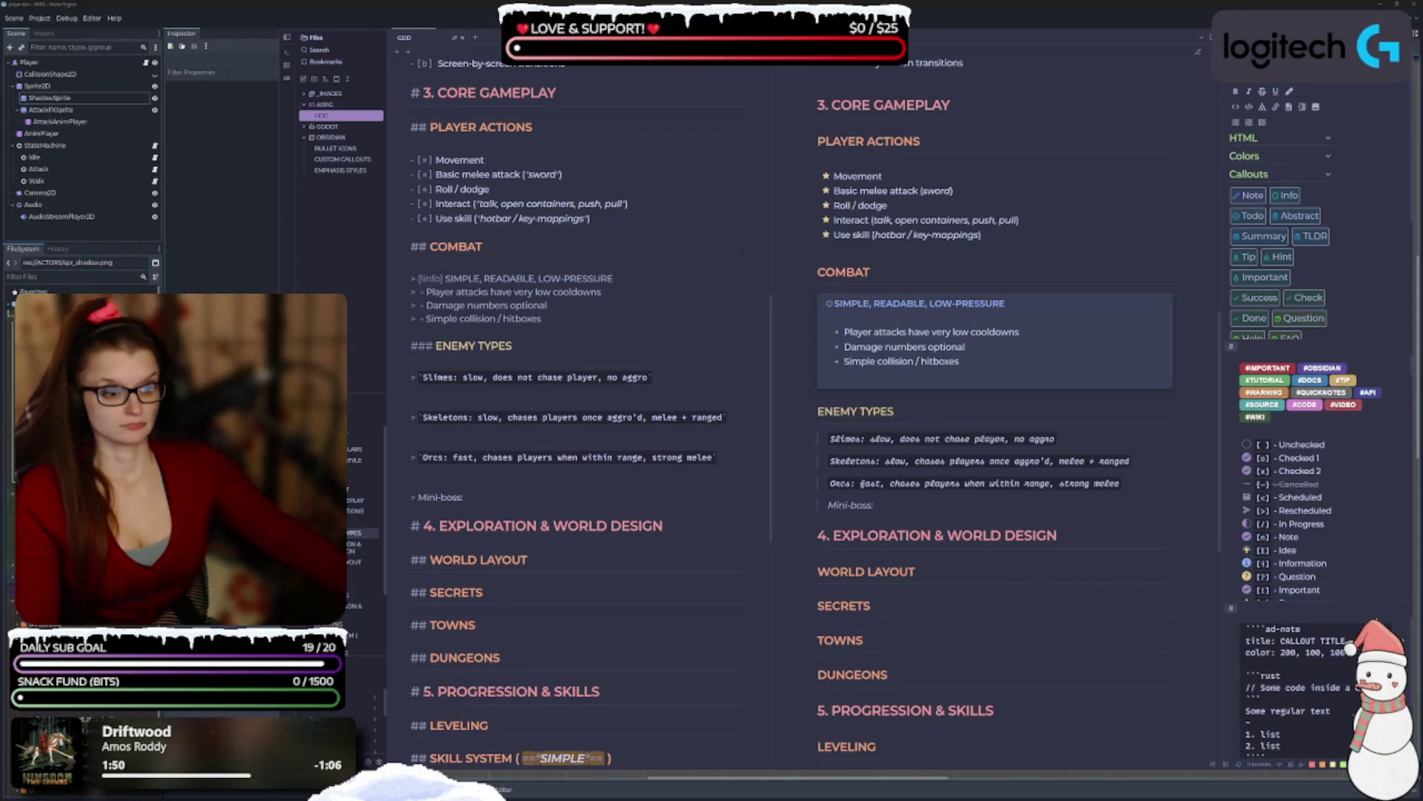
scroll(632, 386, "down", 2)
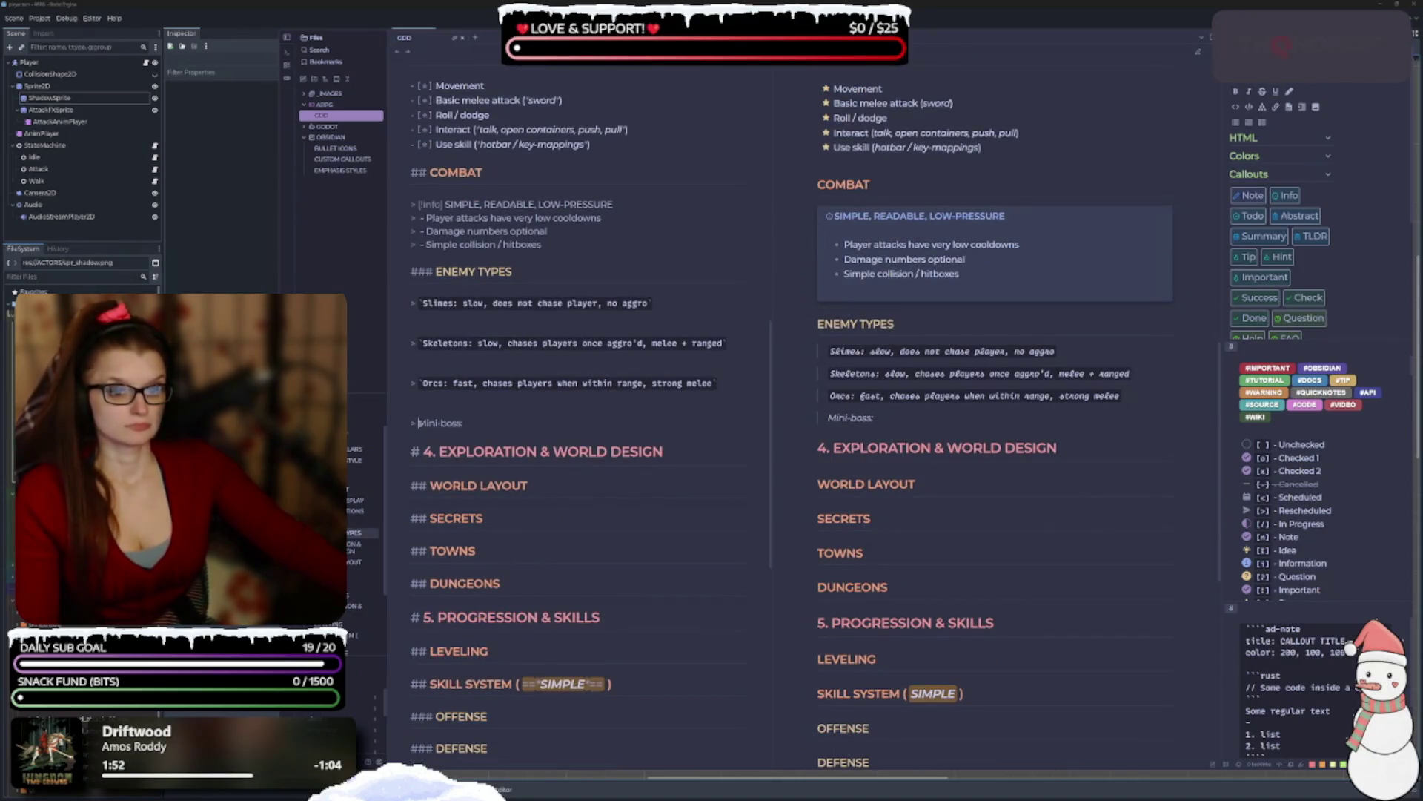
Fix the Mini-boss backticks and write 'difficult, lots of HP, more than 1 attack' in code.
type("`")
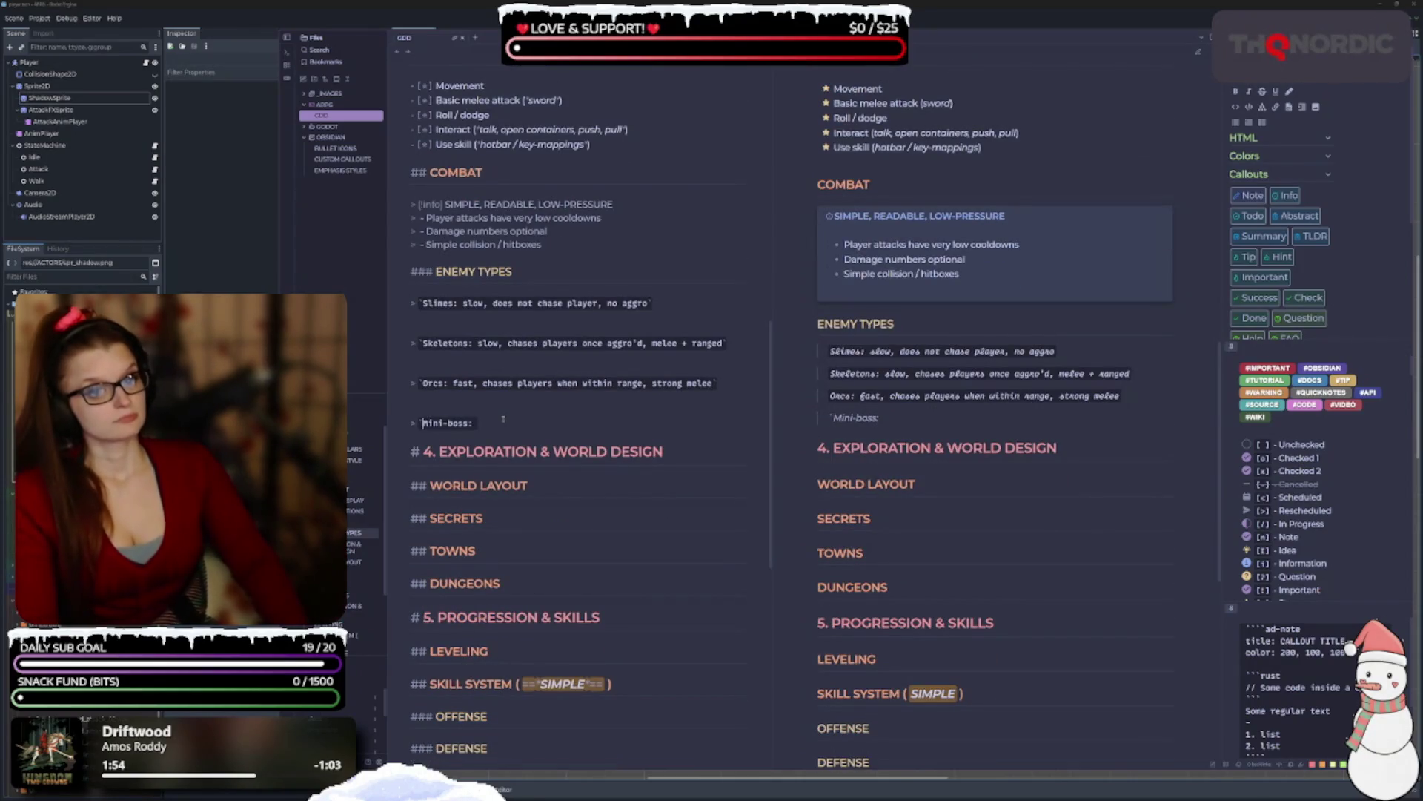
type(" `")
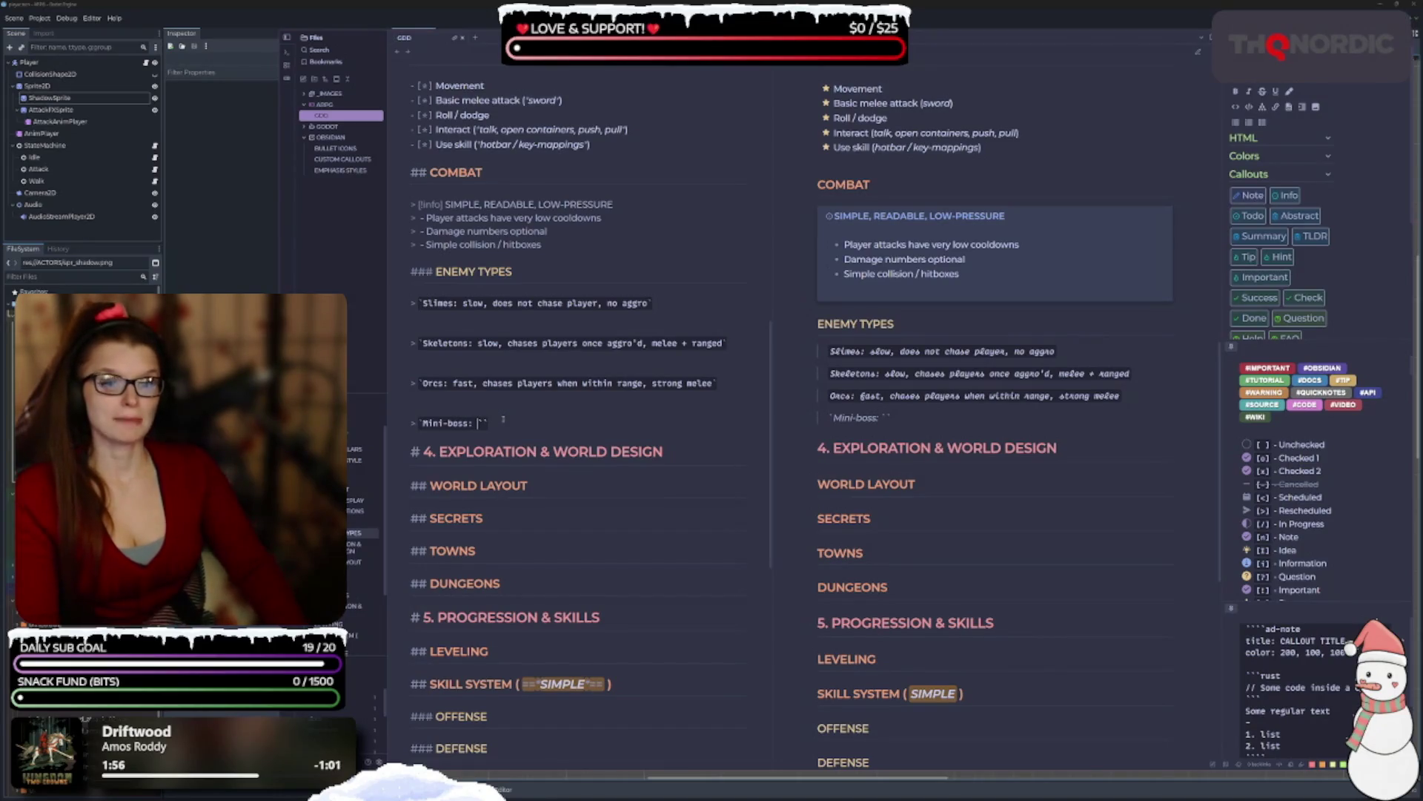
key("BackSpace")
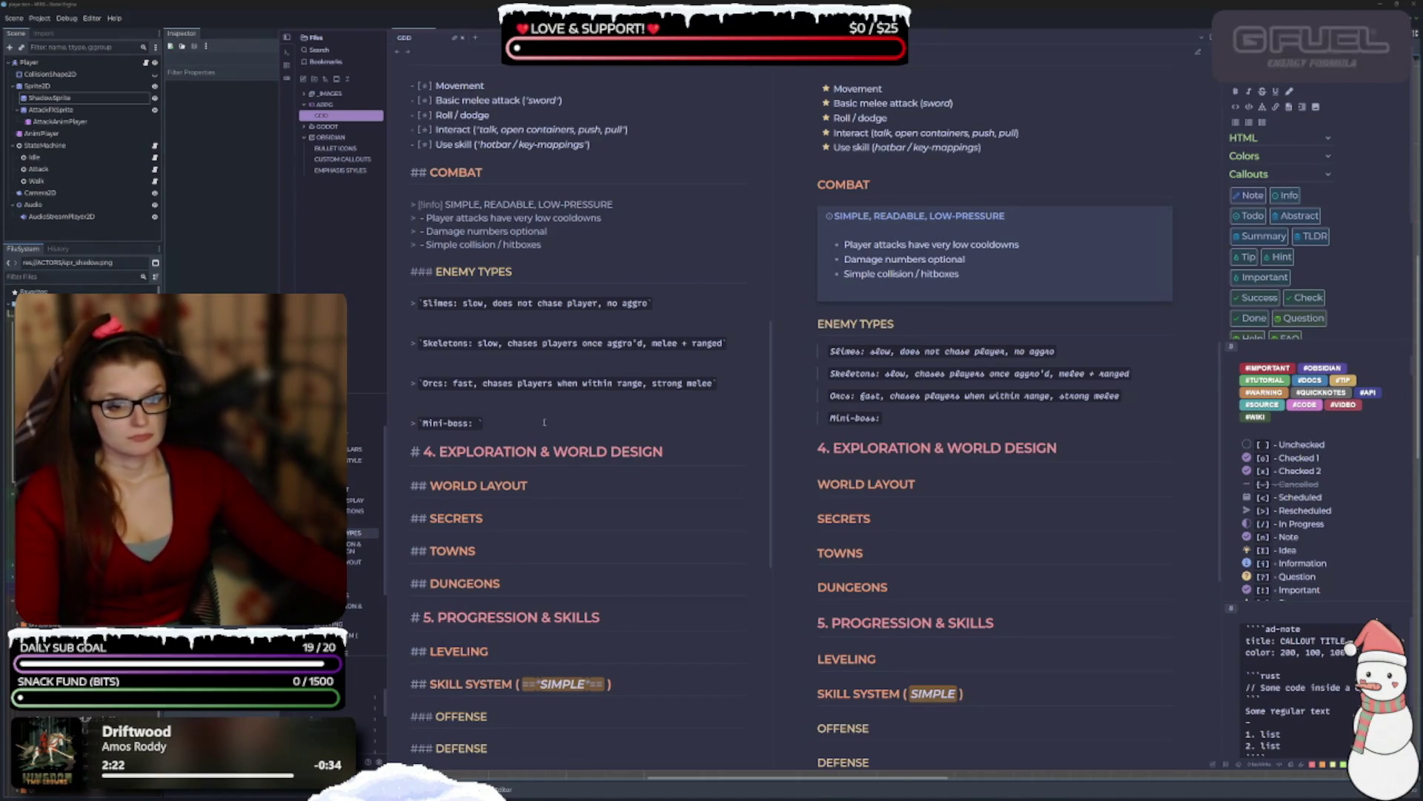
type("fi")
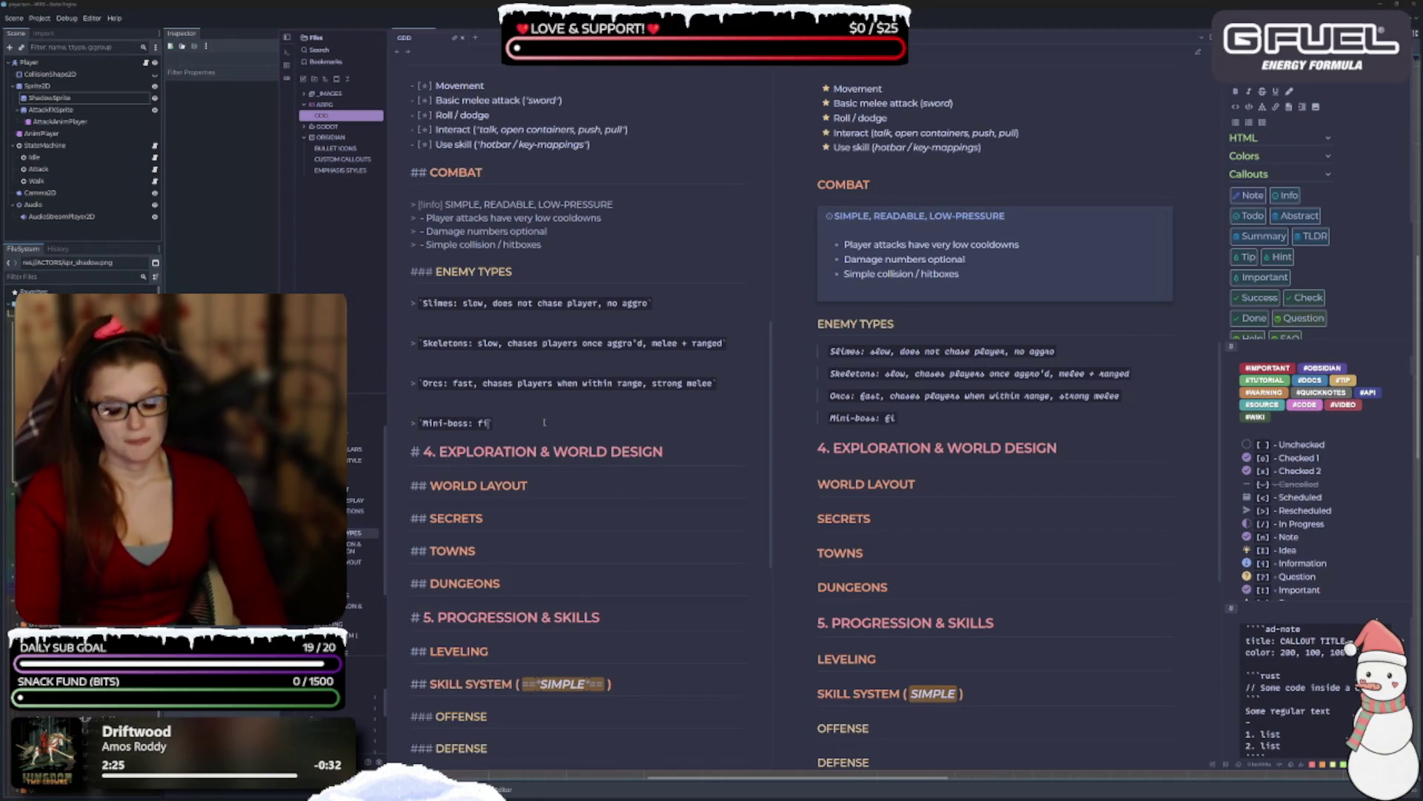
key("BackSpace")
type("difficu")
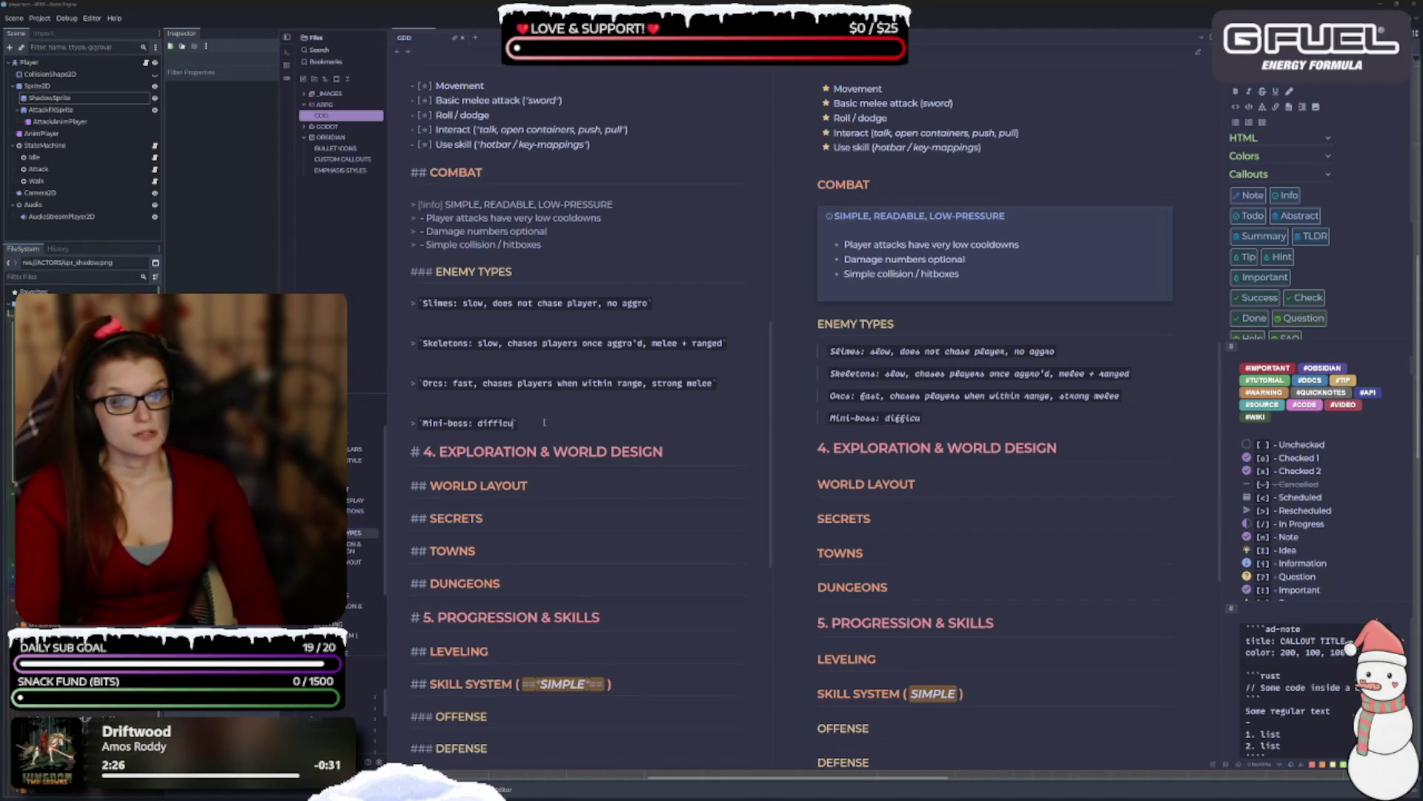
type("lt, ")
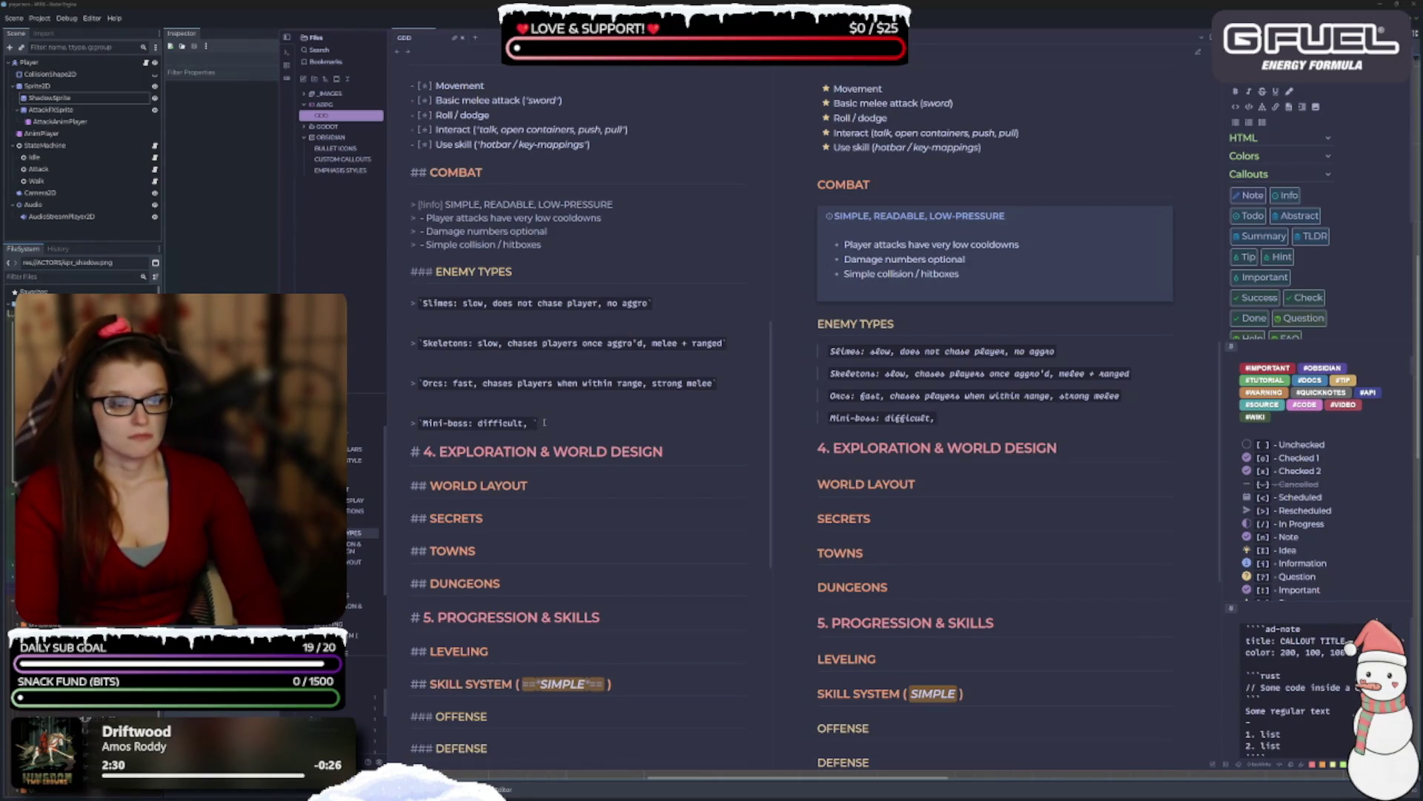
type("lots of ")
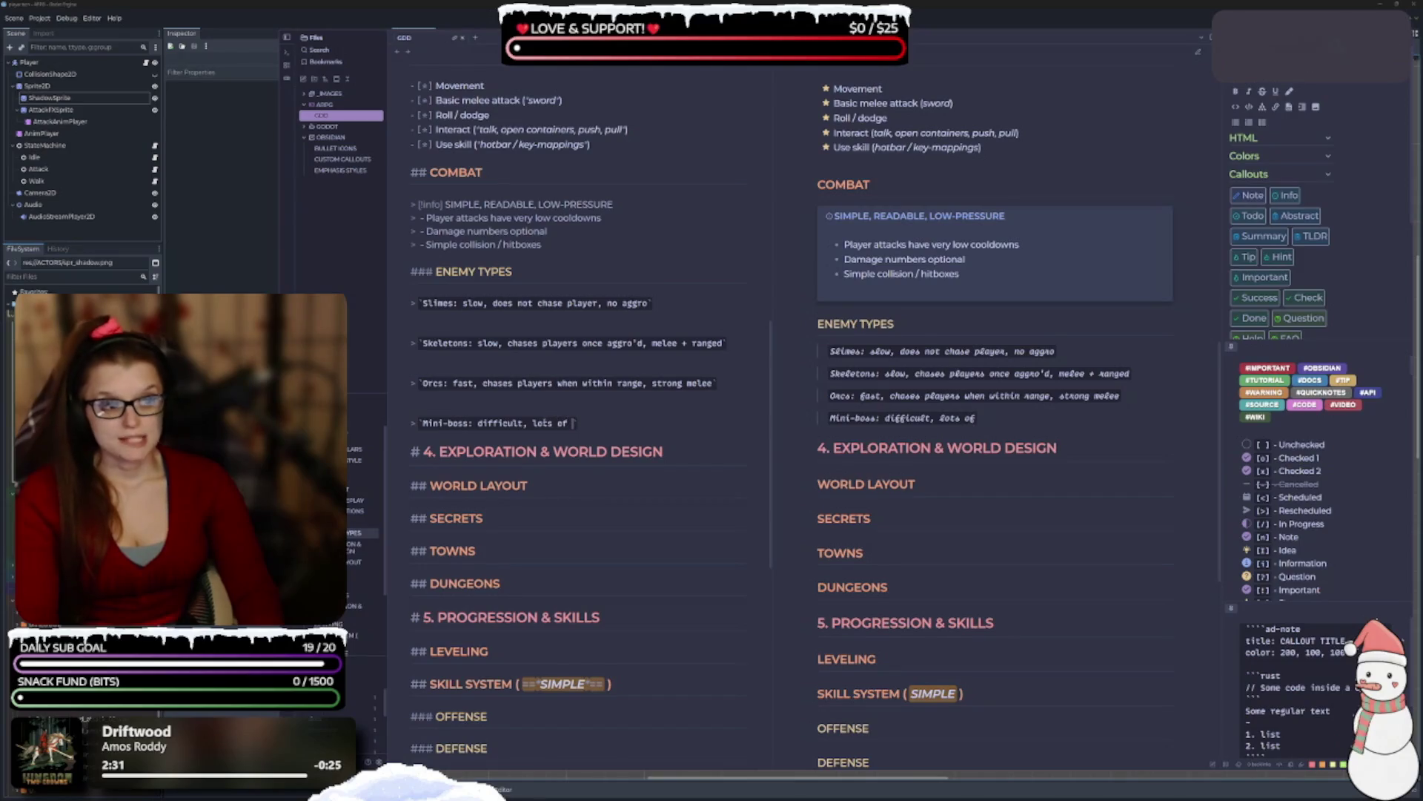
type("HP")
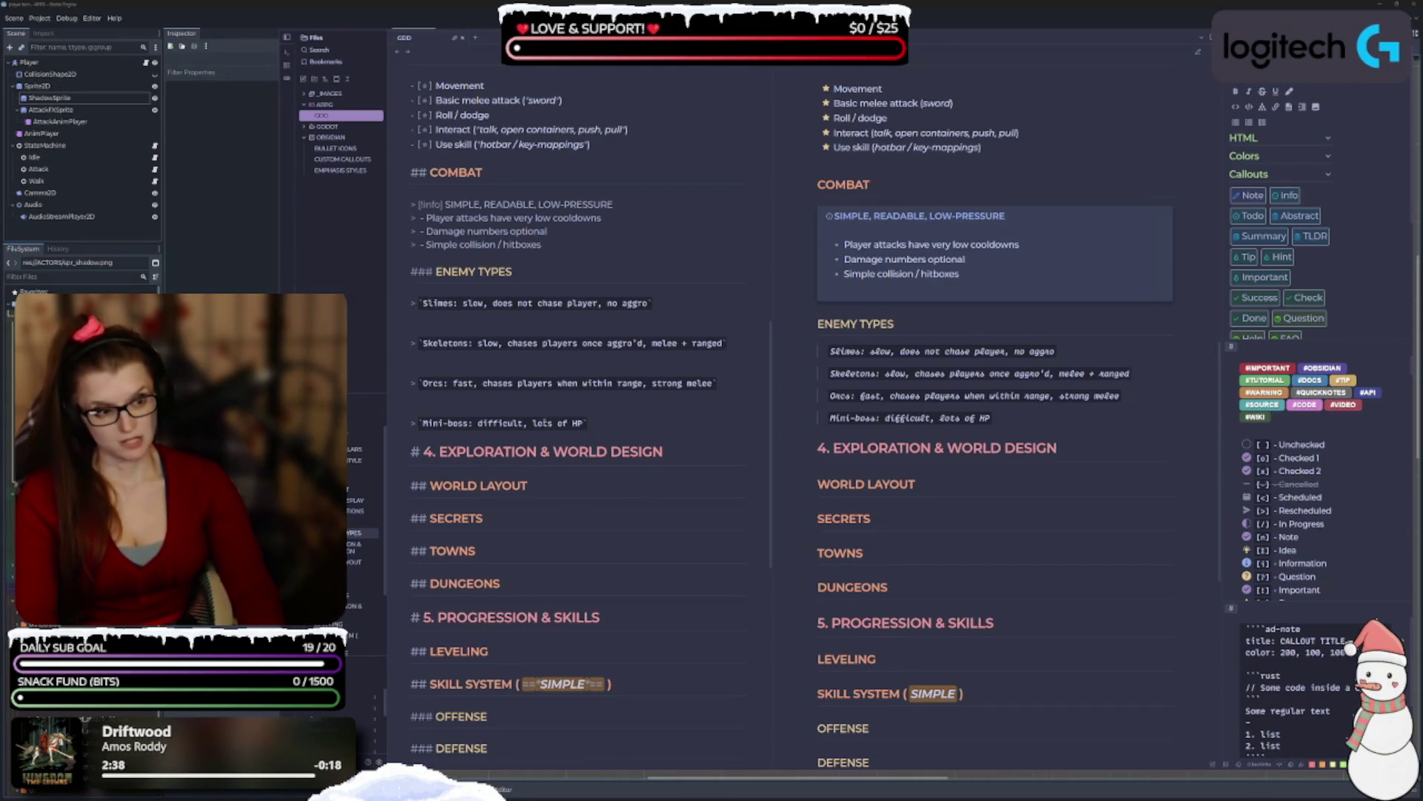
type(",")
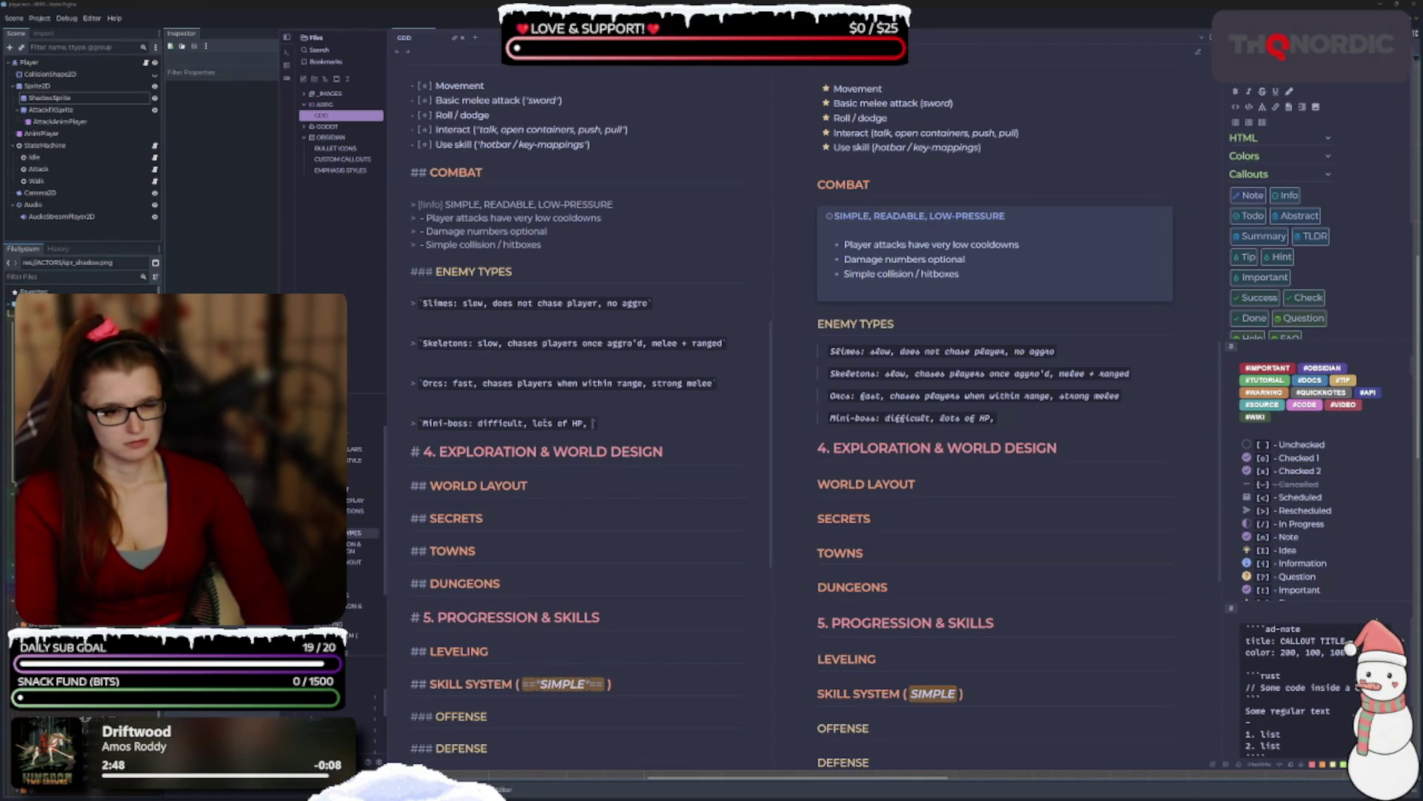
type("more than 1 ")
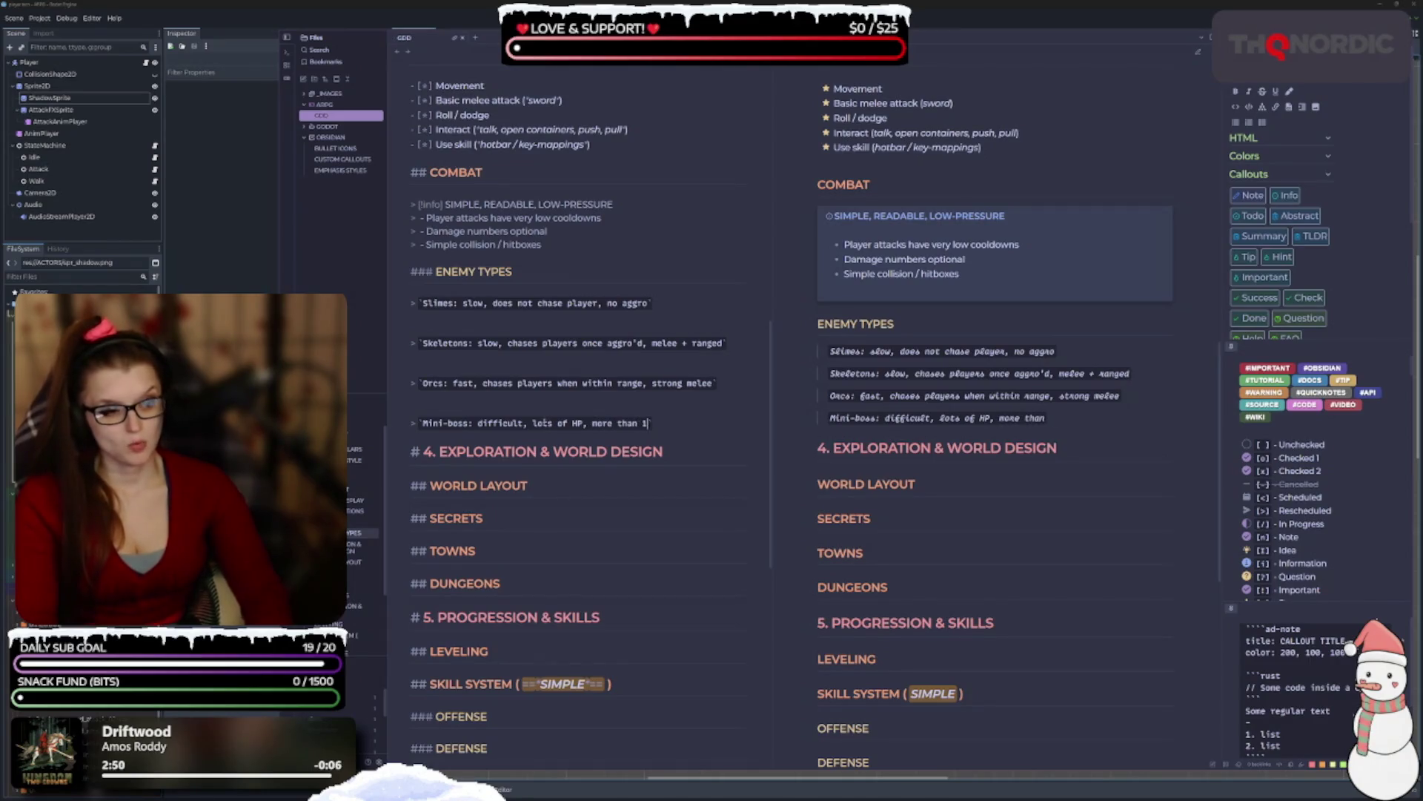
type("attack")
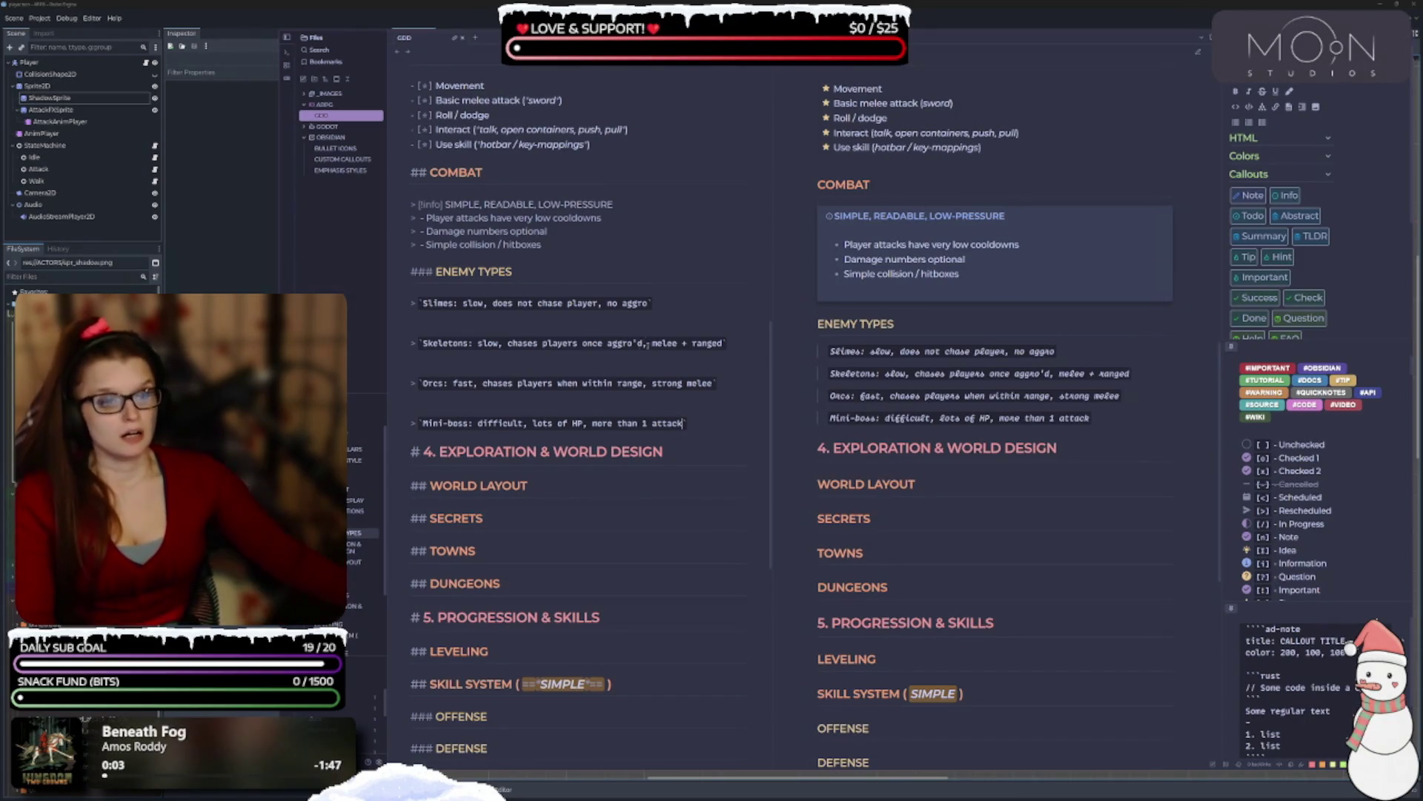
scroll(630, 398, "down", 2)
scroll(644, 413, "up", 3)
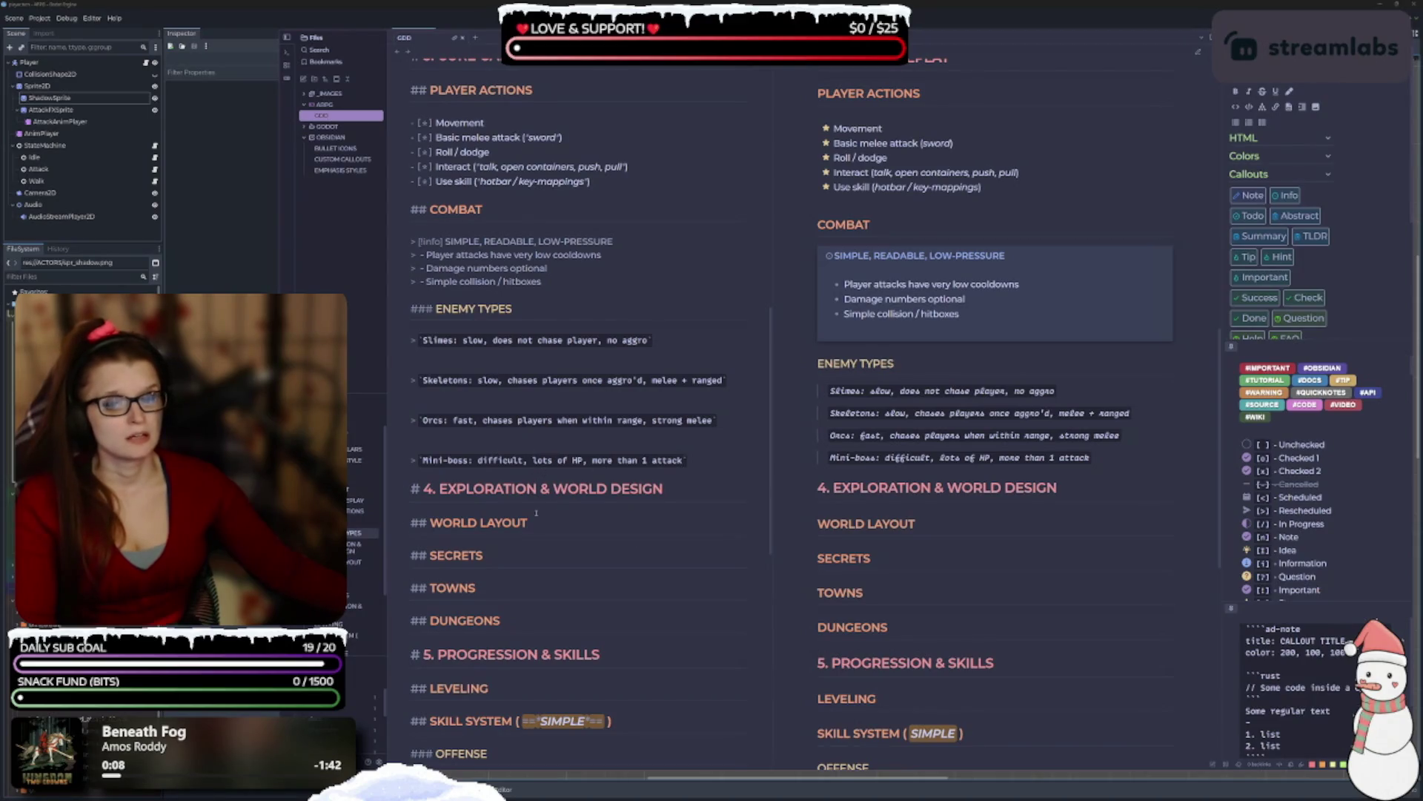
Try a code-formatted dash line under Slimes, then clear it back to an empty quote line.
left_click(474, 366)
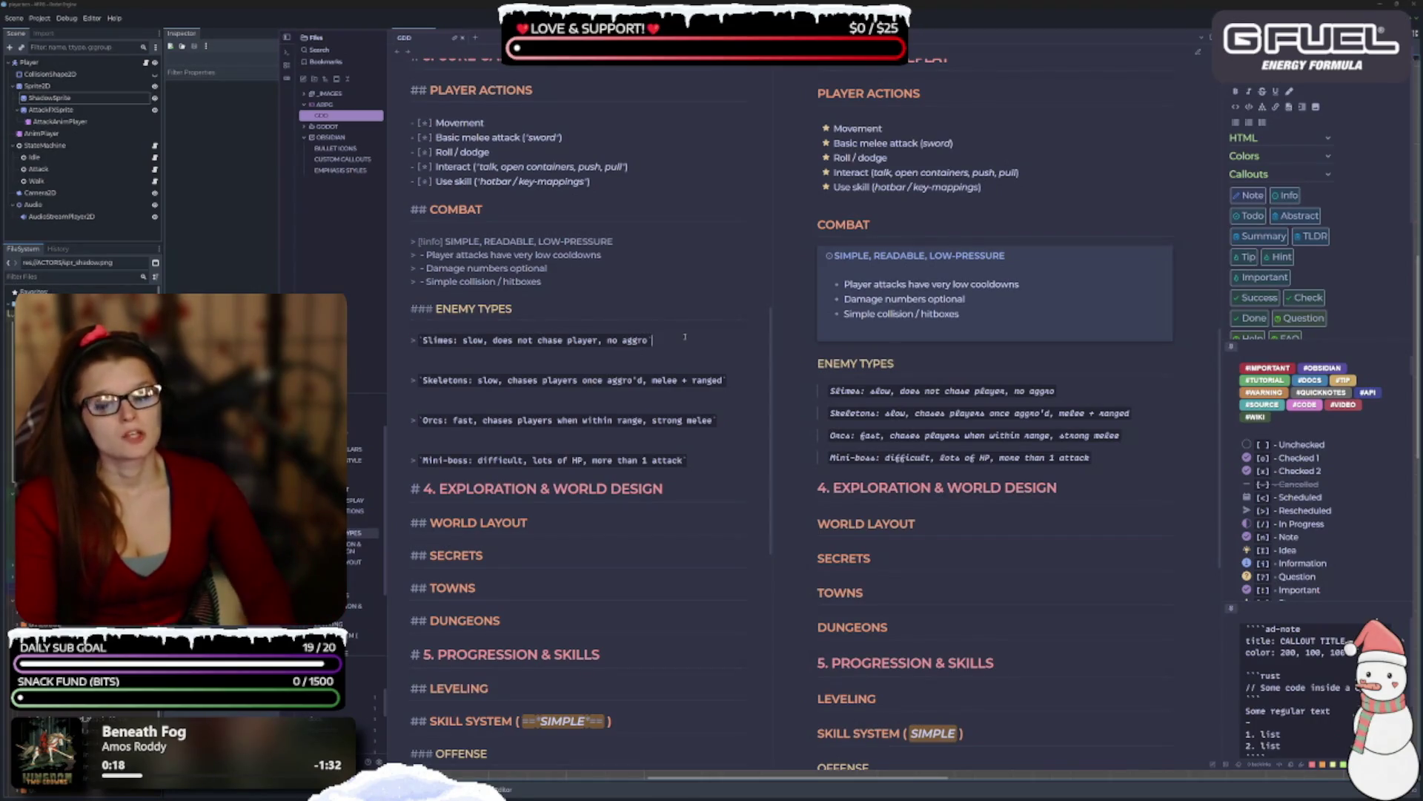
key("Return")
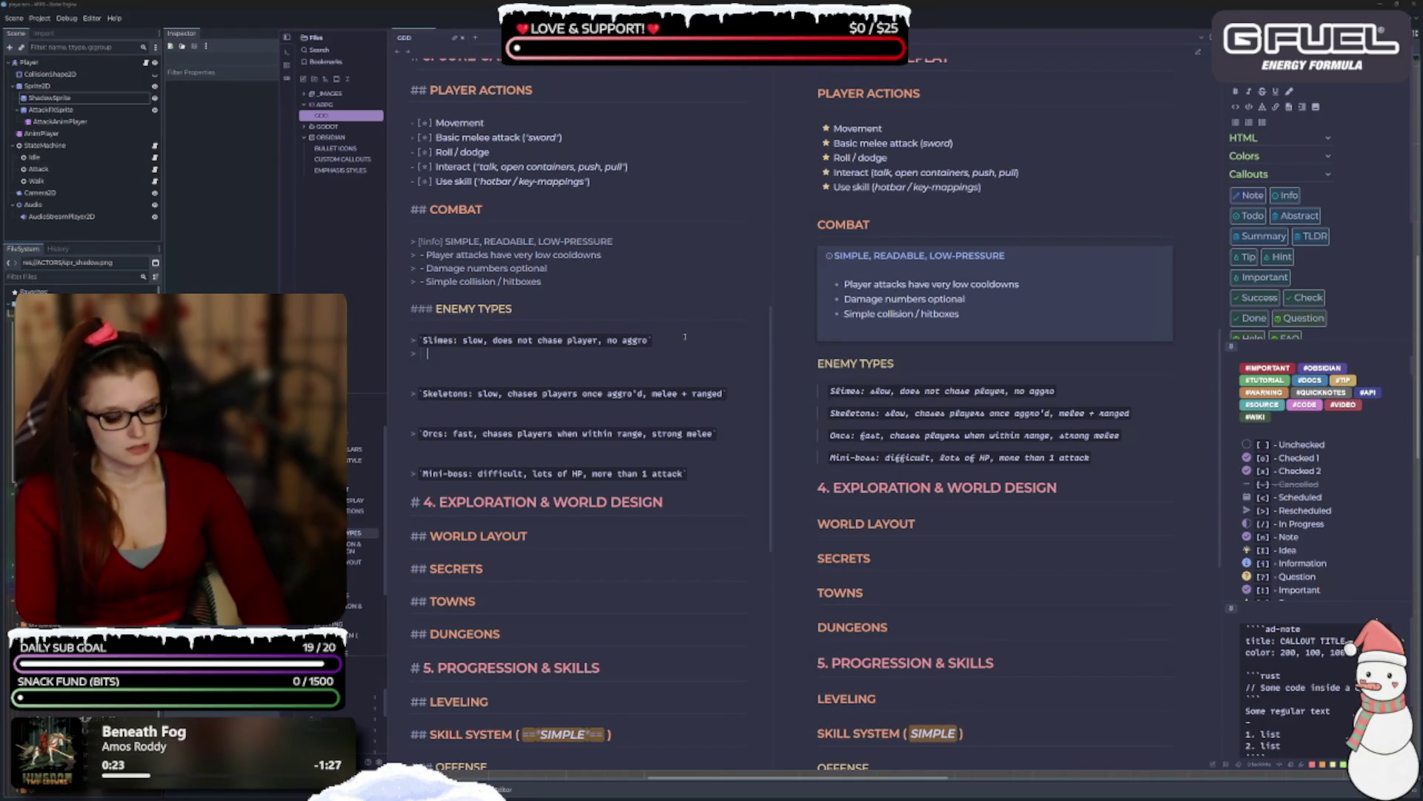
type("- ")
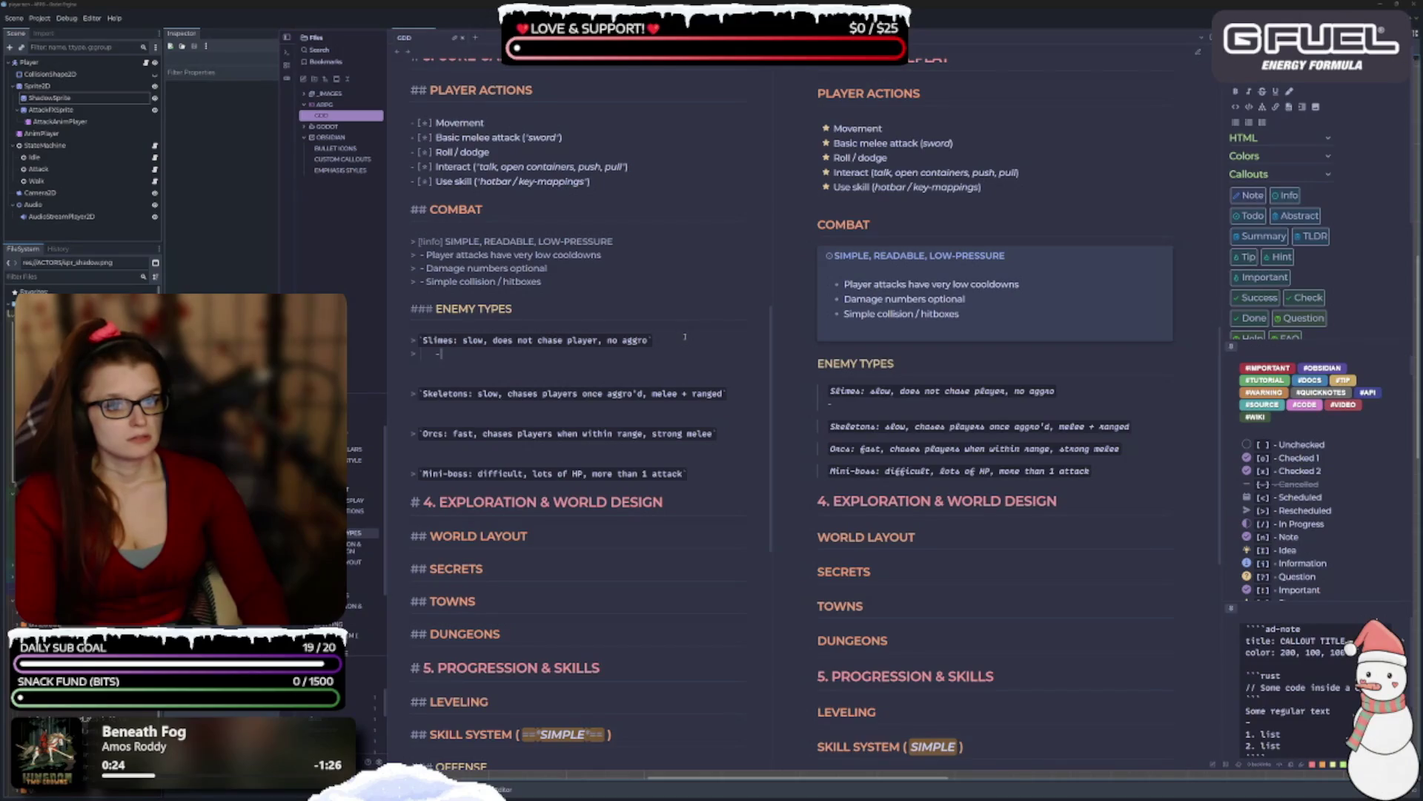
type("`")
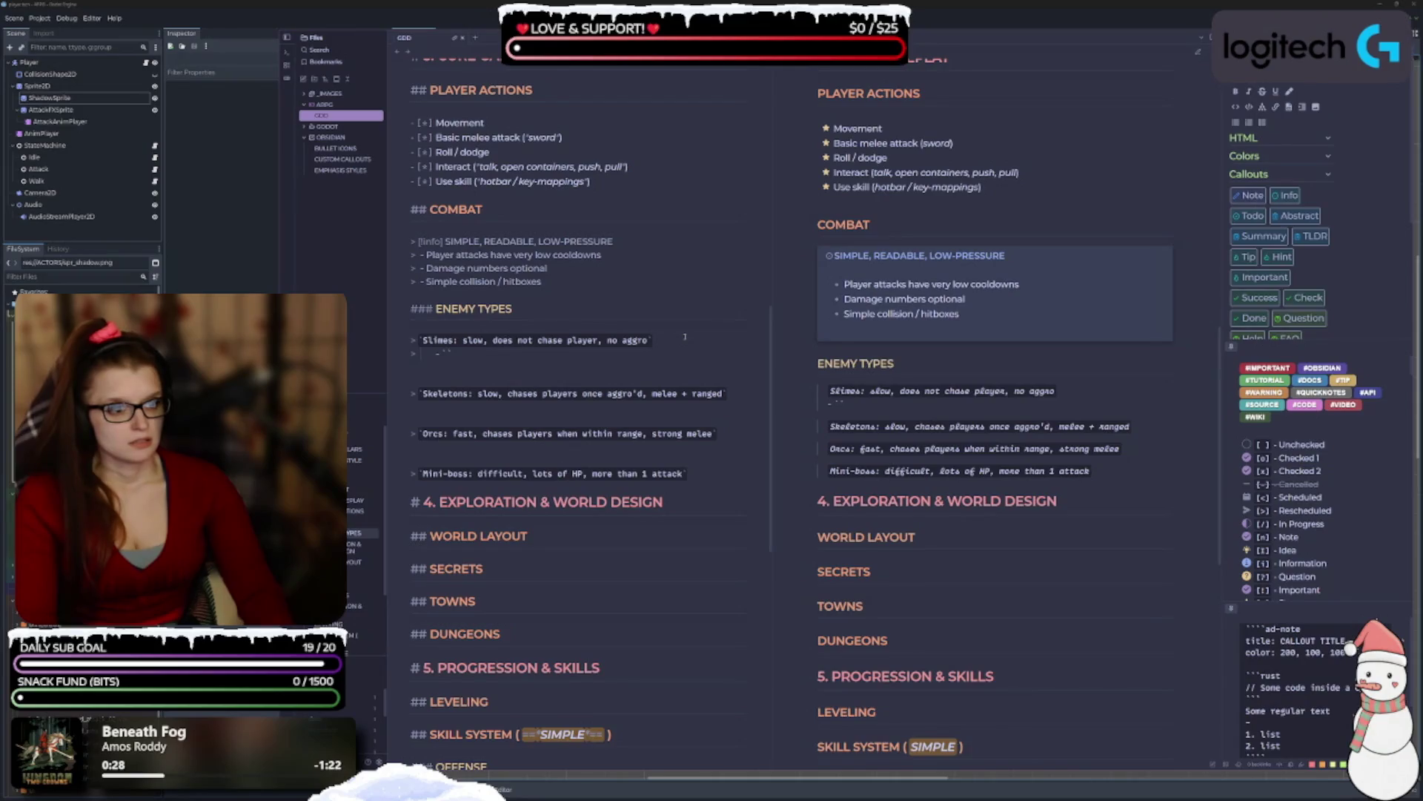
type("vsf")
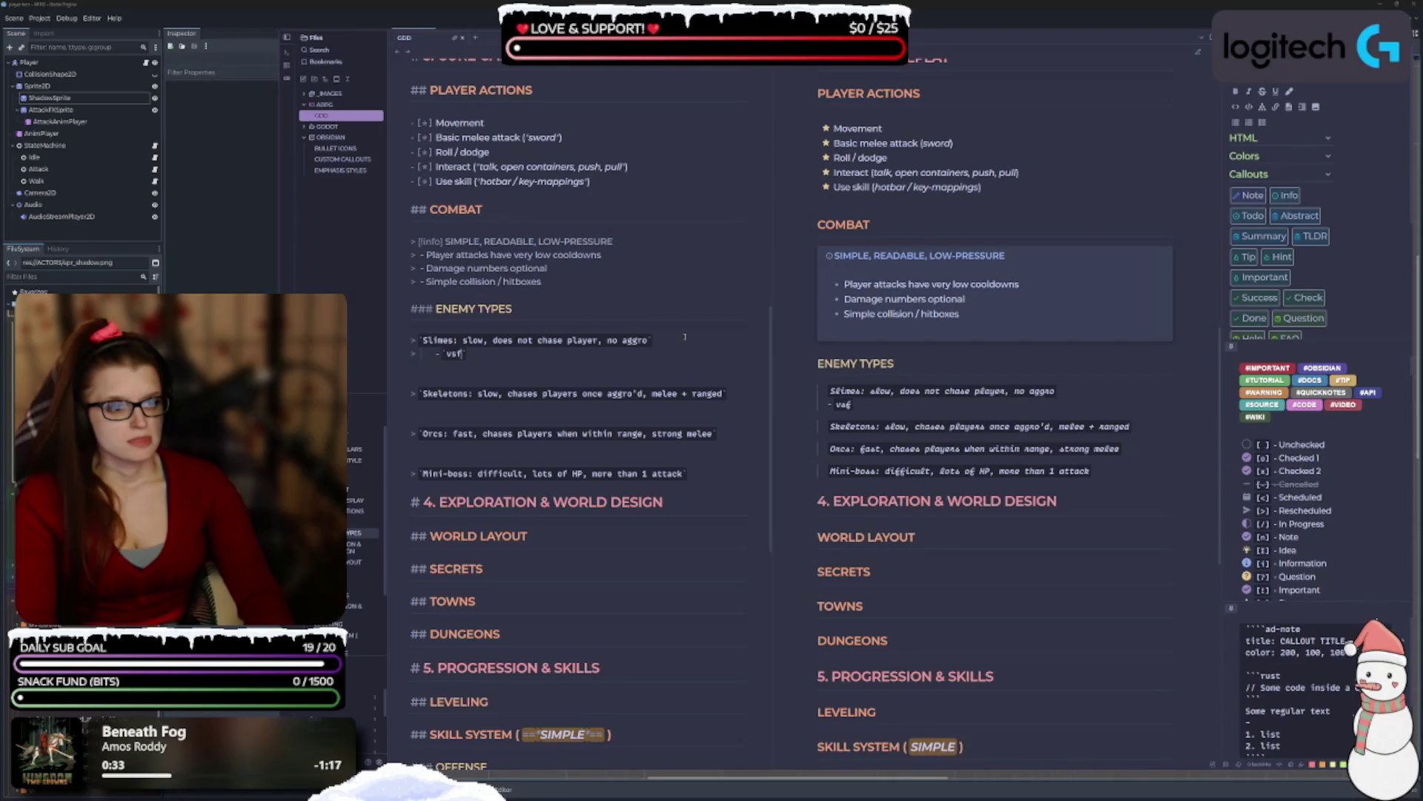
key("BackSpace")
key("BackSpace")
key("BackSpace")
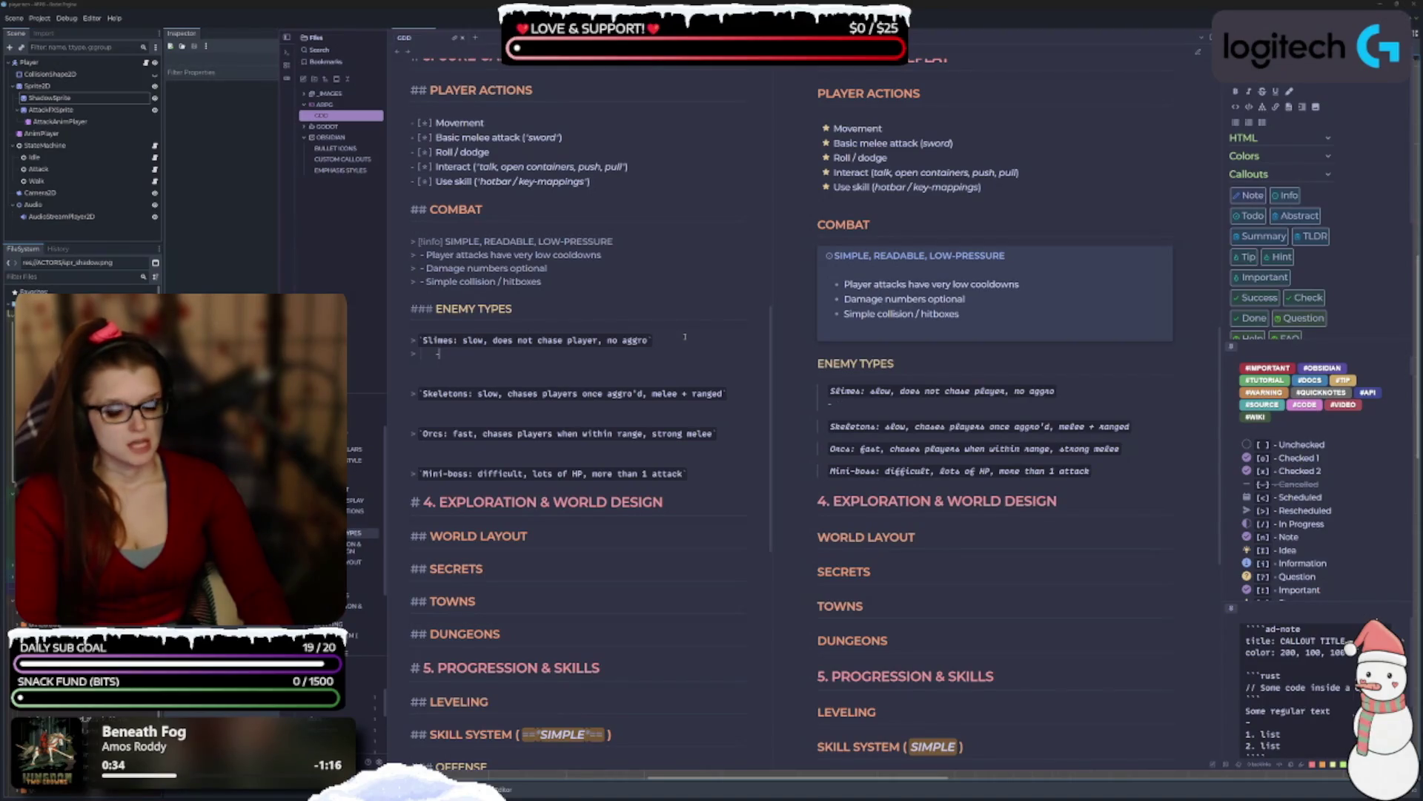
type("`-")
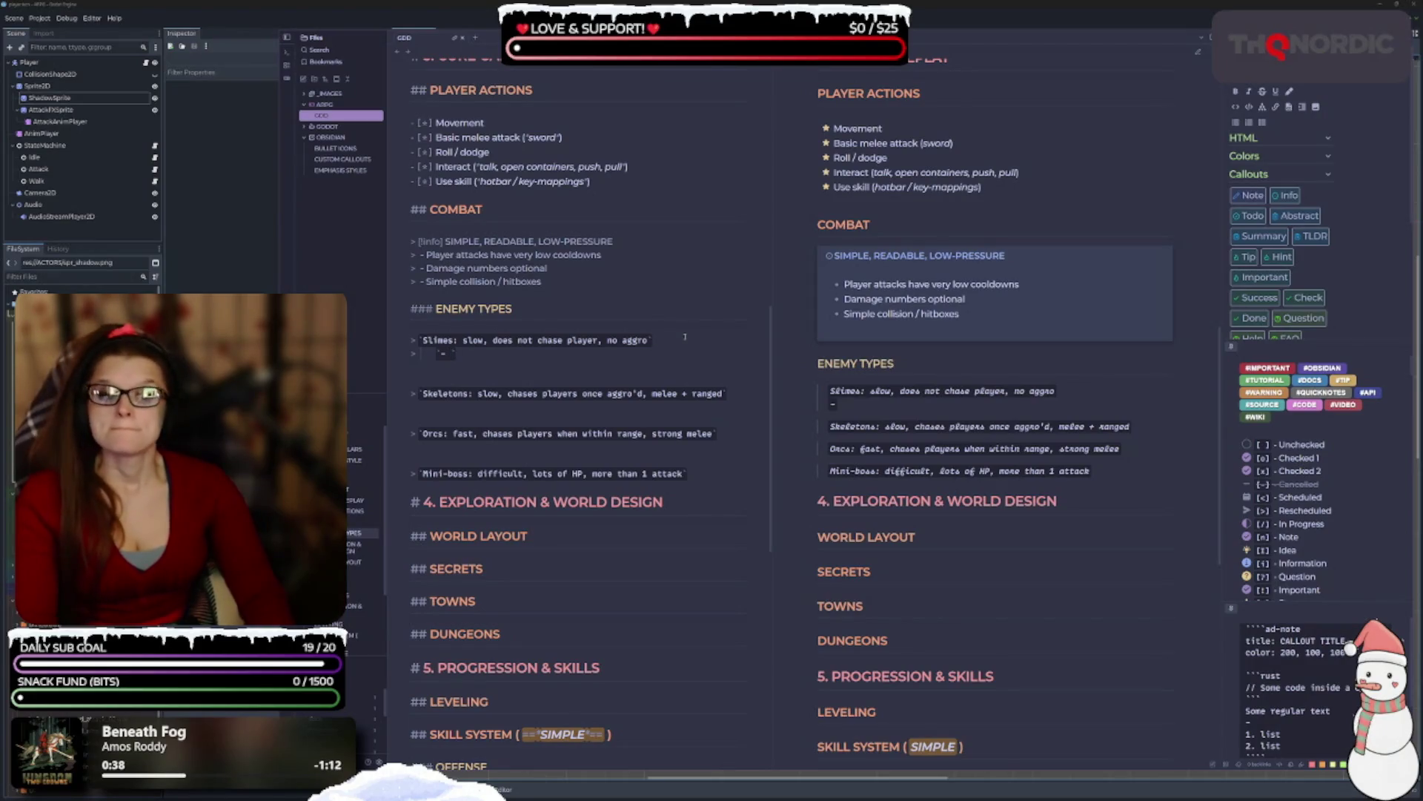
key("BackSpace")
key("BackSpace")
key("BackSpace")
key("Down")
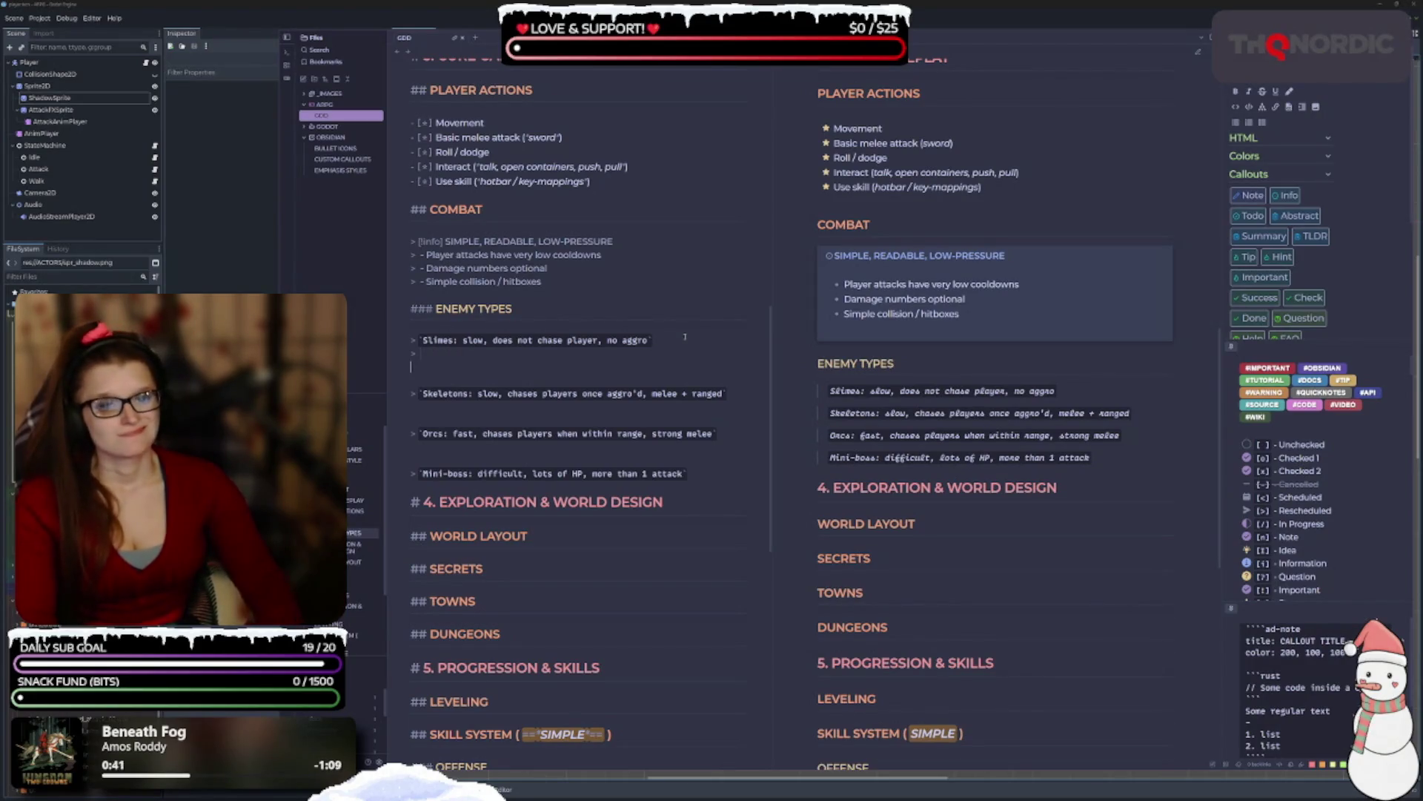
key("BackSpace")
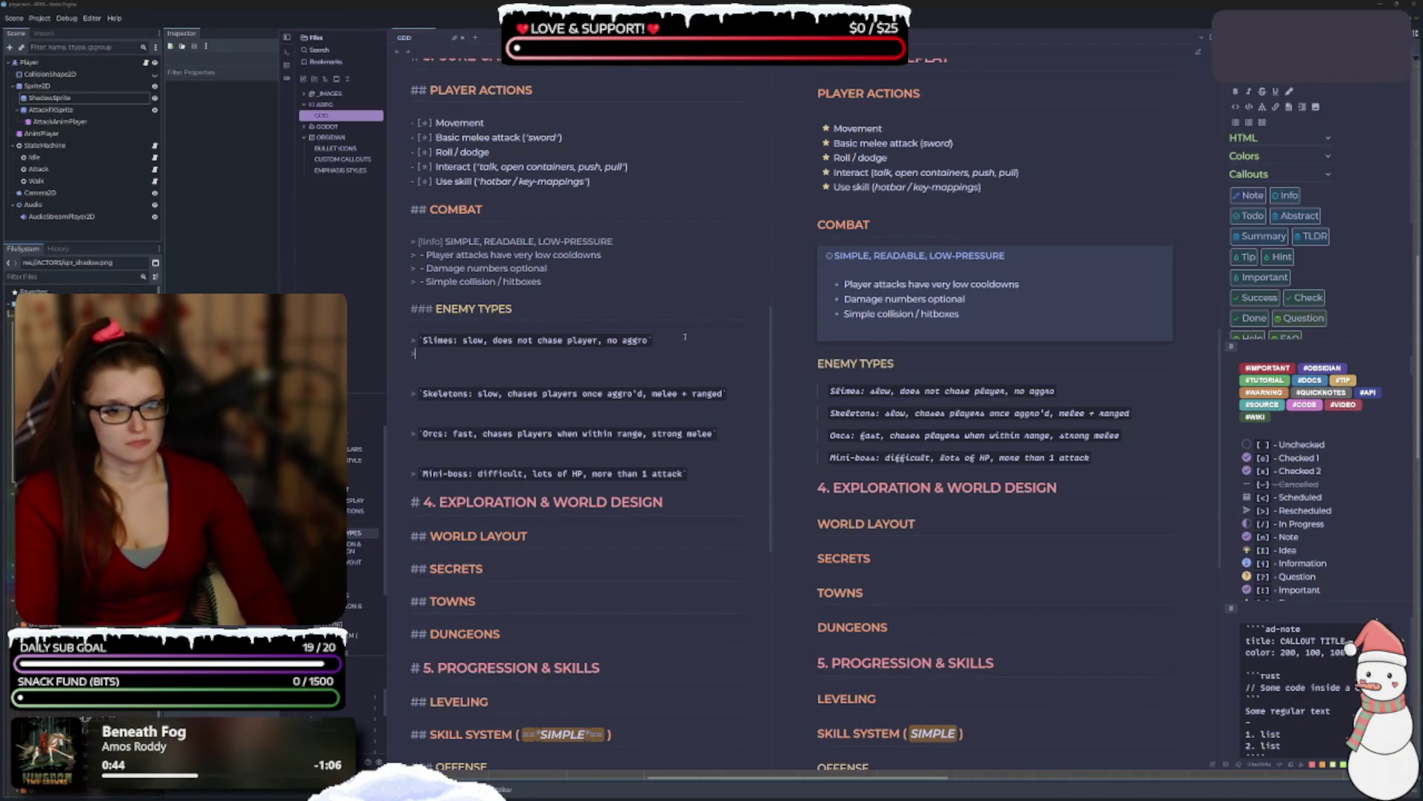
Add a nested '> -' bullet with test text 'asdf' under Slimes, then delete it.
type(">")
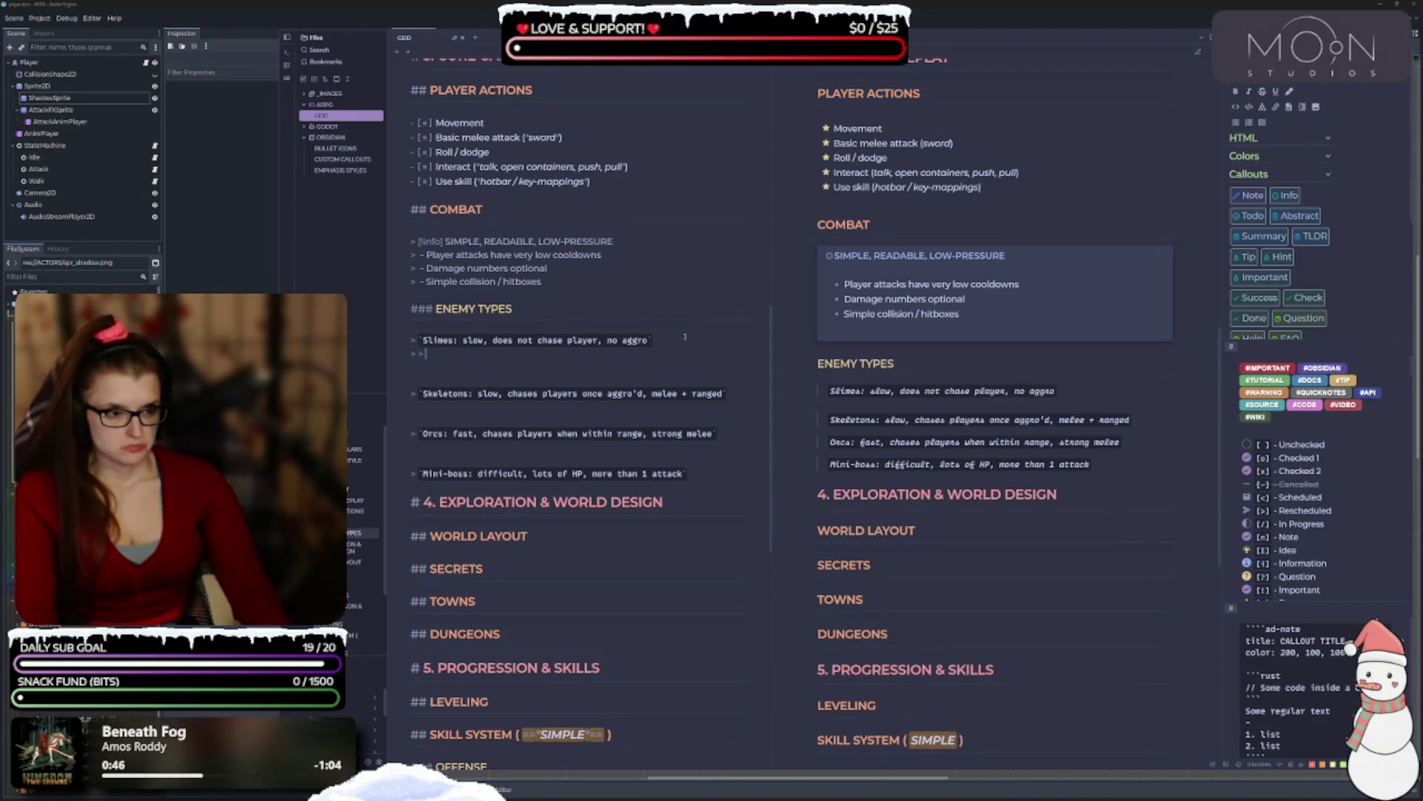
type(" -")
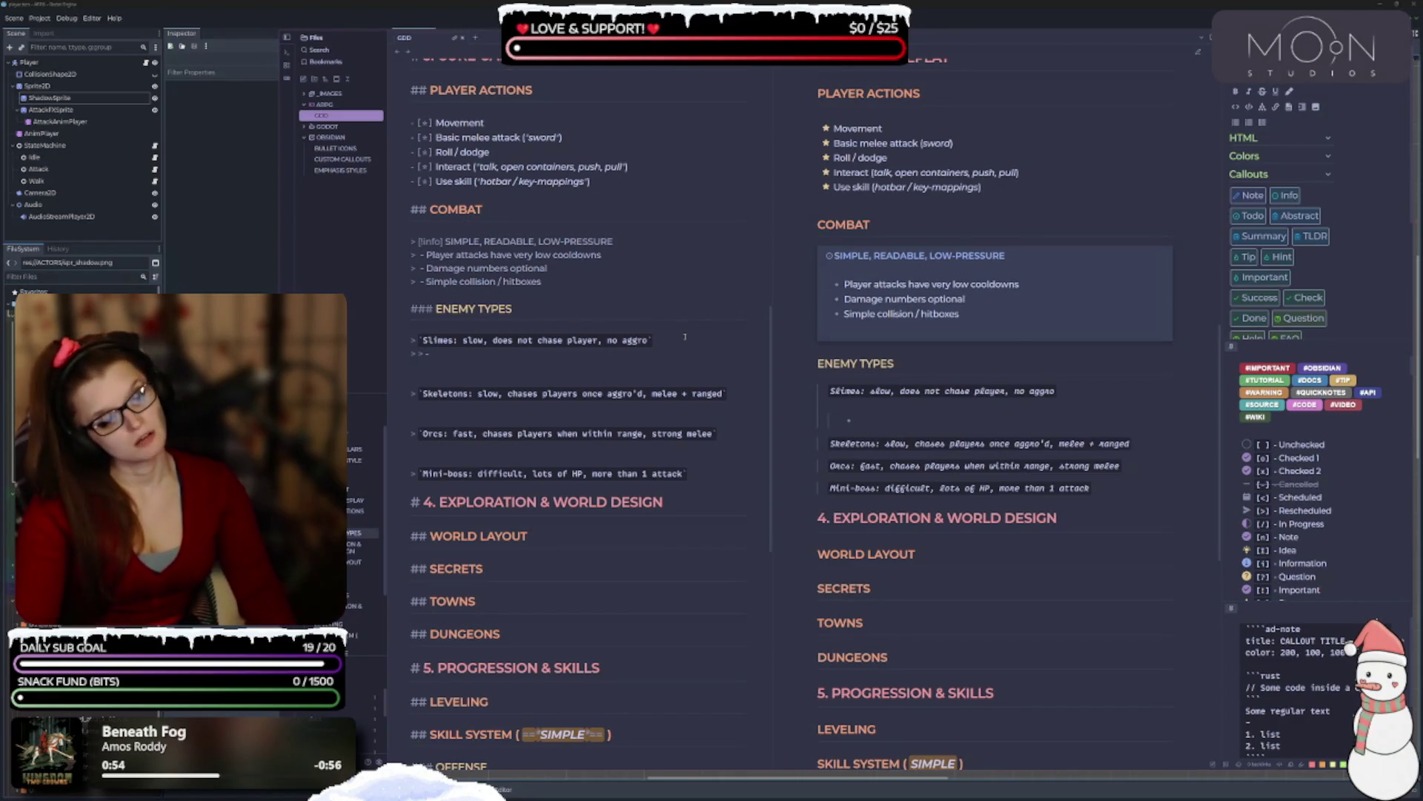
type("asdf")
key("BackSpace")
key("BackSpace")
key("BackSpace")
type("``asdf")
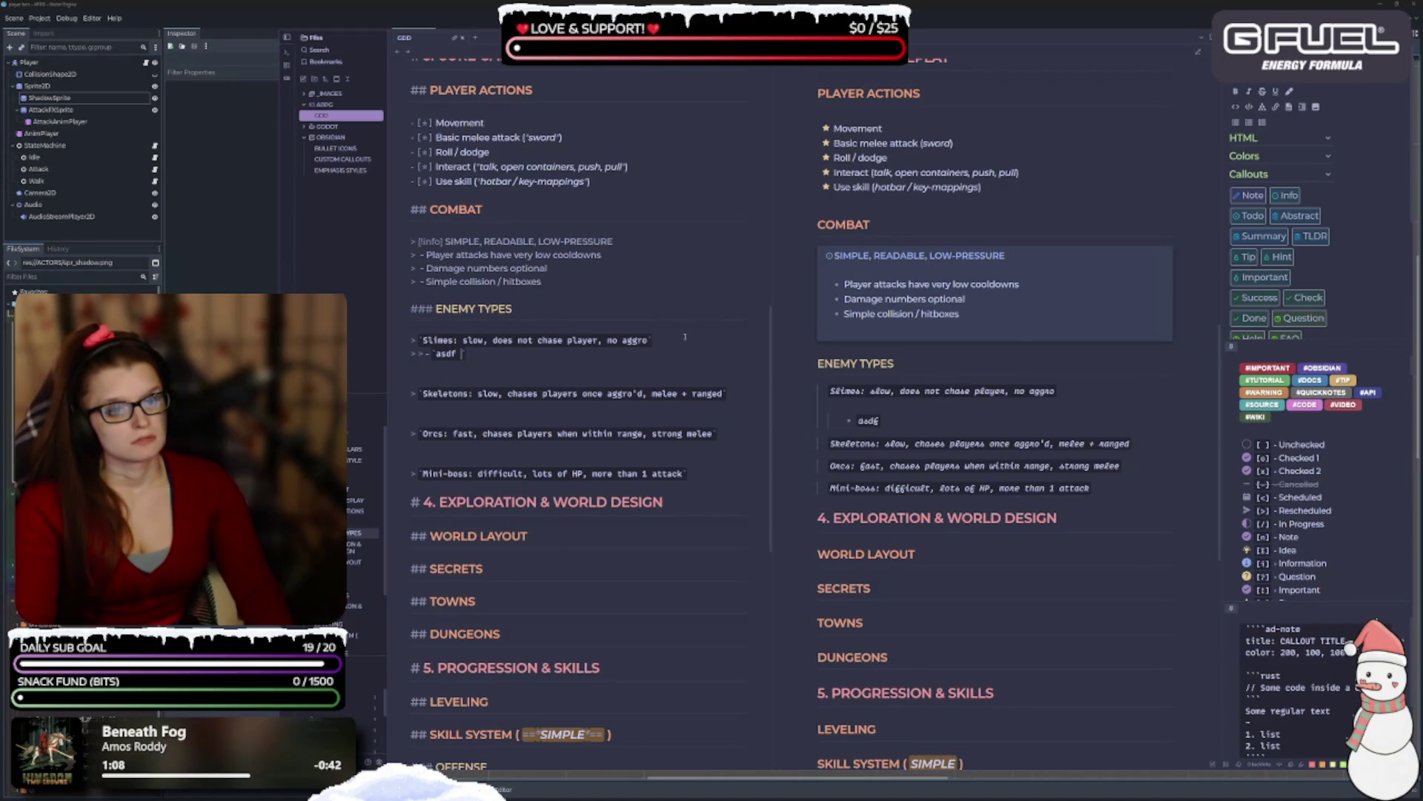
key("BackSpace")
key("BackSpace")
key("BackSpace")
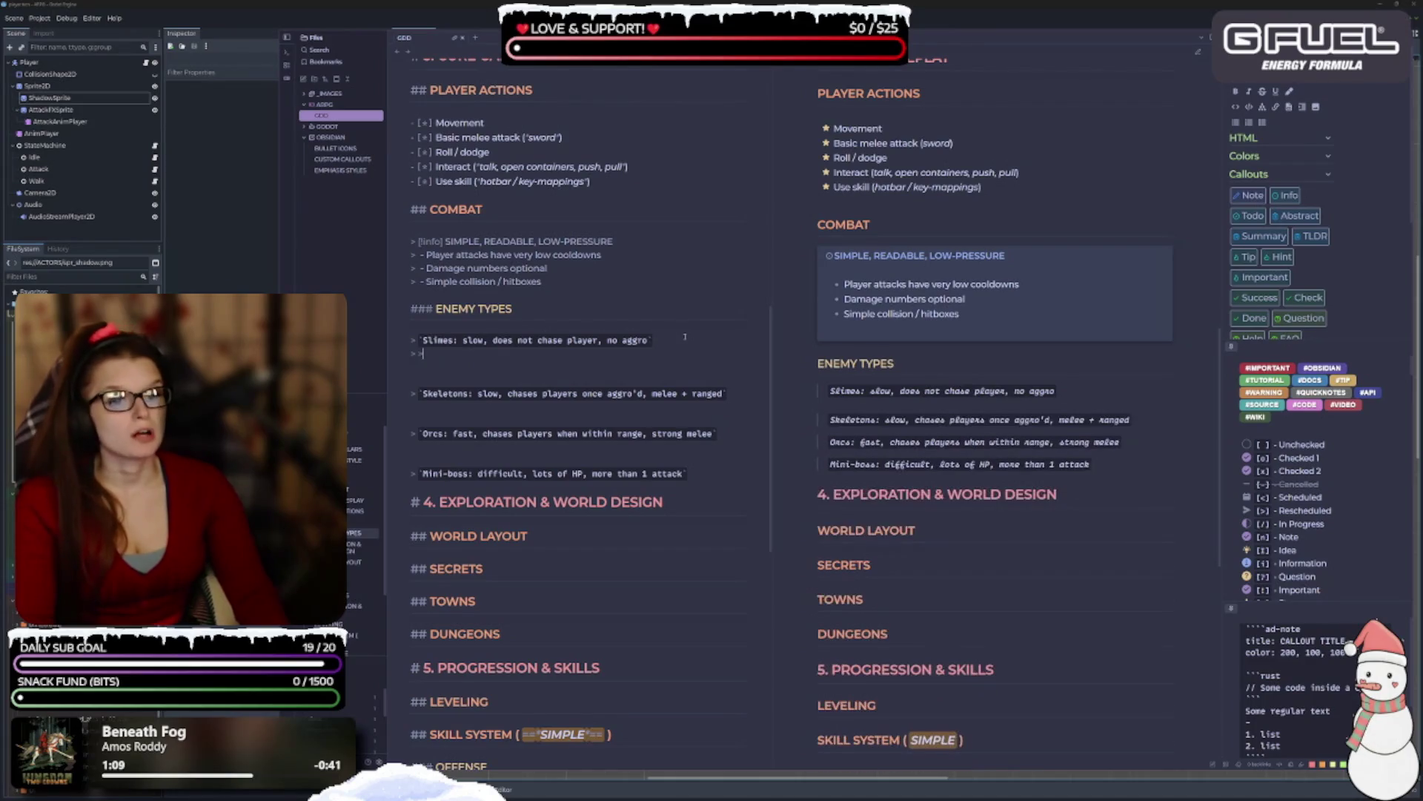
key("BackSpace")
key("BackSpace")
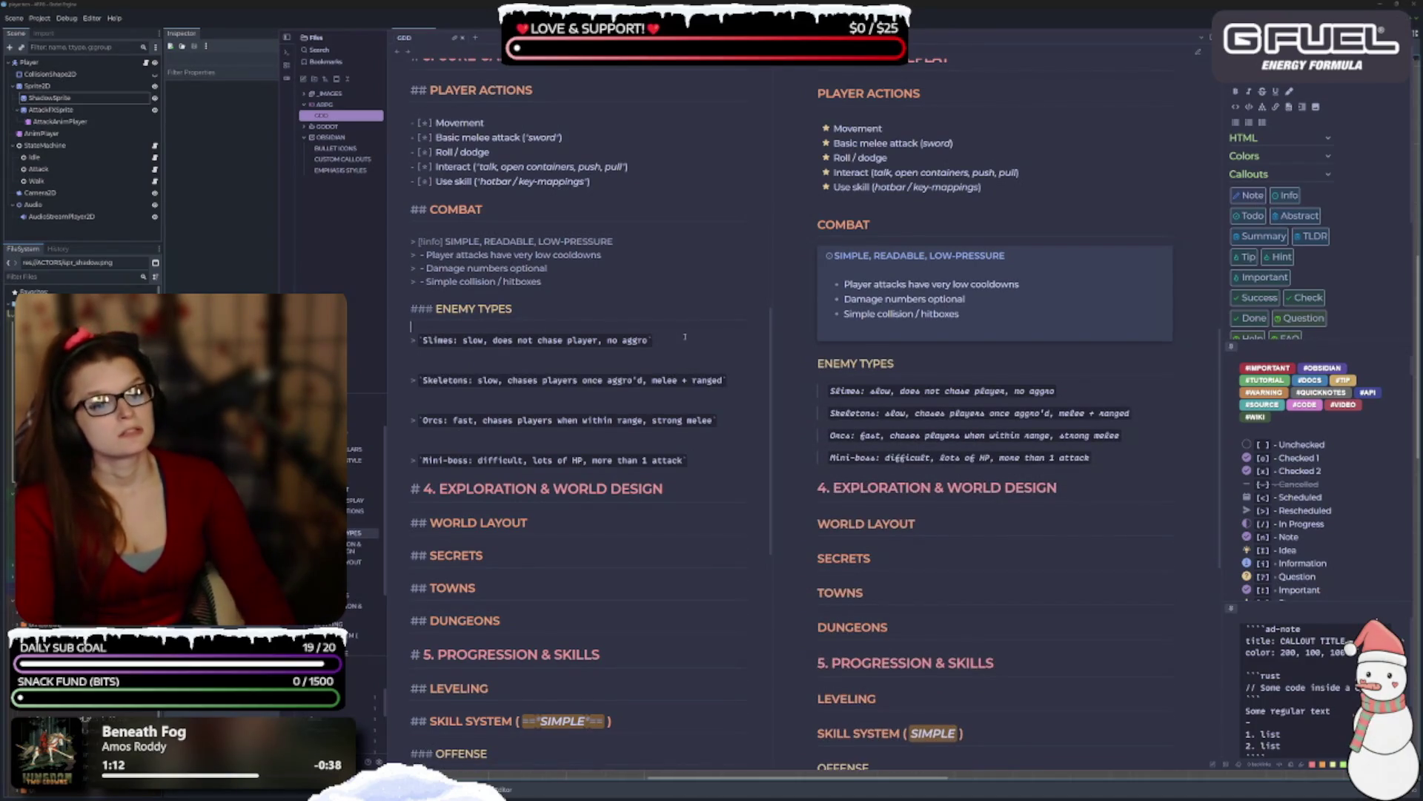
Open a blank line above the Slimes entry and insert an empty ``` code fence.
key("Up")
key("Return")
type("```")
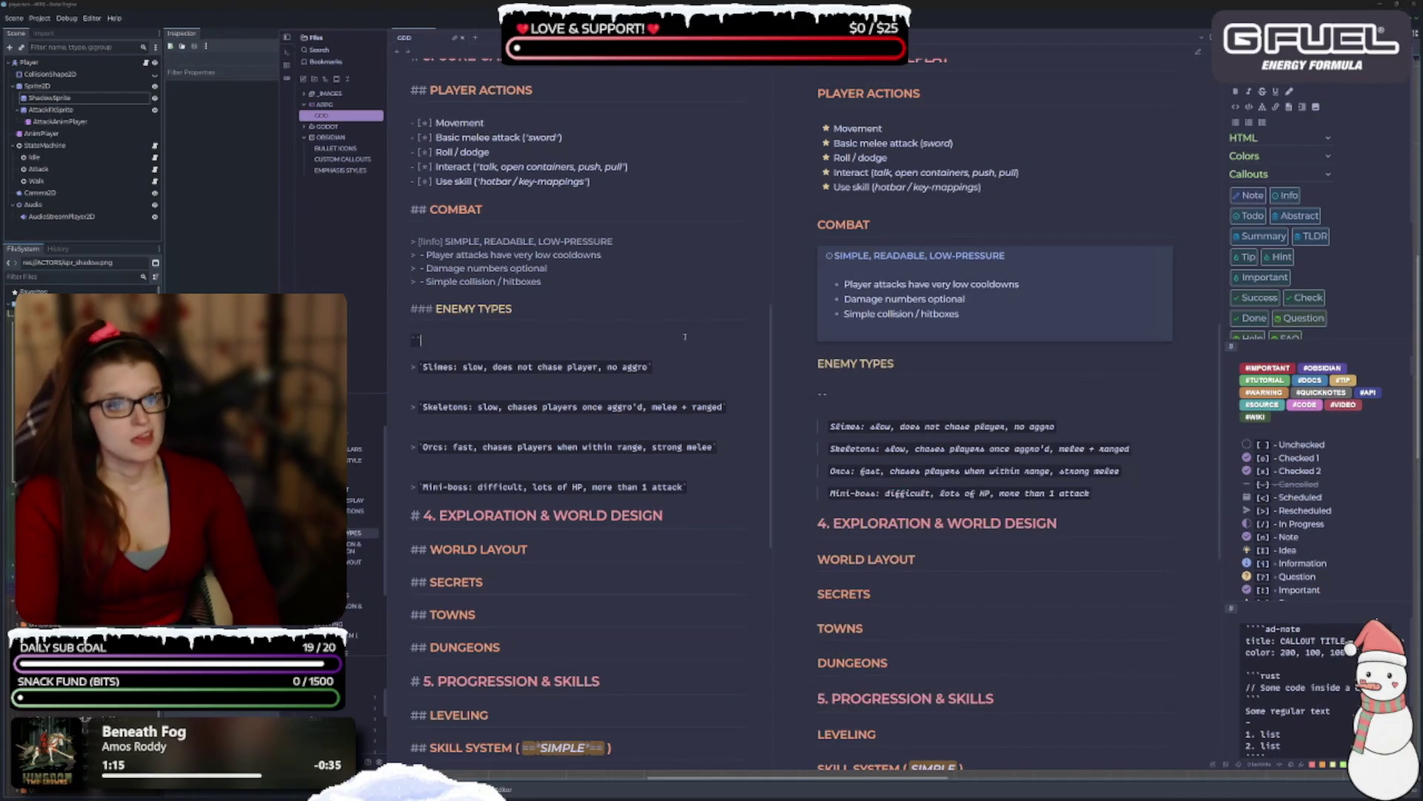
key("Return")
key("Return")
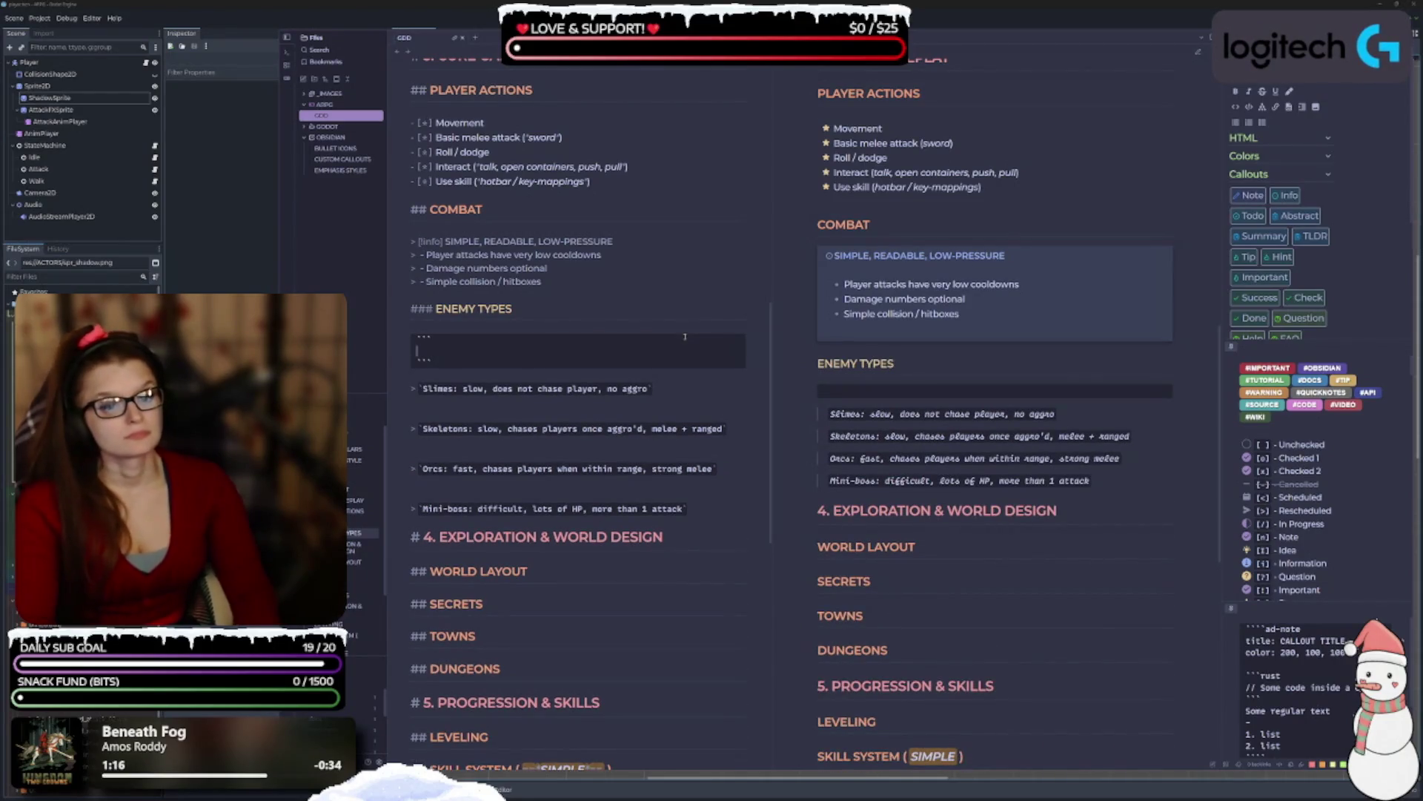
Write 'Slimes' inside the code block and start a '- ' list line beneath it.
left_click(685, 336)
type("s")
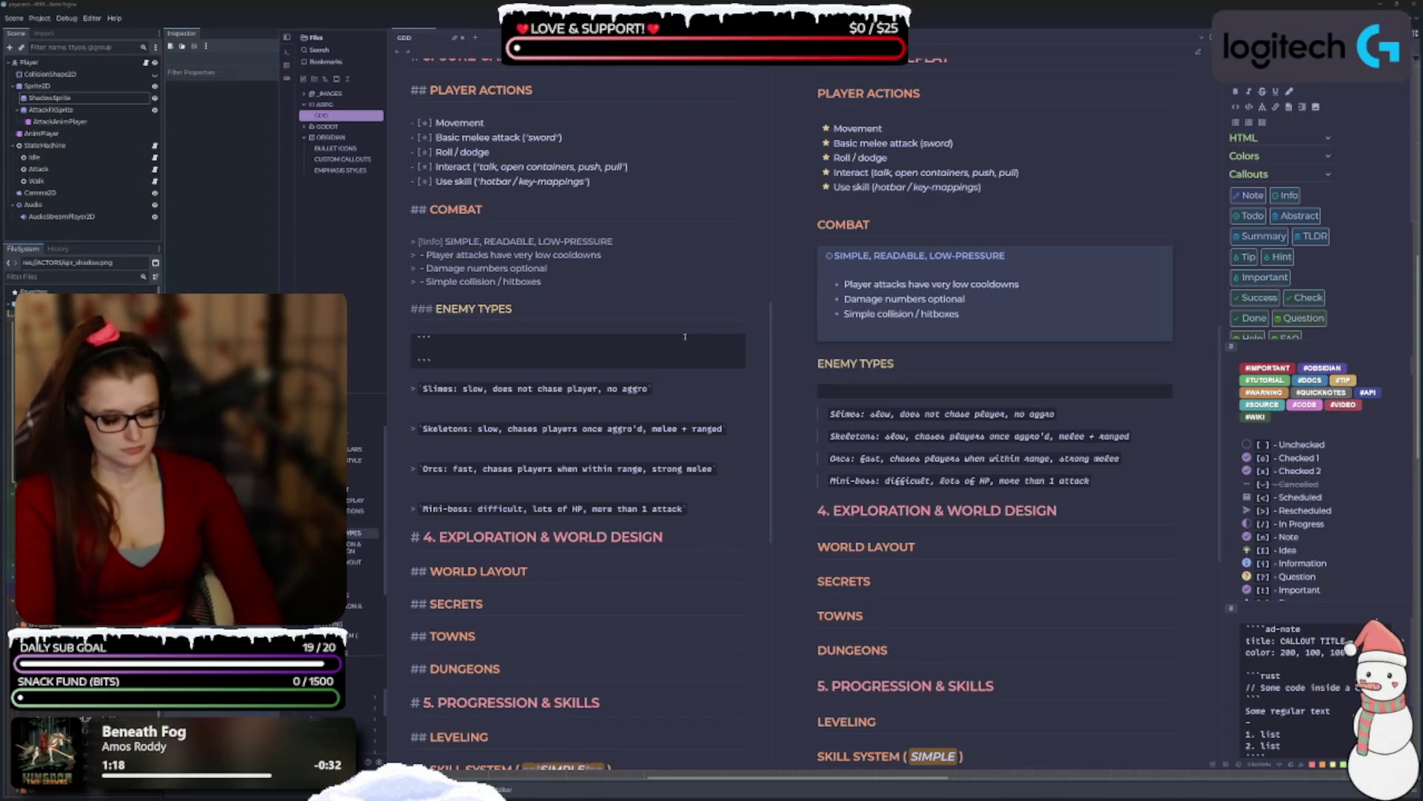
type("limes")
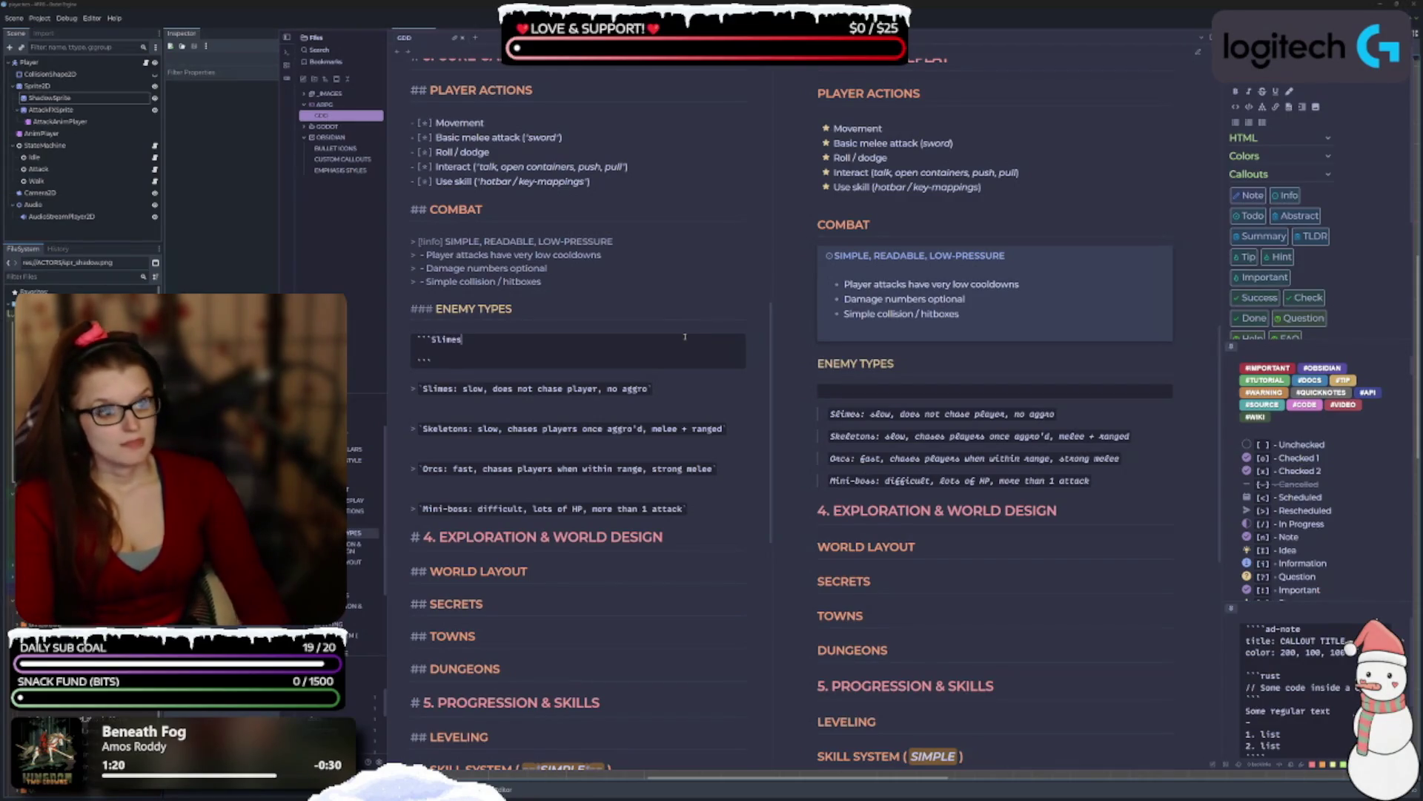
key("BackSpace")
key("BackSpace")
key("BackSpace")
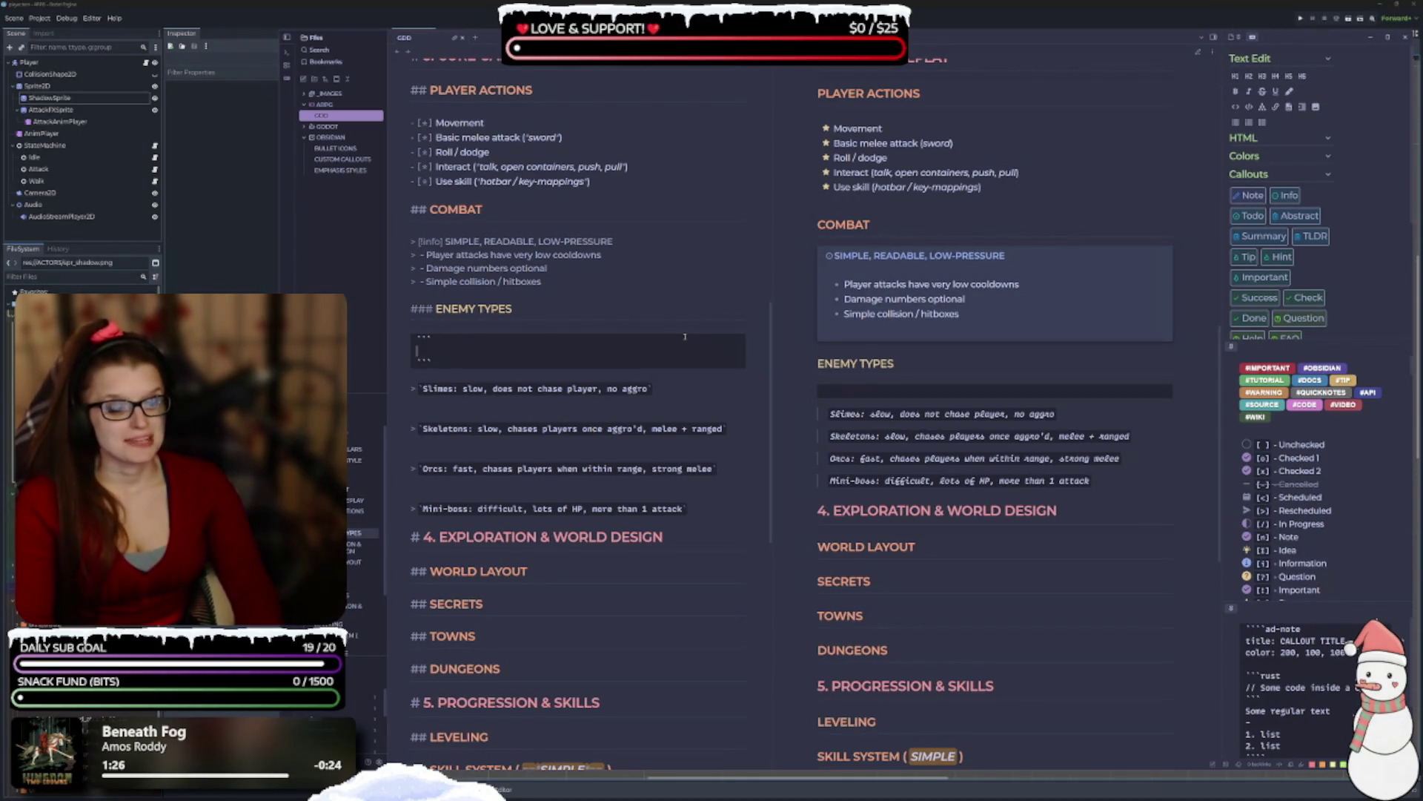
type("Slimes")
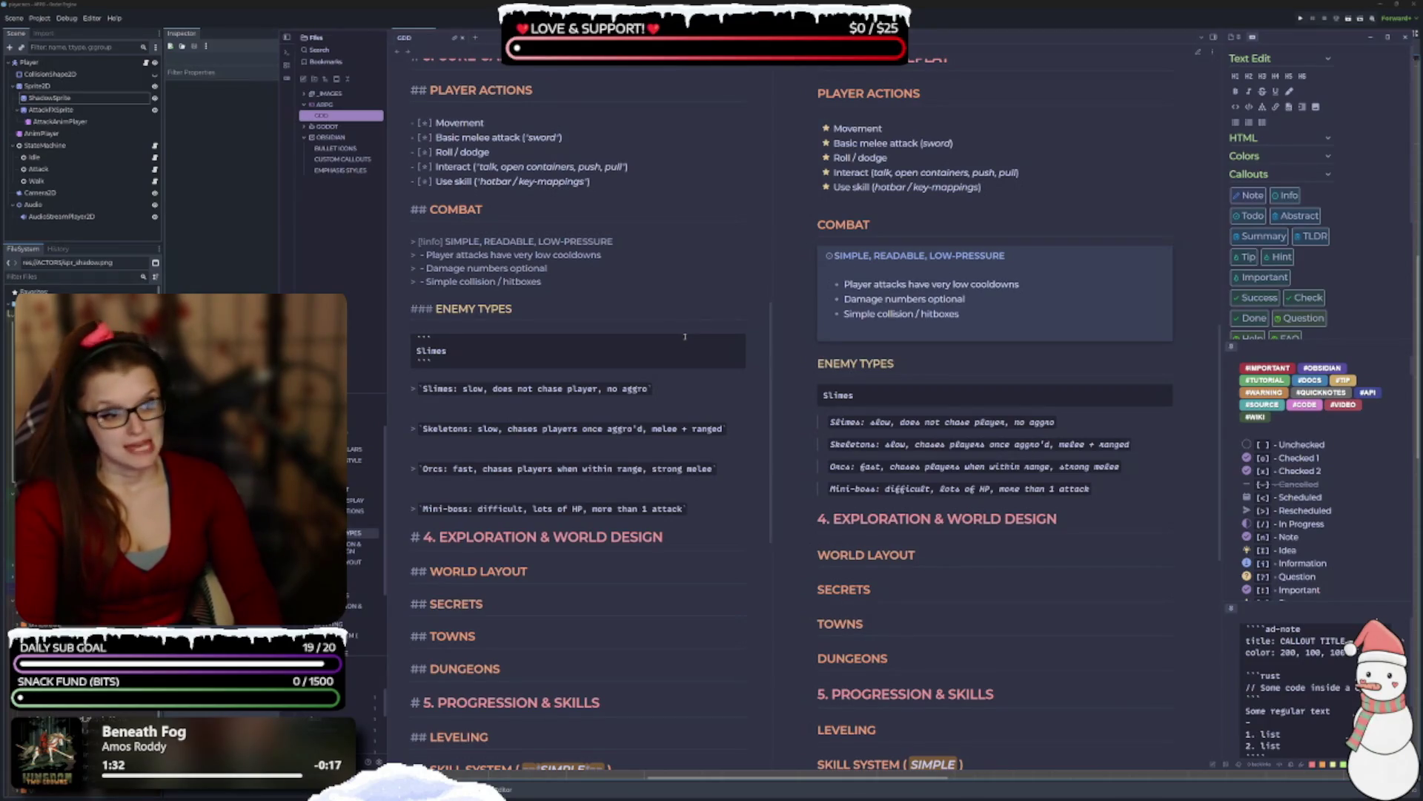
key("Return")
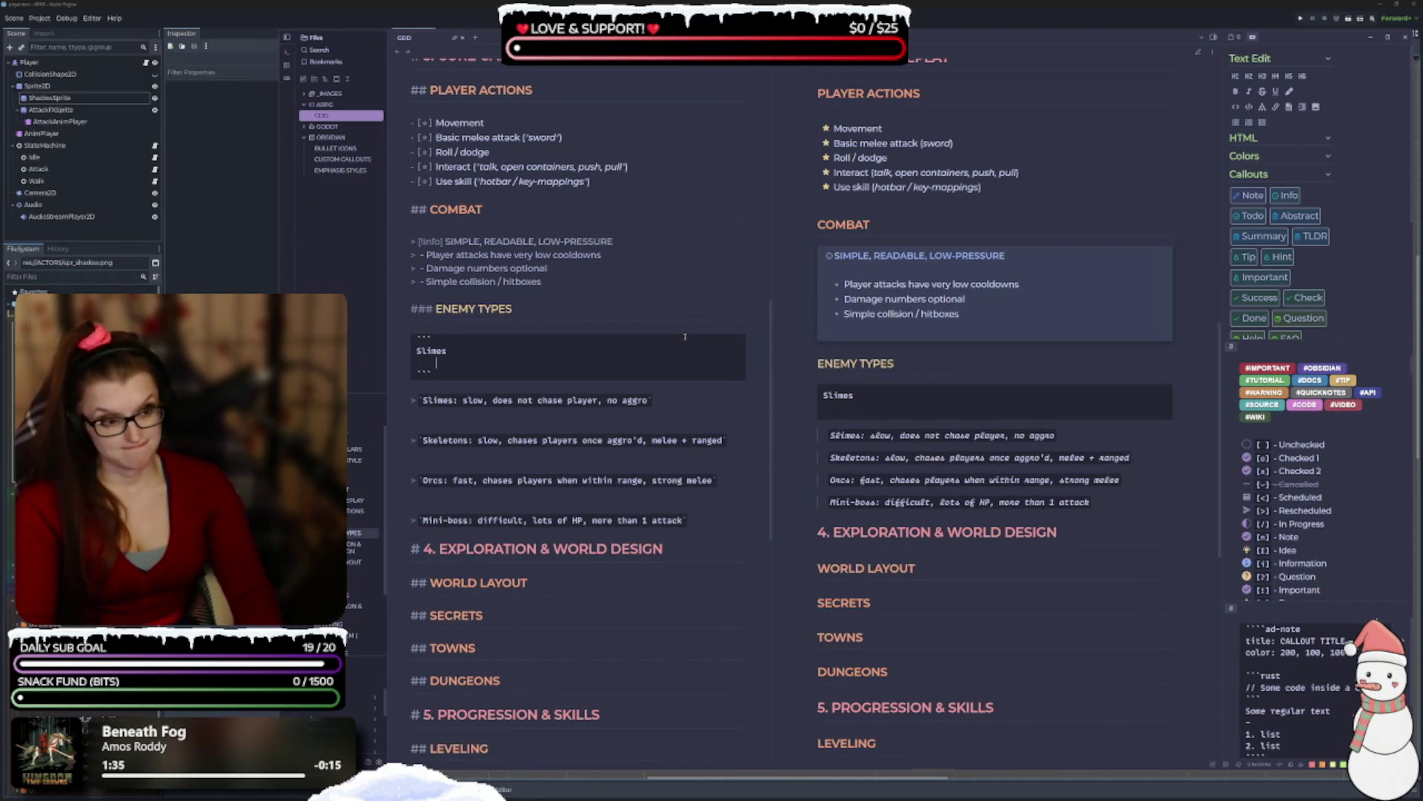
type("- ")
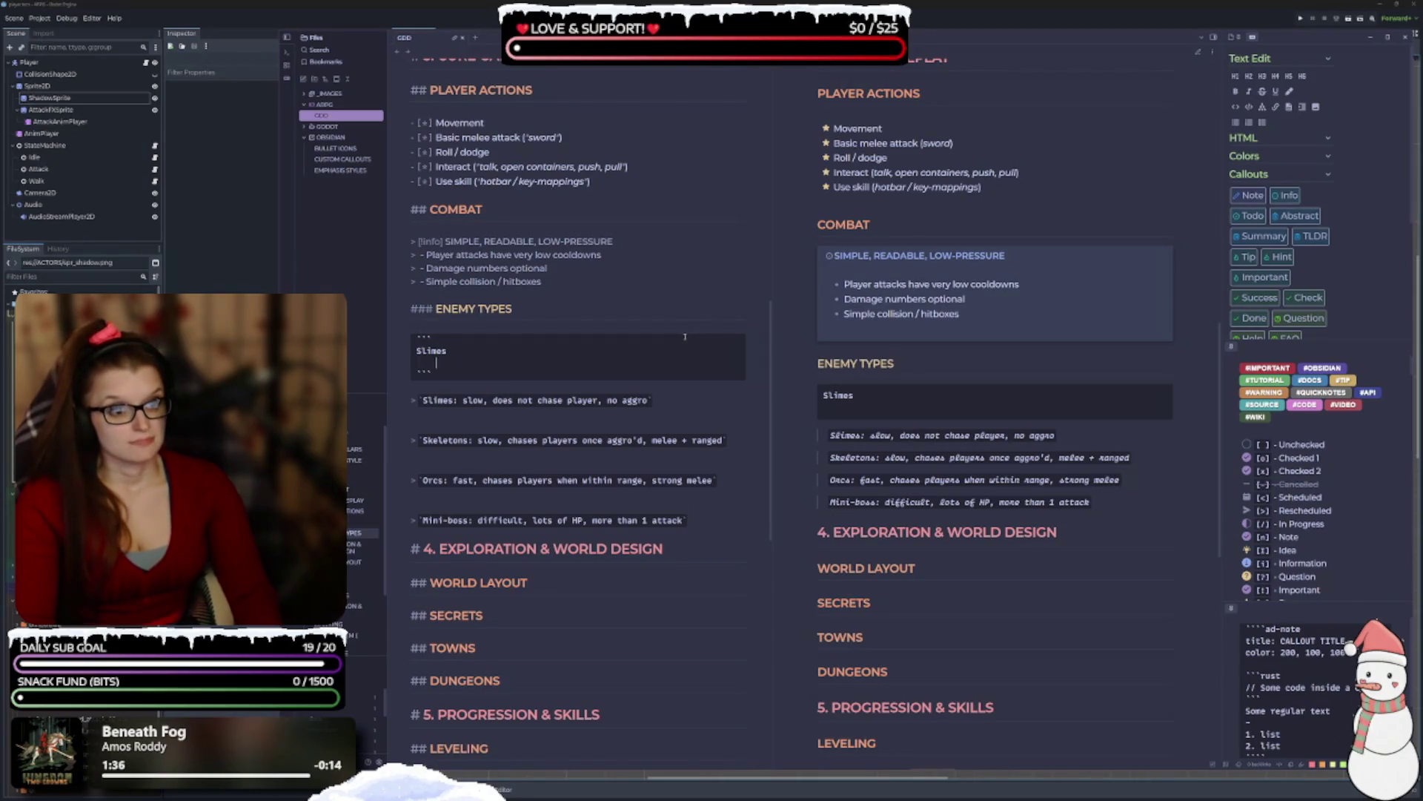
type("asdf")
key("BackSpace")
key("BackSpace")
key("BackSpace")
key("BackSpace")
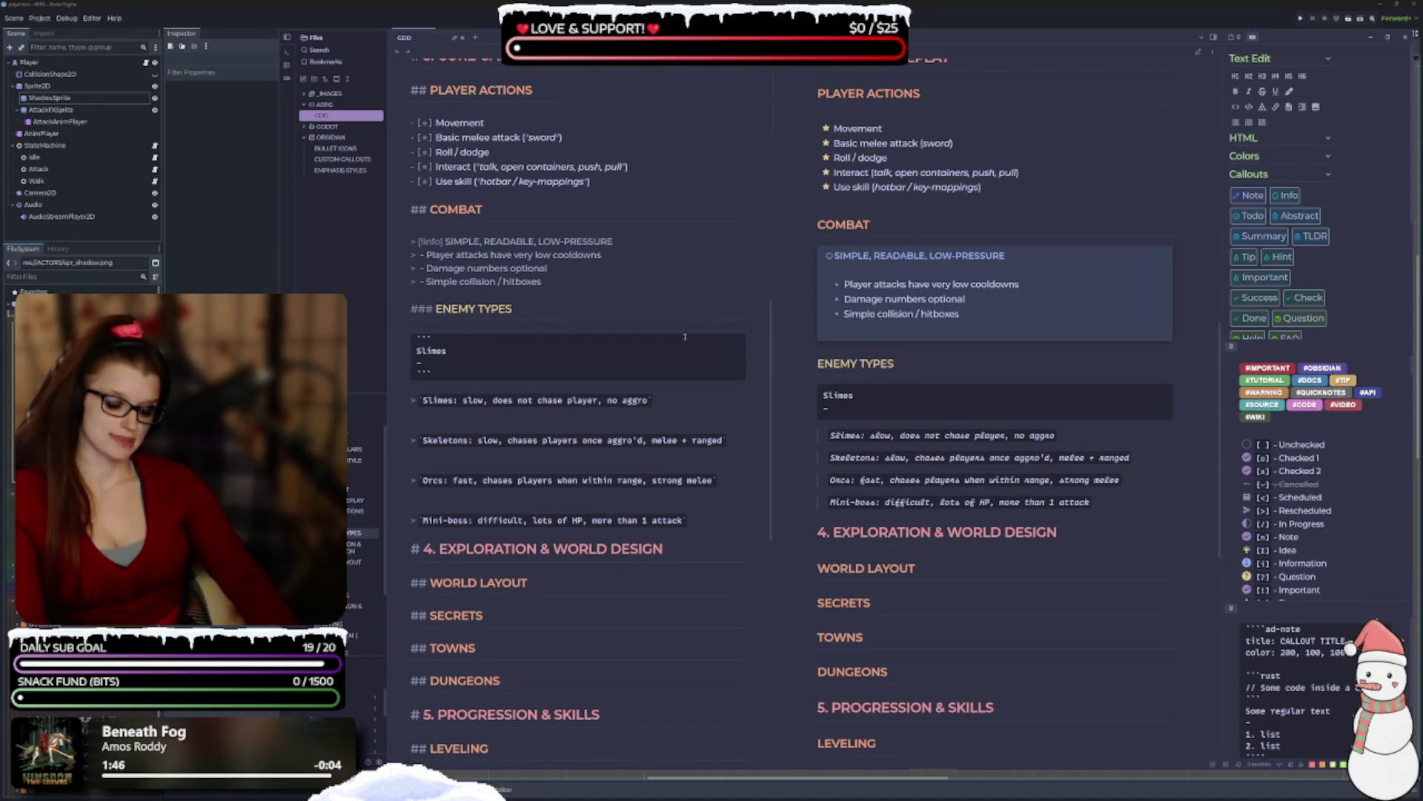
Quote the Slimes code fences with '> ' and remove stray fences and blank lines.
key("BackSpace")
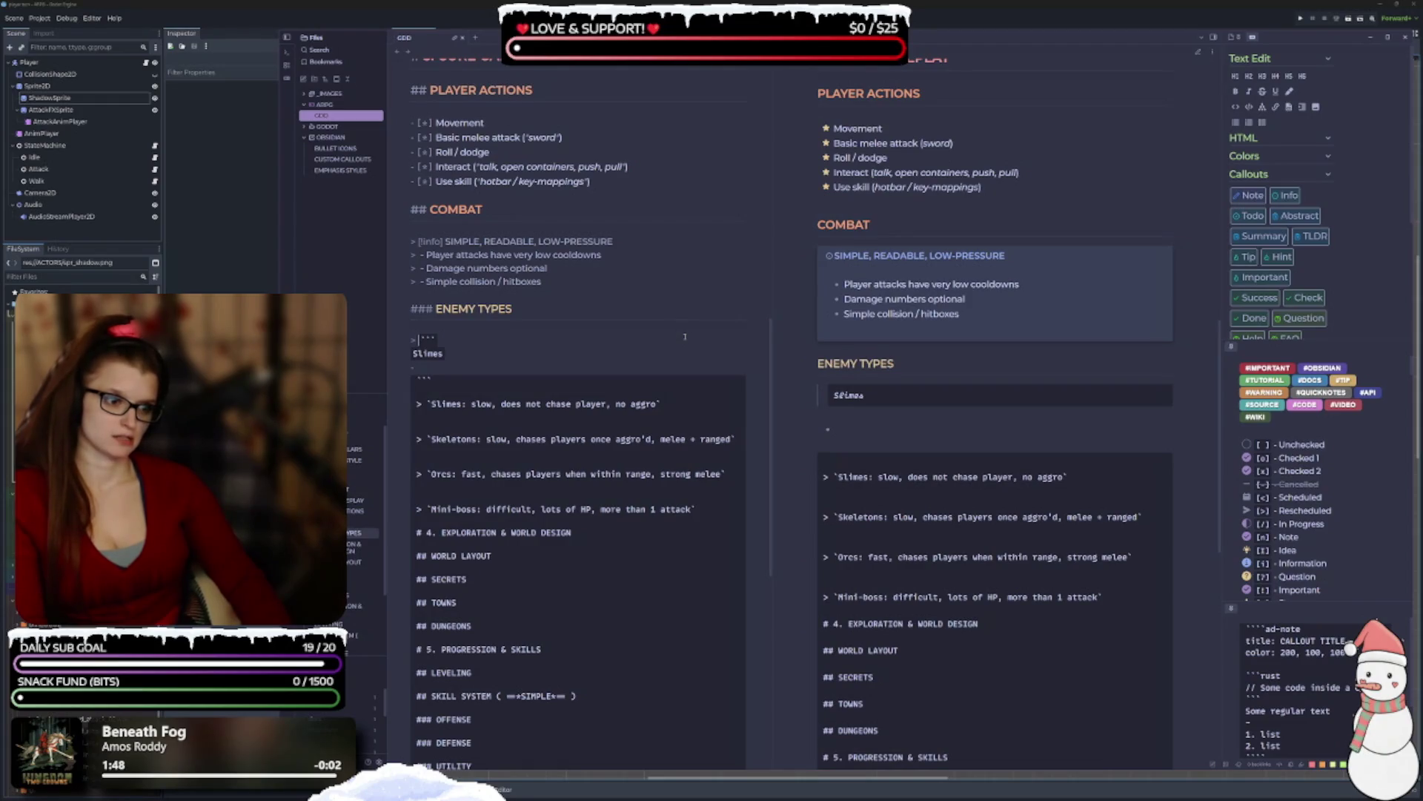
key("Left")
key("Left")
key("Left")
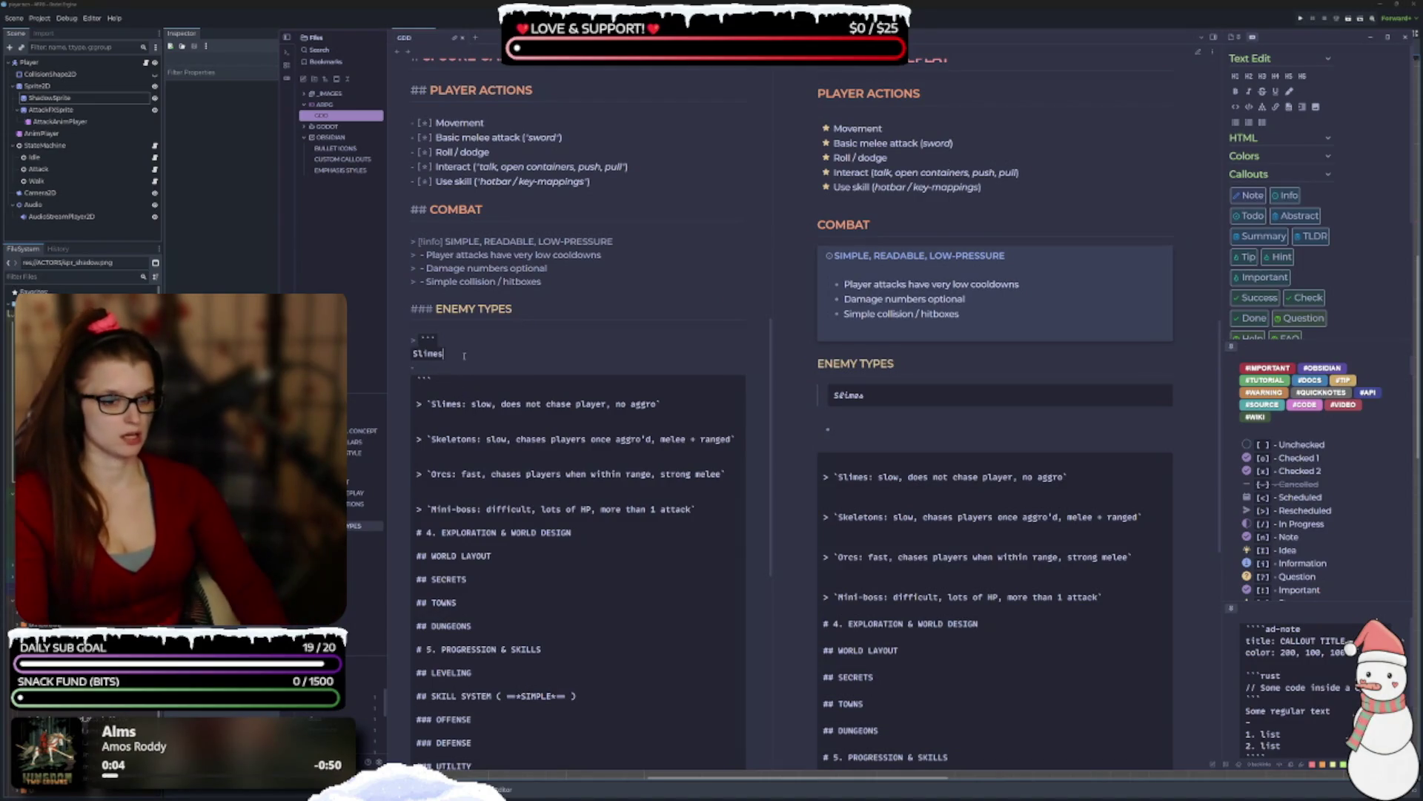
key("Return")
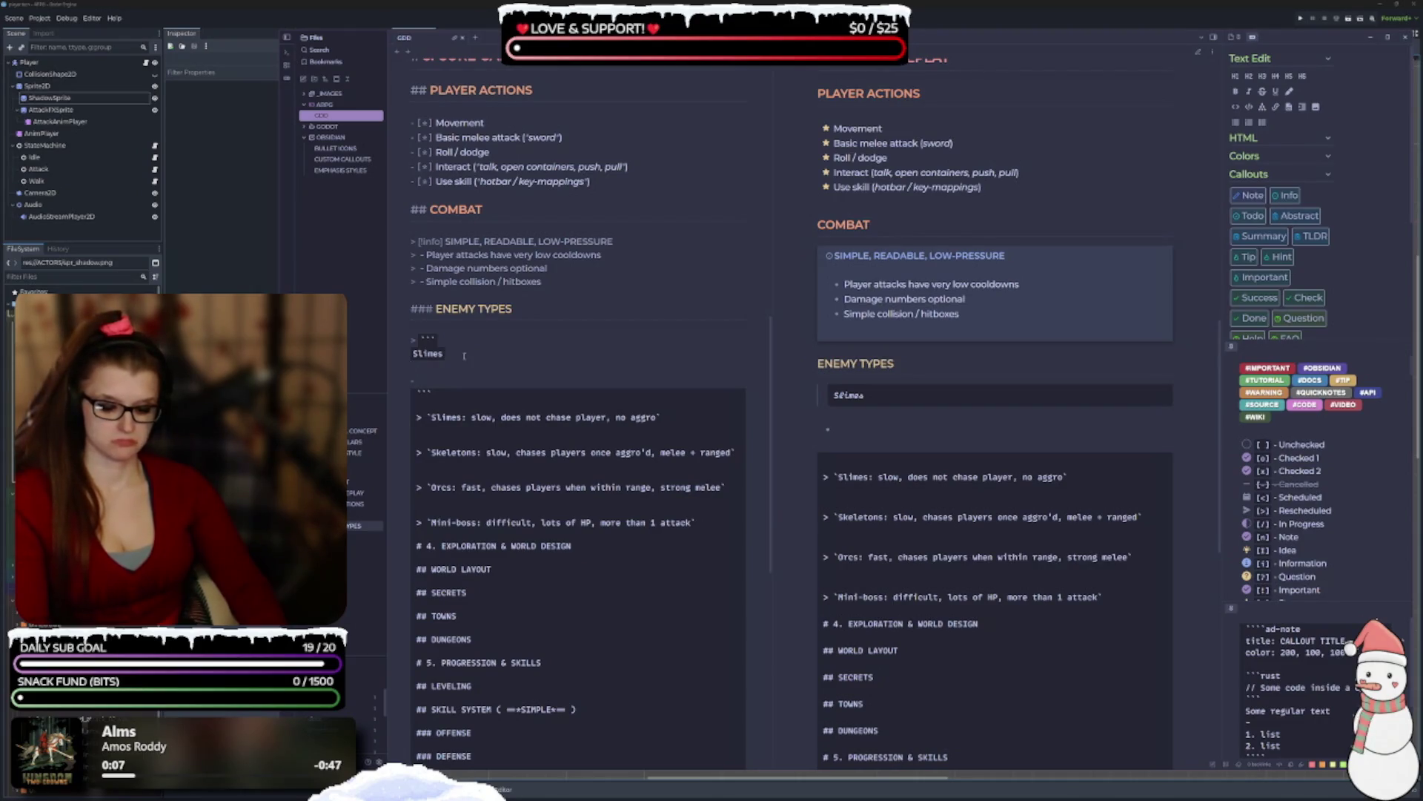
type("```")
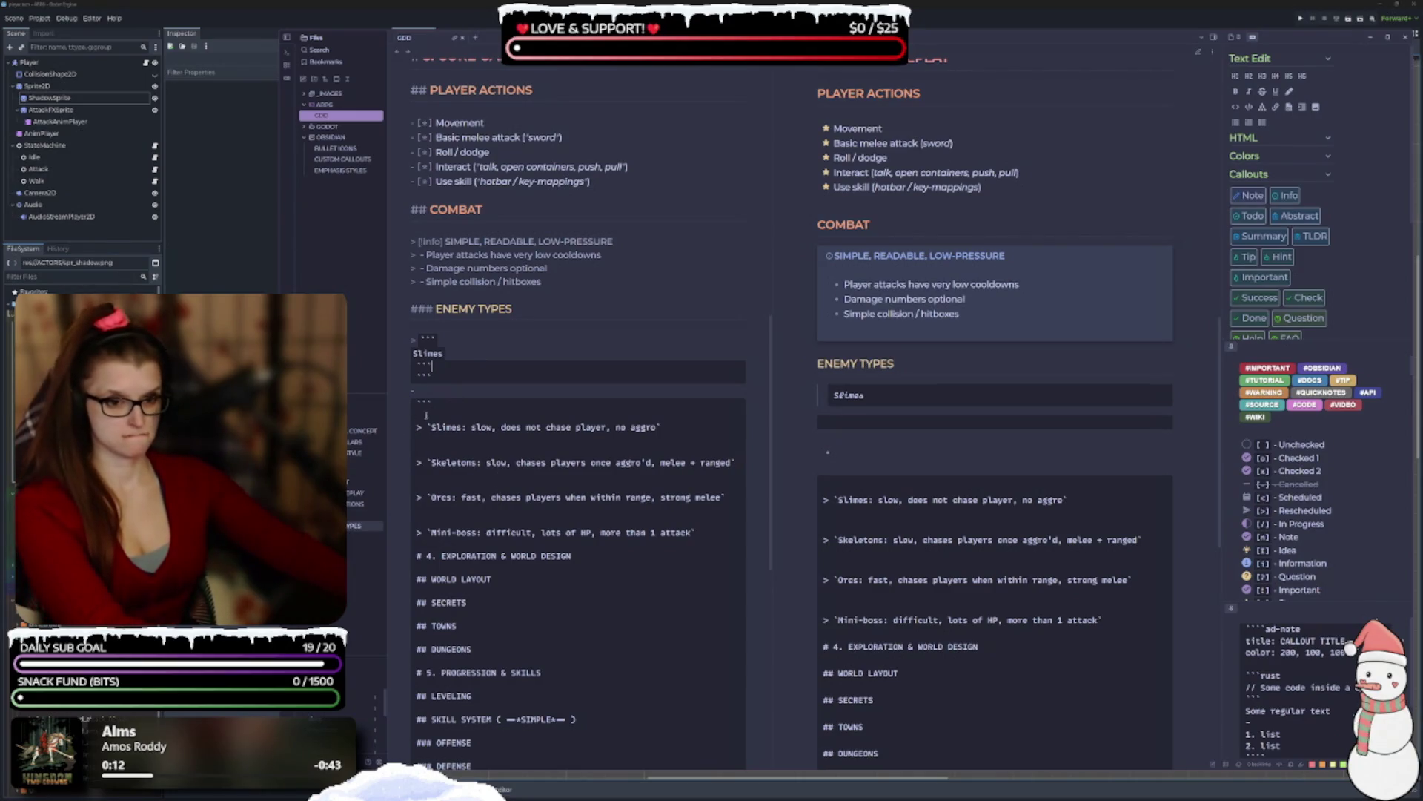
key("BackSpace")
key("BackSpace")
key("BackSpace")
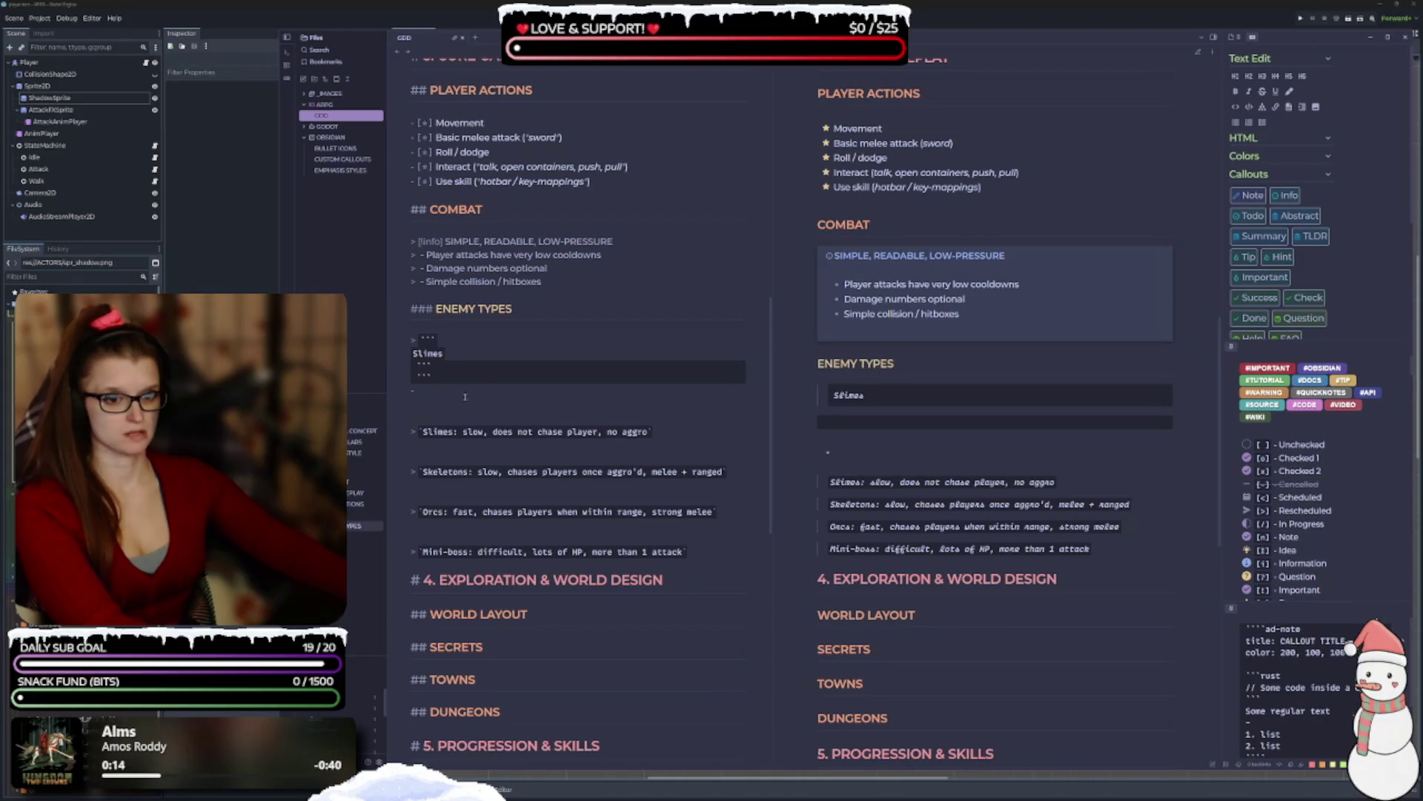
key("BackSpace")
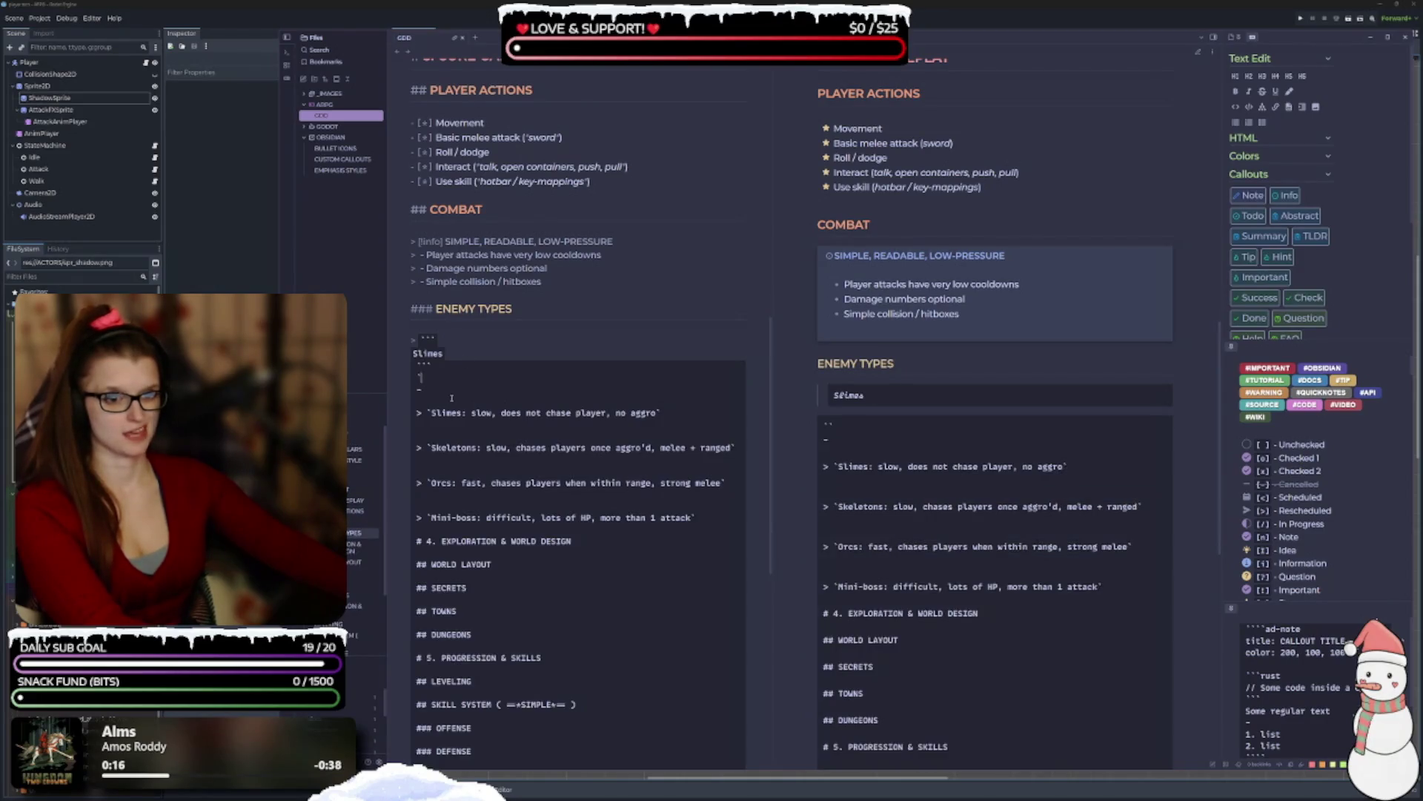
key("BackSpace")
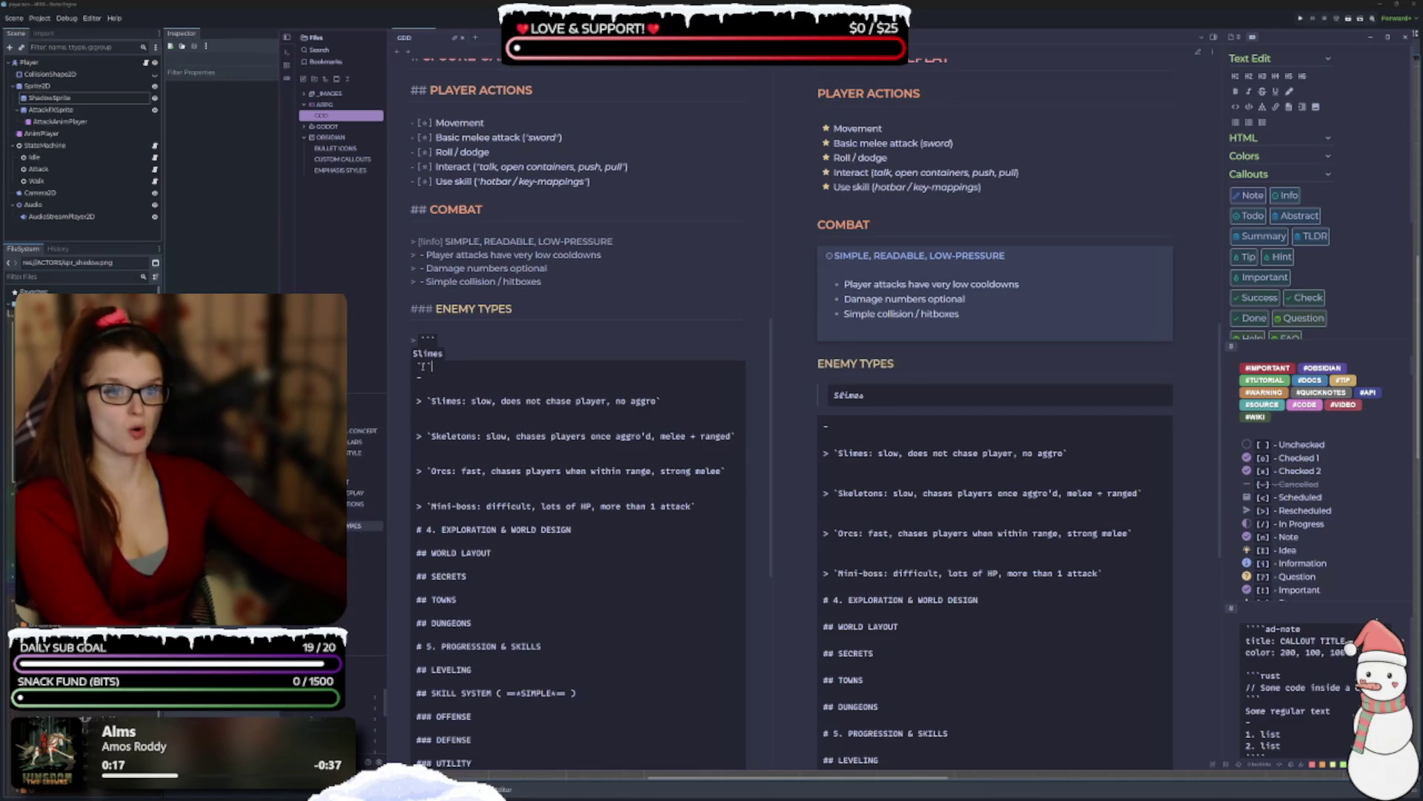
type("> ``` ")
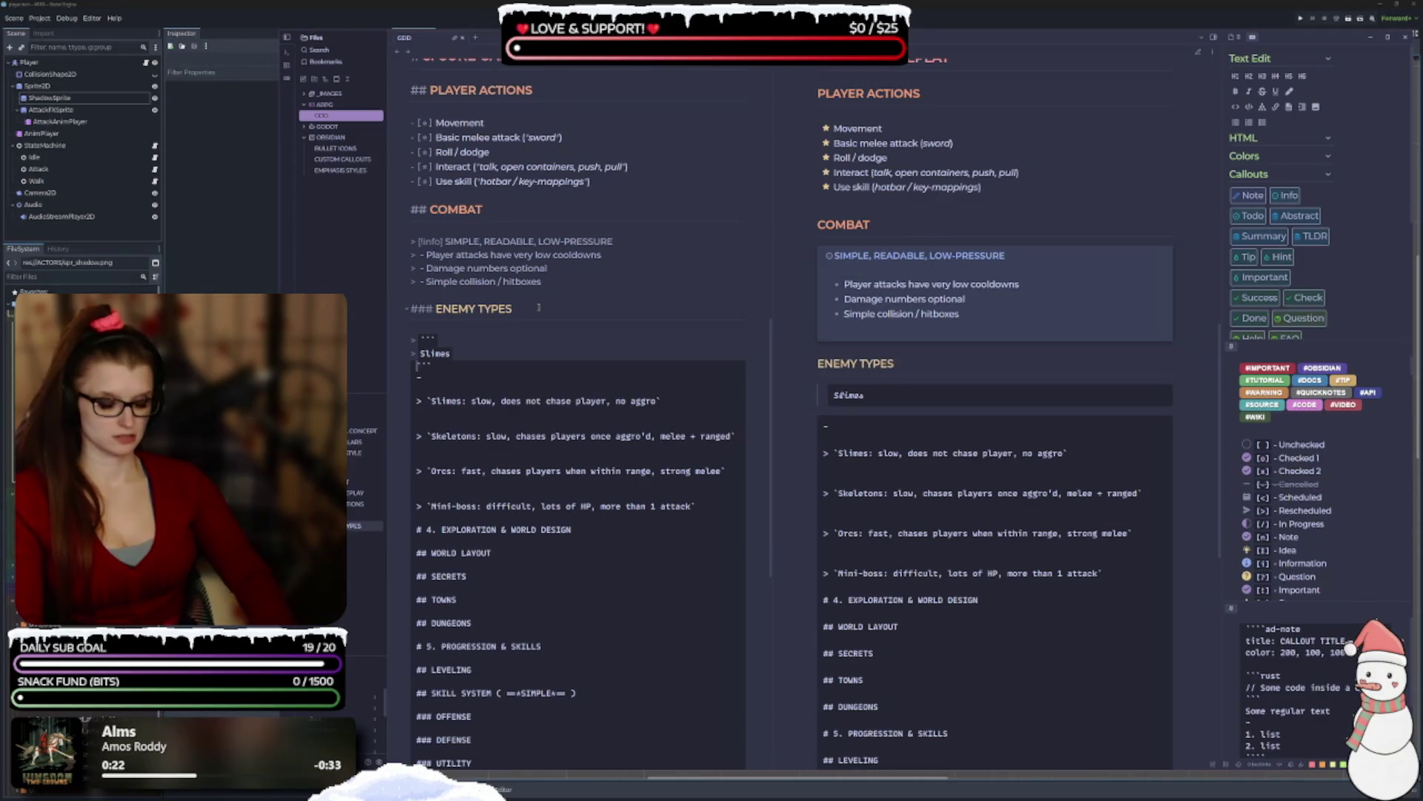
type(">")
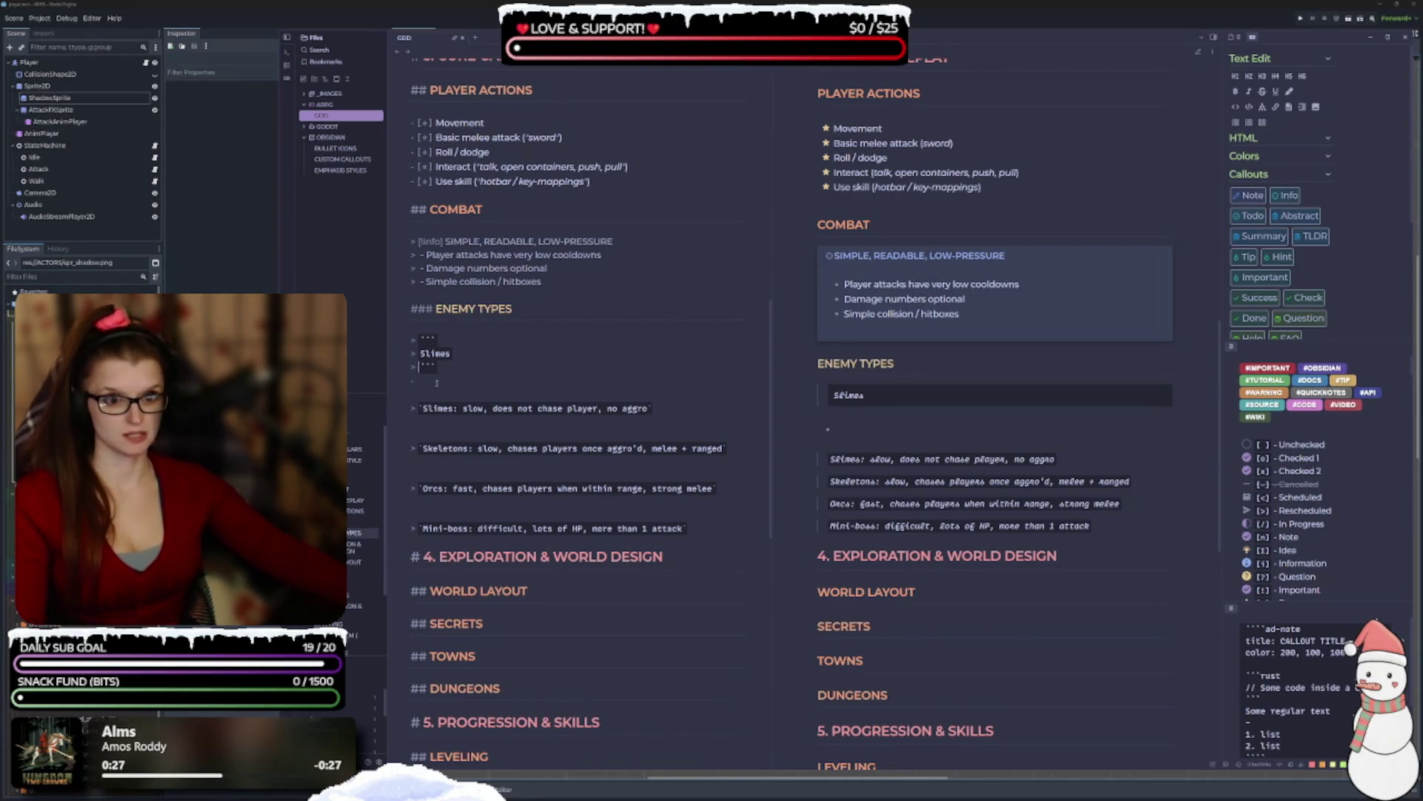
key("BackSpace")
Add an indented empty '-' line under Slimes and select the whole Slimes block.
left_click(488, 348)
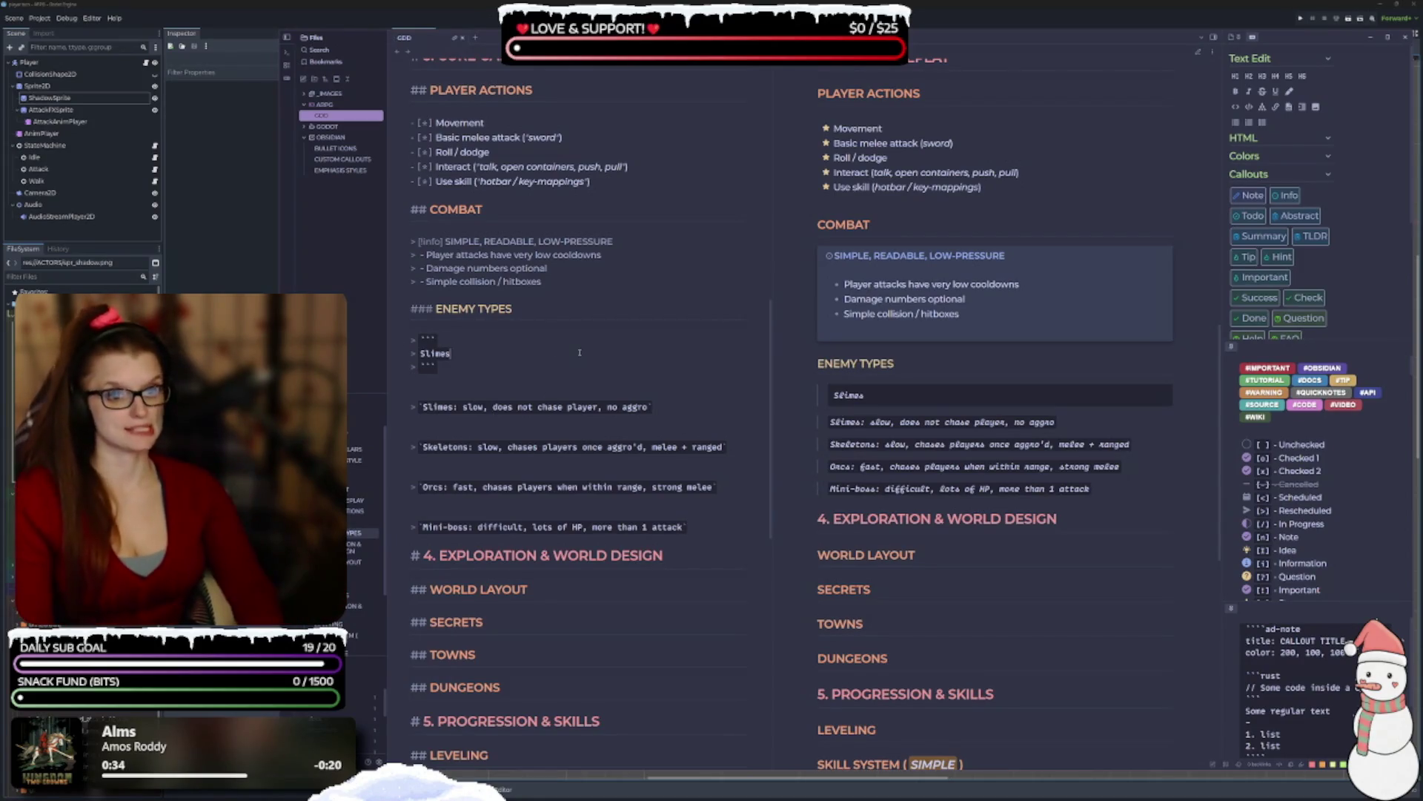
type(":")
key("BackSpace")
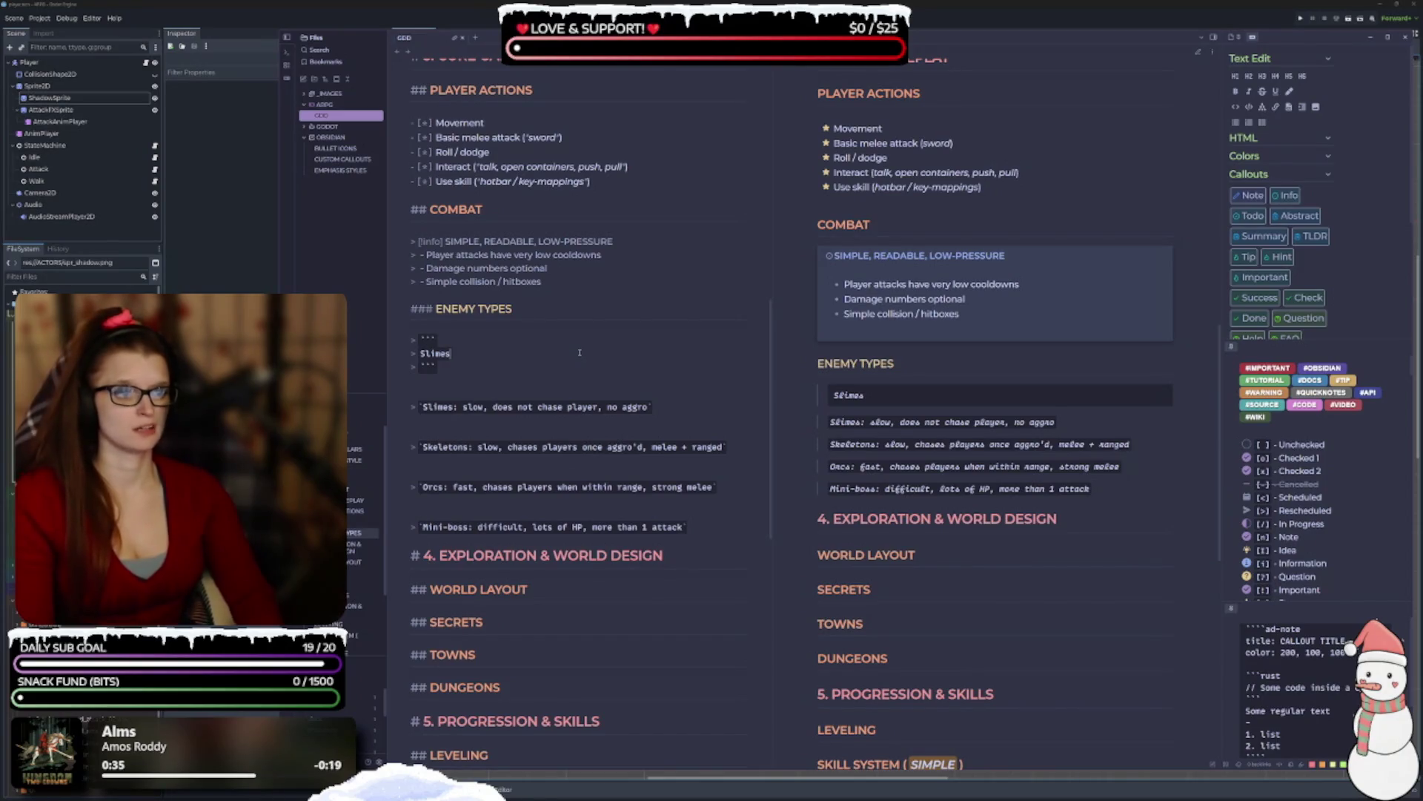
key("Return")
type("- ")
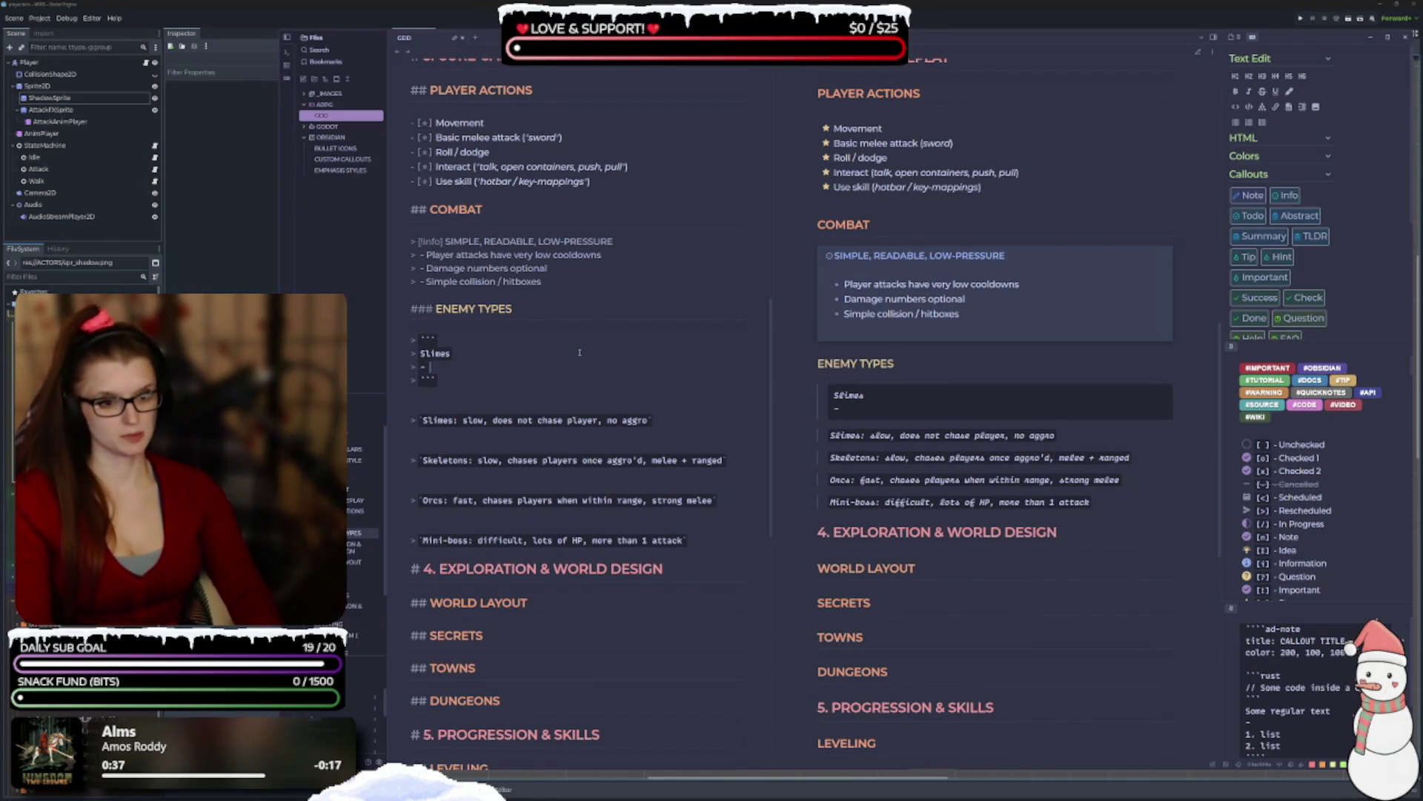
type("asd")
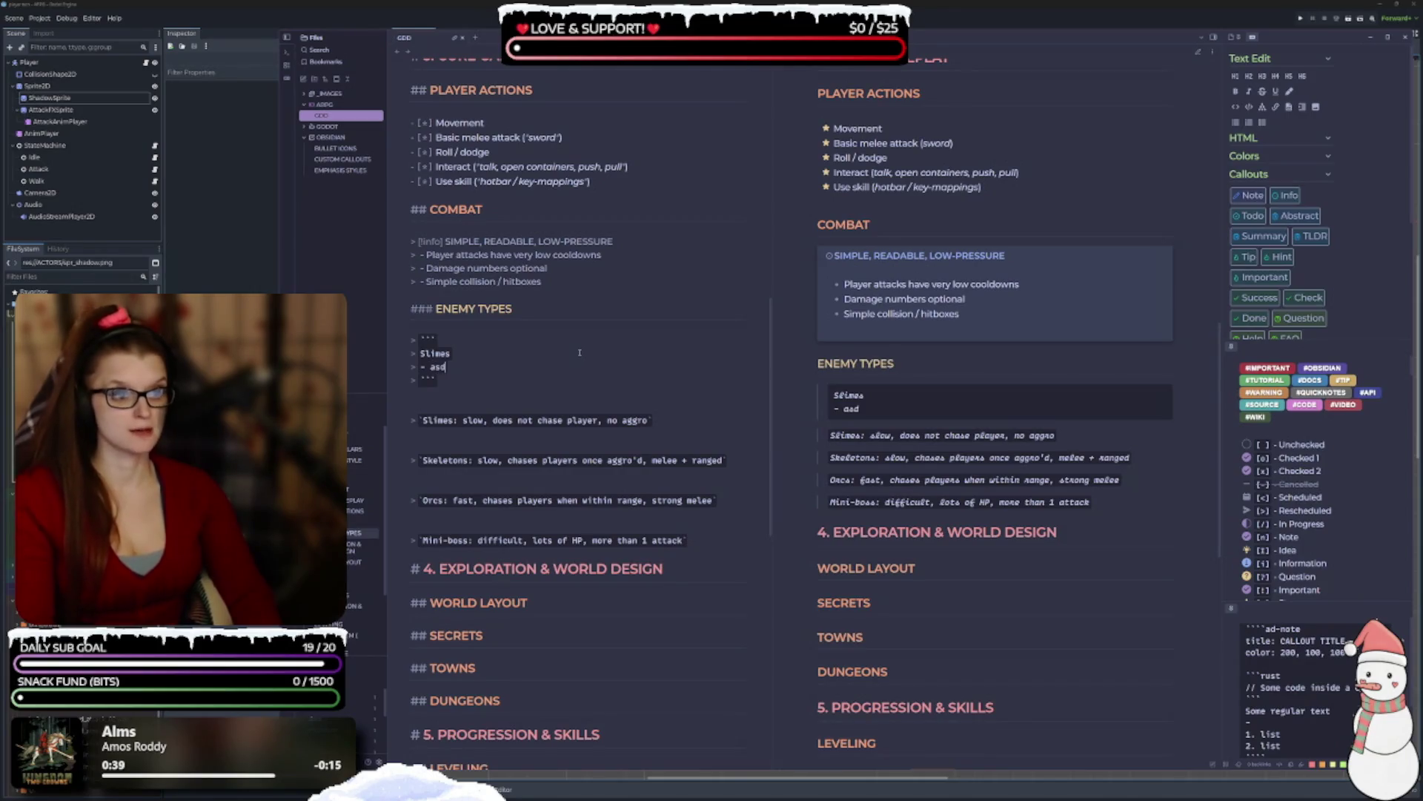
key("BackSpace")
key("BackSpace")
key("BackSpace")
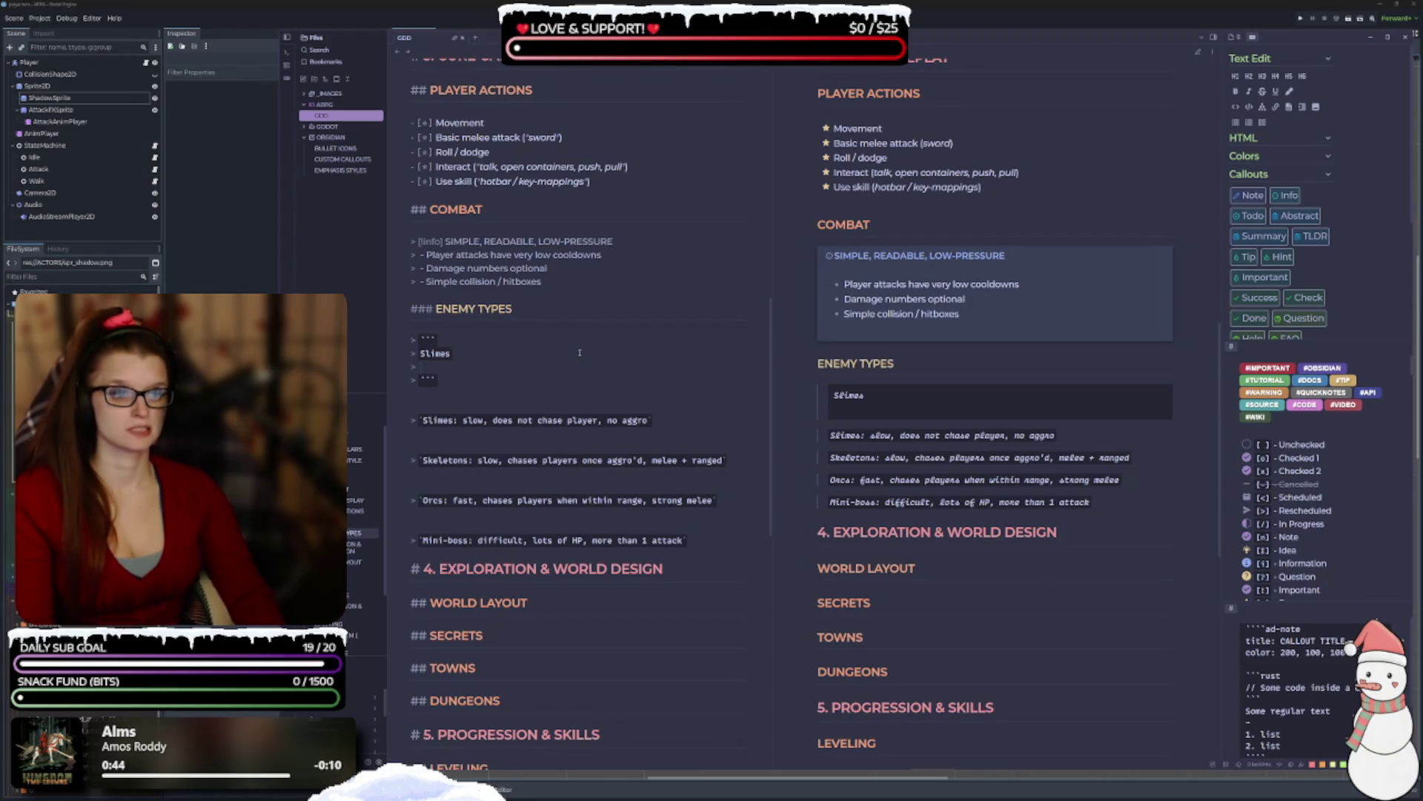
type("-")
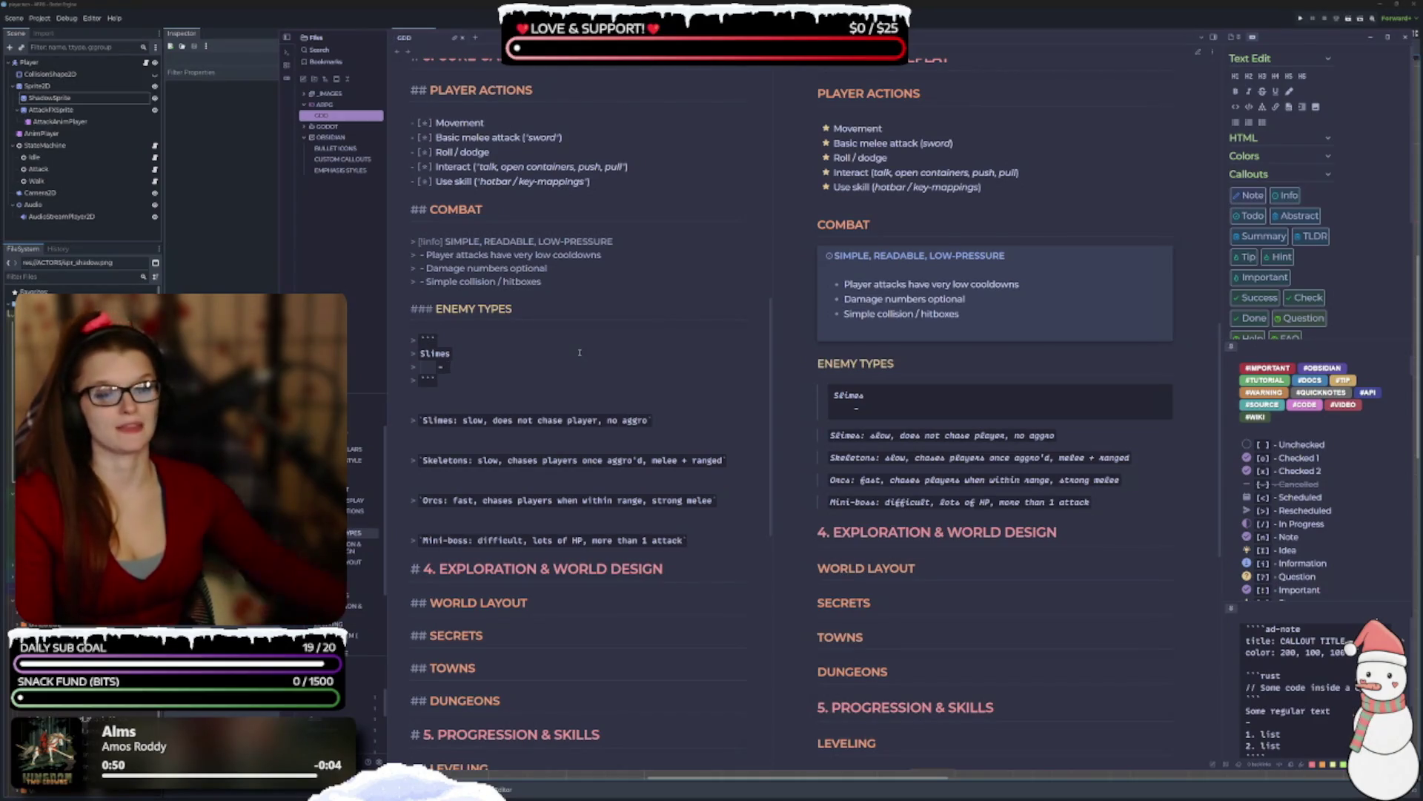
scroll(495, 443, "down", 2)
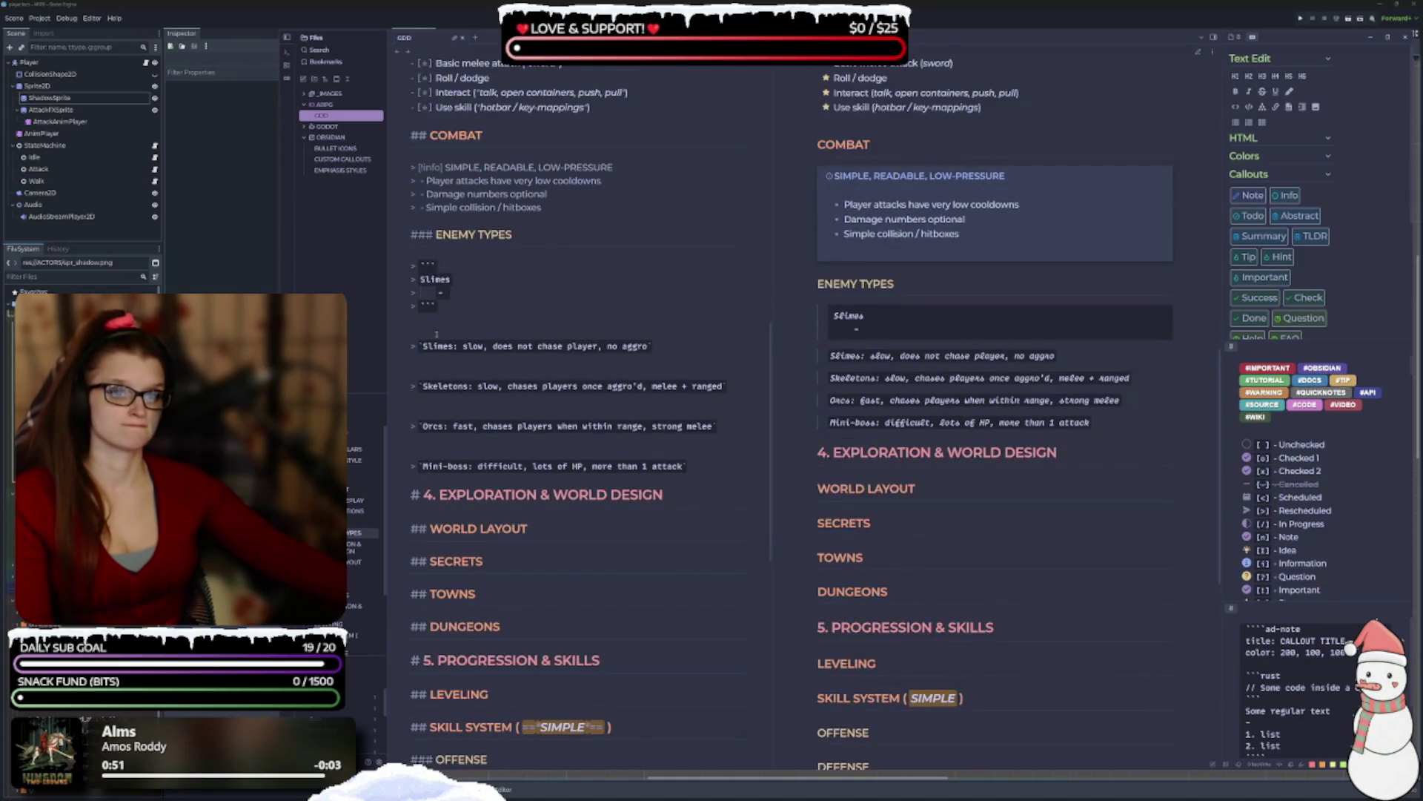
left_click_drag(450, 312, 399, 269)
key("ctrl+c")
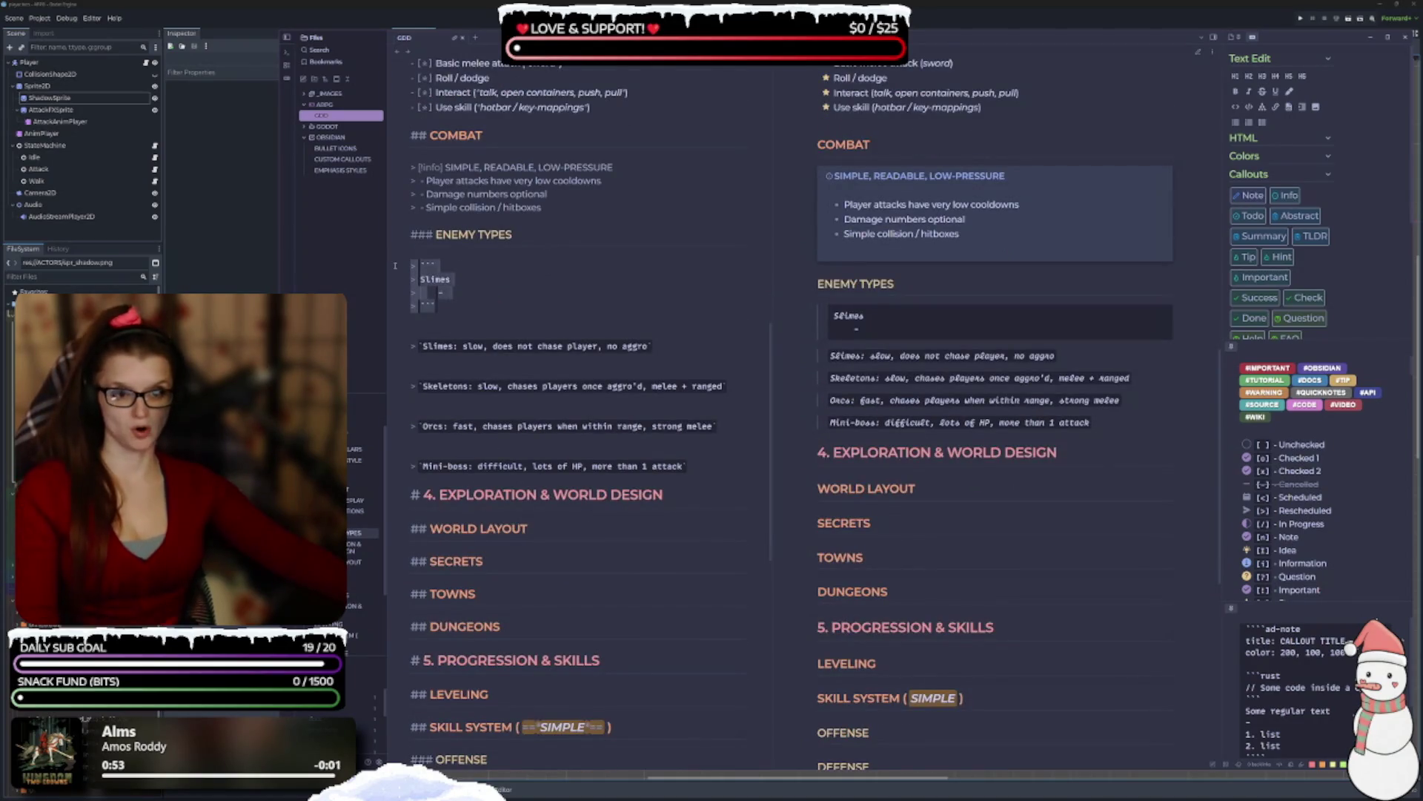
Paste two copies of the Slimes block below it, renamed Skeletons and Orcs.
left_click(481, 322)
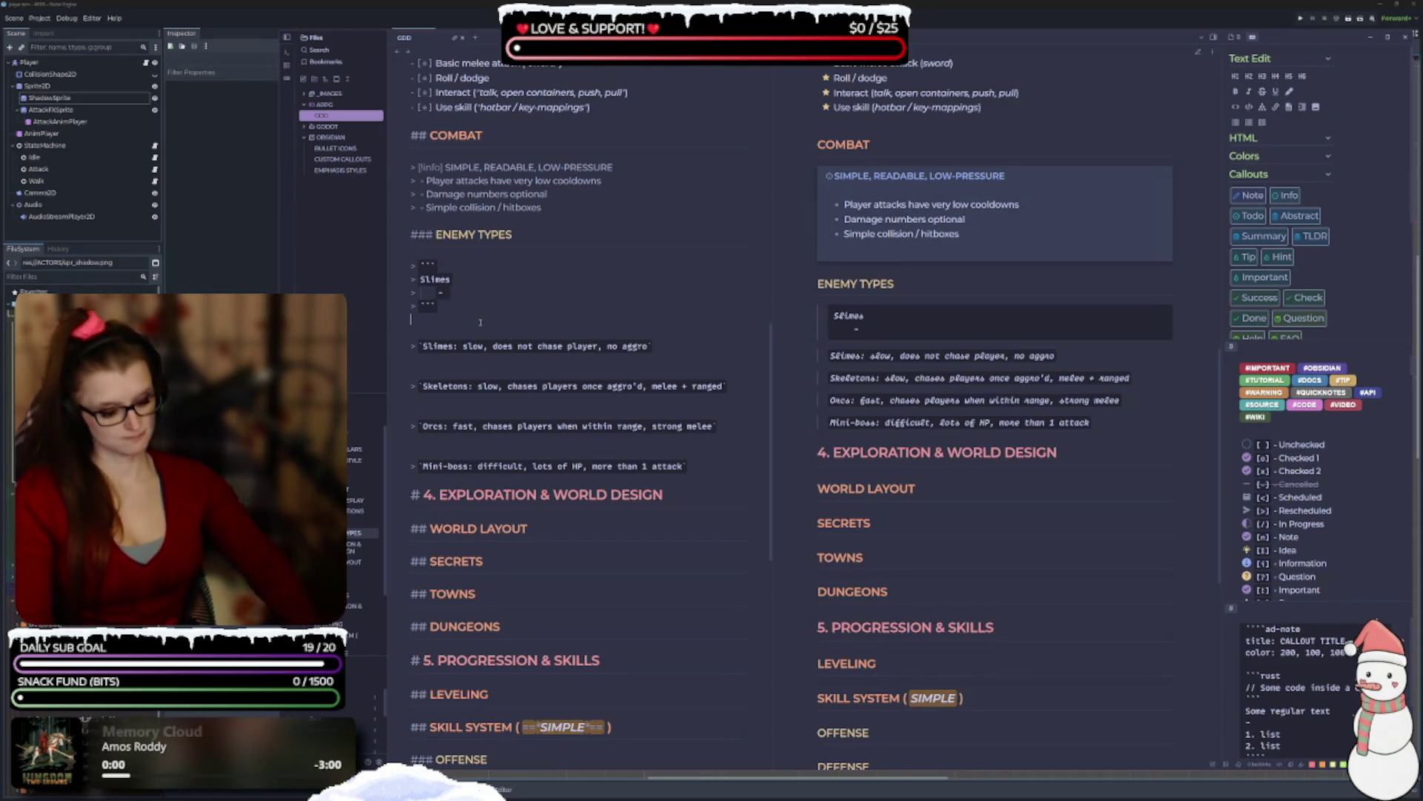
key("Return")
key("Return")
key("Return")
key("ctrl+v")
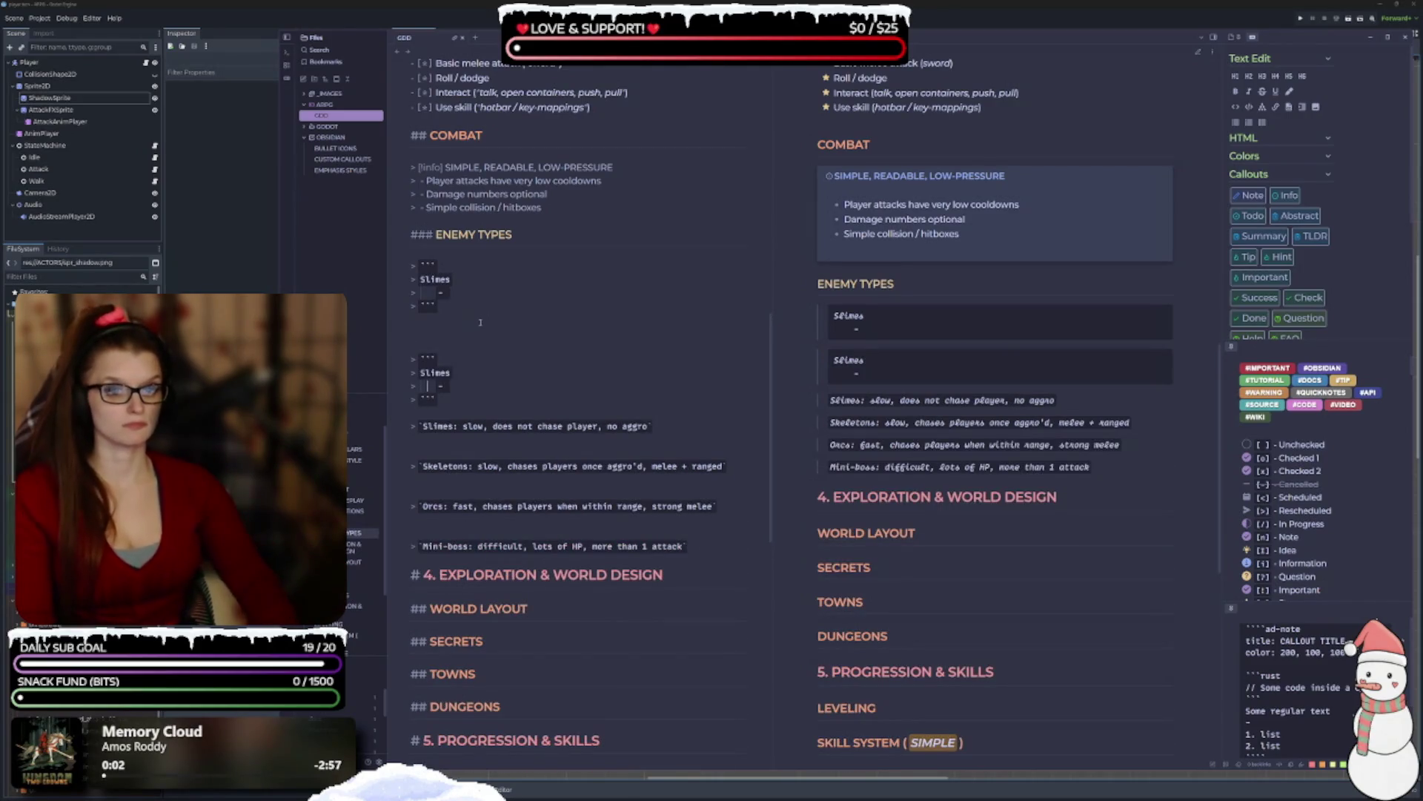
key("BackSpace")
key("BackSpace")
key("BackSpace")
type("keletons")
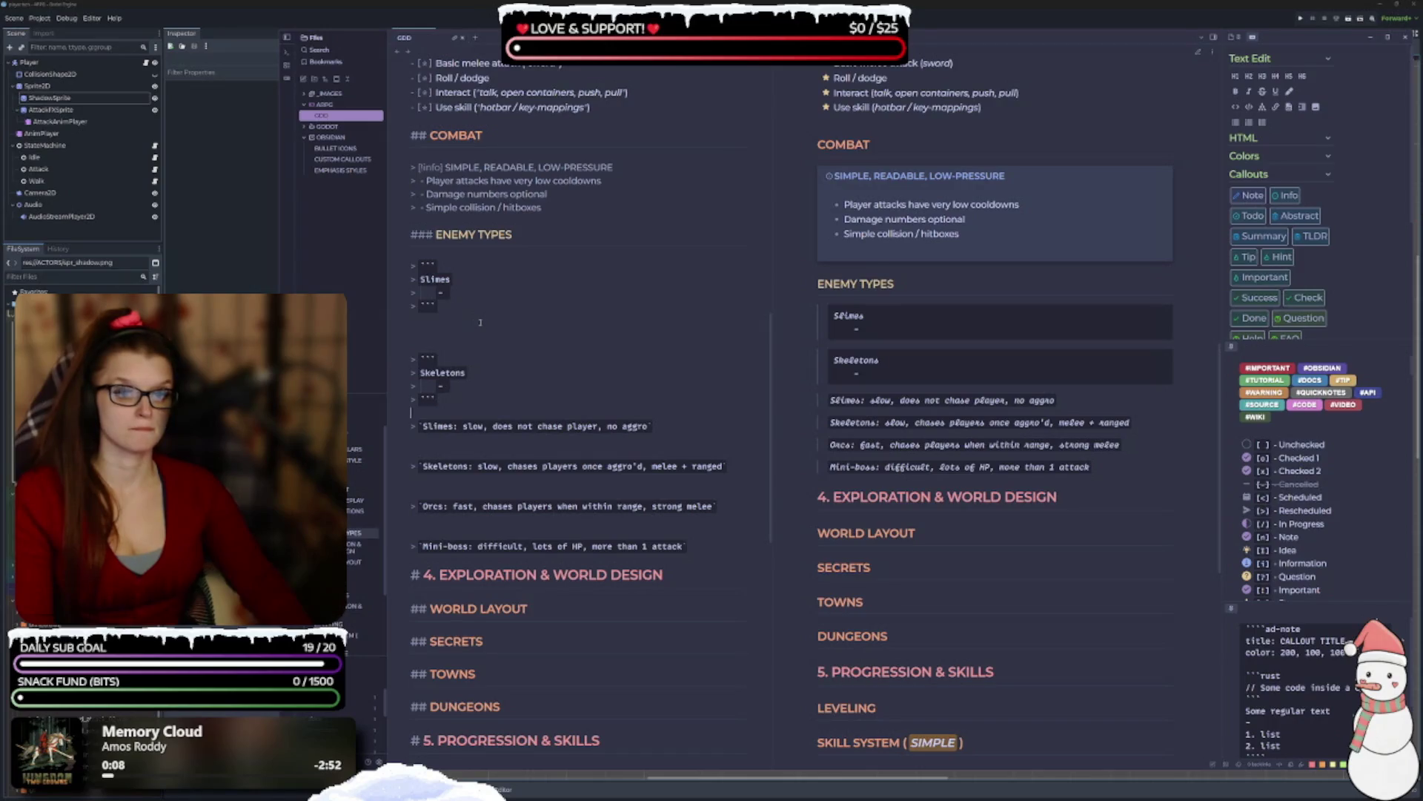
key("ctrl+v")
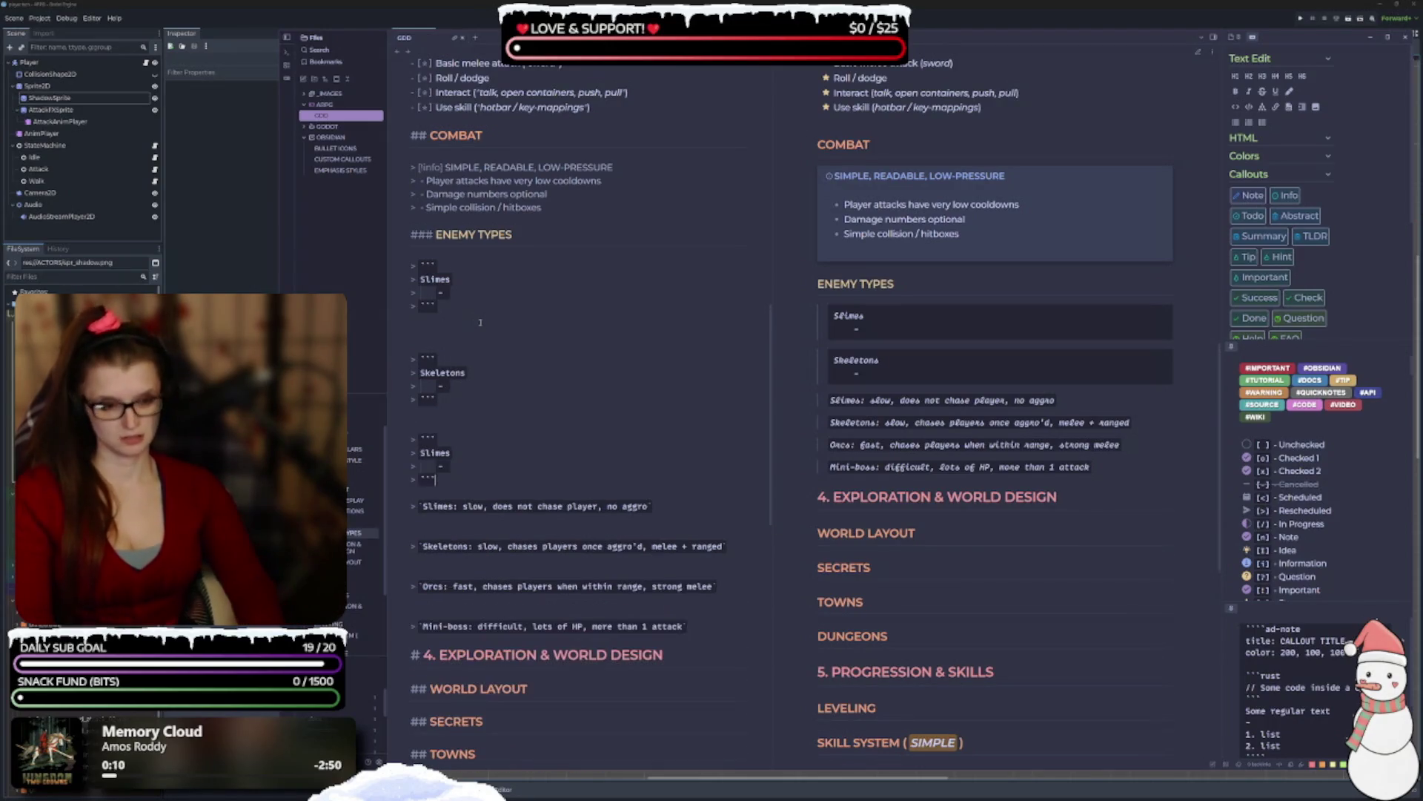
key("BackSpace")
key("BackSpace")
key("BackSpace")
type("or")
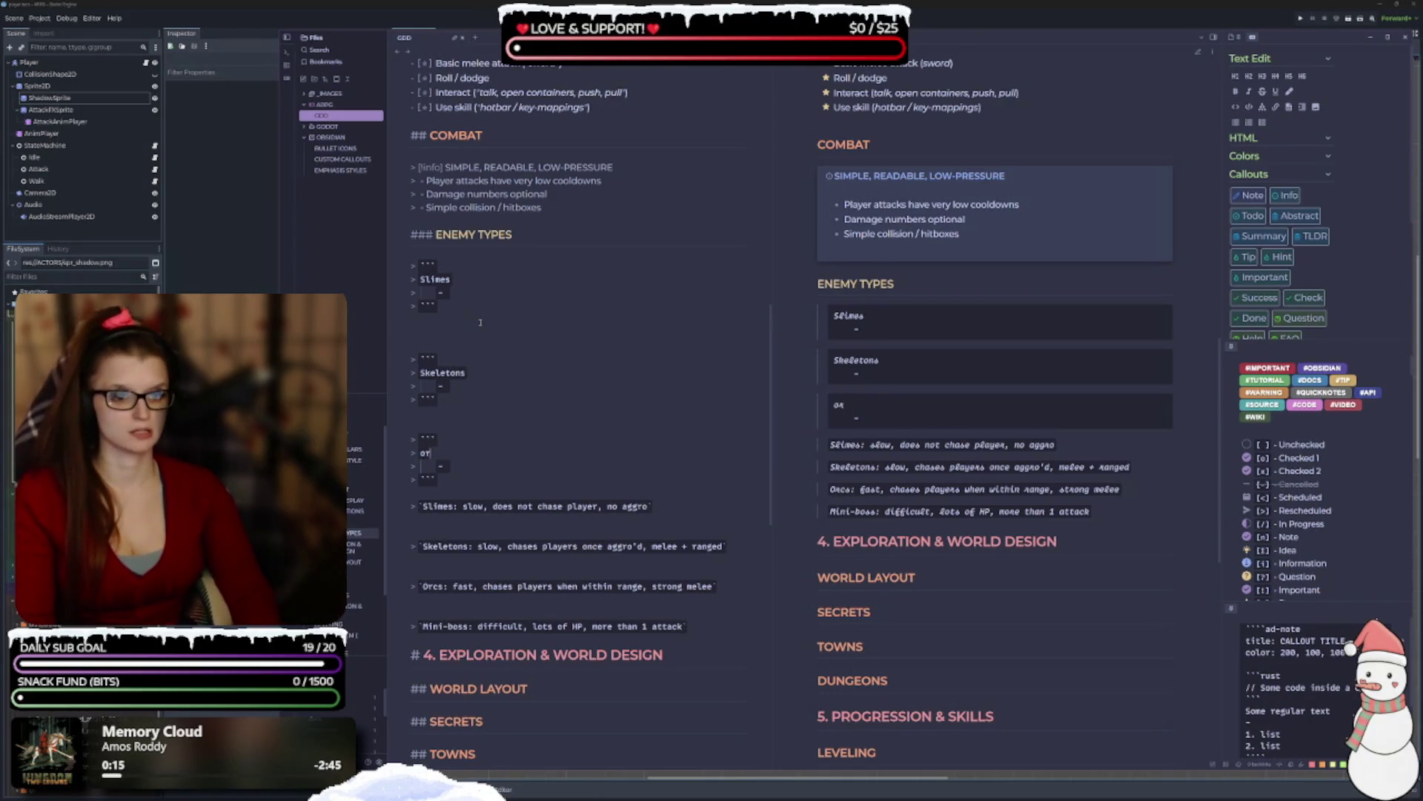
type("Orcs")
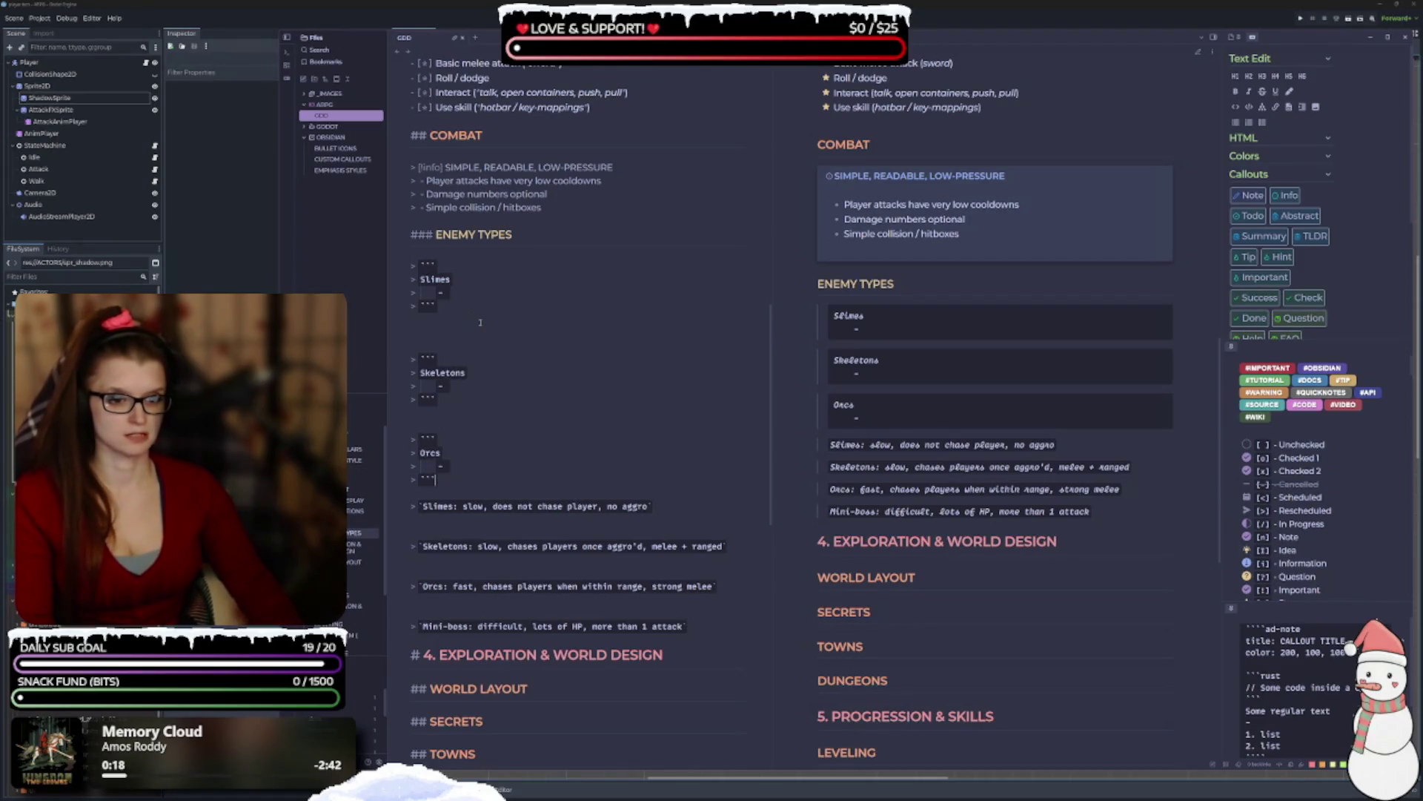
Paste a fourth enemy block below Orcs and rename it Mini-boss.
key("Return")
key("Return")
key("Return")
key("ctrl+v")
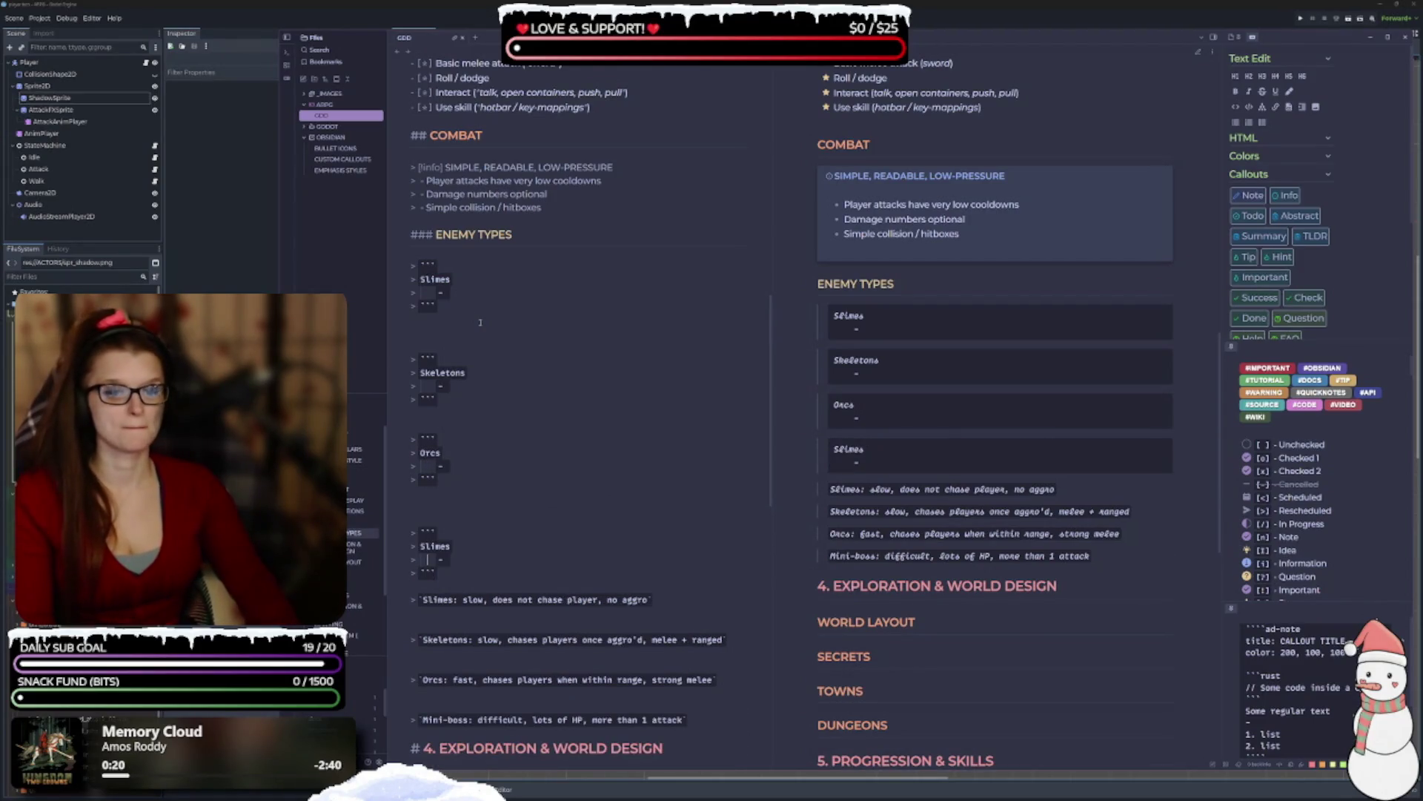
key("Up")
key("End")
key("BackSpace")
key("BackSpace")
key("BackSpace")
type("Mi")
type("ini")
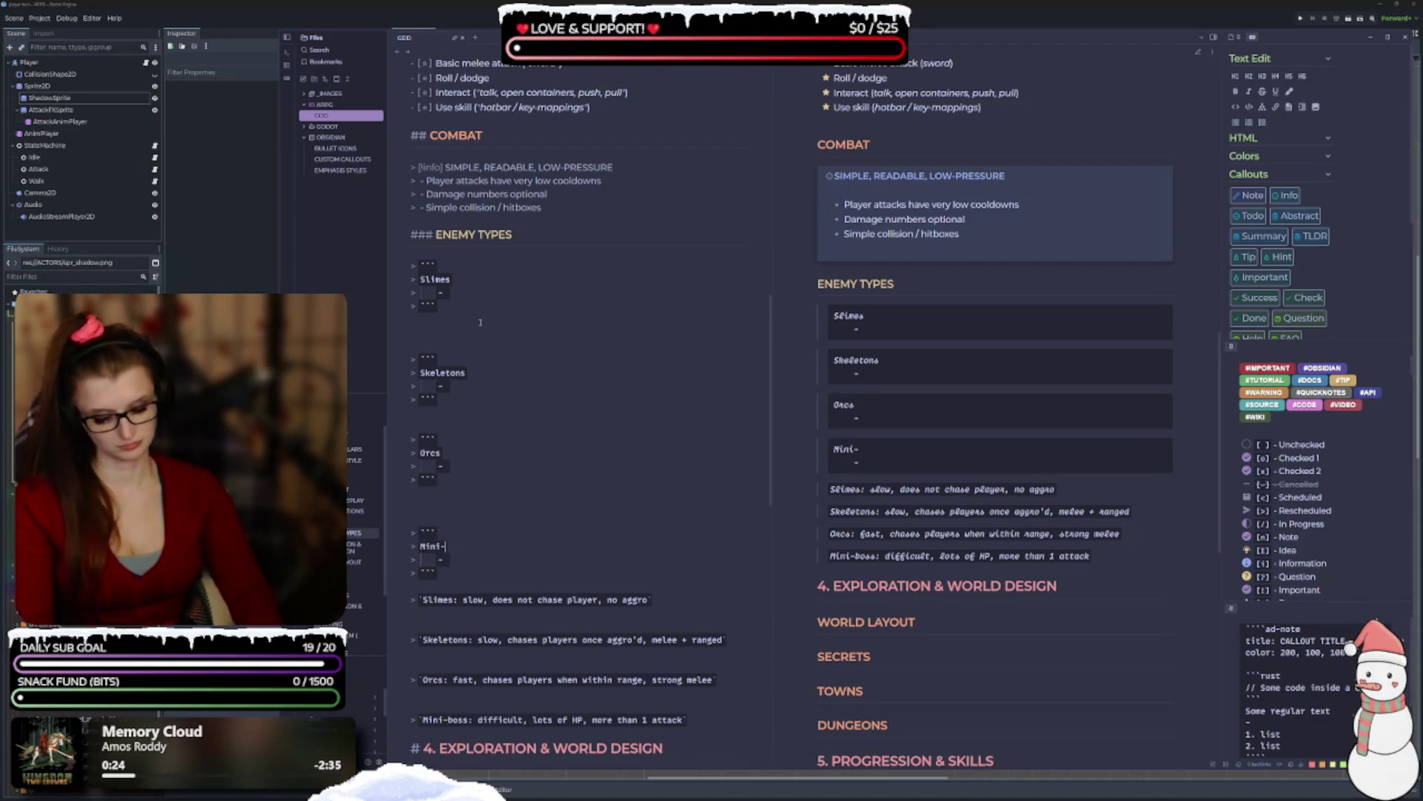
type("ss")
scroll(670, 533, "down", 1)
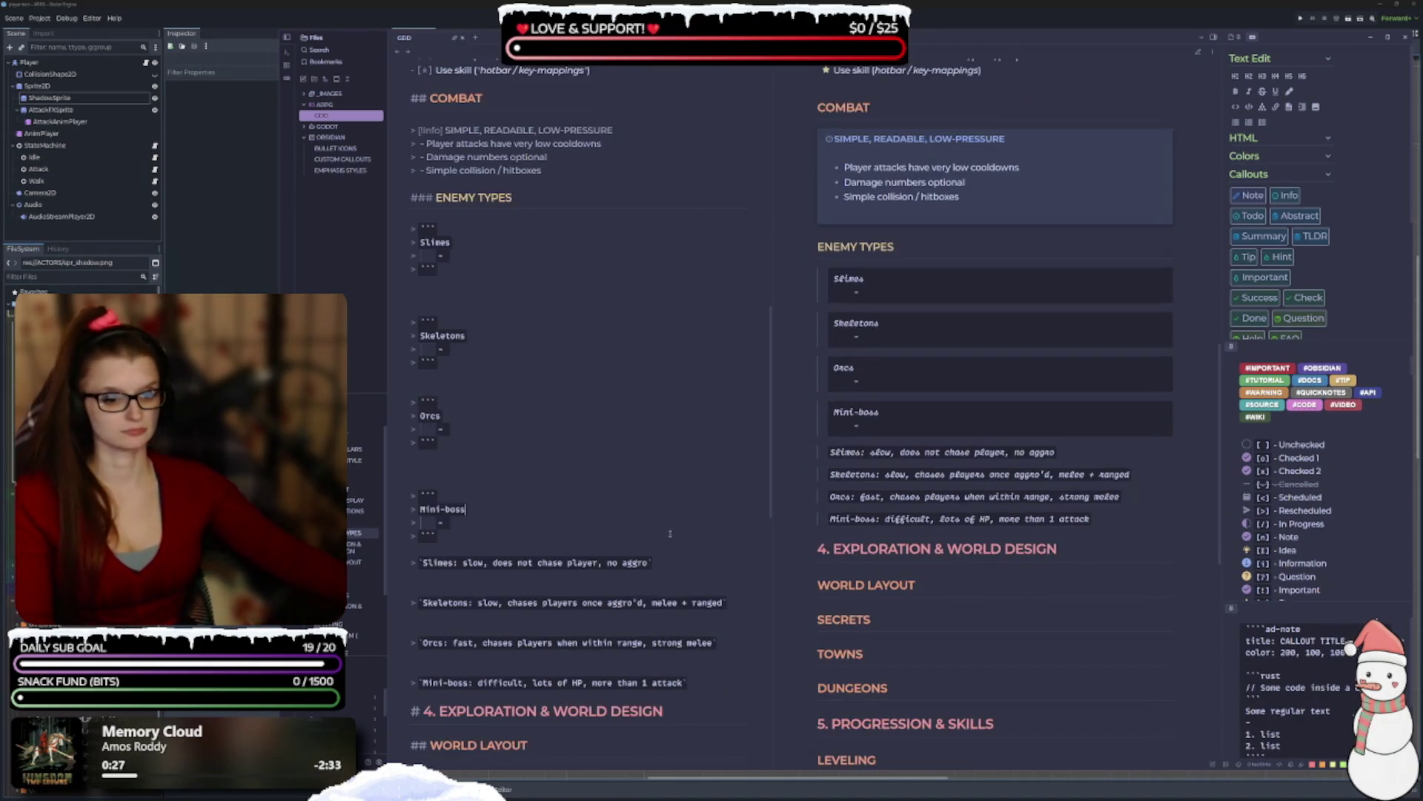
scroll(611, 425, "up", 1)
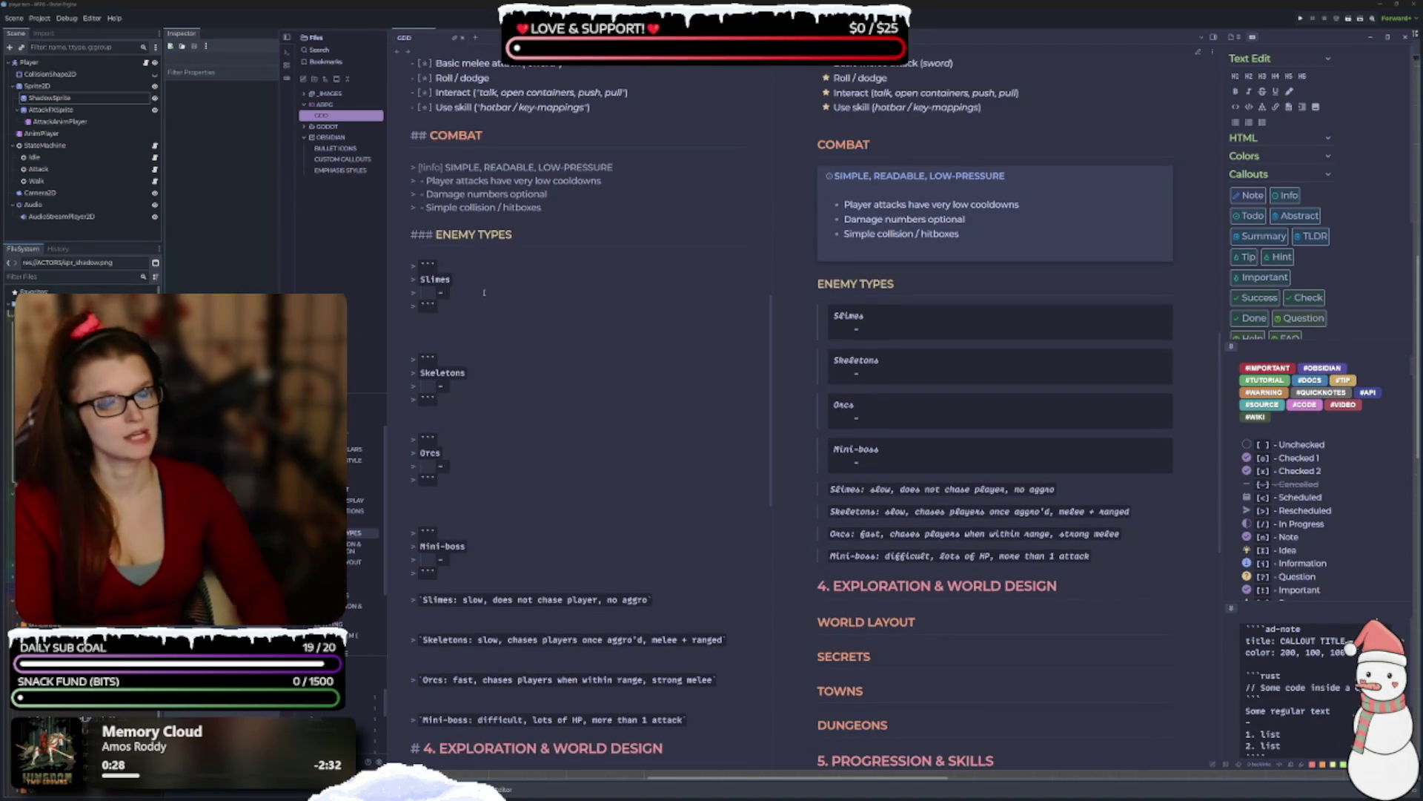
List the Slimes traits 'slow', 'do not chase players', 'no aggro', 'flees on low HP'.
type(" slow")
key("Return")
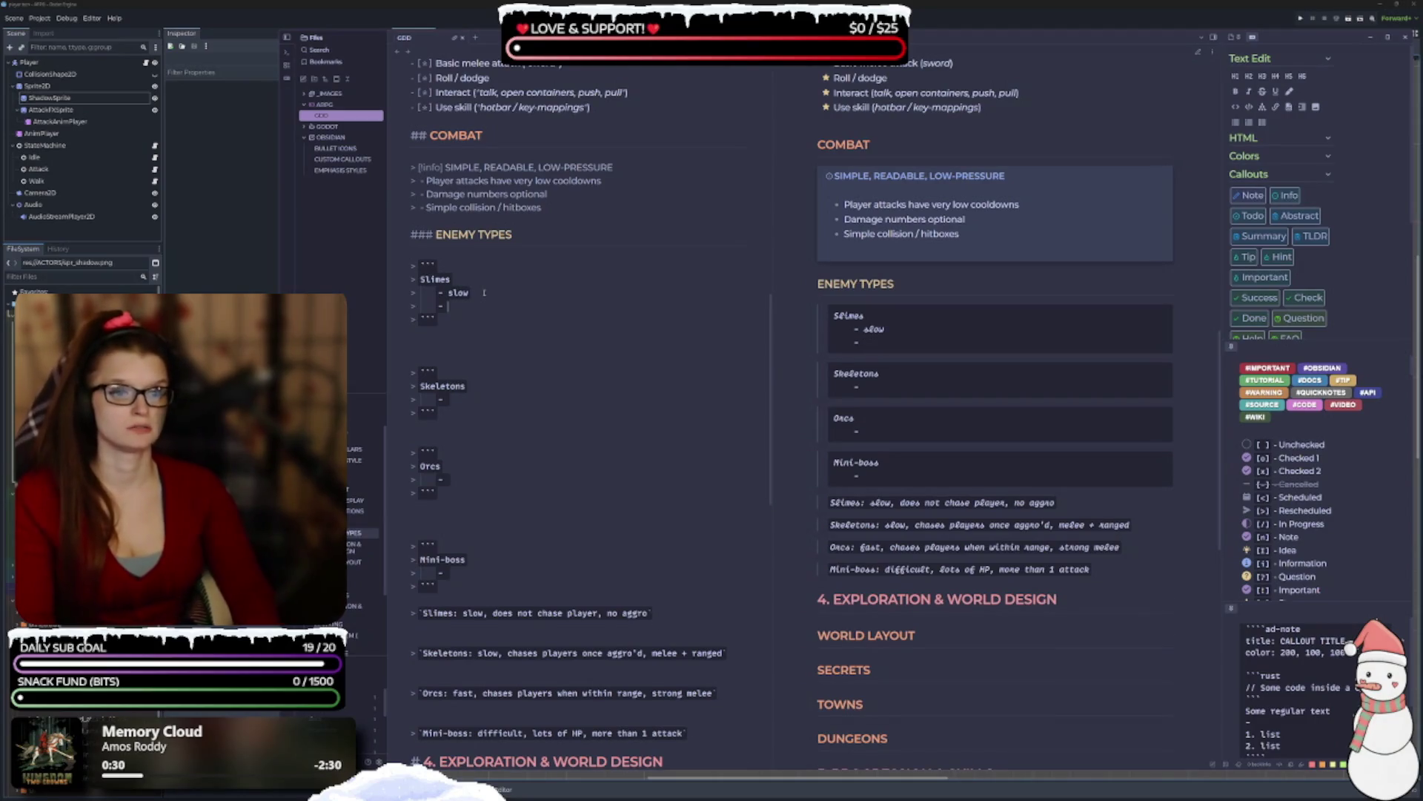
type("doe n")
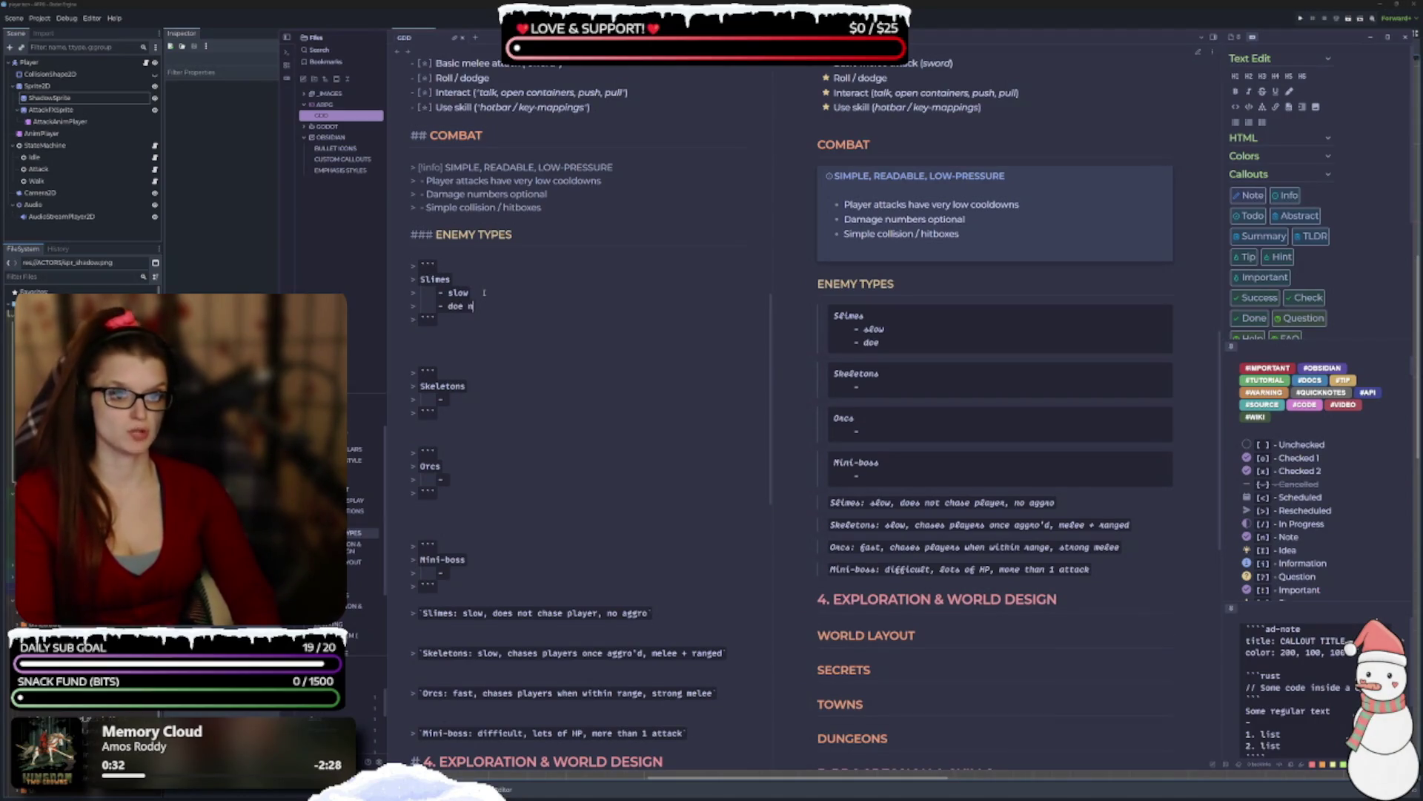
key("BackSpace")
key("BackSpace")
key("BackSpace")
type(" not ")
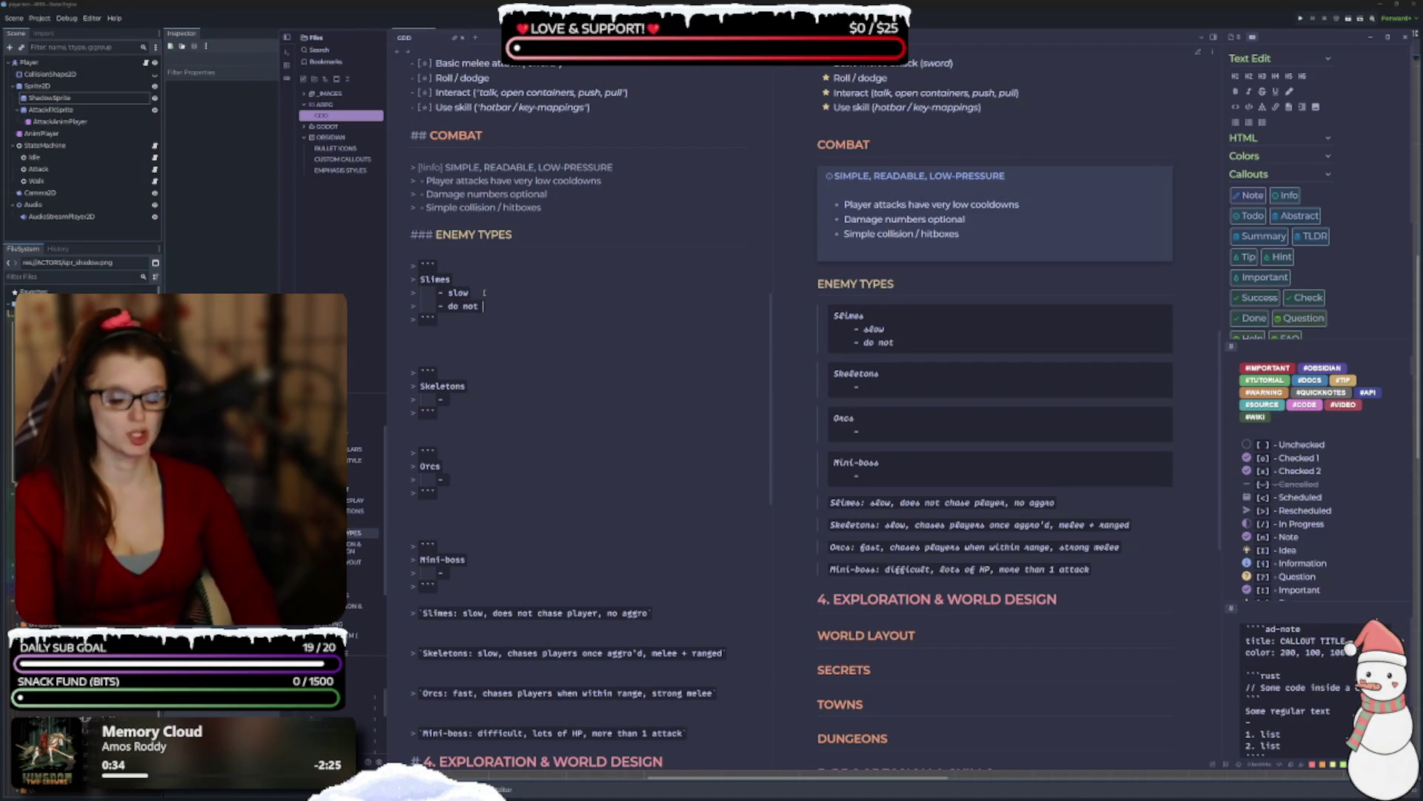
type("chase players")
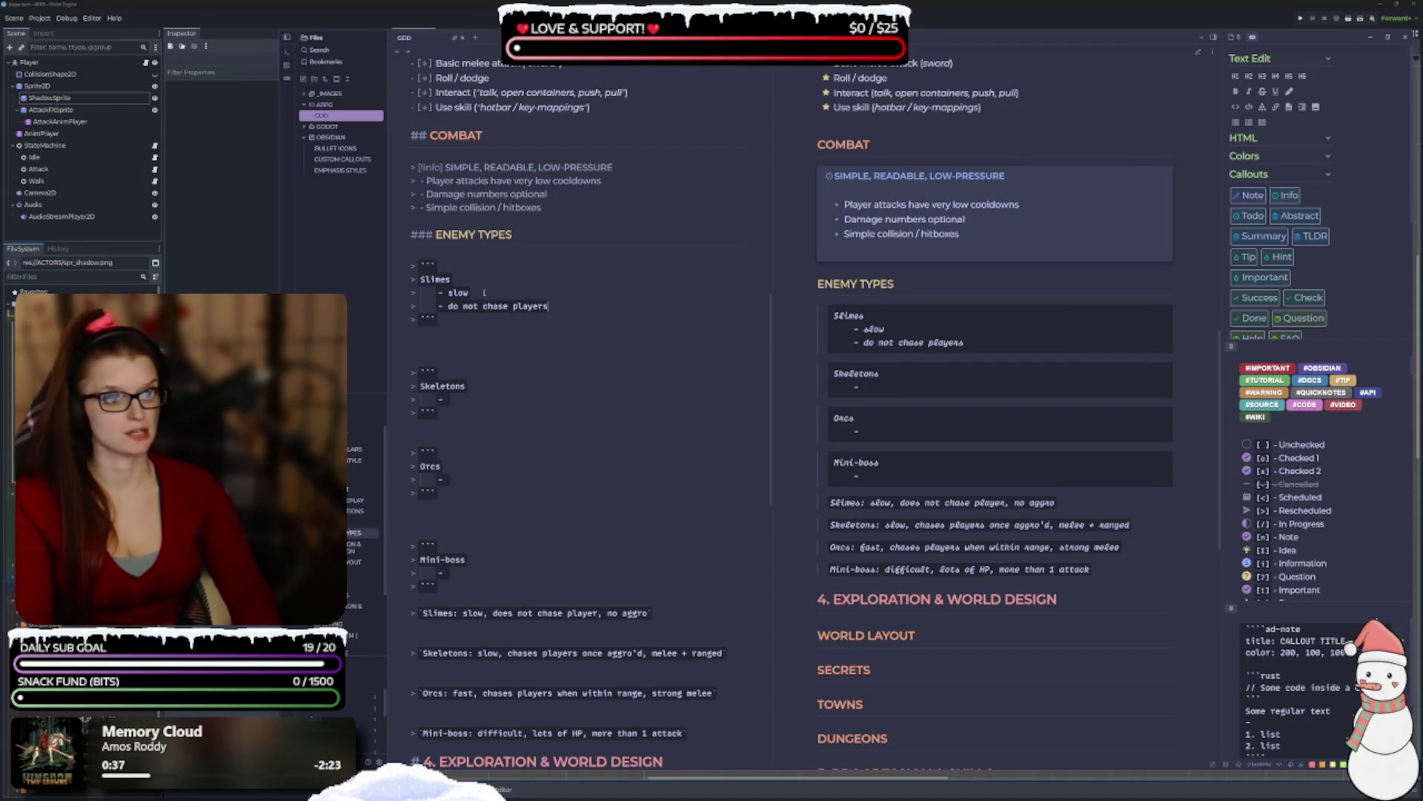
key("Return")
type("no ag")
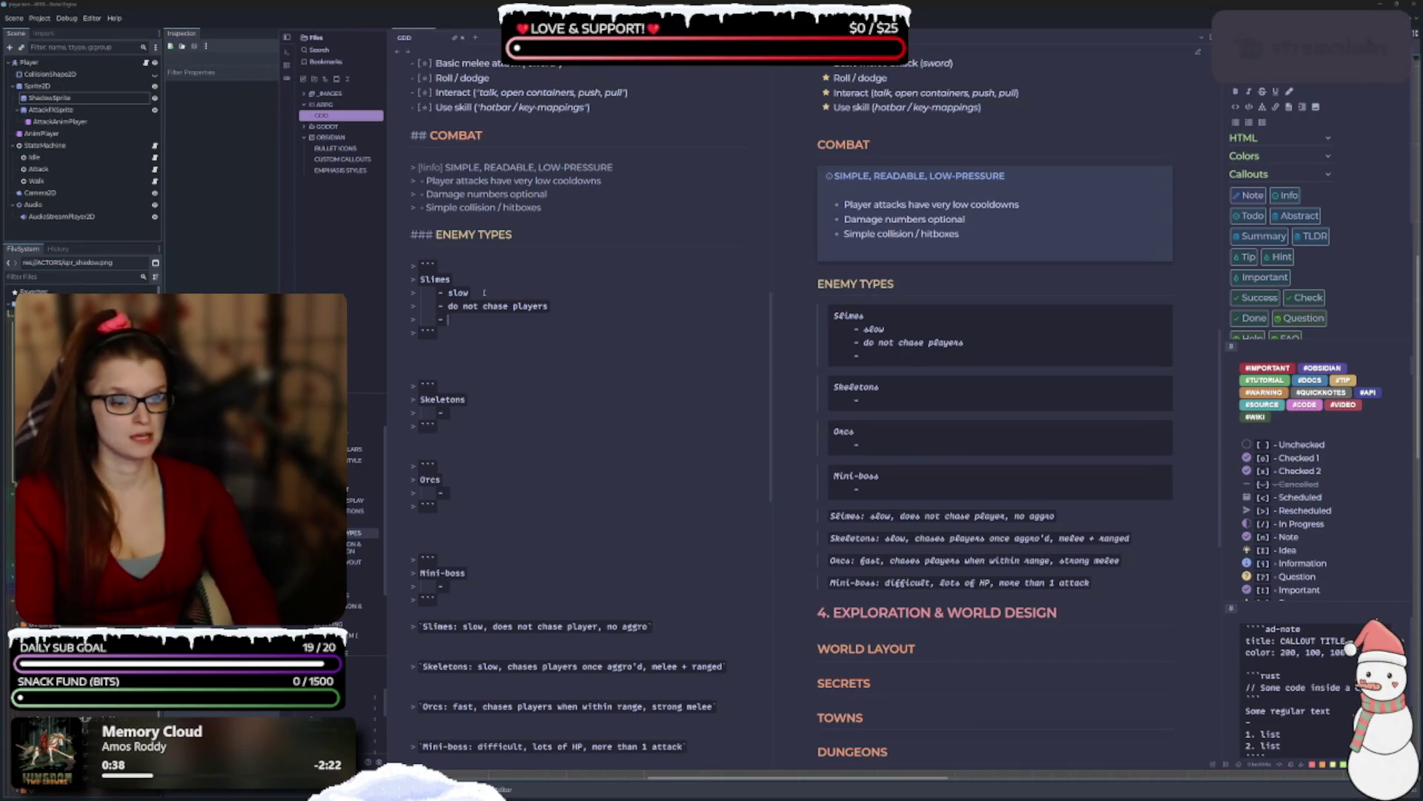
type("gro")
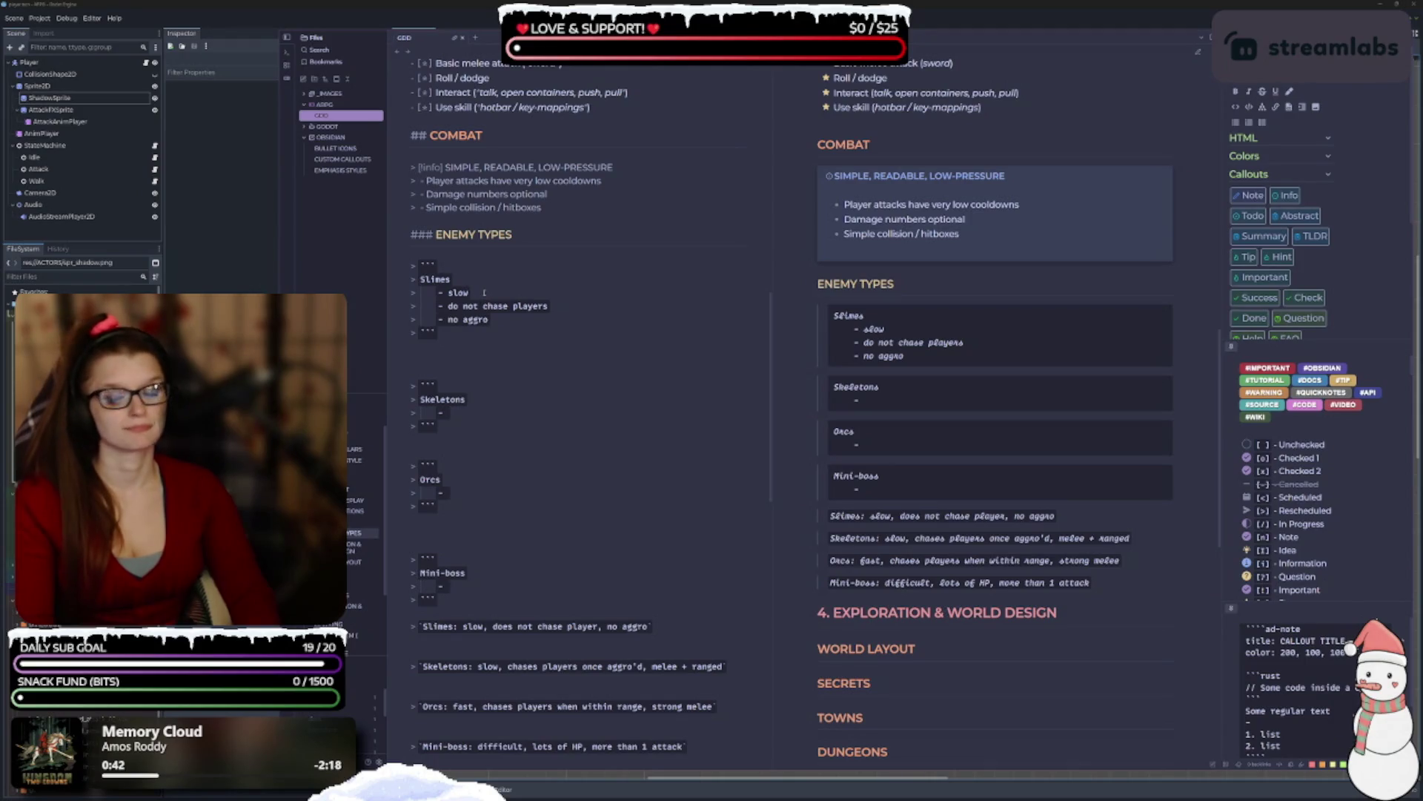
key("Return")
type("flees")
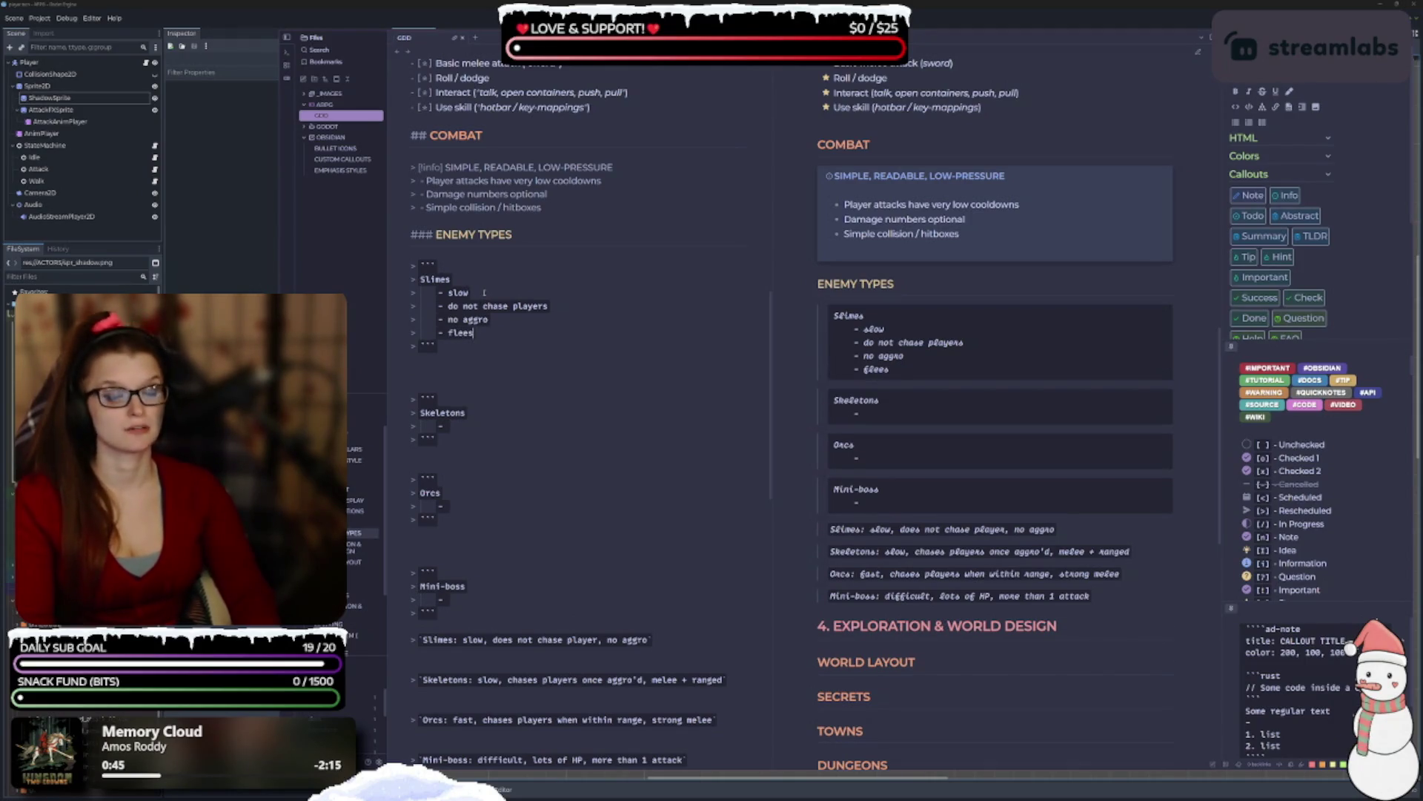
type(" on low HP")
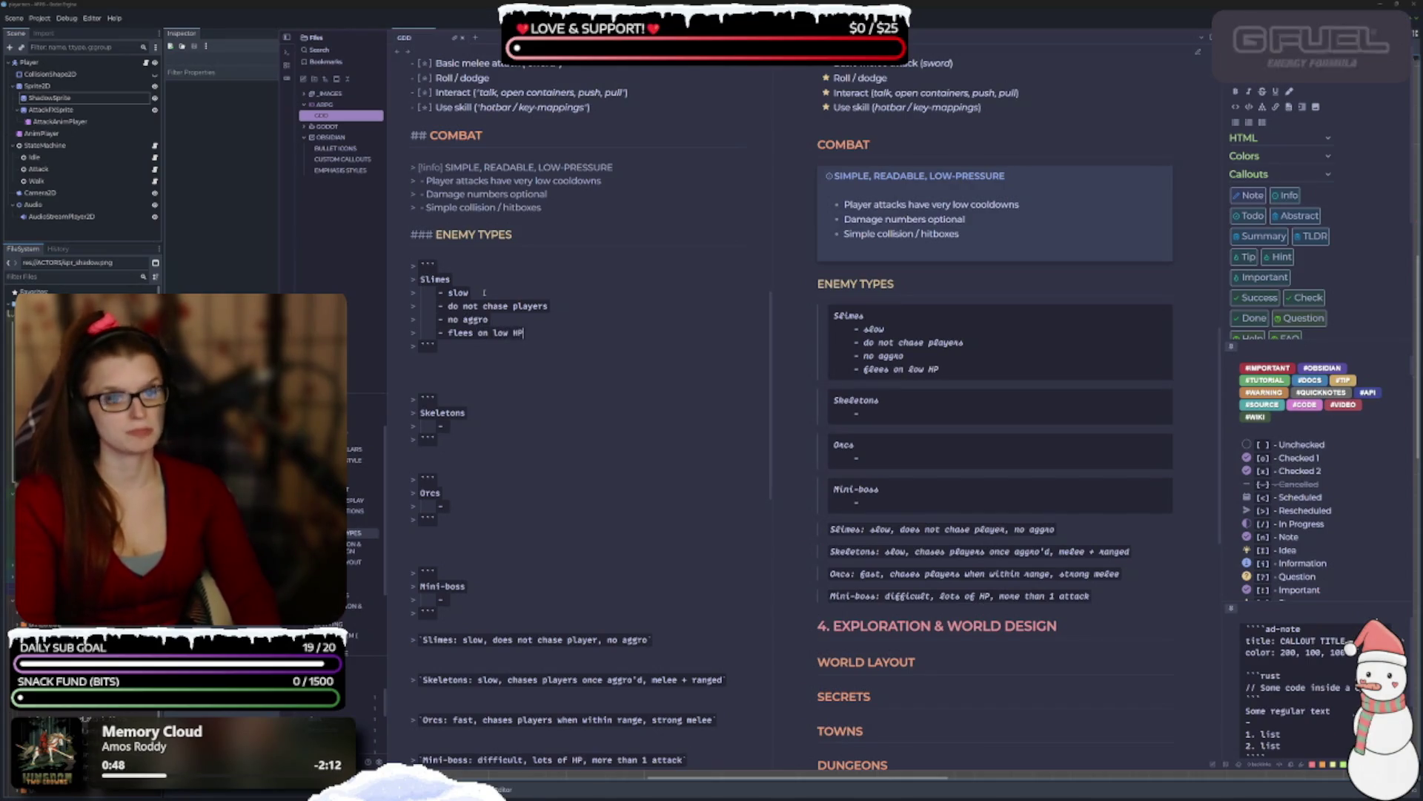
scroll(506, 352, "down", 1)
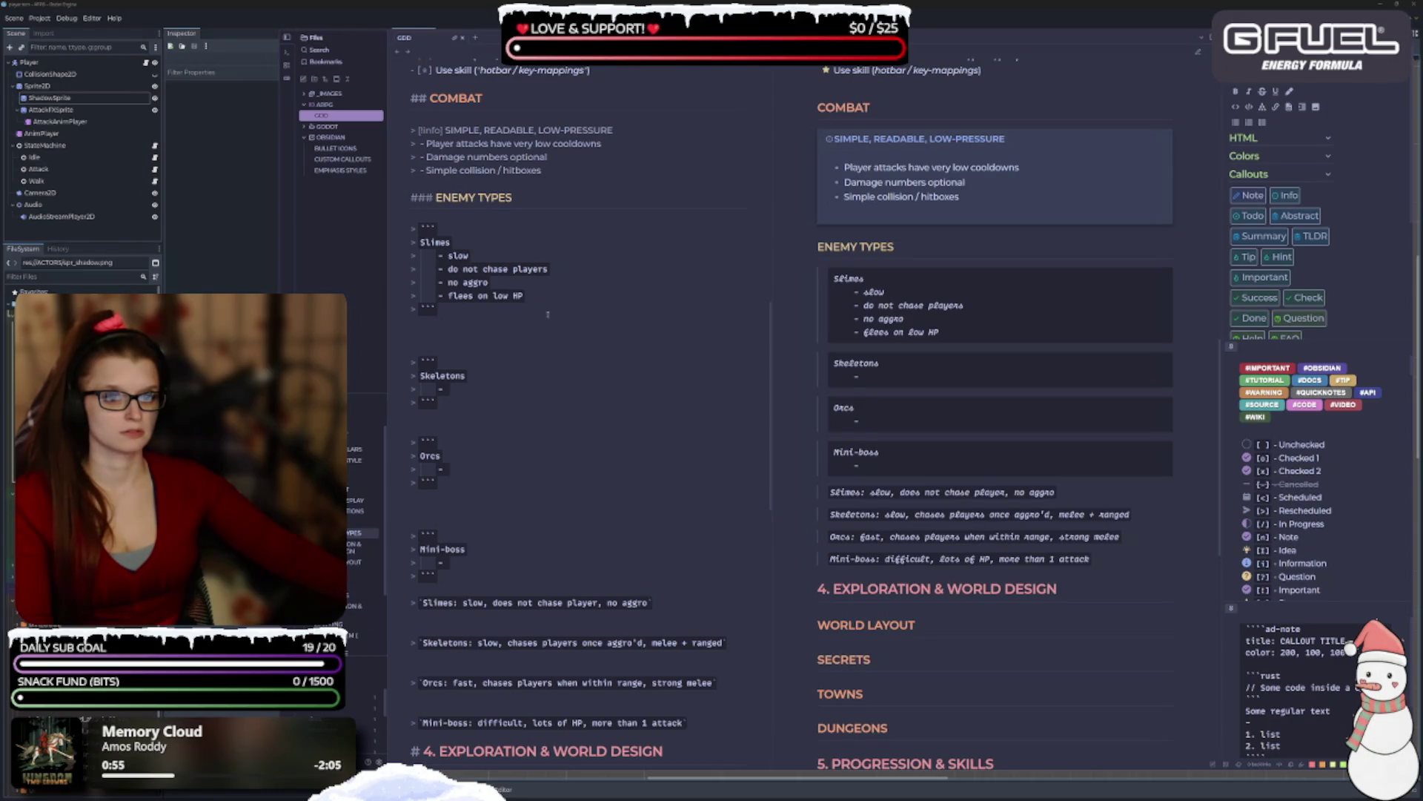
left_click(464, 342)
key("BackSpace")
key("BackSpace")
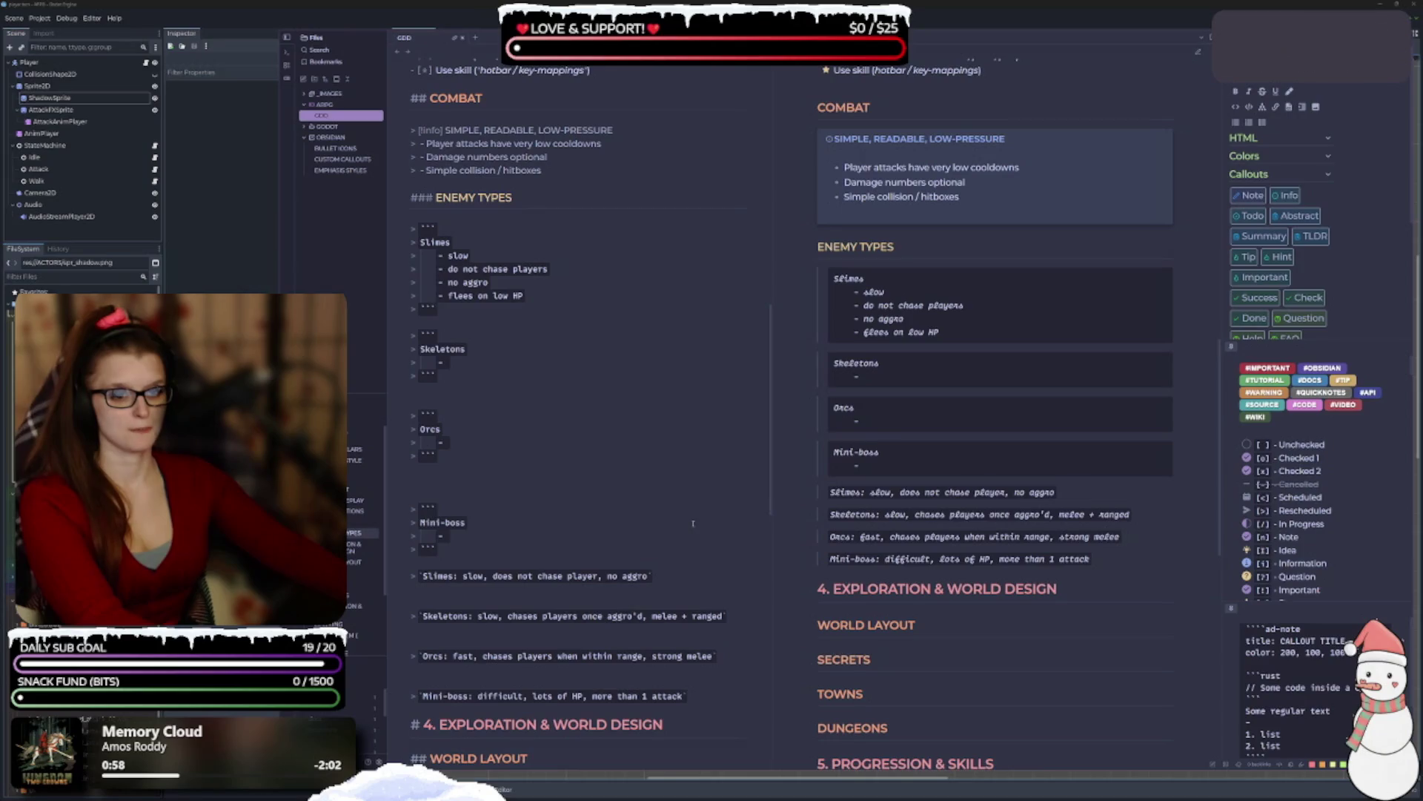
Delete the old Slimes summary line and add Skeletons traits 'slow' and 'chases player once aggro'd'.
left_click(412, 577)
key("BackSpace")
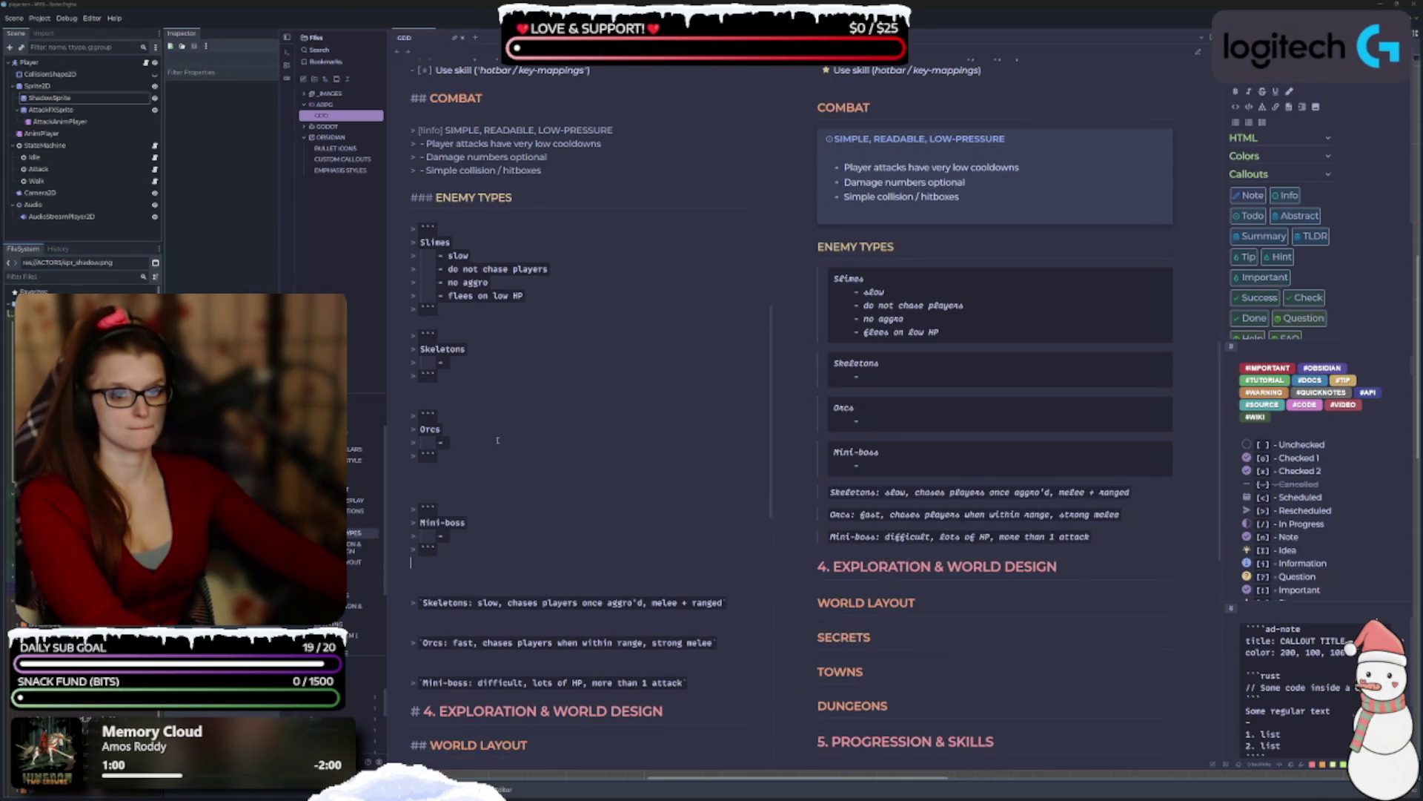
key("BackSpace")
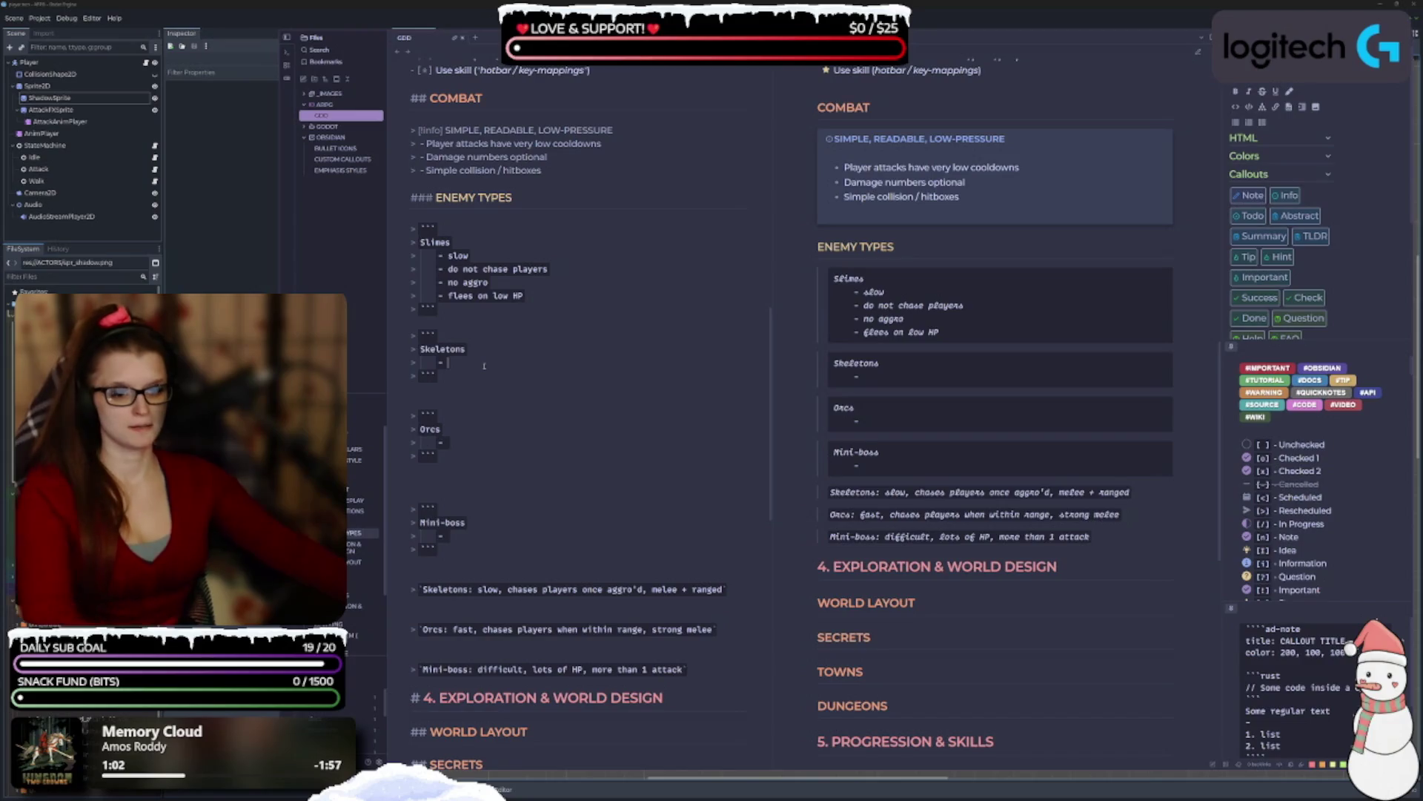
type("slow")
key("Return")
type("chases")
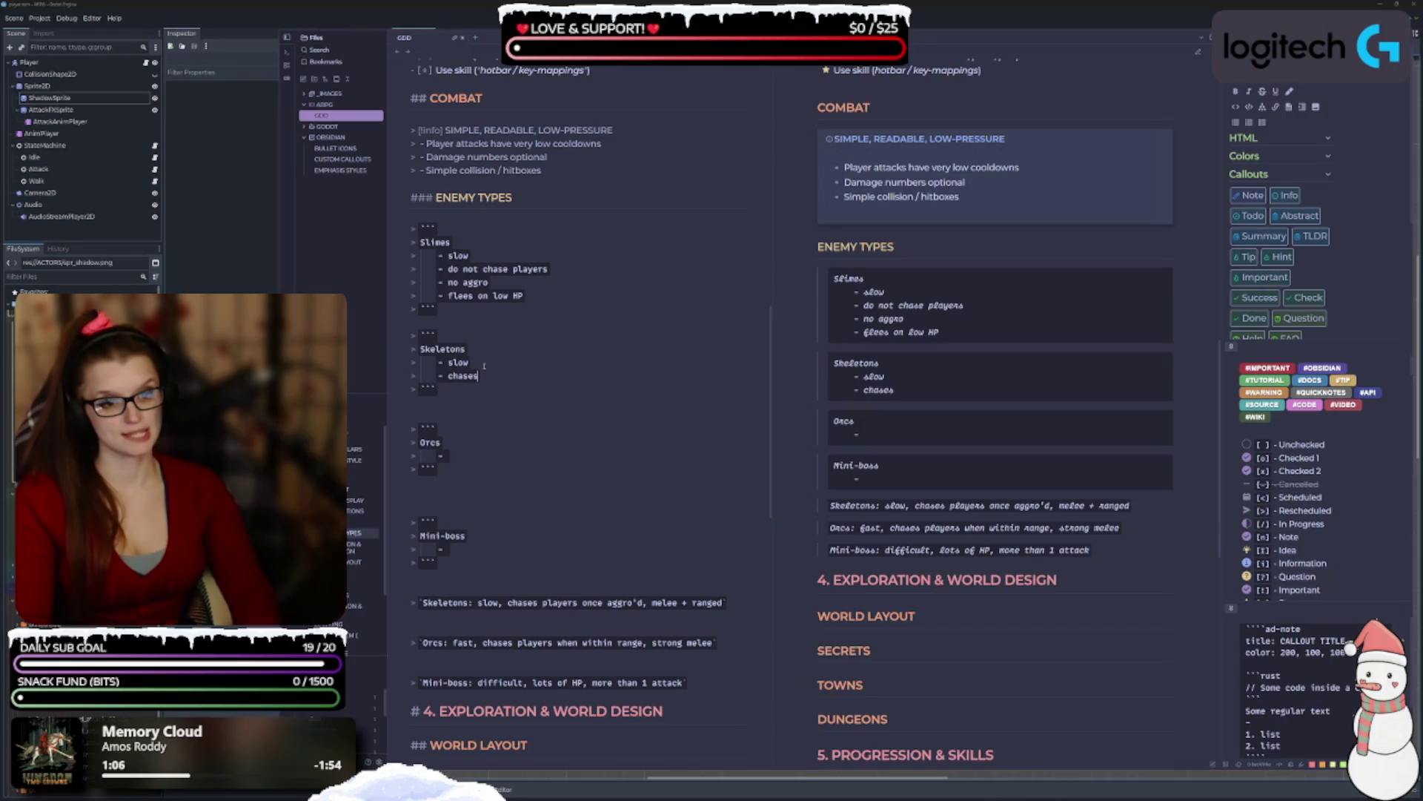
type(" players")
key("BackSpace")
left_click(558, 271)
key("BackSpace")
left_click(545, 379)
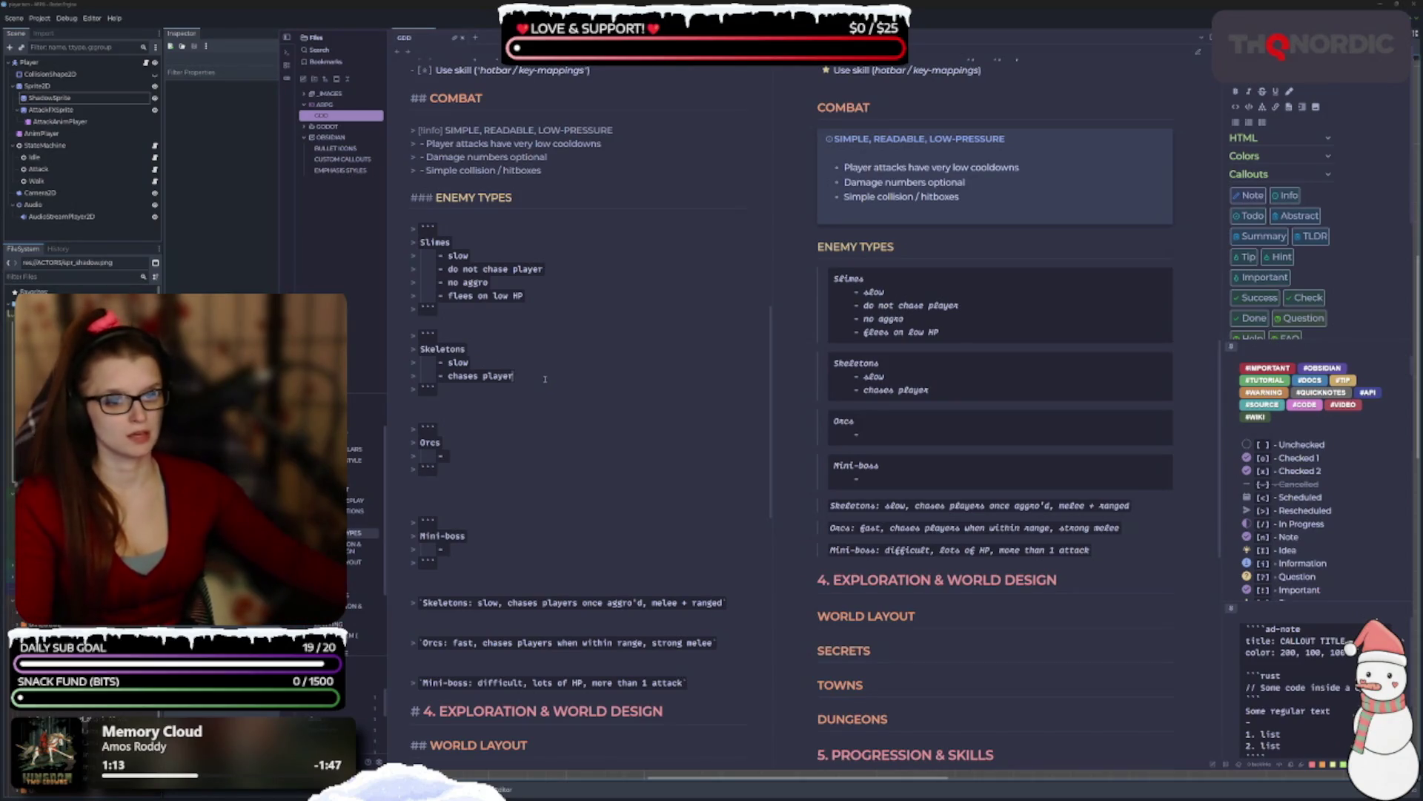
type(" once aggro'd")
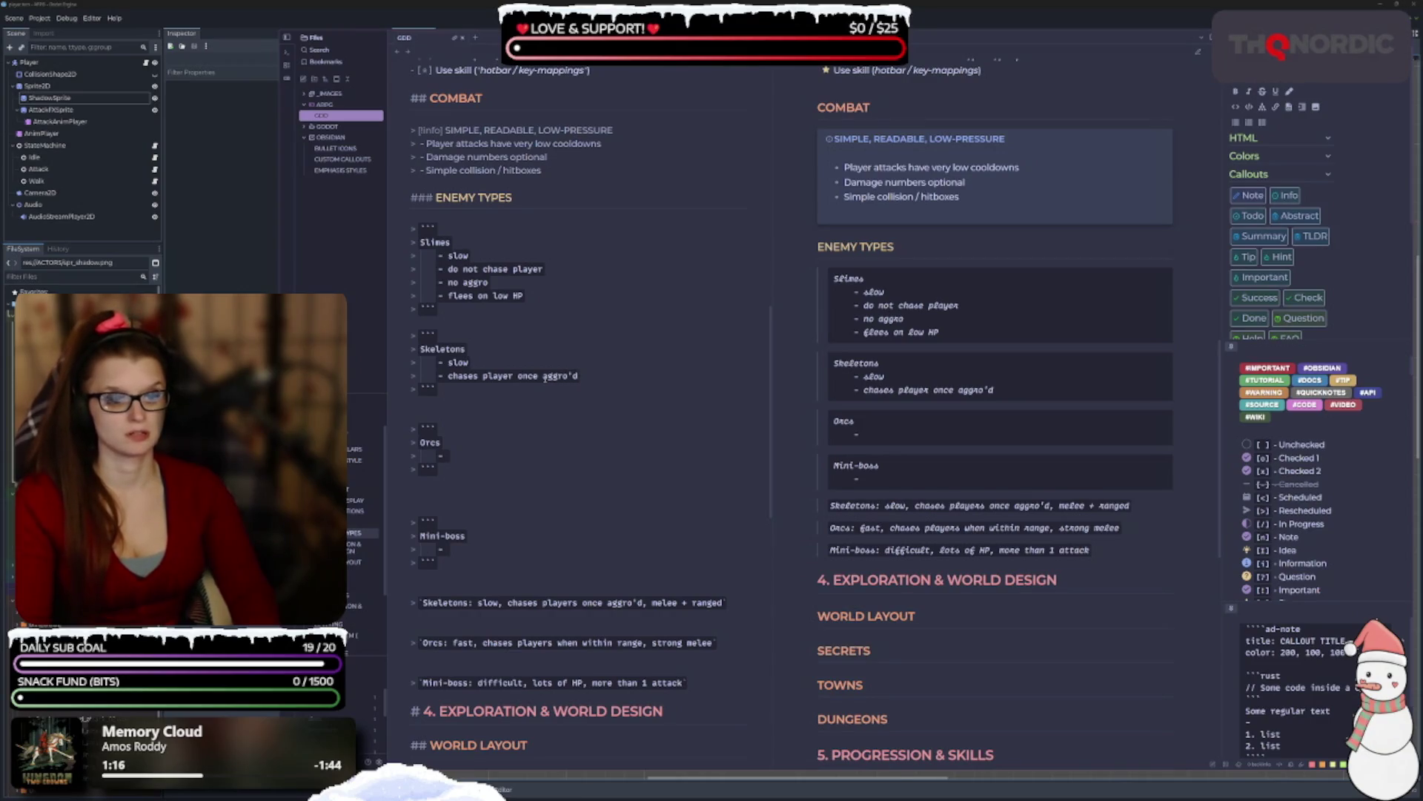
Add the Skeletons bullets 'melee variant' and 'ranged variant'.
key("Return")
type("melee")
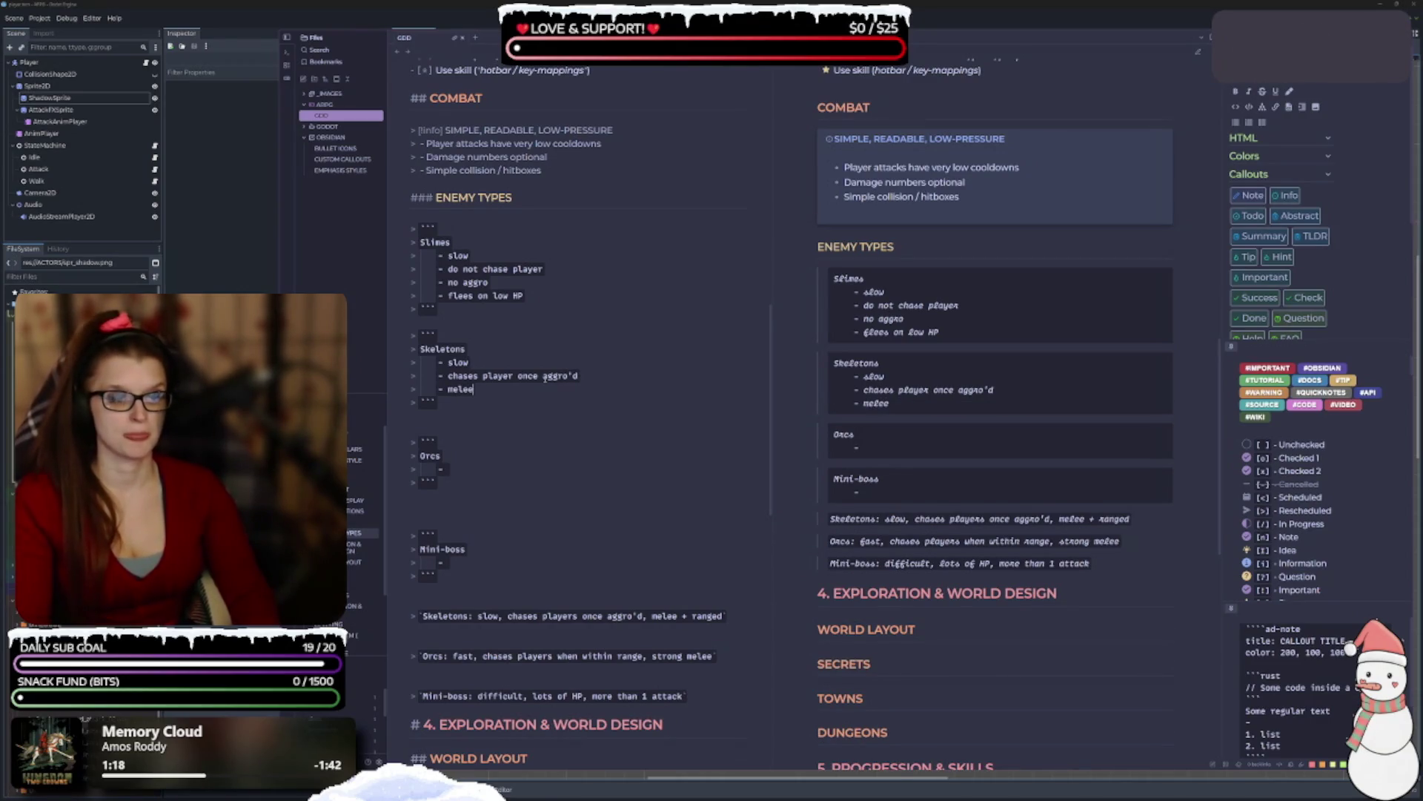
type(" varient")
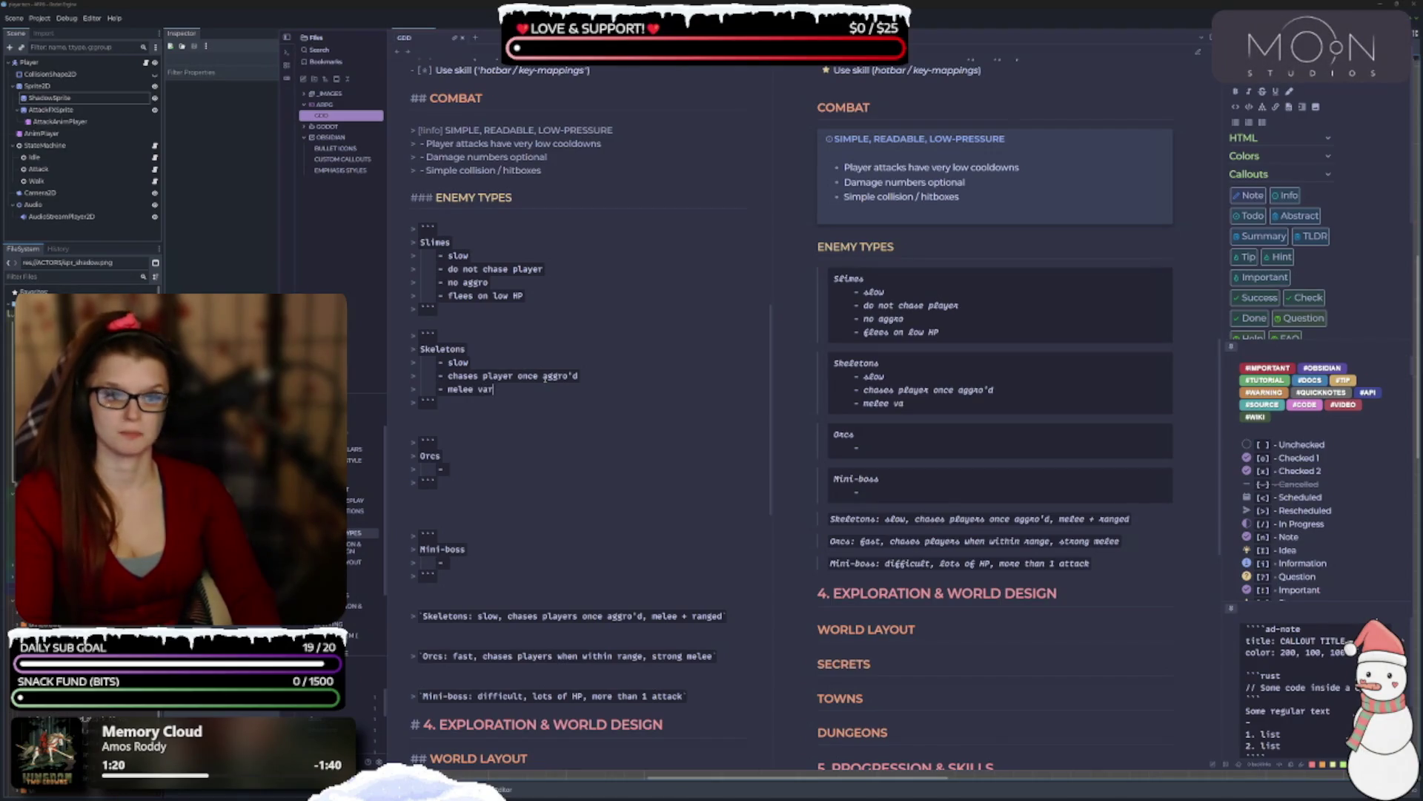
key("BackSpace")
key("BackSpace")
key("BackSpace")
type("ant")
key("Return")
type("anged vari")
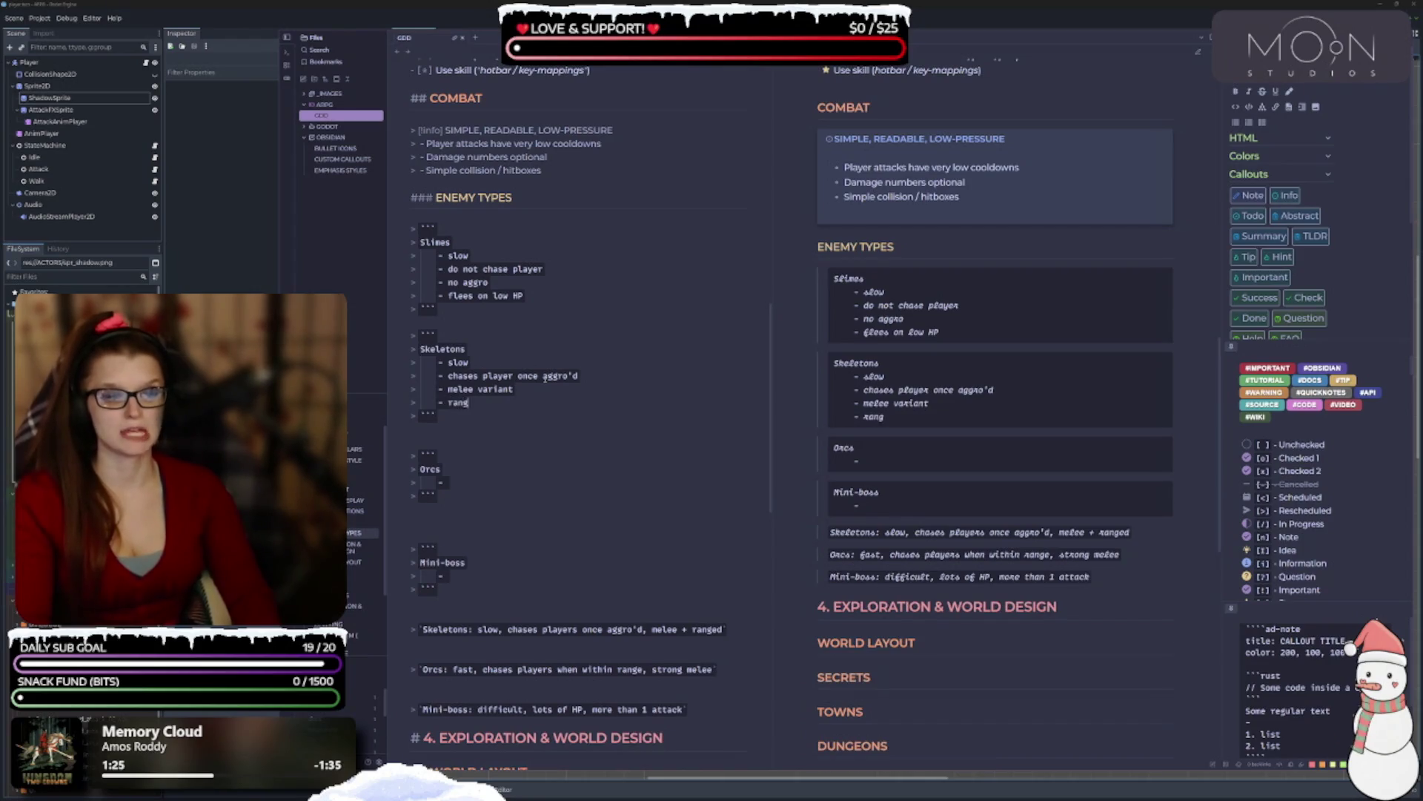
key("BackSpace")
key("BackSpace")
type("ant")
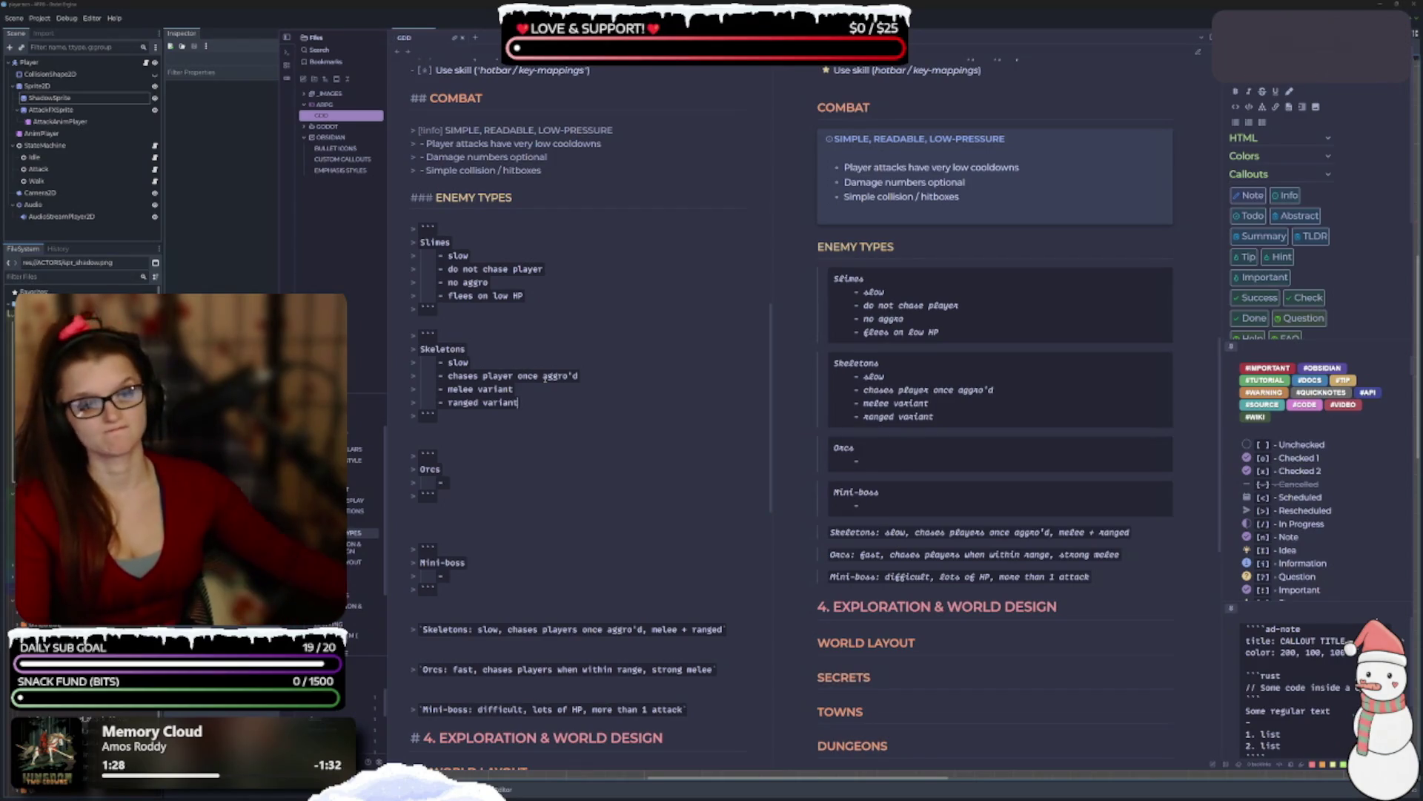
Delete the old Skeletons summary line and the empty lines above the Orcs summary.
scroll(816, 562, "down", 2)
left_click_drag(749, 555, 410, 556)
key("BackSpace")
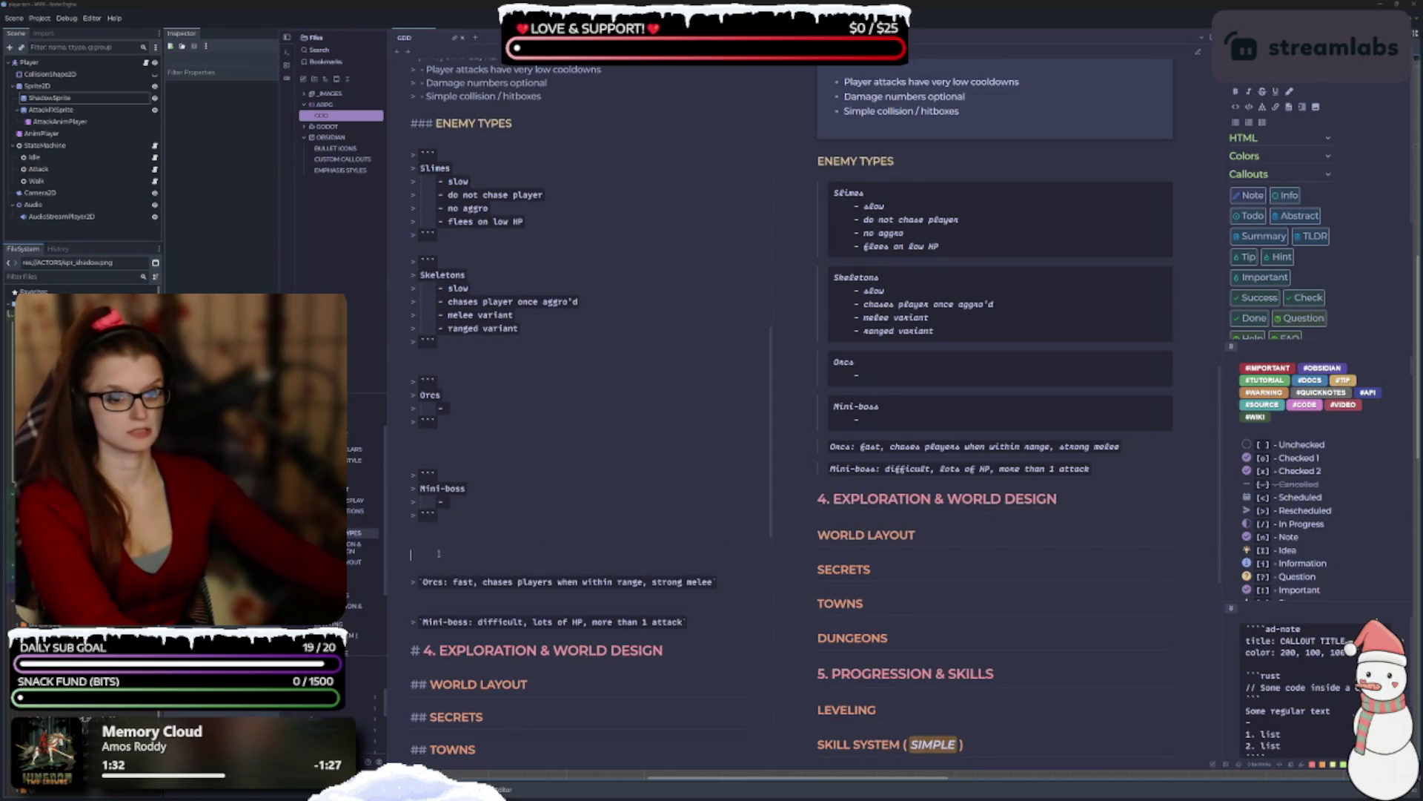
key("BackSpace")
key("BackSpace")
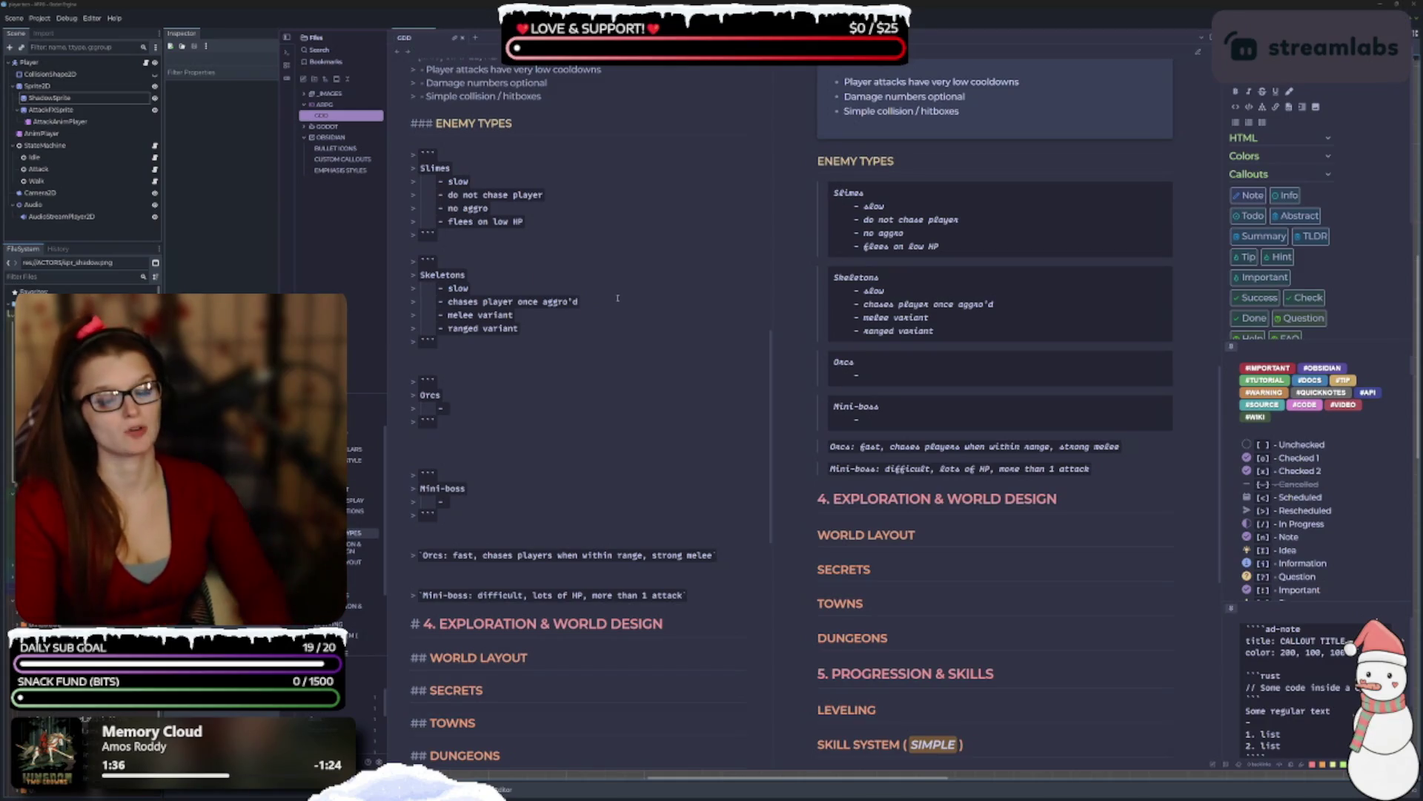
key("Return")
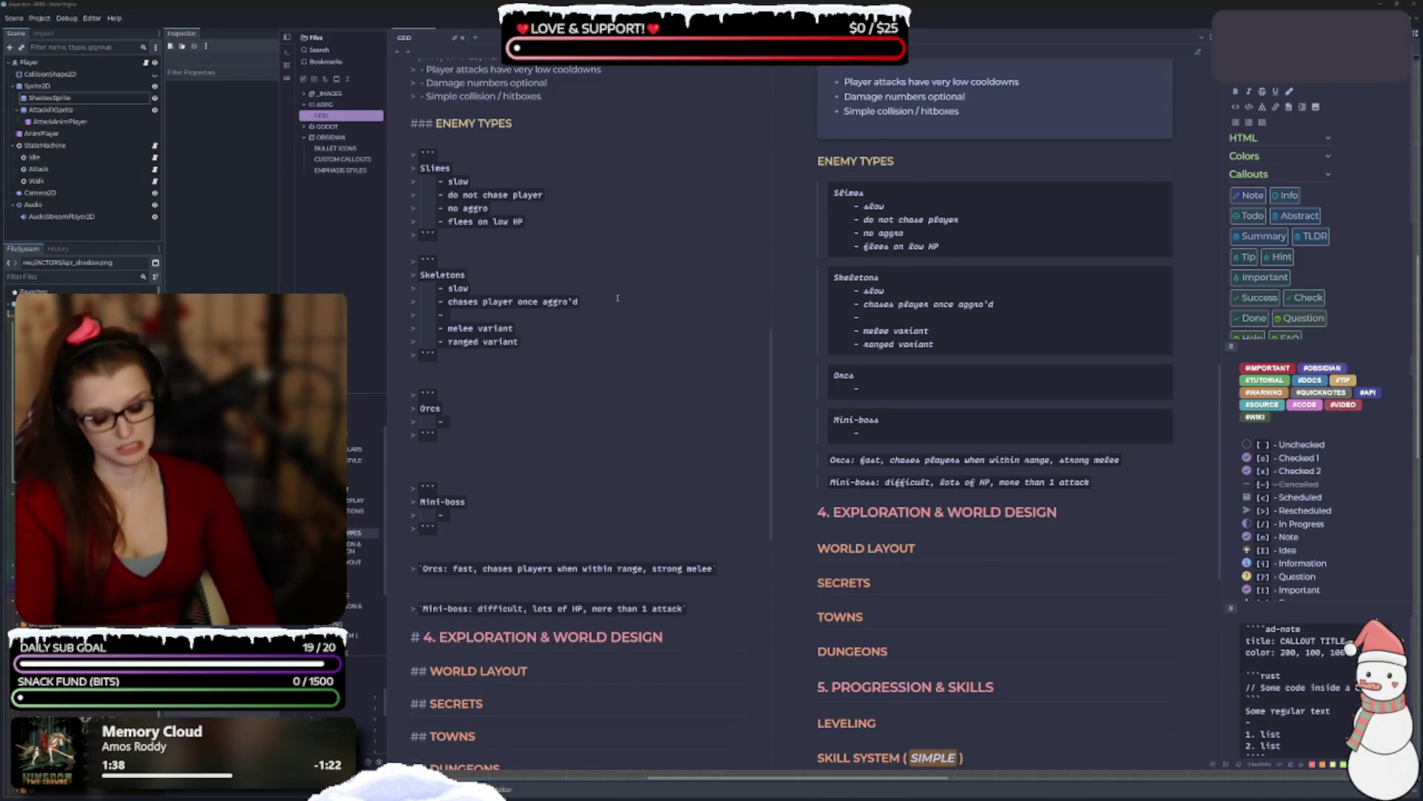
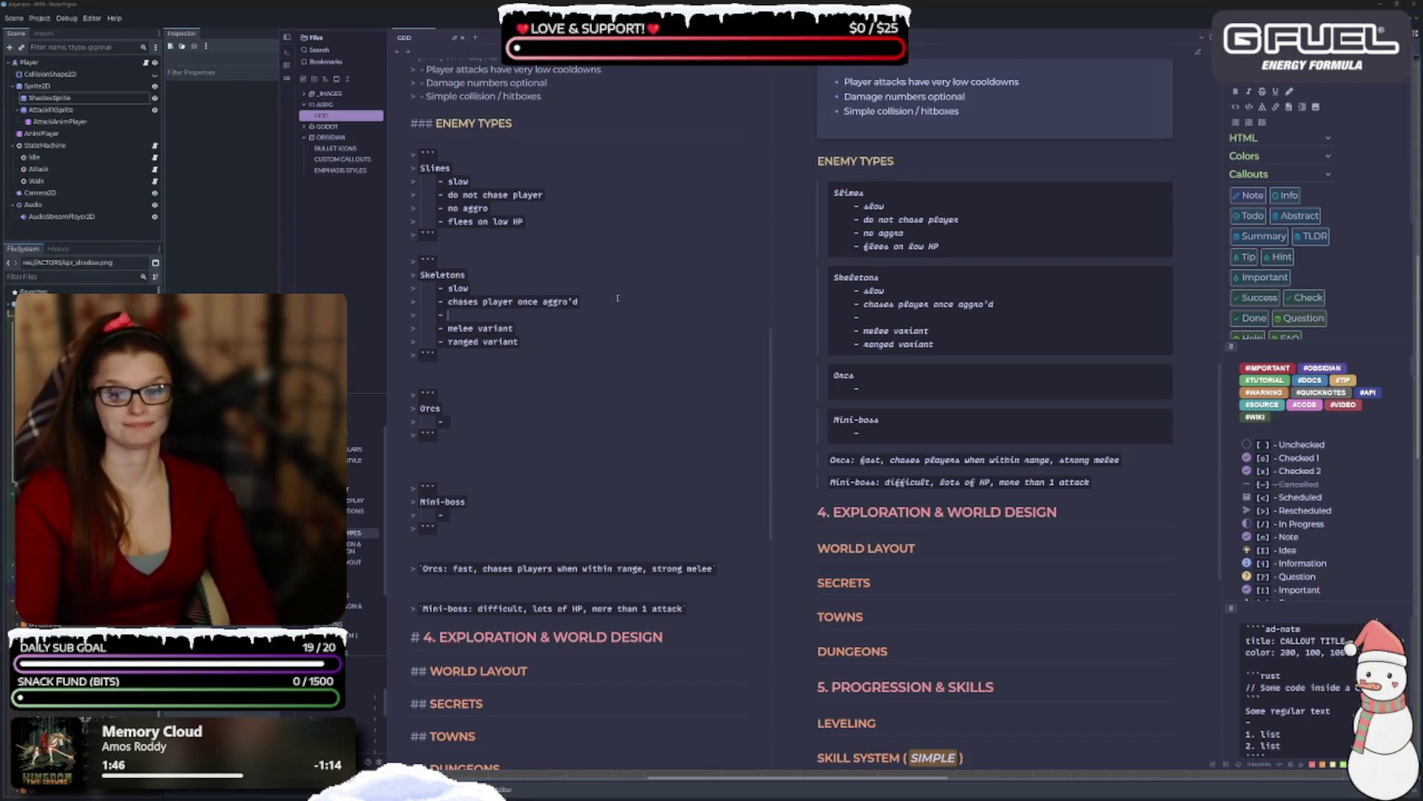
Add 'tethered' to the Skeletons list at the same level as its other traits.
type("tether")
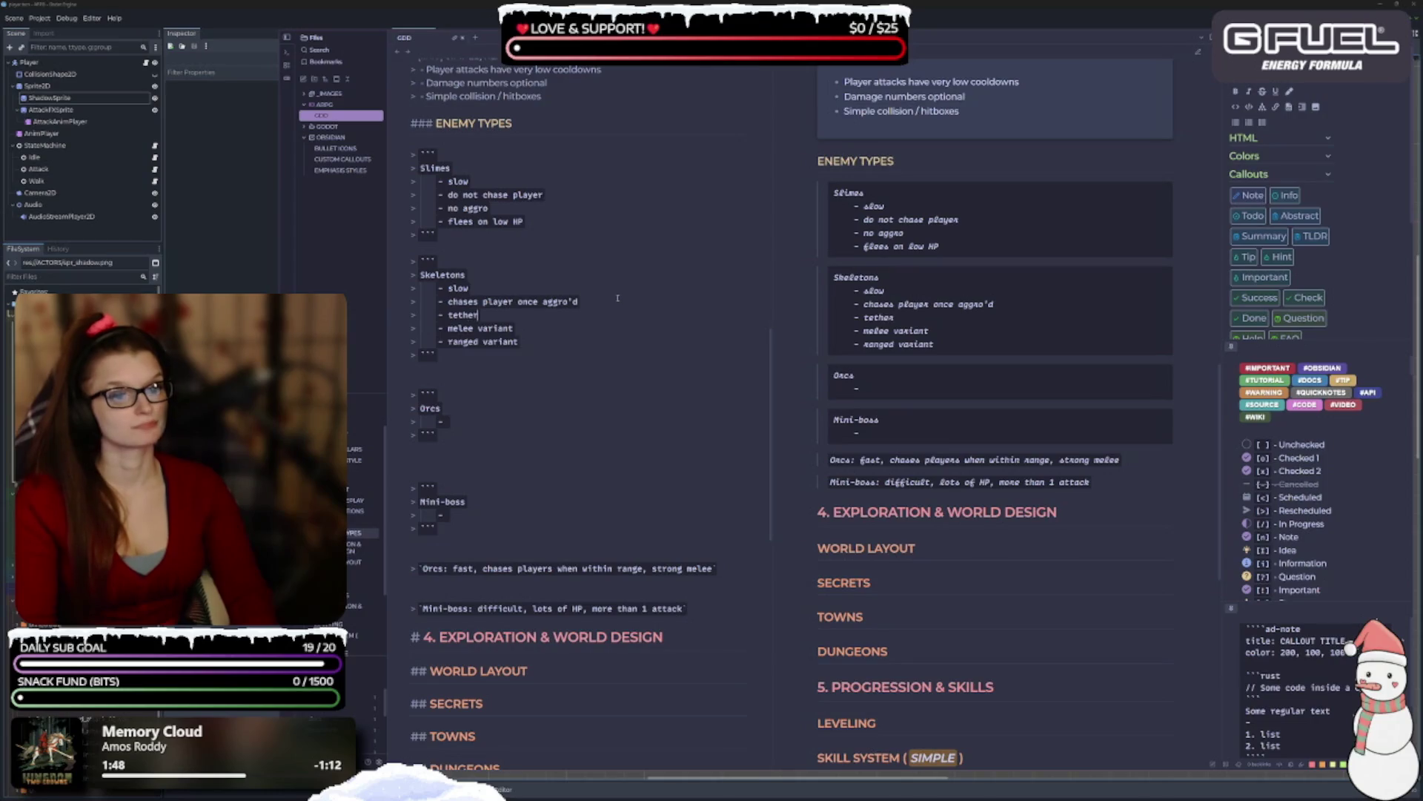
type("ed")
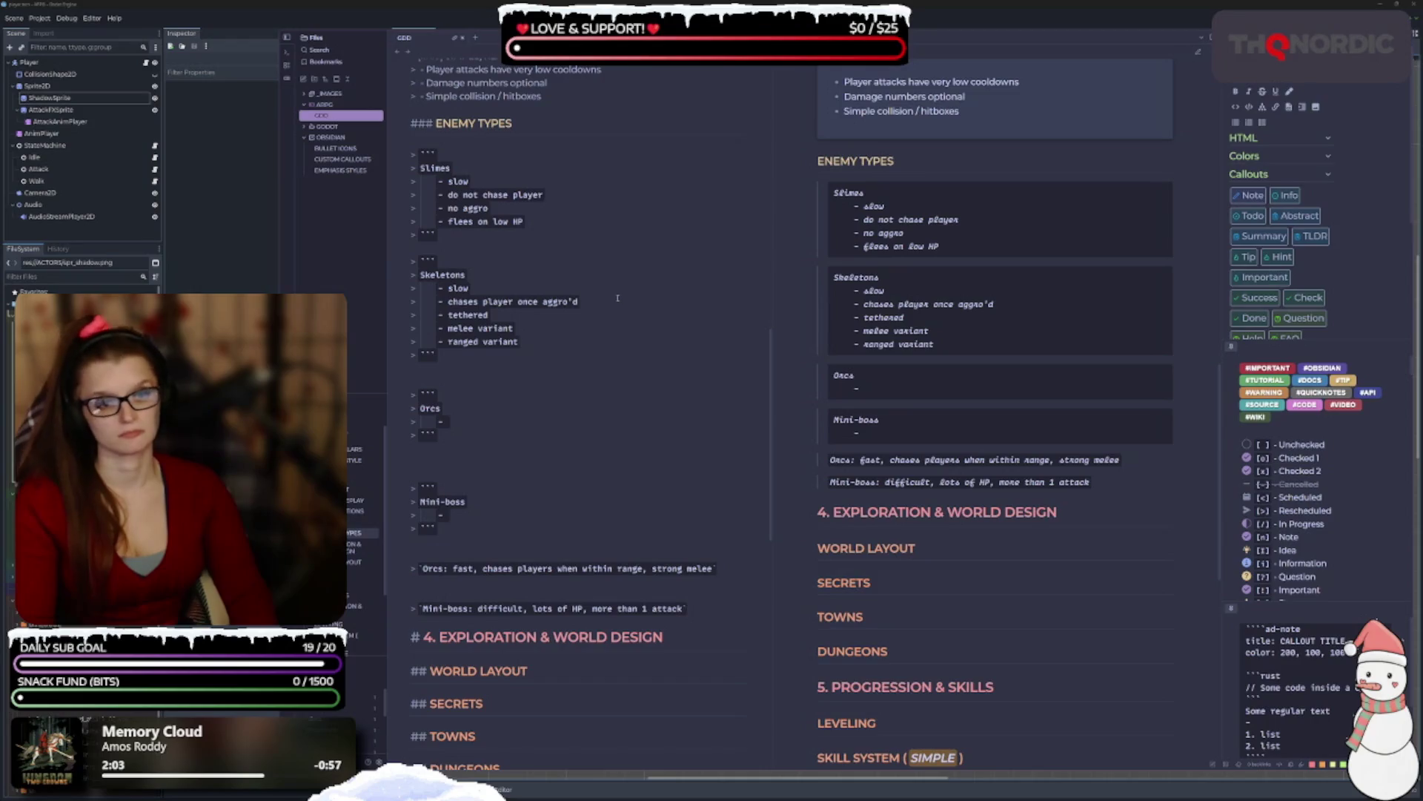
key("Tab")
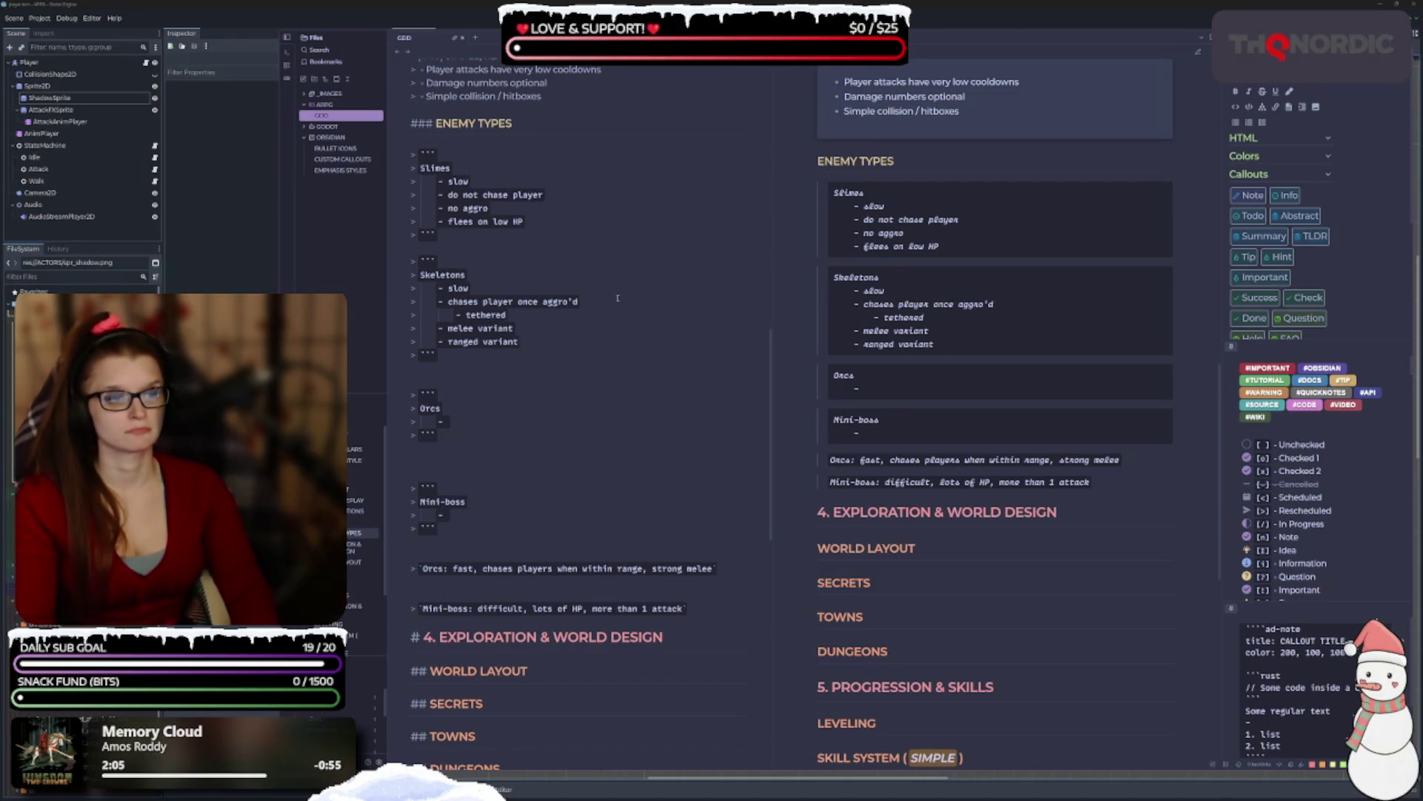
key("shift+Tab")
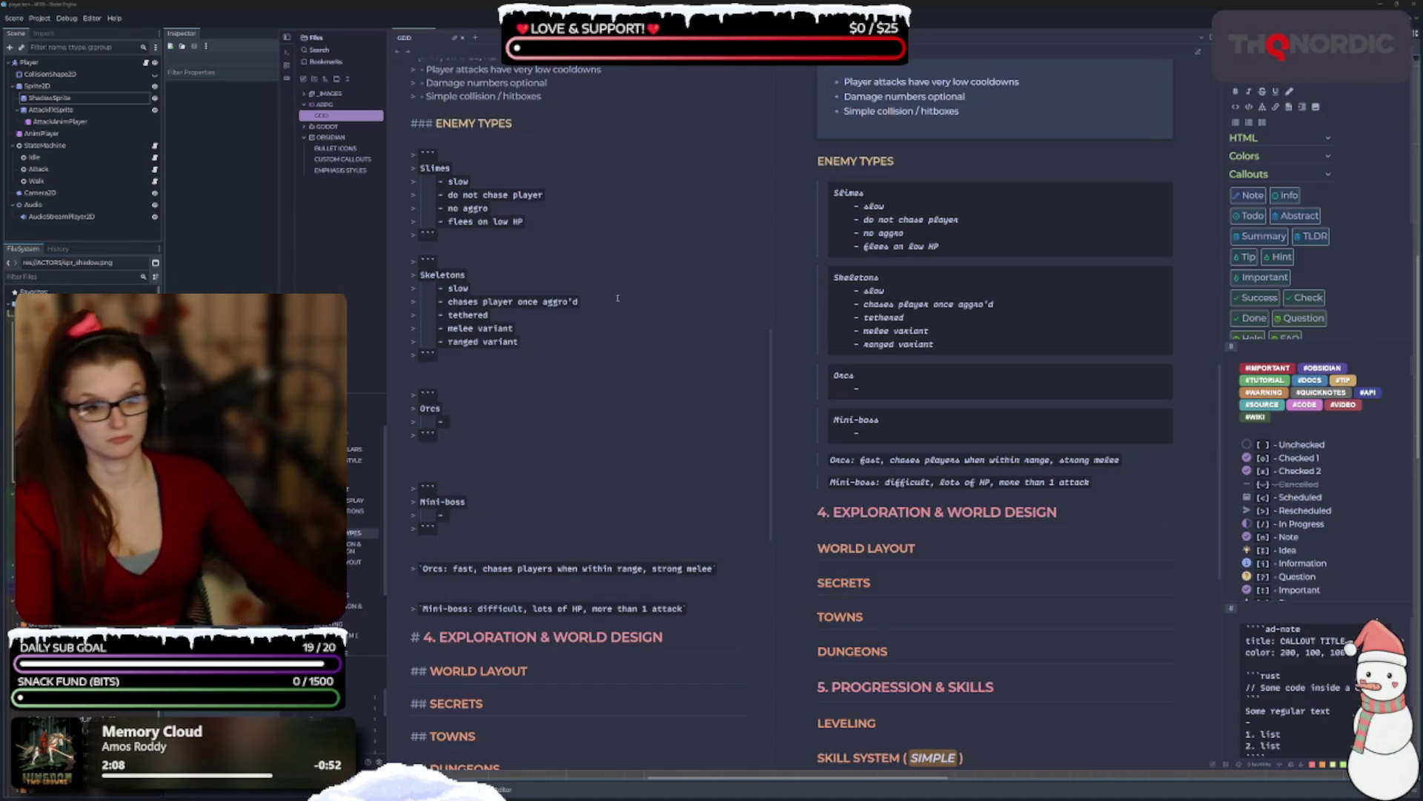
scroll(479, 383, "down", 1)
left_click(480, 383)
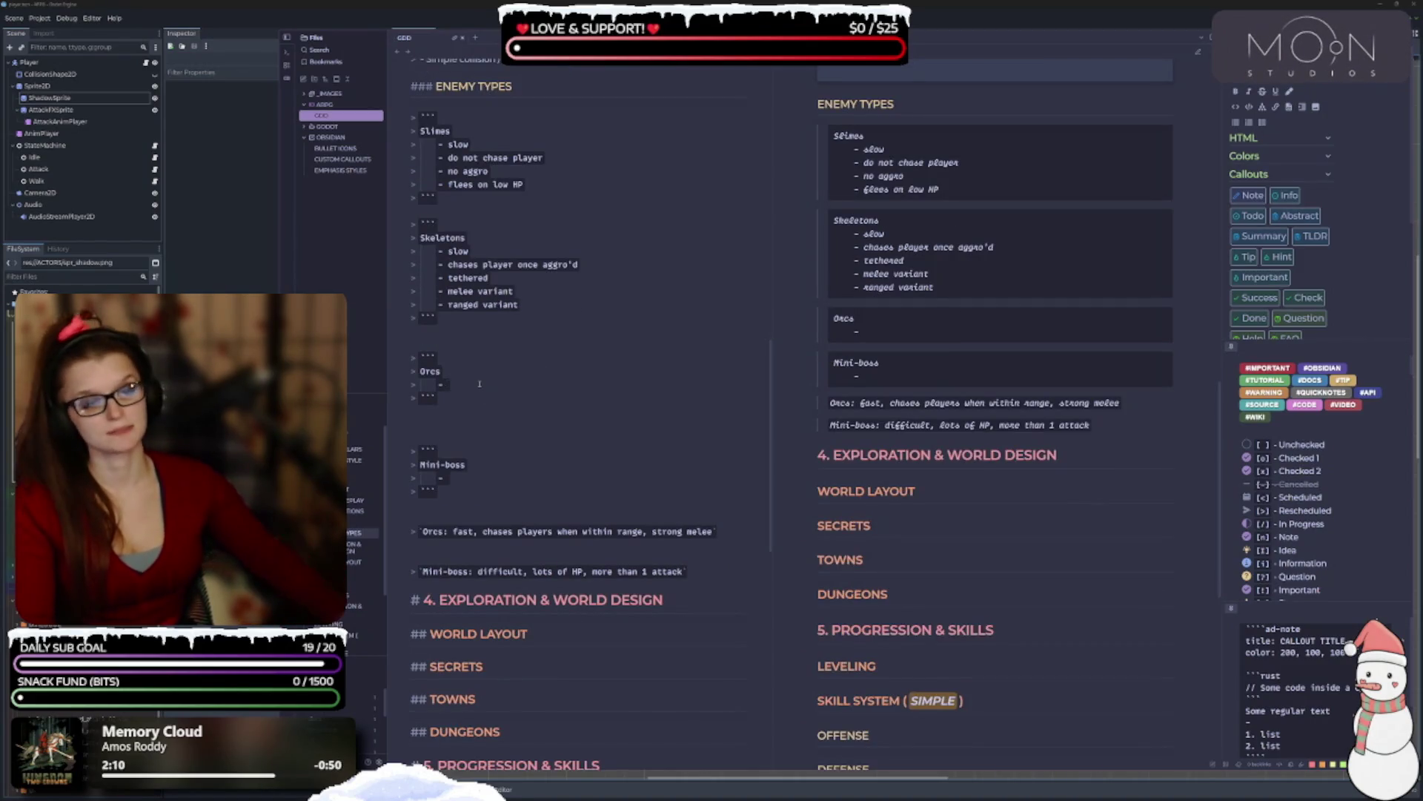
List the Orcs traits: fast, chases player when within range, strong melee, large tether.
type("fast")
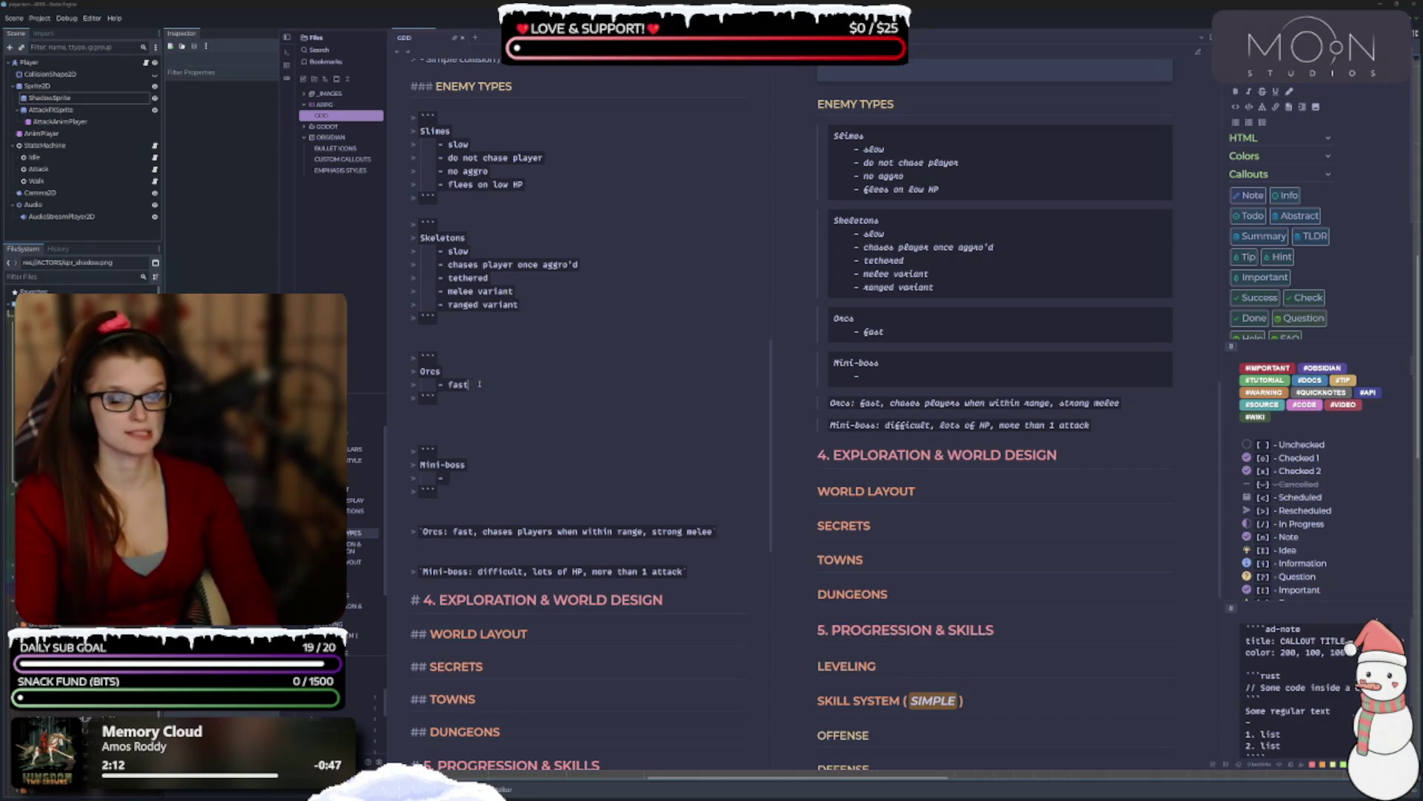
key("Return")
type("chas")
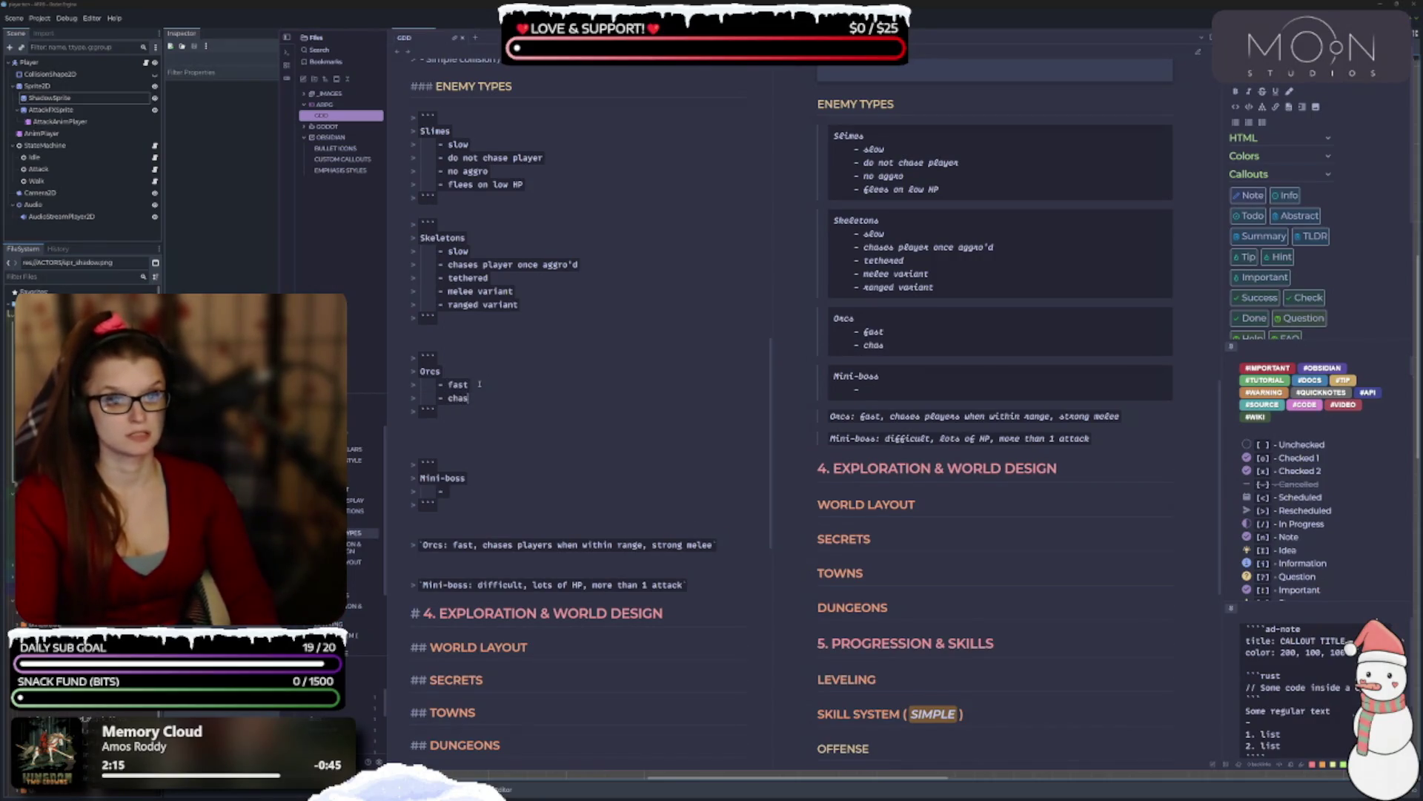
type("es player when ")
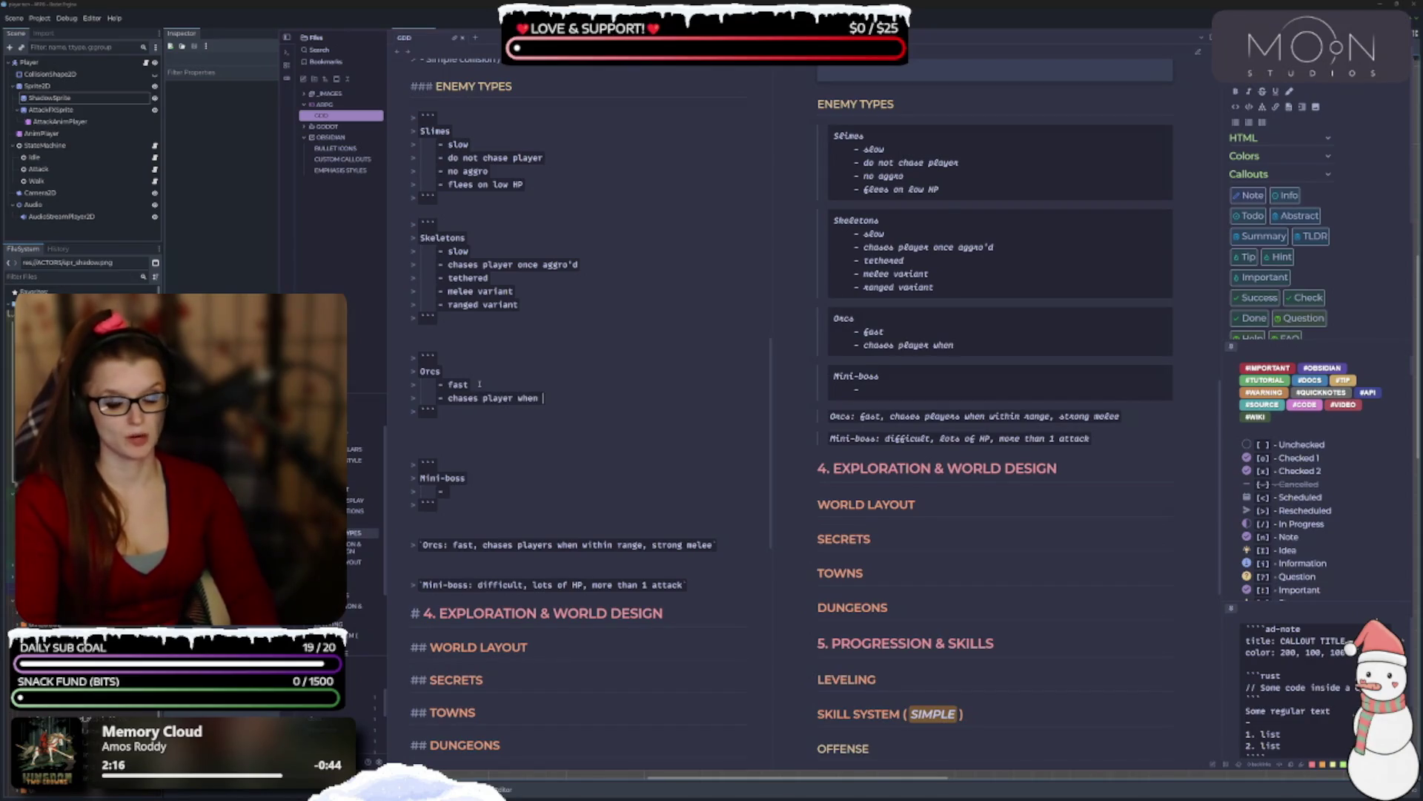
type("within range")
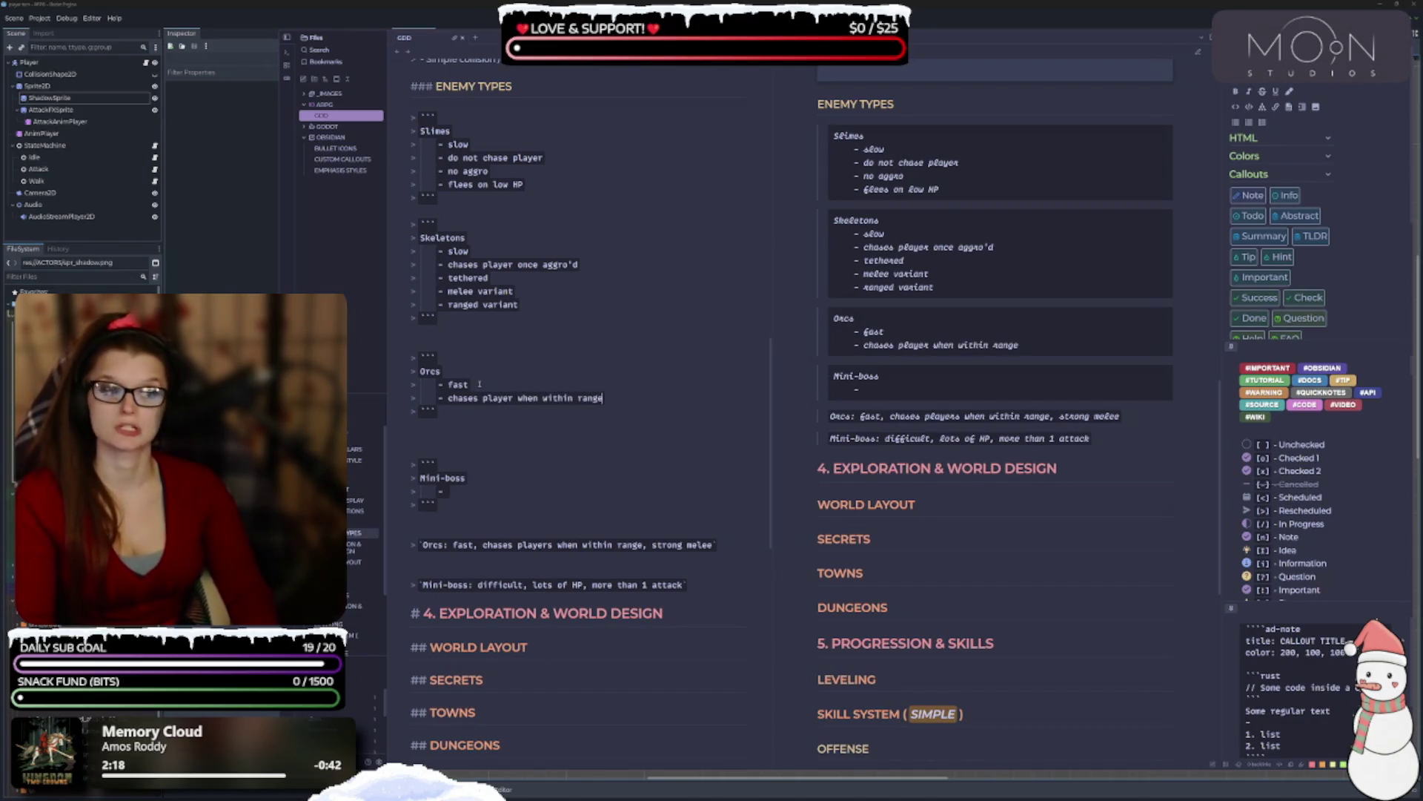
key("Return")
type("strong melee")
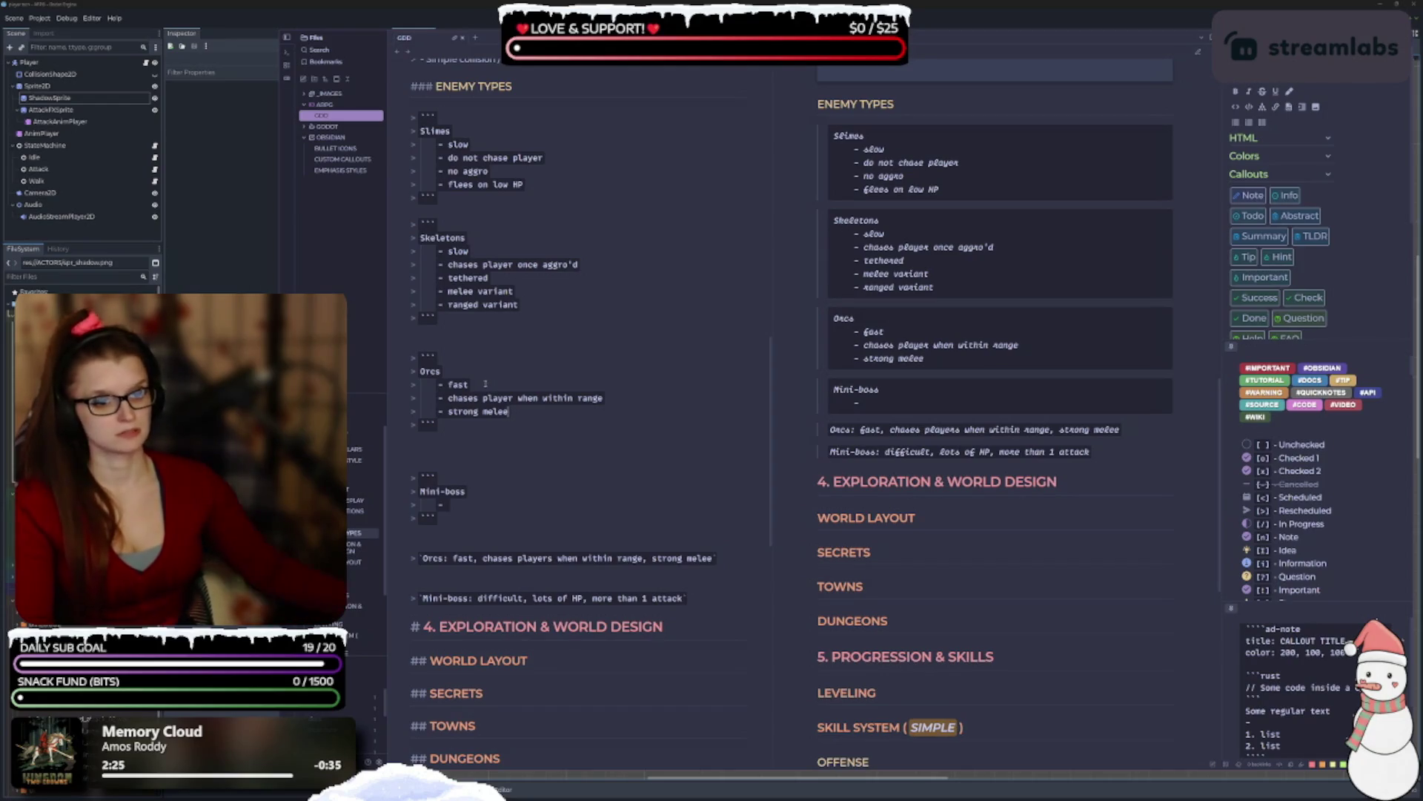
key("Return")
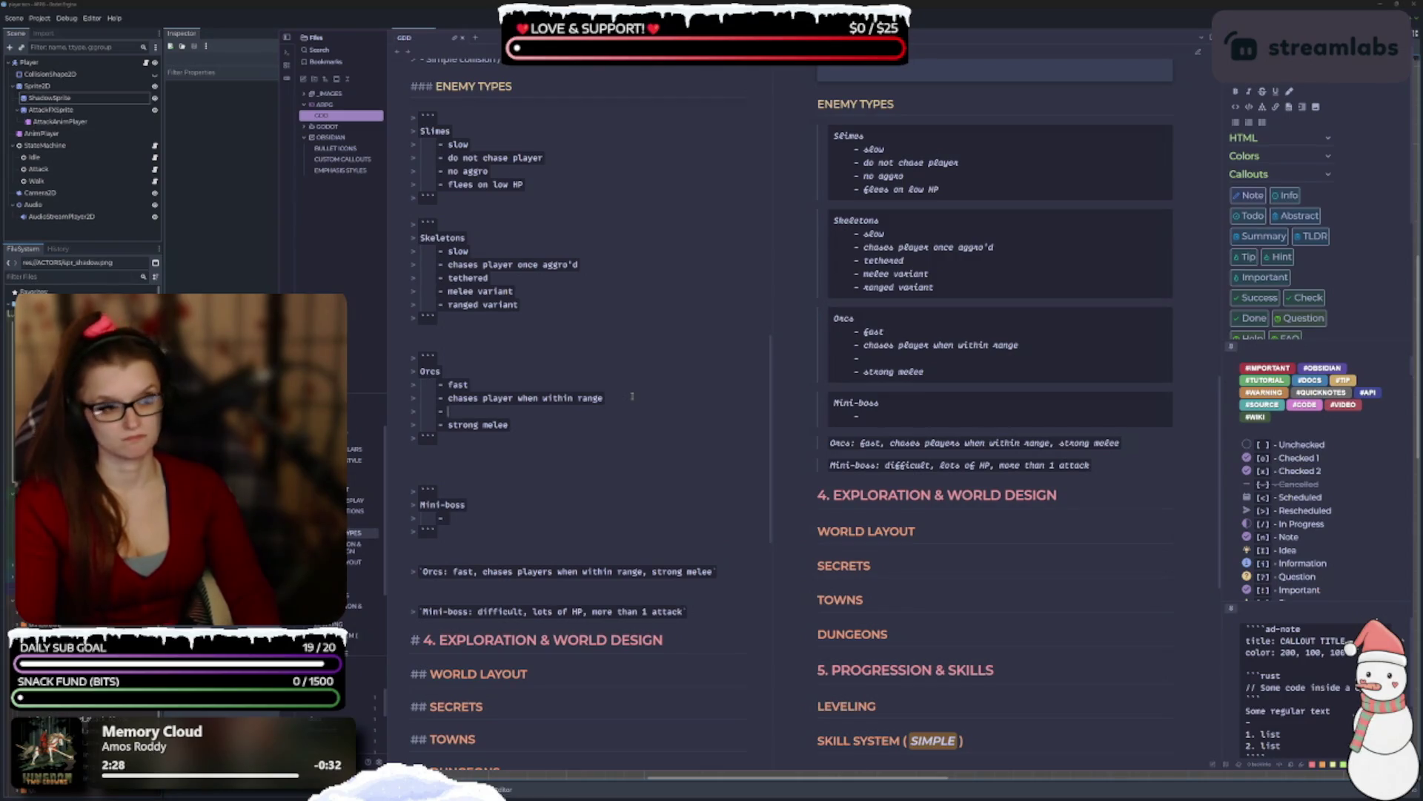
type("large tether")
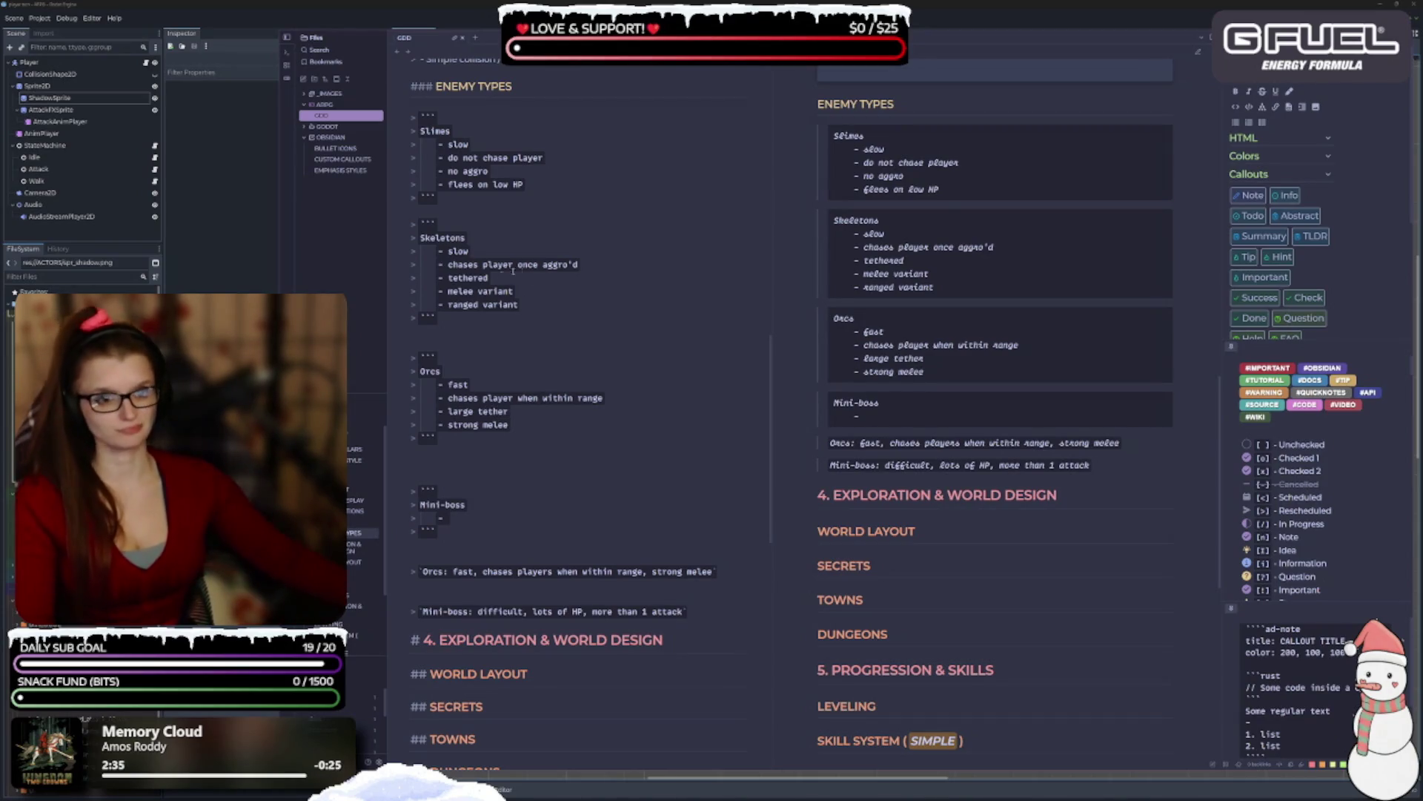
Change the Skeletons trait 'tethered' to 'small tether'.
double_click(472, 278)
type("small teht")
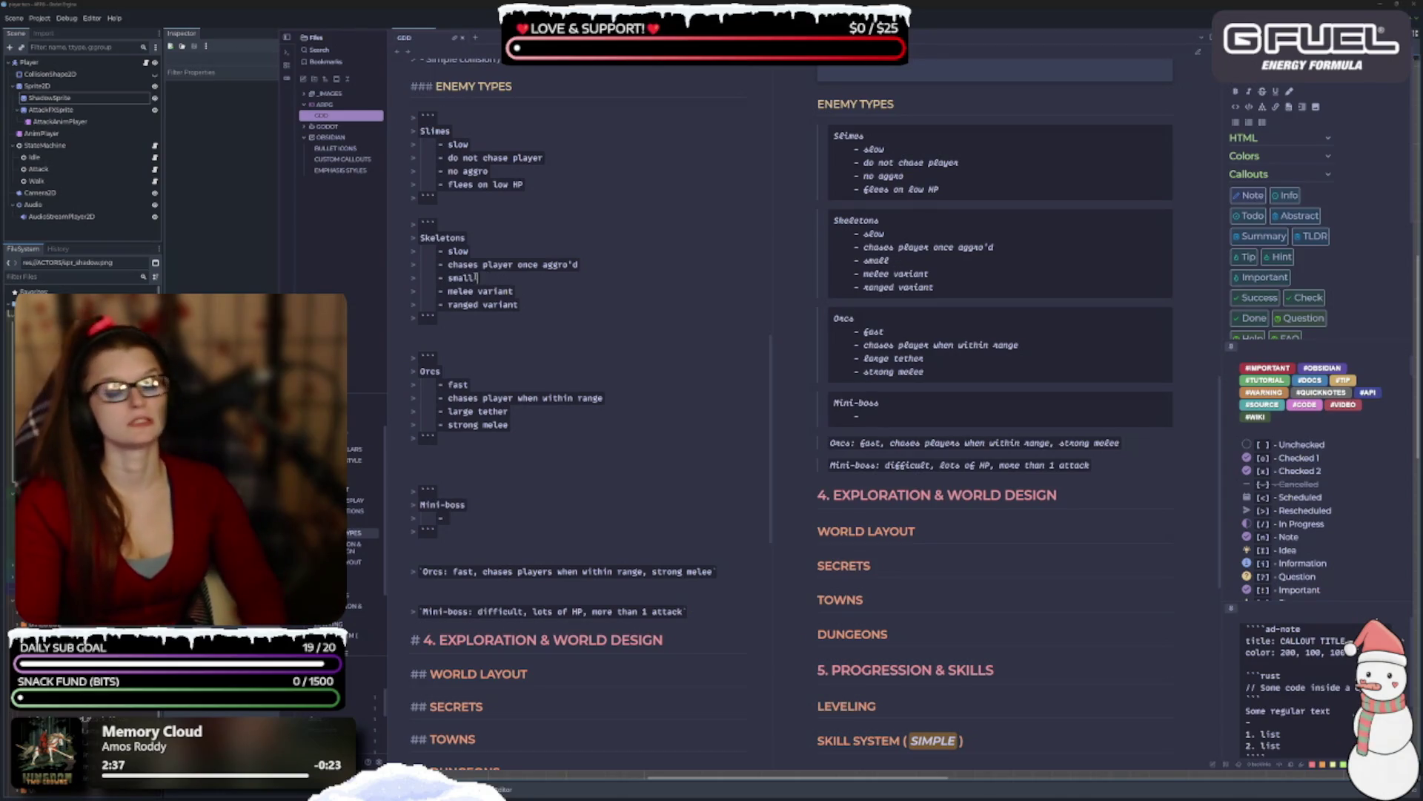
key("BackSpace")
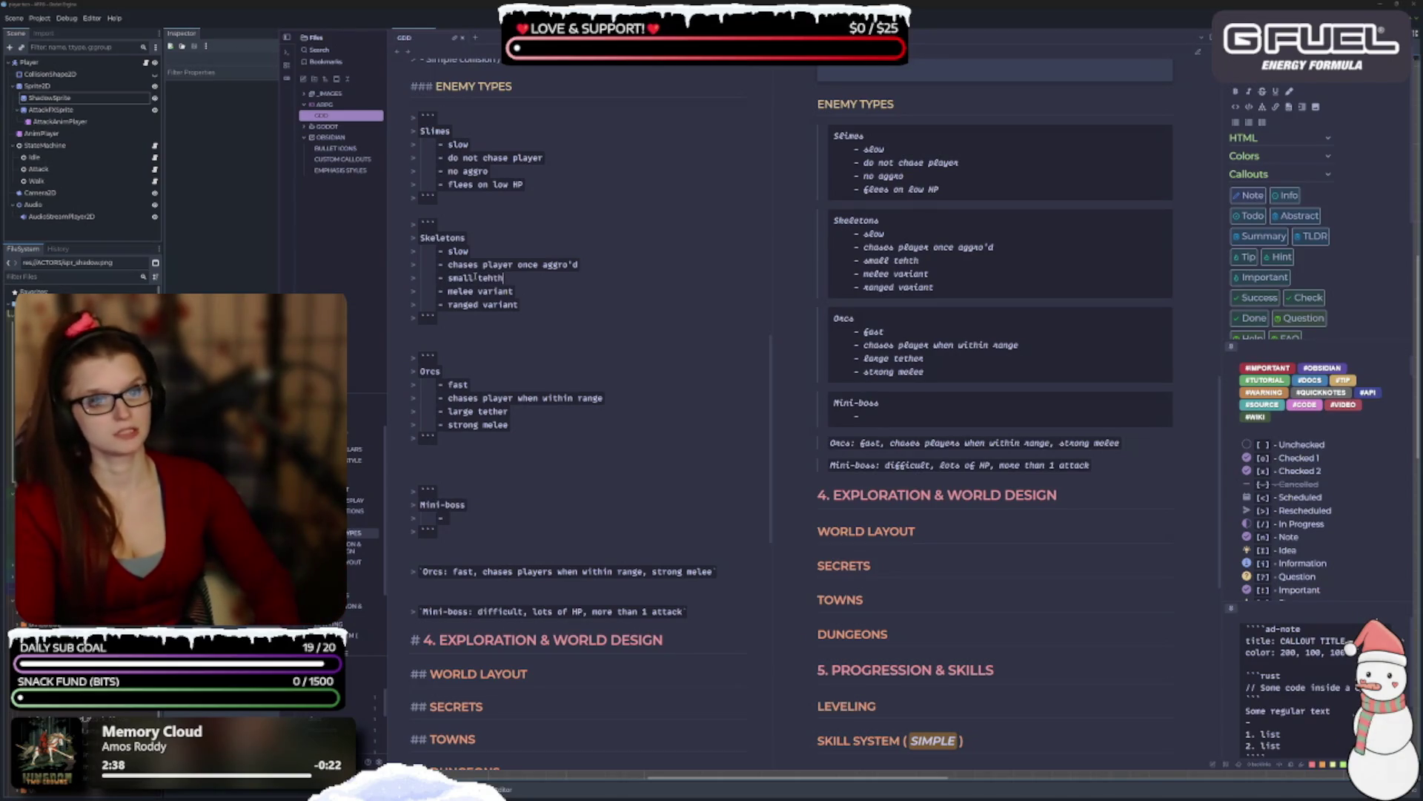
type("ther")
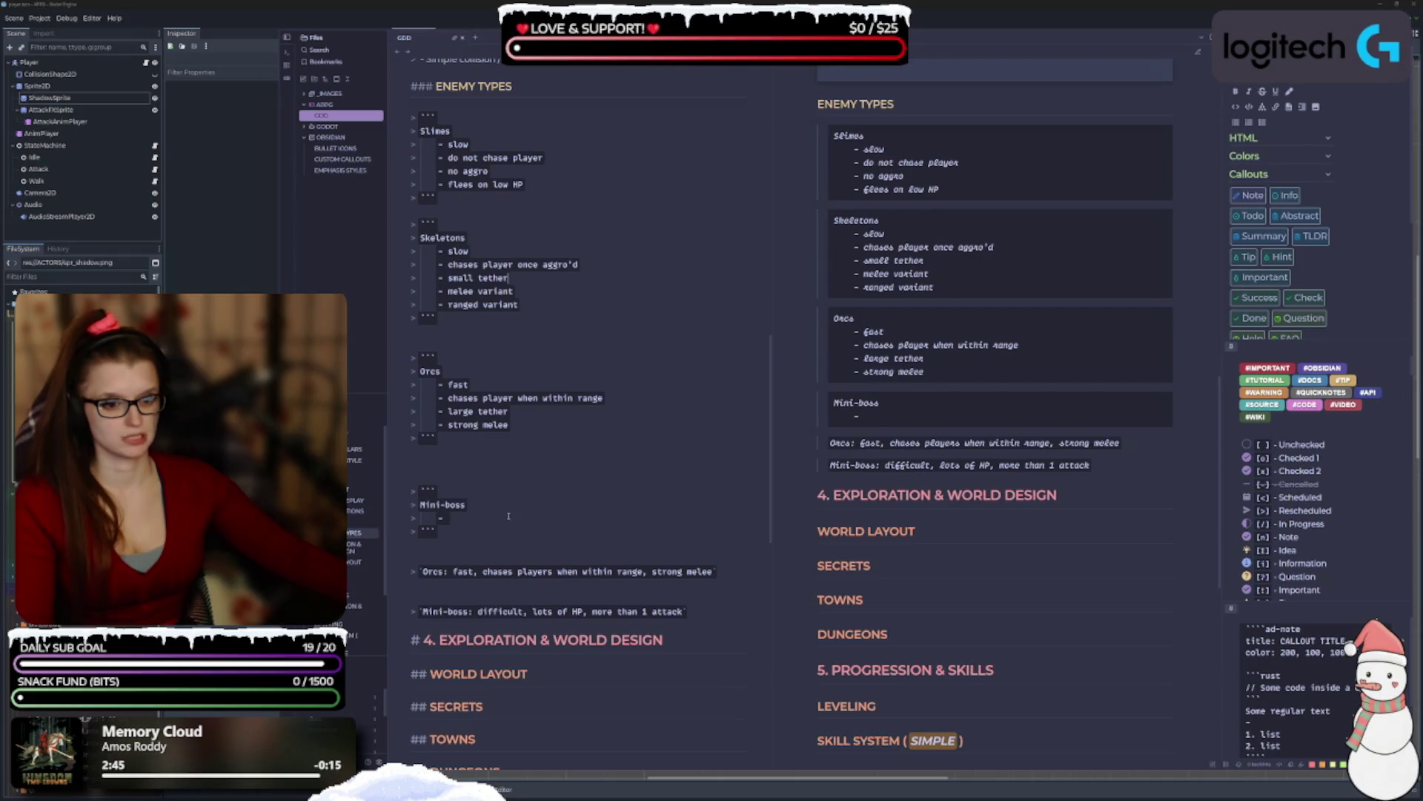
List the Mini-boss traits: difficult, lots of HP, more than 1 attack.
type("difficult")
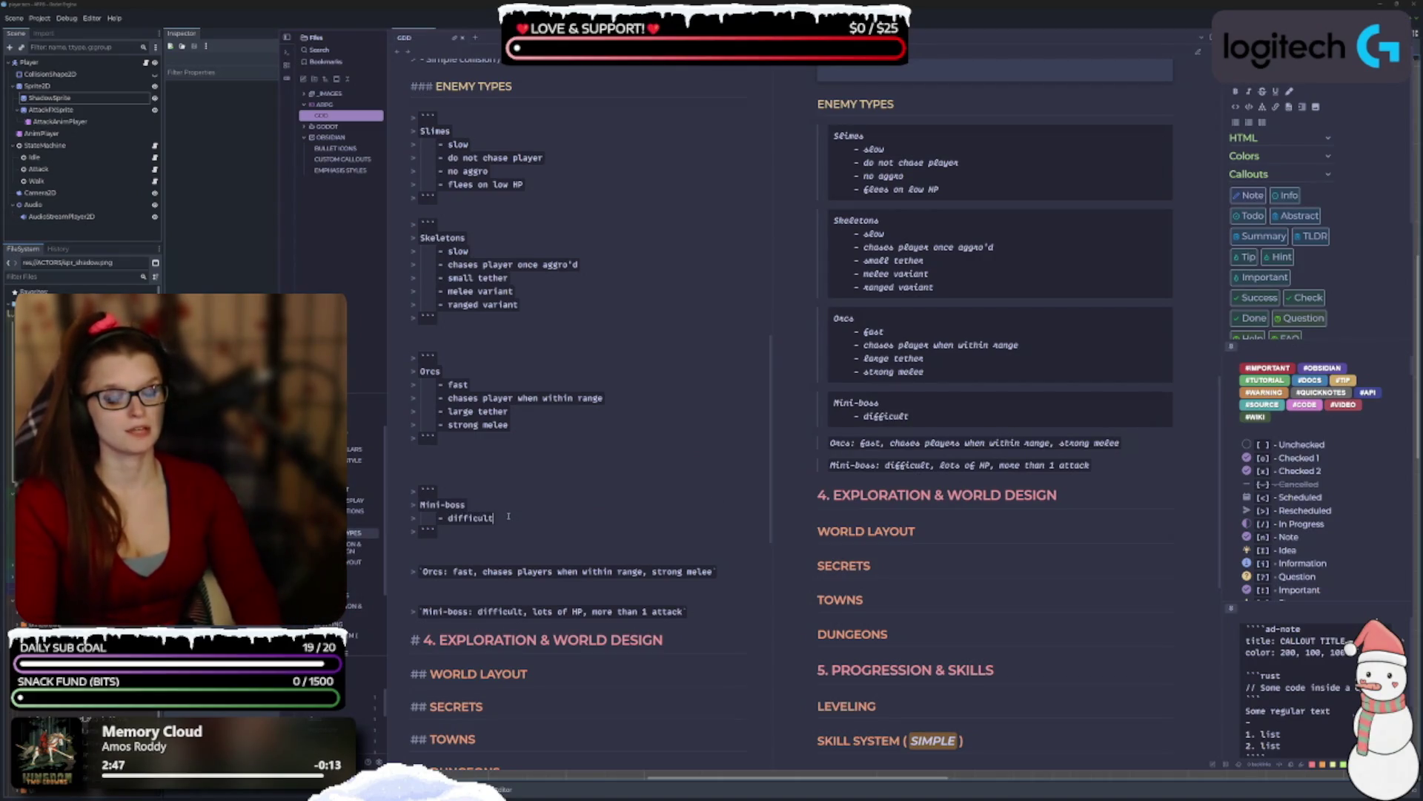
key("Return")
type("- los")
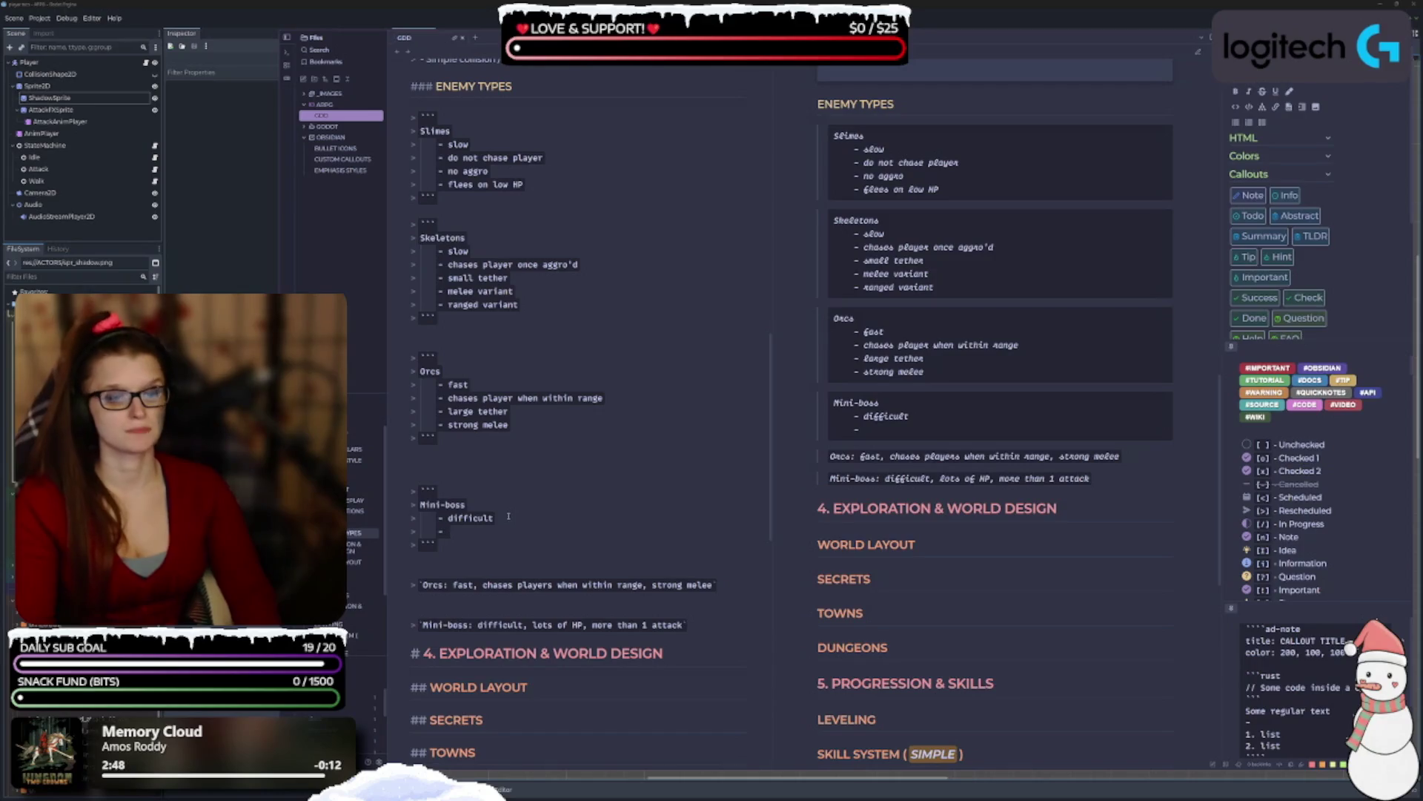
key("BackSpace")
key("BackSpace")
type("ts of HP")
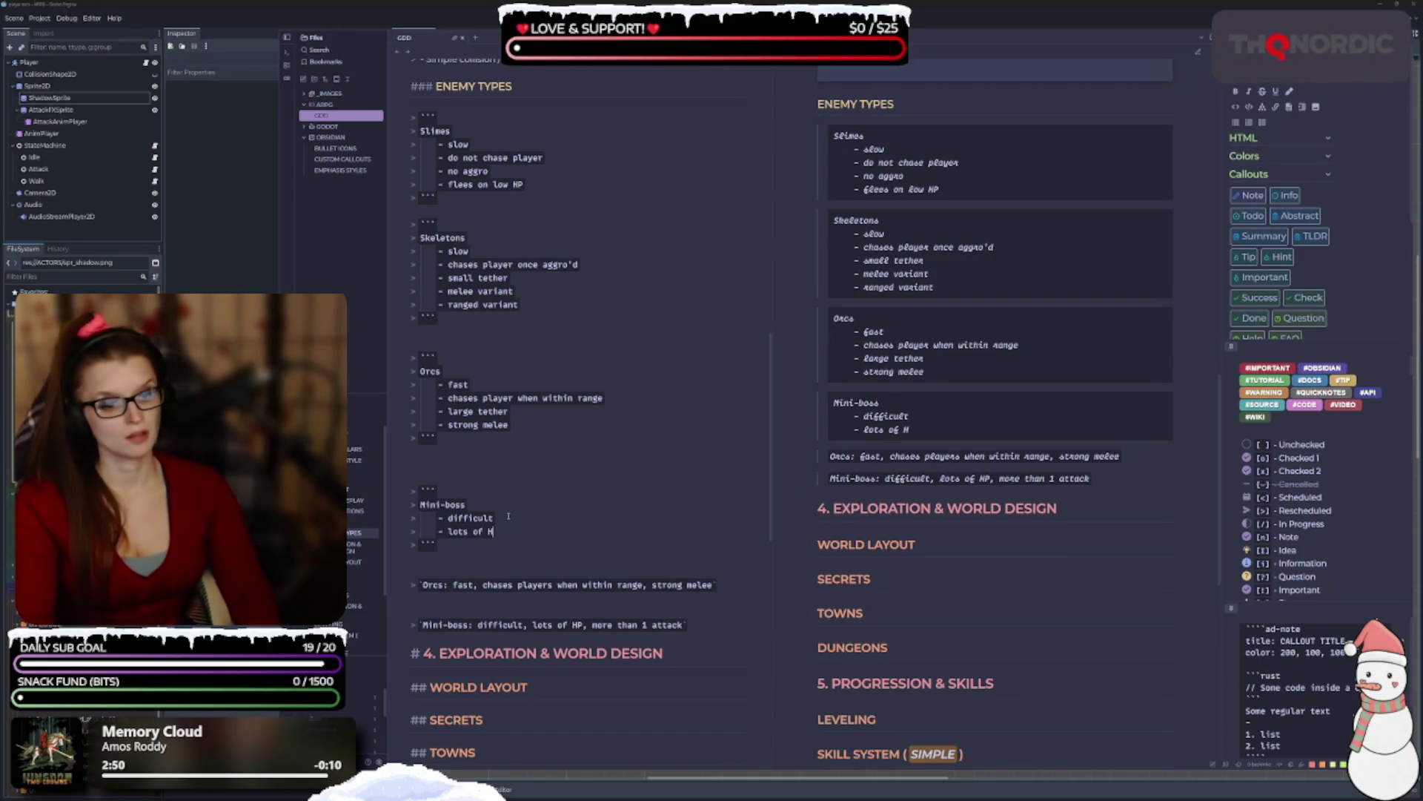
key("Return")
type("- more than 1 ")
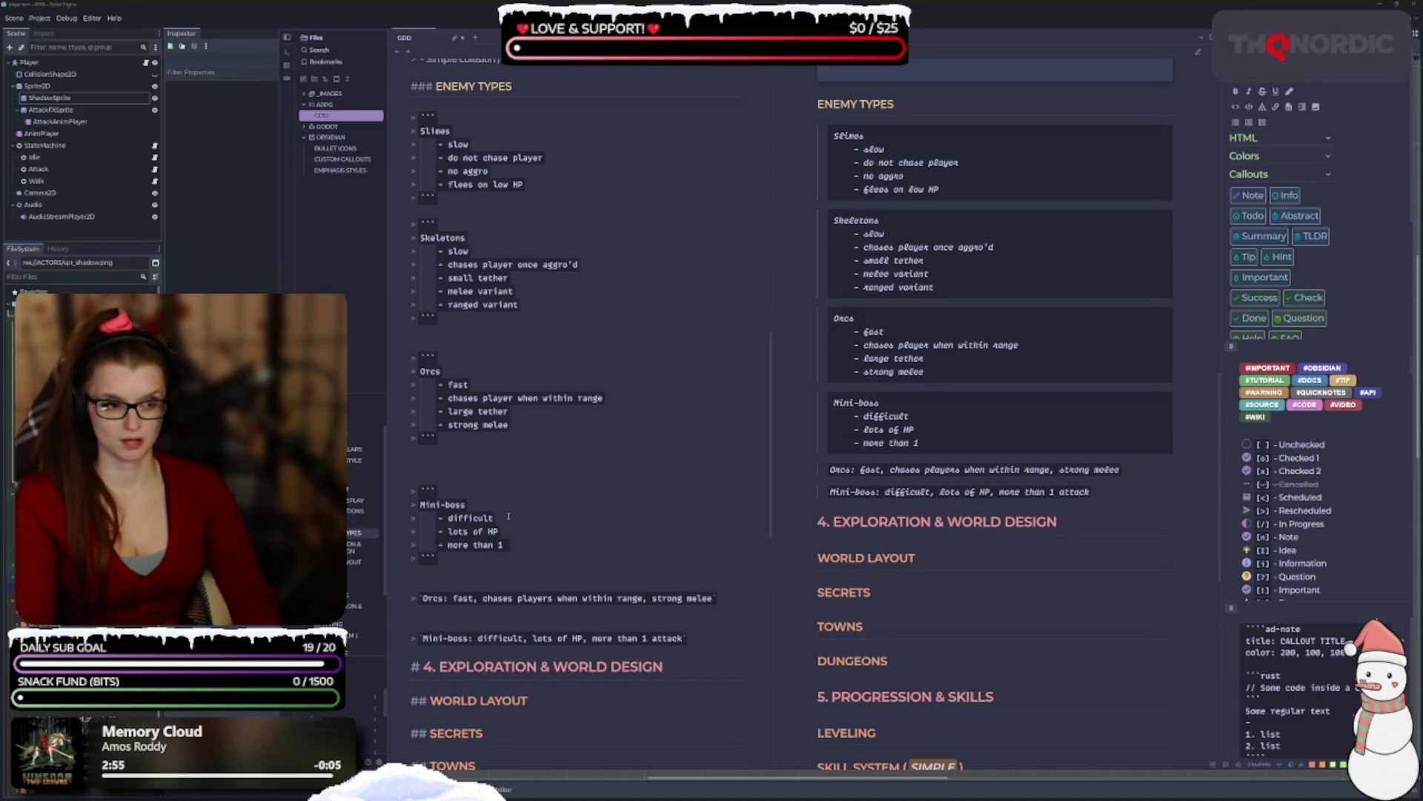
type("attack")
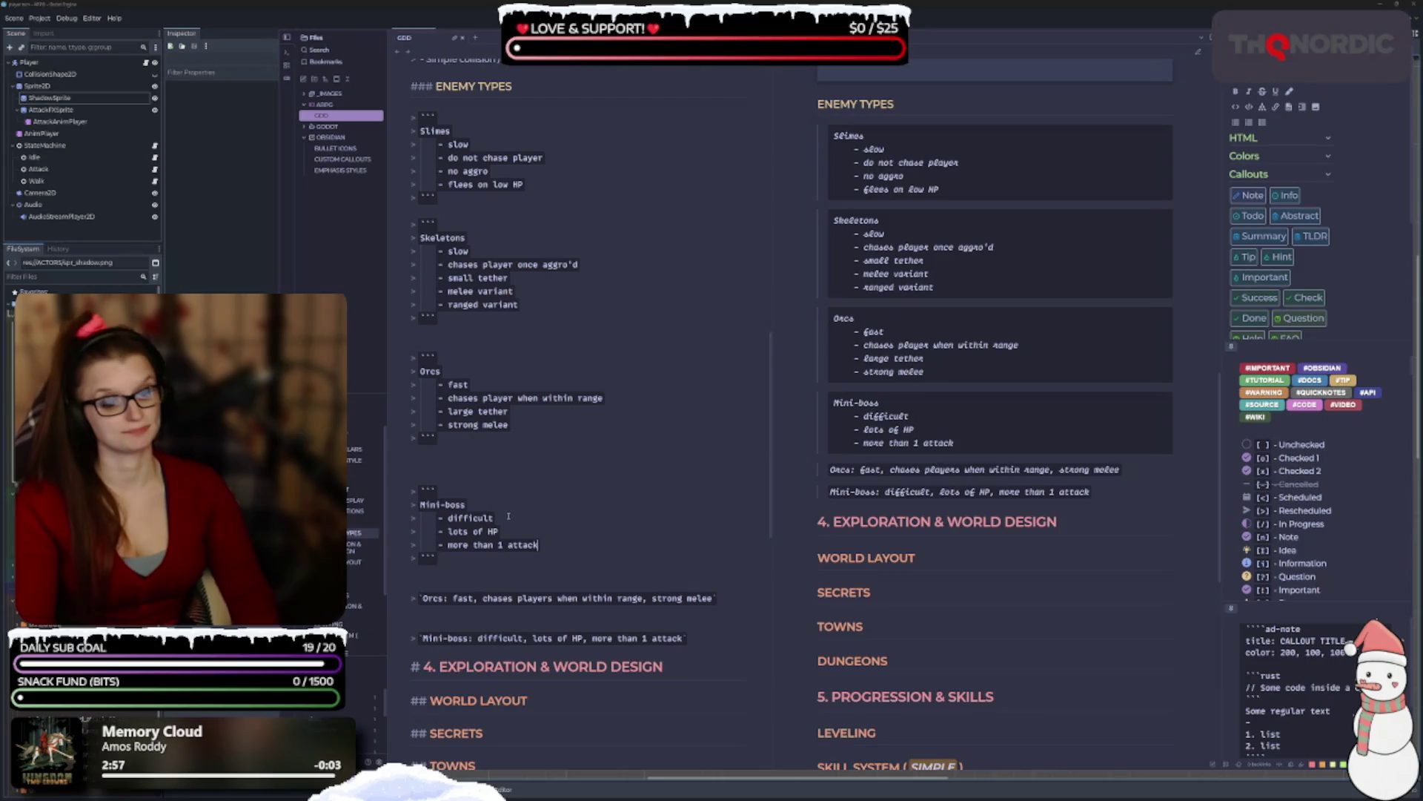
key("Return")
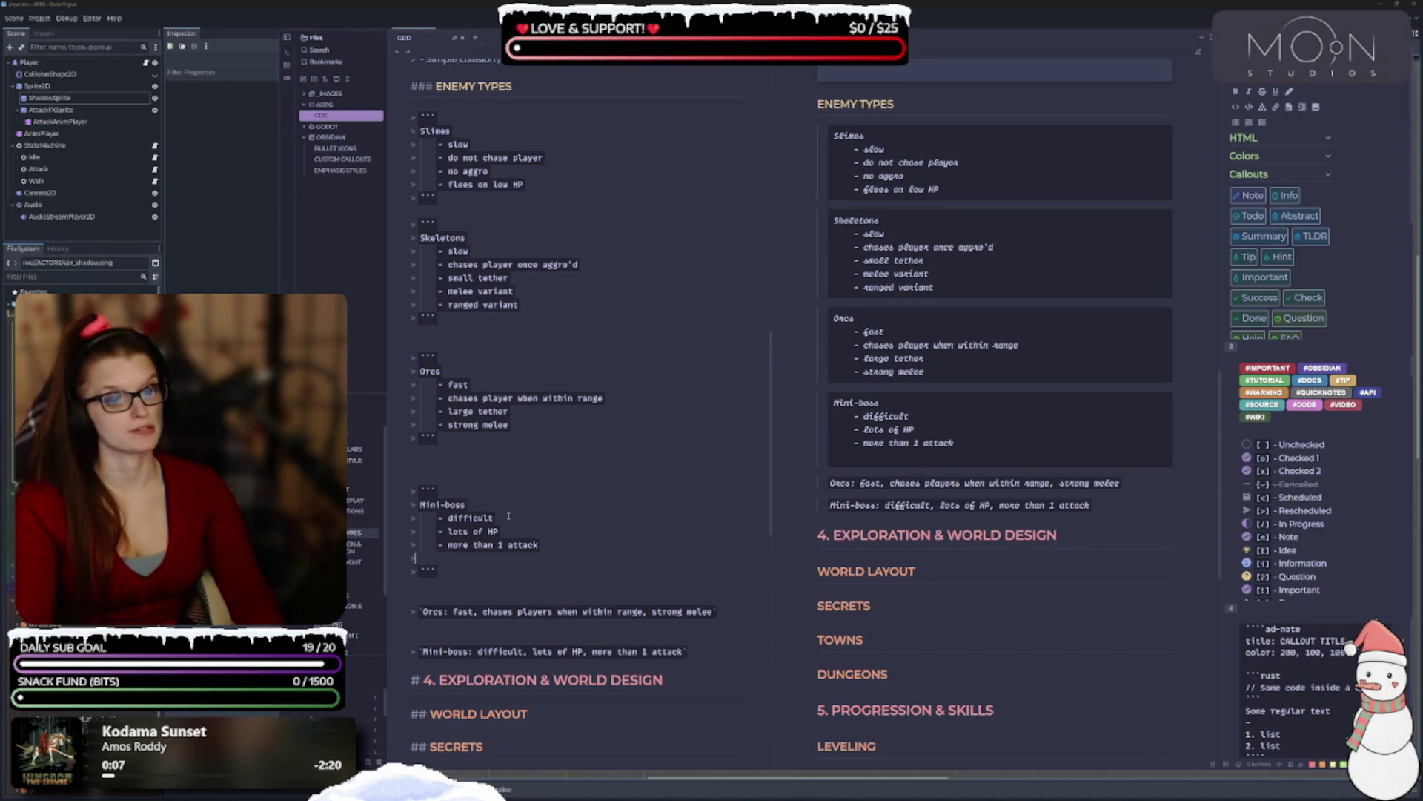
key("BackSpace")
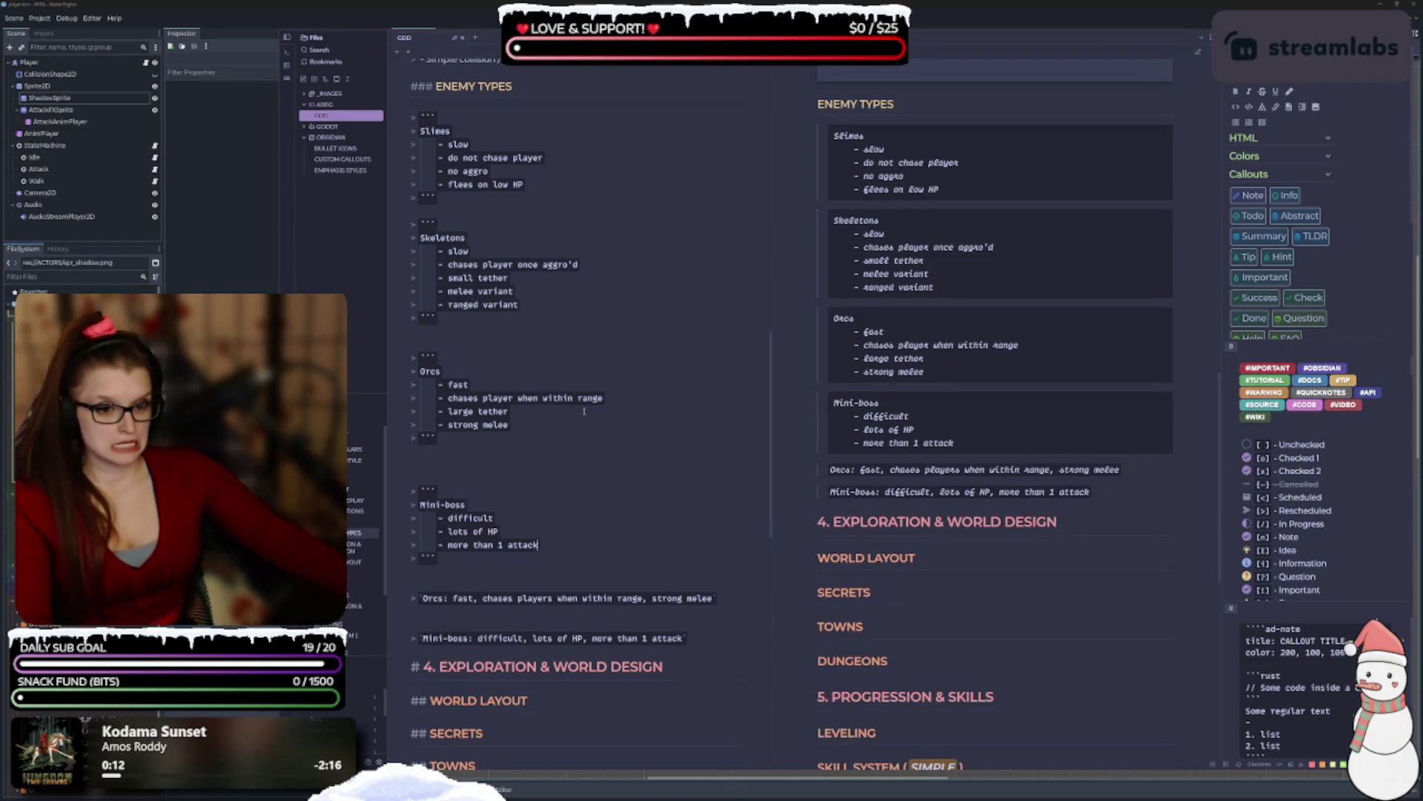
Delete the old one-line Orcs and Mini-boss summary lines.
scroll(584, 411, "down", 3)
mouse_move(685, 527)
left_mouse_down()
mouse_move(411, 512)
mouse_move(393, 488)
left_mouse_up()
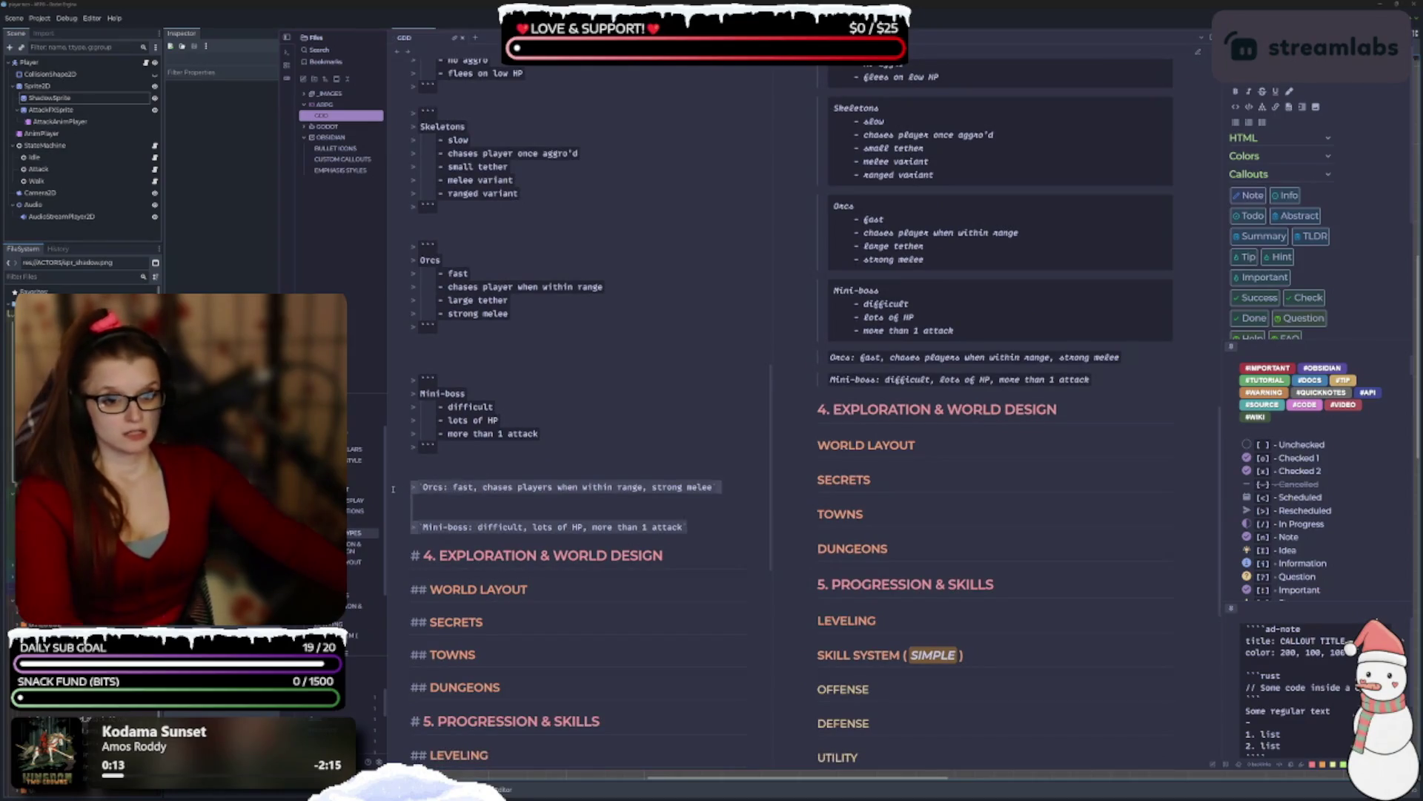
key("BackSpace")
scroll(542, 561, "down", 1)
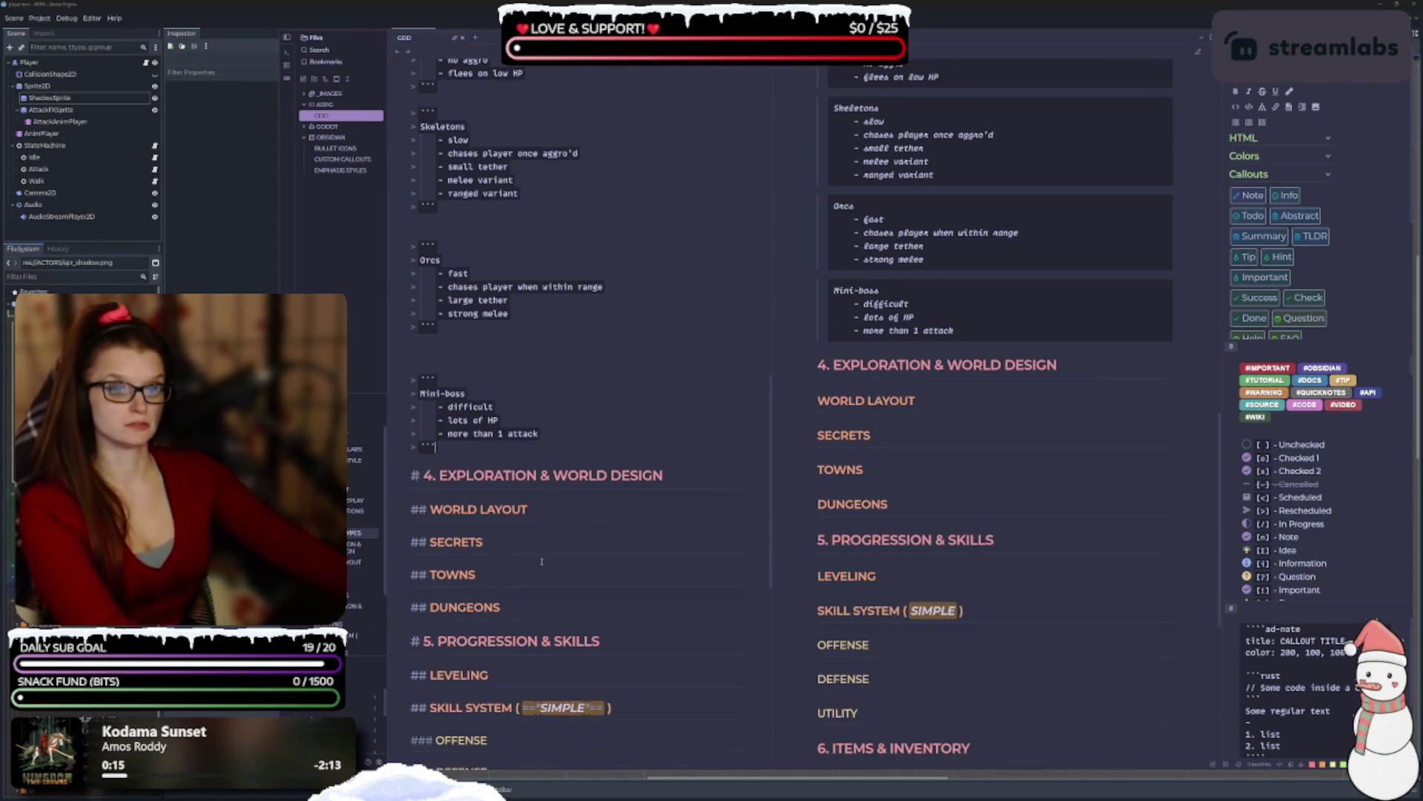
scroll(633, 521, "up", 3)
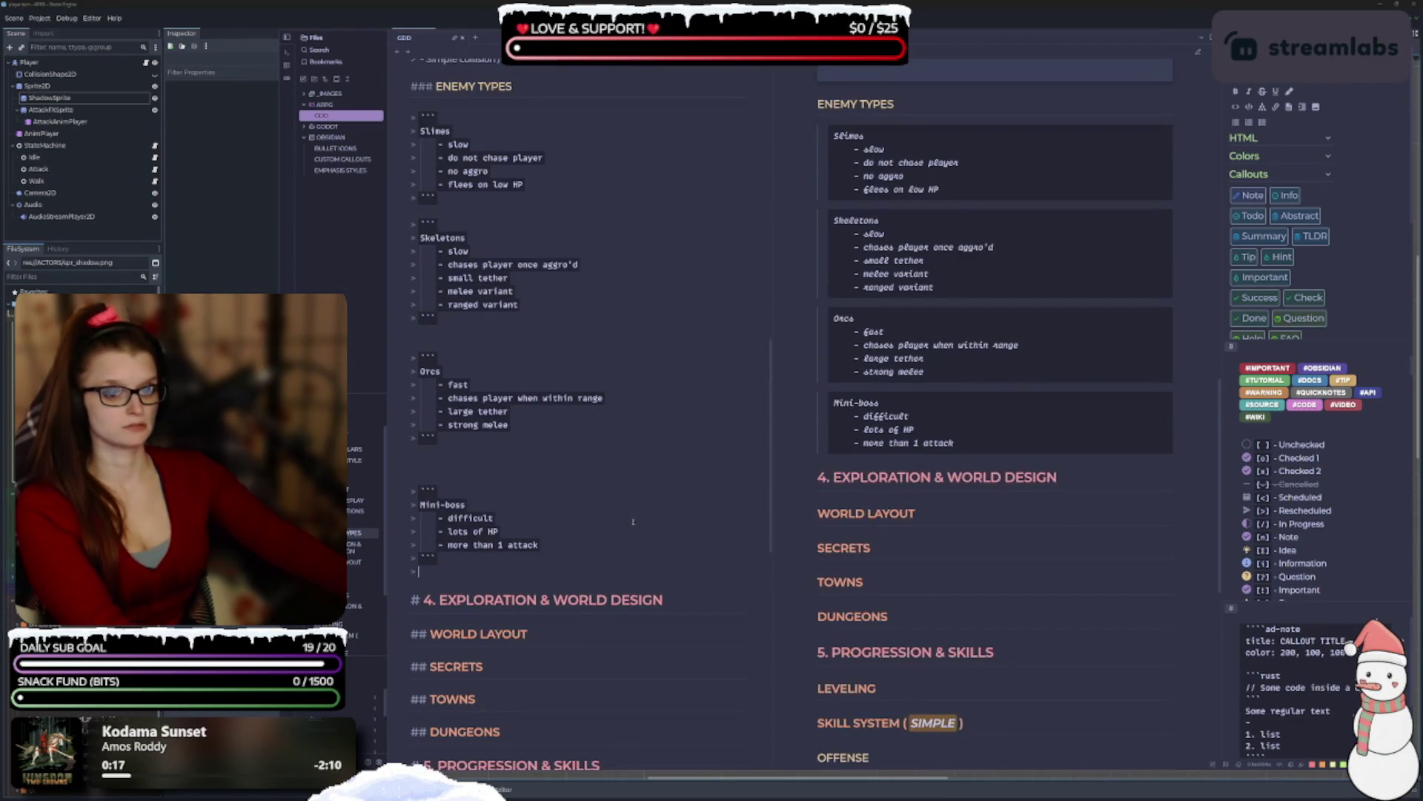
scroll(633, 522, "up", 3)
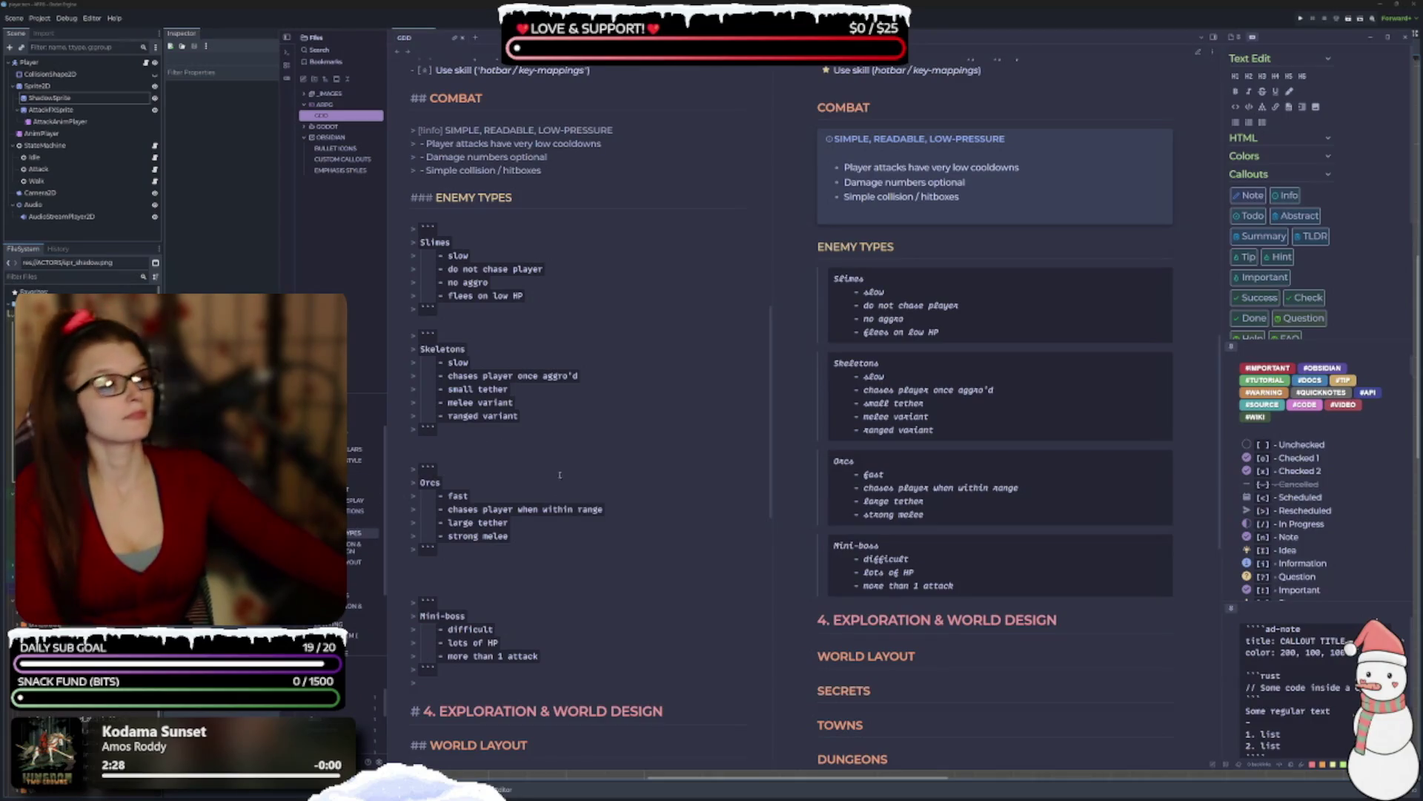
Insert '---' dividers between the Slimes, Skeletons, Orcs and Mini-boss trait blocks.
scroll(475, 308, "down", 1)
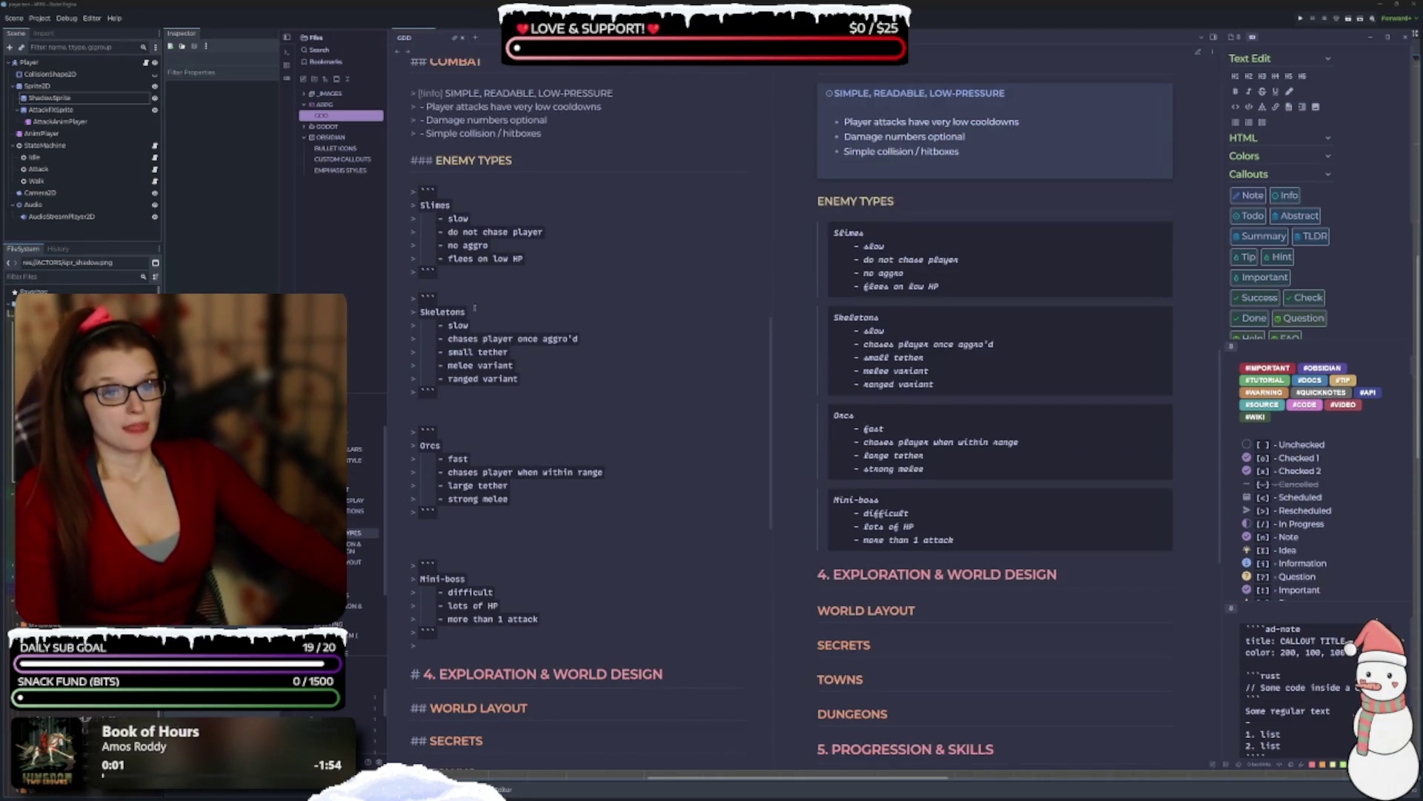
key("Return")
key("Return")
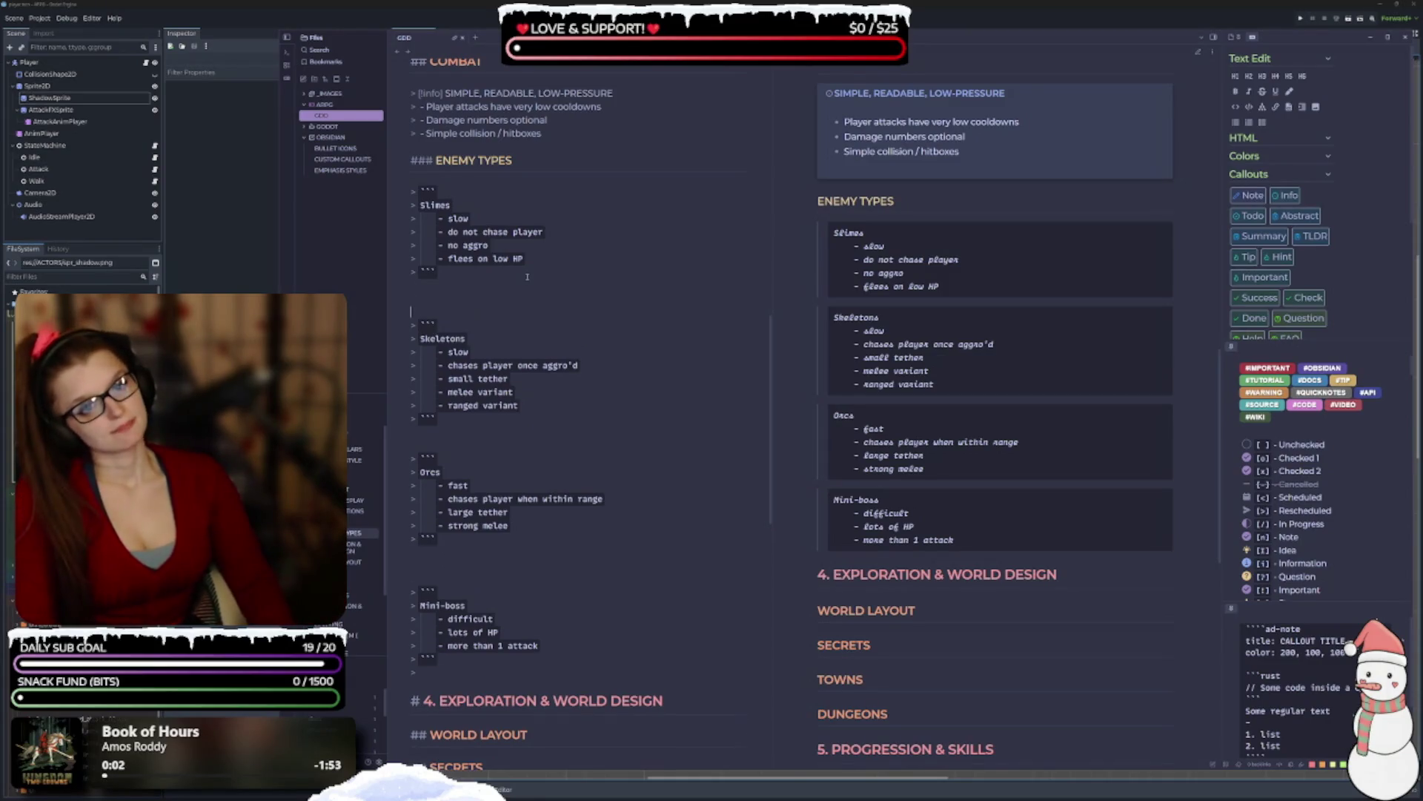
type("---")
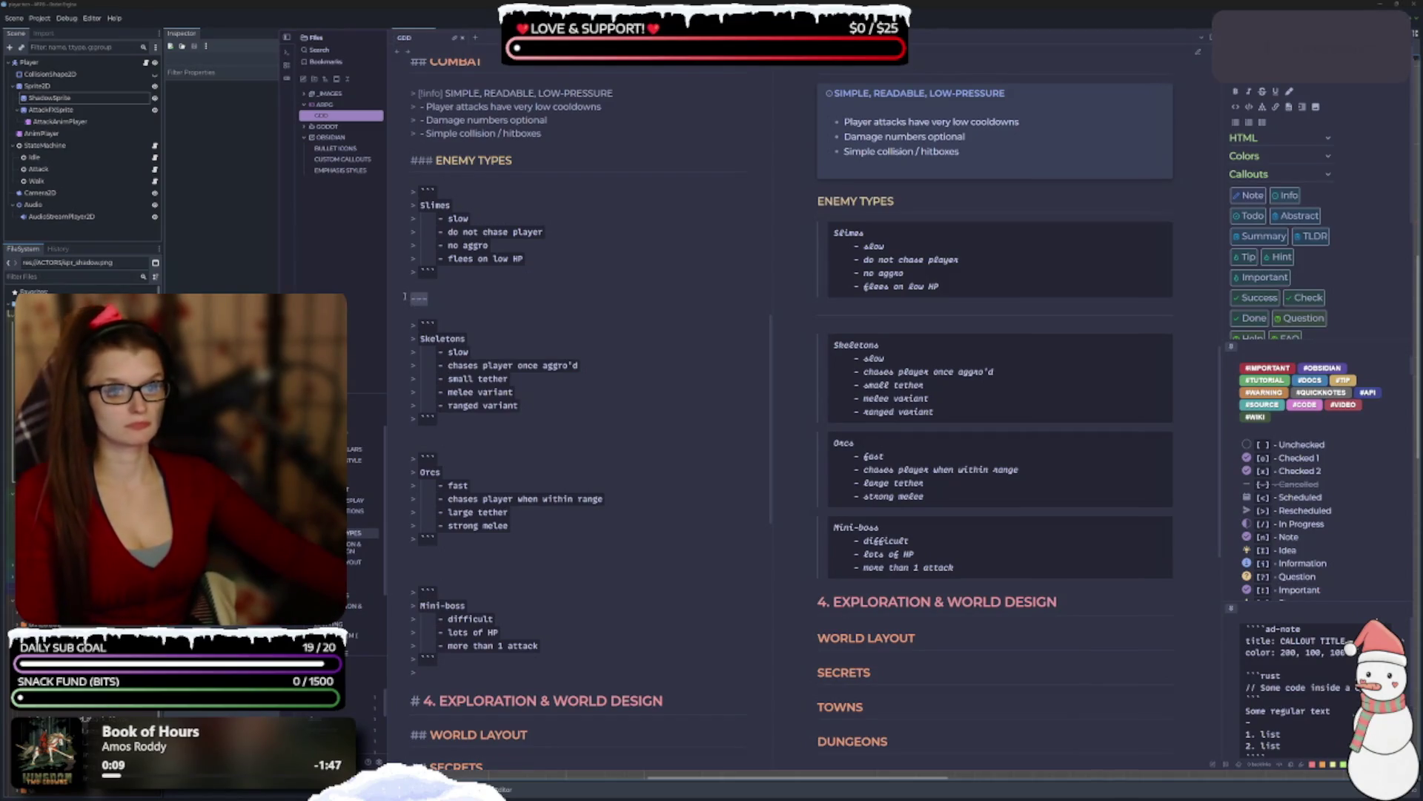
key("shift+Home")
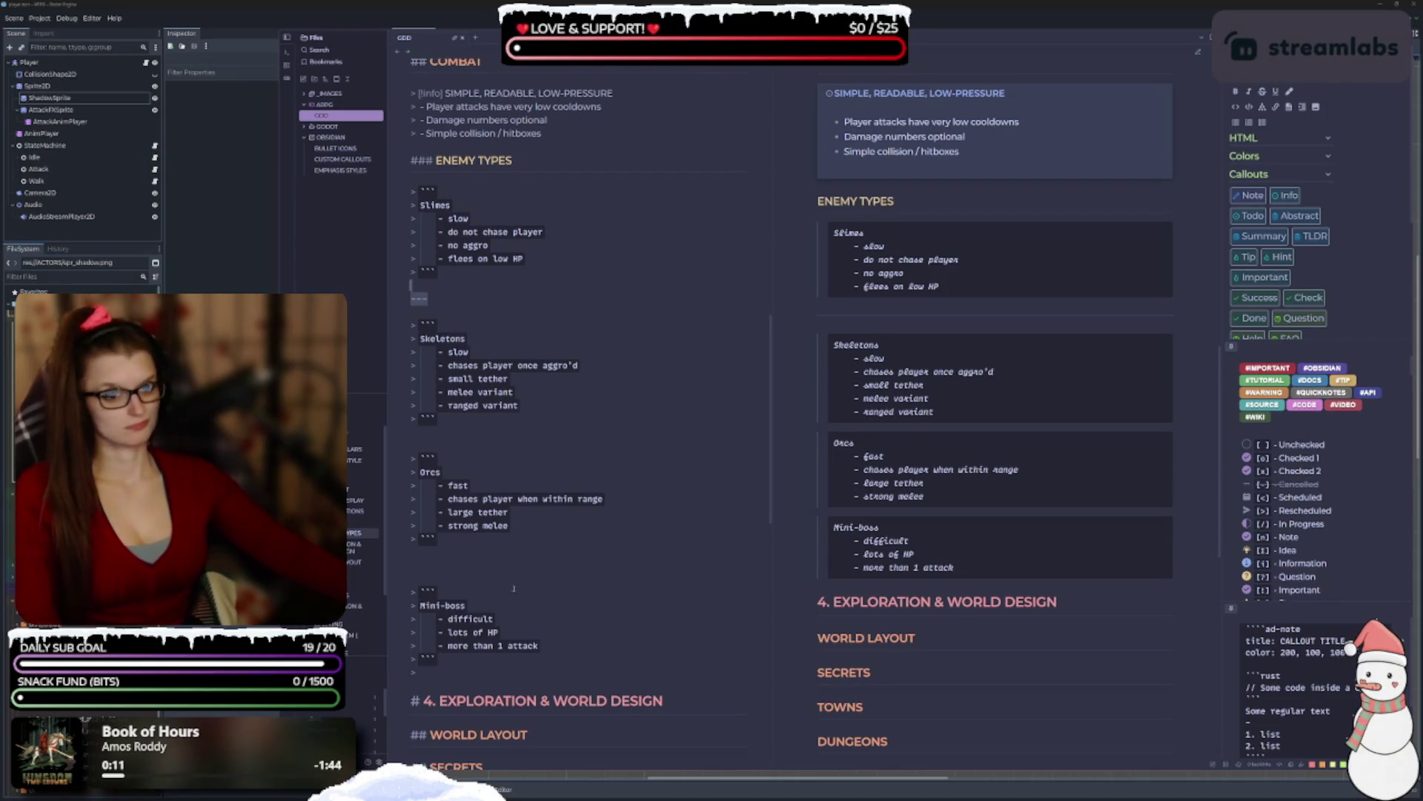
left_click(439, 437)
key("Return")
type("-")
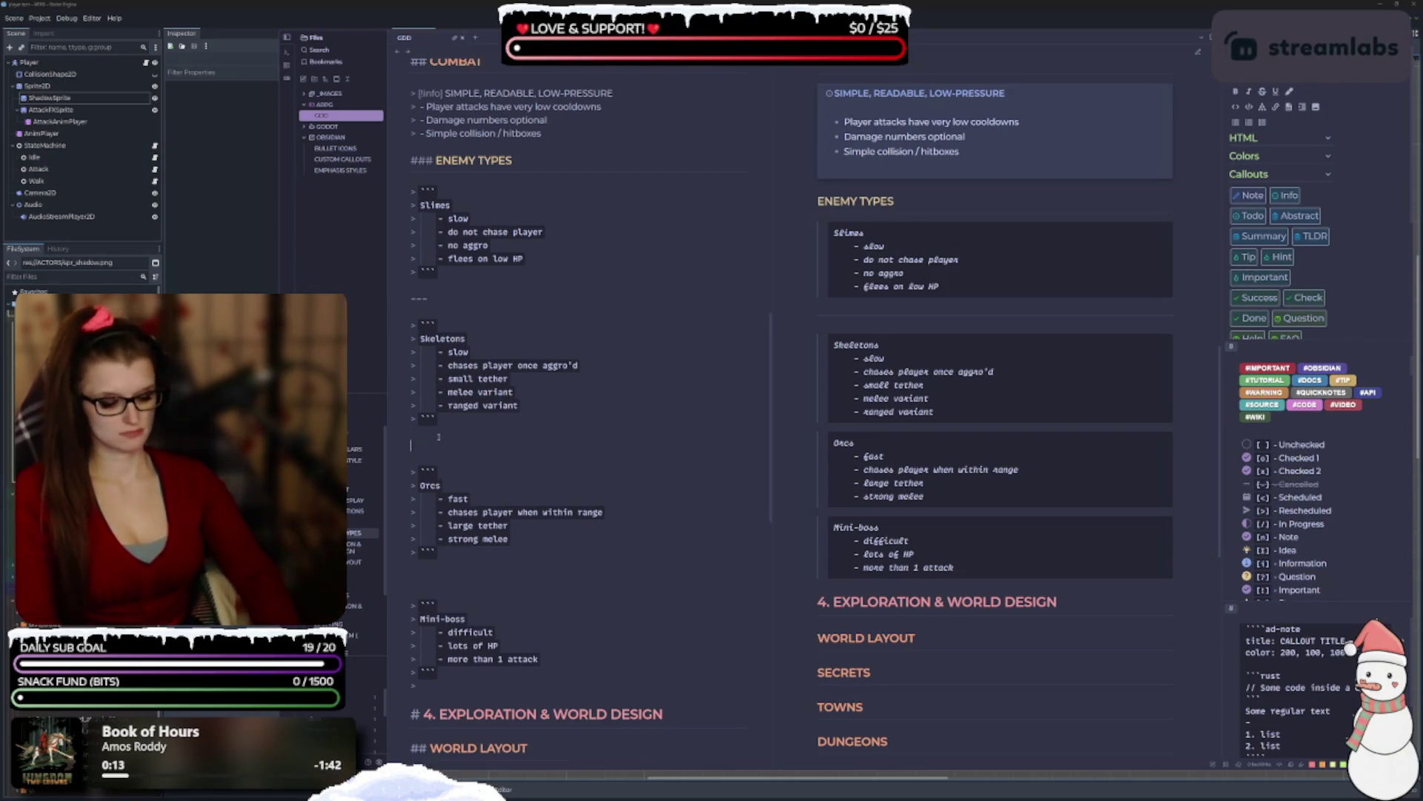
type("--")
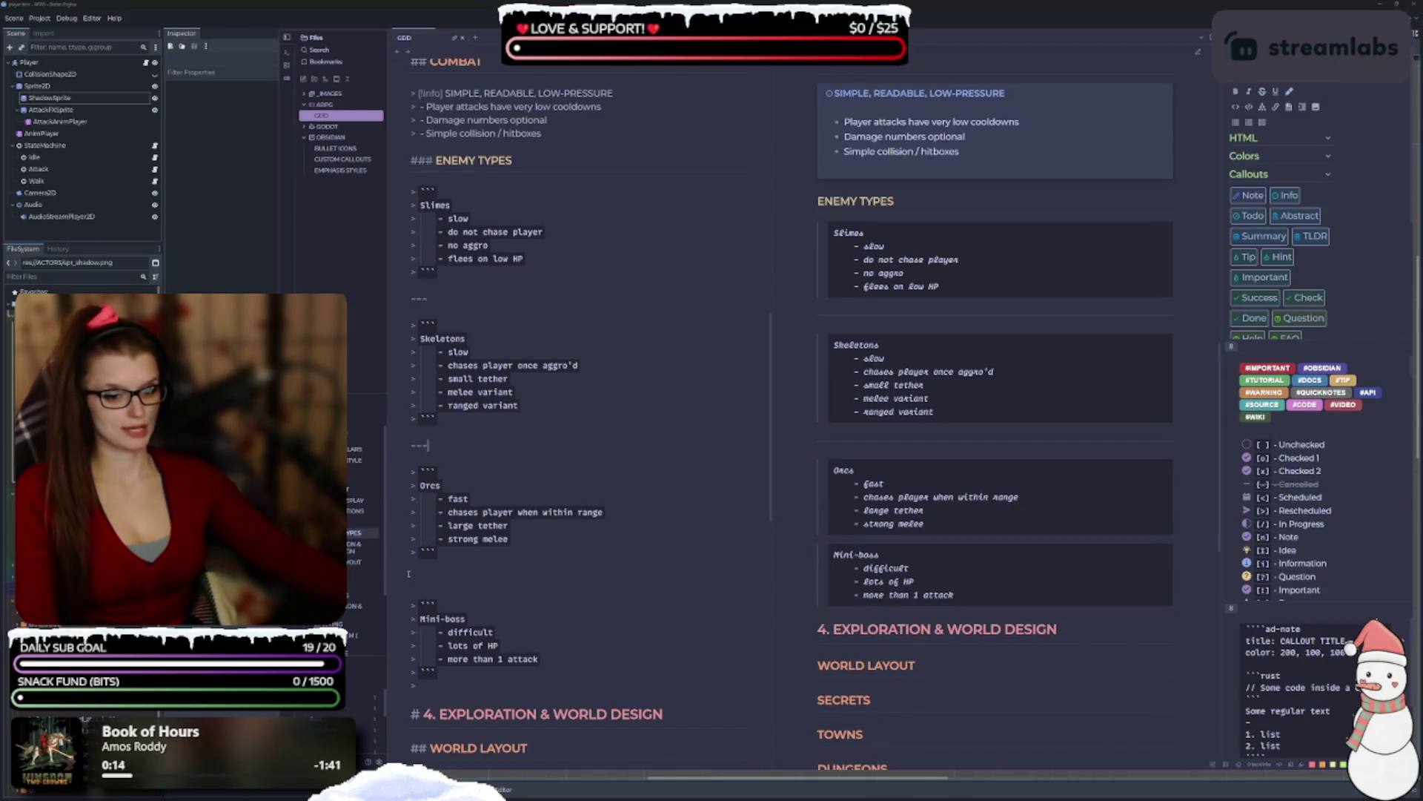
left_click(409, 573)
type("---")
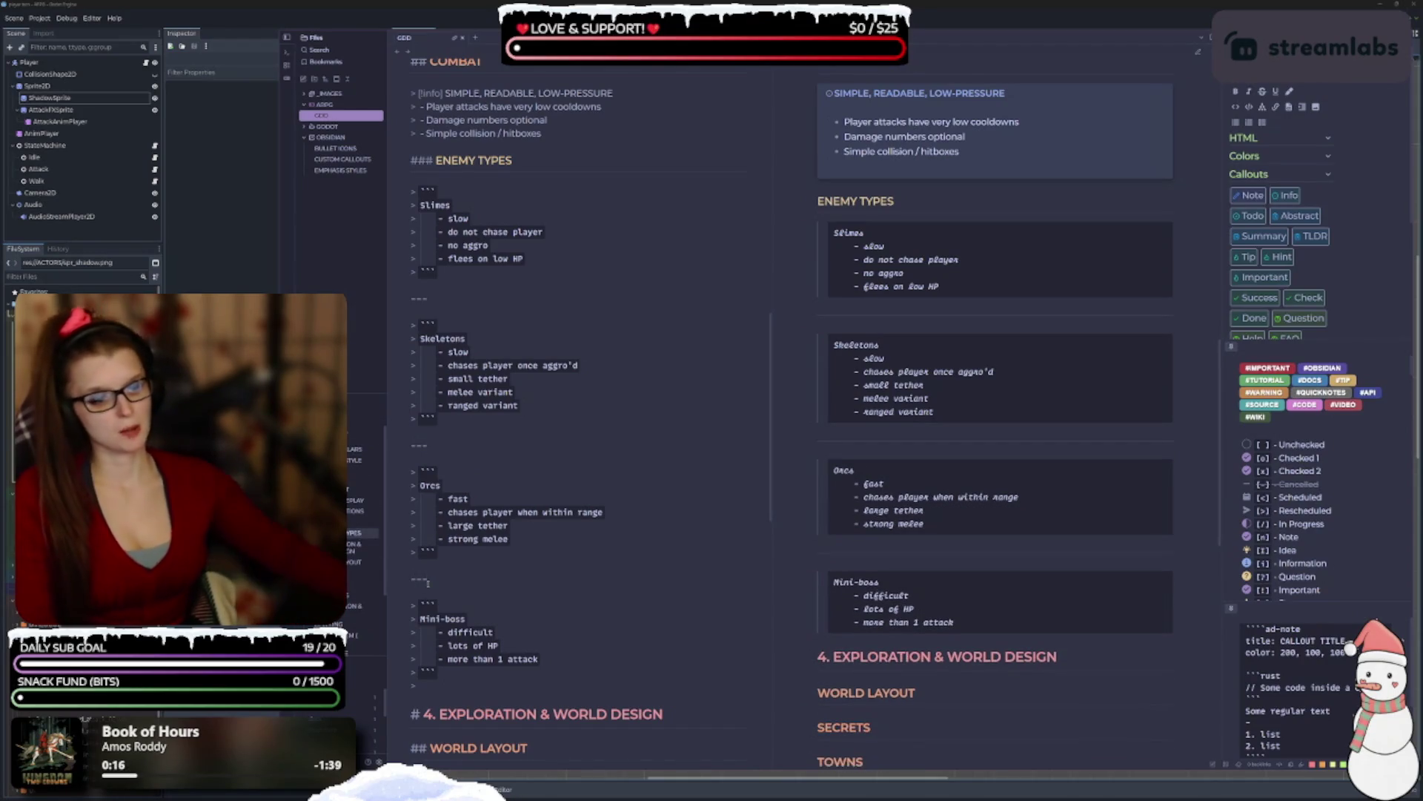
scroll(512, 611, "down", 4)
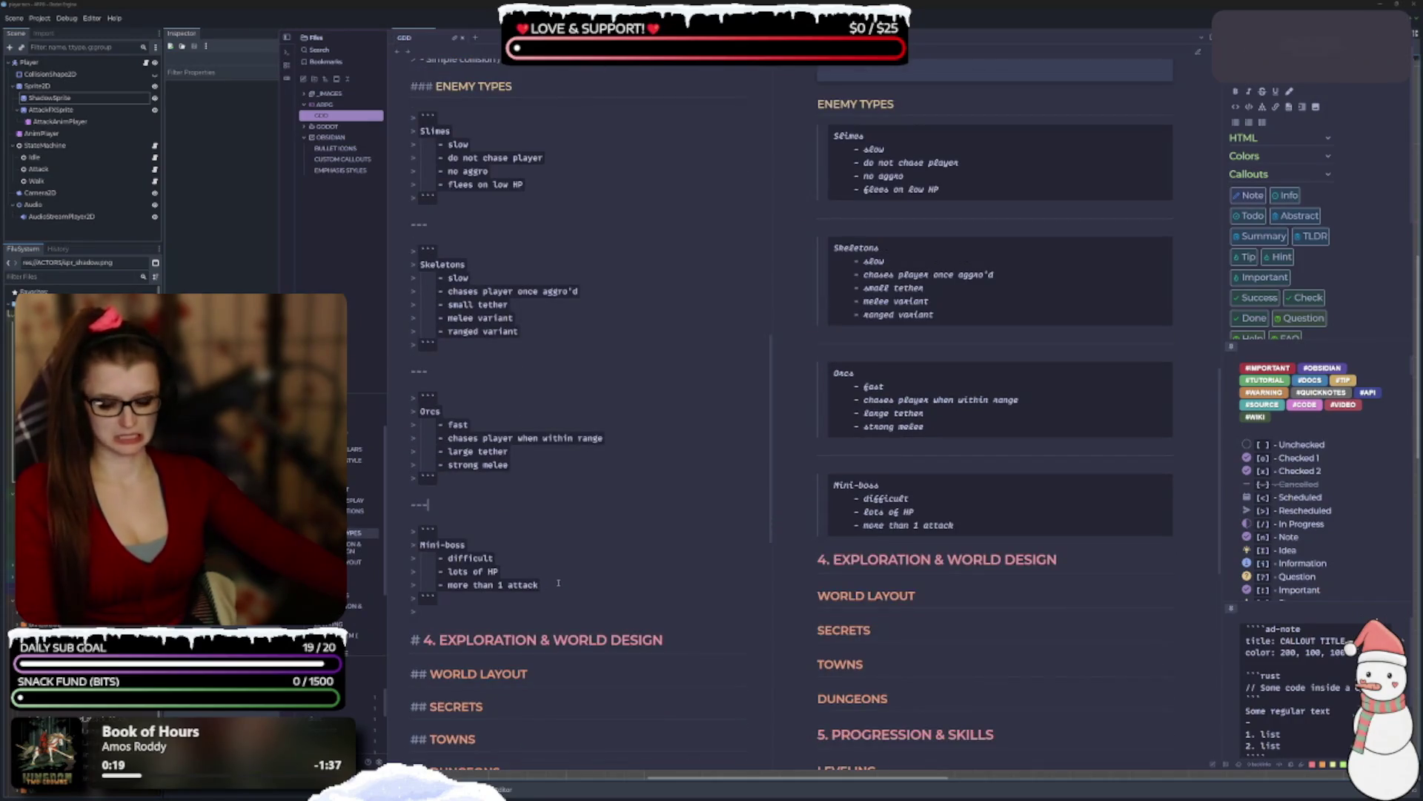
scroll(573, 549, "down", 6)
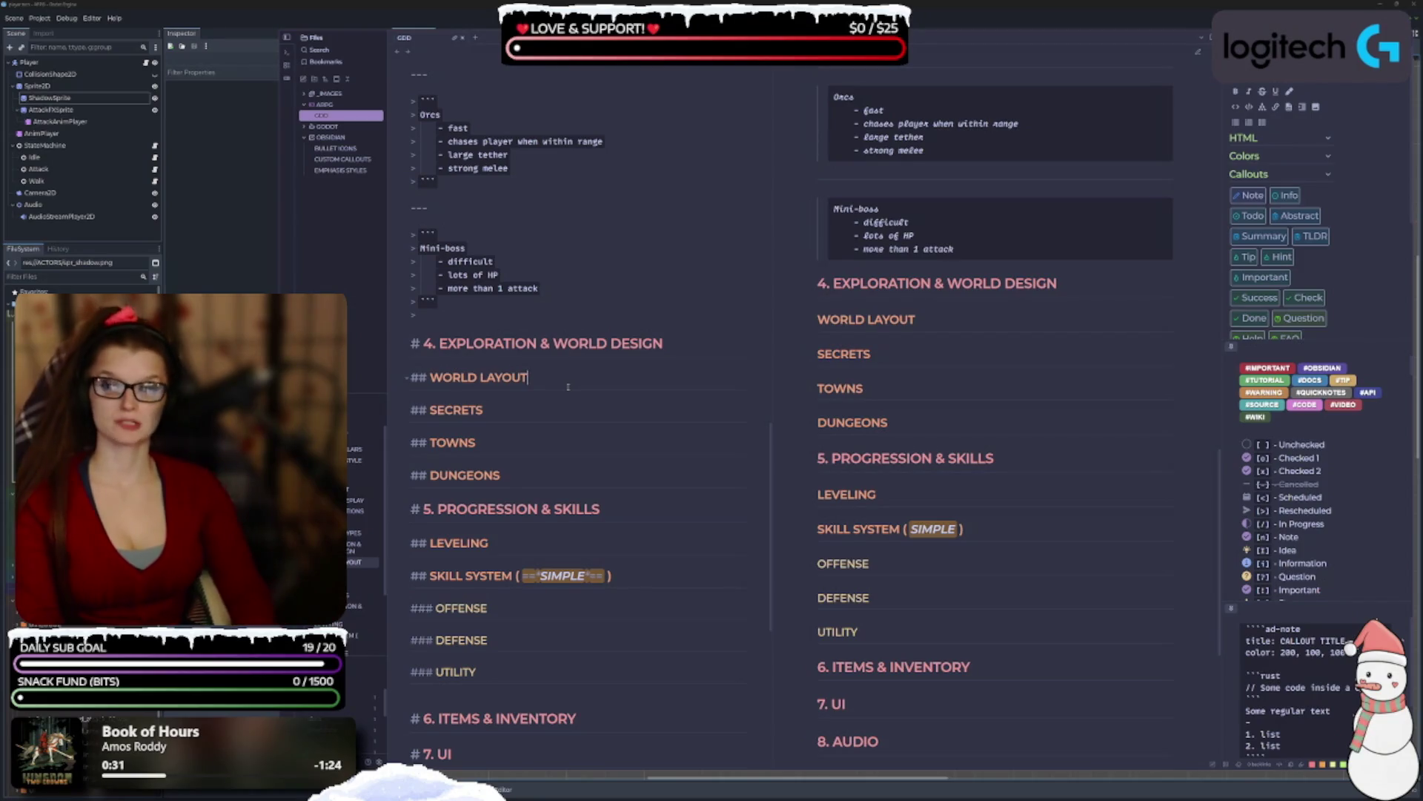
Add a blank line directly below the '## WORLD LAYOUT' heading.
key("Return")
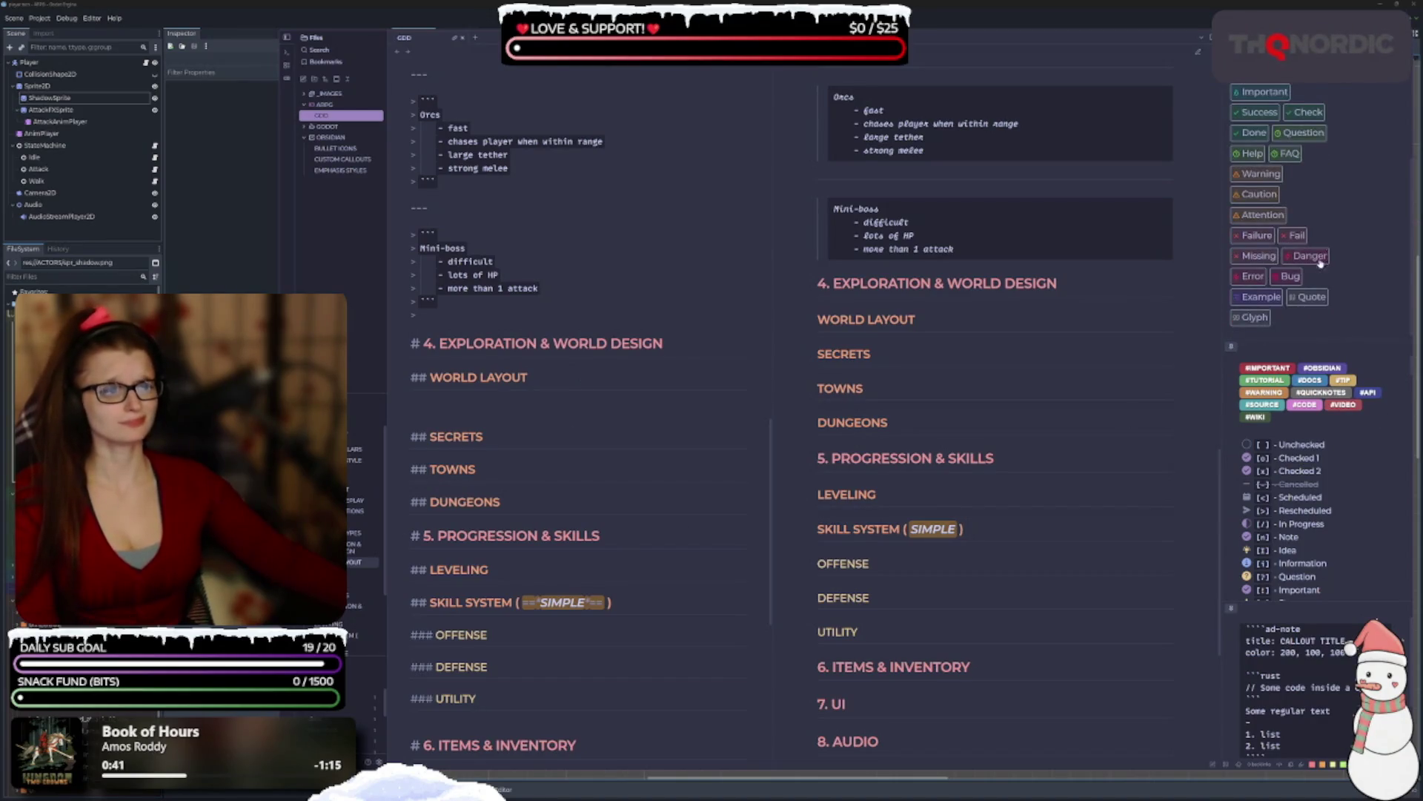
scroll(1320, 426, "down", 3)
scroll(1320, 426, "down", 1)
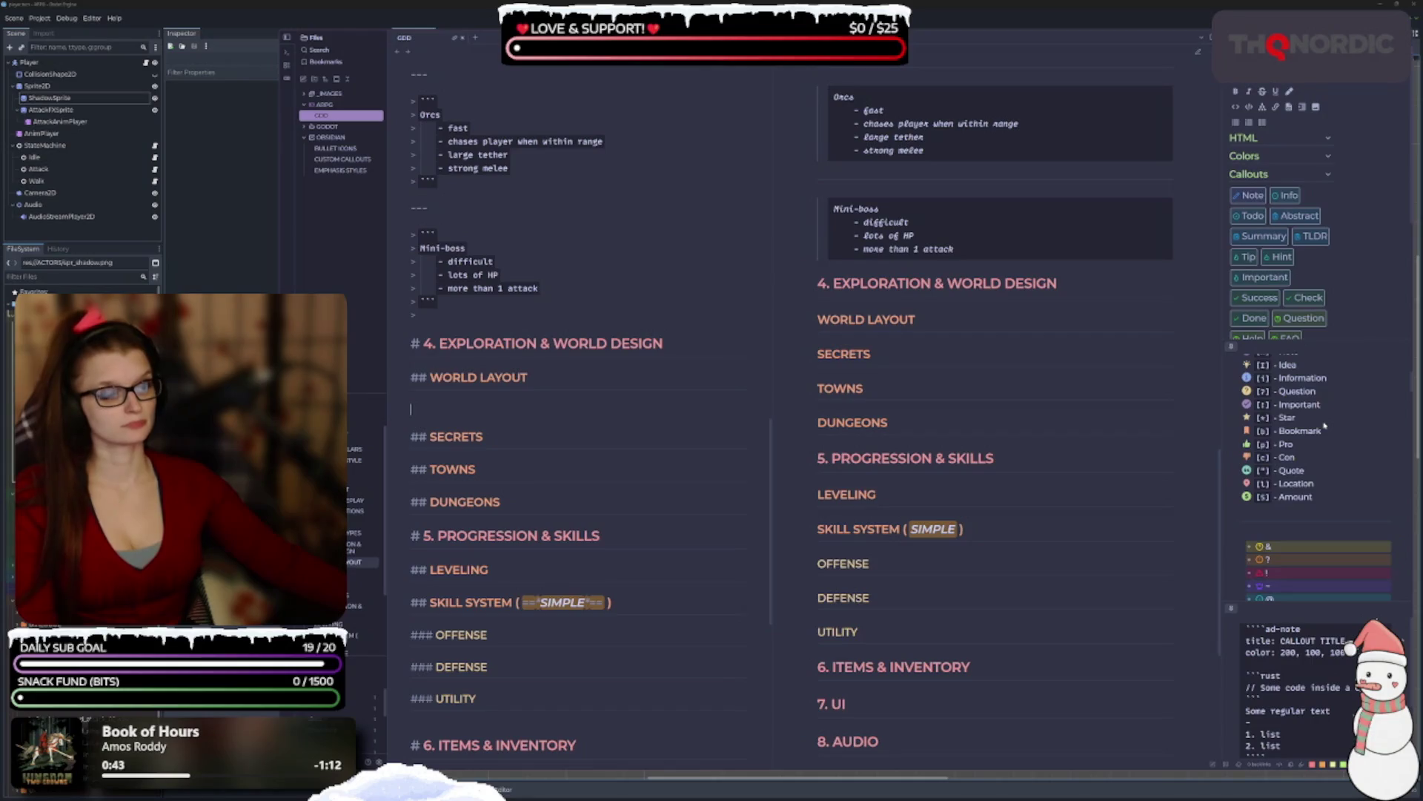
scroll(1324, 426, "up", 2)
scroll(696, 416, "up", 3)
scroll(623, 528, "down", 3)
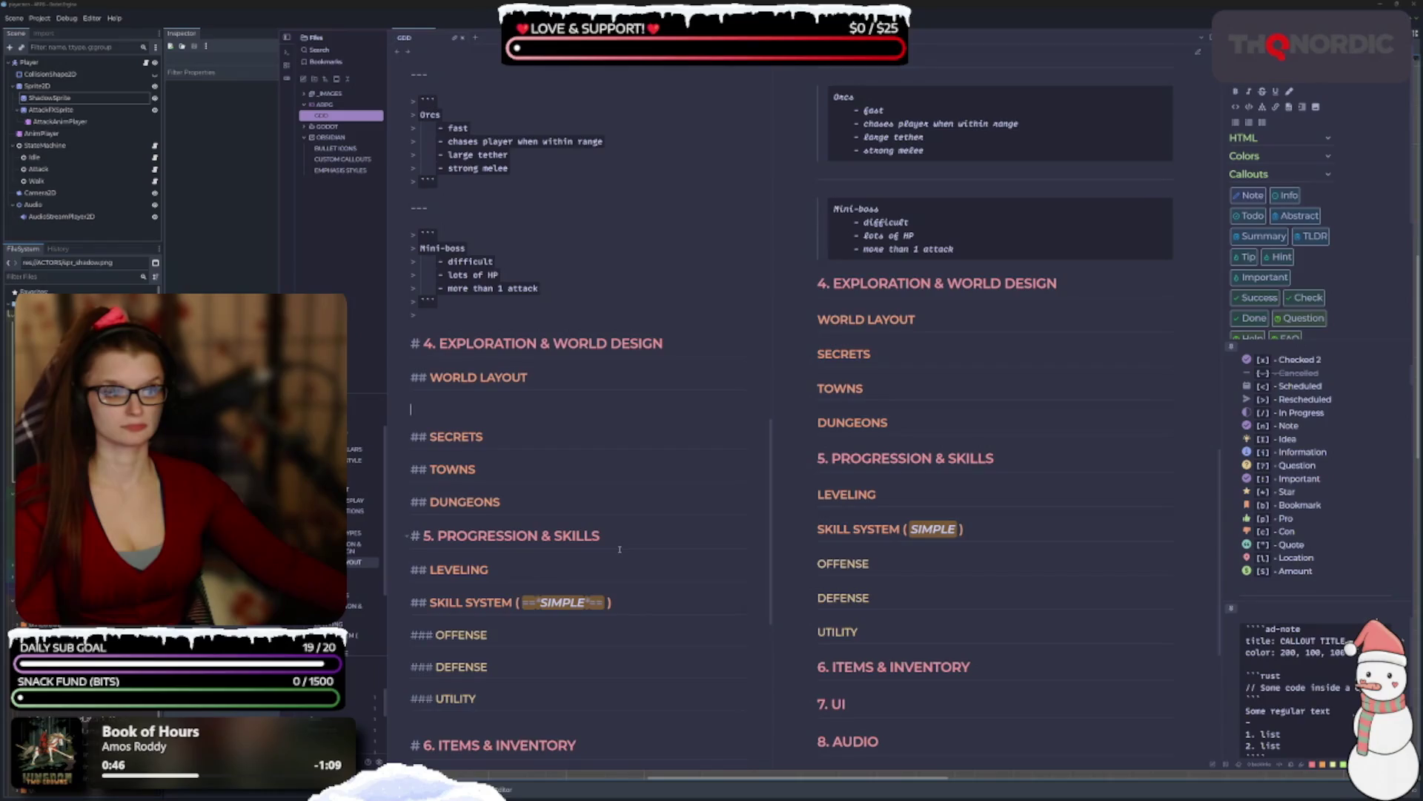
scroll(660, 552, "up", 1)
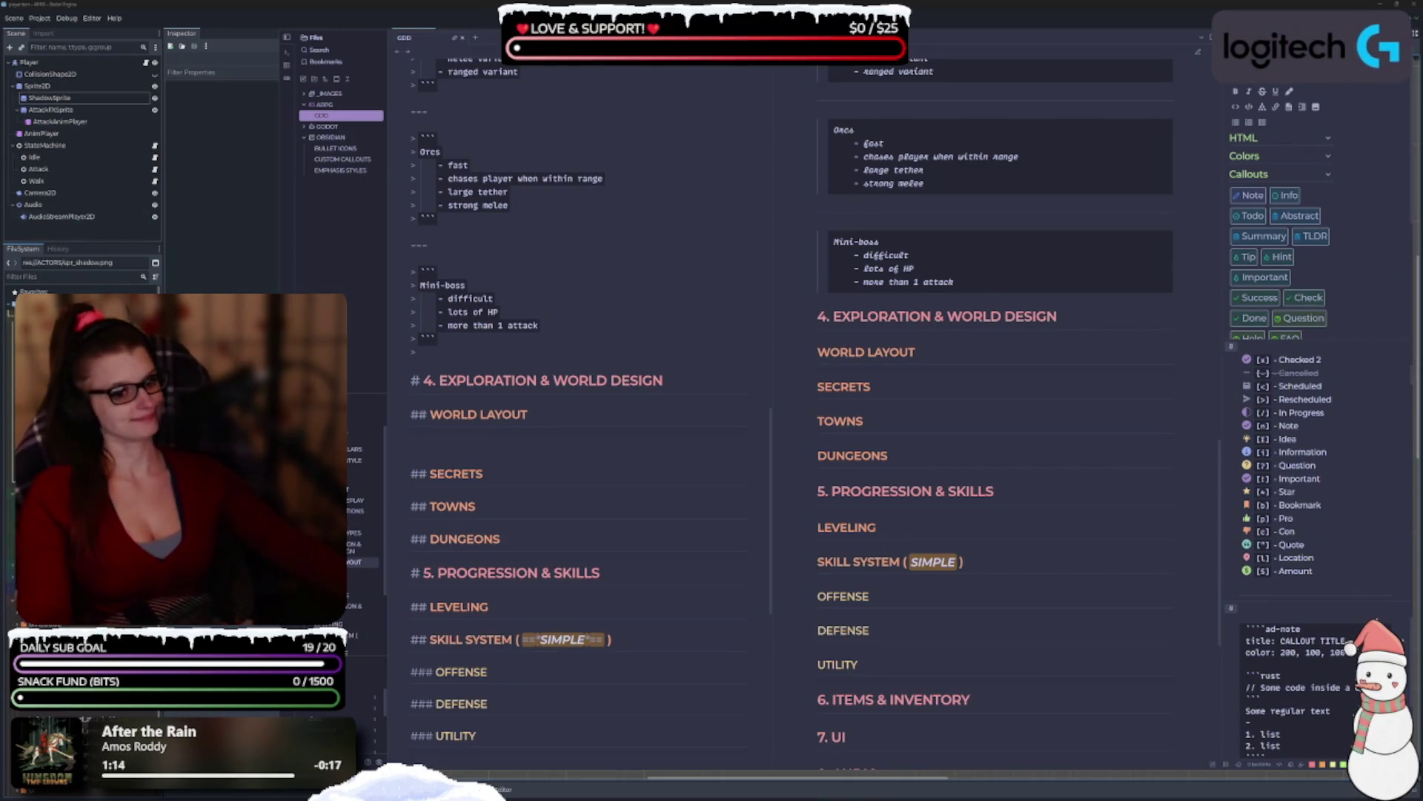
scroll(558, 284, "down", 1)
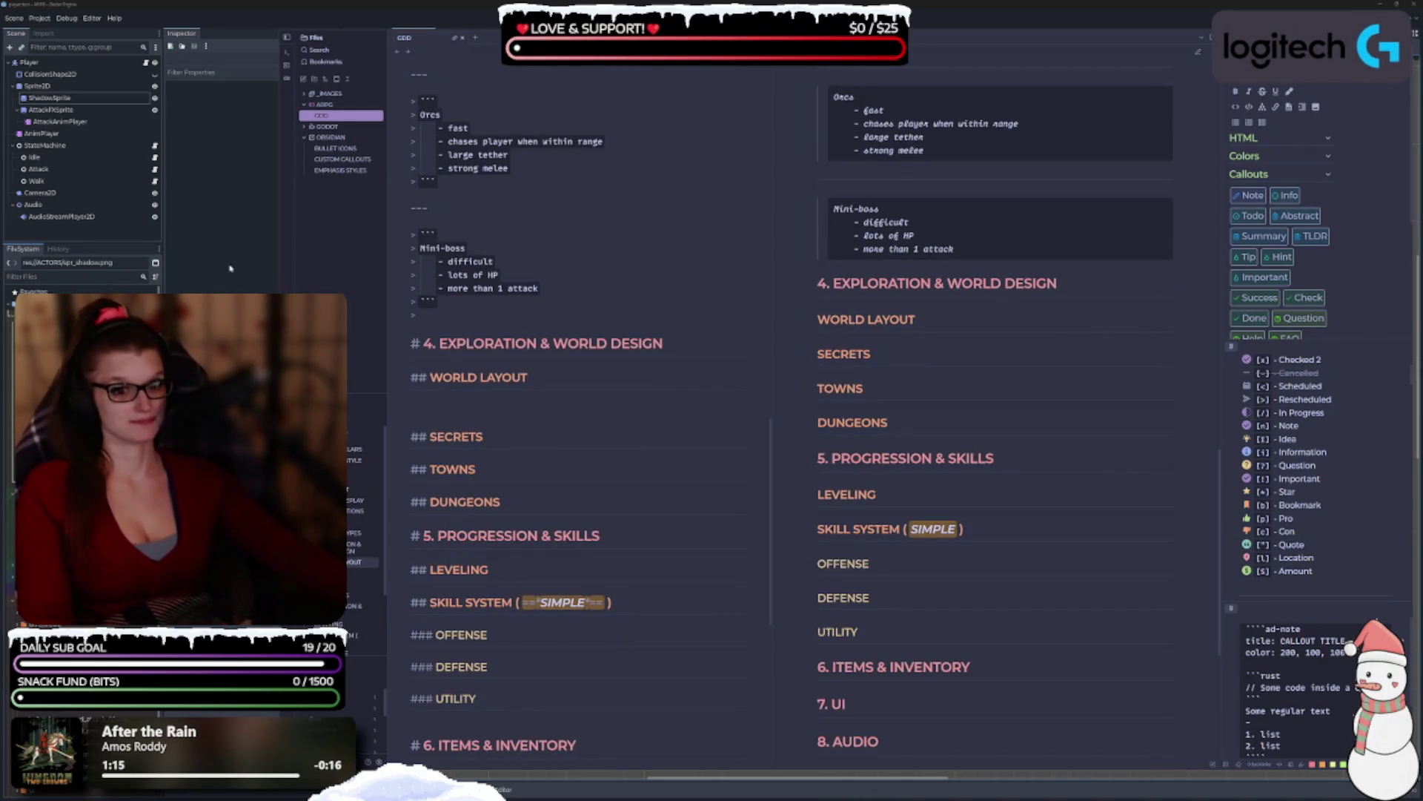
scroll(522, 390, "down", 1)
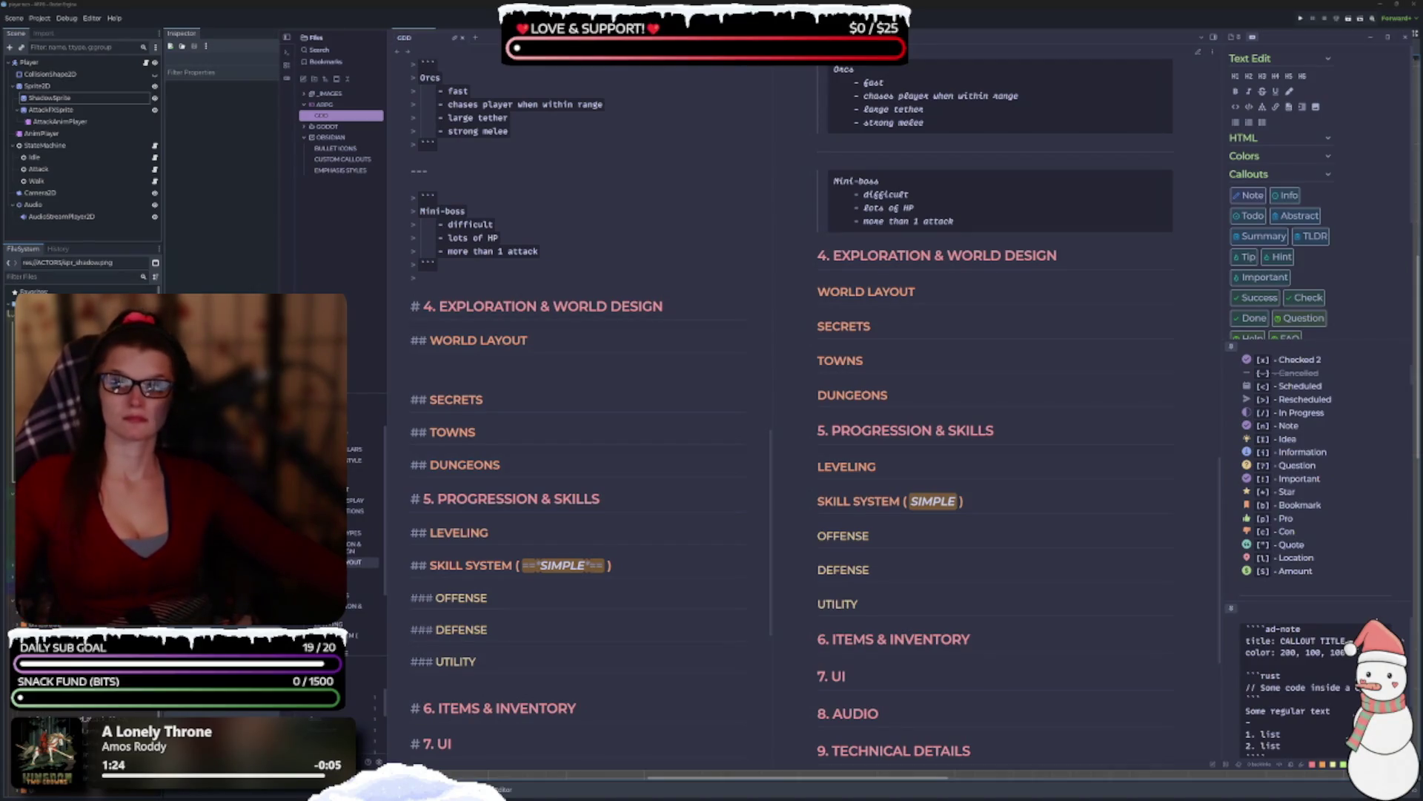
scroll(578, 656, "up", 5)
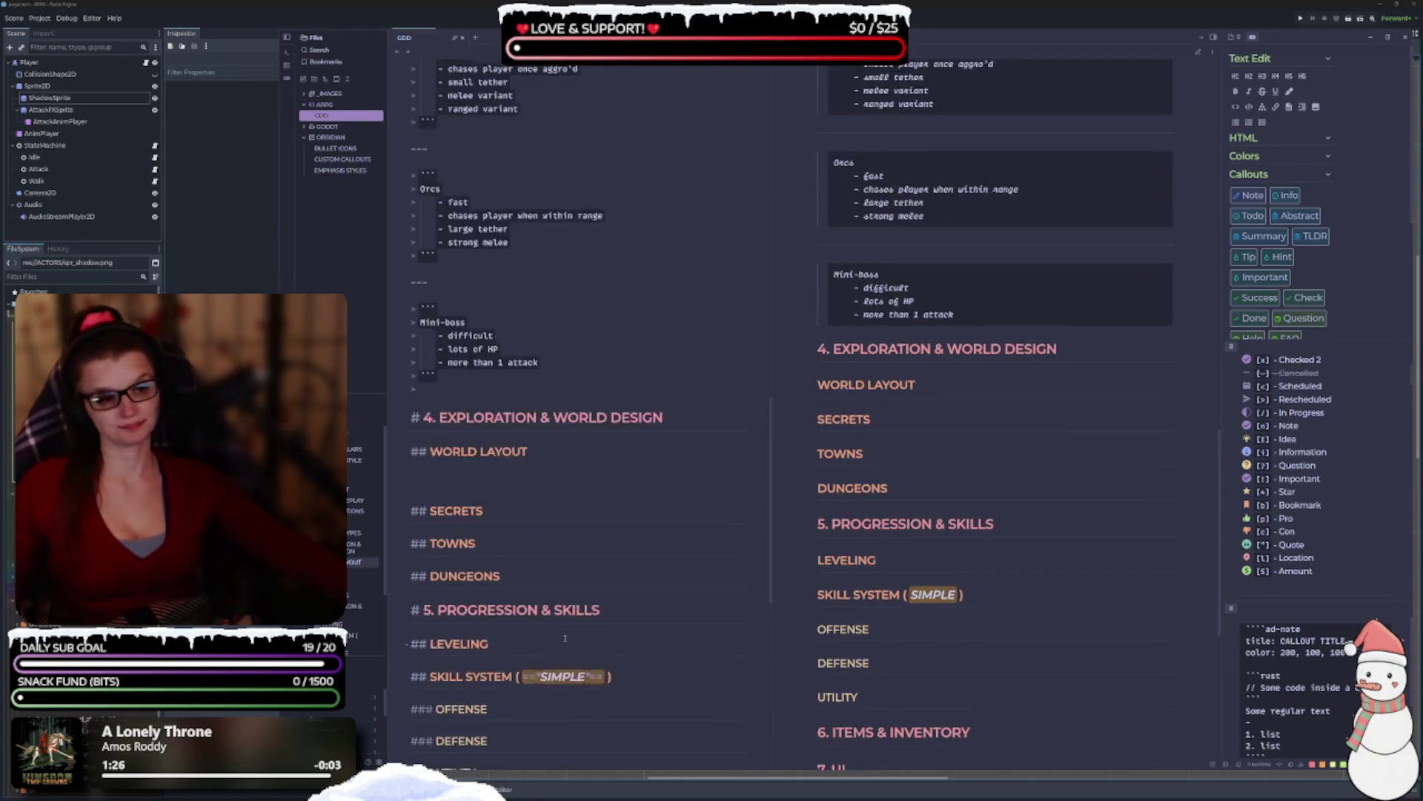
scroll(577, 656, "up", 9)
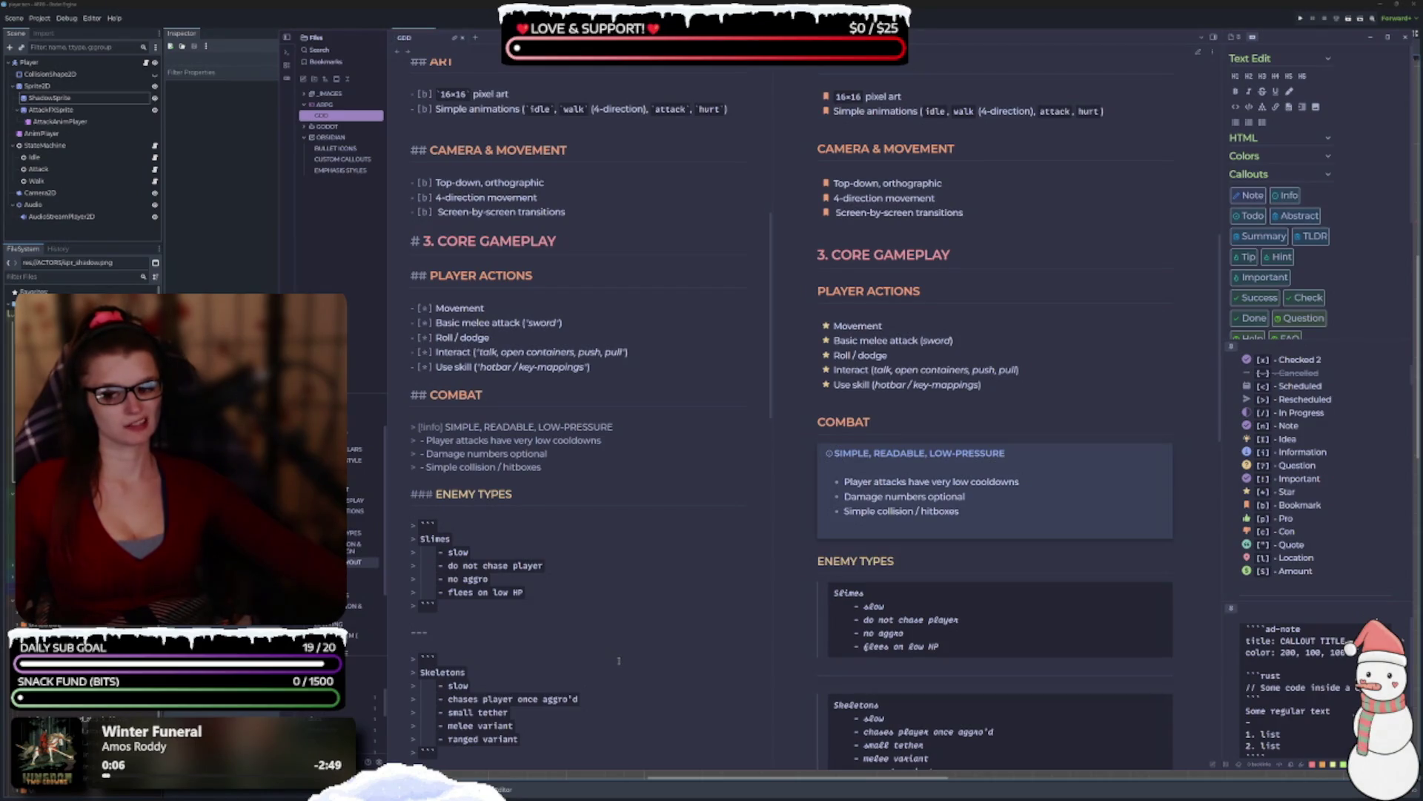
scroll(619, 660, "down", 10)
left_click(476, 413)
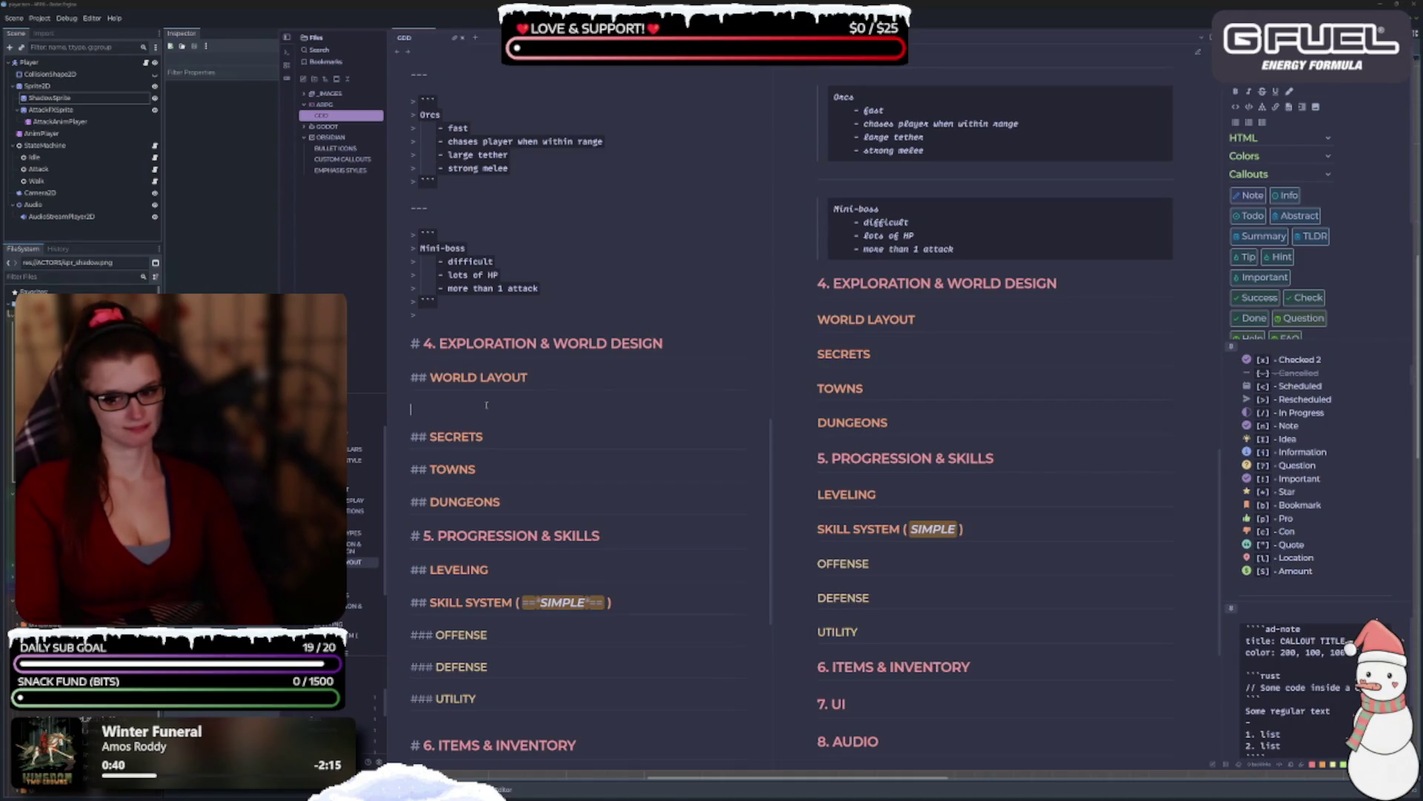
scroll(536, 358, "up", 7)
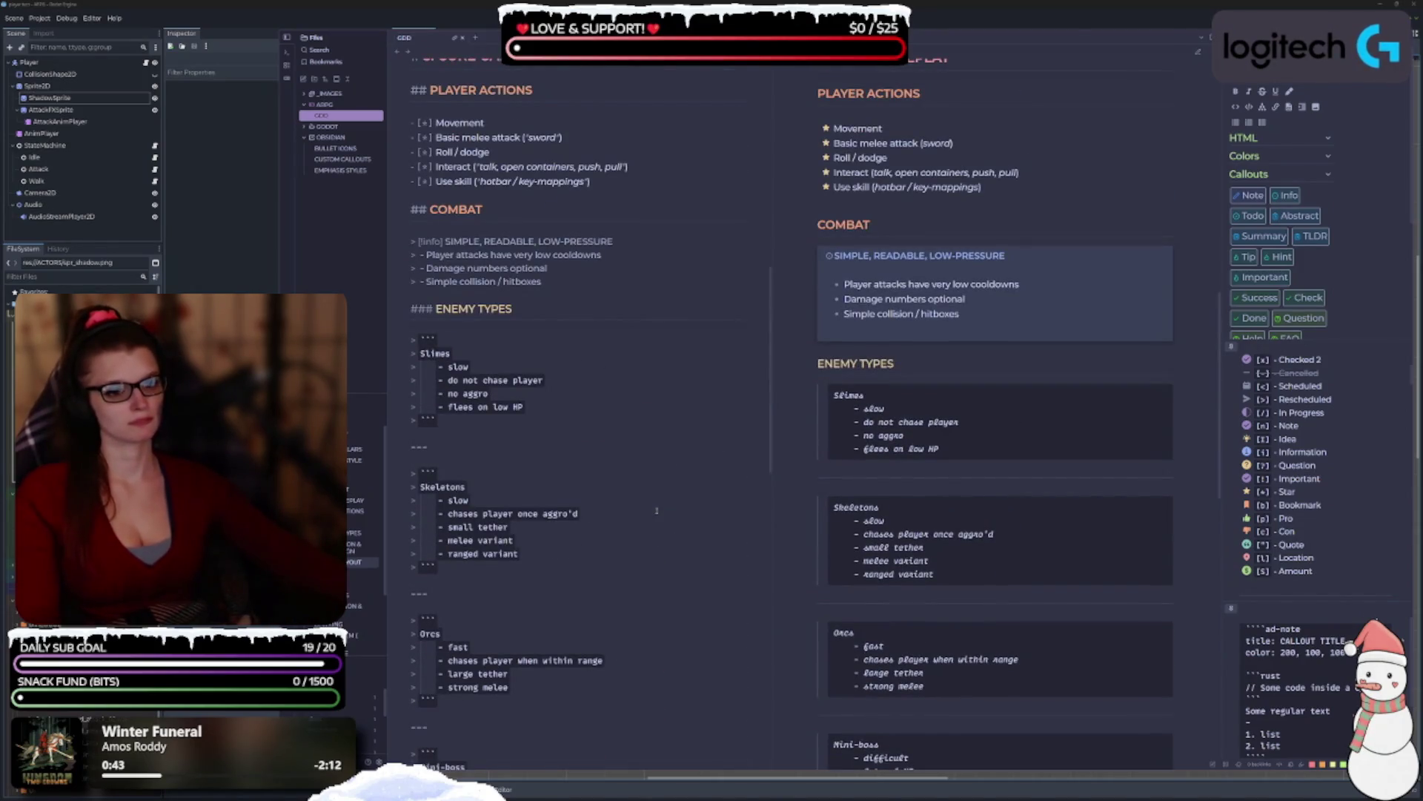
scroll(656, 510, "down", 3)
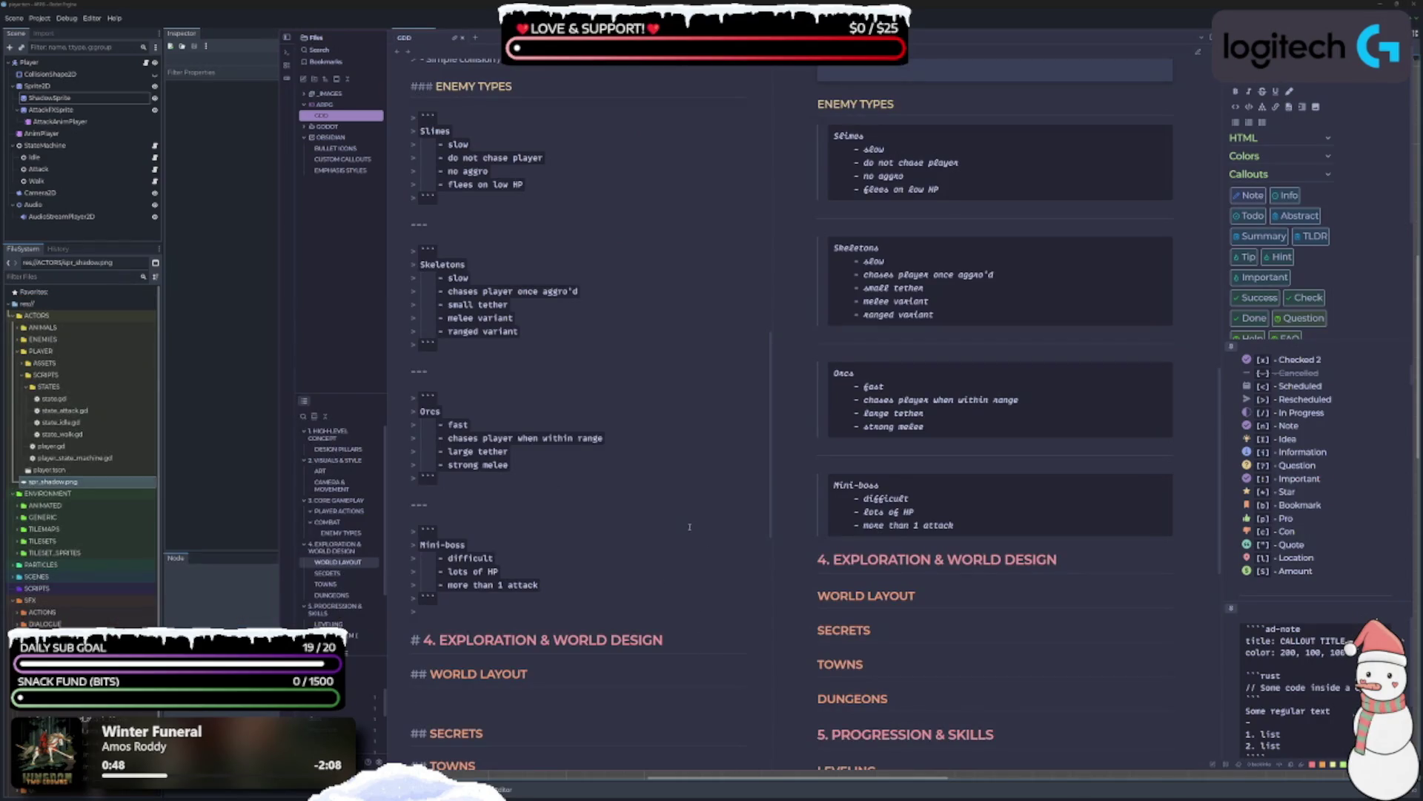
scroll(652, 528, "up", 8)
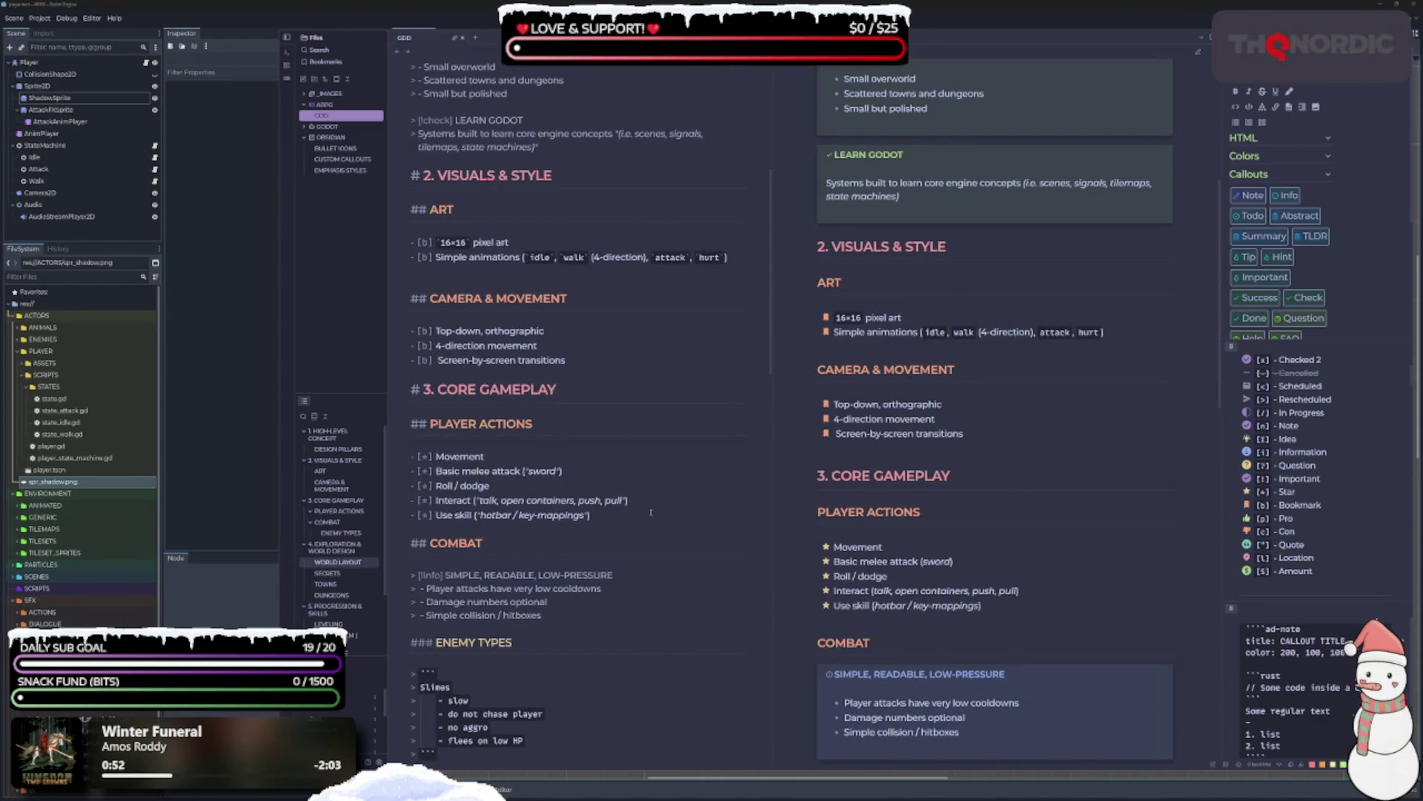
scroll(658, 482, "down", 14)
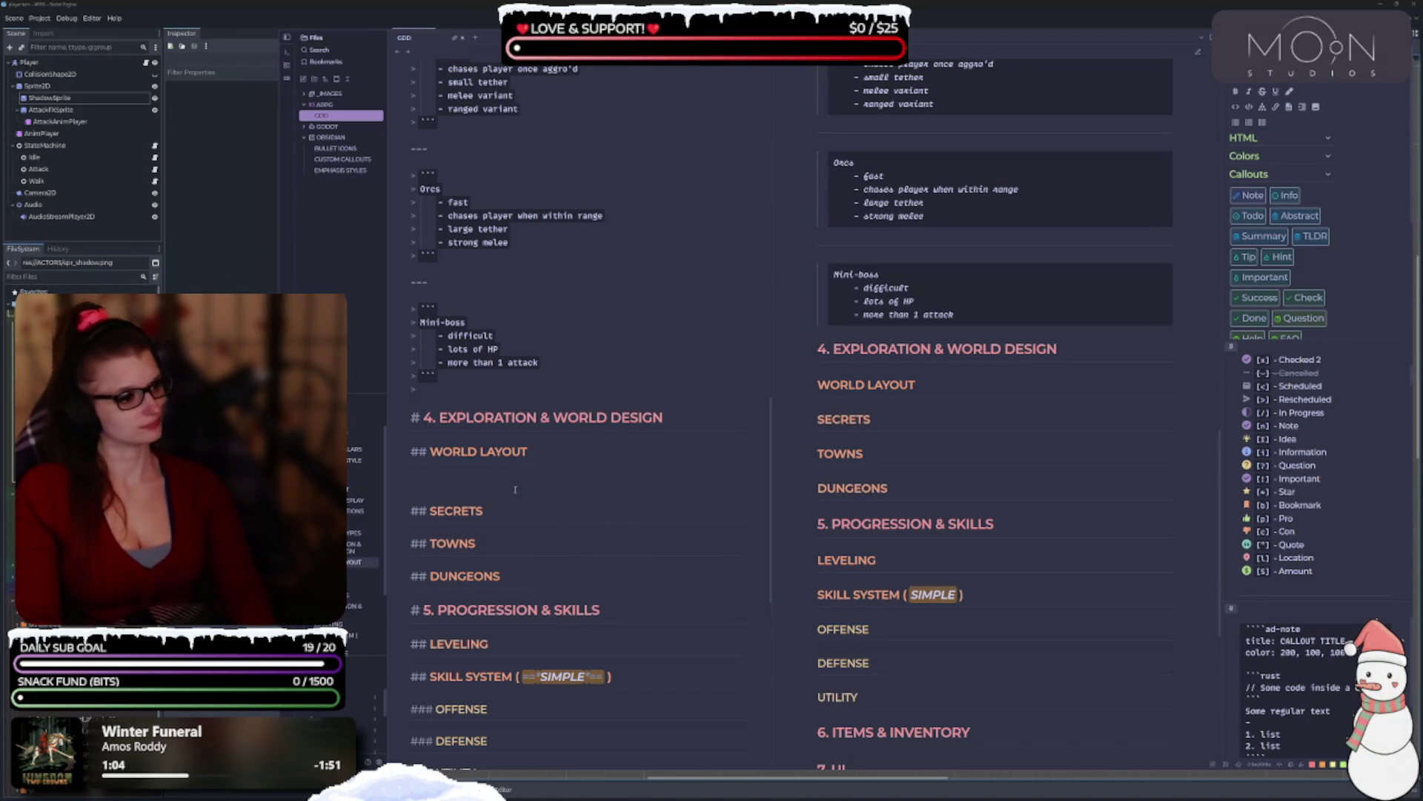
scroll(1322, 314, "down", 2)
scroll(1321, 314, "up", 1)
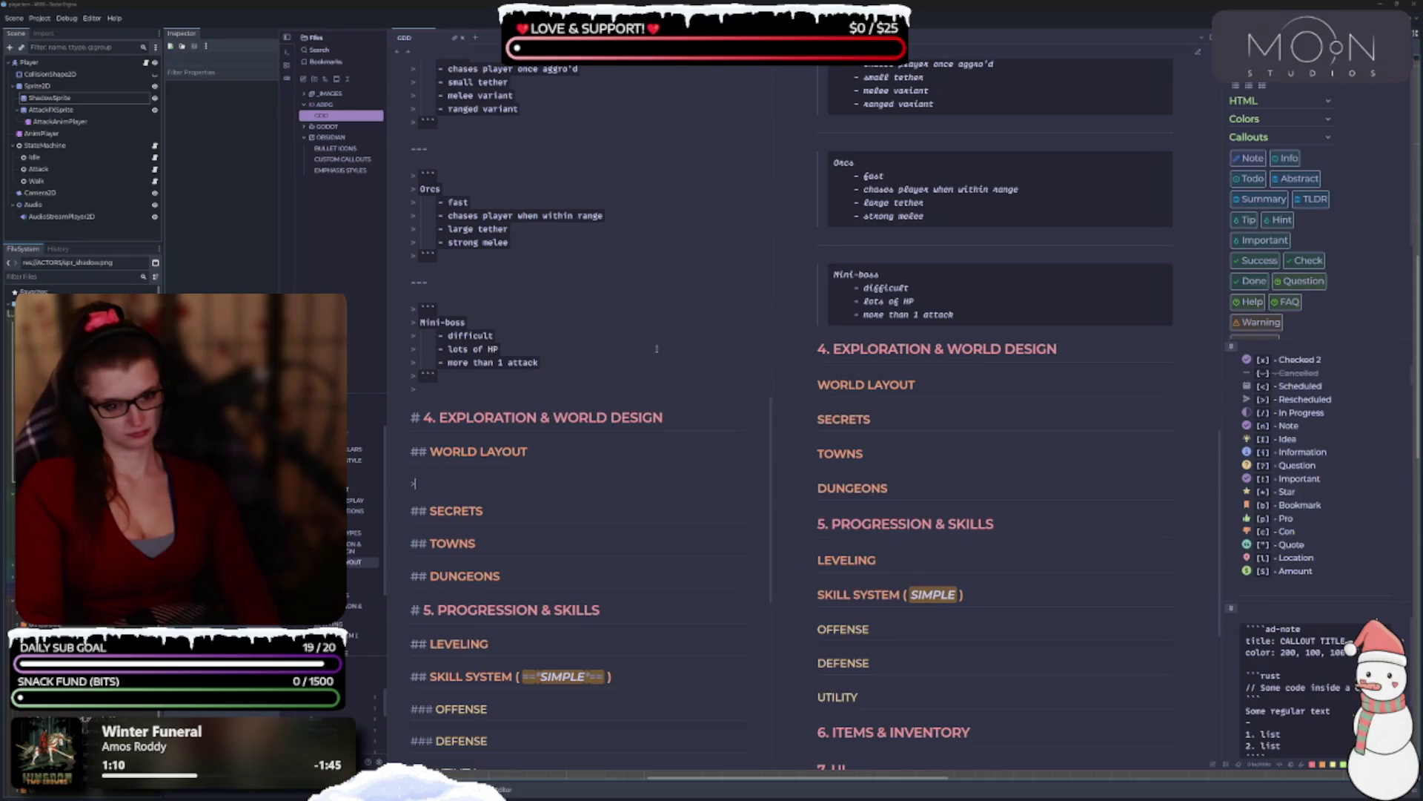
type(">")
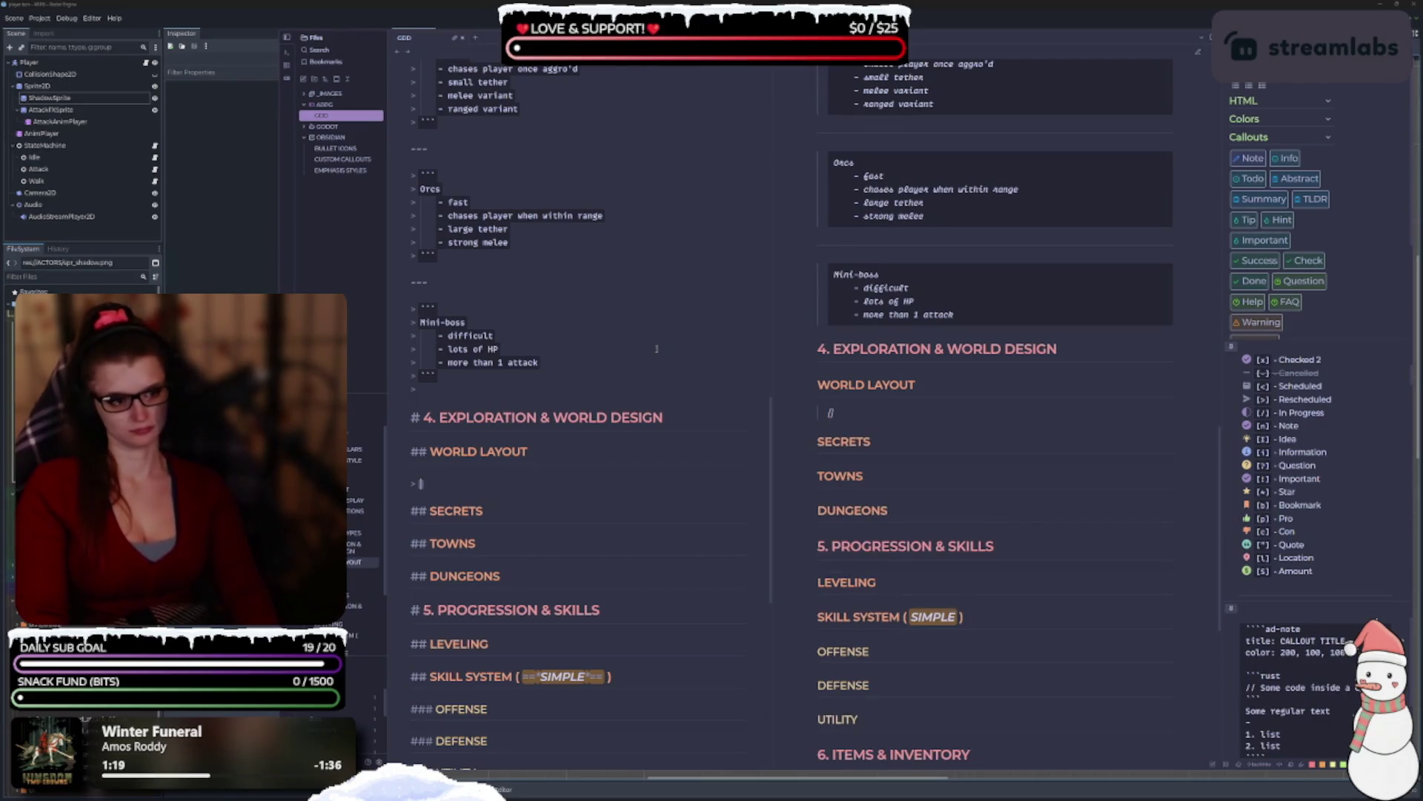
Create an info callout titled 'Small Overworld' in World Layout, with a line beneath it.
type("[!")
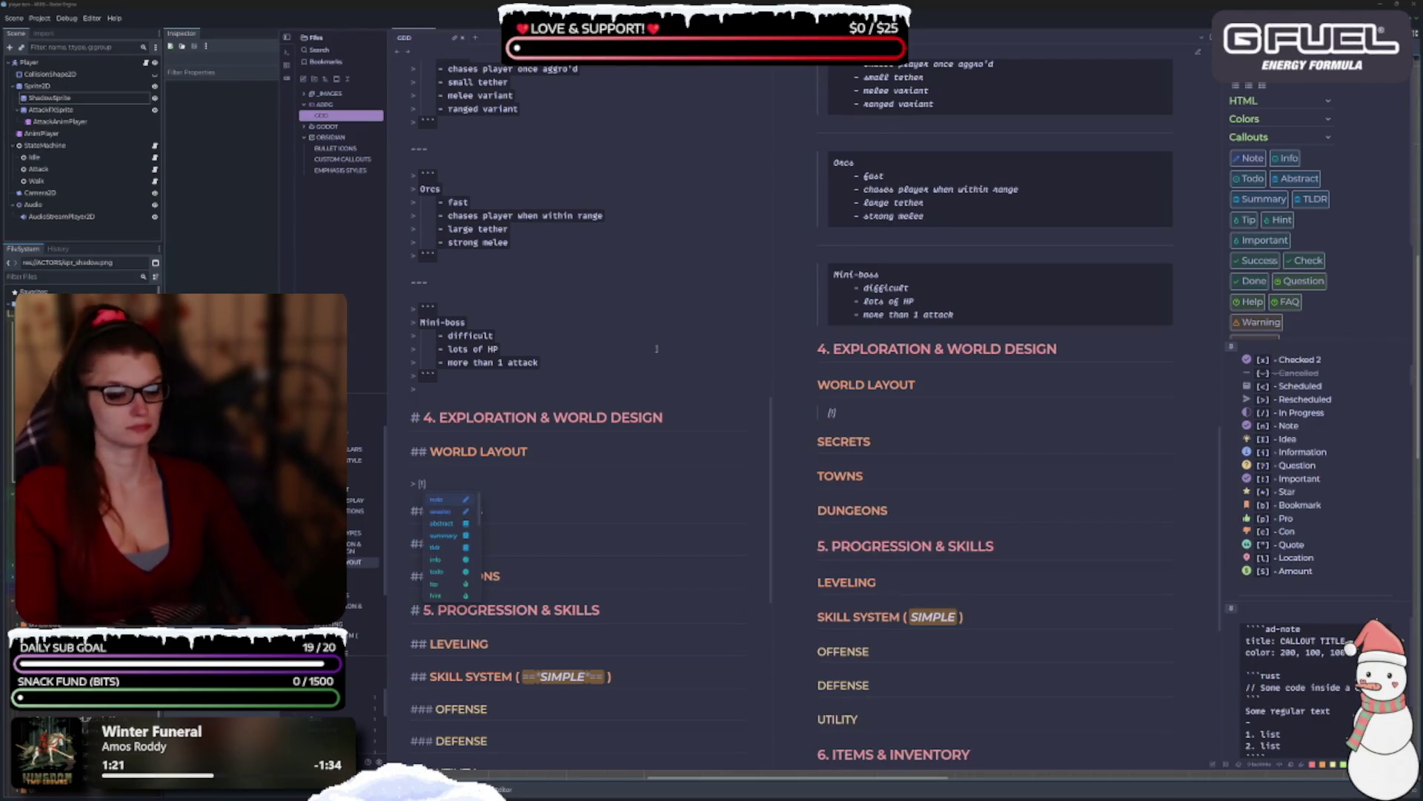
key("Down")
key("Down")
key("Down")
key("Down")
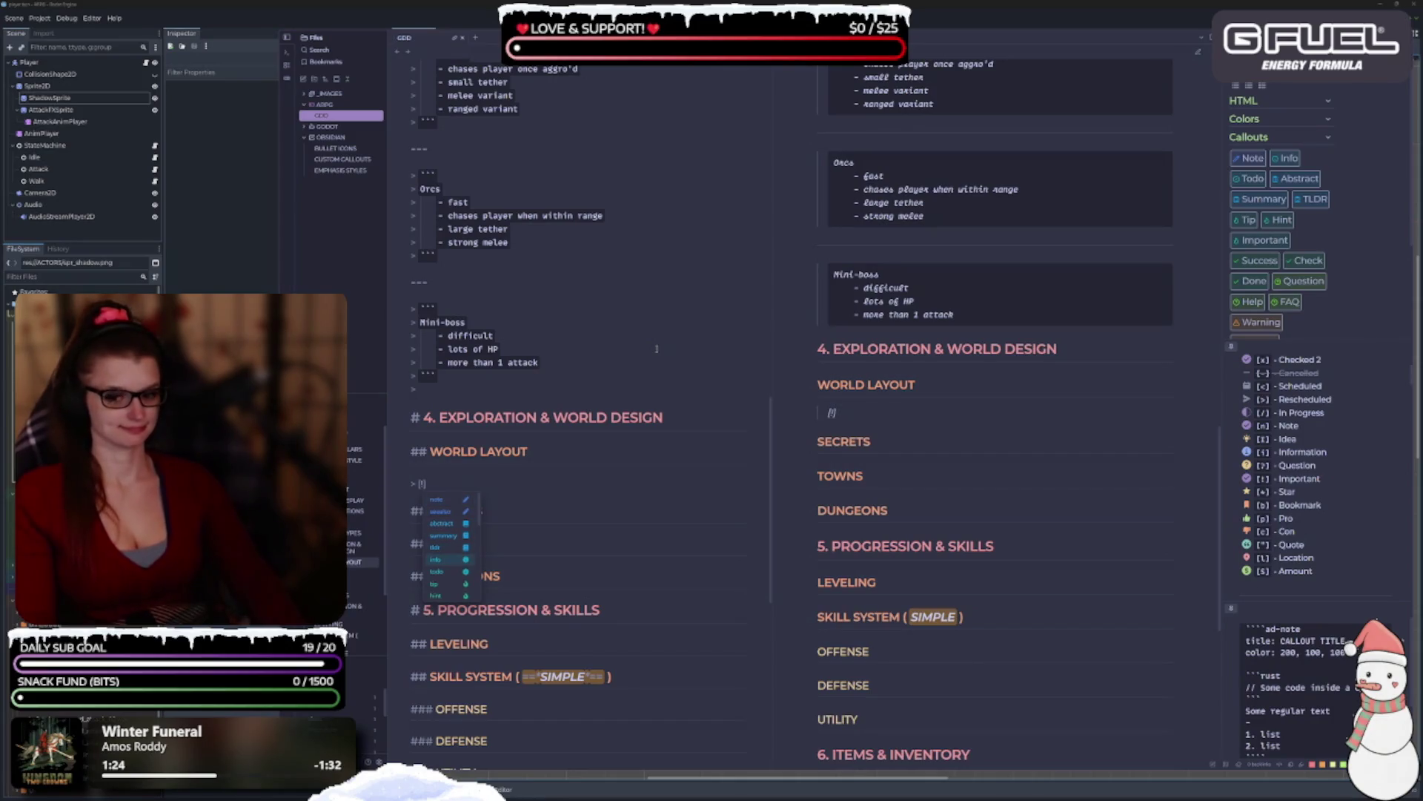
key("Return")
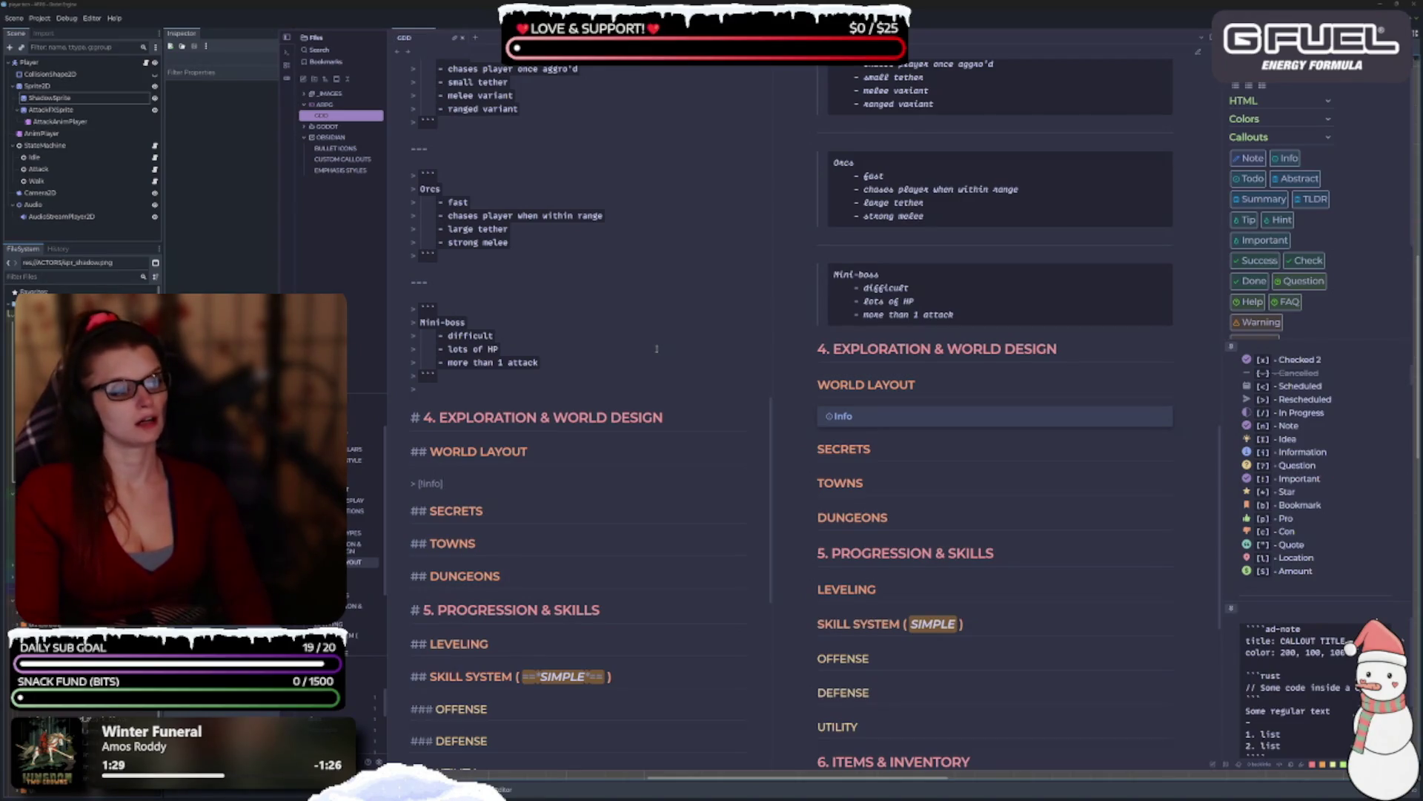
type("all Overworld")
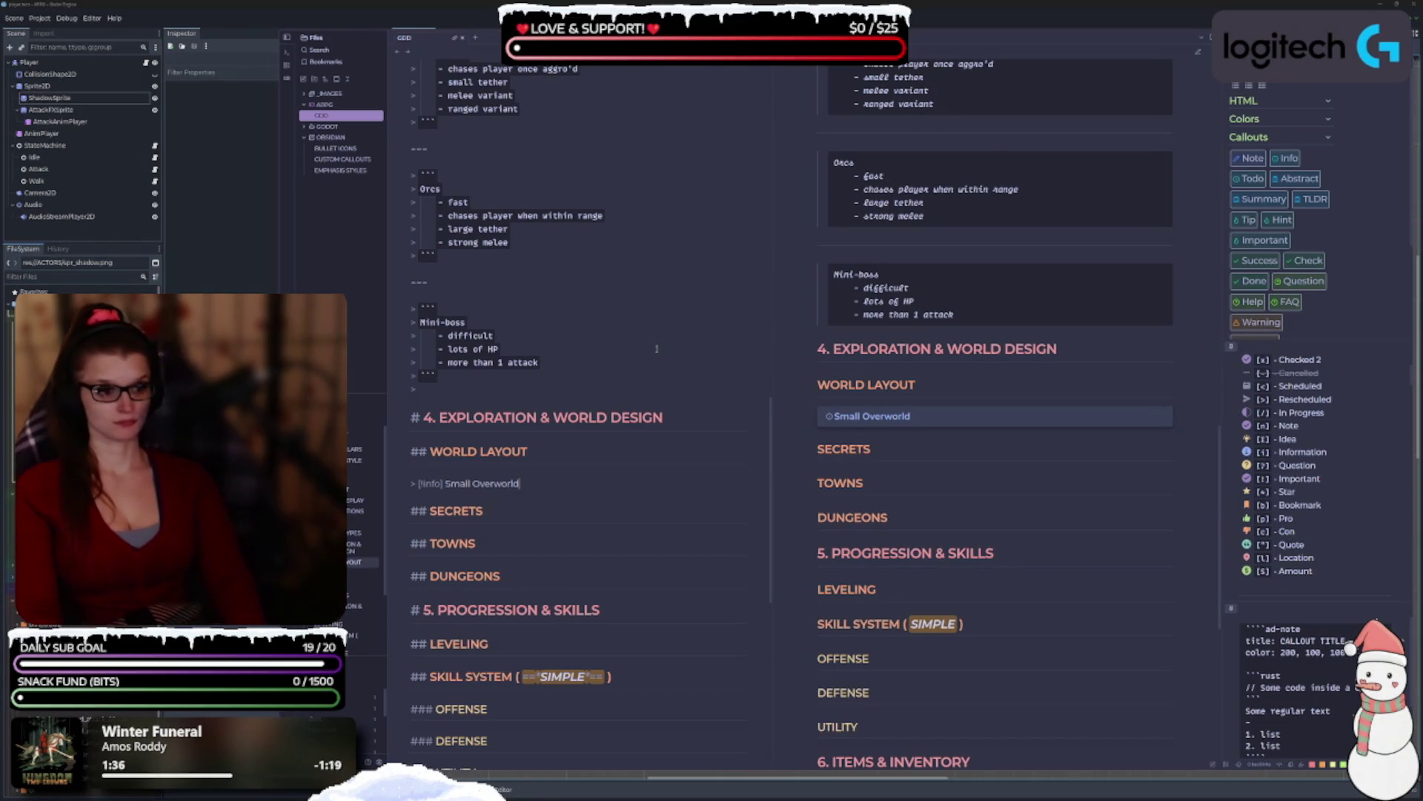
key("Return")
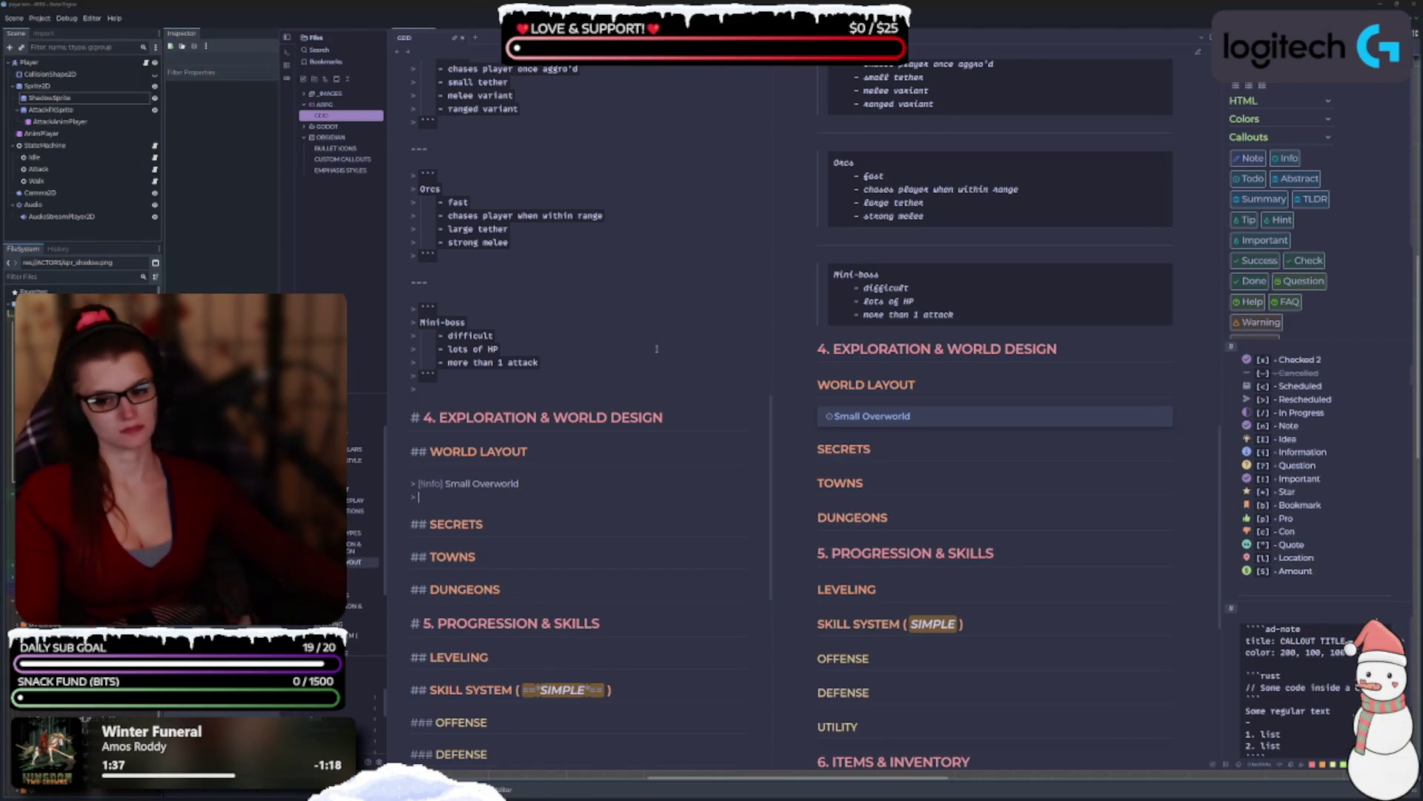
scroll(657, 349, "up", 10)
scroll(650, 356, "up", 2)
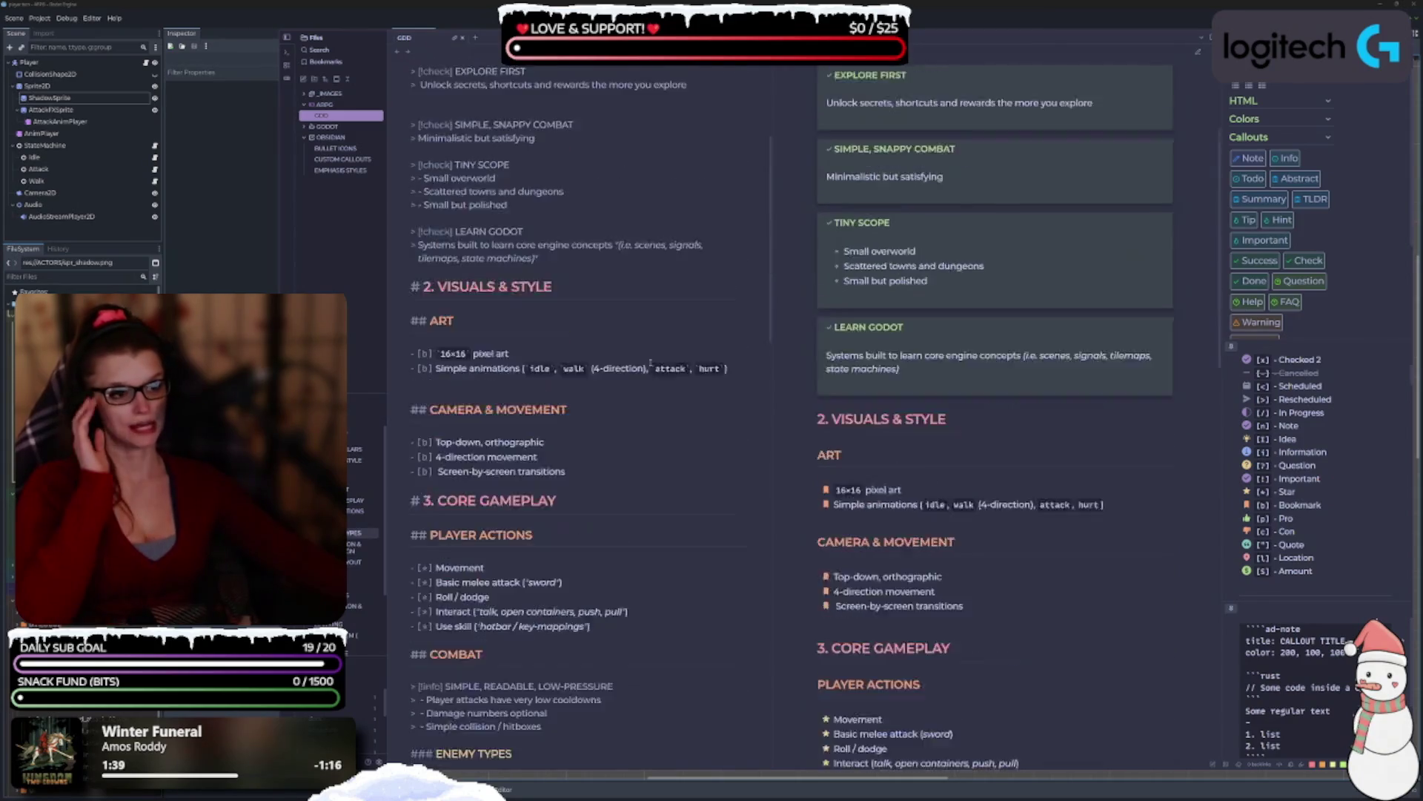
scroll(644, 395, "down", 9)
scroll(645, 395, "down", 7)
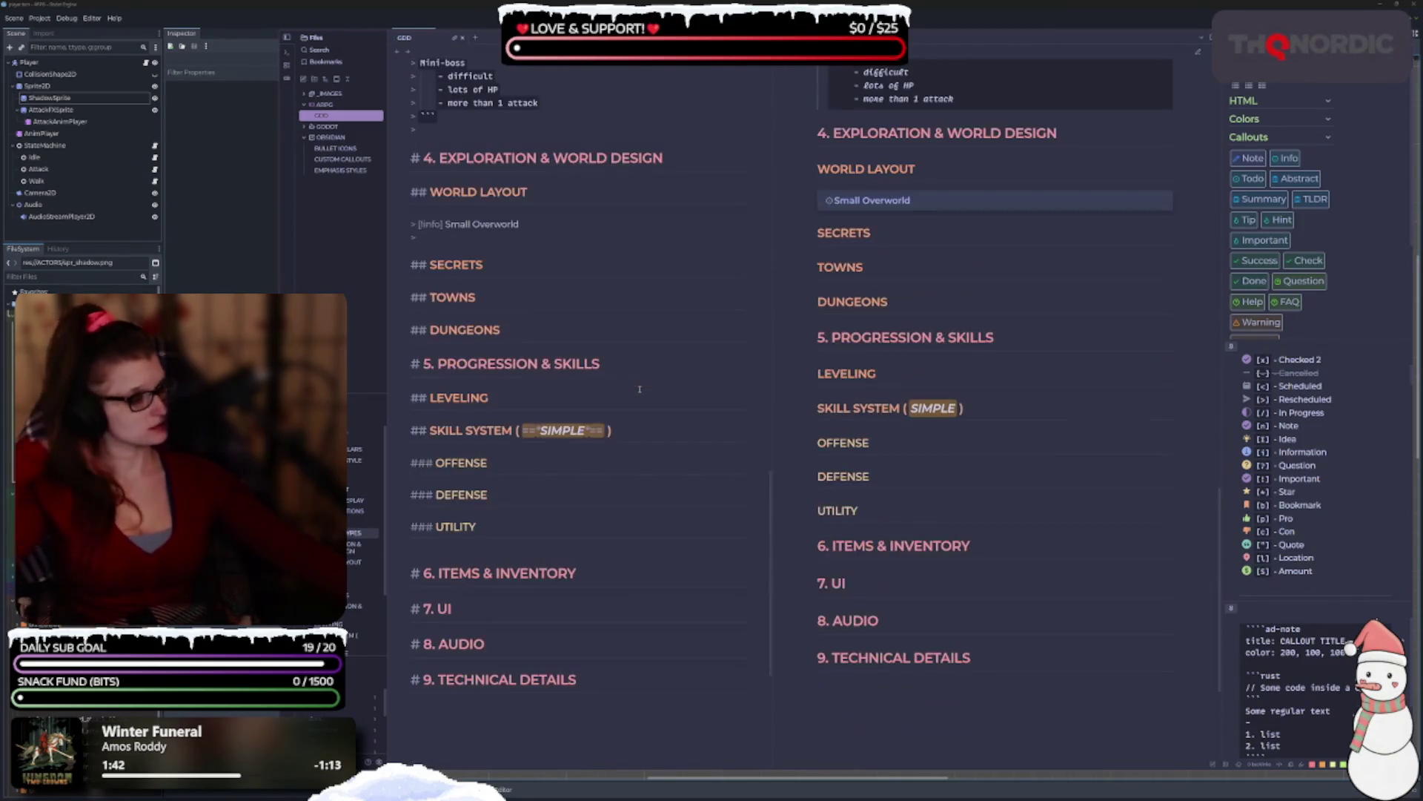
scroll(641, 407, "up", 2)
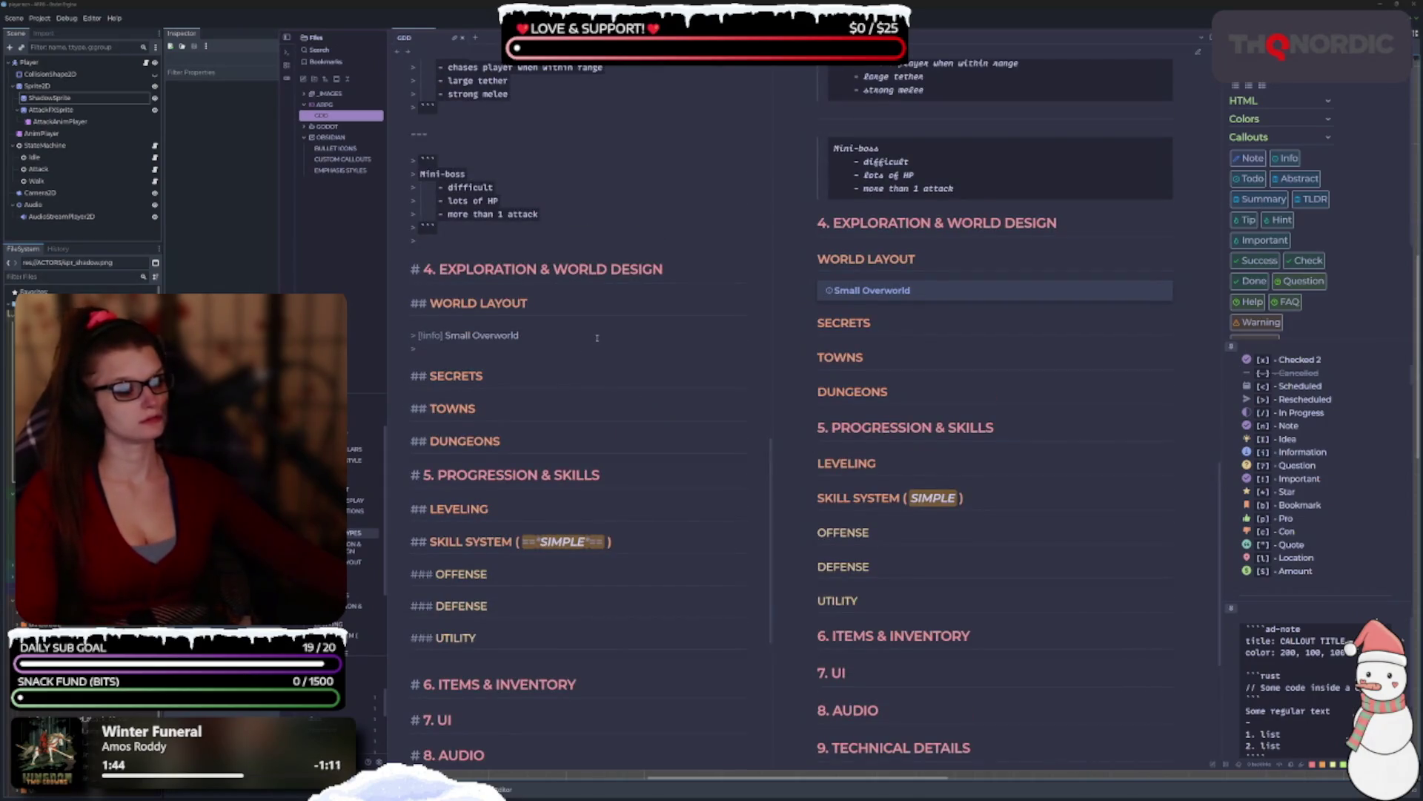
left_click(514, 336)
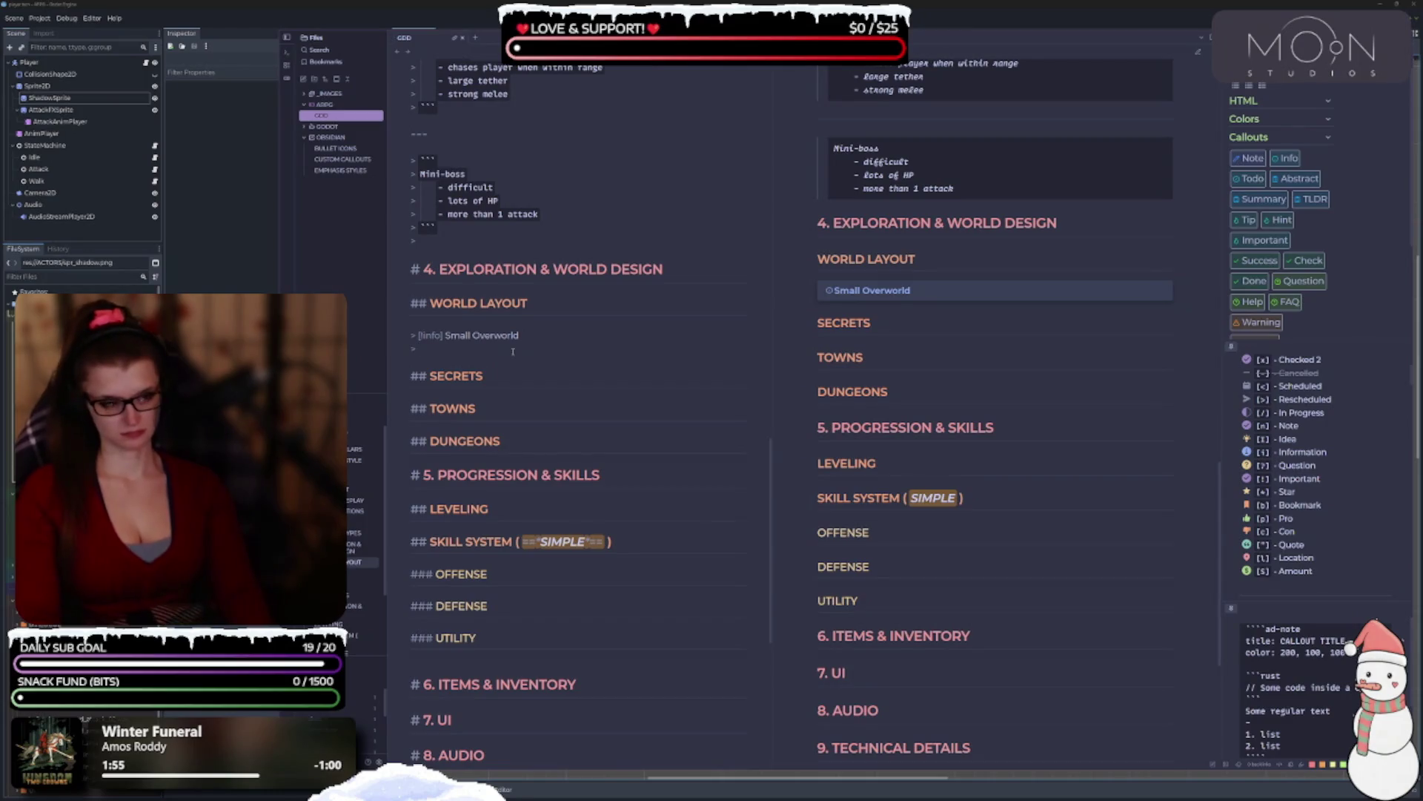
Add a '10 - 15 screens' list line and retitle the callout SMALL OVERWORLD.
type("10 - 15 screens")
key("Home")
type("-")
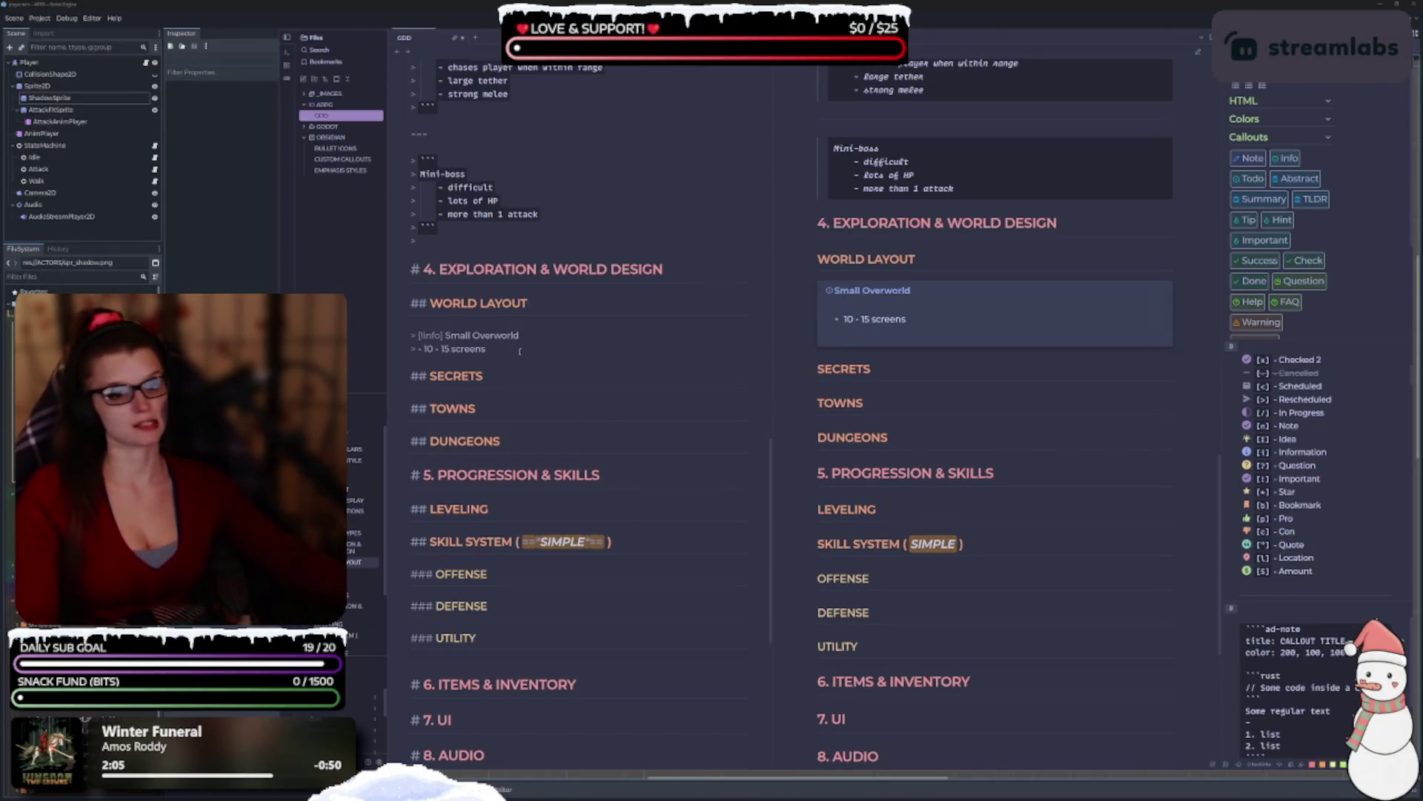
left_click_drag(527, 335, 448, 335)
key("BackSpace")
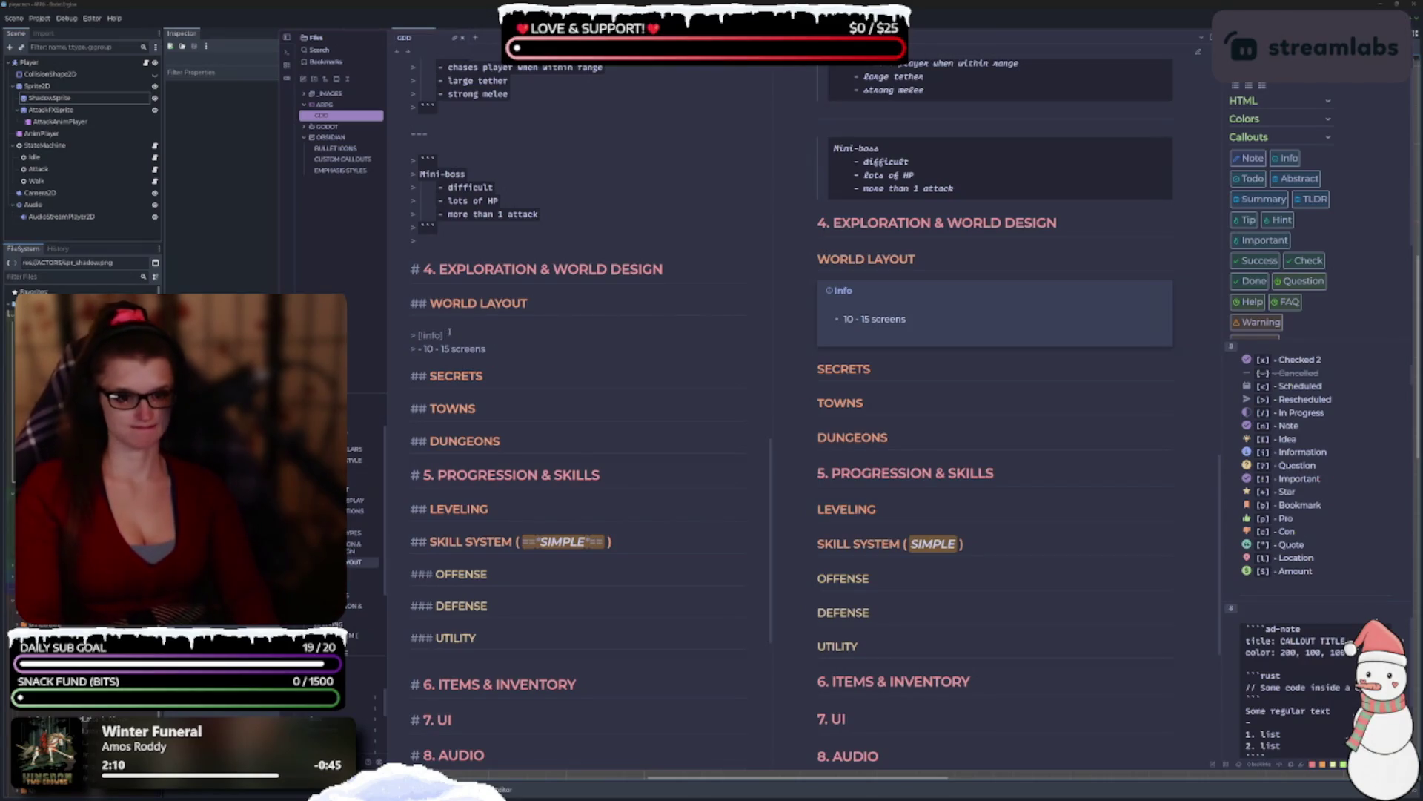
type("SMALL OVERWORLD")
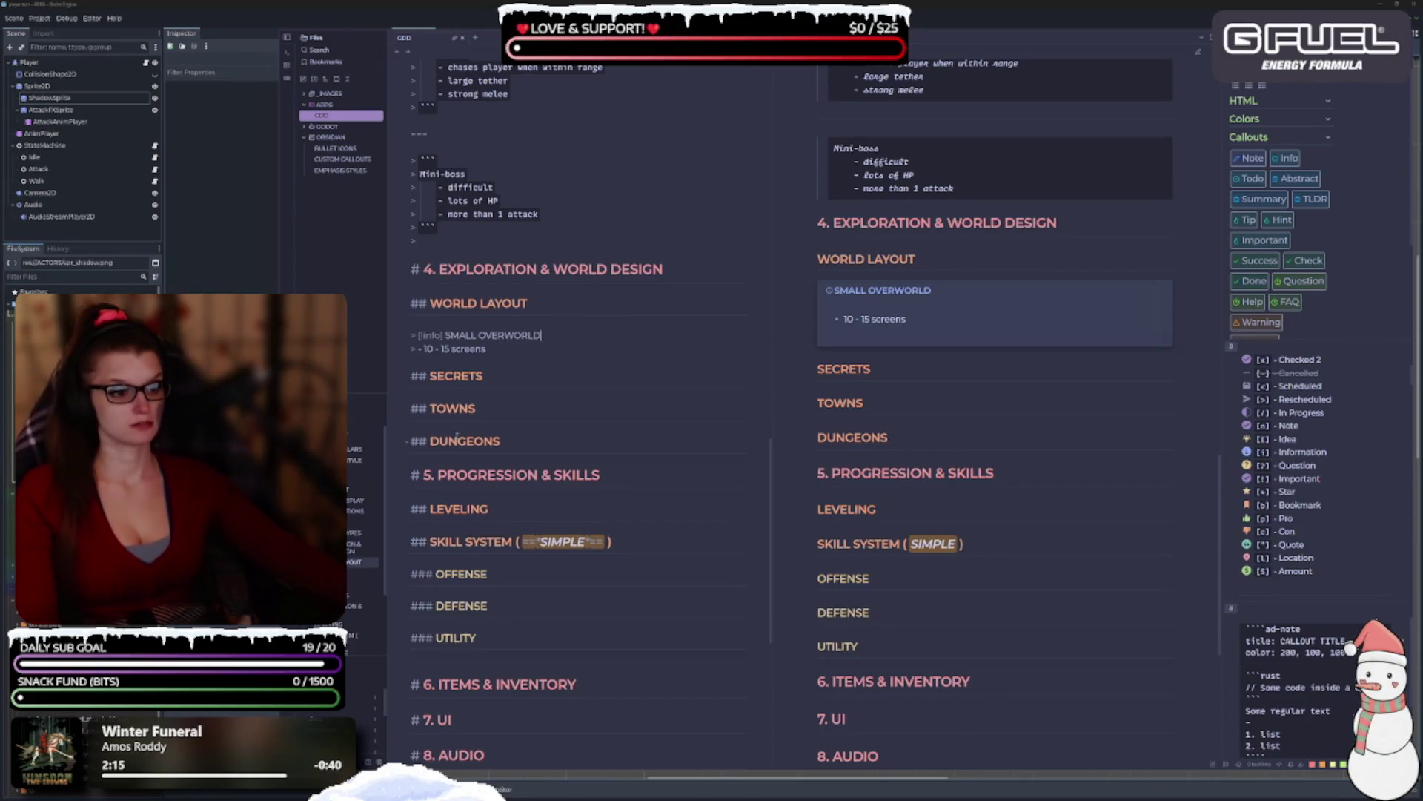
Make it the checklist item '10 - 15 screens wide' and add an empty checkbox below.
key("BackSpace")
key("BackSpace")
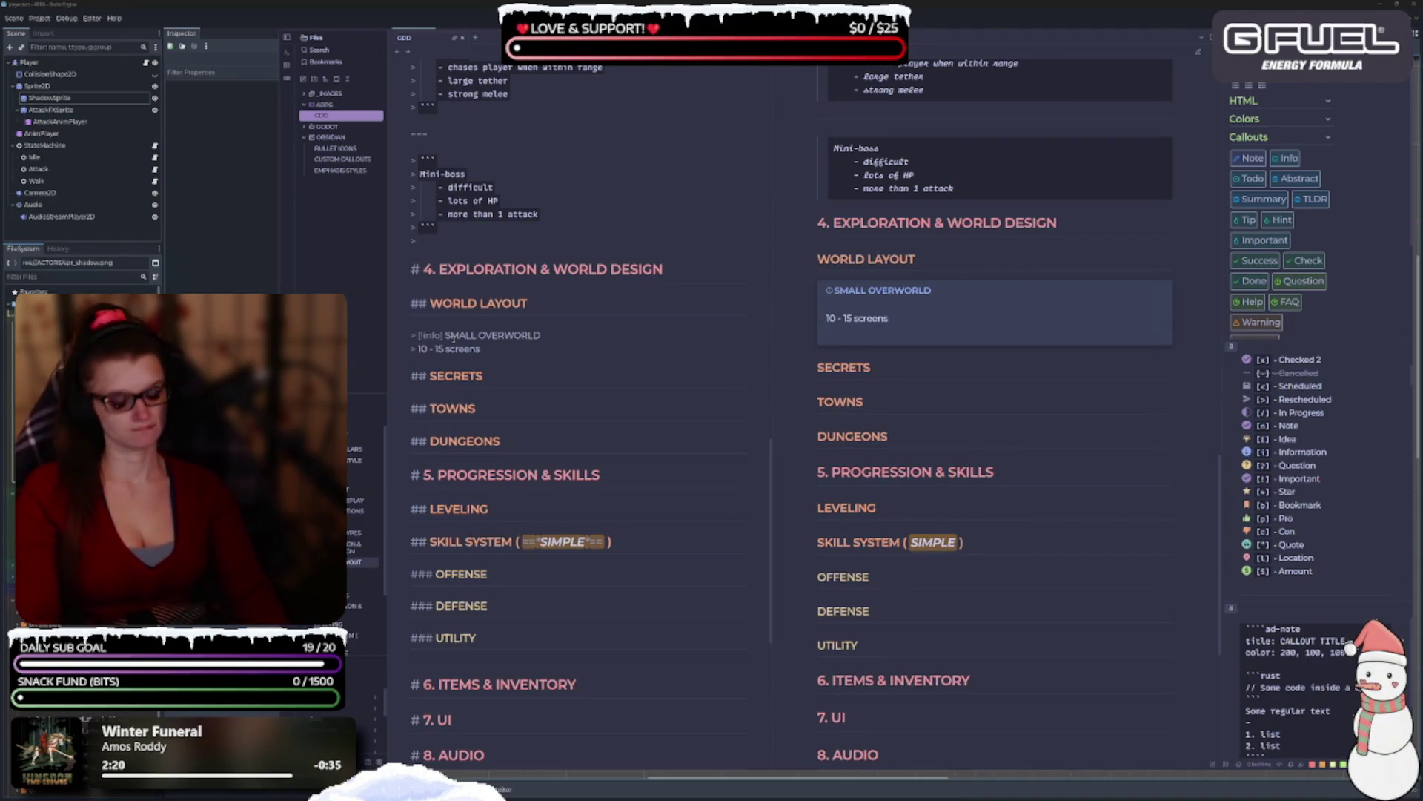
type("-[ ]")
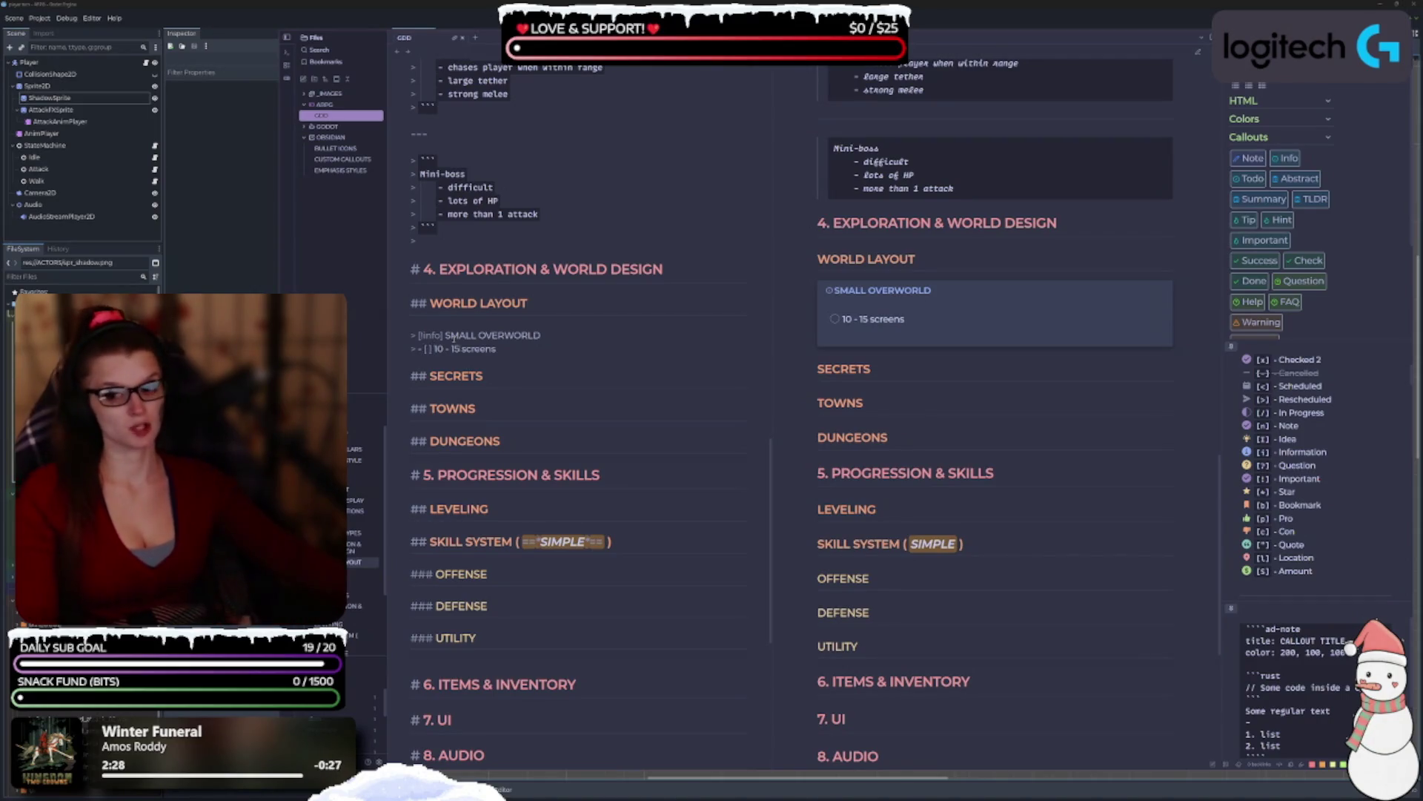
left_click(523, 350)
type("wide")
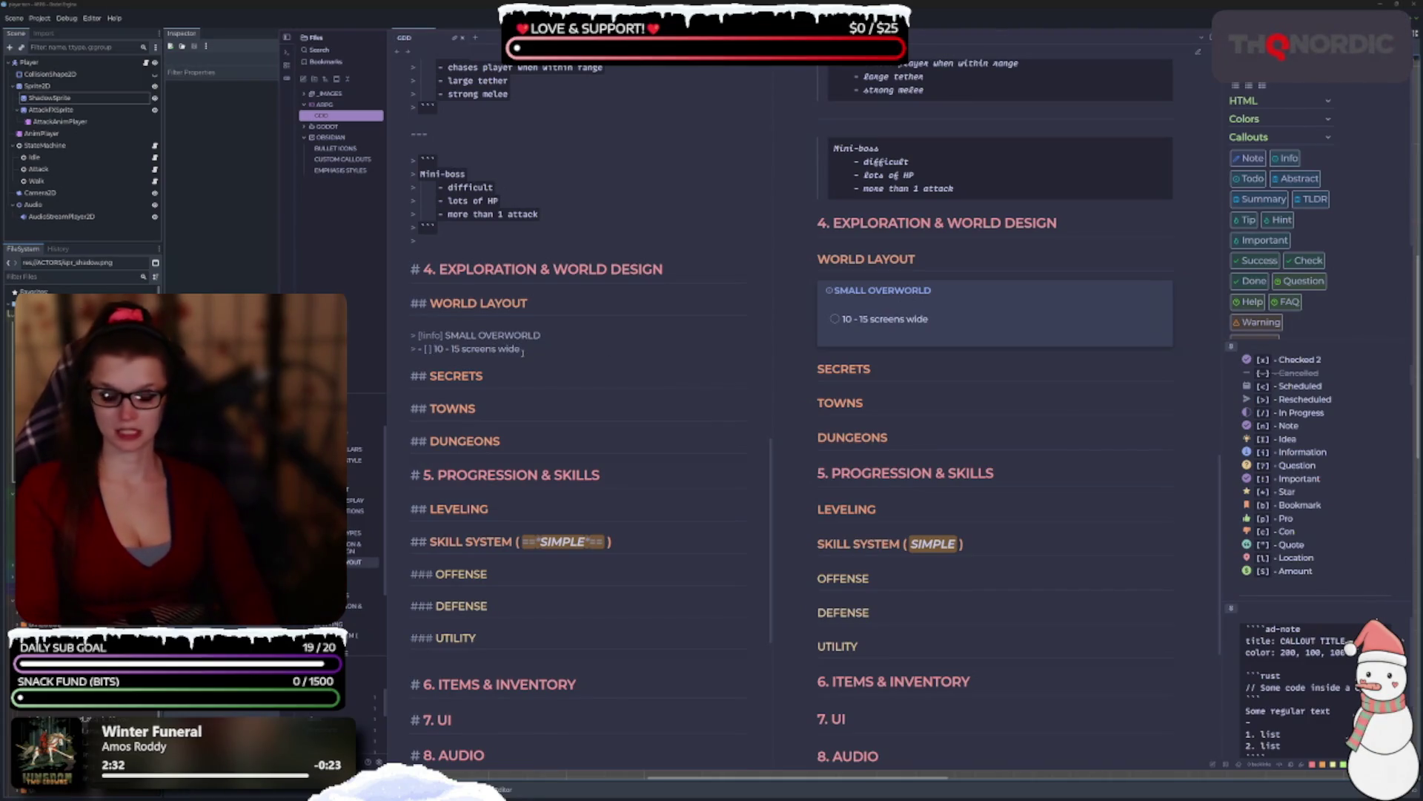
key("Return")
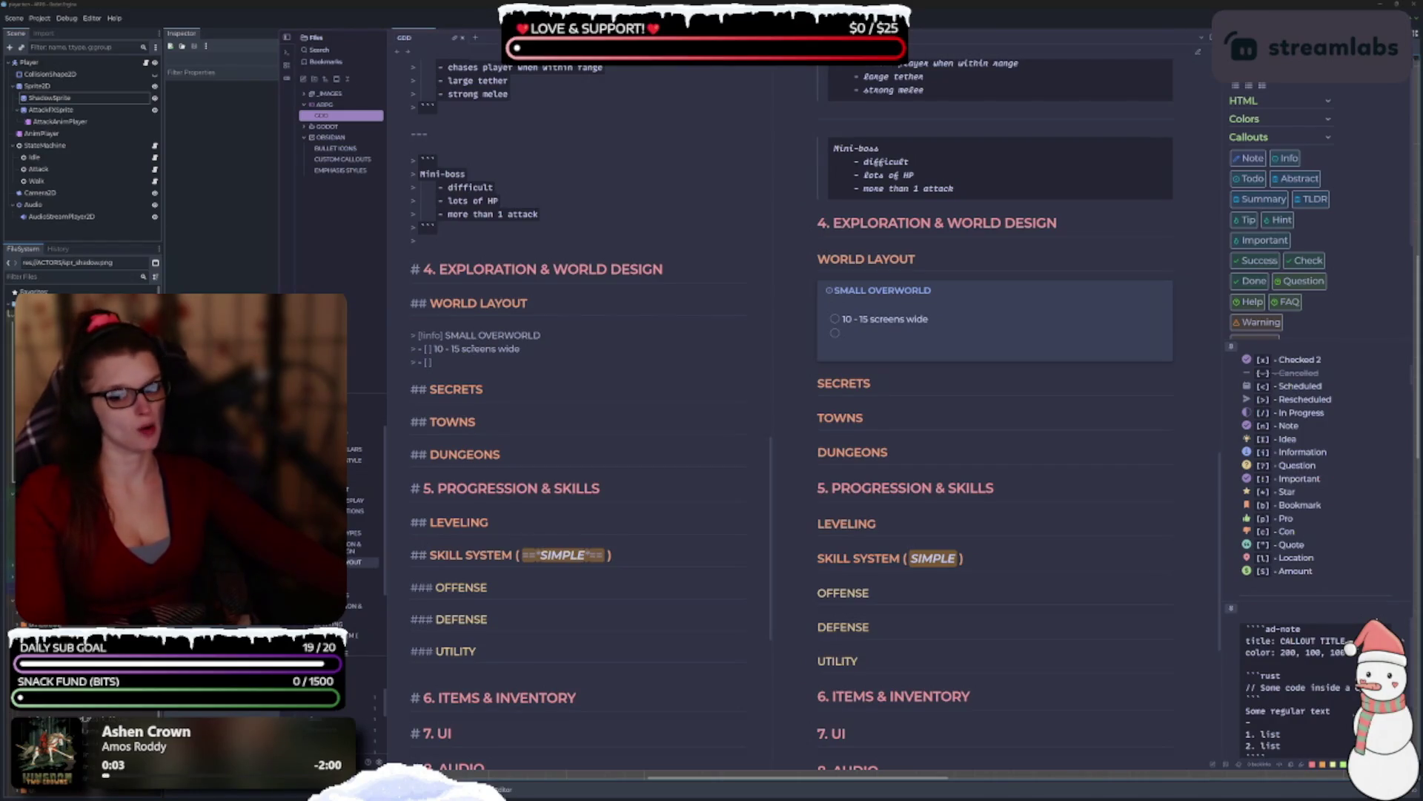
Reword the overworld item to '~25 screens (5x5 grid?)'.
left_click(465, 348)
left_click(498, 349)
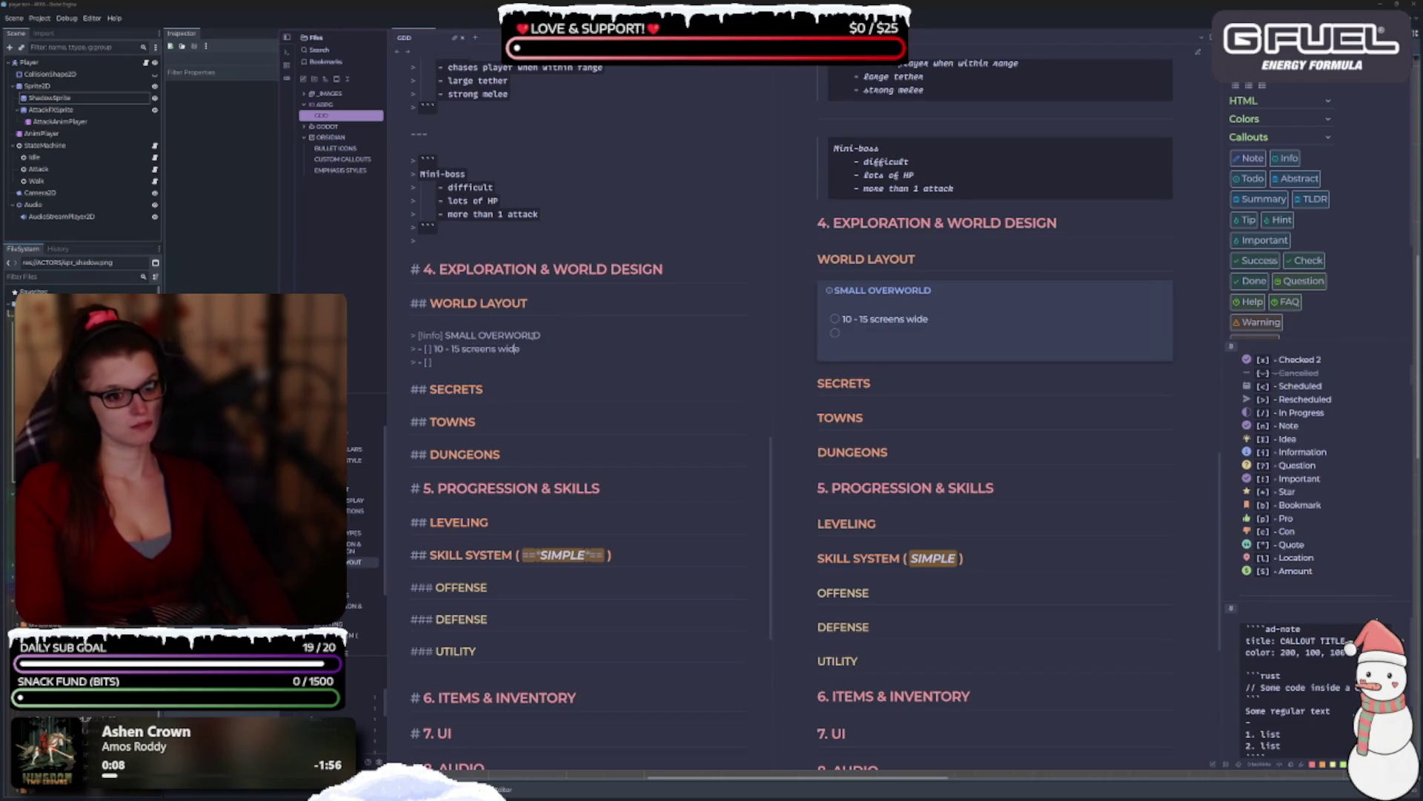
key("BackSpace")
key("BackSpace")
key("BackSpace")
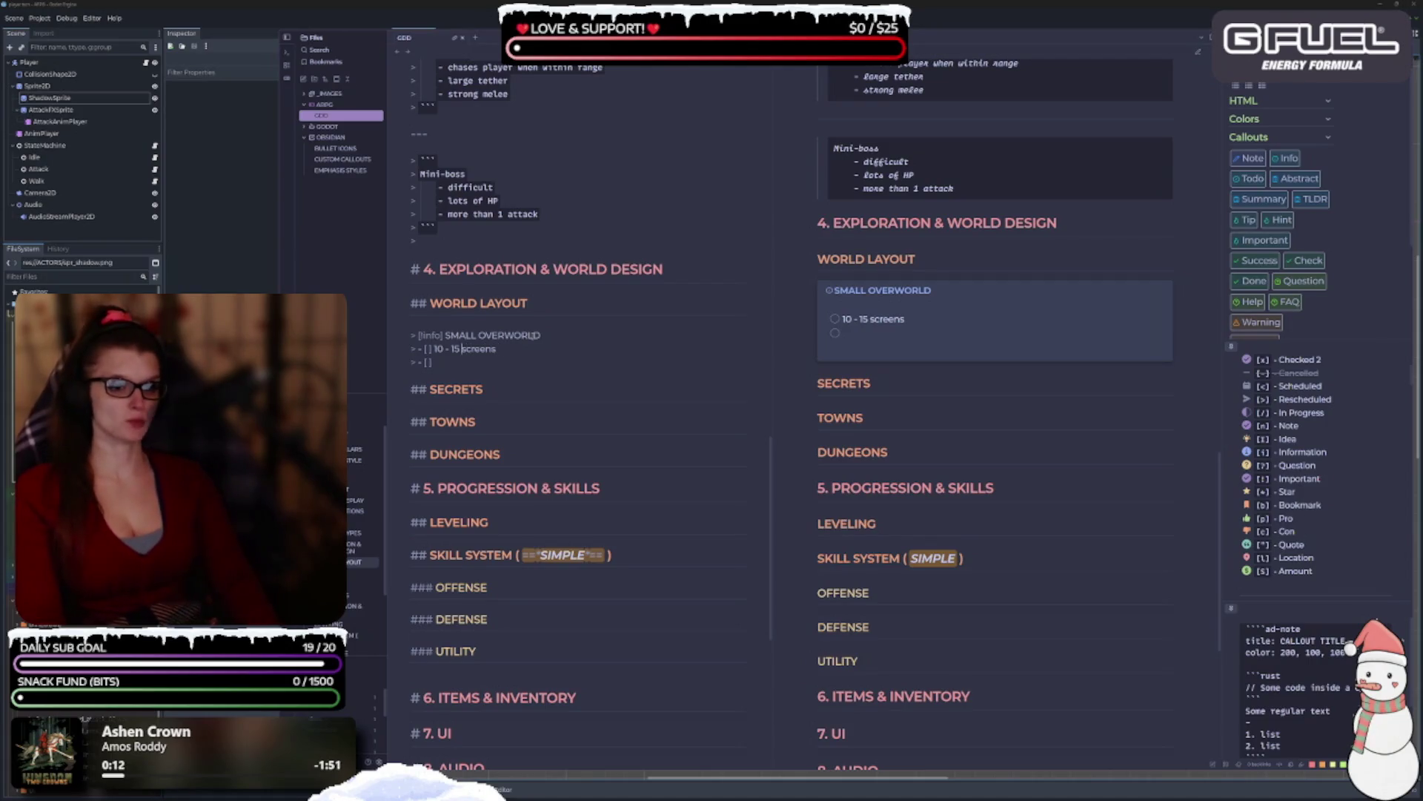
key("BackSpace")
key("BackSpace")
key("BackSpace")
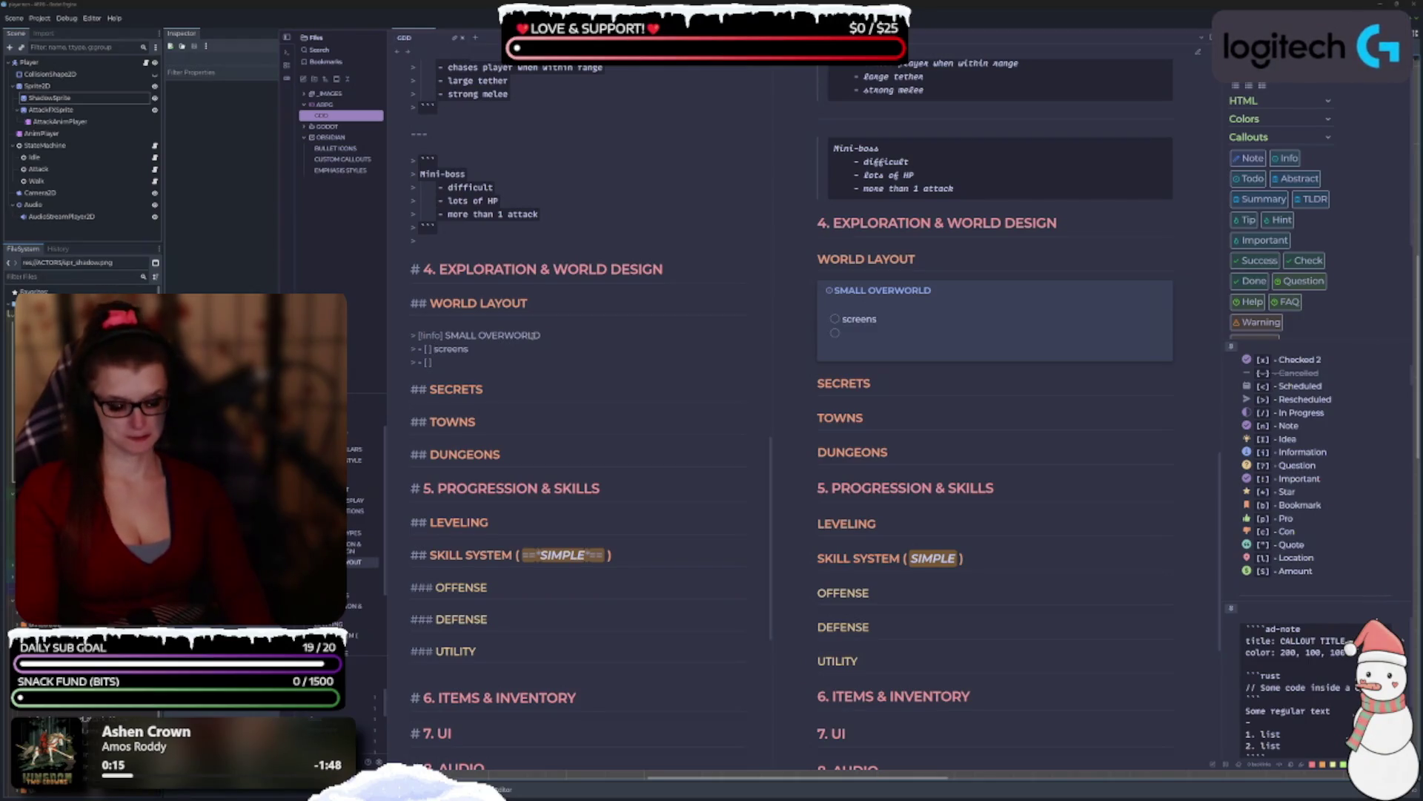
type("25")
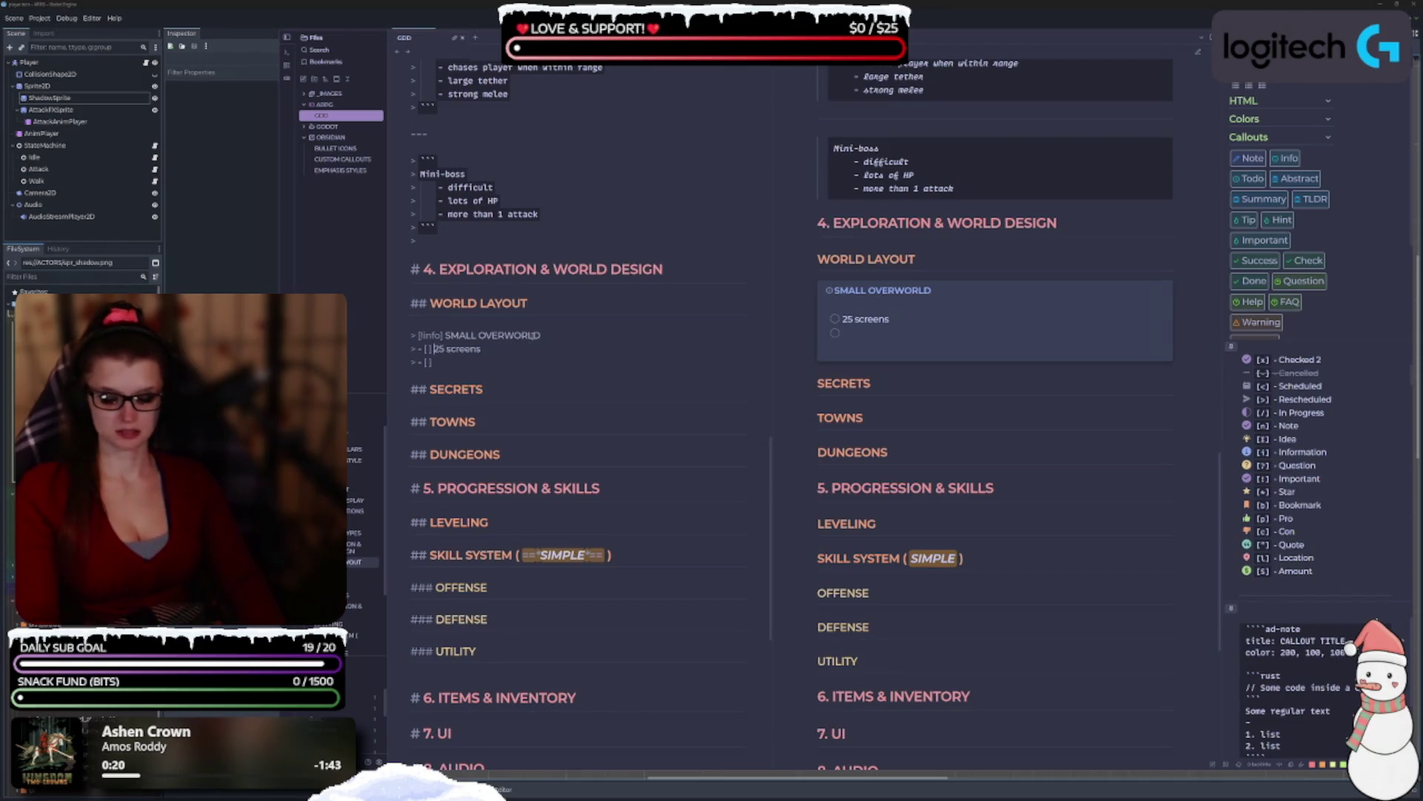
type(" ~")
key("End")
type("(5")
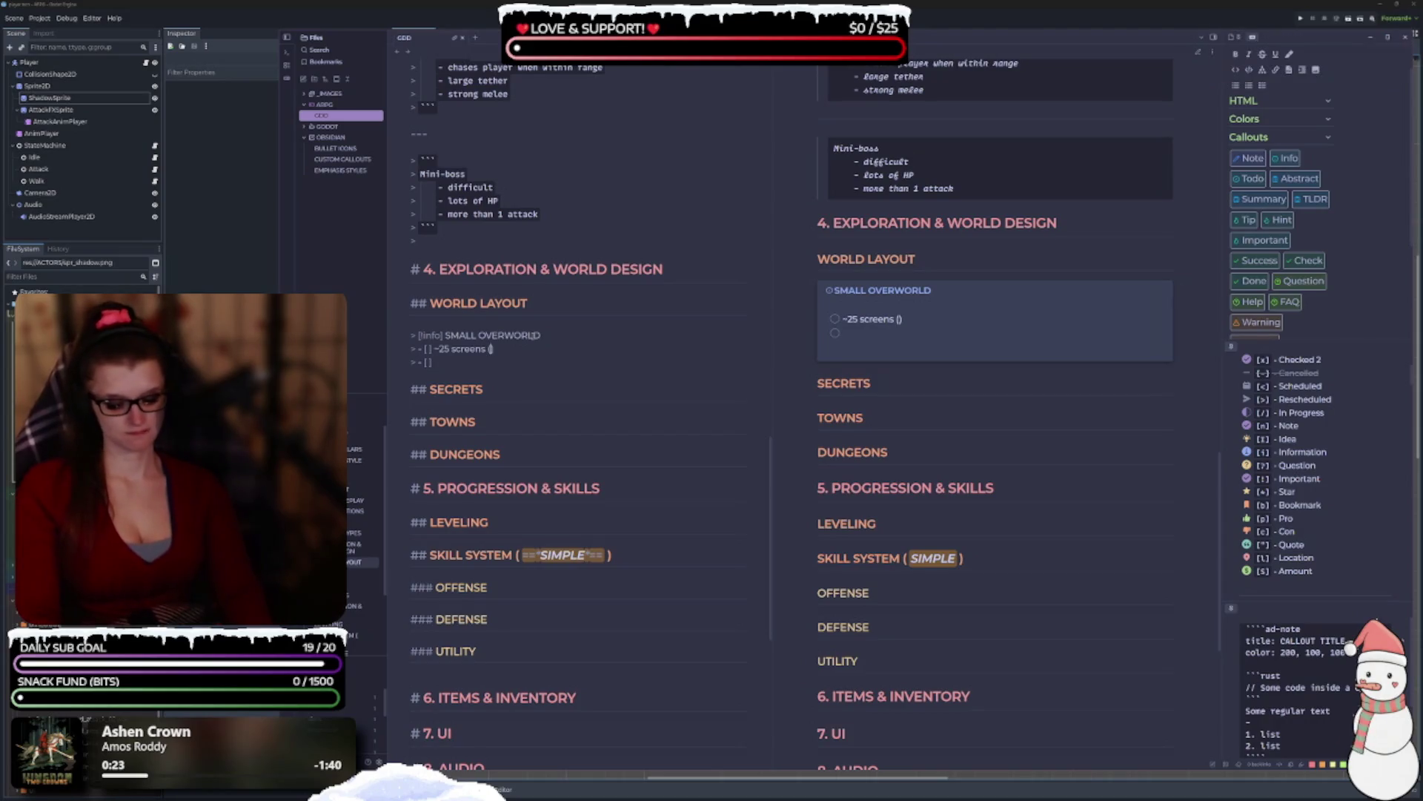
key("BackSpace")
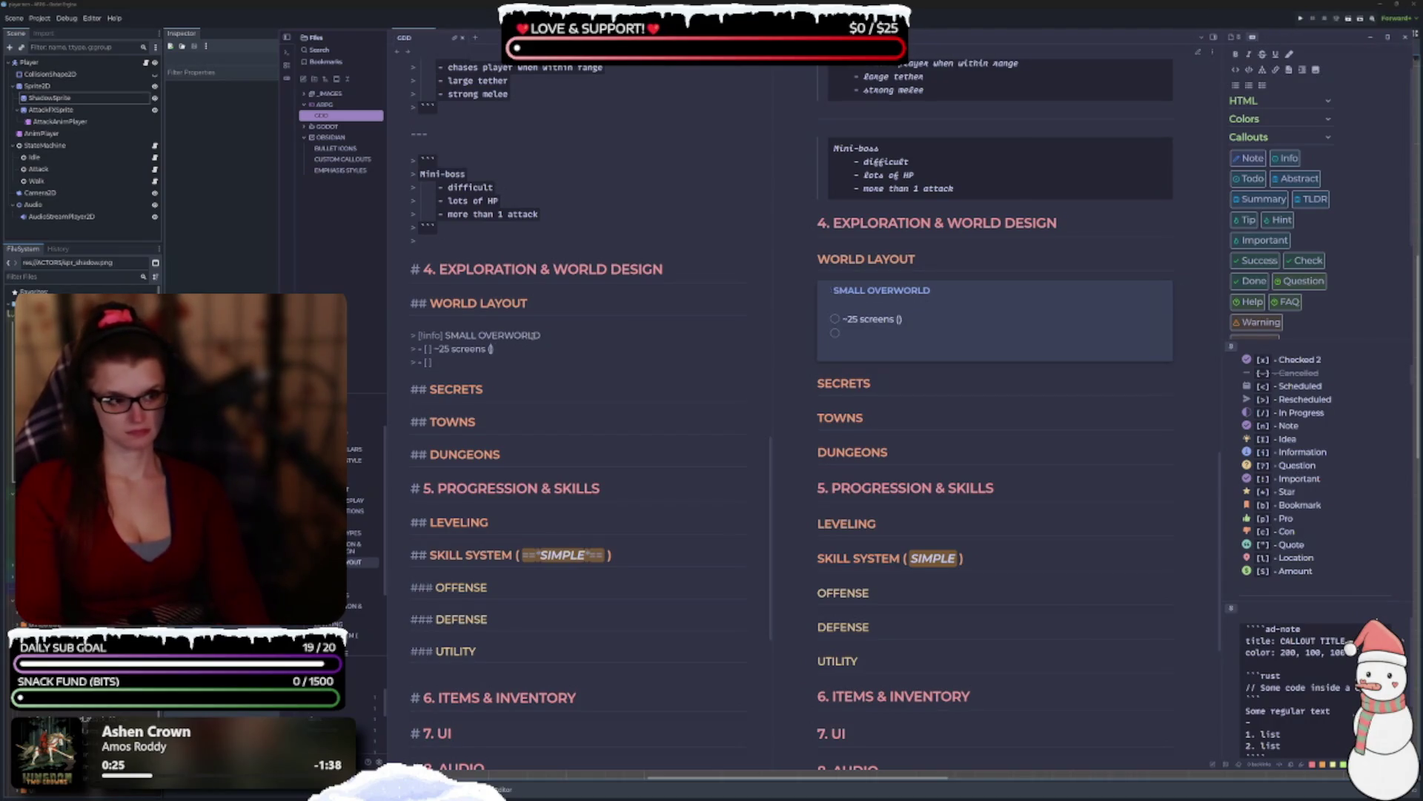
type("5x5")
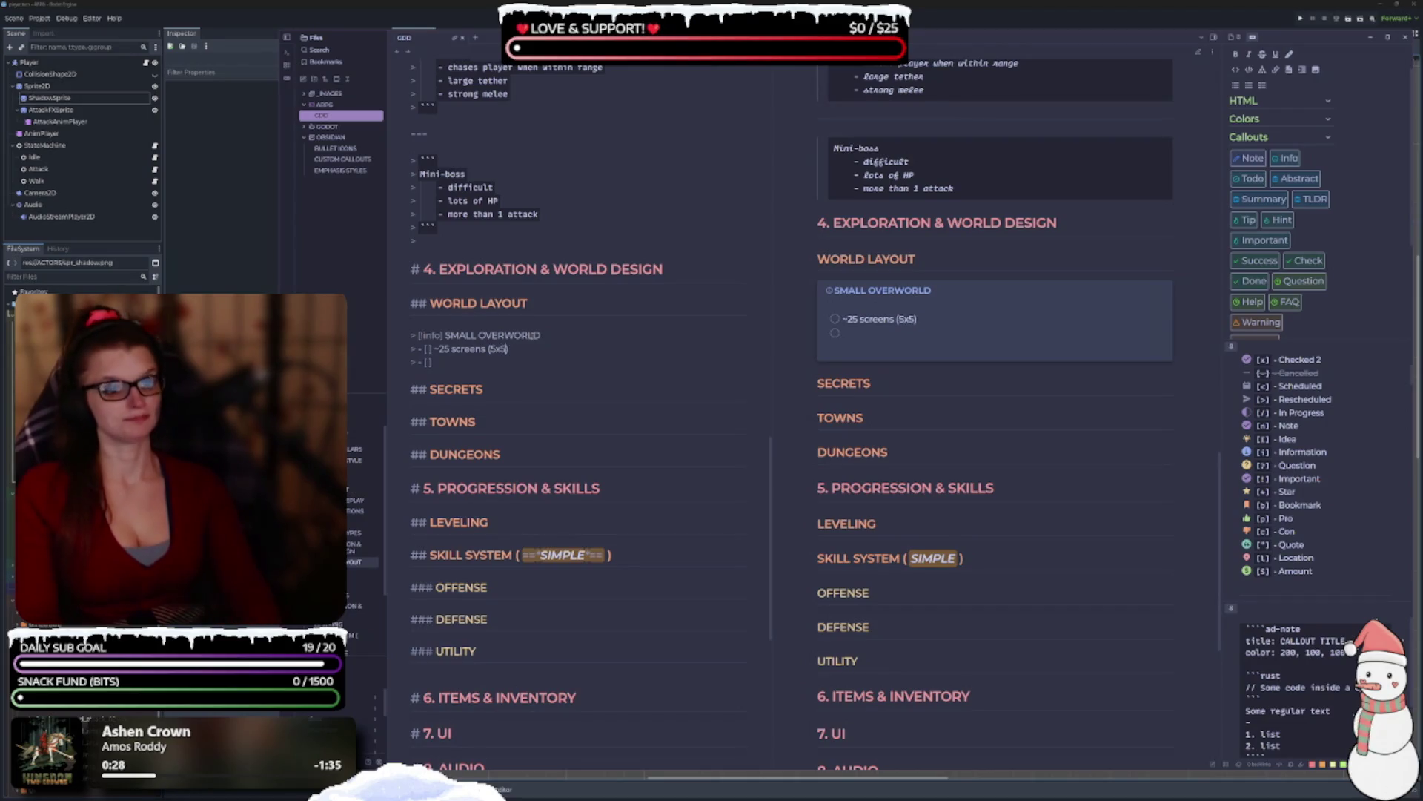
type(" grid")
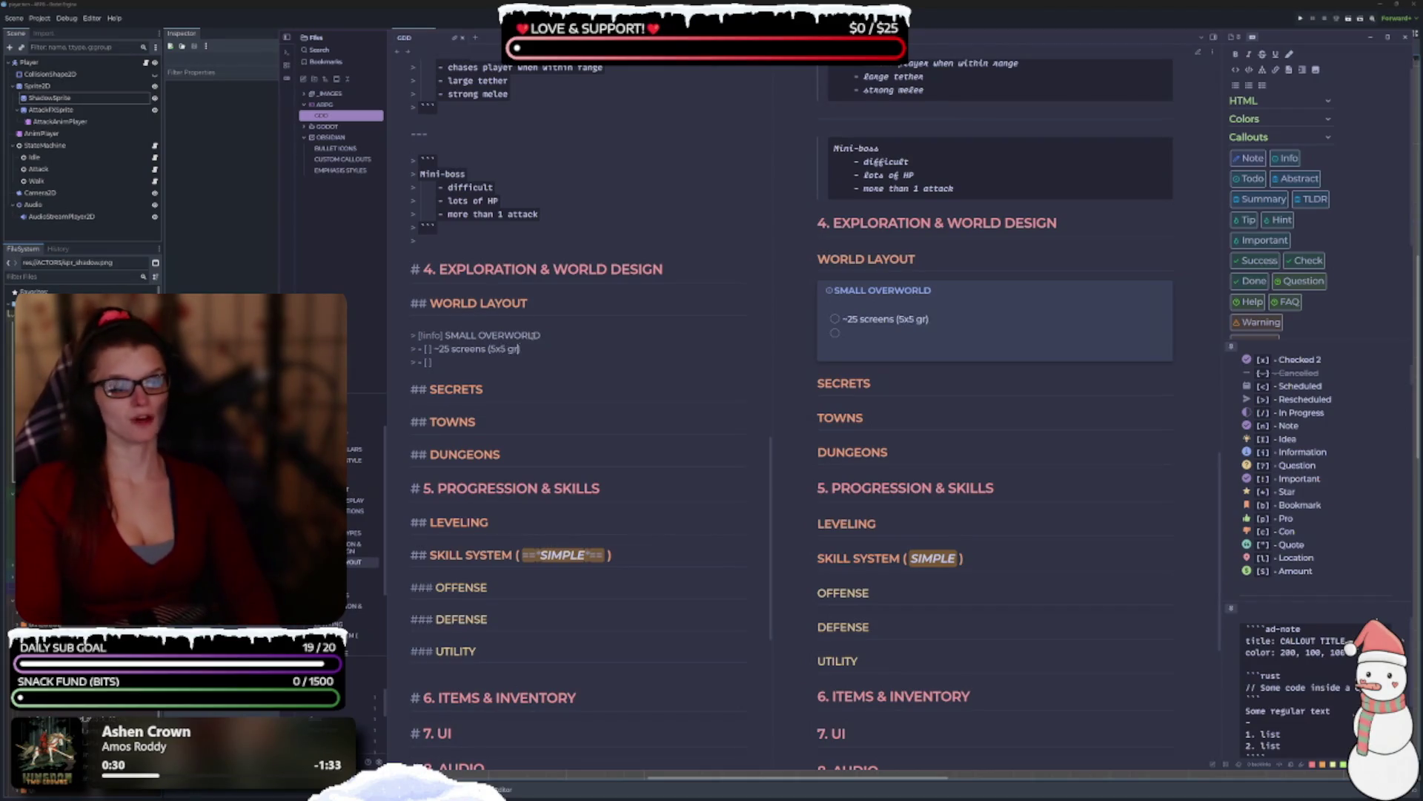
type("?")
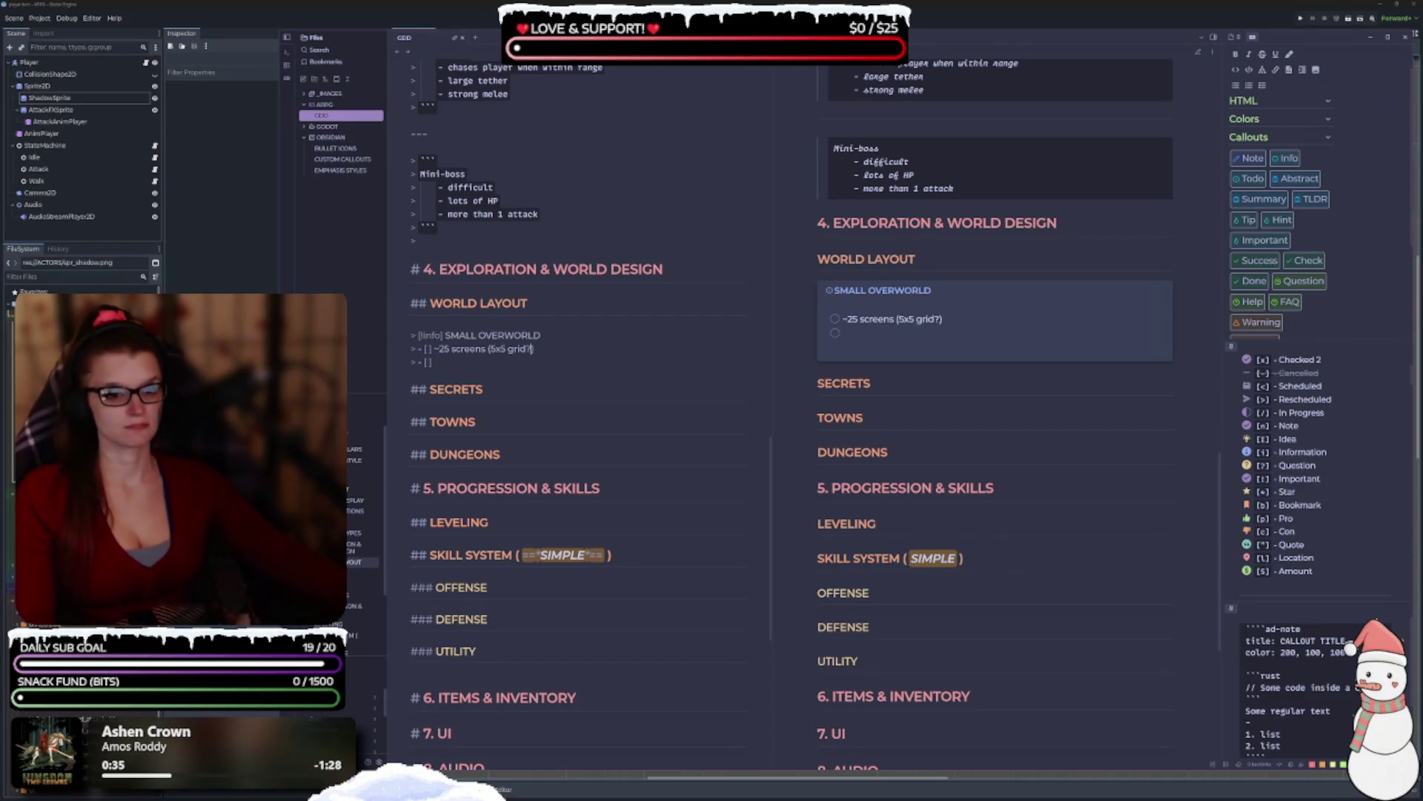
left_click_drag(449, 348, 434, 349)
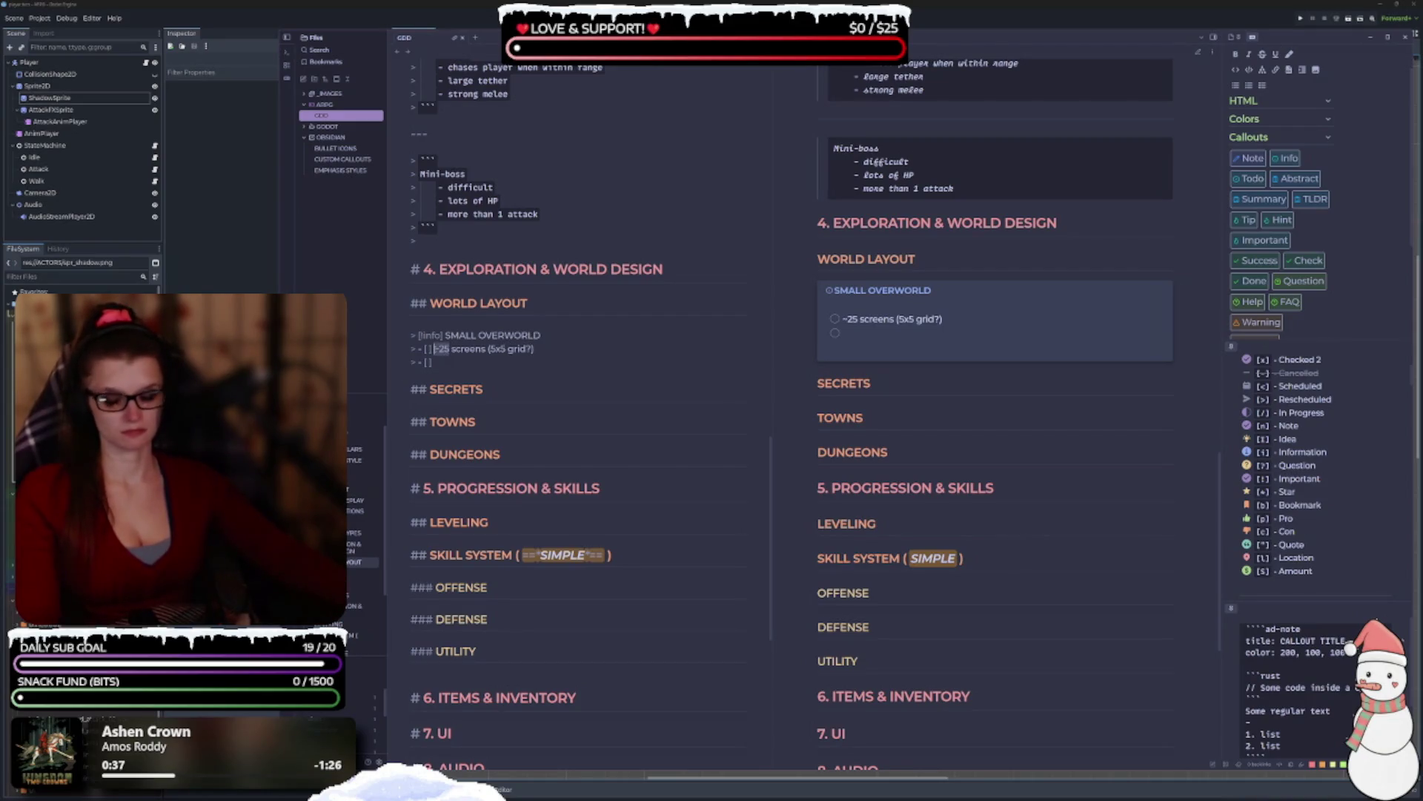
type("`")
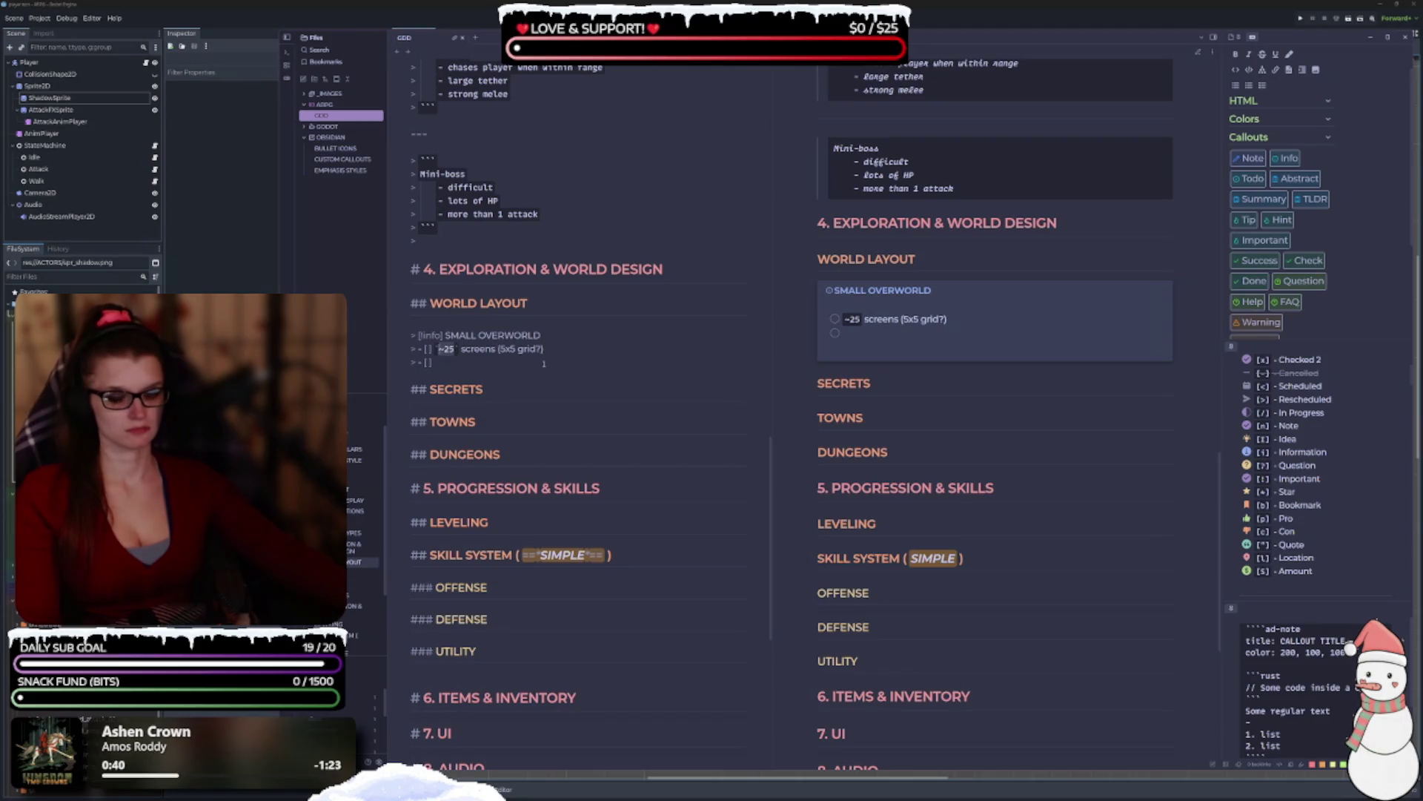
key("ctrl+z")
Move the '?' from the item text into its checkbox to mark it as a question.
left_click(482, 363)
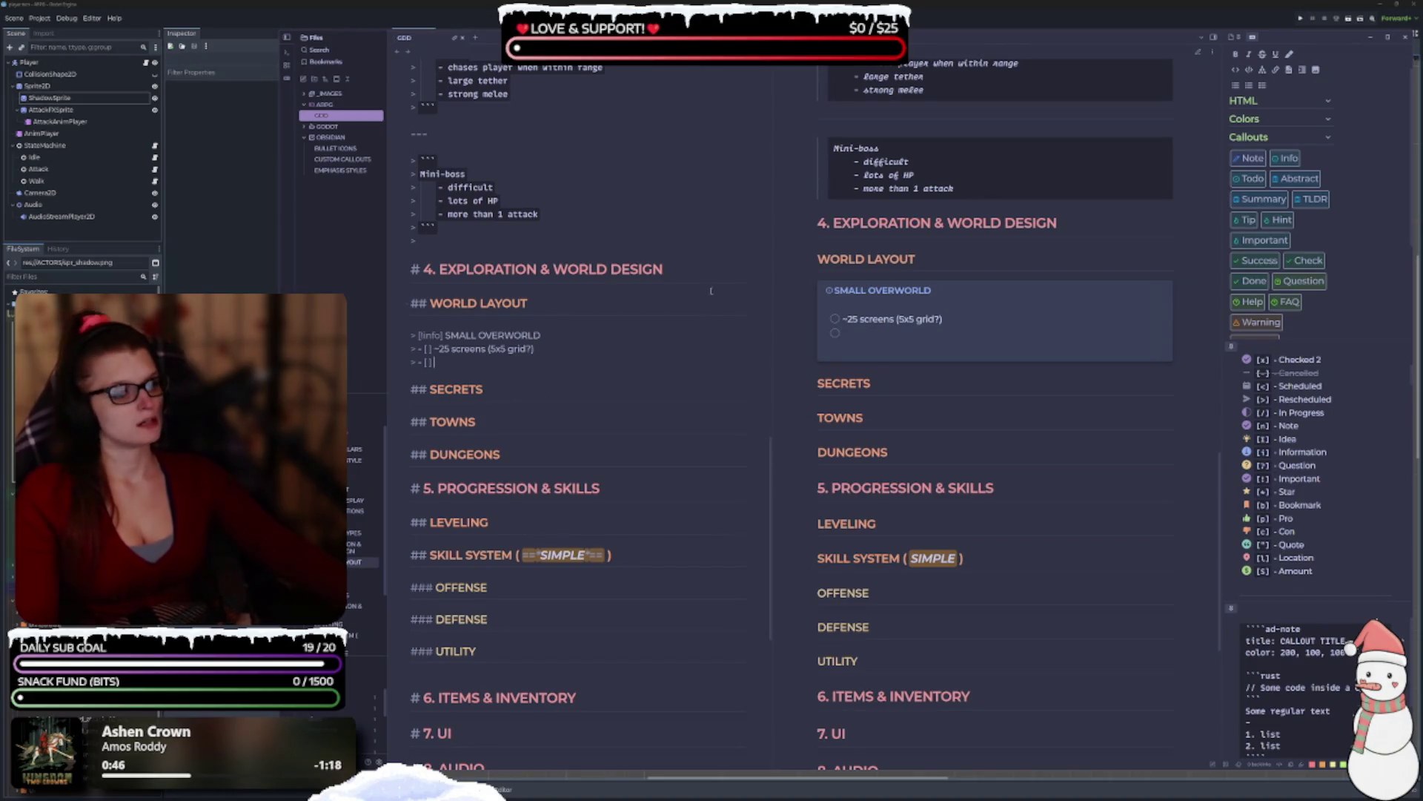
left_click(538, 348)
key("BackSpace")
type("?")
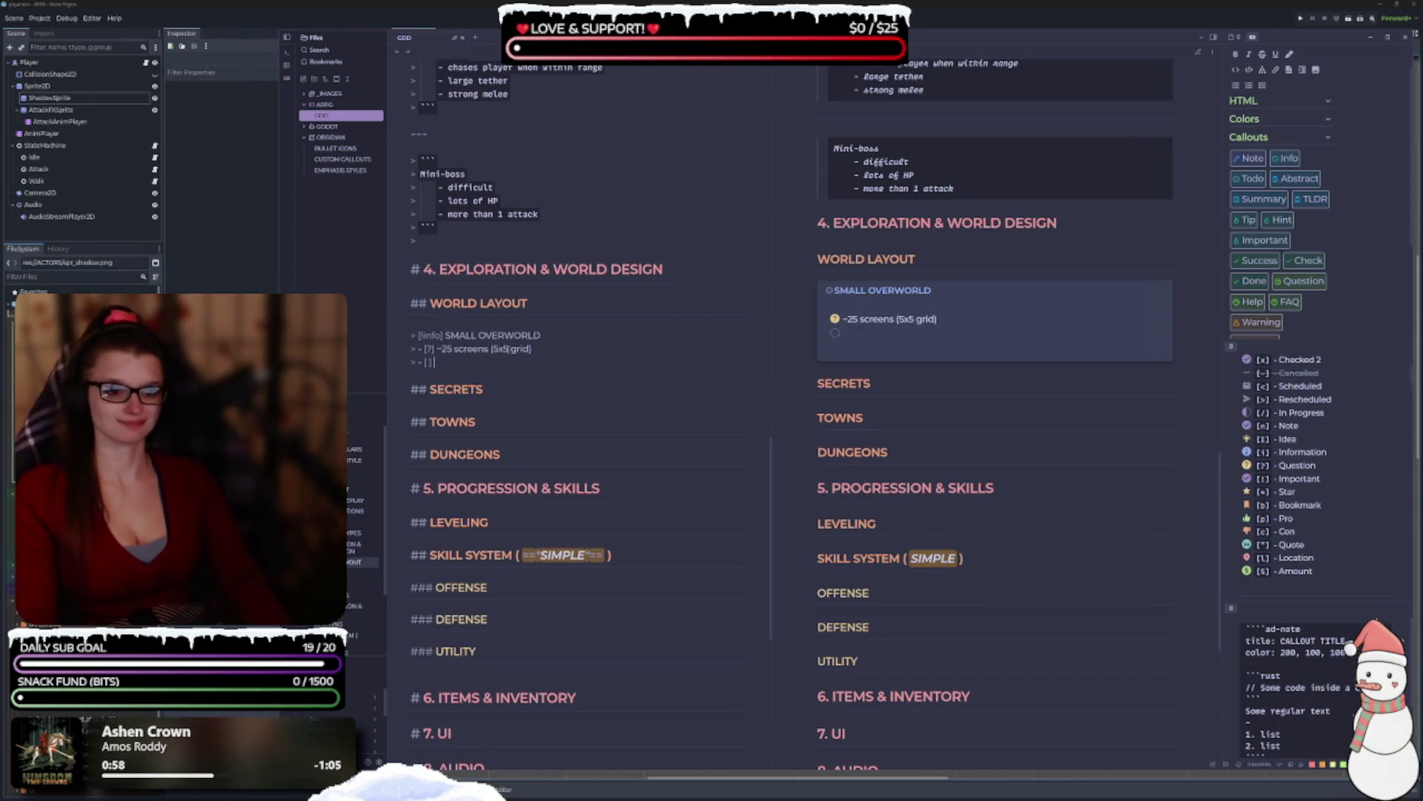
key("BackSpace")
key("BackSpace")
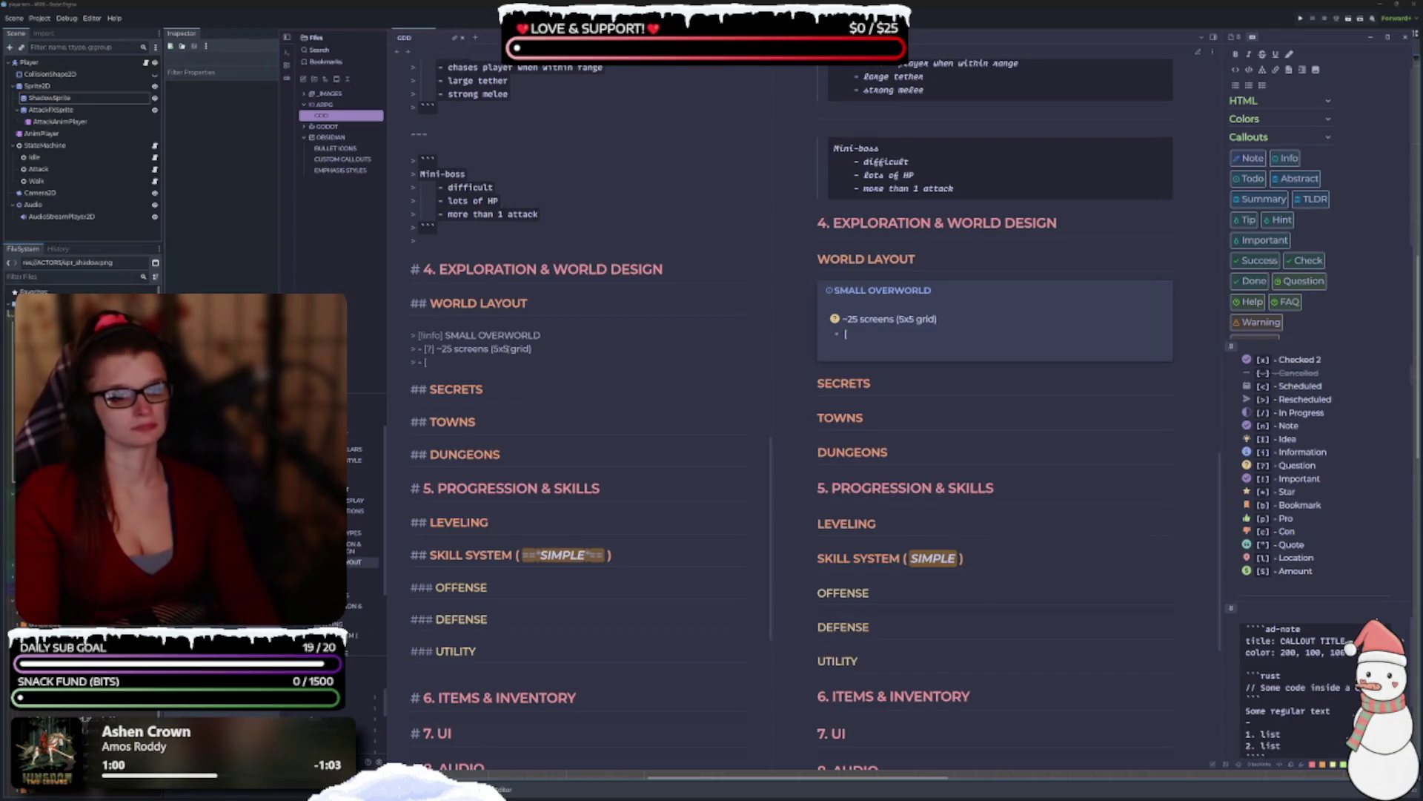
type("]")
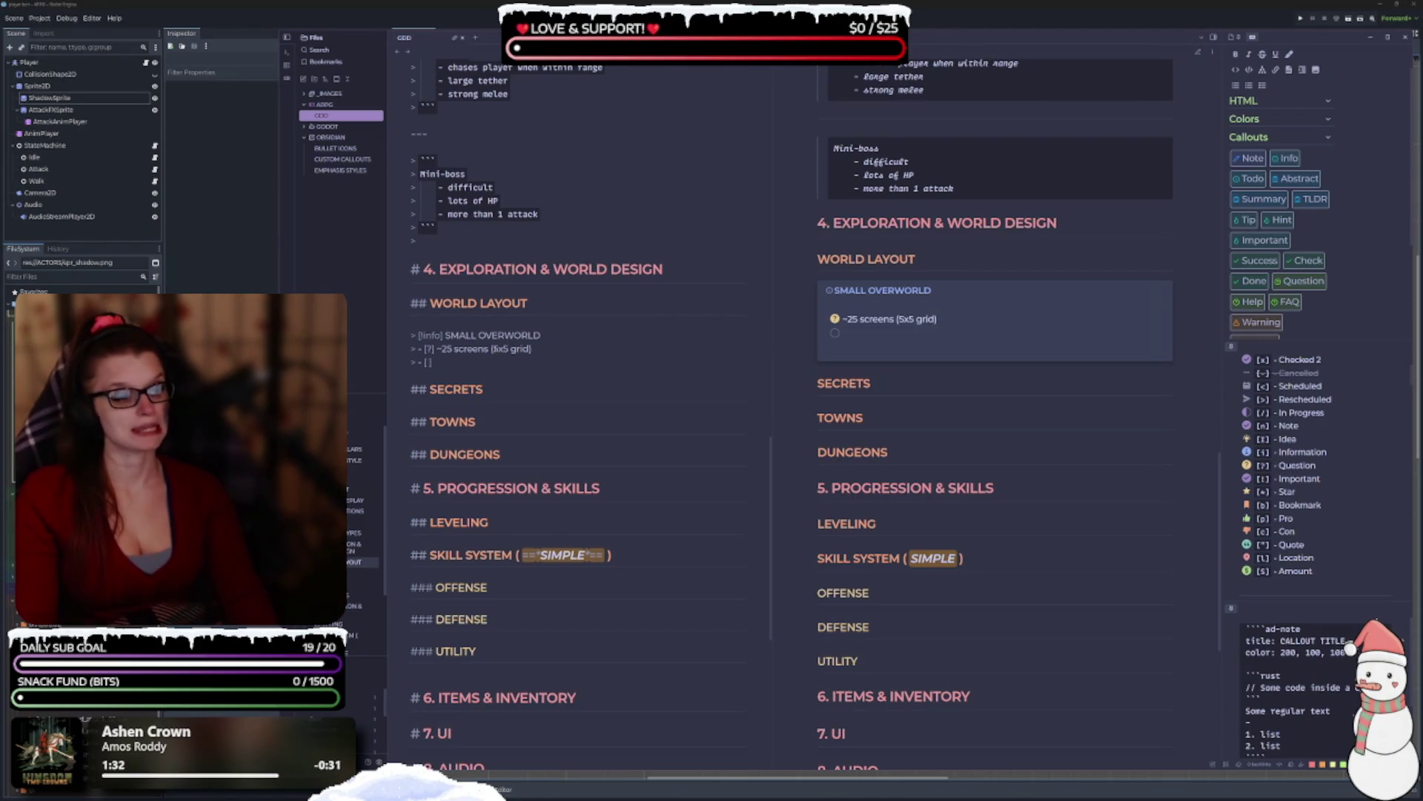
Adjust the marker inside the empty second item's checkbox to give it an icon.
key("BackSpace")
type("!")
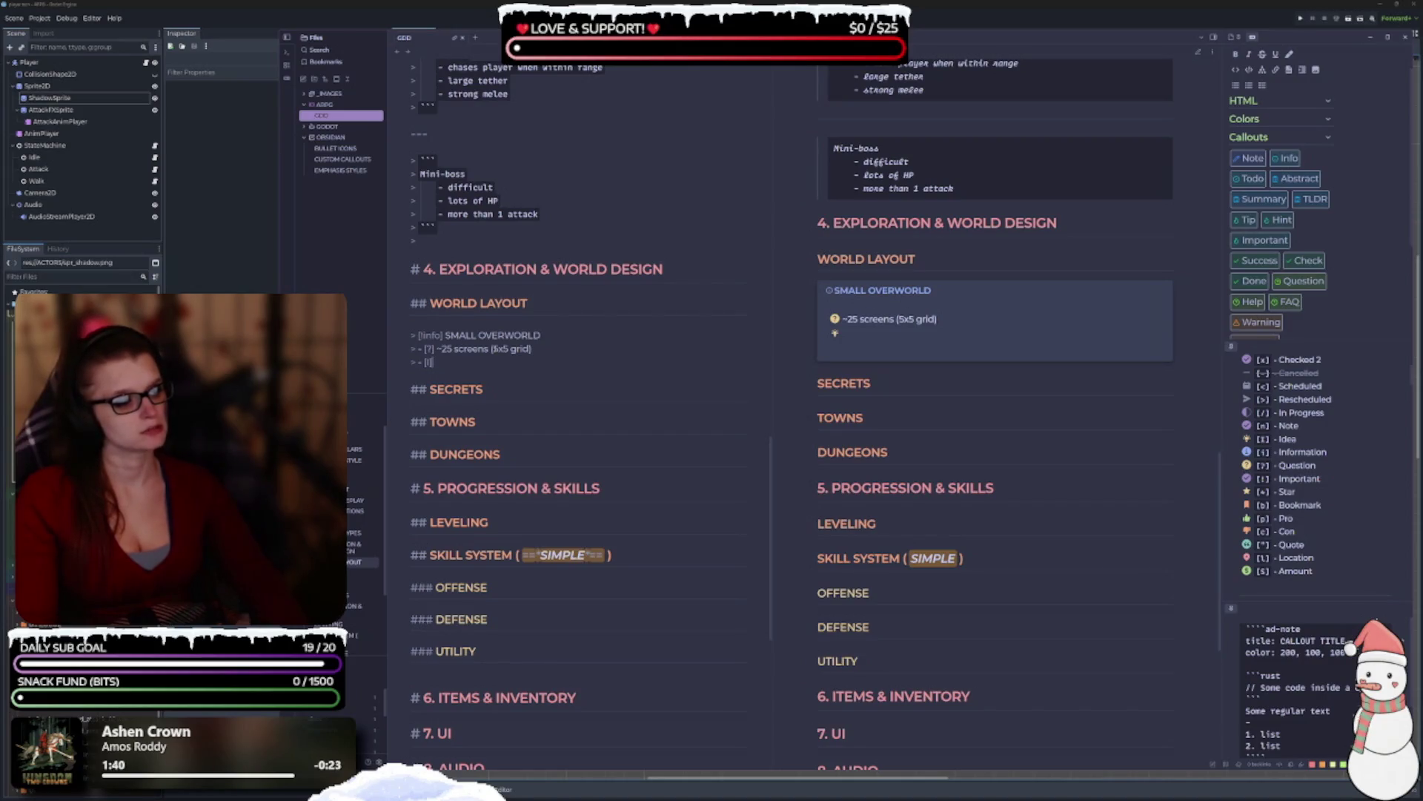
key("BackSpace")
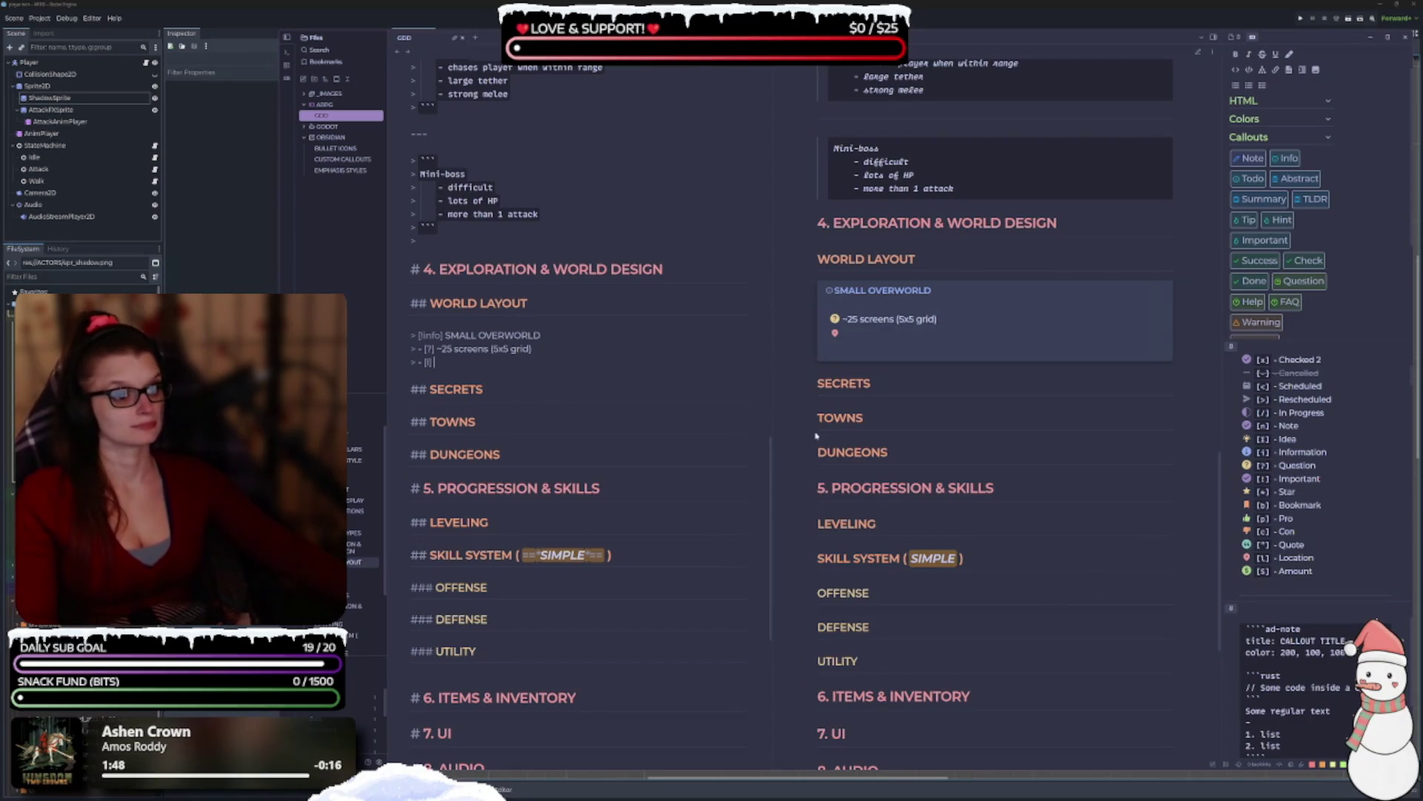
scroll(927, 448, "up", 10)
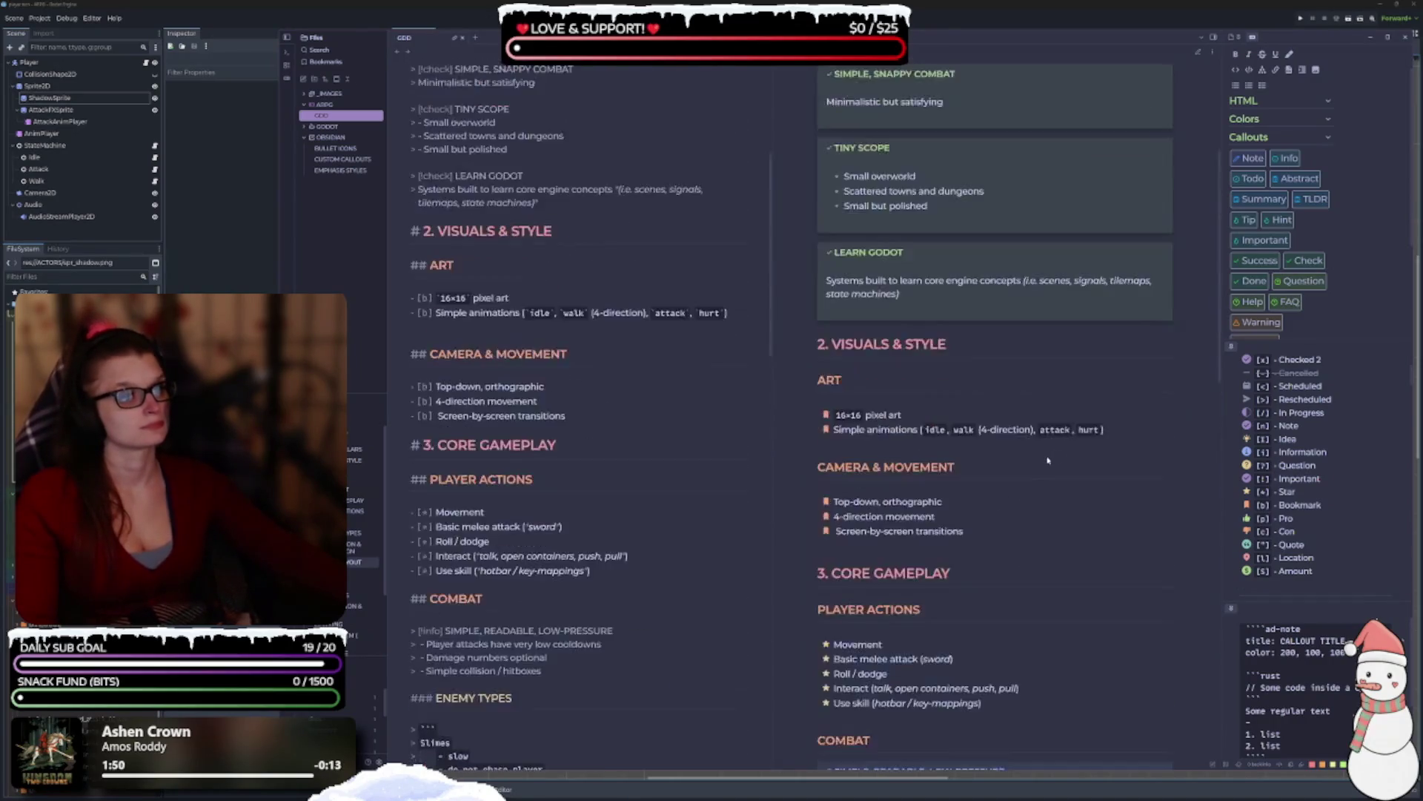
scroll(1041, 463, "up", 4)
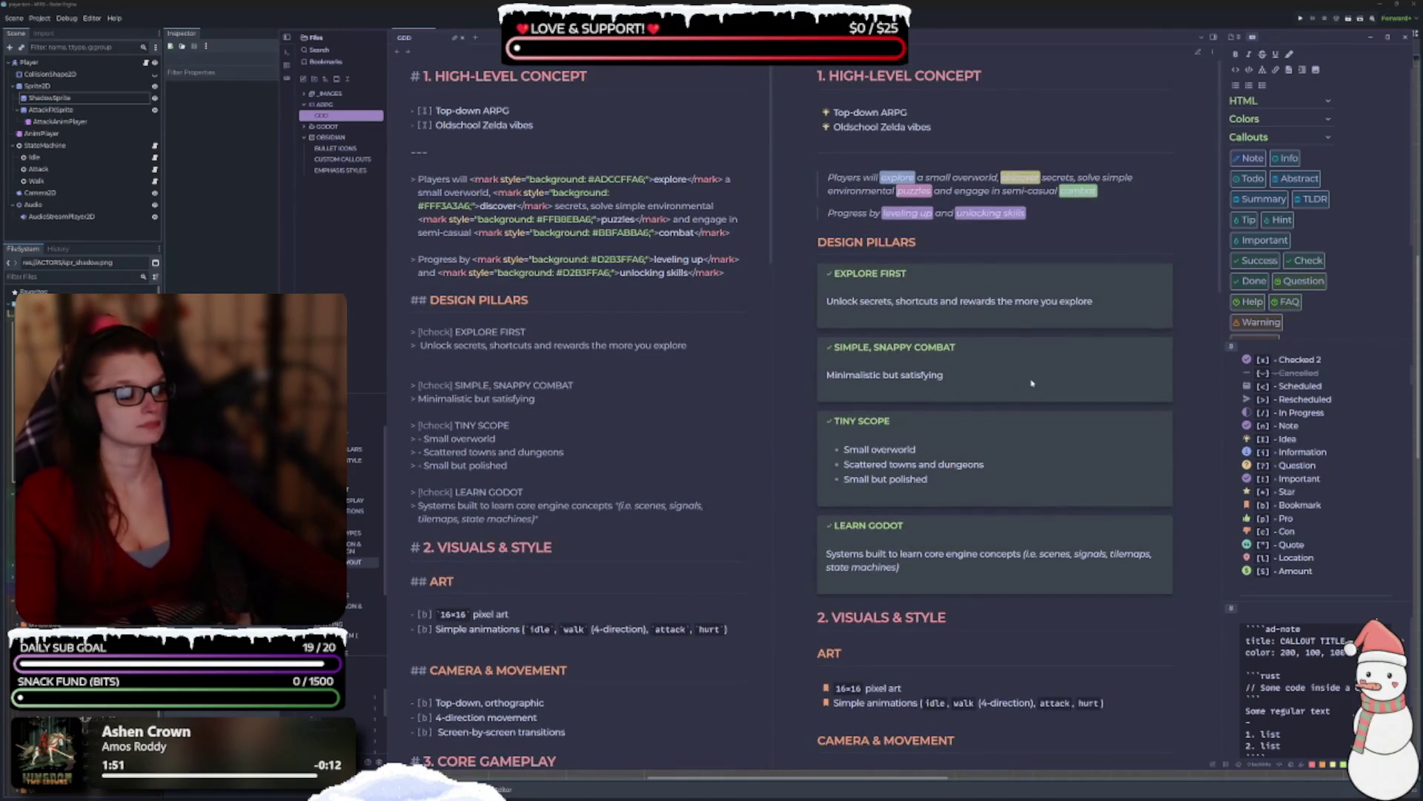
scroll(1032, 383, "down", 5)
scroll(1068, 430, "up", 1)
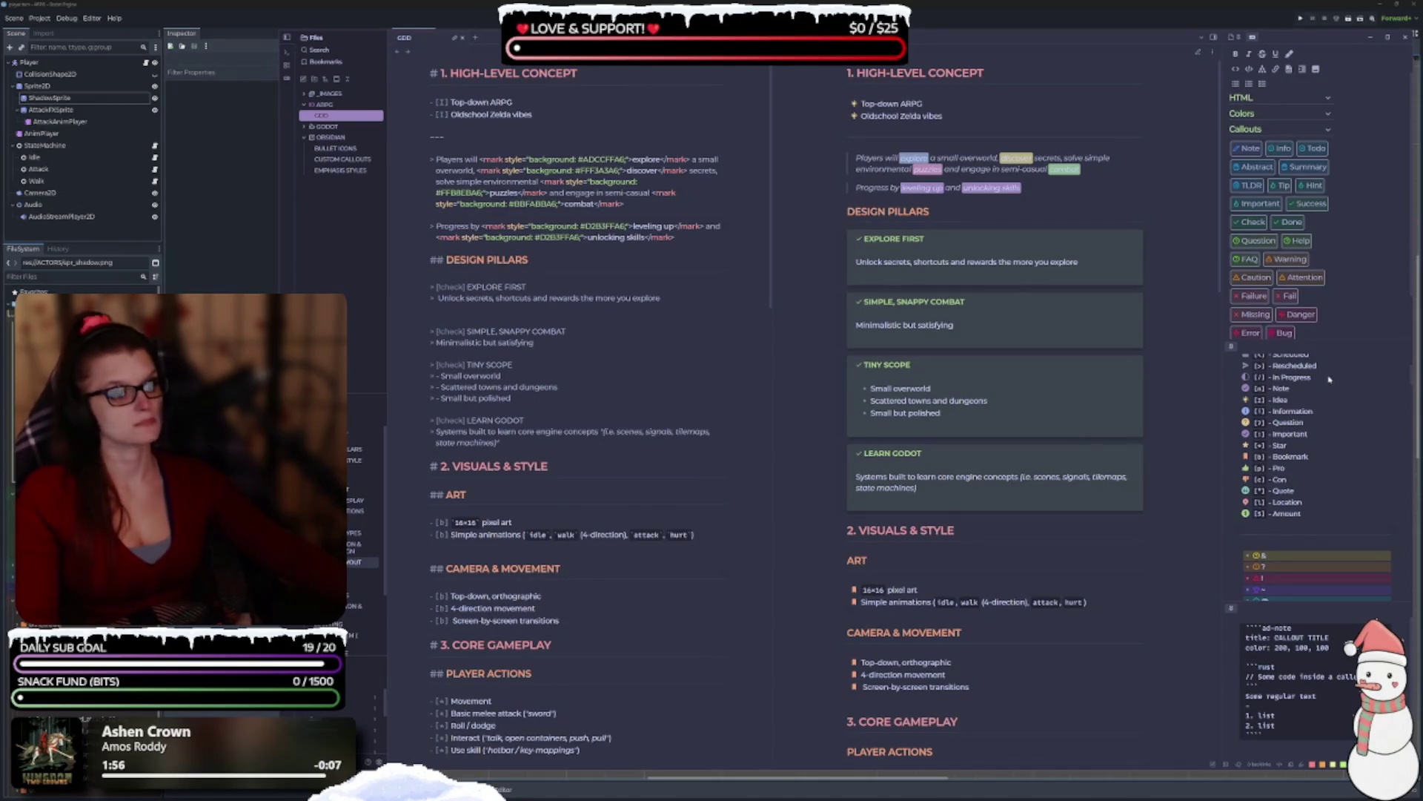
key("ctrl+Print")
mouse_move(785, 47)
left_mouse_down()
mouse_move(1096, 563)
mouse_move(1182, 762)
mouse_move(1207, 774)
mouse_move(1203, 695)
mouse_move(1209, 709)
left_mouse_up()
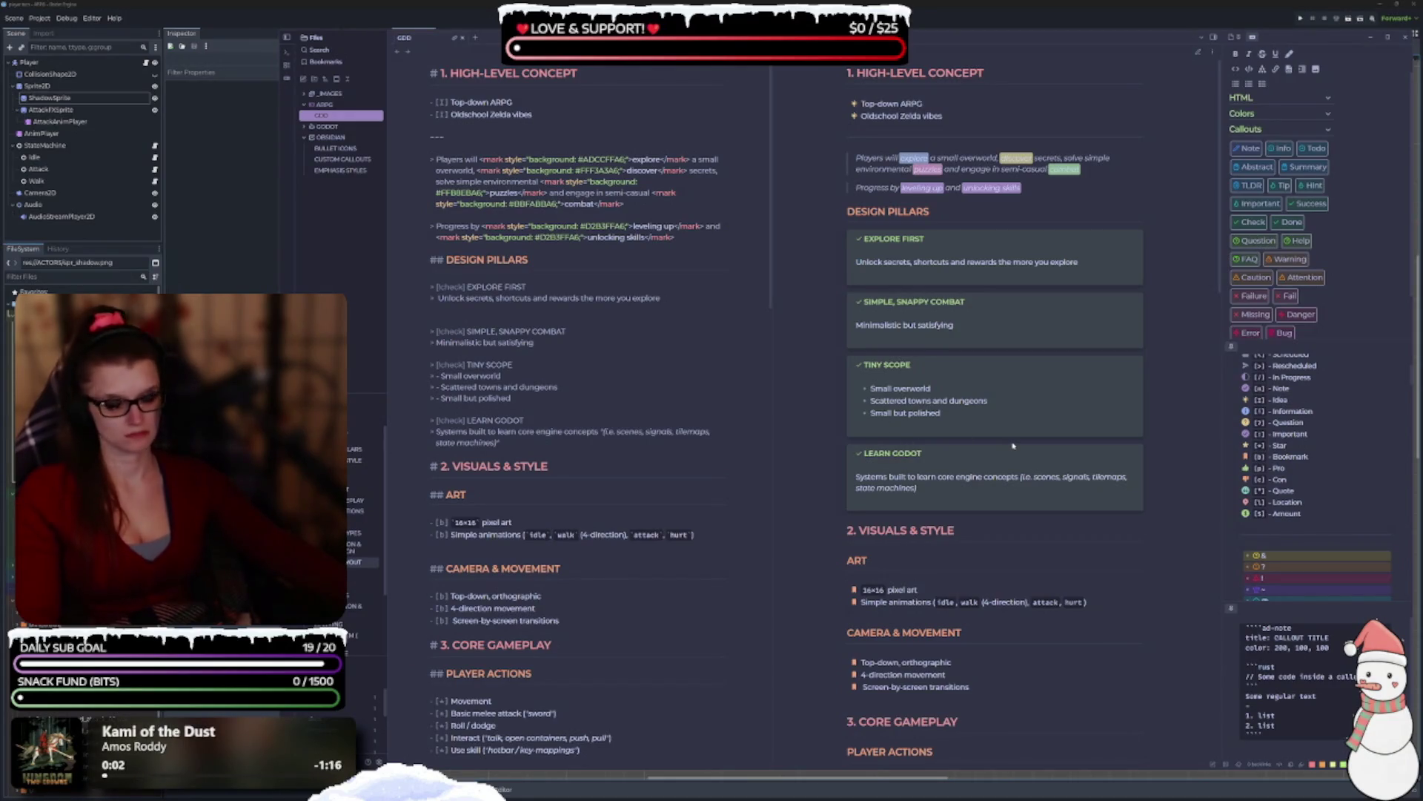
scroll(1091, 391, "down", 4)
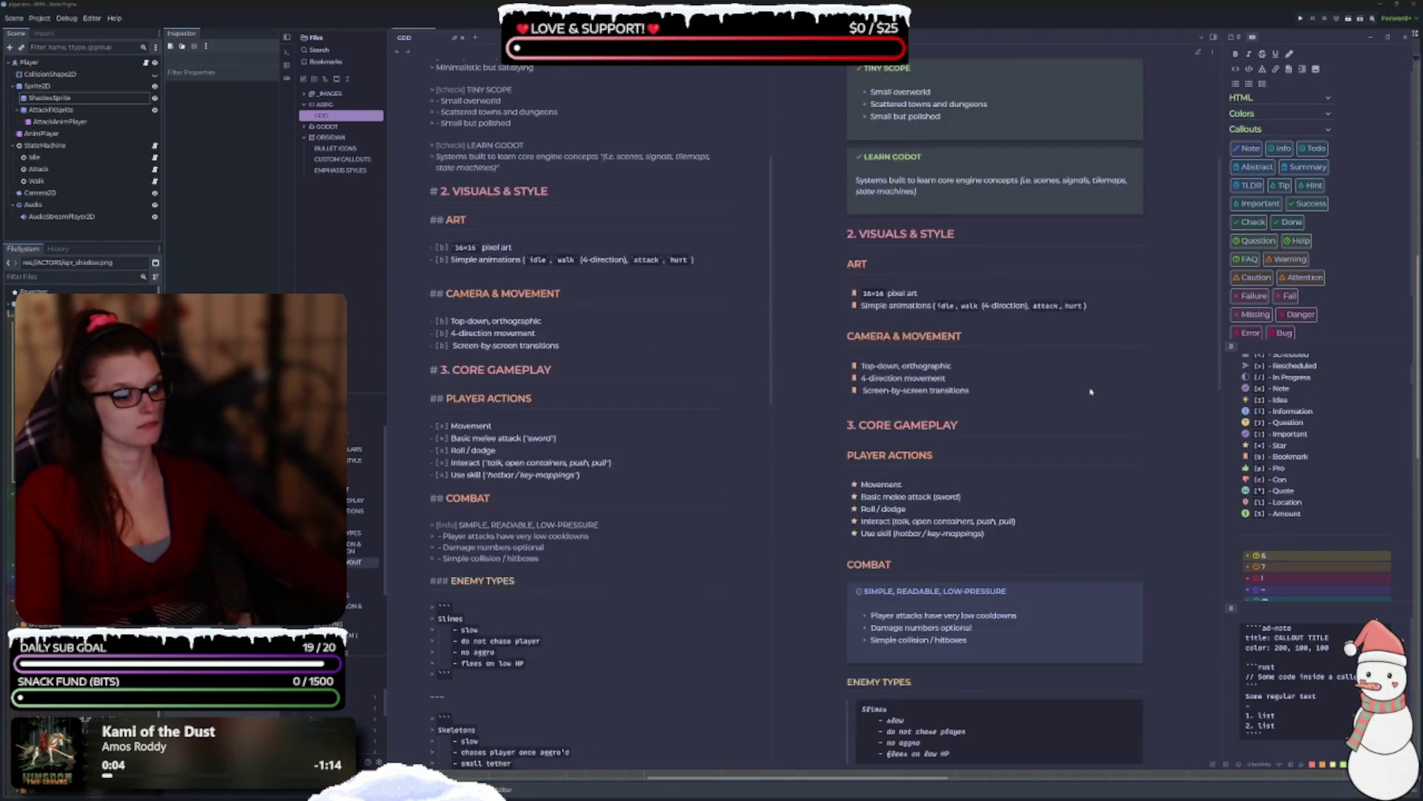
Capture region screenshots of the rendered preview.
scroll(1091, 392, "down", 4)
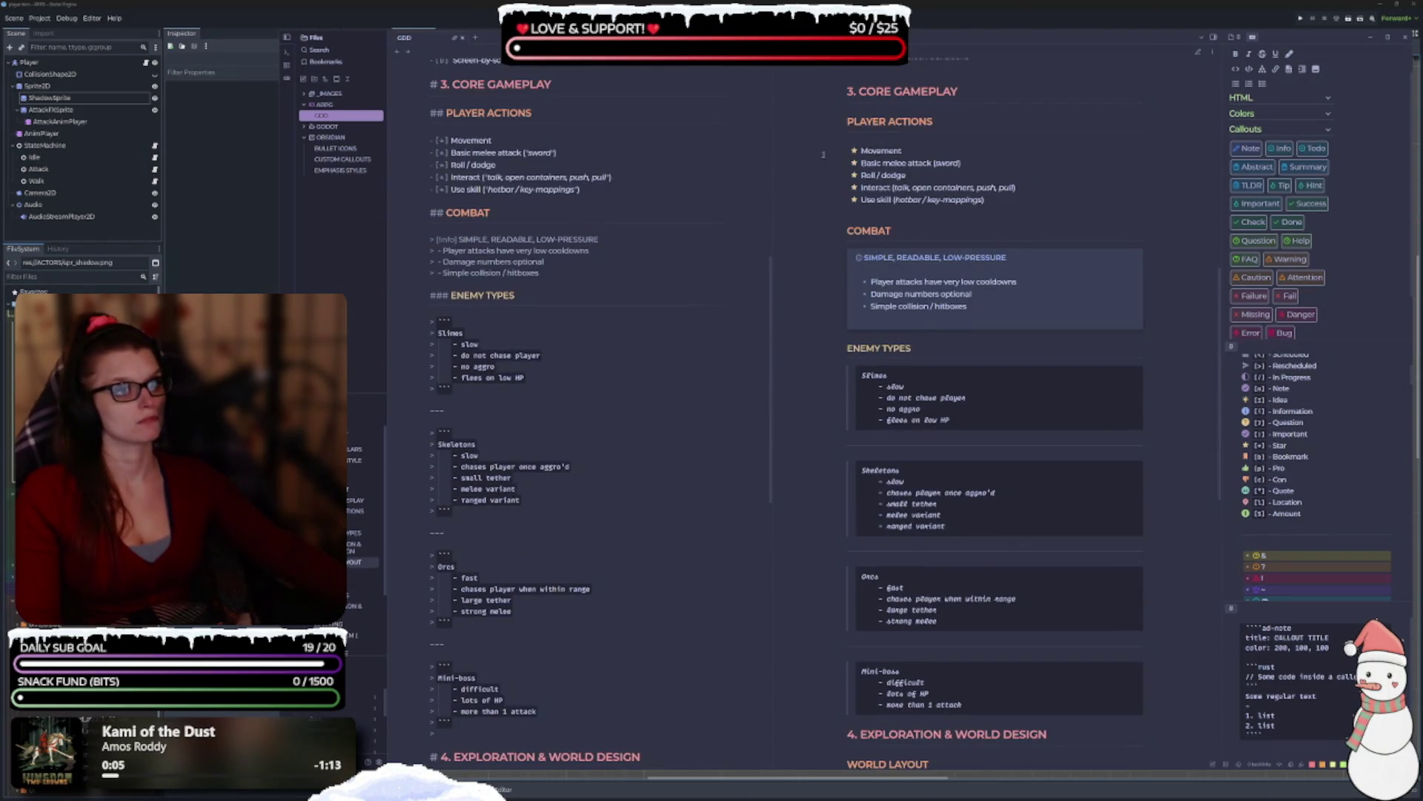
key("Print")
mouse_move(802, 70)
left_mouse_down()
mouse_move(1175, 615)
mouse_move(1197, 725)
left_mouse_up()
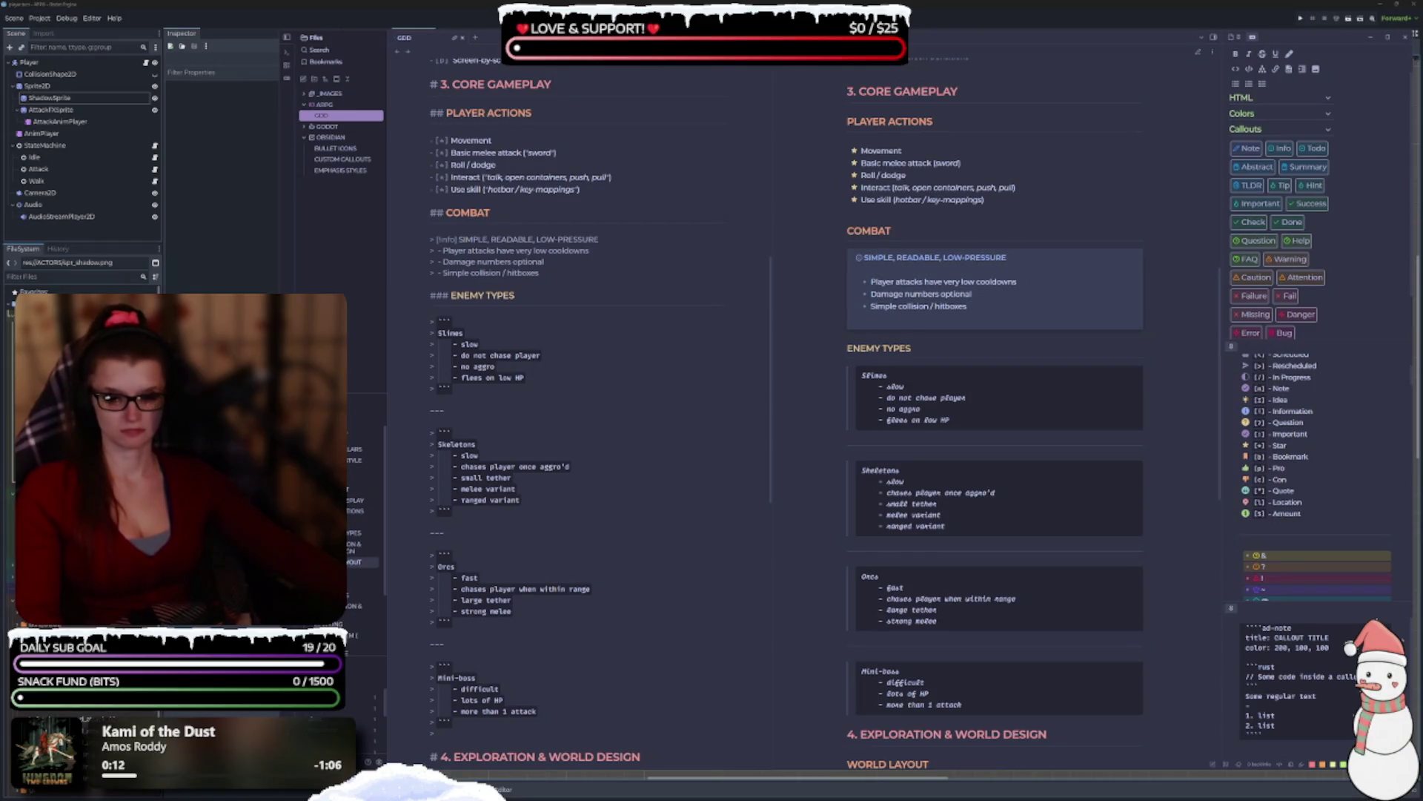
scroll(952, 370, "down", 3)
scroll(952, 369, "down", 8)
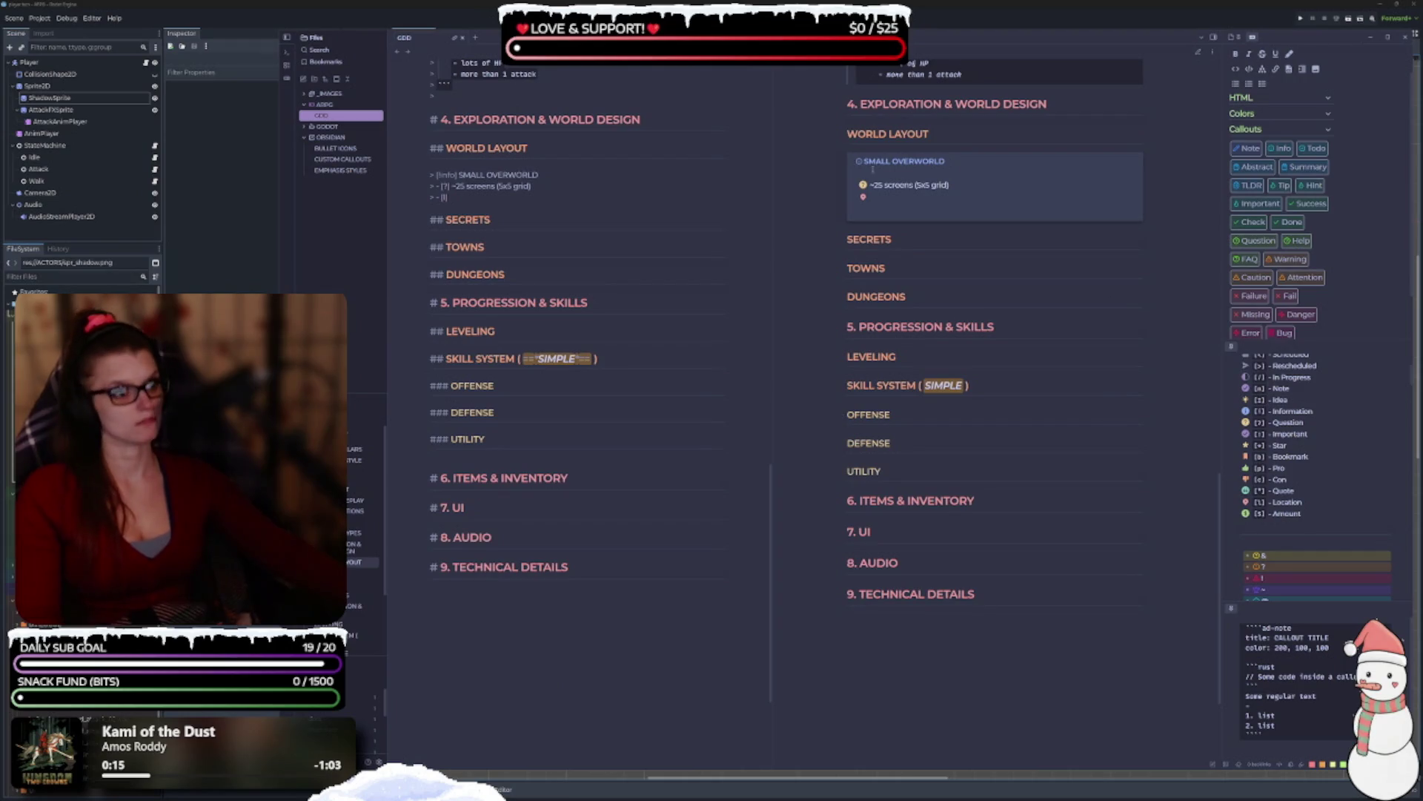
key("super+shift+s")
left_click_drag(826, 95, 1183, 639)
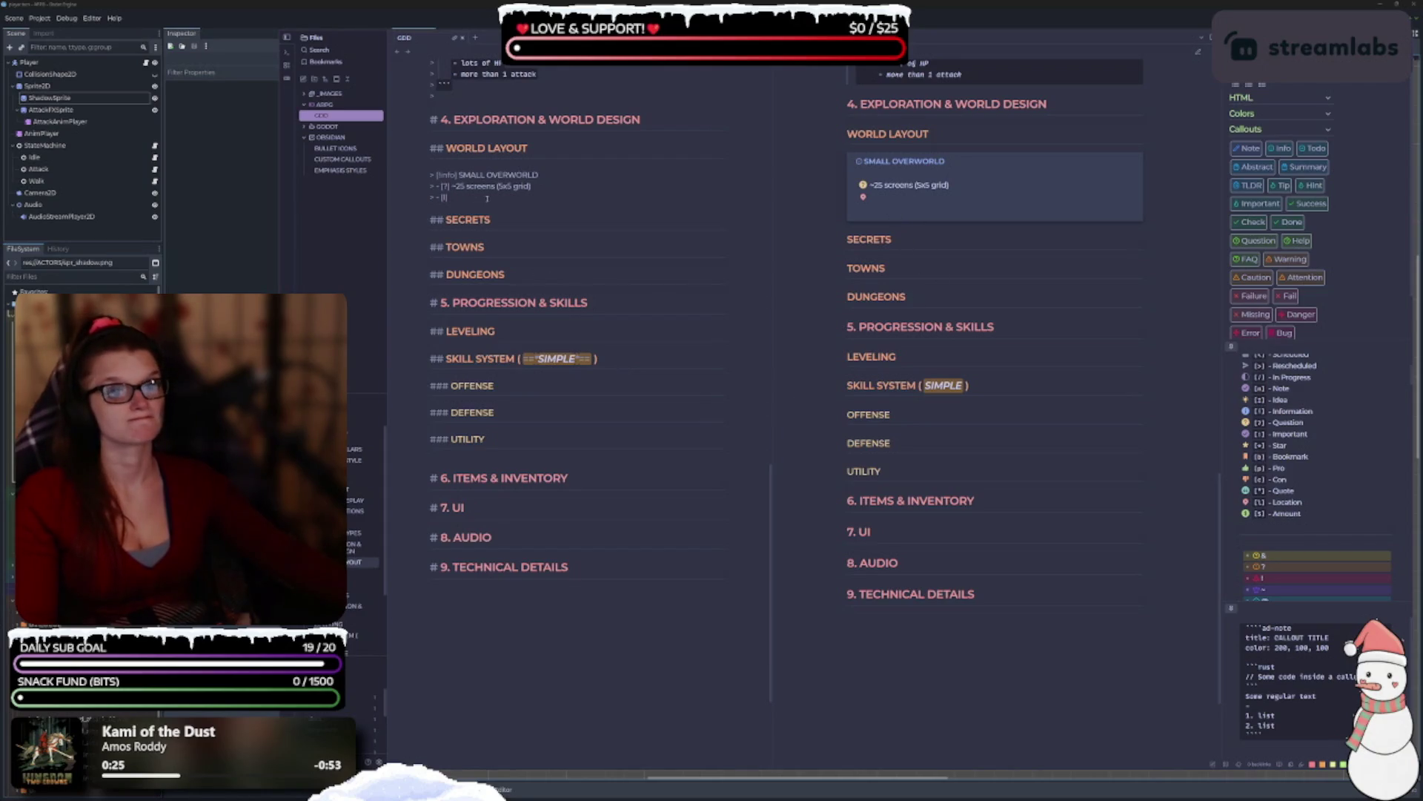
scroll(488, 198, "up", 3)
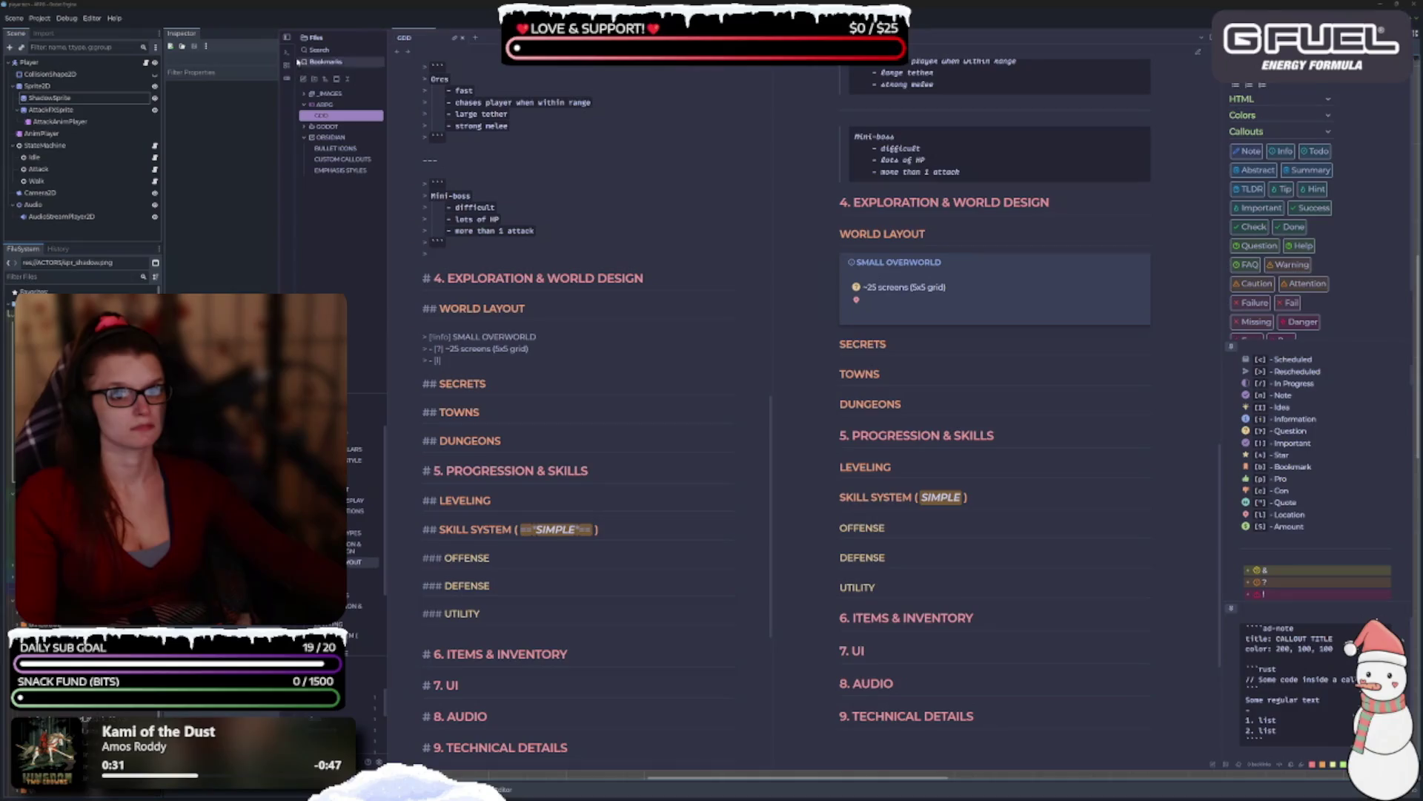
Collapse the file list, rebalance the panes, and nest the '[!]' item under ~25 screens.
left_click(287, 37)
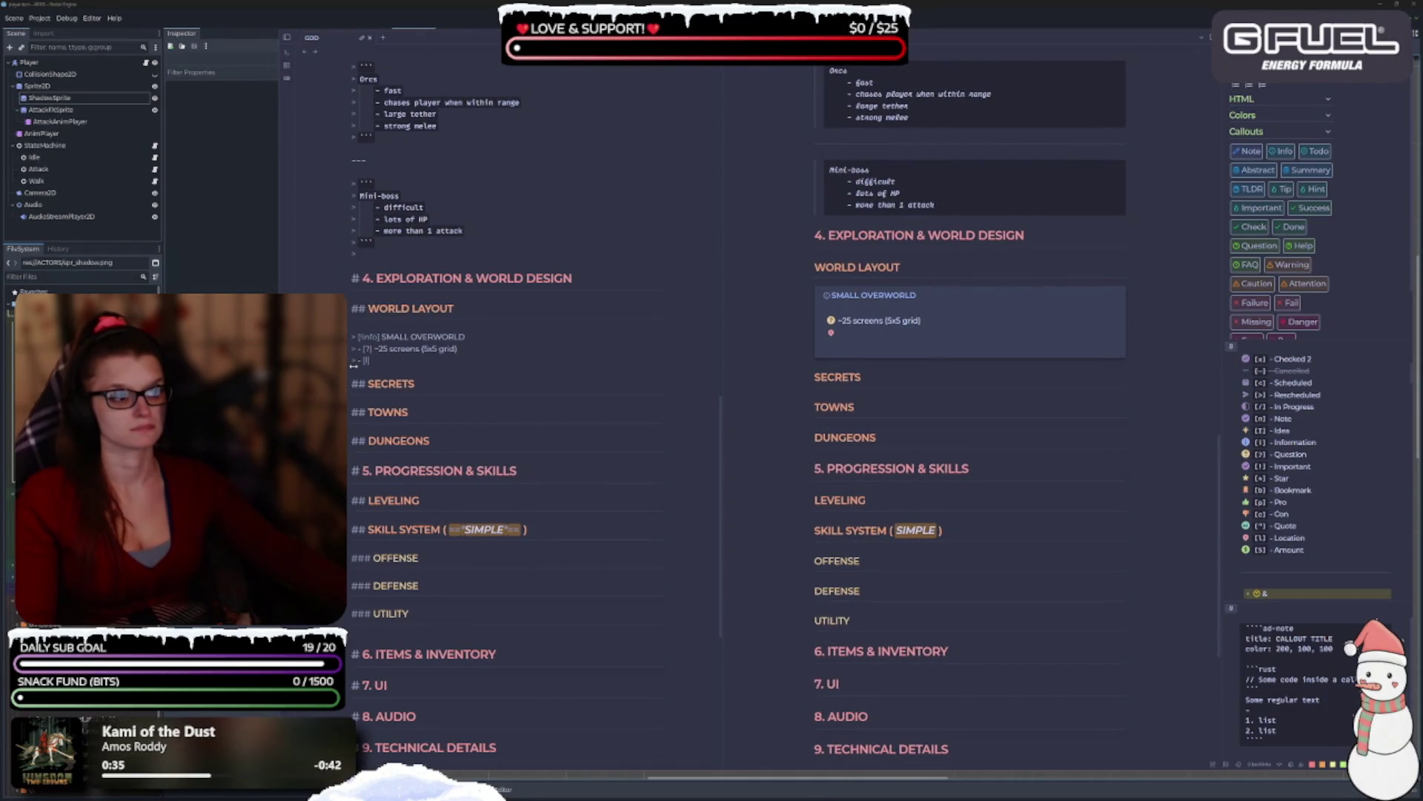
left_click_drag(354, 364, 353, 366)
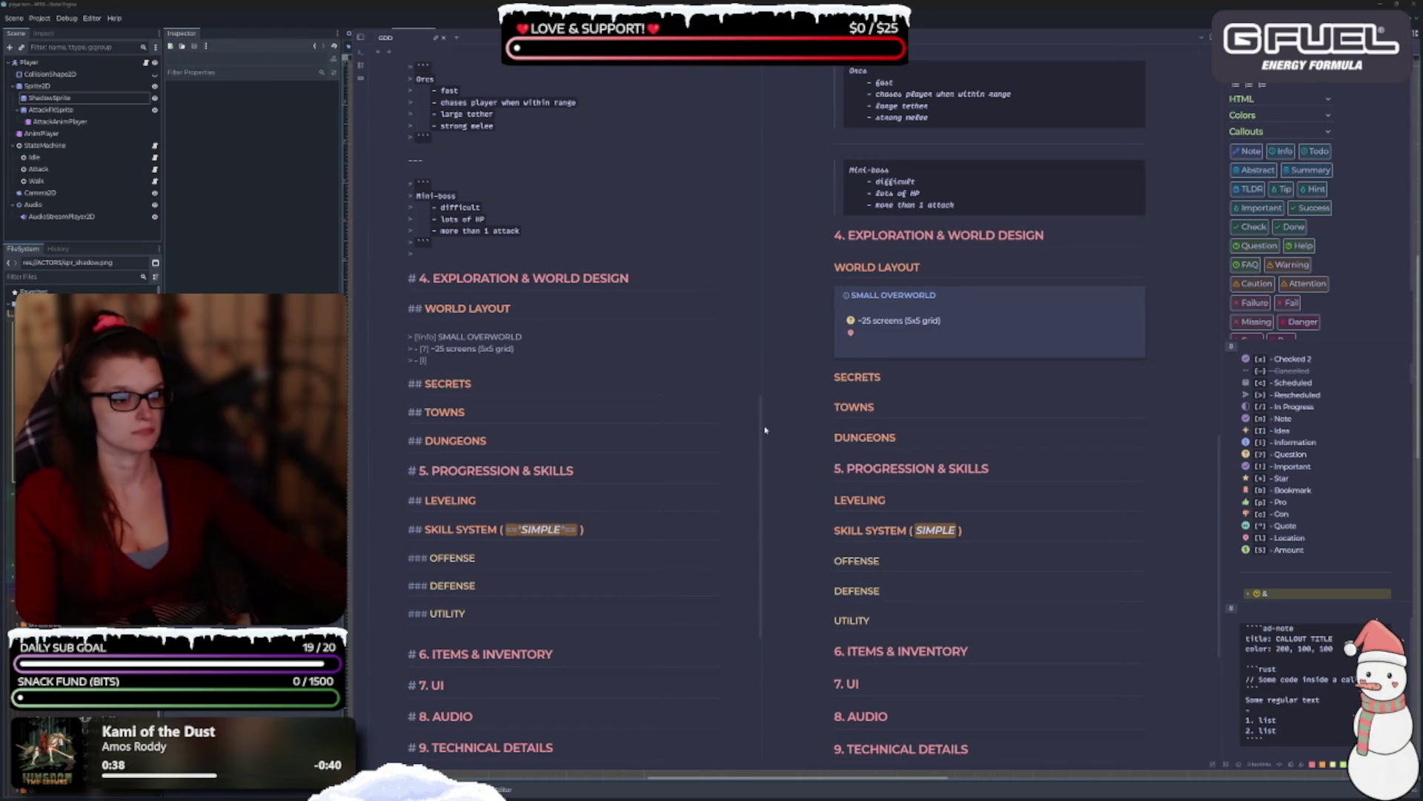
left_click_drag(757, 444, 792, 430)
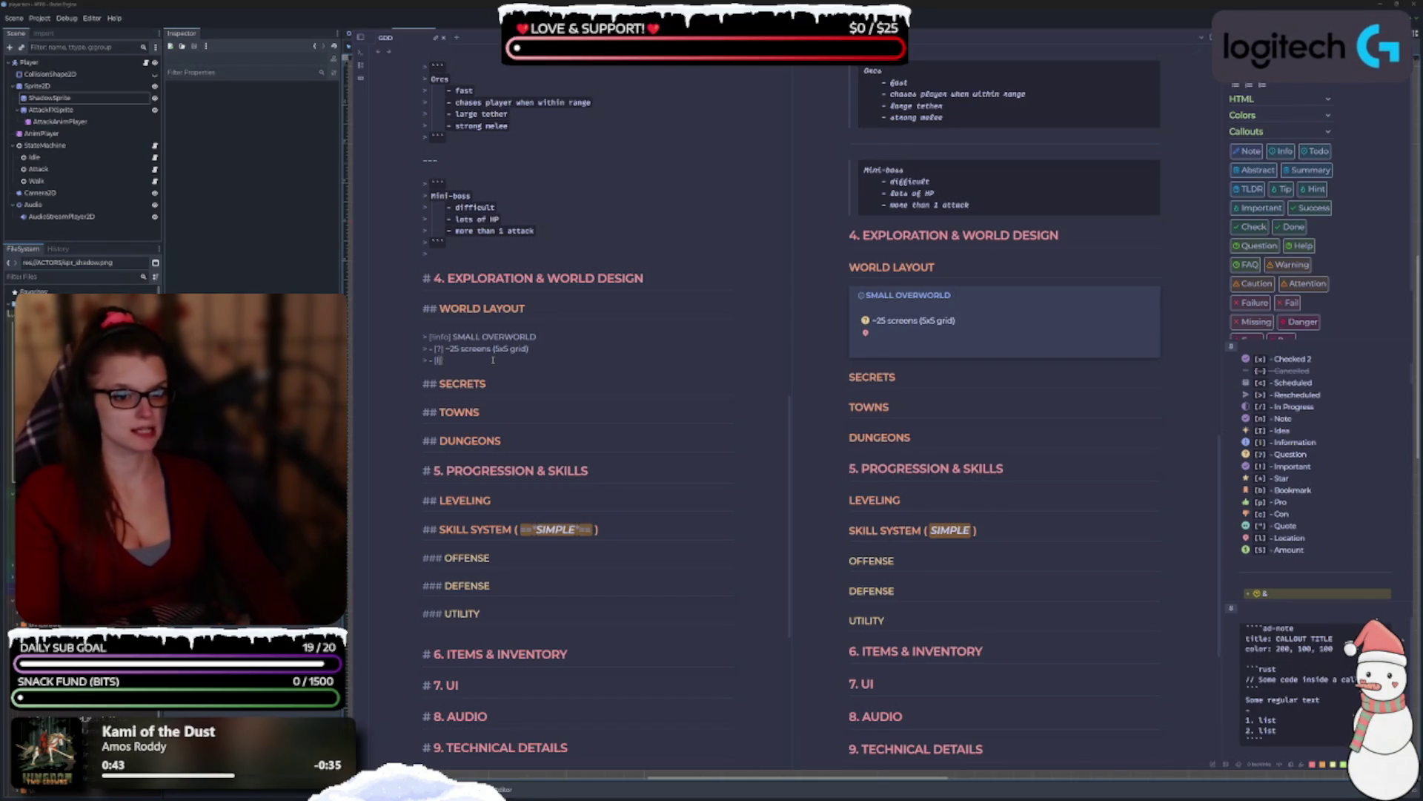
key("Tab")
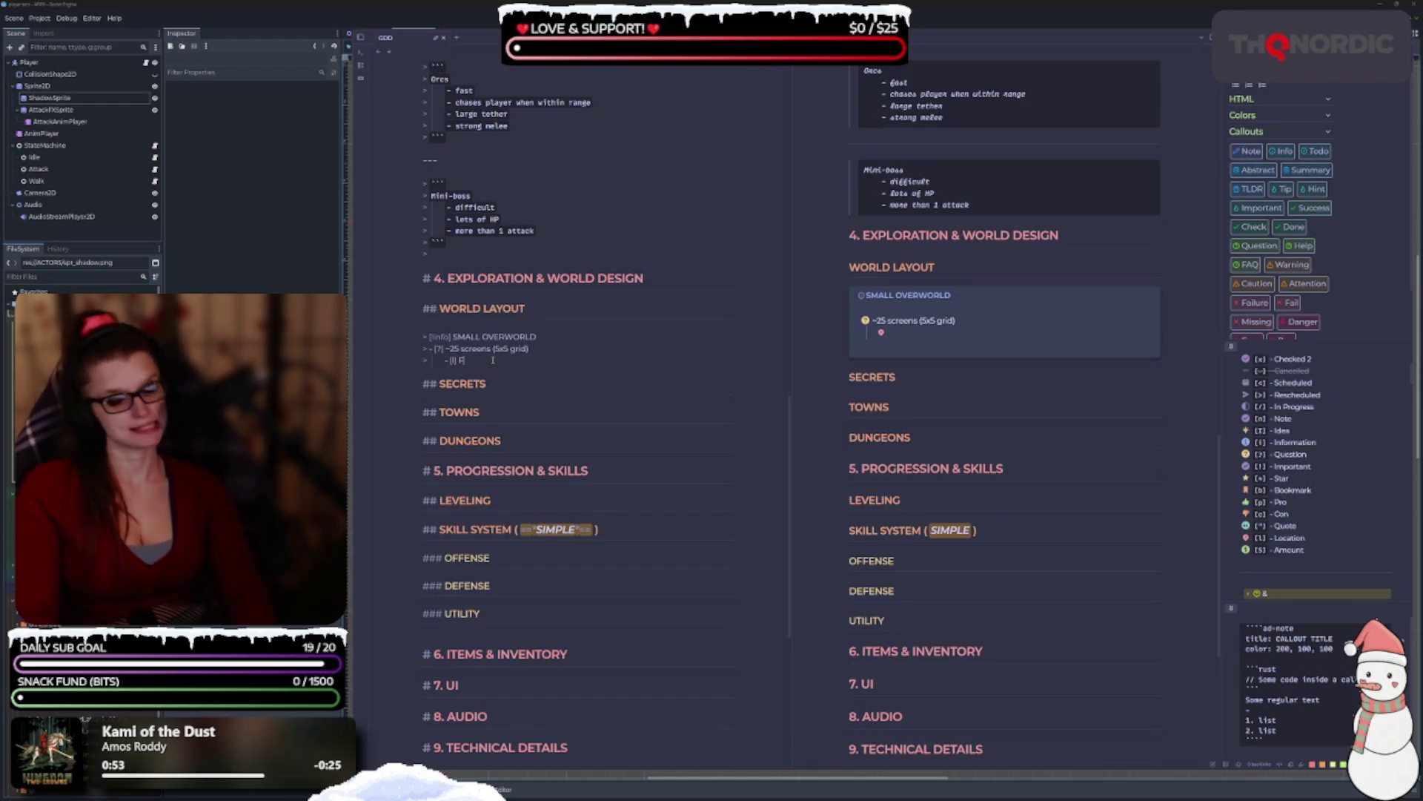
Add Forest and Beach as nested items under ~25 screens, removing a stray bracket.
type("orest")
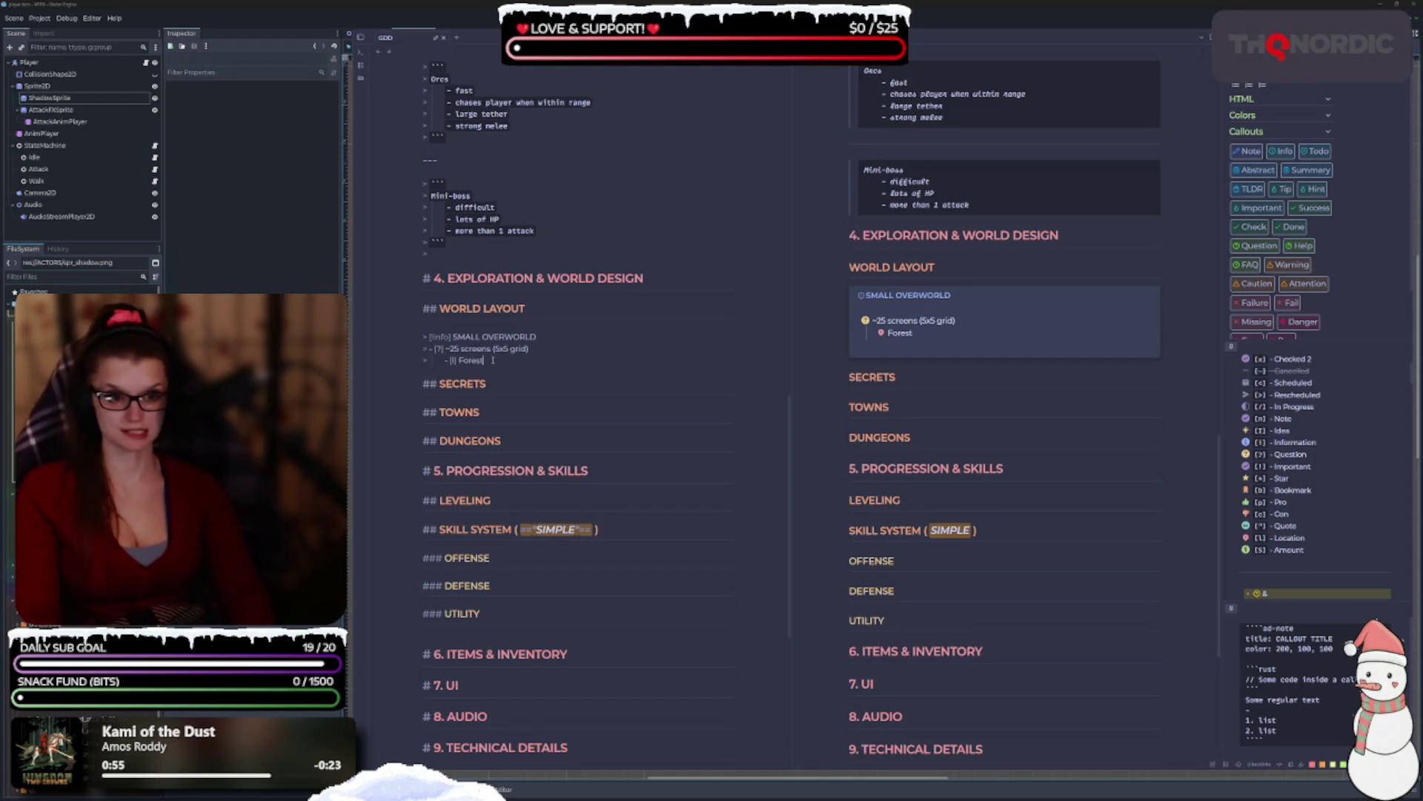
key("Return")
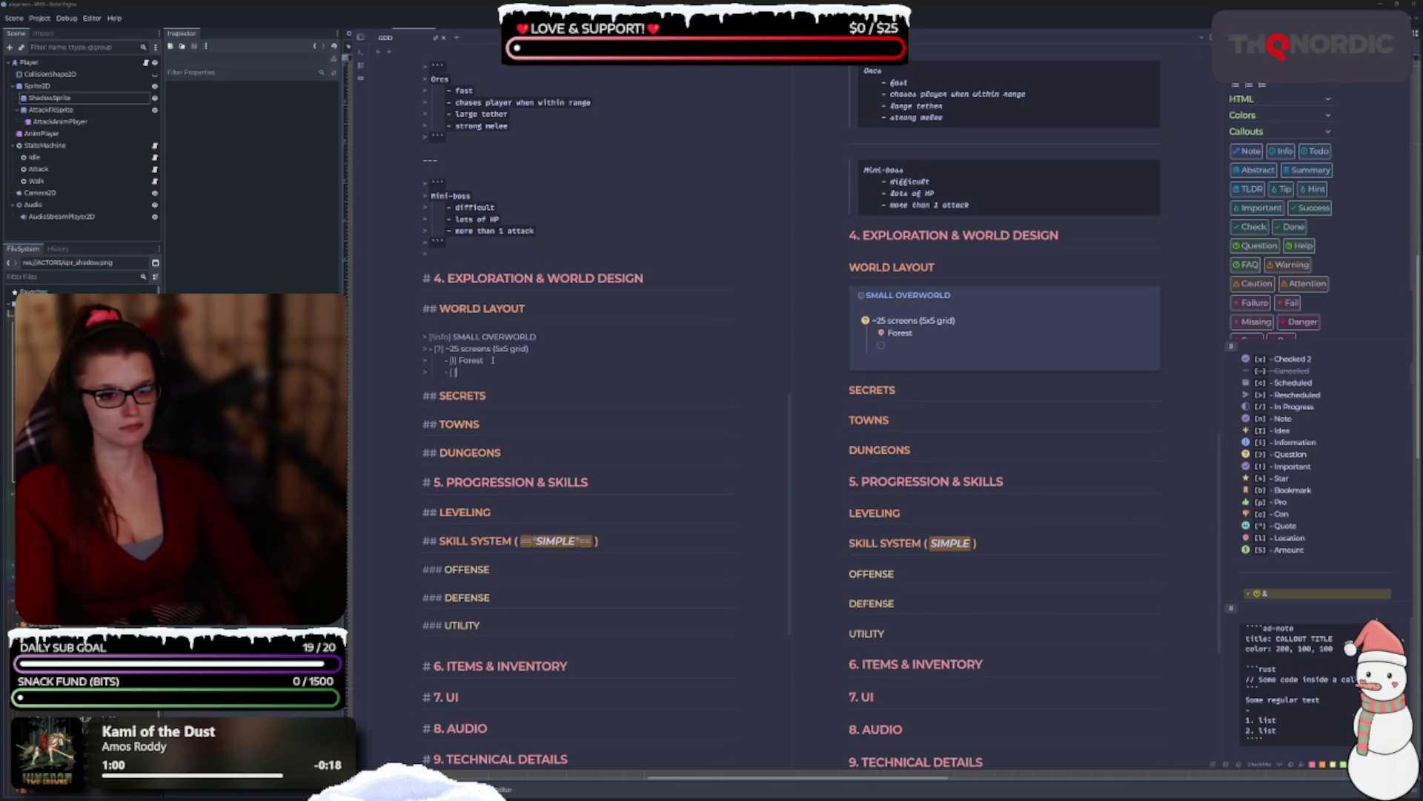
key("Down")
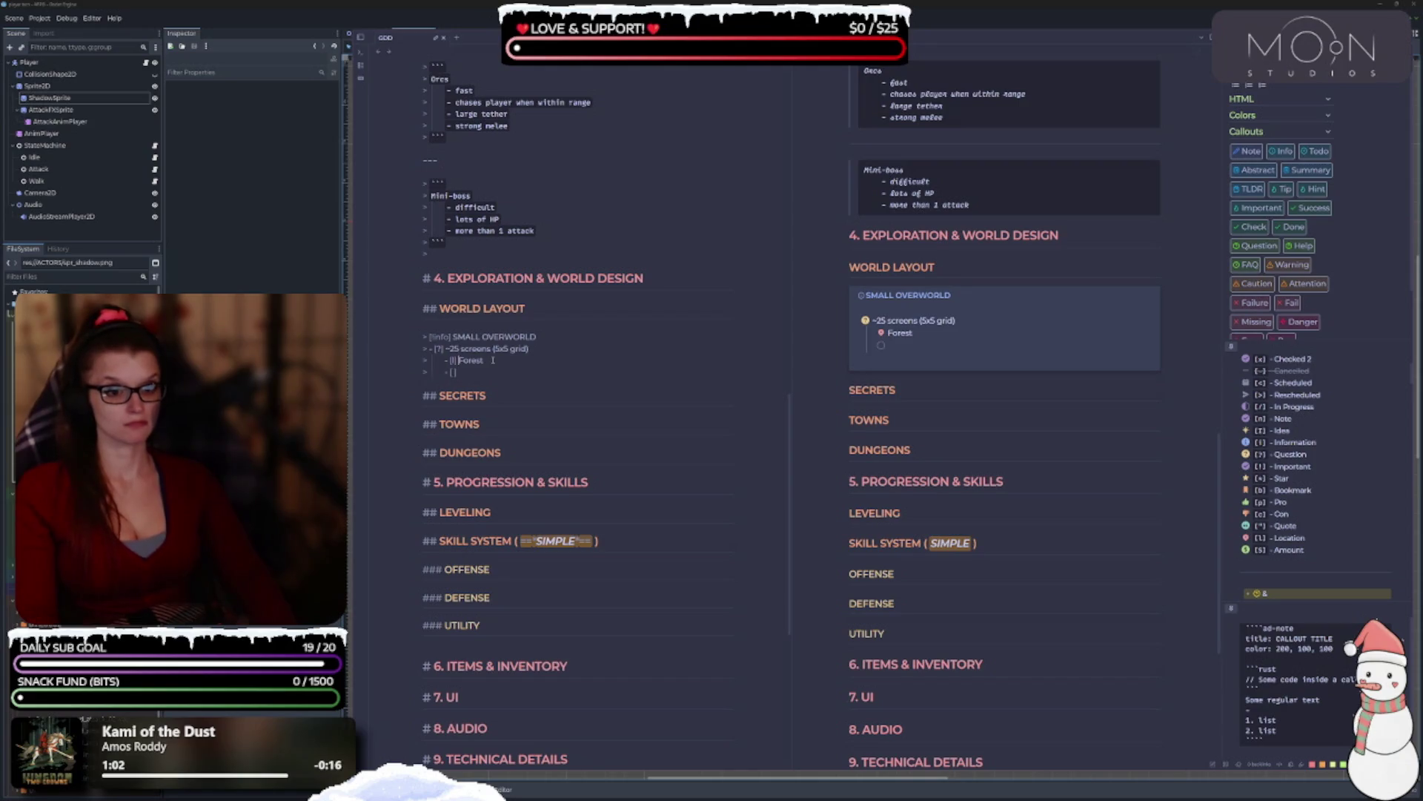
key("Home")
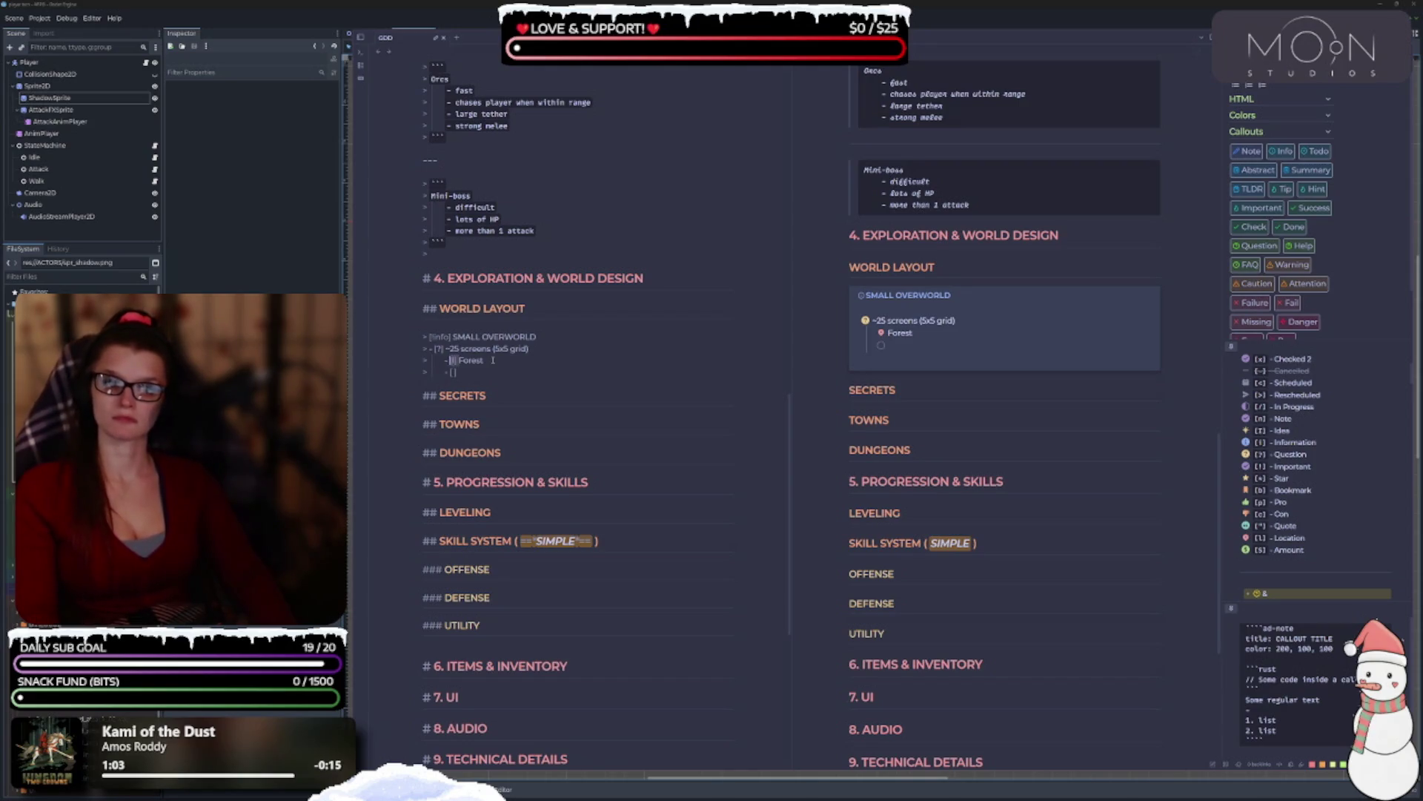
key("Home")
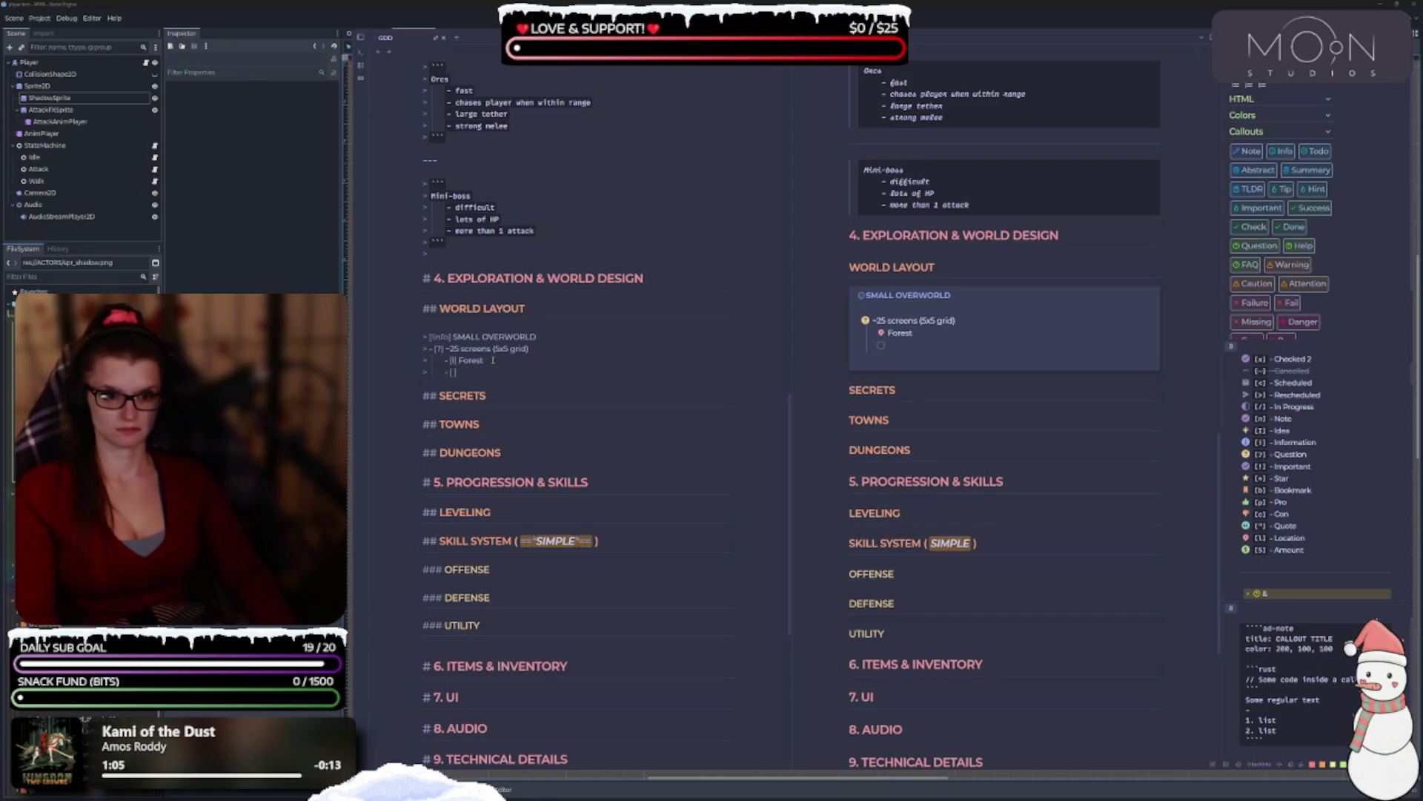
key("BackSpace")
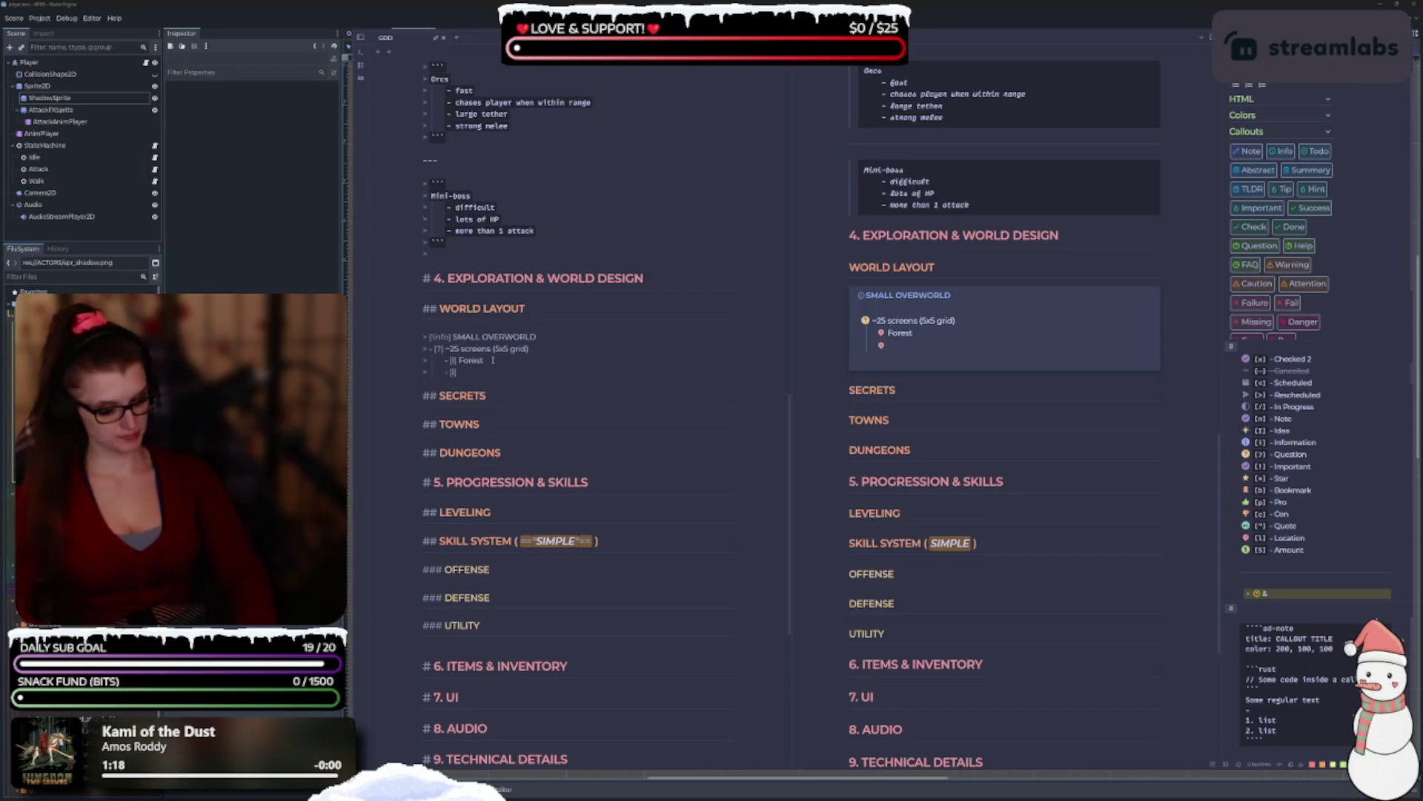
type("Beach")
key("Return")
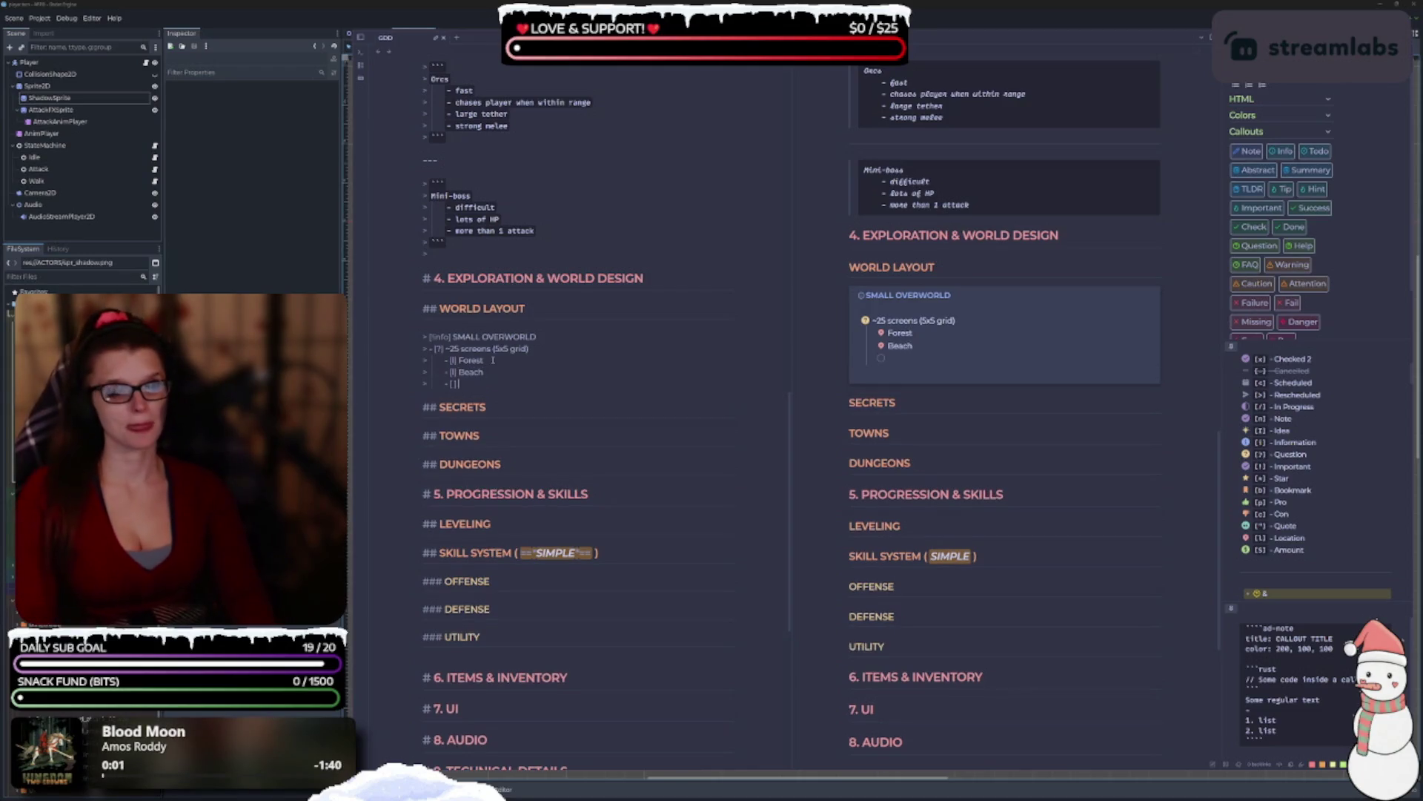
key("BackSpace")
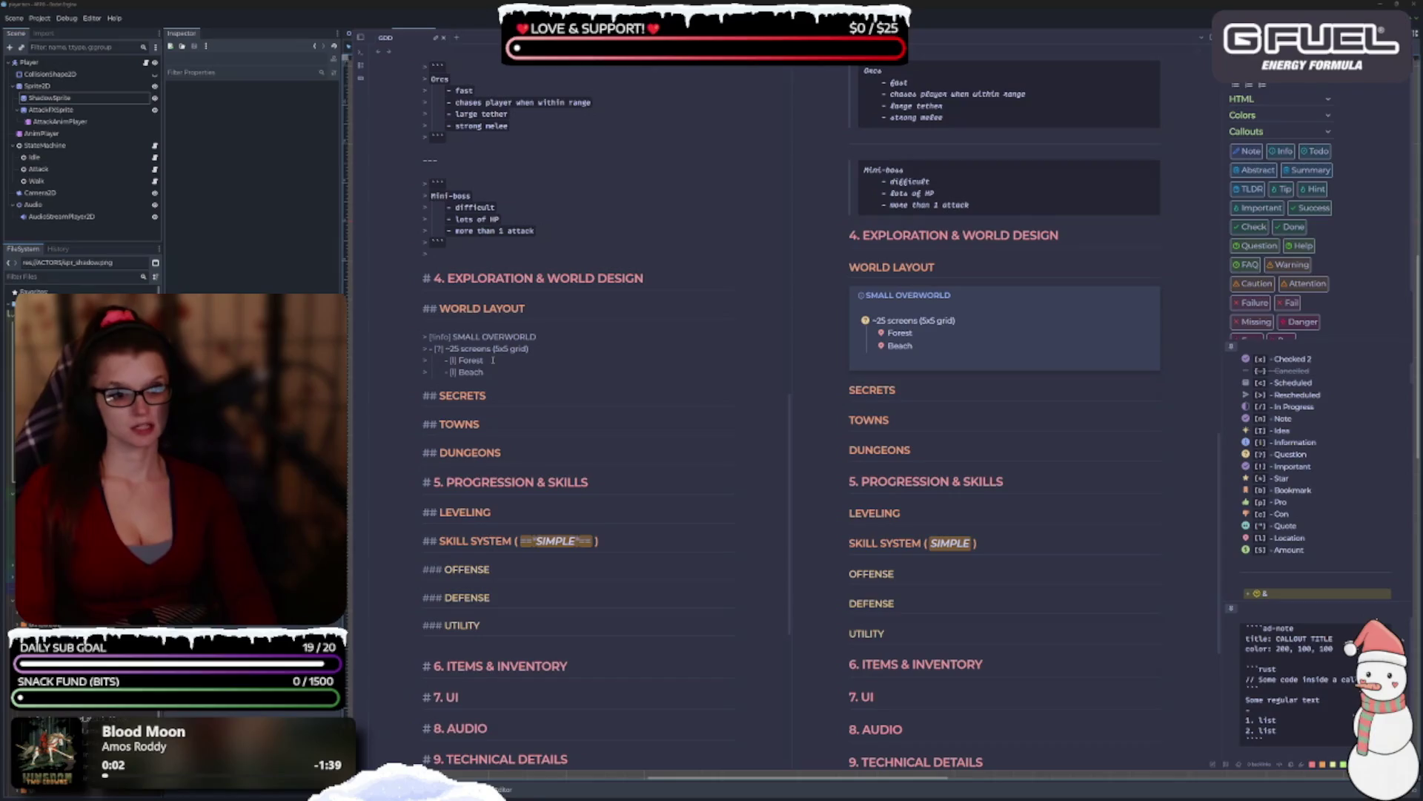
key("Return")
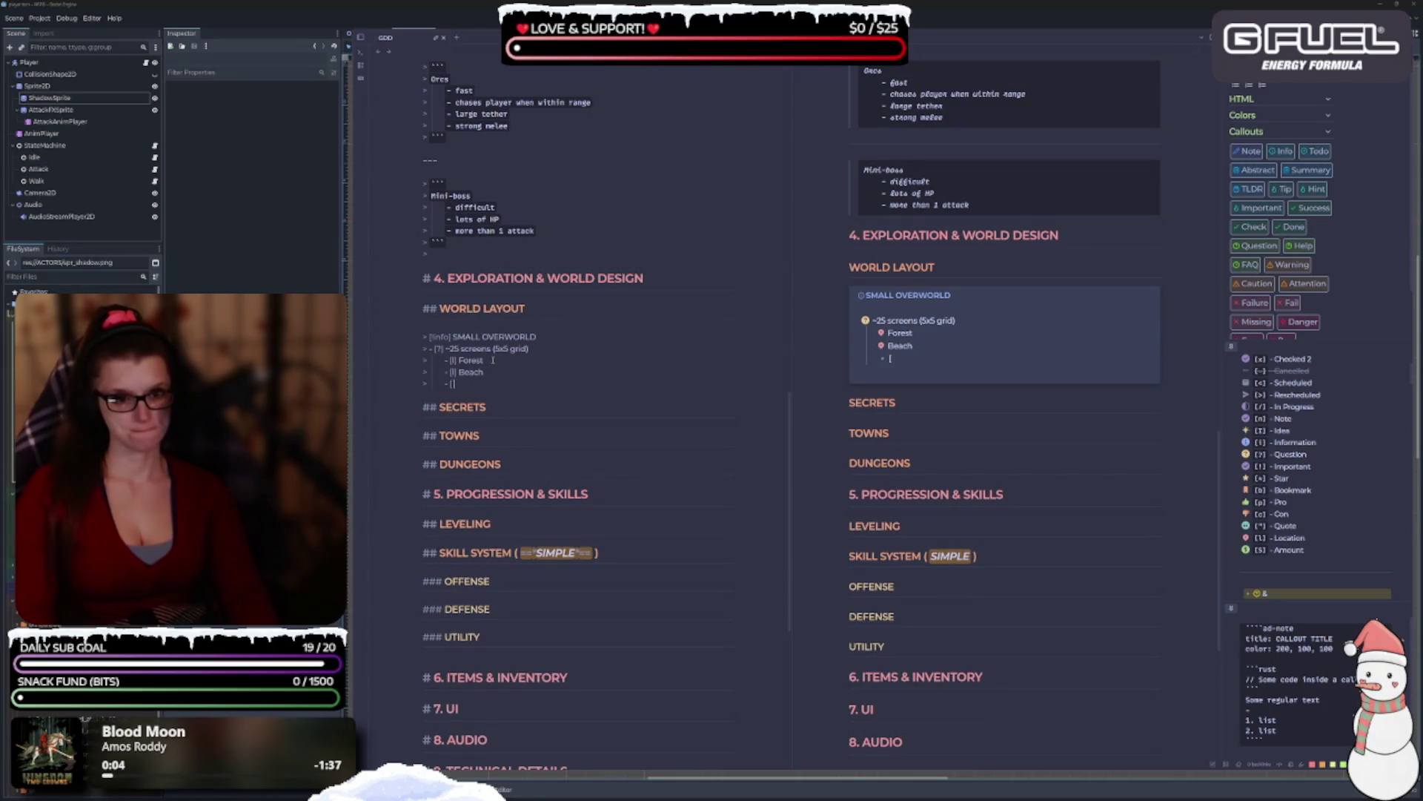
Add a Northern Snowy Region item with the [l] marker, fixing its spelling.
type("l]")
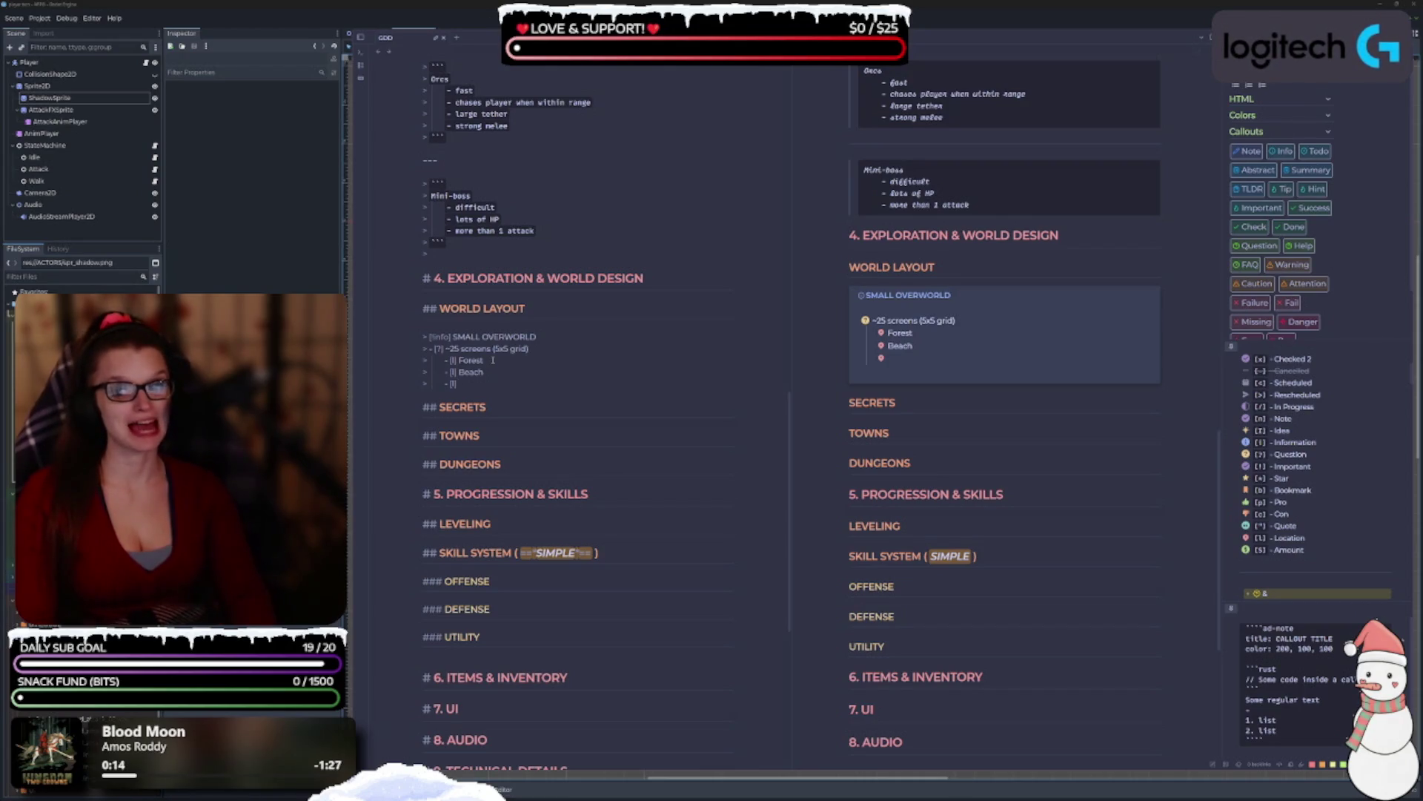
type(" North")
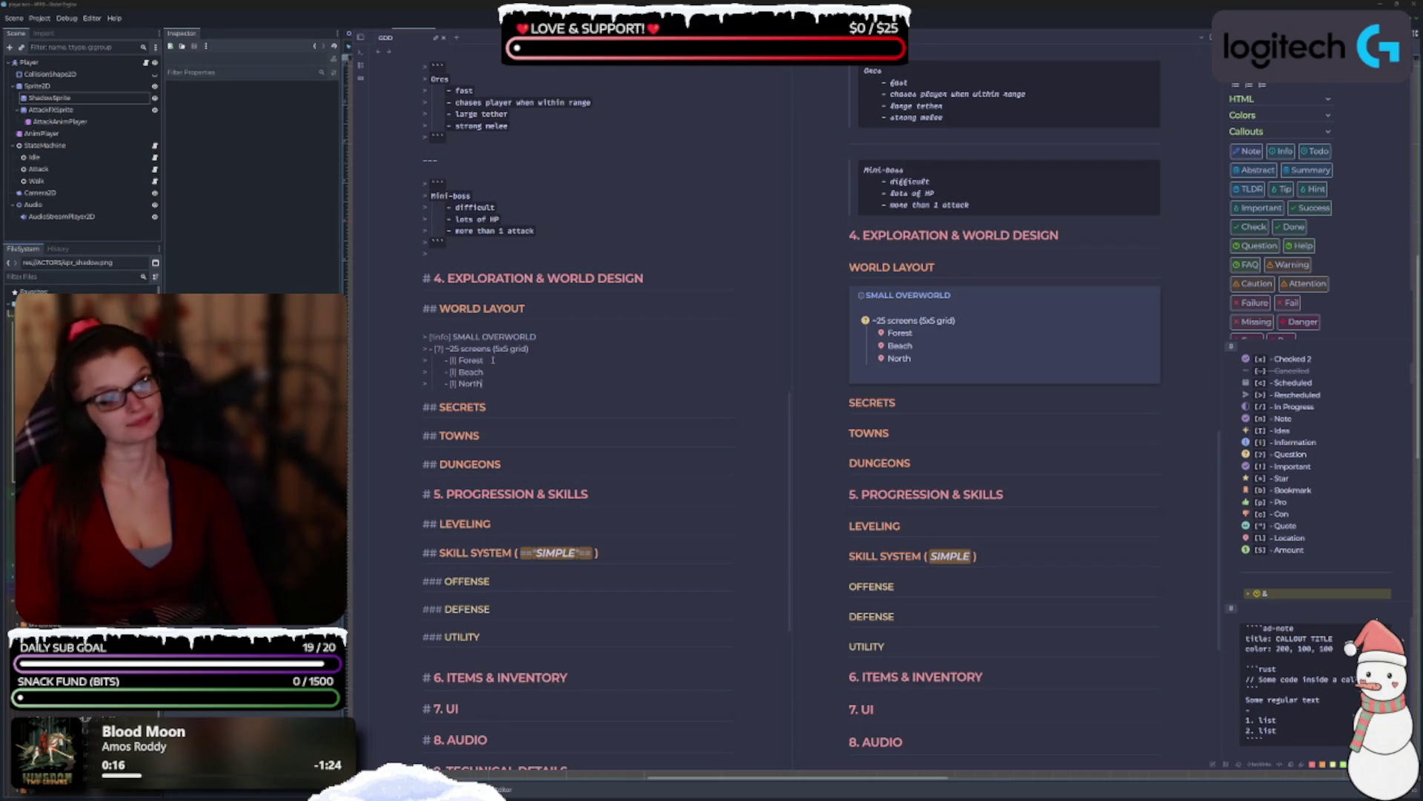
type("ner")
key("BackSpace")
key("BackSpace")
key("BackSpace")
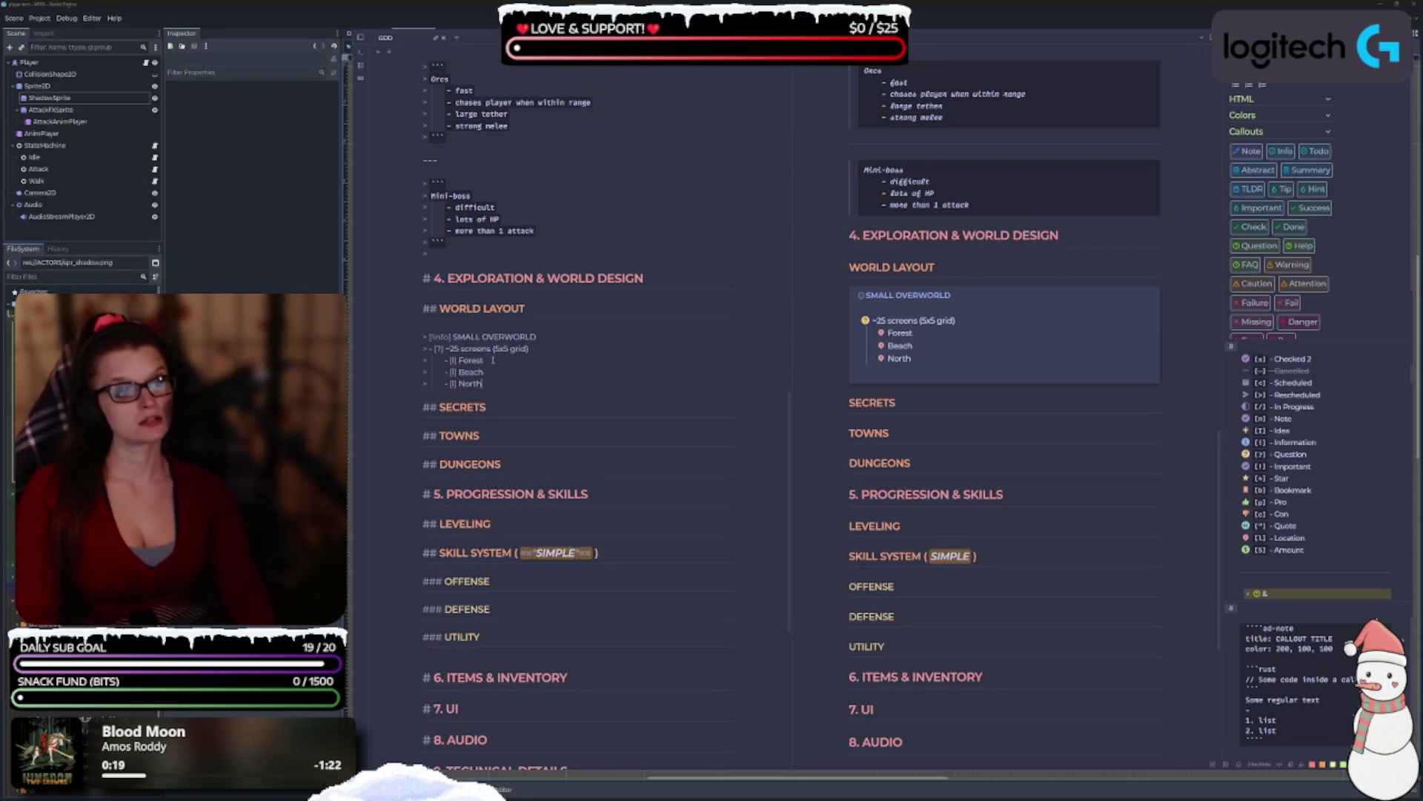
type("ern")
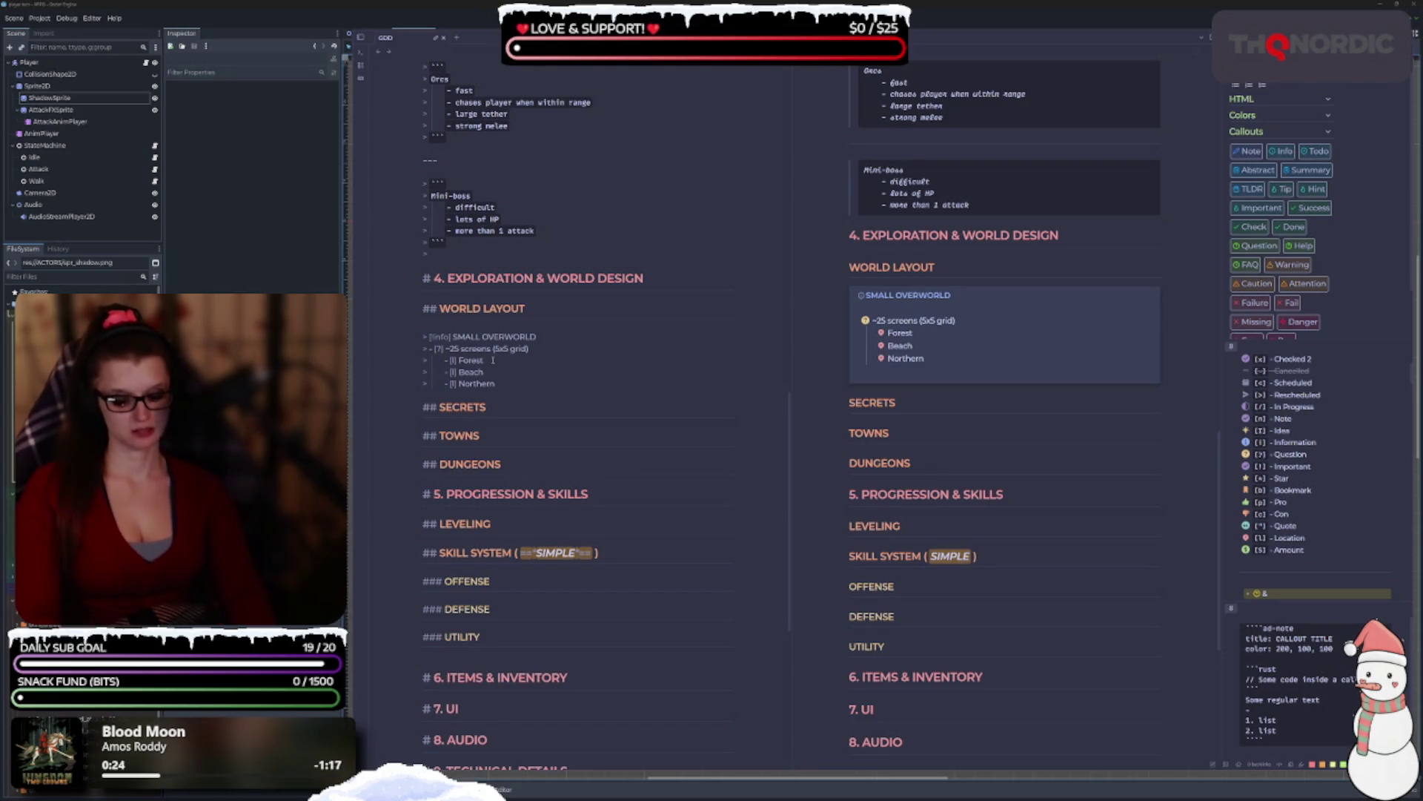
type(" Snowy Region")
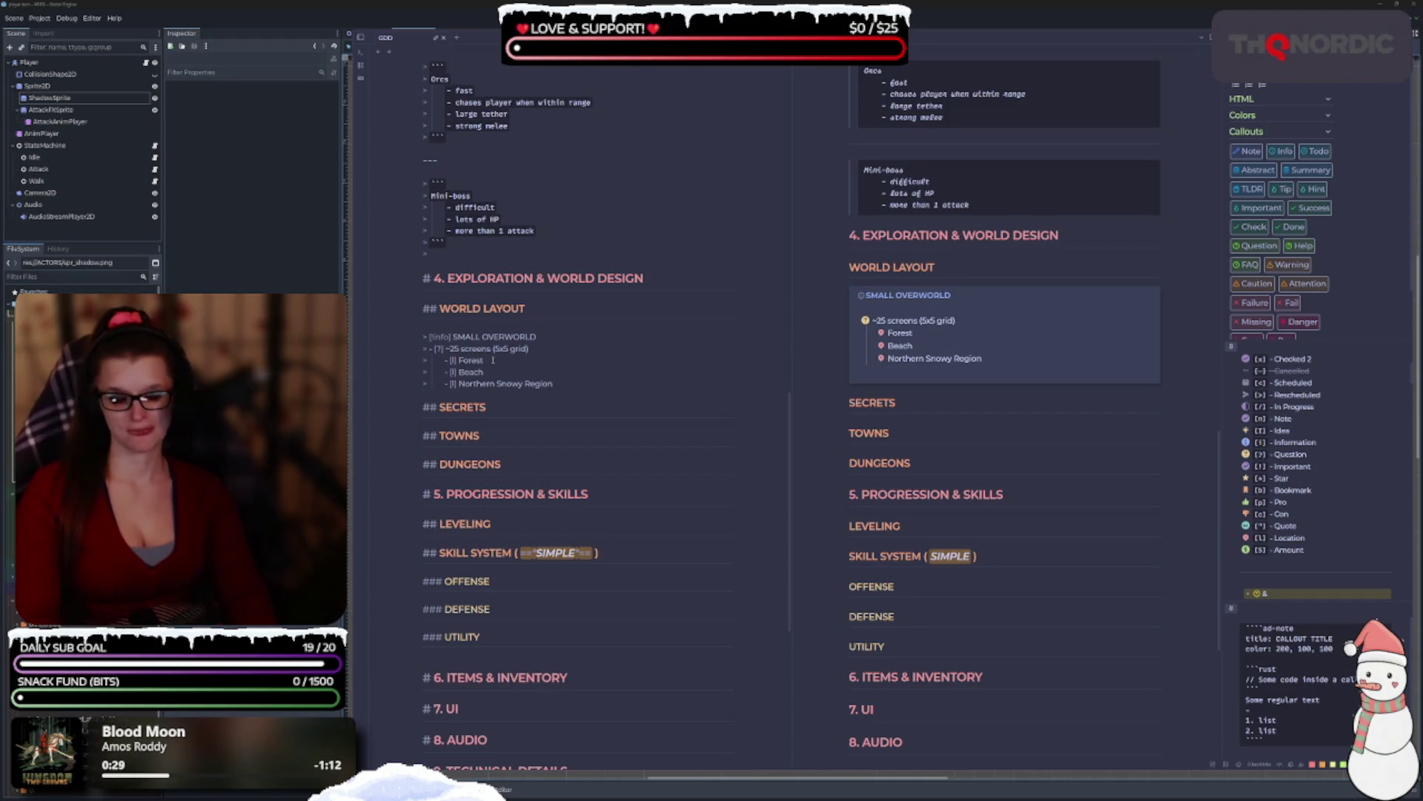
key("Return")
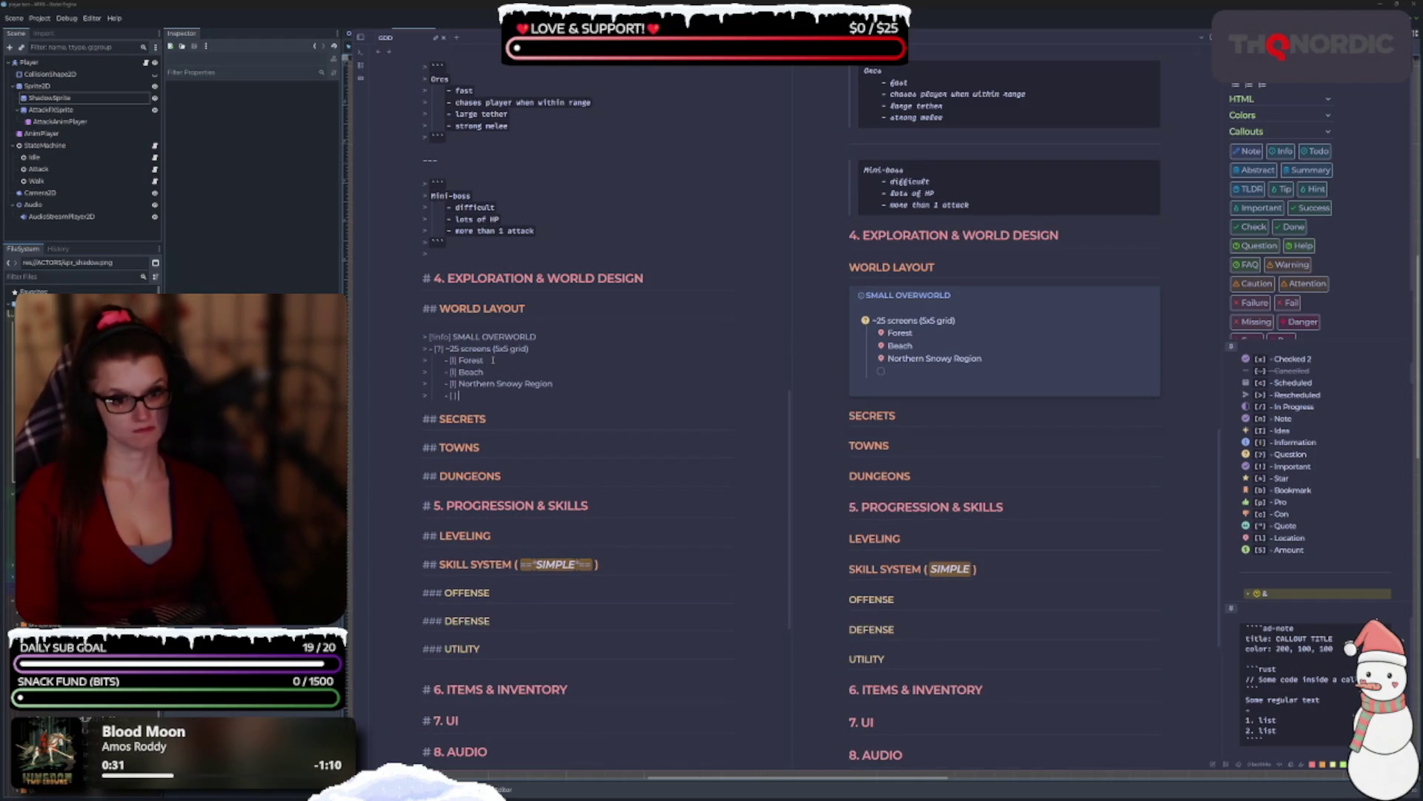
Add Ruins, Desert and Jungle as [l] items below Northern Snowy Region.
type("[l] ")
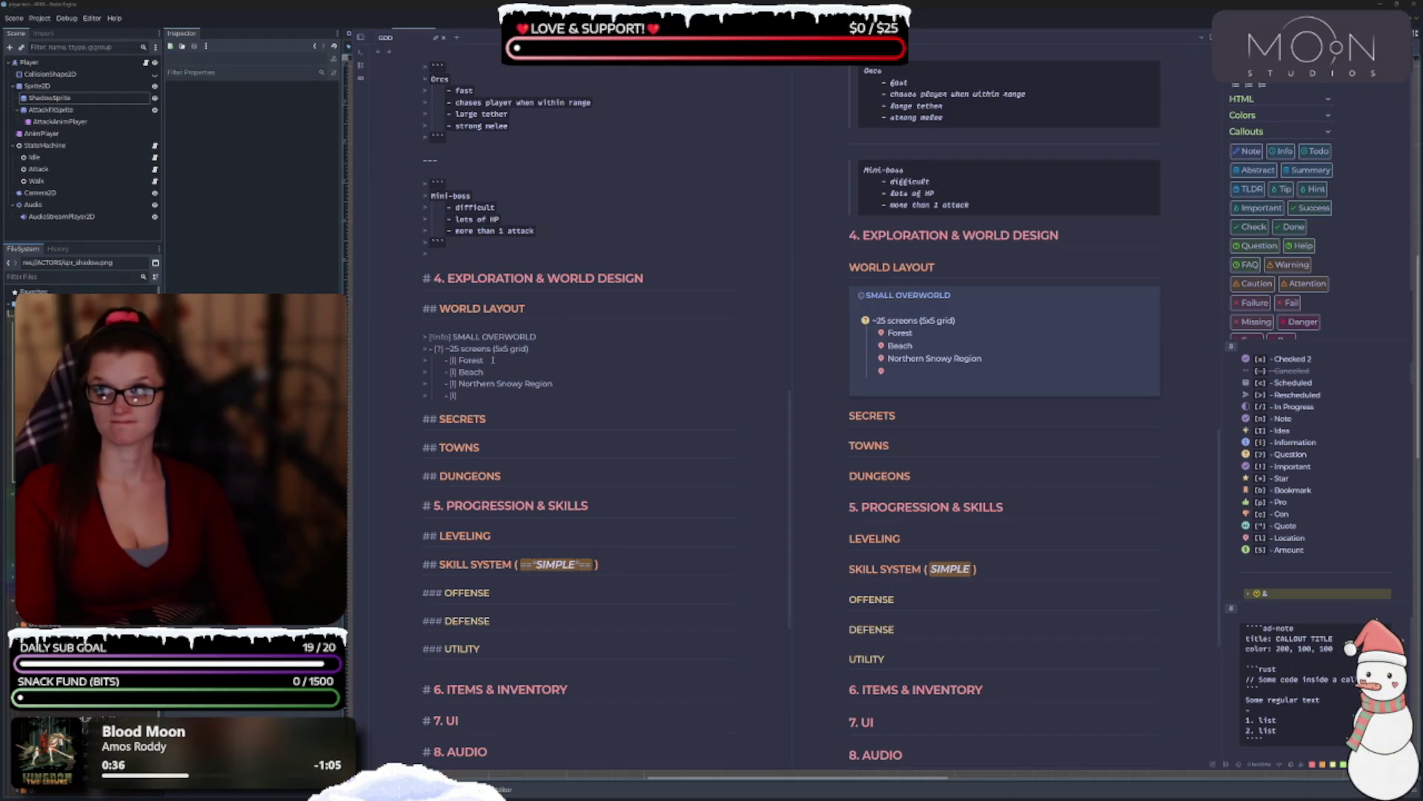
type("Ruins")
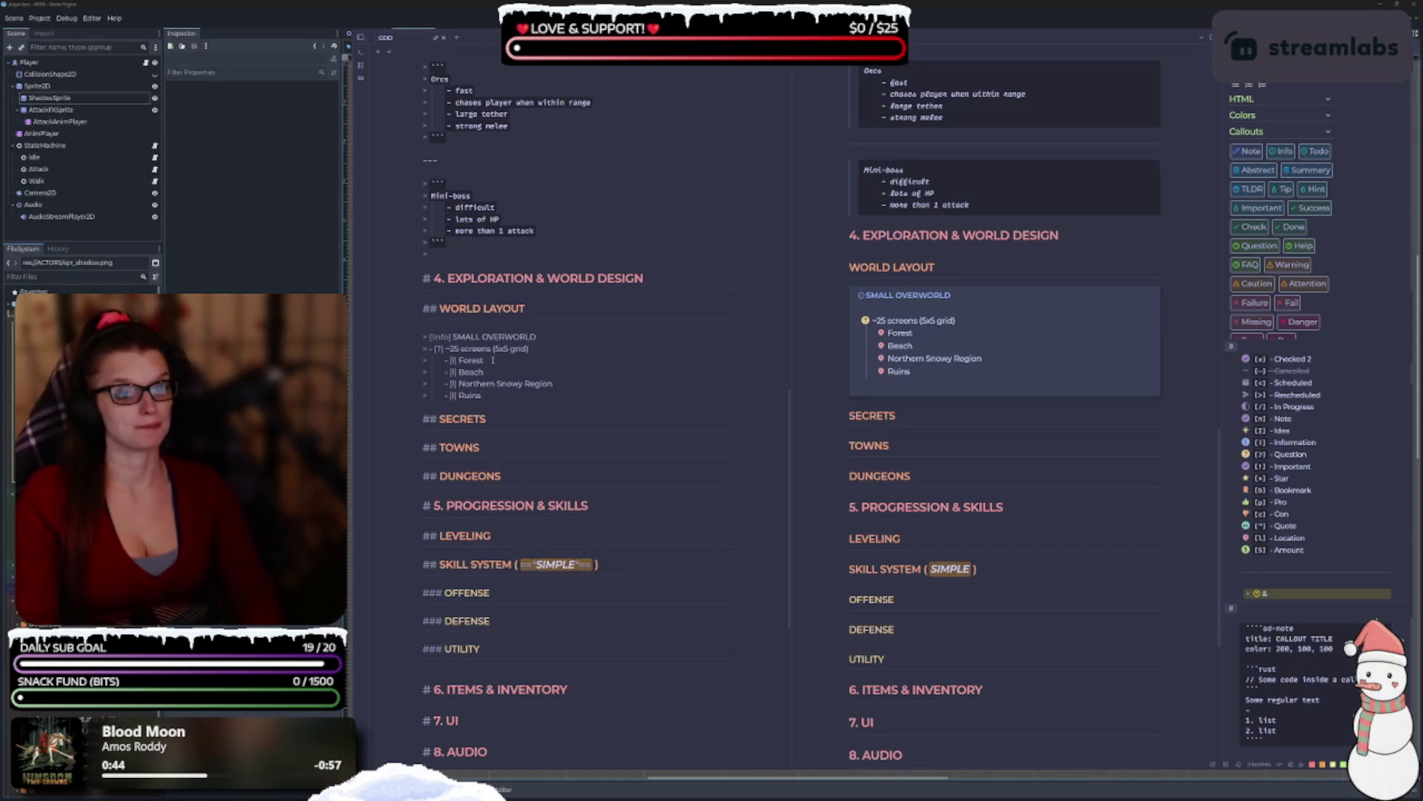
key("Return")
key("BackSpace")
key("BackSpace")
key("BackSpace")
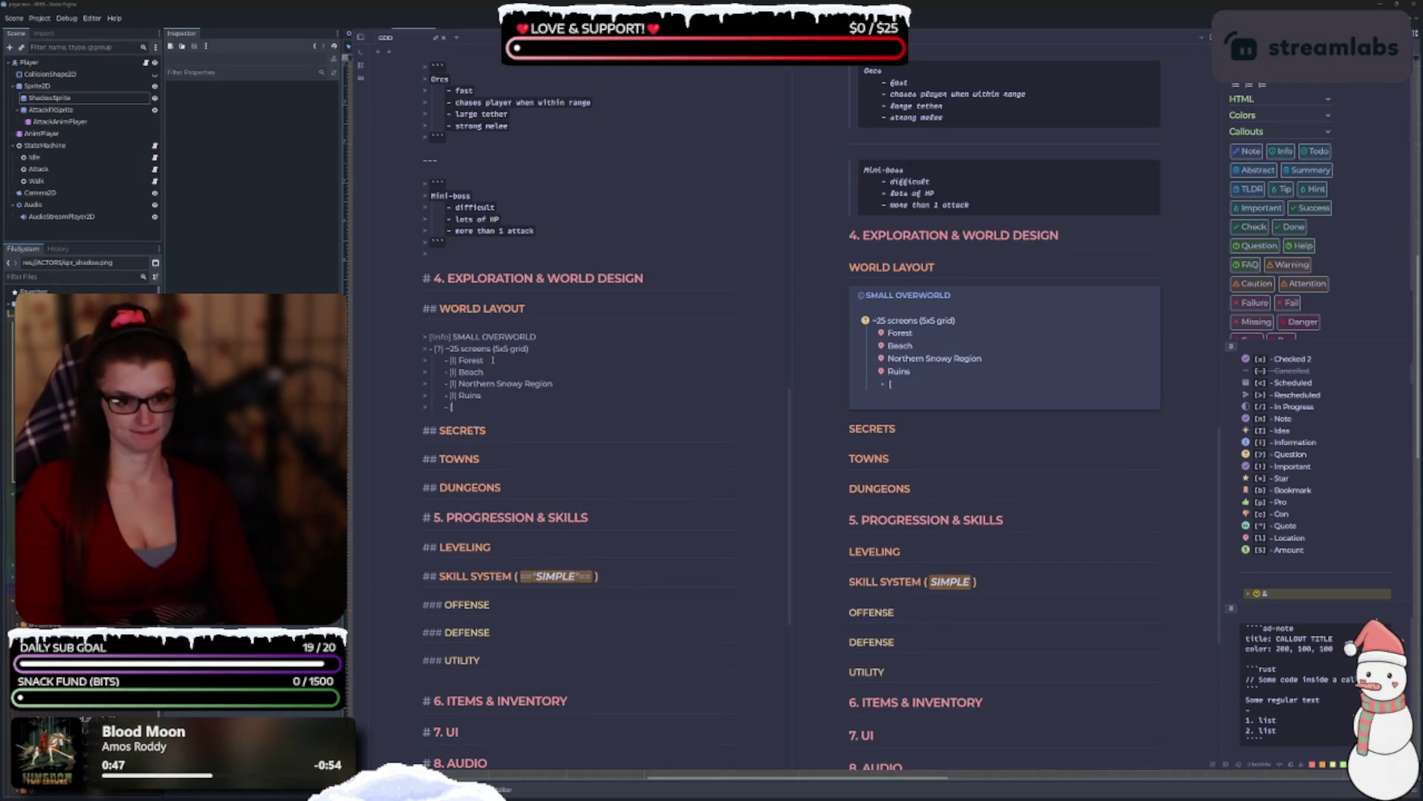
type("[l]")
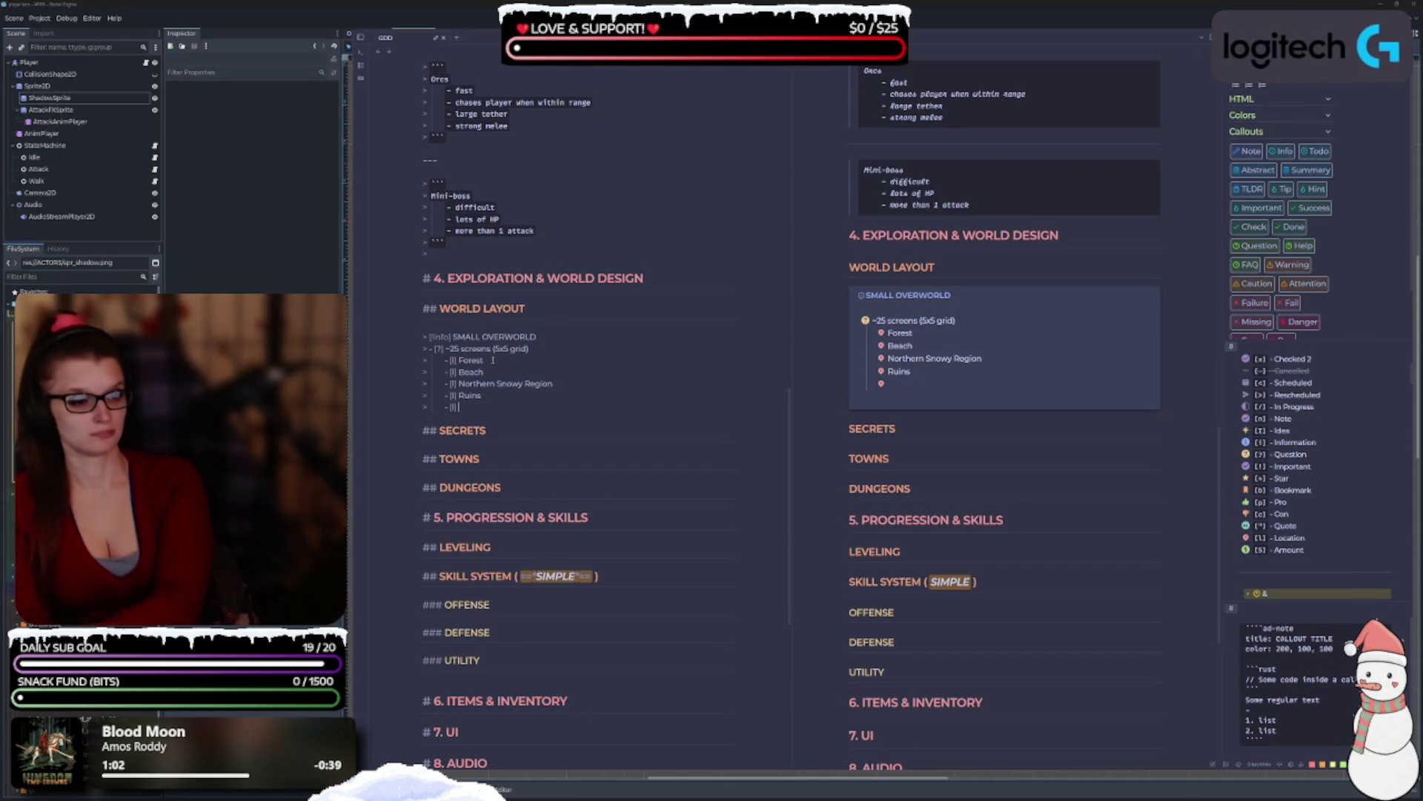
type("Desert")
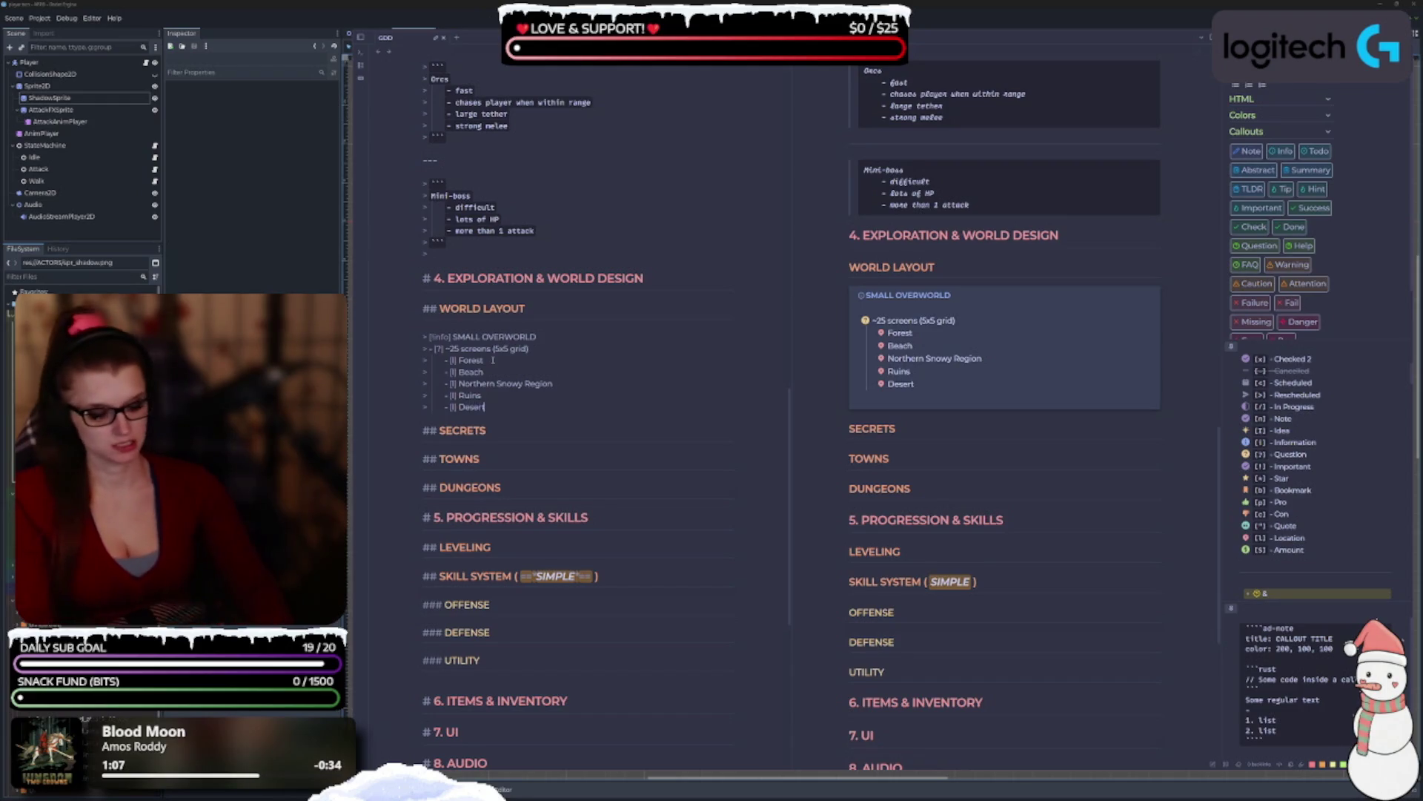
key("Return")
type("[")
type("[!]")
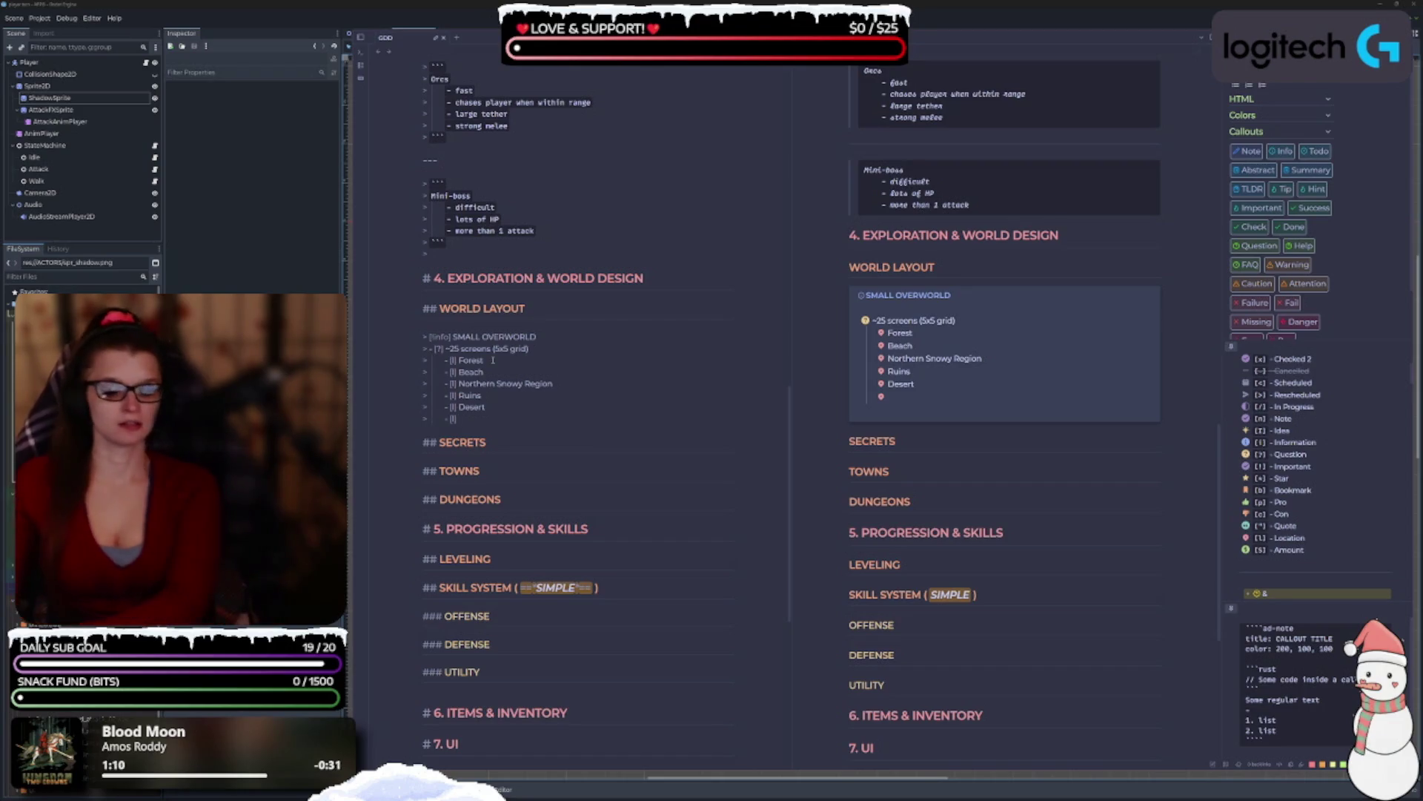
type("Ju")
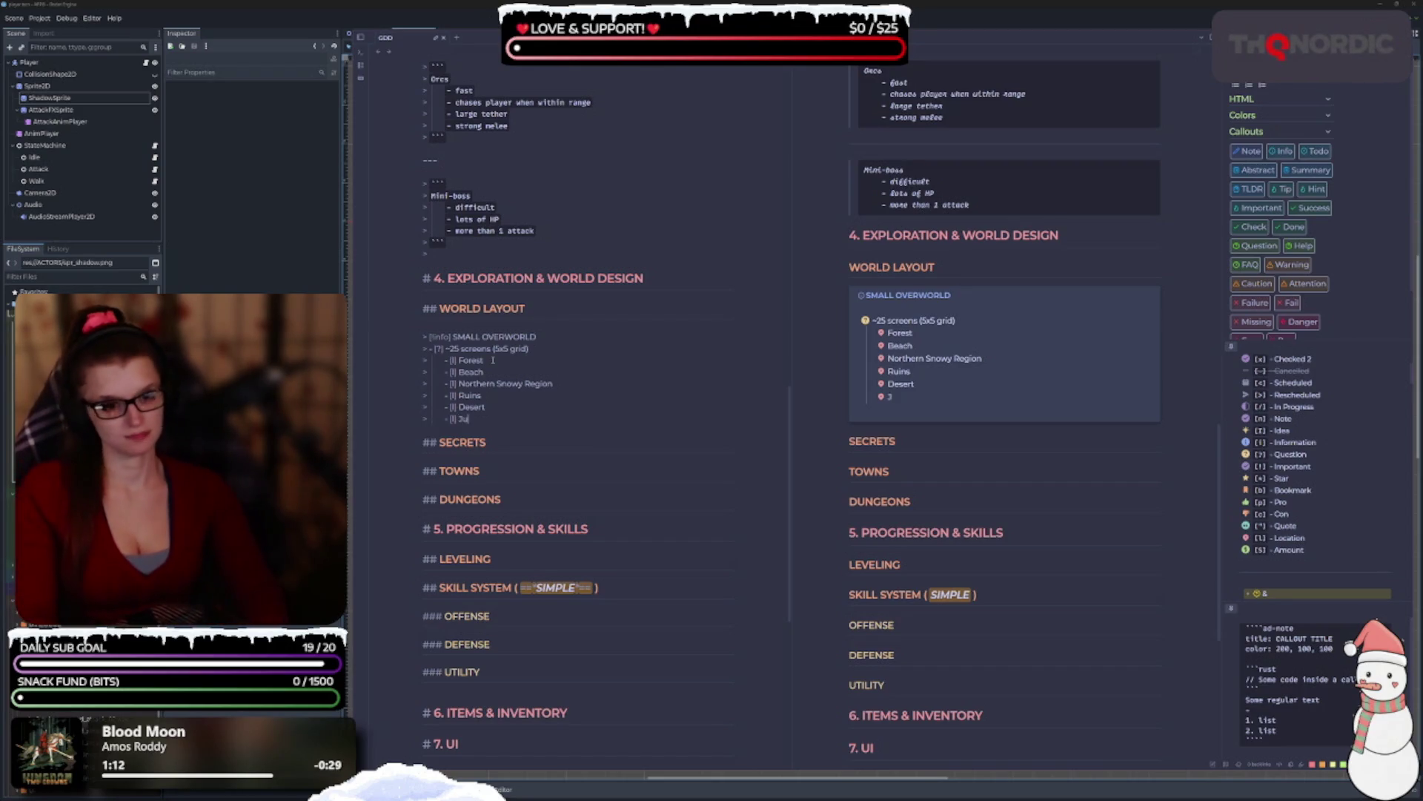
type("ngle")
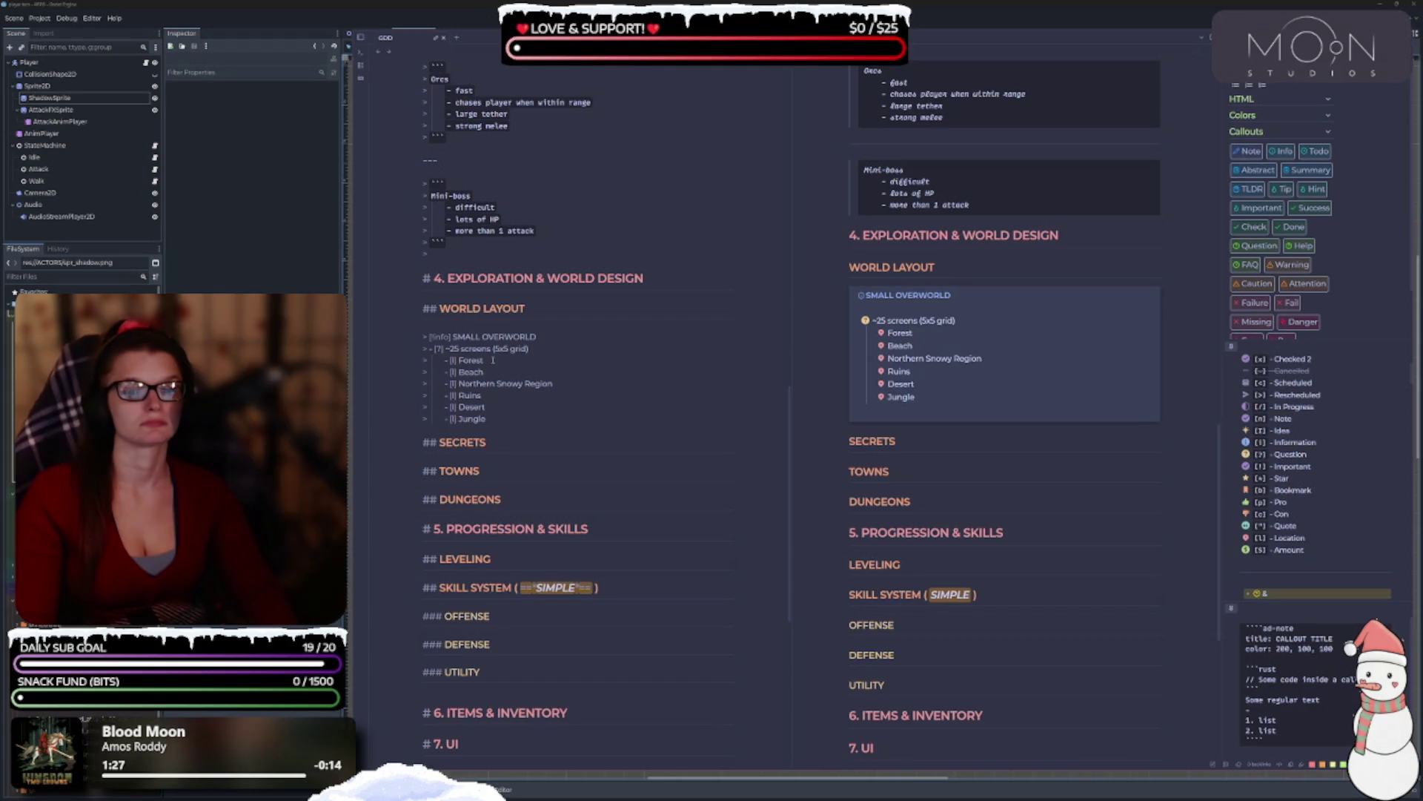
key("Return")
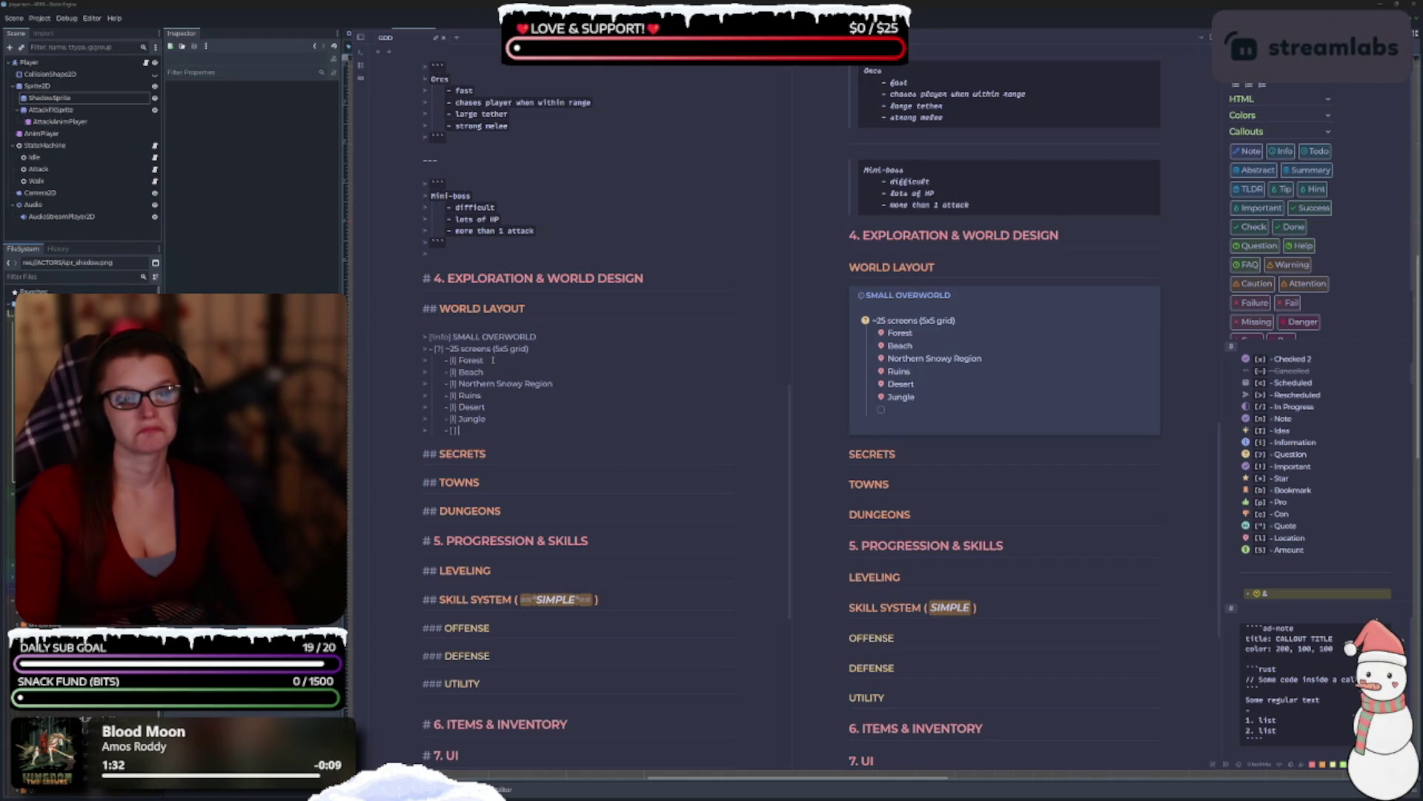
Remove the empty item after Jungle and start a new '- [?]' line below the list.
key("BackSpace")
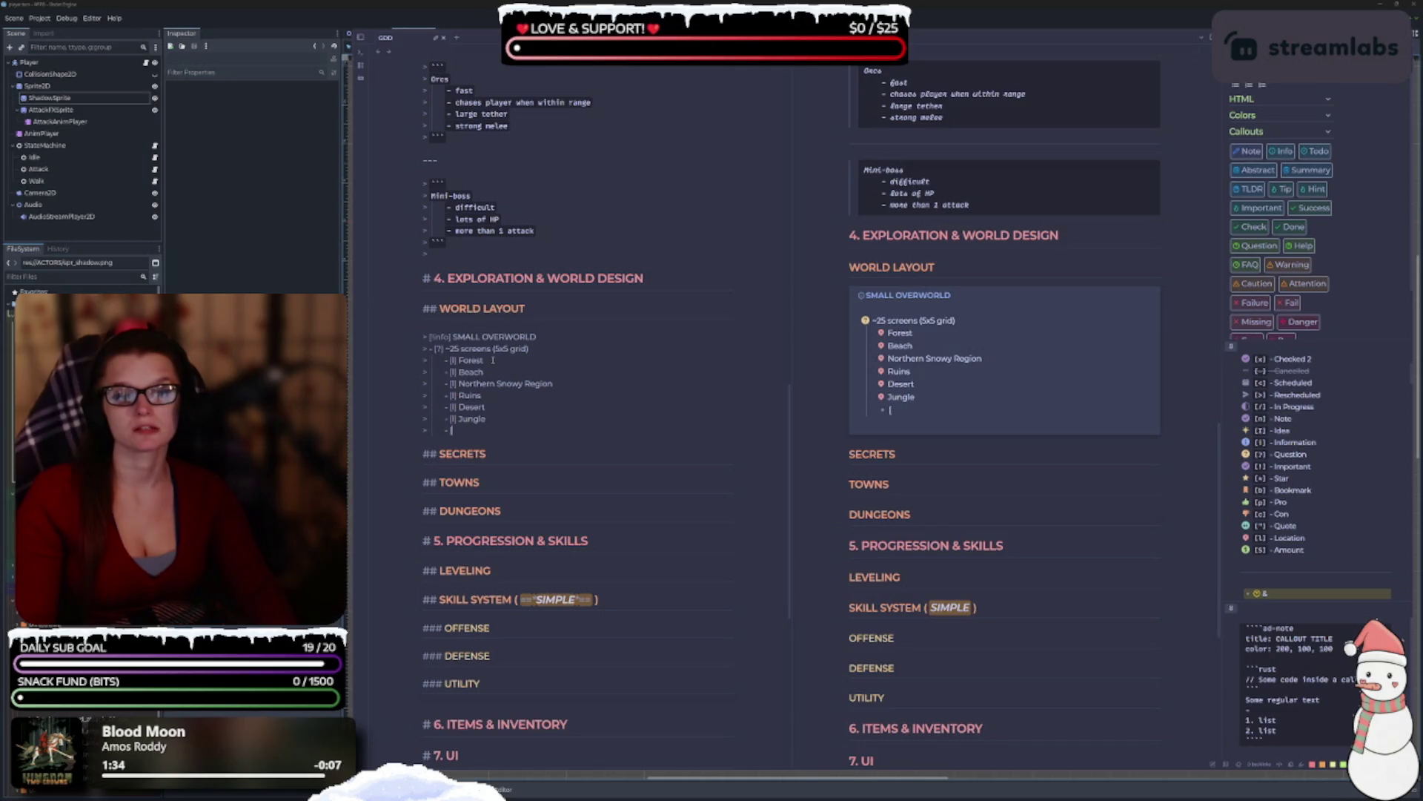
key("BackSpace")
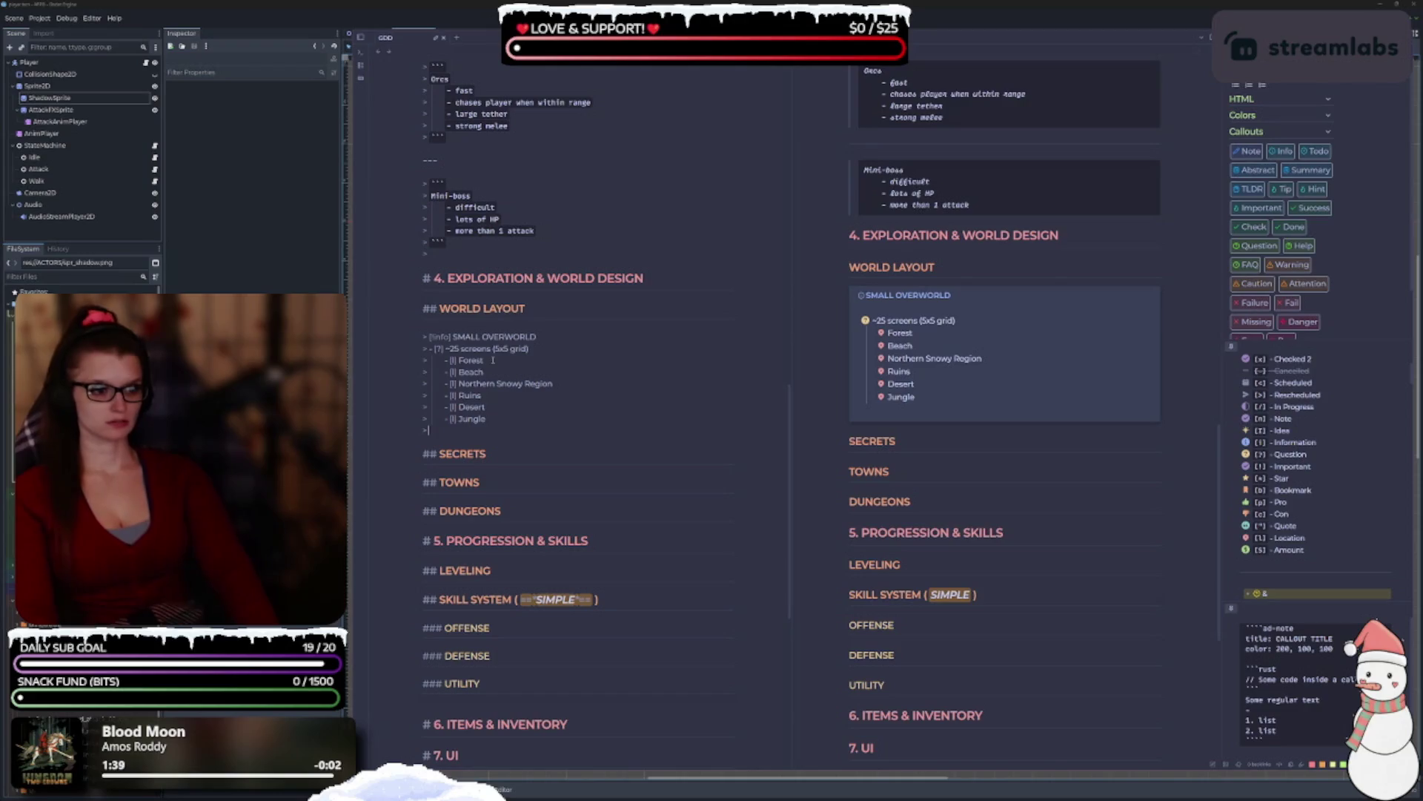
key("Return")
type("- ")
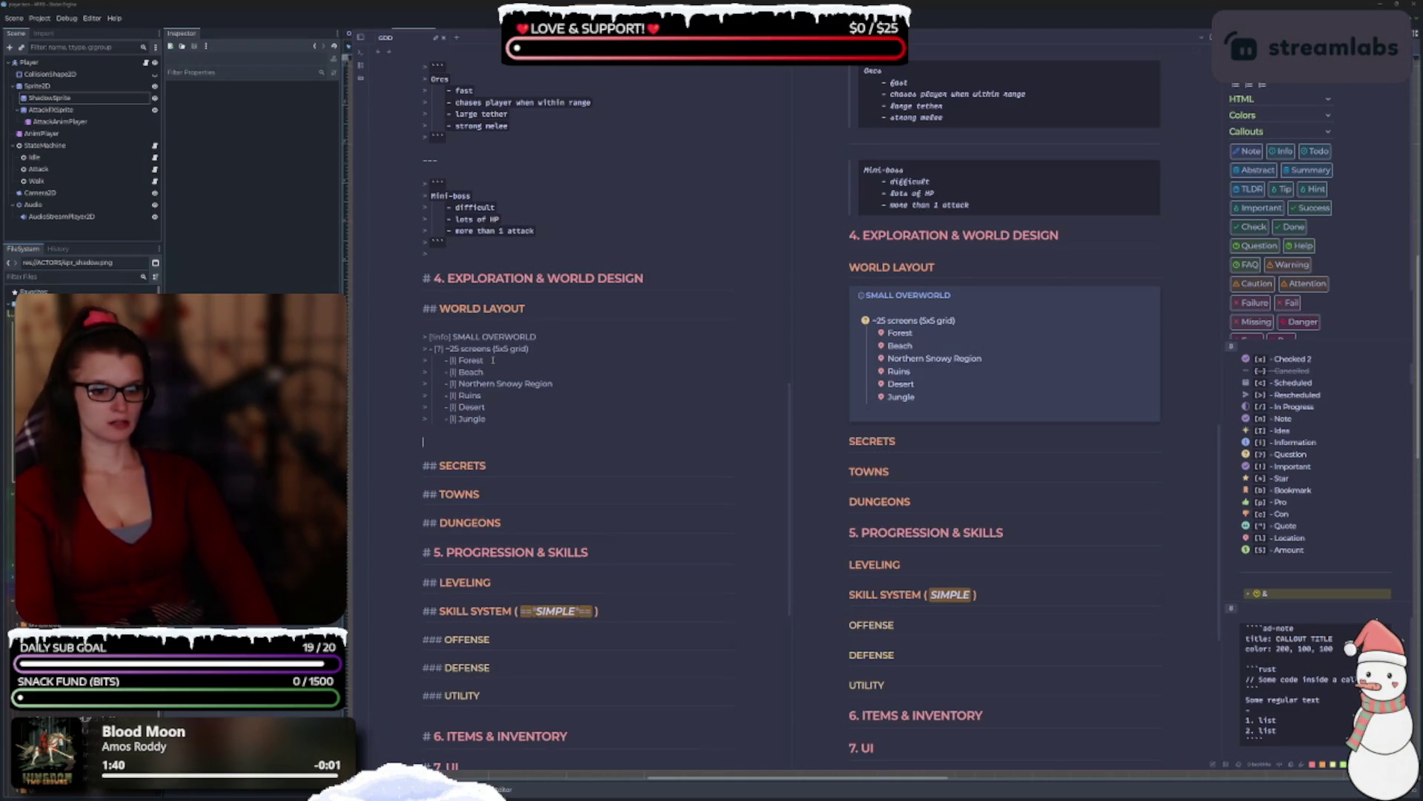
type("[")
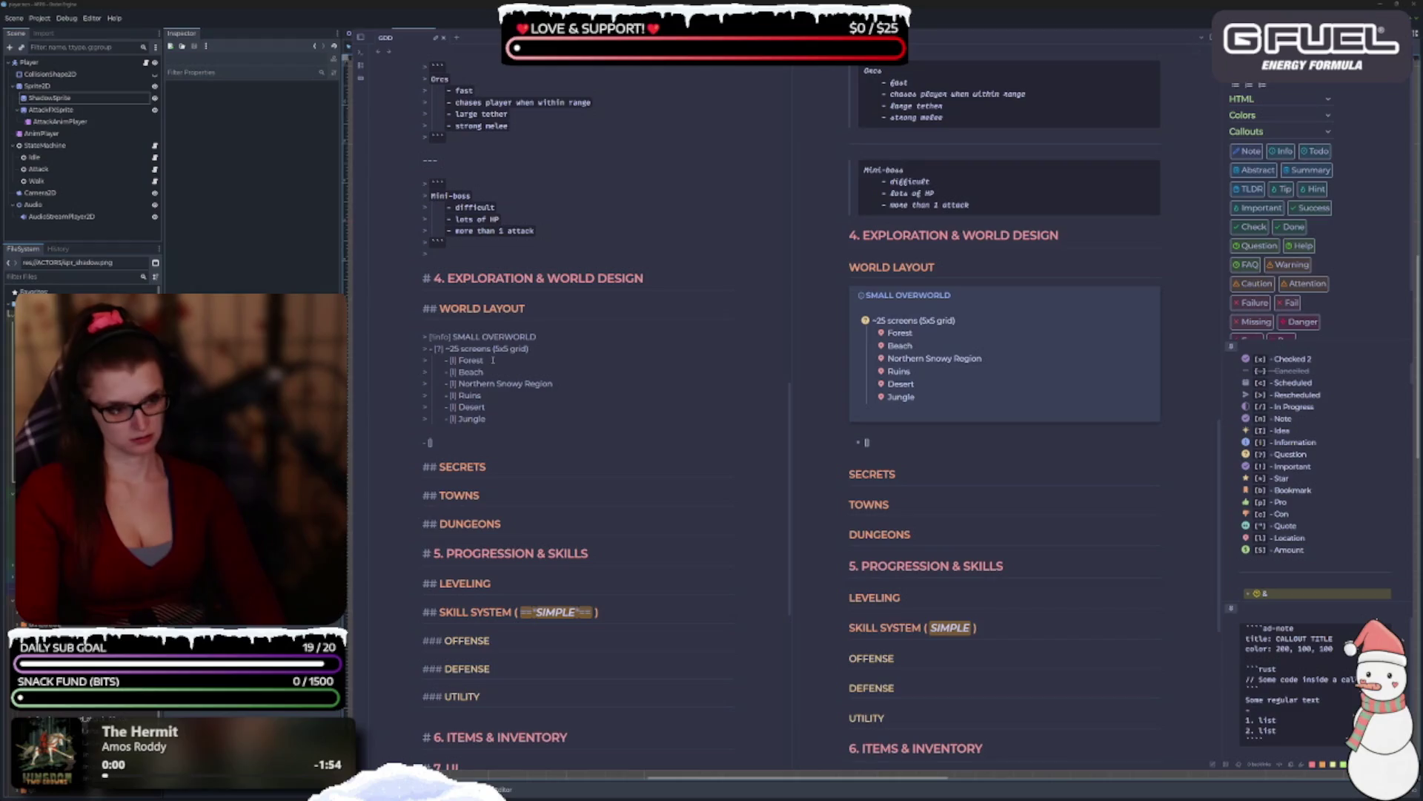
type("?]")
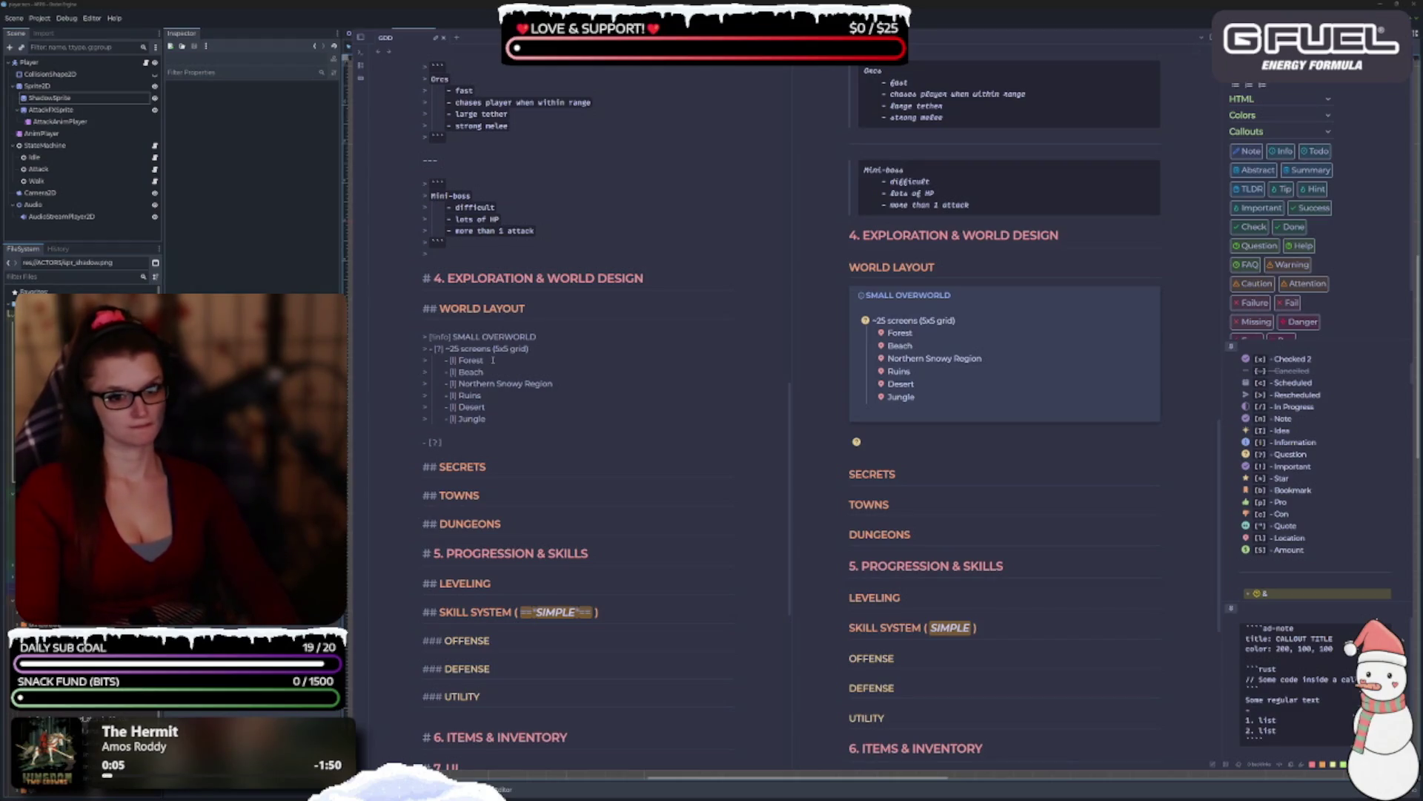
Add a '[?] Dungeons' item inside the callout and indent a sub-item beneath it.
key("BackSpace")
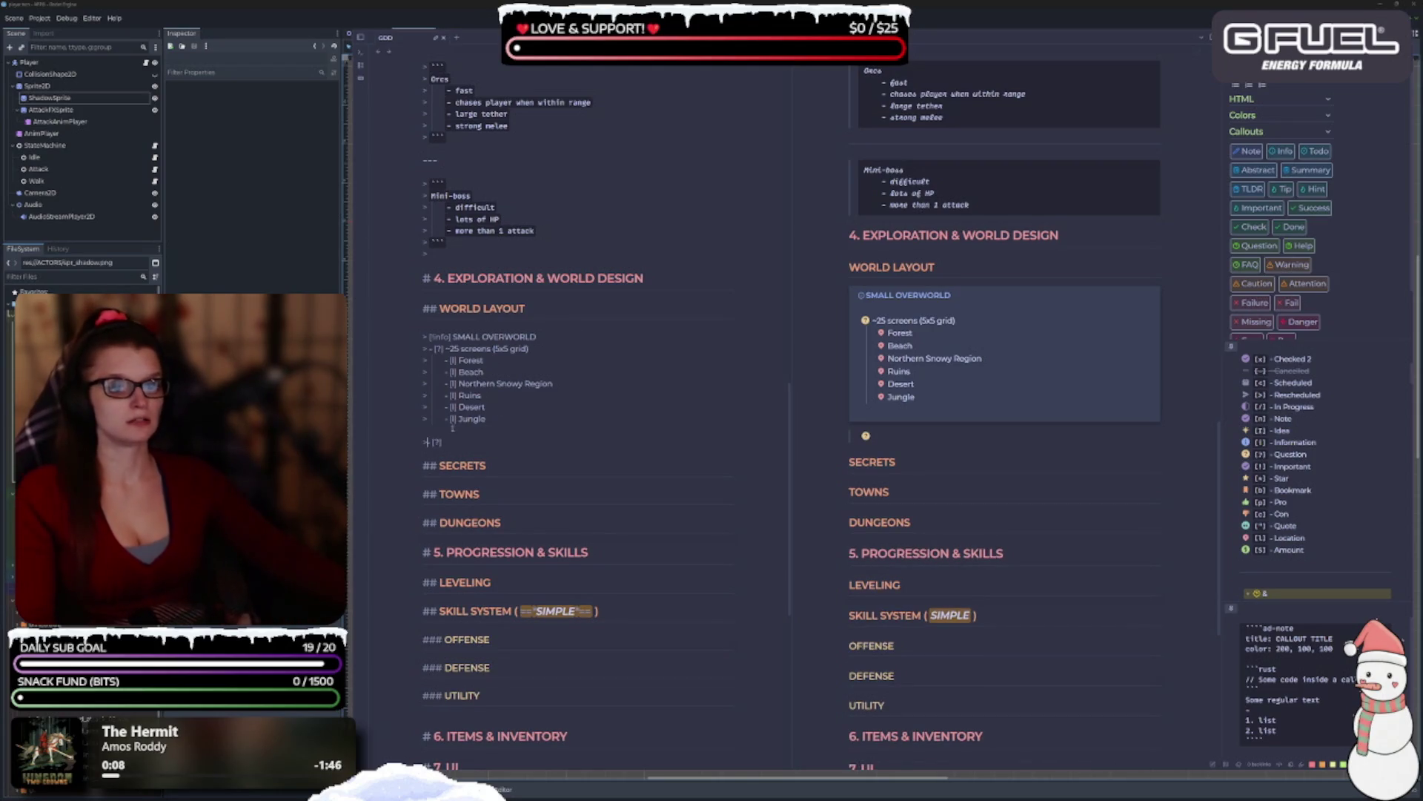
key("BackSpace")
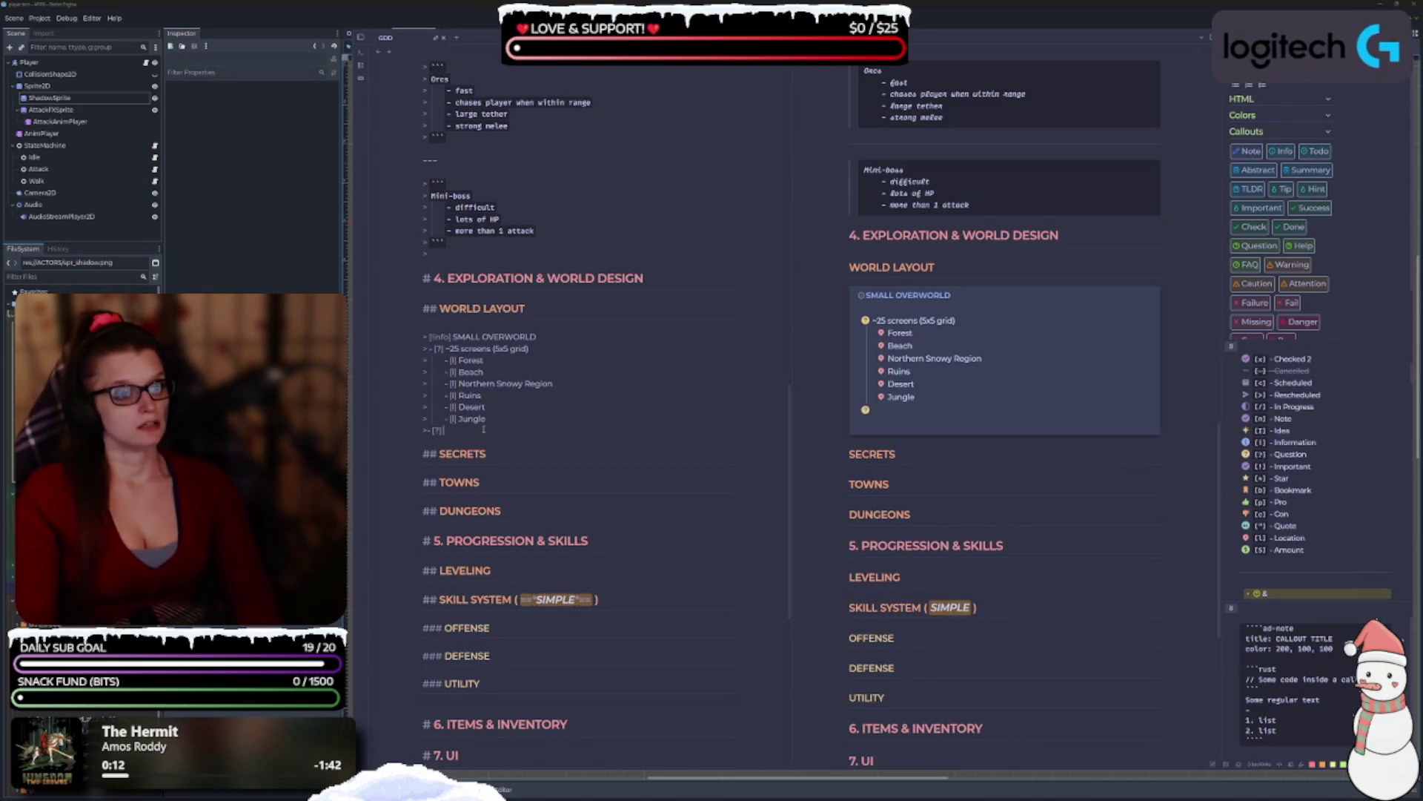
type("D")
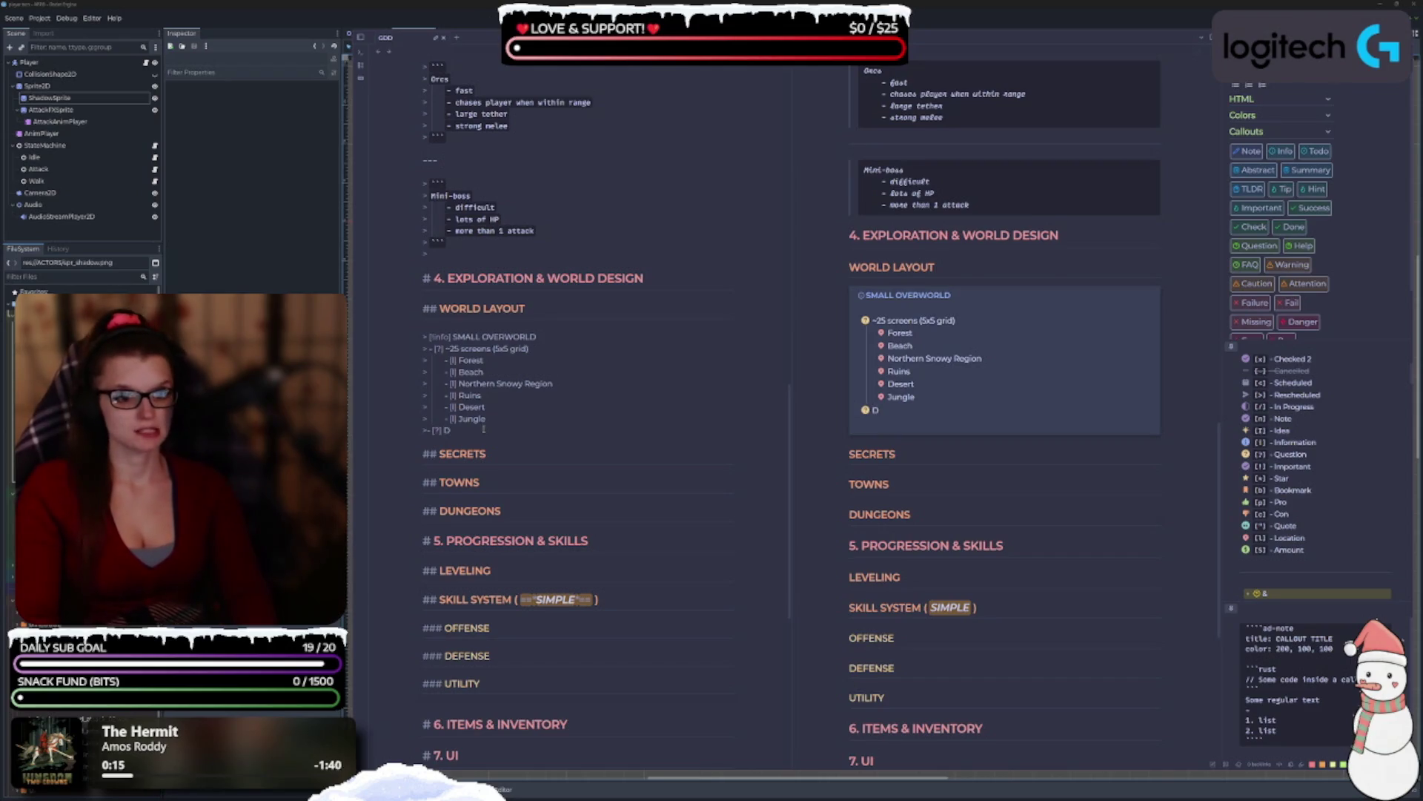
type("ungeons")
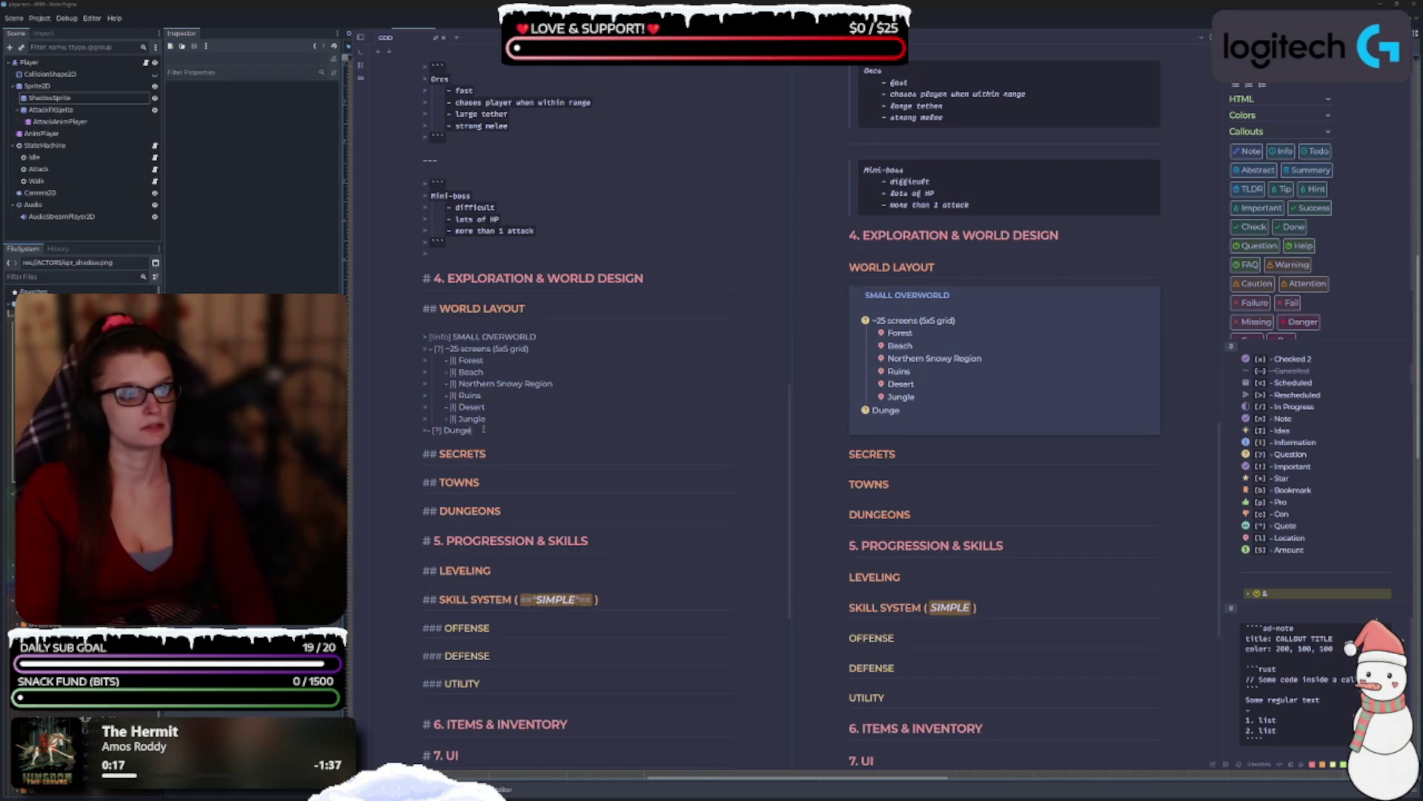
key("Return")
key("Tab")
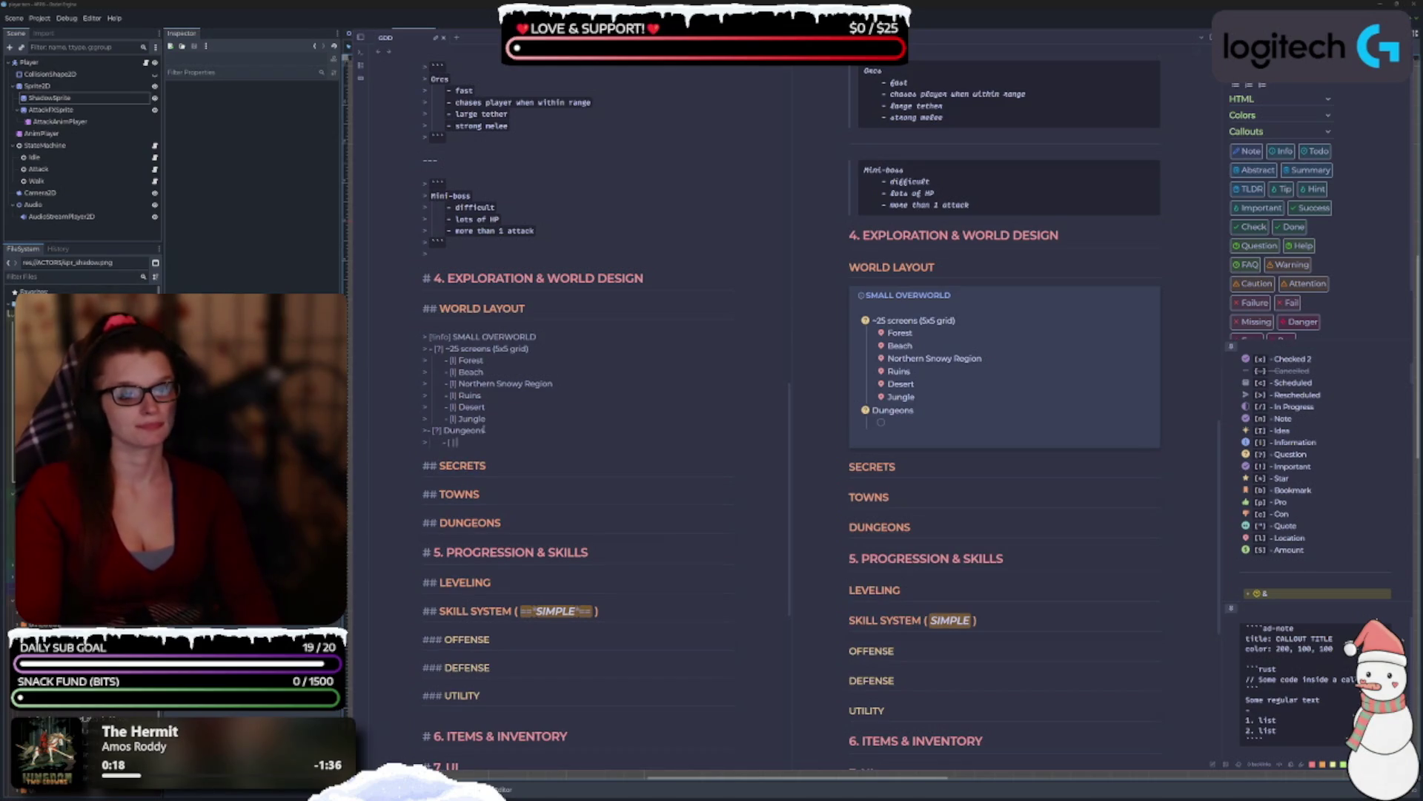
Nest Cave, Ruins and Dungeon as [!] sub-items under Dungeons.
type("!")
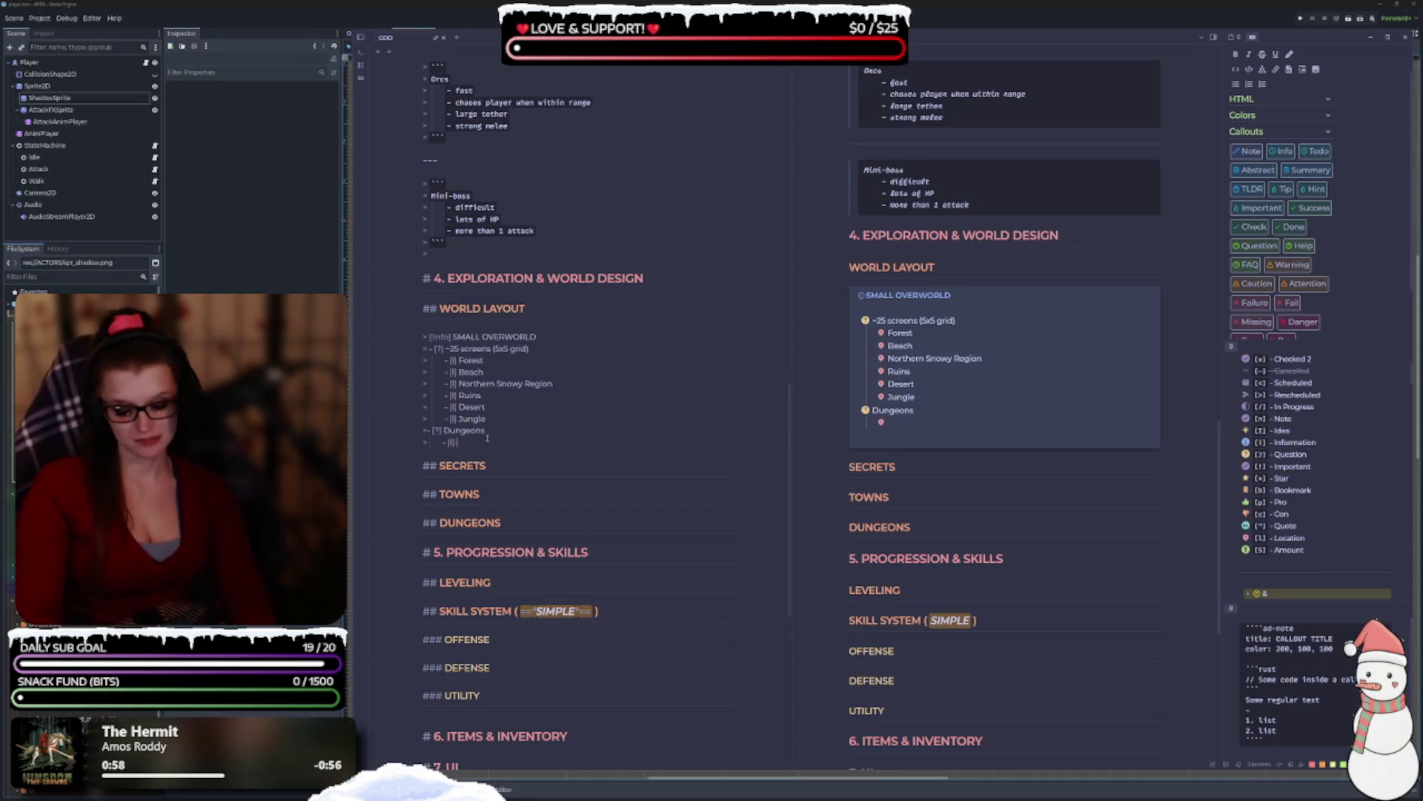
type("Cave")
key("Return")
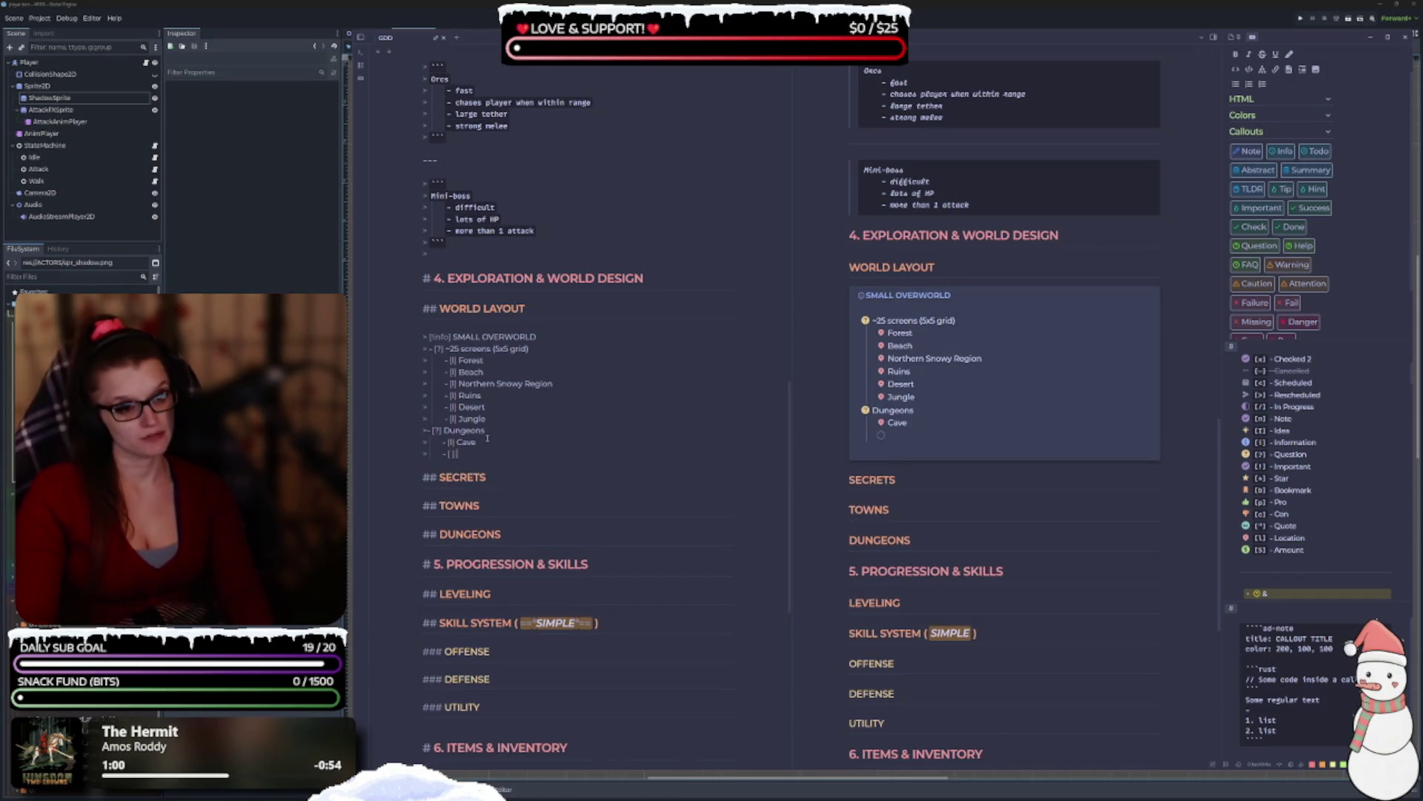
type("!")
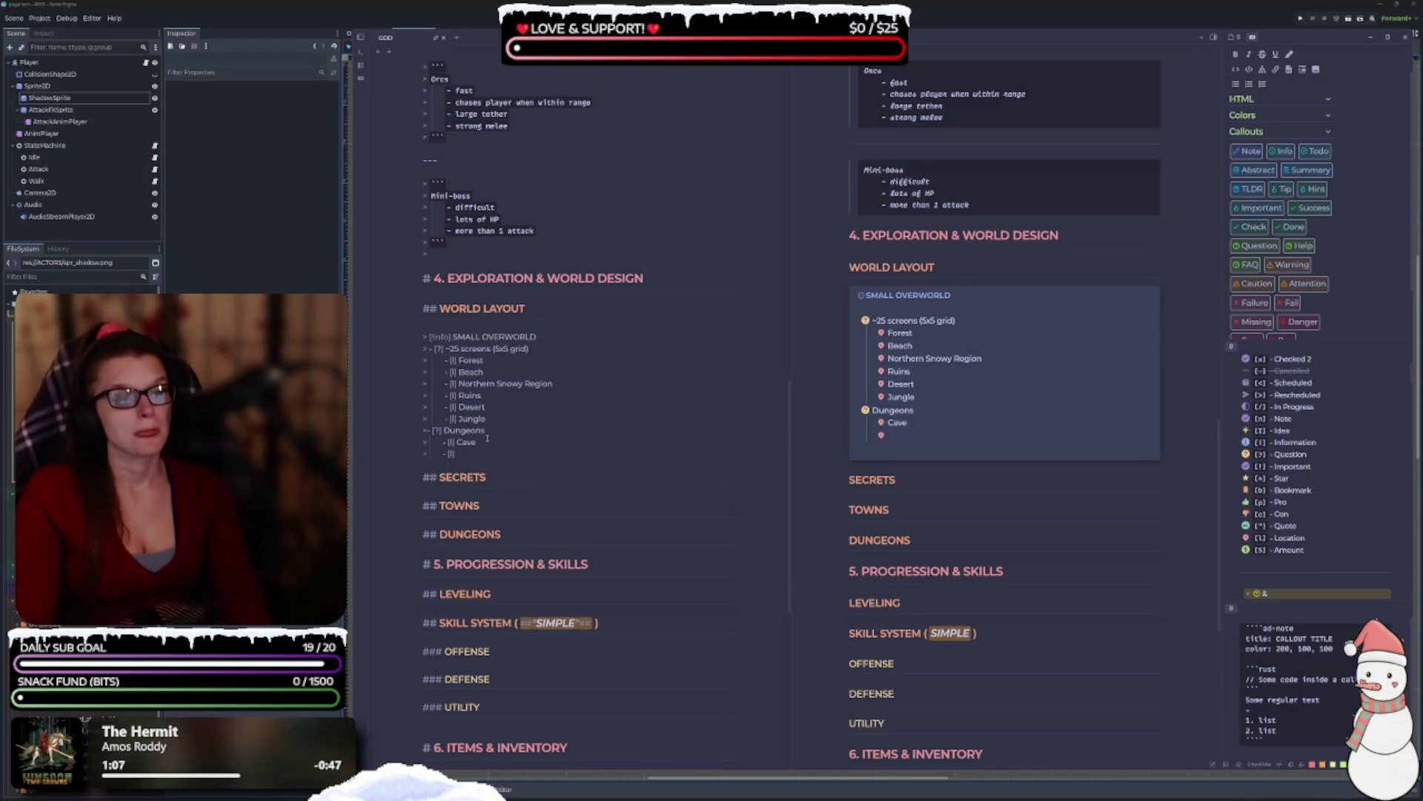
type("Ruins")
key("Return")
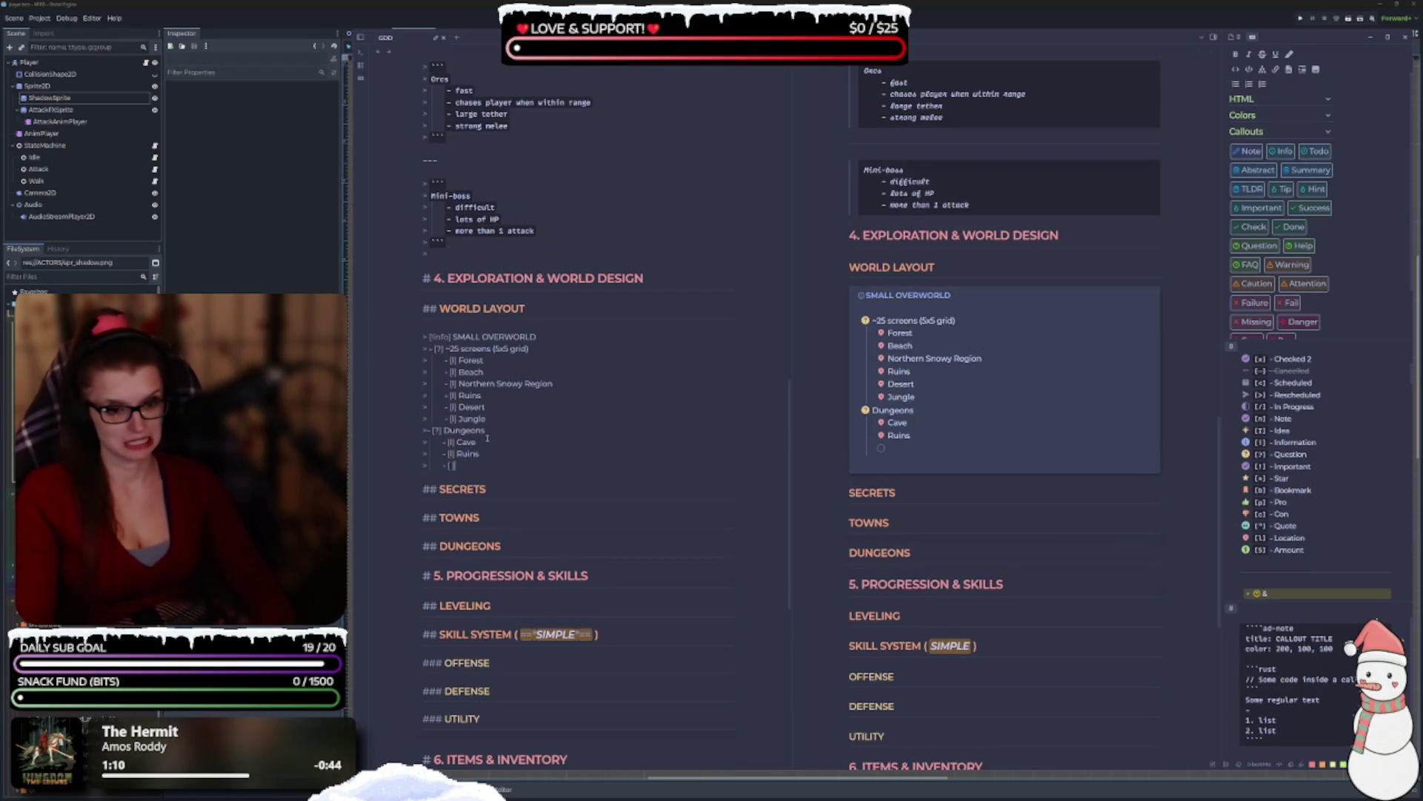
type("i")
key("BackSpace")
type("!")
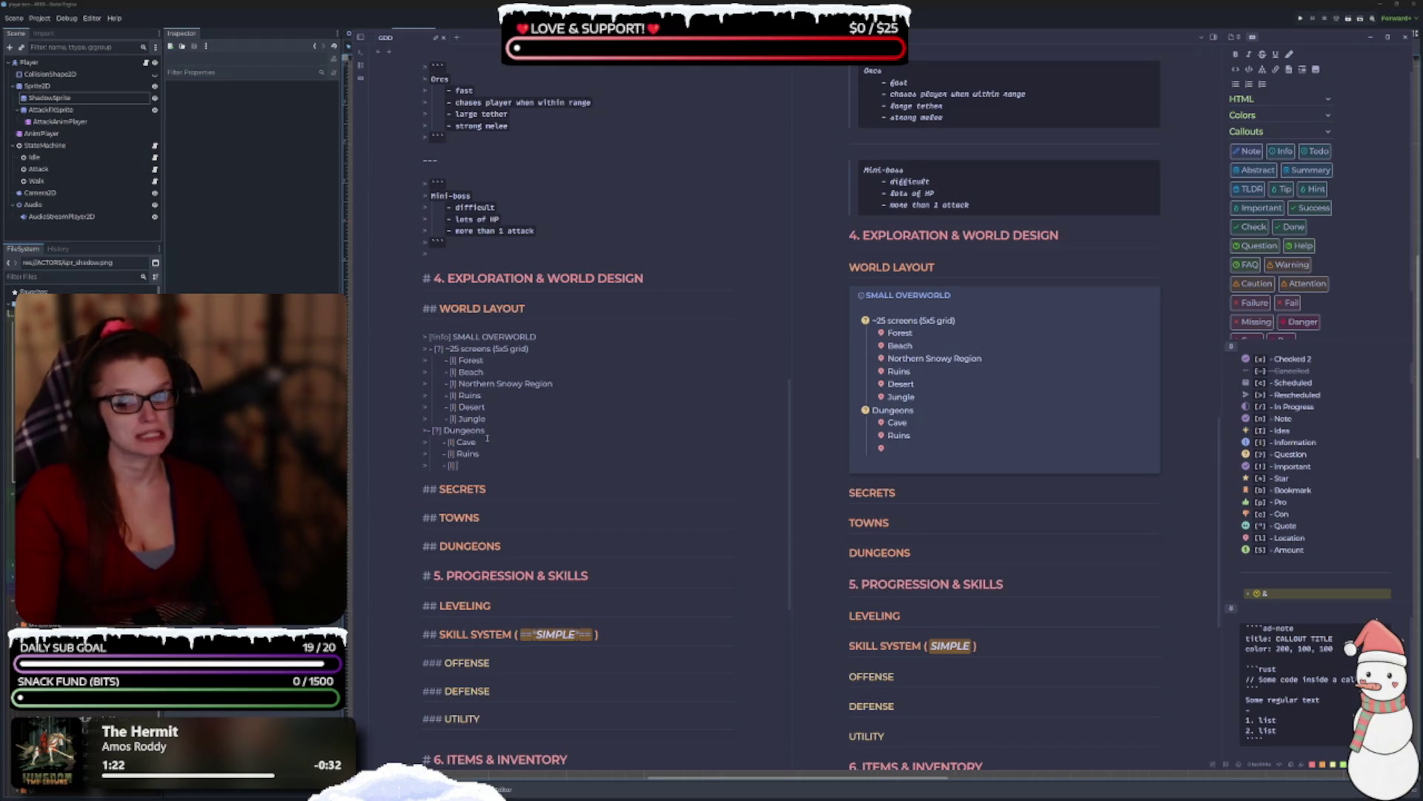
type("D")
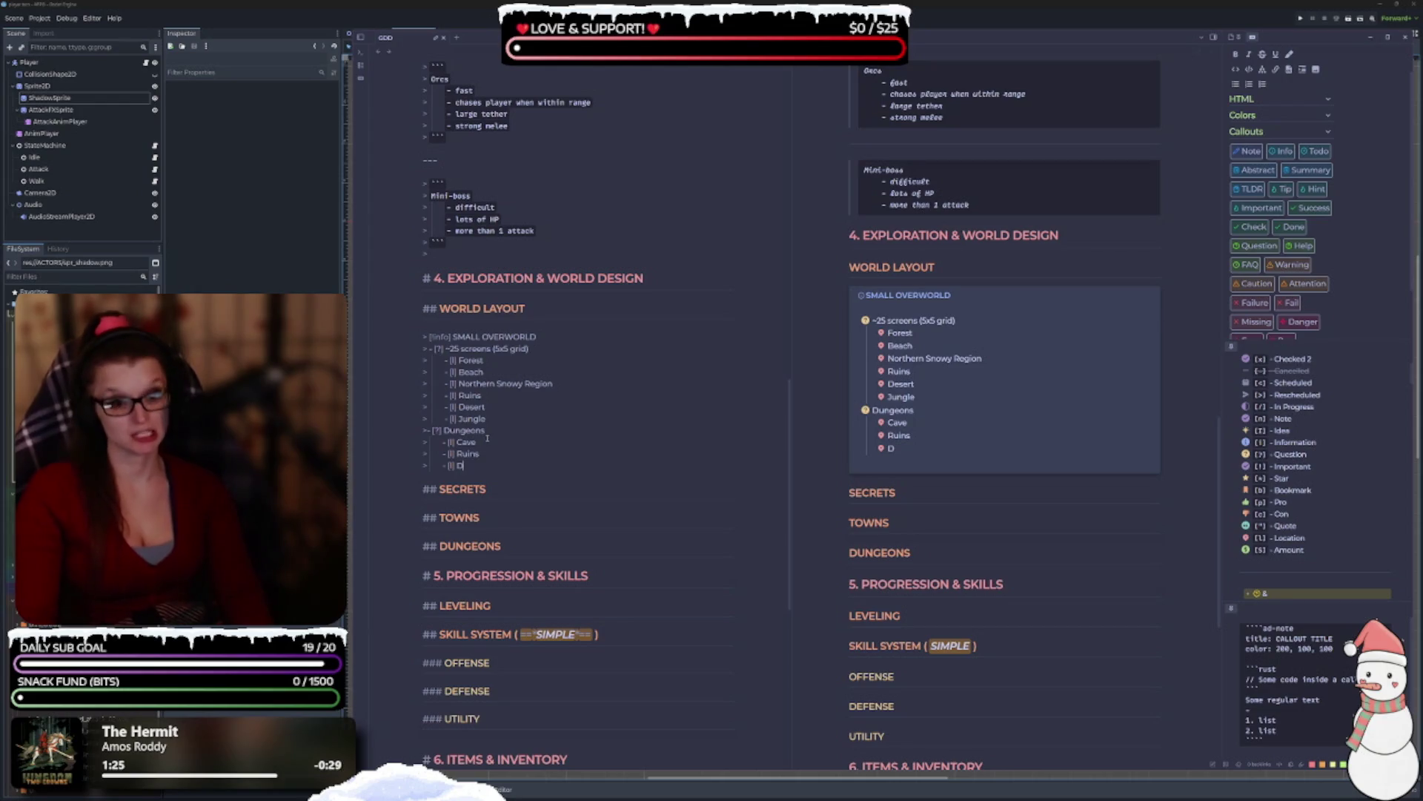
type("ungeon")
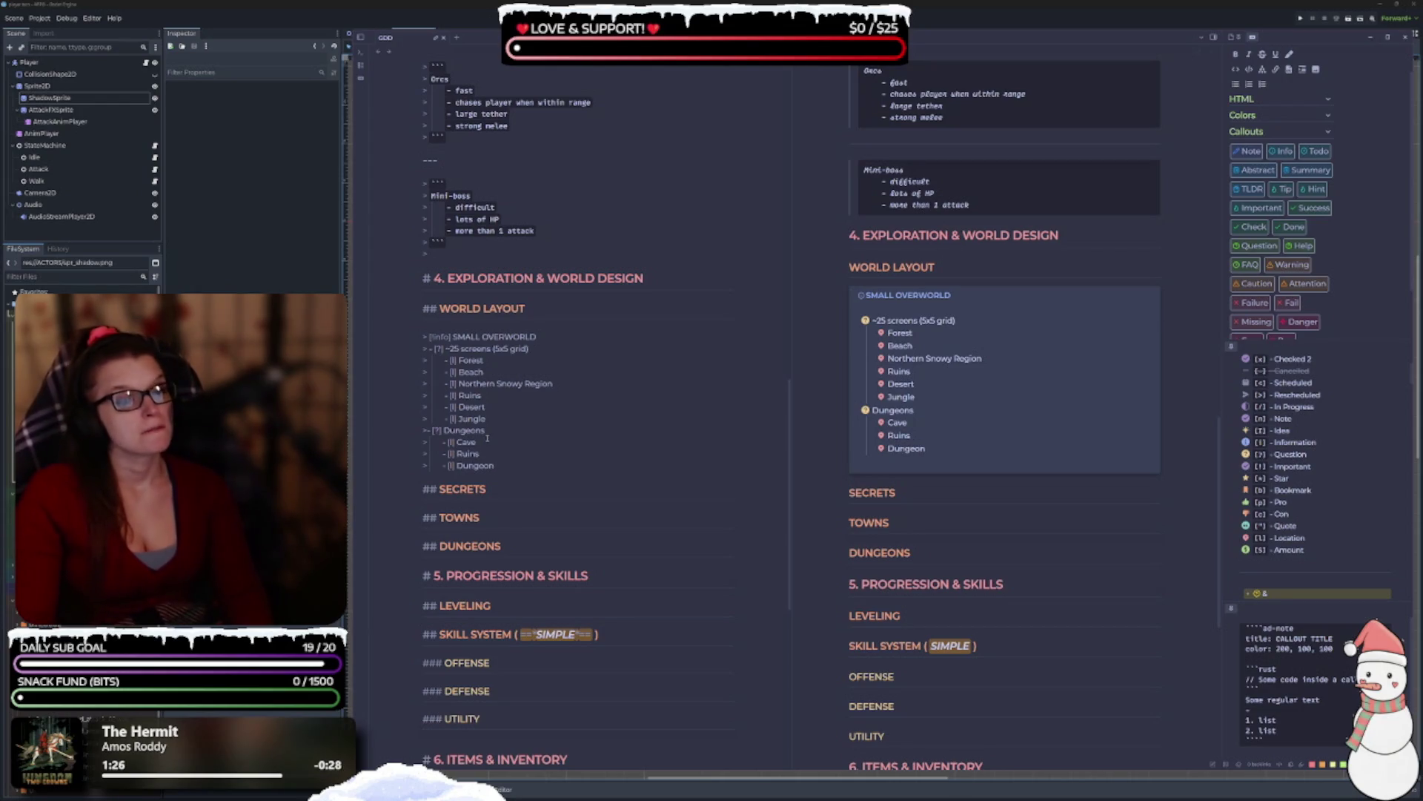
key("Return")
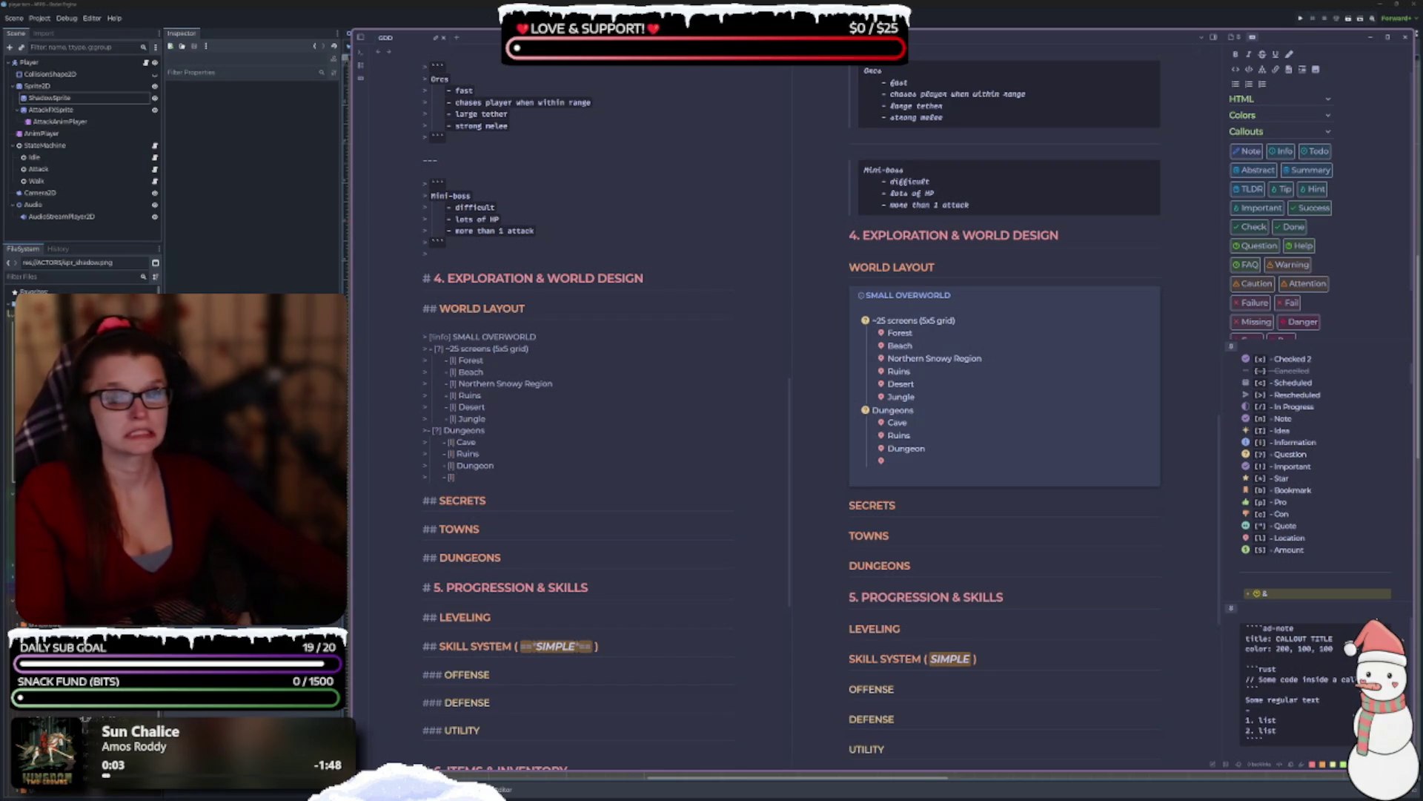
Fill the empty Dungeons entry with 'Lava Dungeon'.
left_click(252, 185)
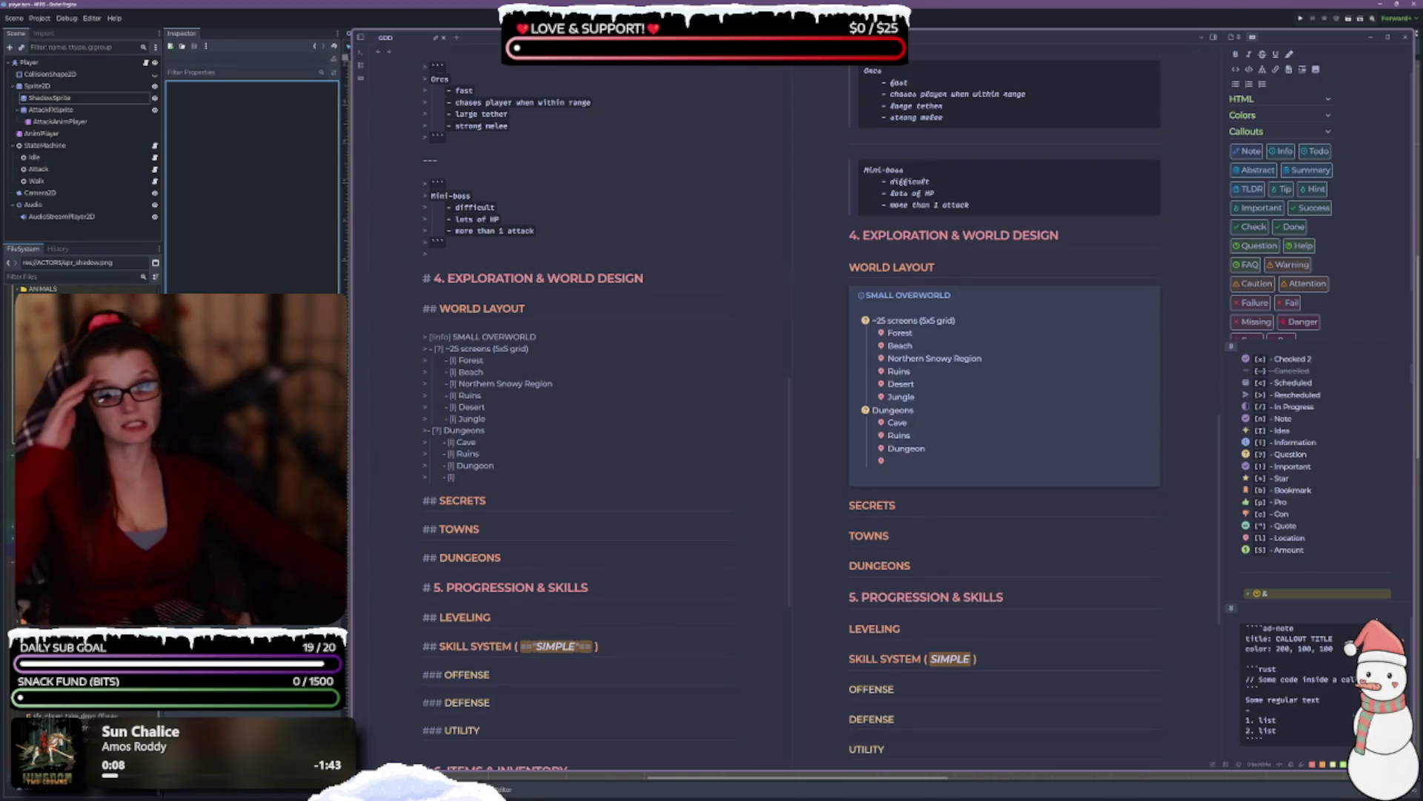
left_click(44, 288)
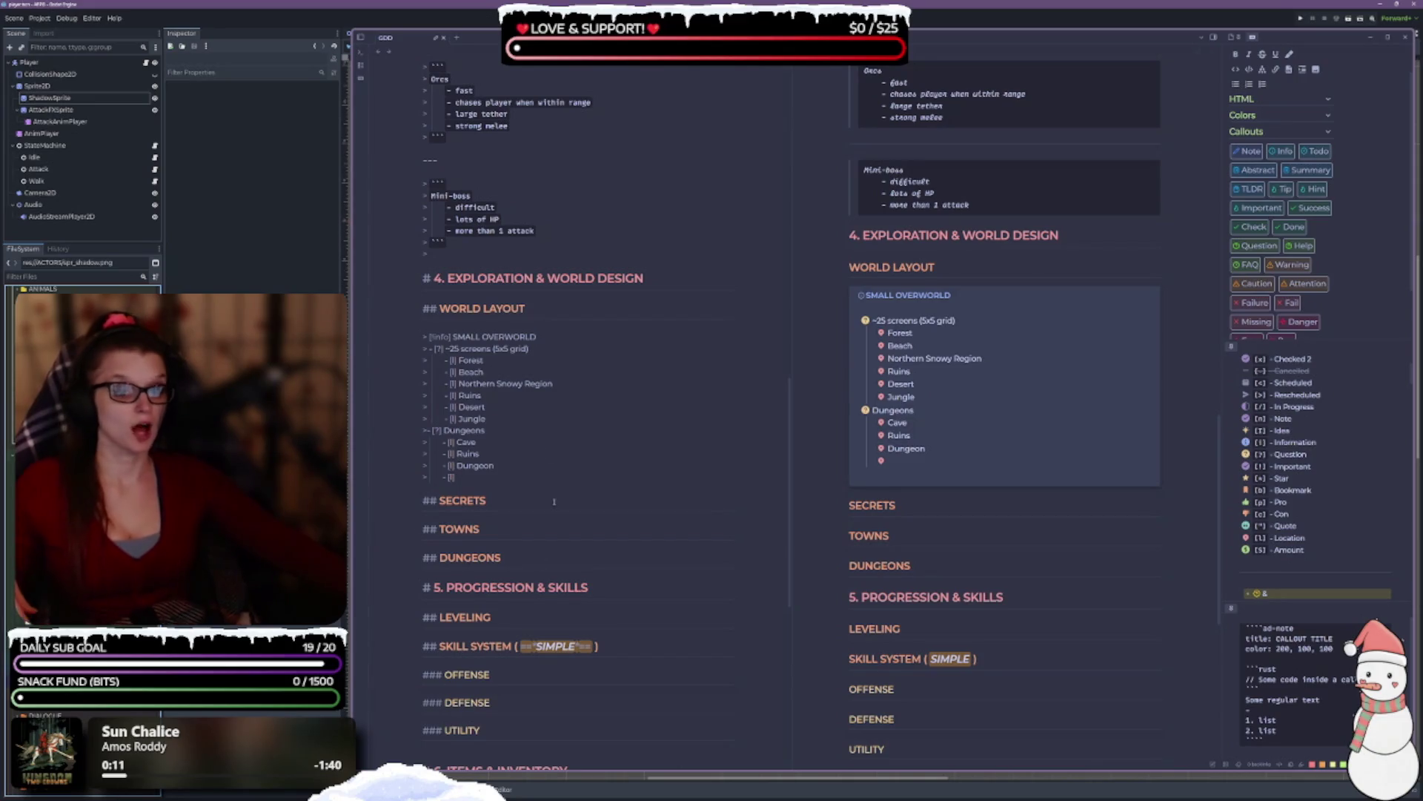
left_click(492, 474)
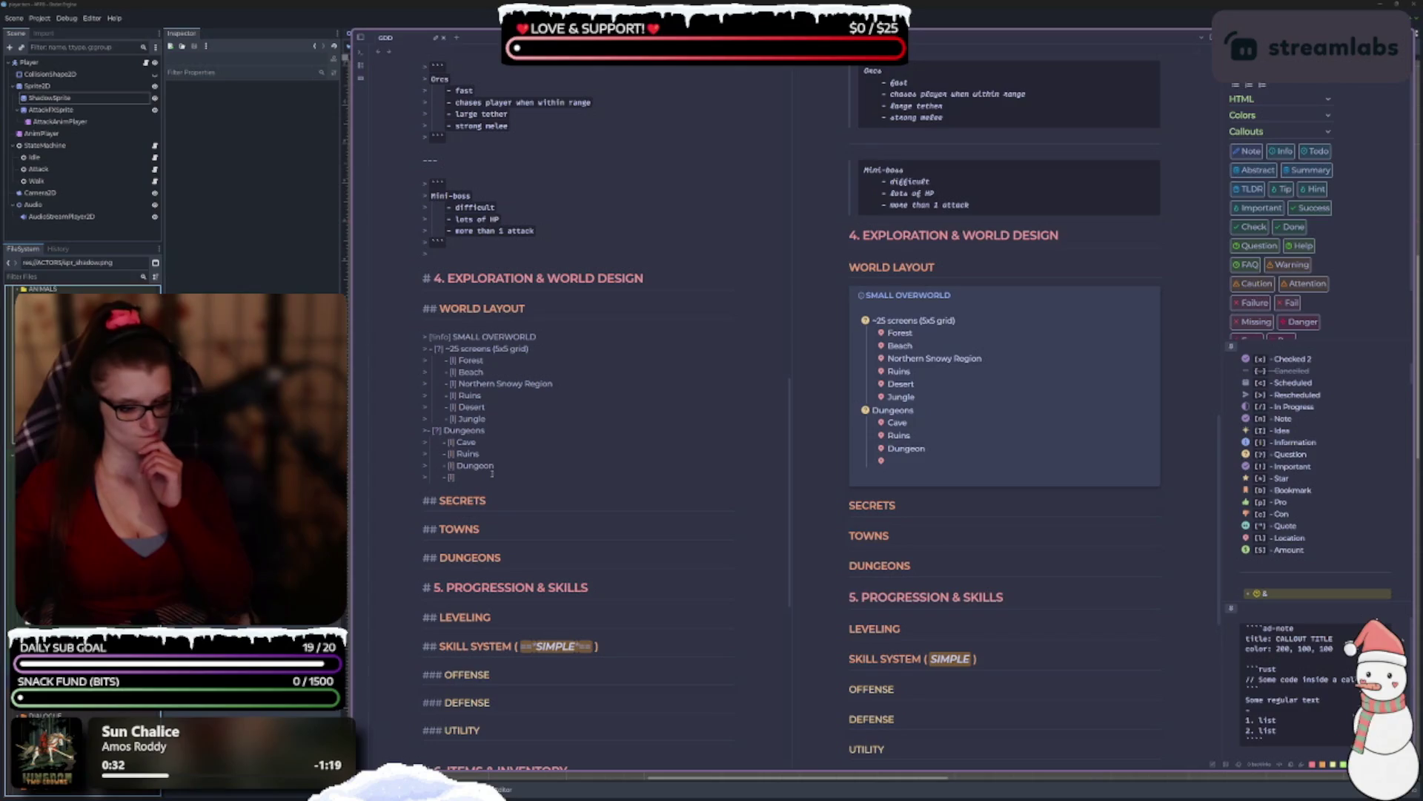
type("Lav")
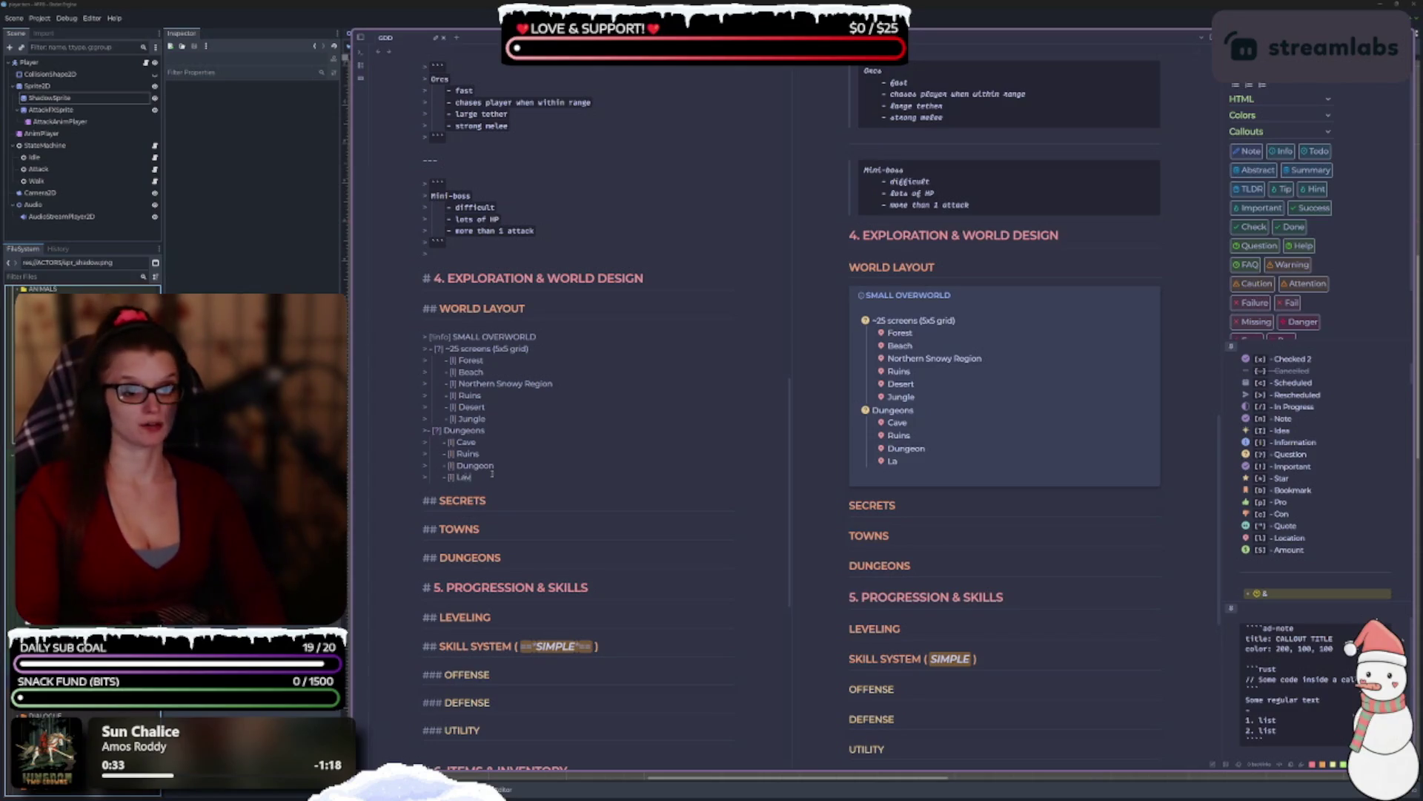
type("aland")
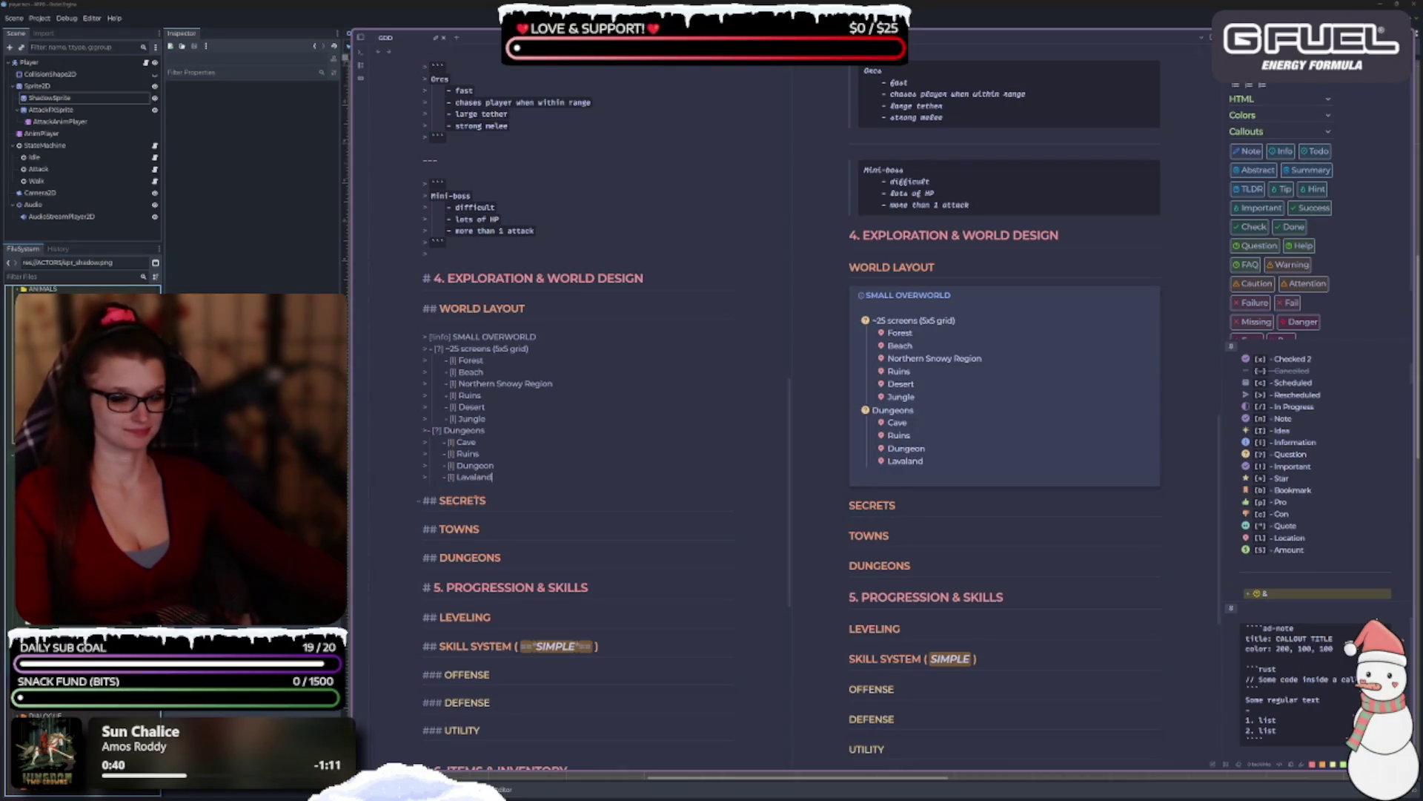
scroll(594, 404, "down", 1)
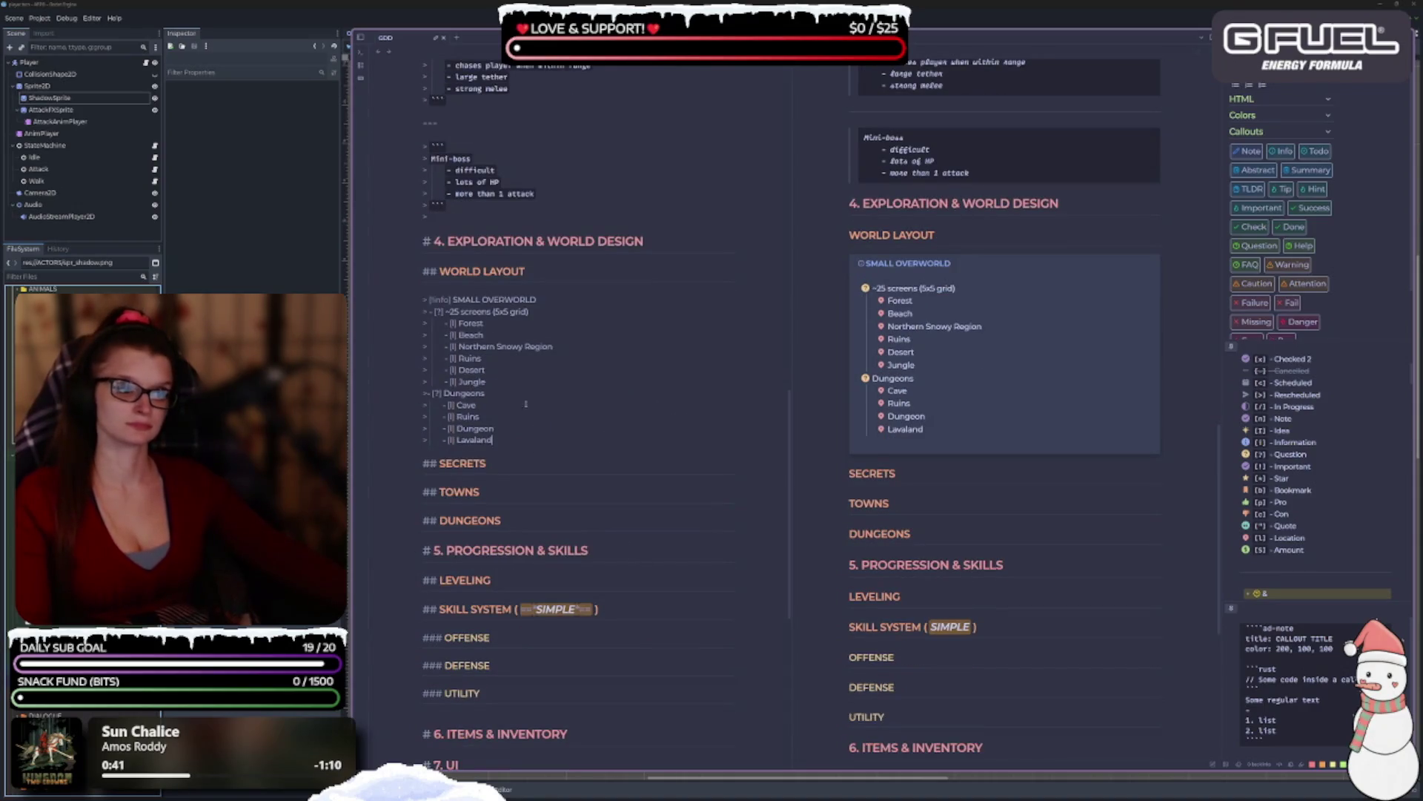
key("BackSpace")
key("BackSpace")
key("BackSpace")
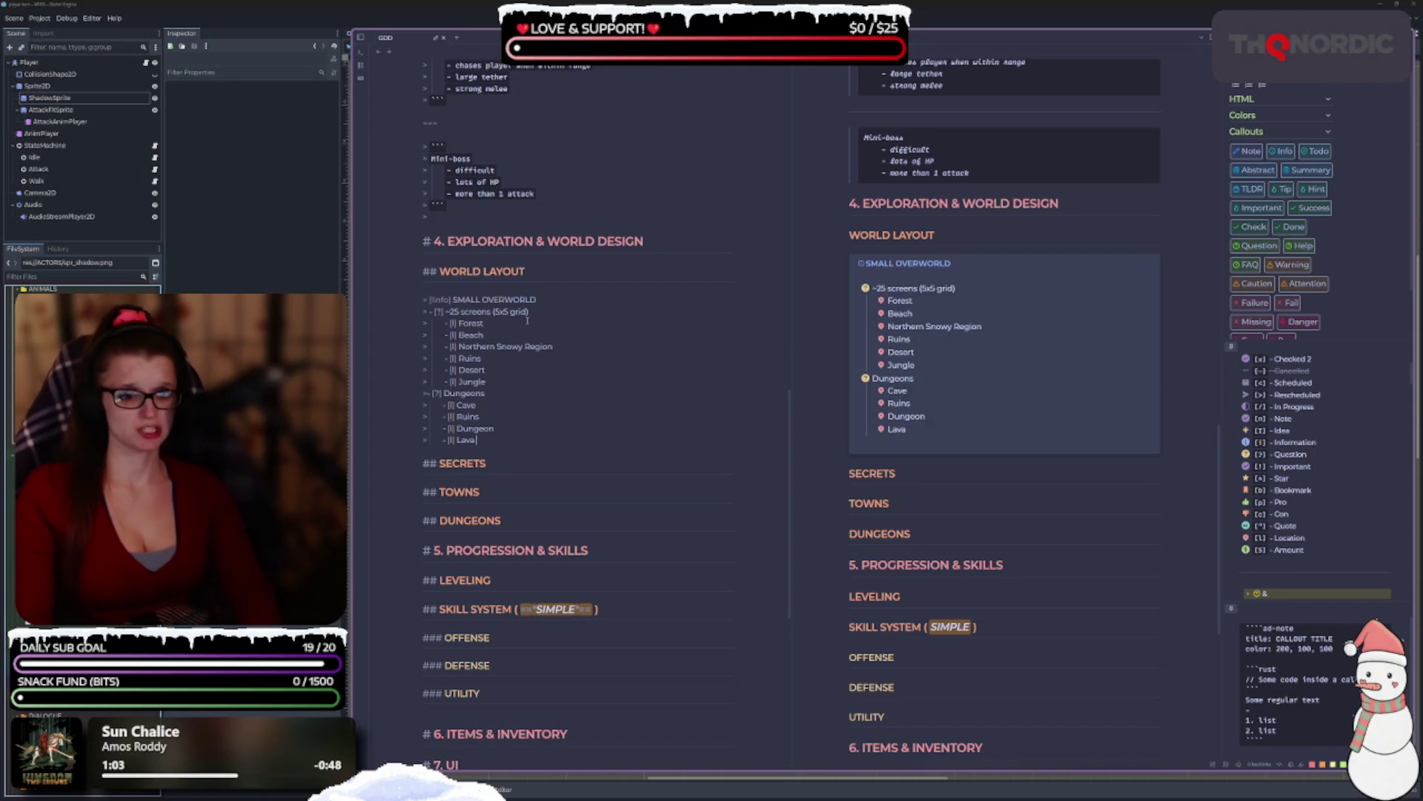
type("Dungeon")
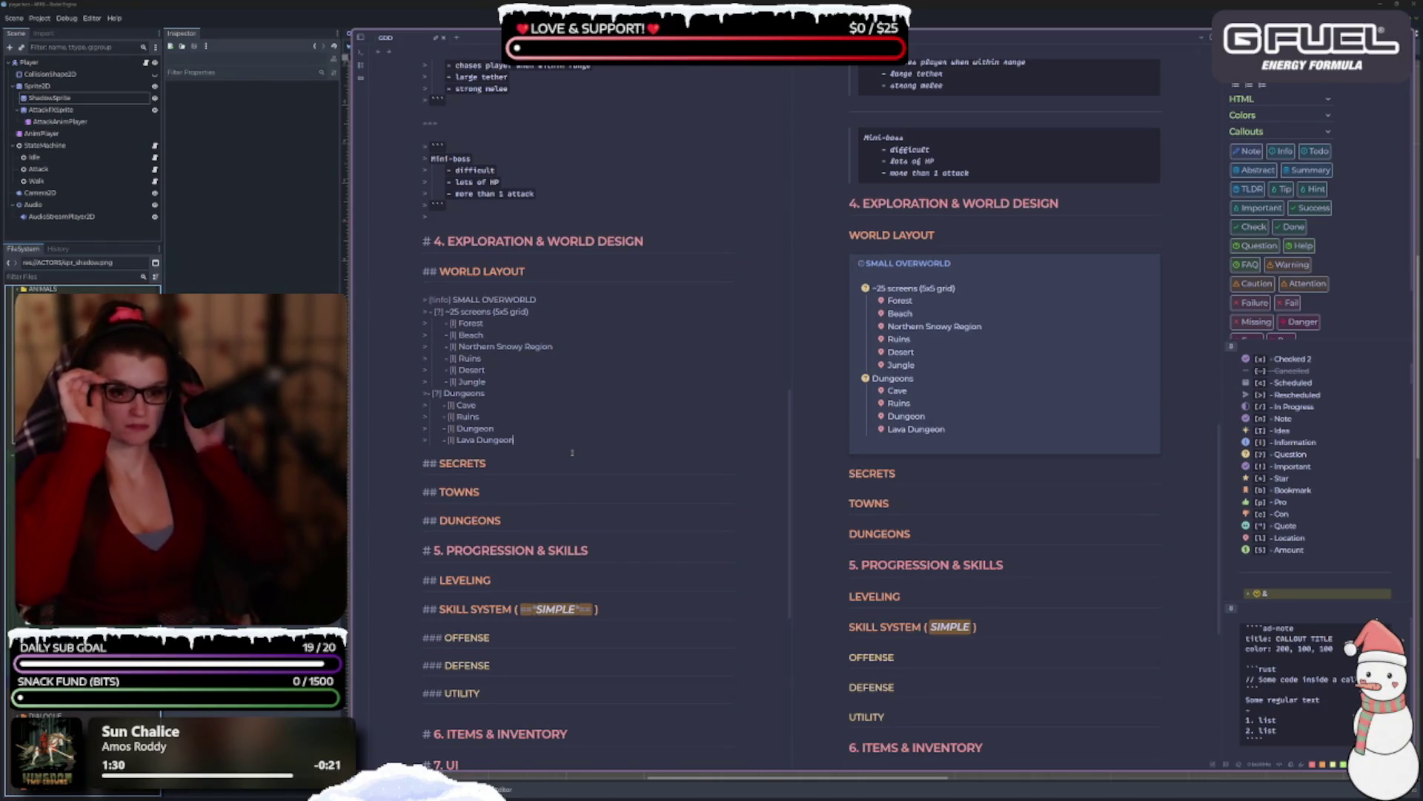
Add a Mines entry with the [l] marker below Lava Dungeon.
key("Return")
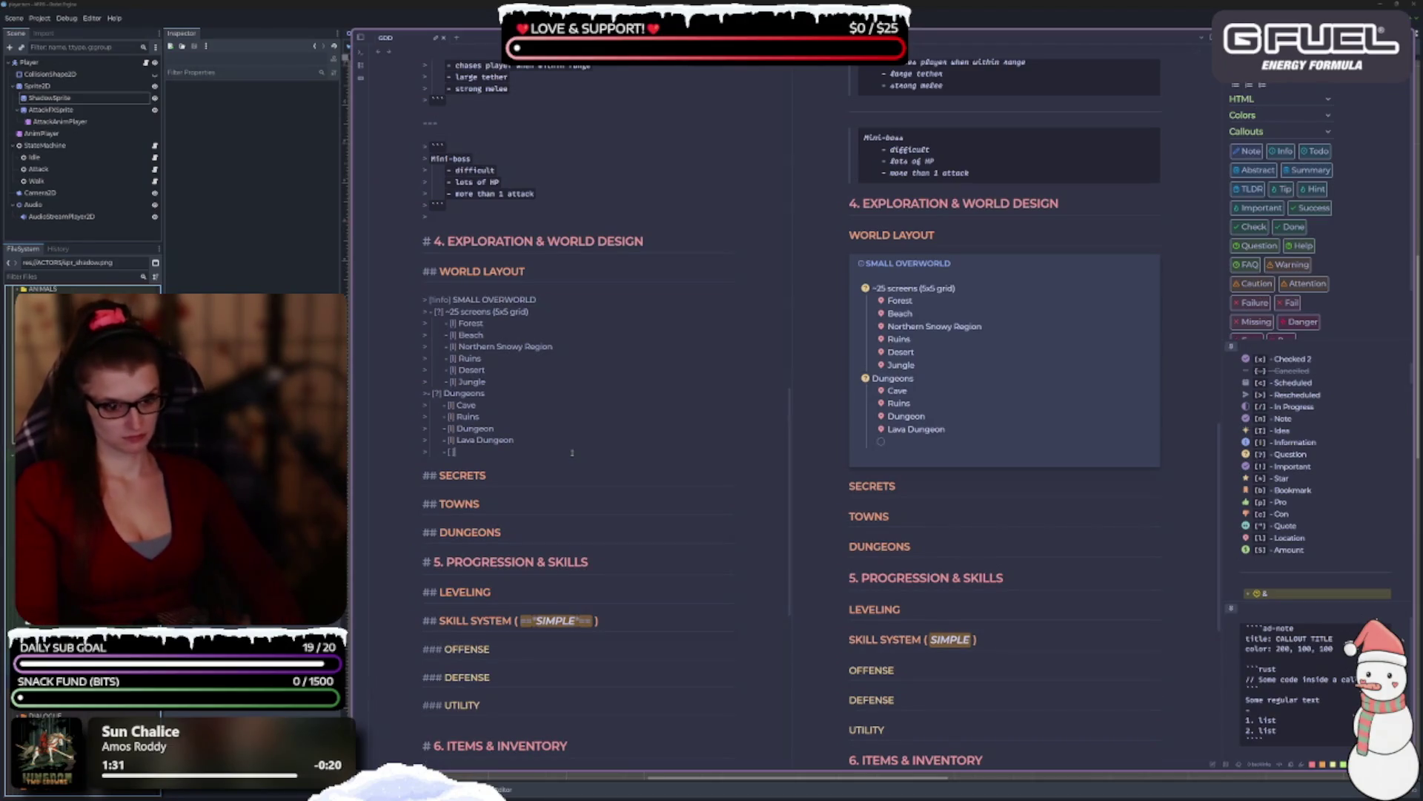
type("l] ")
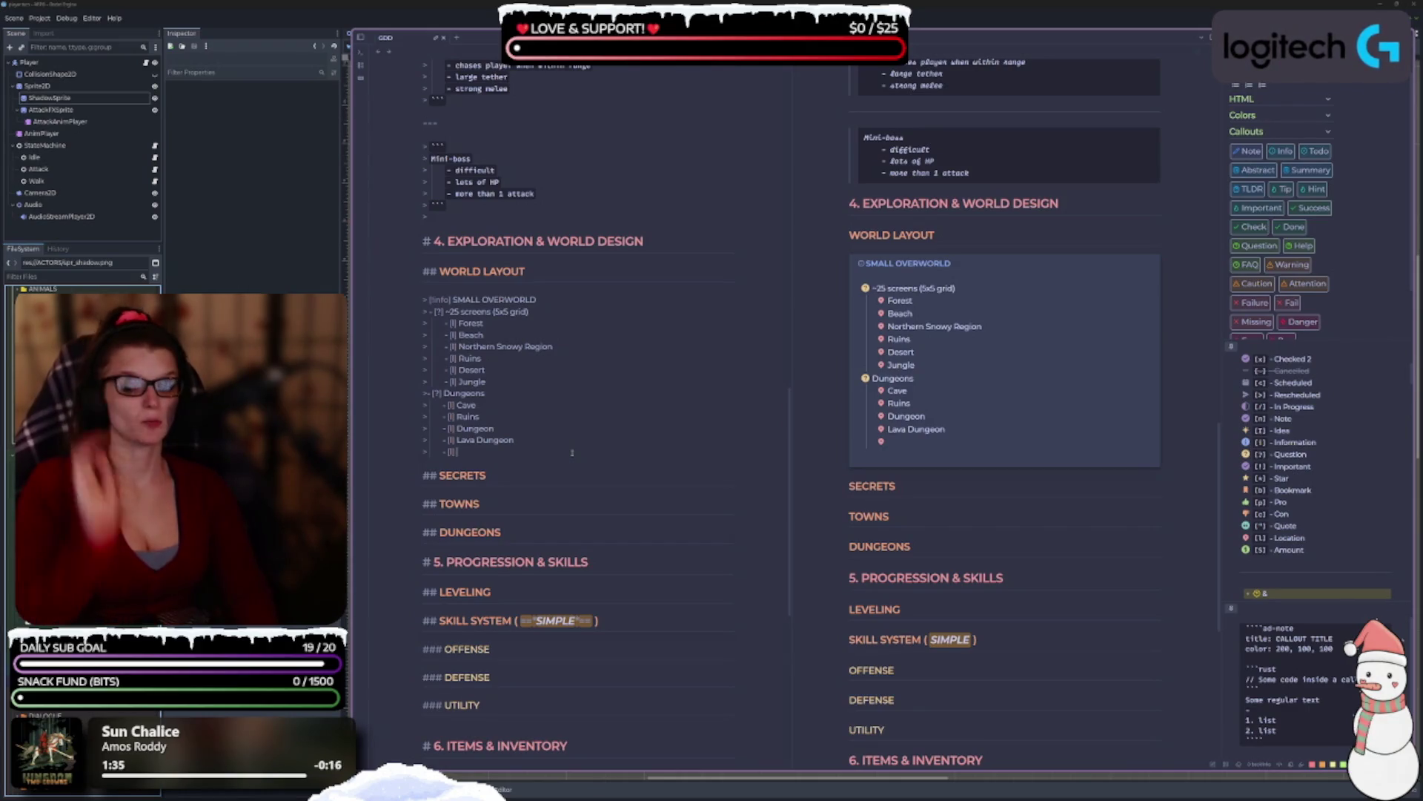
type("Mines")
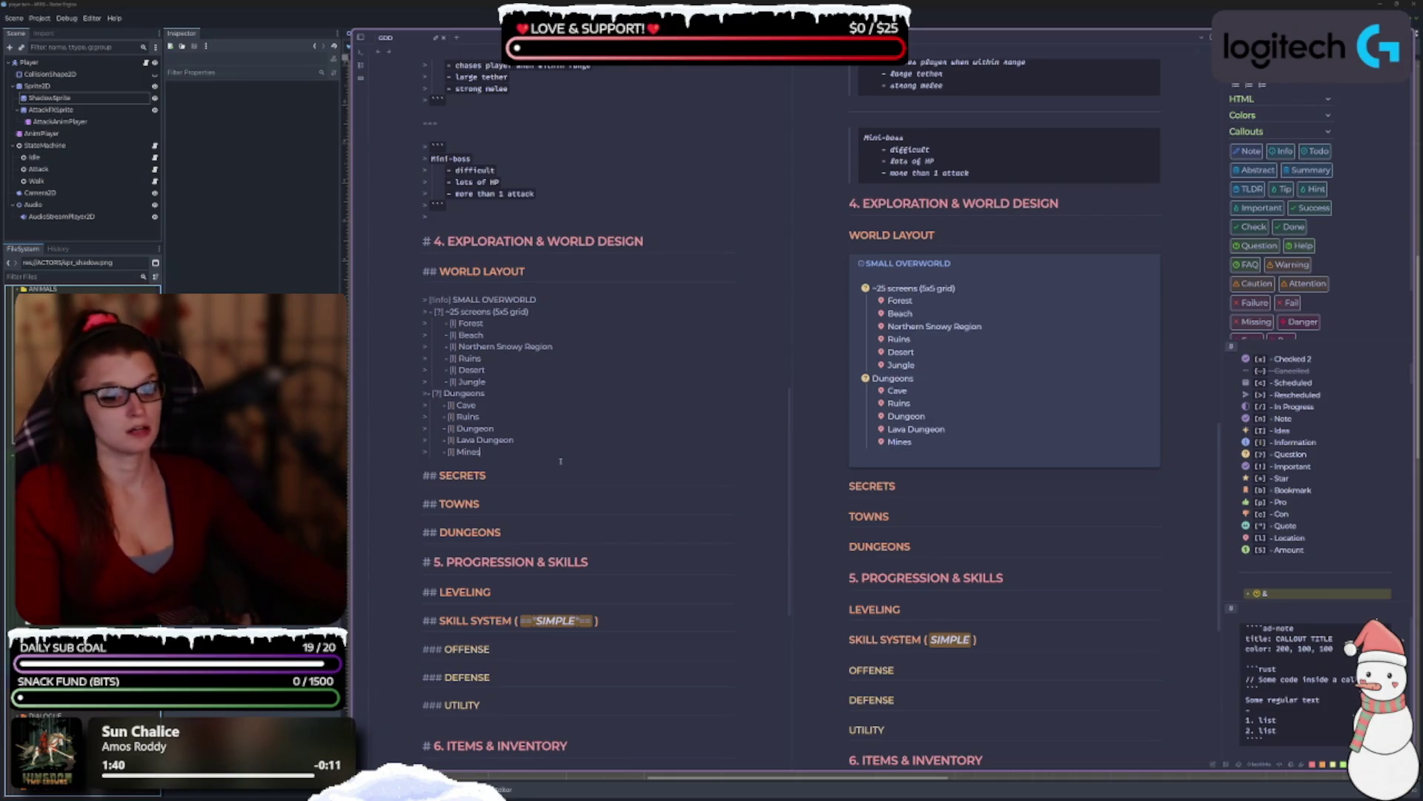
scroll(565, 499, "down", 1)
scroll(585, 426, "up", 1)
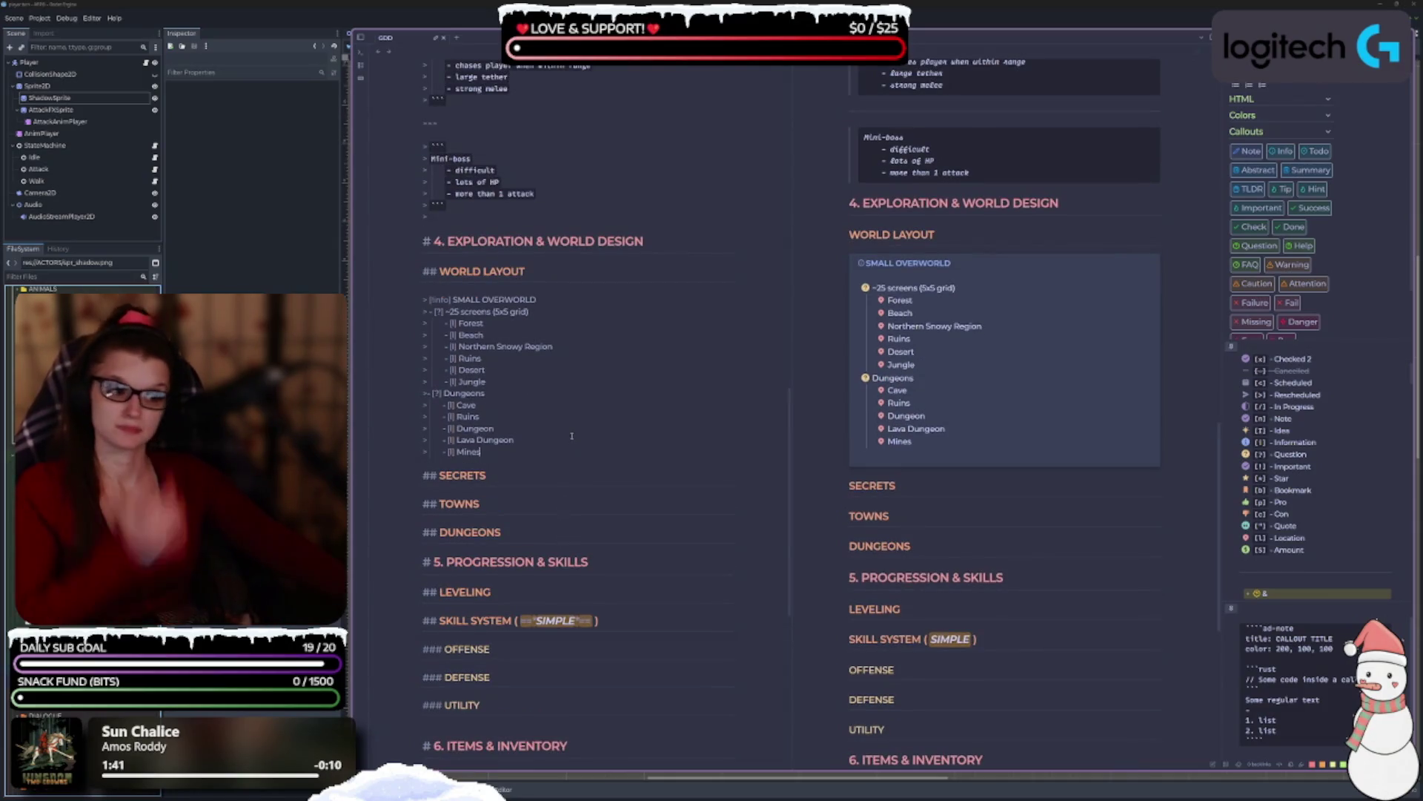
Insert a blank '>' quote line after the Jungle entry.
left_click(527, 385)
key("Return")
key("BackSpace")
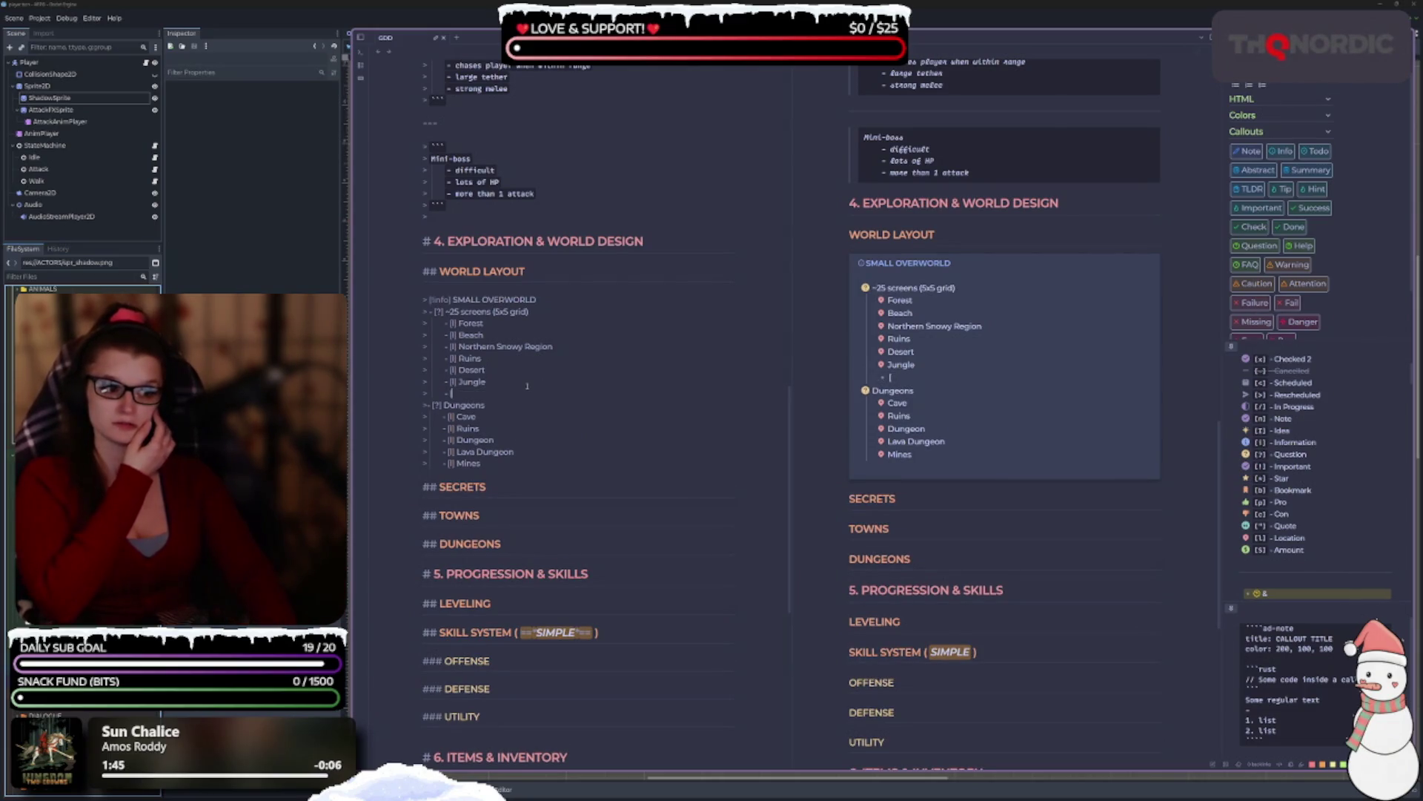
key("BackSpace")
key("BackSpace")
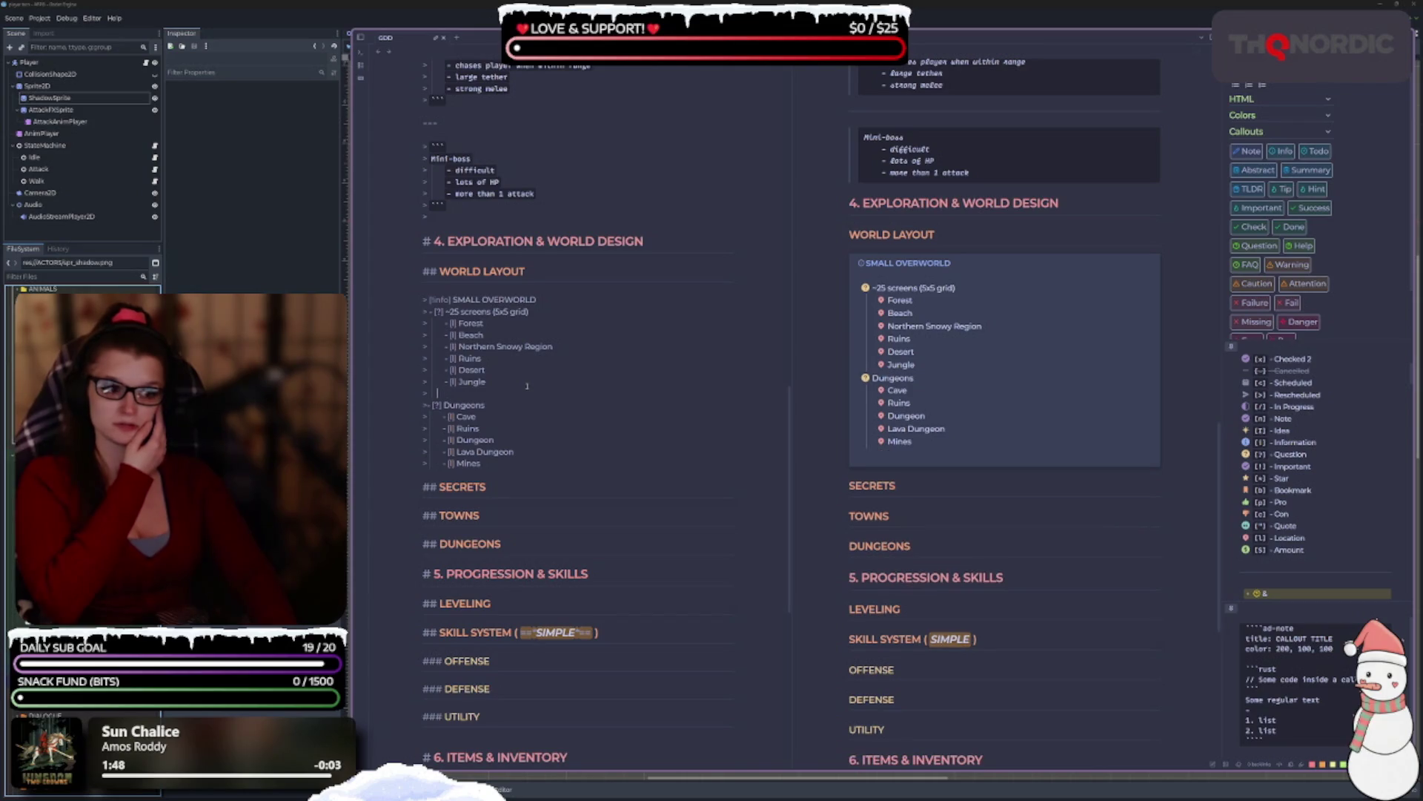
key("BackSpace")
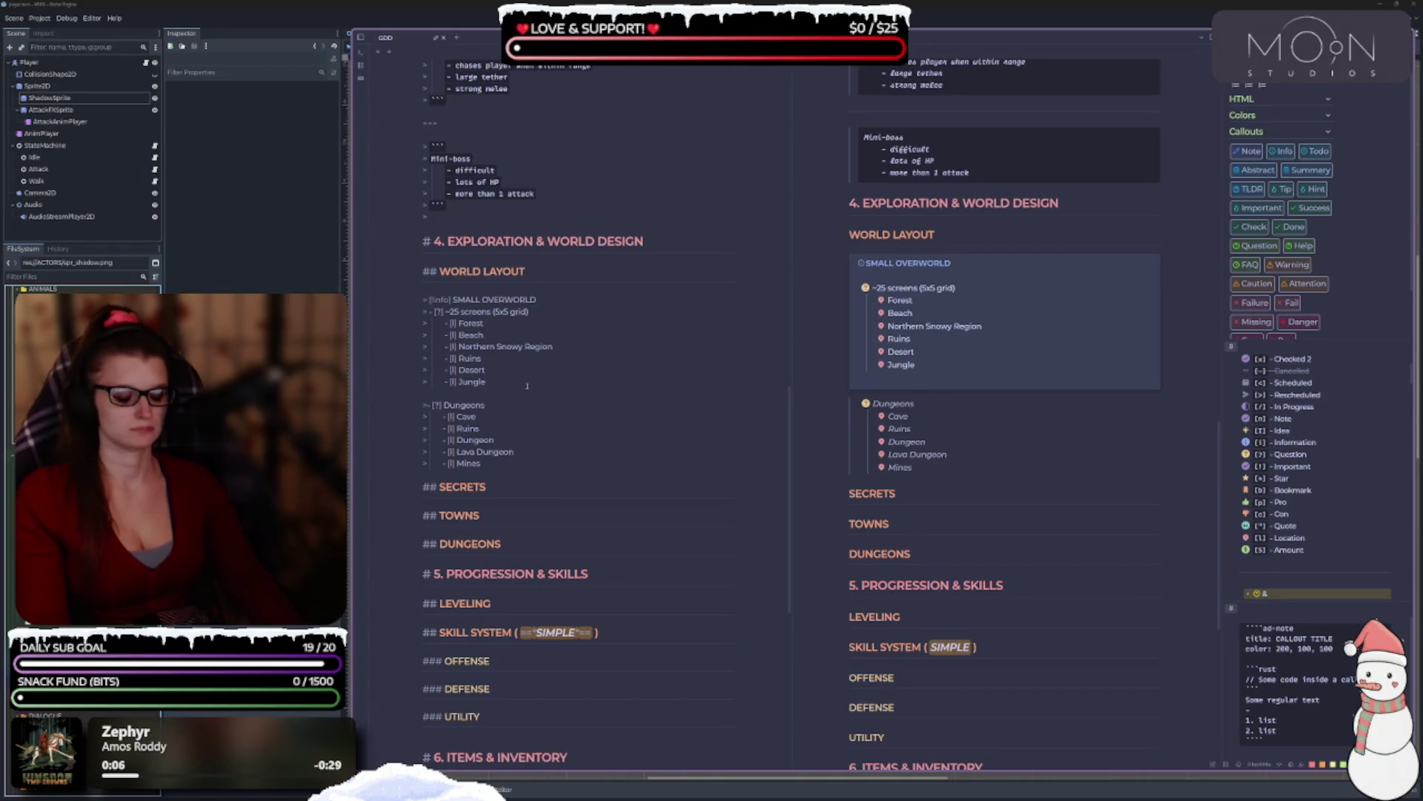
type(">")
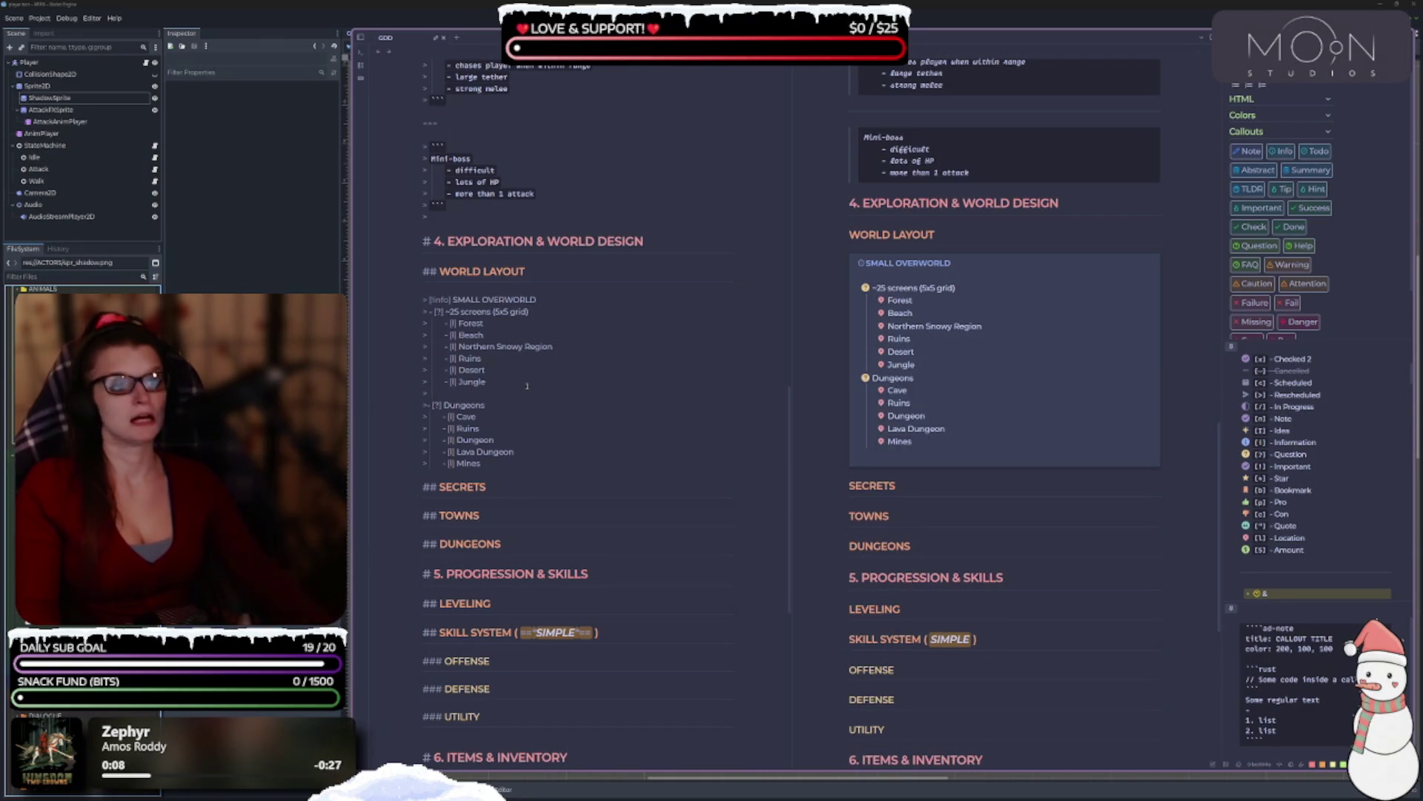
Add an empty item below Mines and shorten the callout title to OVERWORLD.
scroll(593, 430, "down", 3)
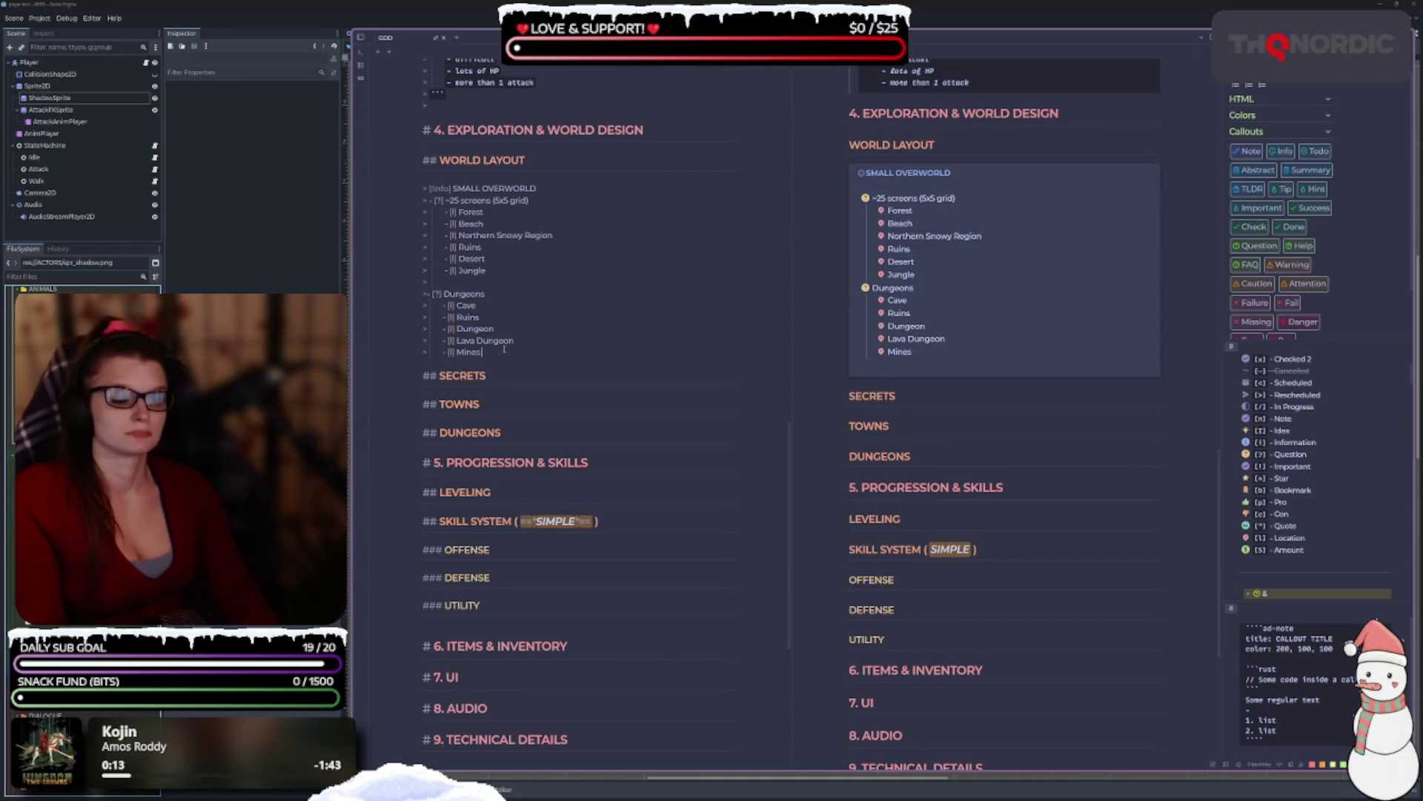
key("Return")
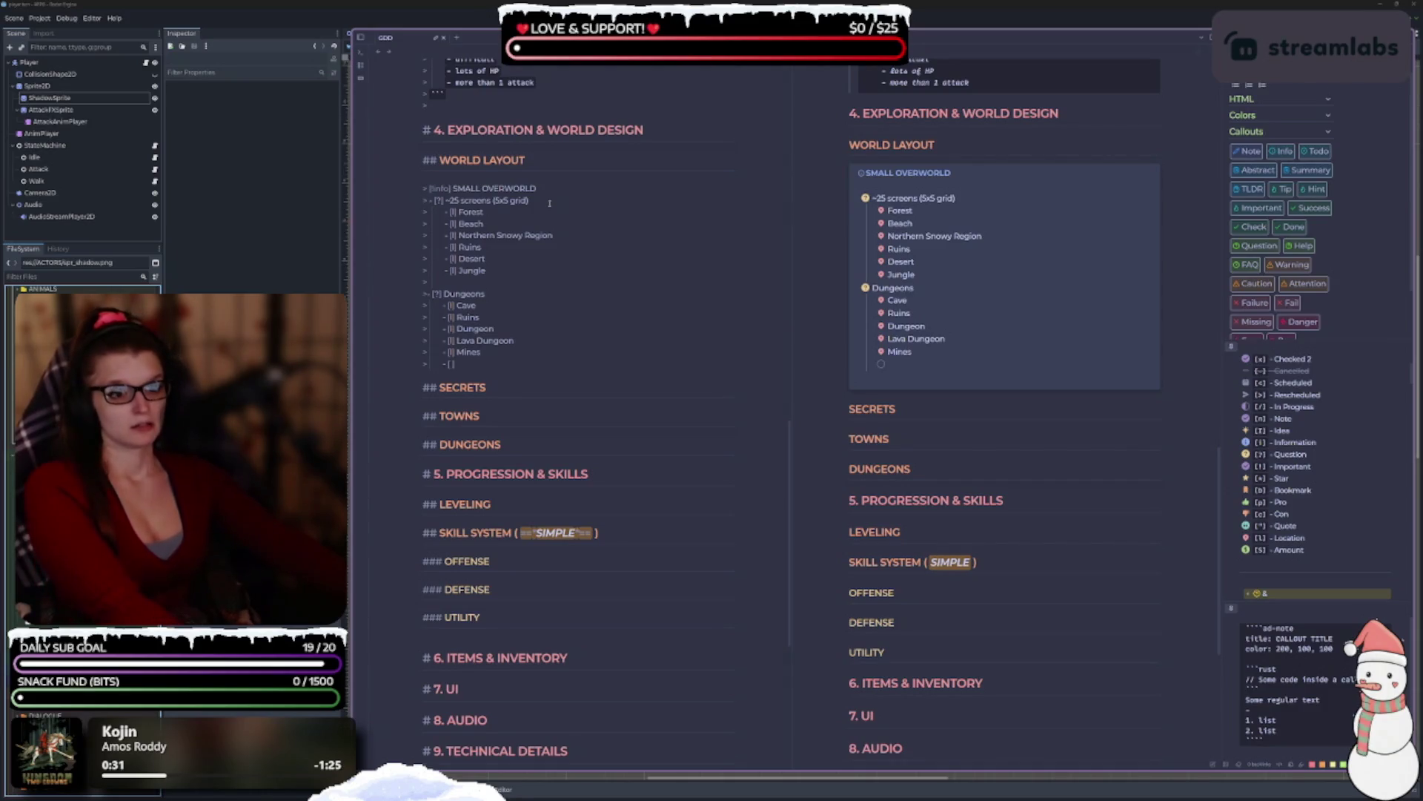
key("BackSpace")
key("BackSpace")
key("BackSpace")
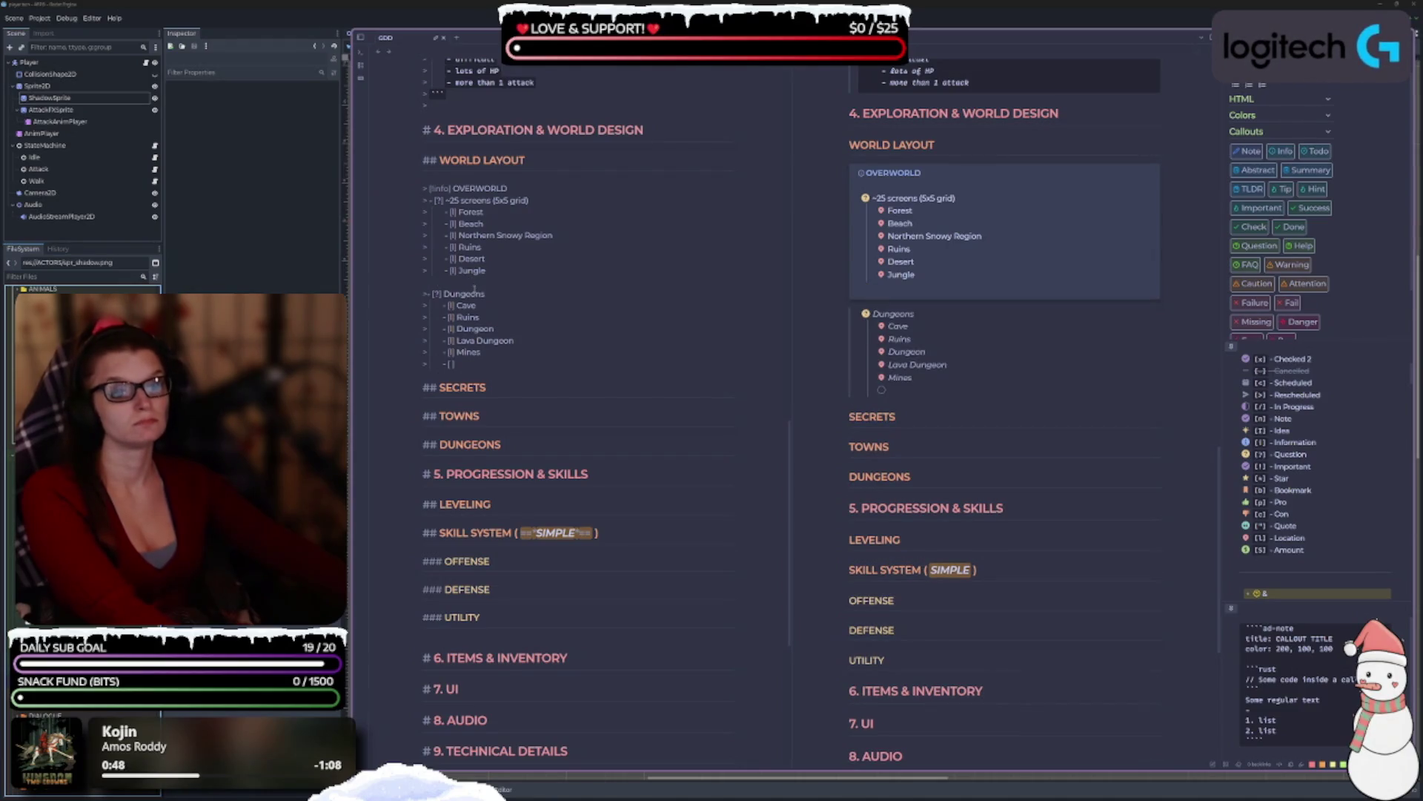
Insert a copy of the callout header above Dungeons, retitled DUNGEONS.
key("Return")
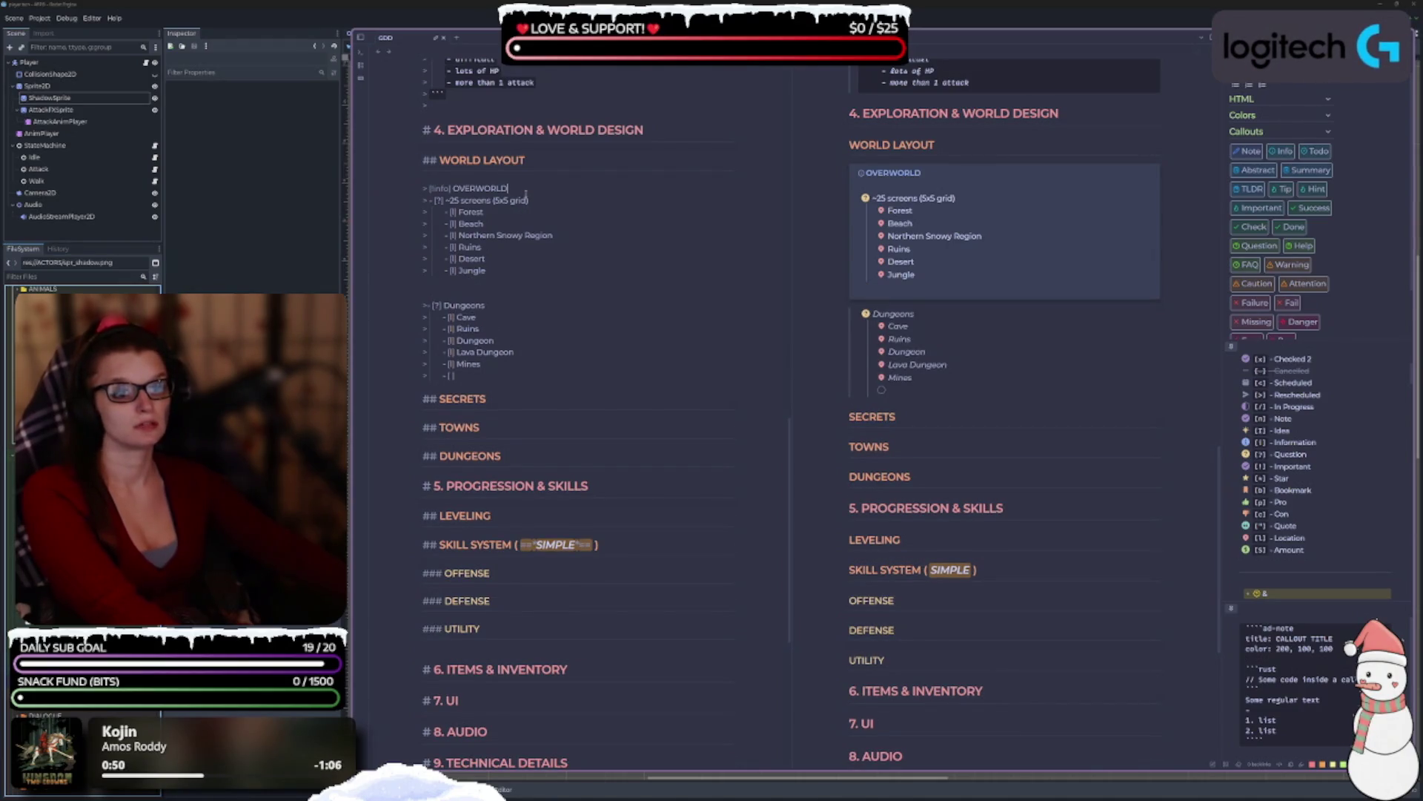
left_click_drag(507, 188, 420, 188)
key("ctrl+c")
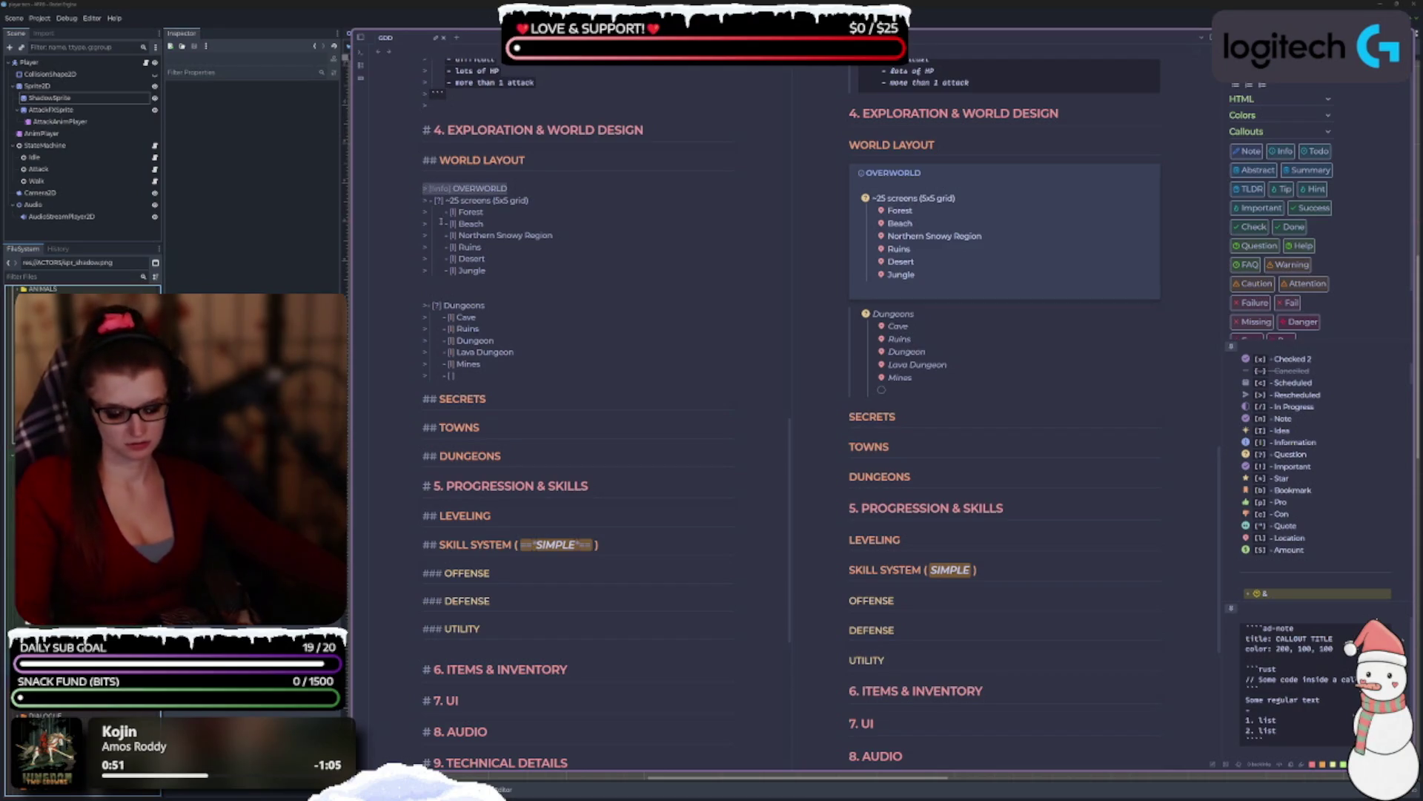
left_click(451, 291)
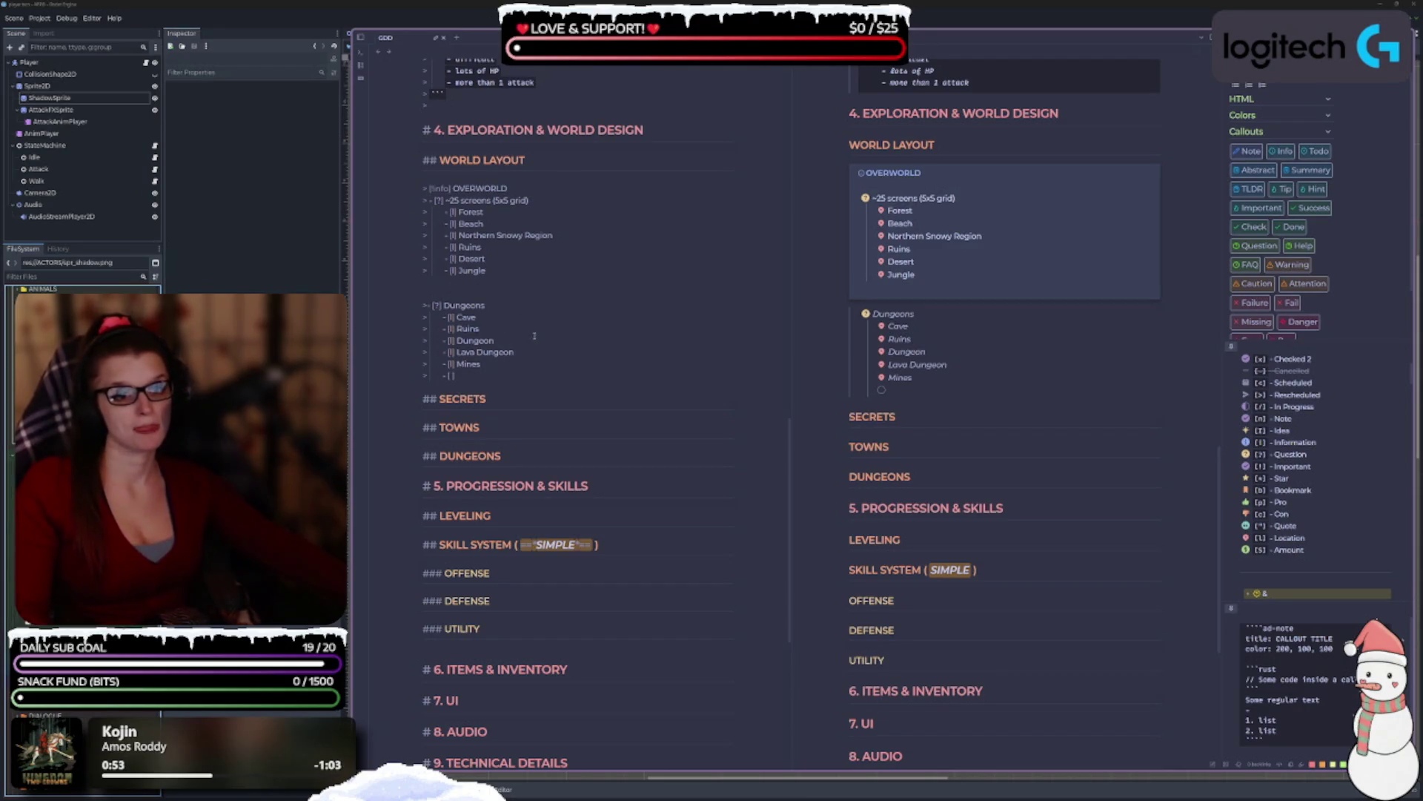
key("ctrl+v")
key("BackSpace")
key("BackSpace")
key("BackSpace")
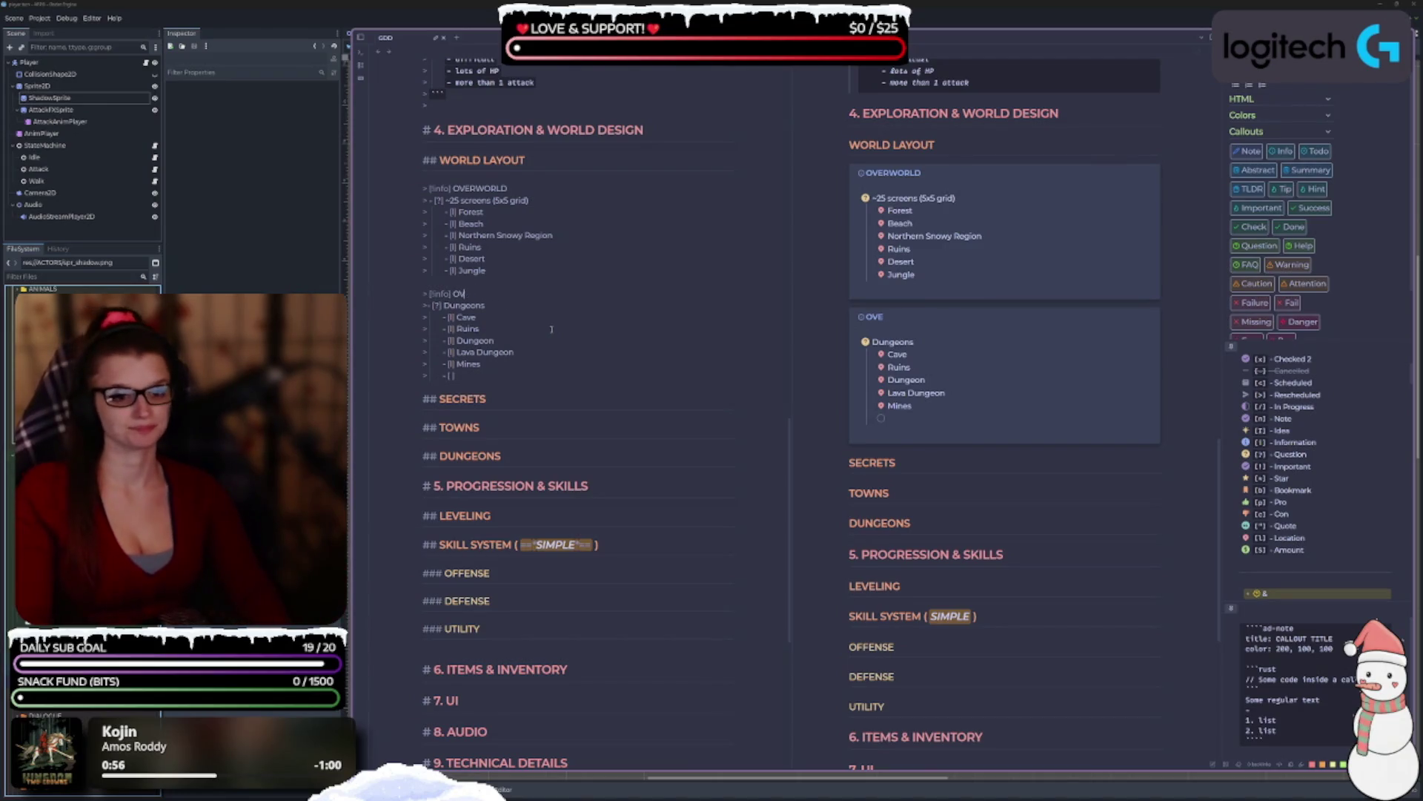
key("BackSpace")
key("BackSpace")
type("DUNGEONS")
Delete the old Dungeons subheading, outdent the five dungeon entries and drop the empty trailing entry.
left_click_drag(484, 304, 420, 304)
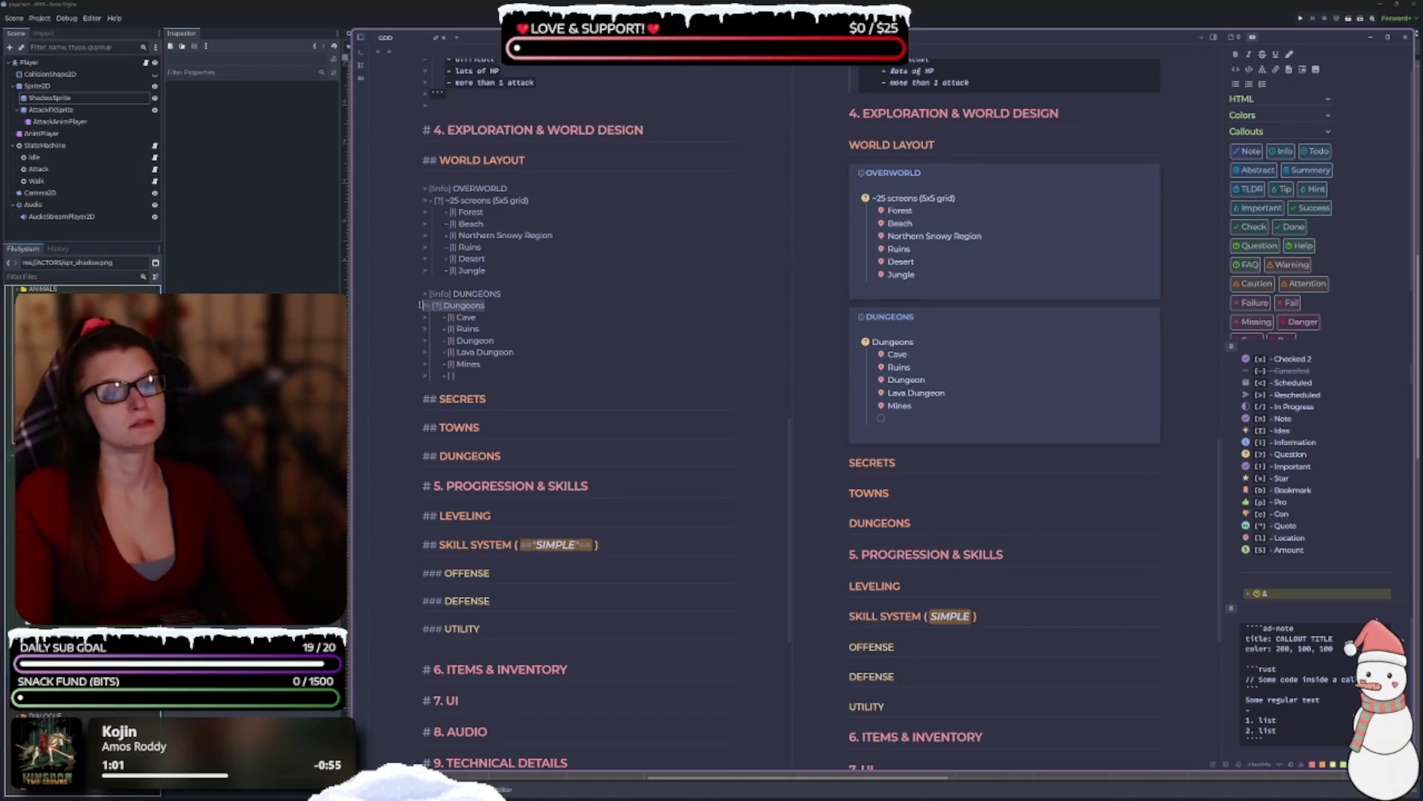
key("BackSpace")
key("BackSpace")
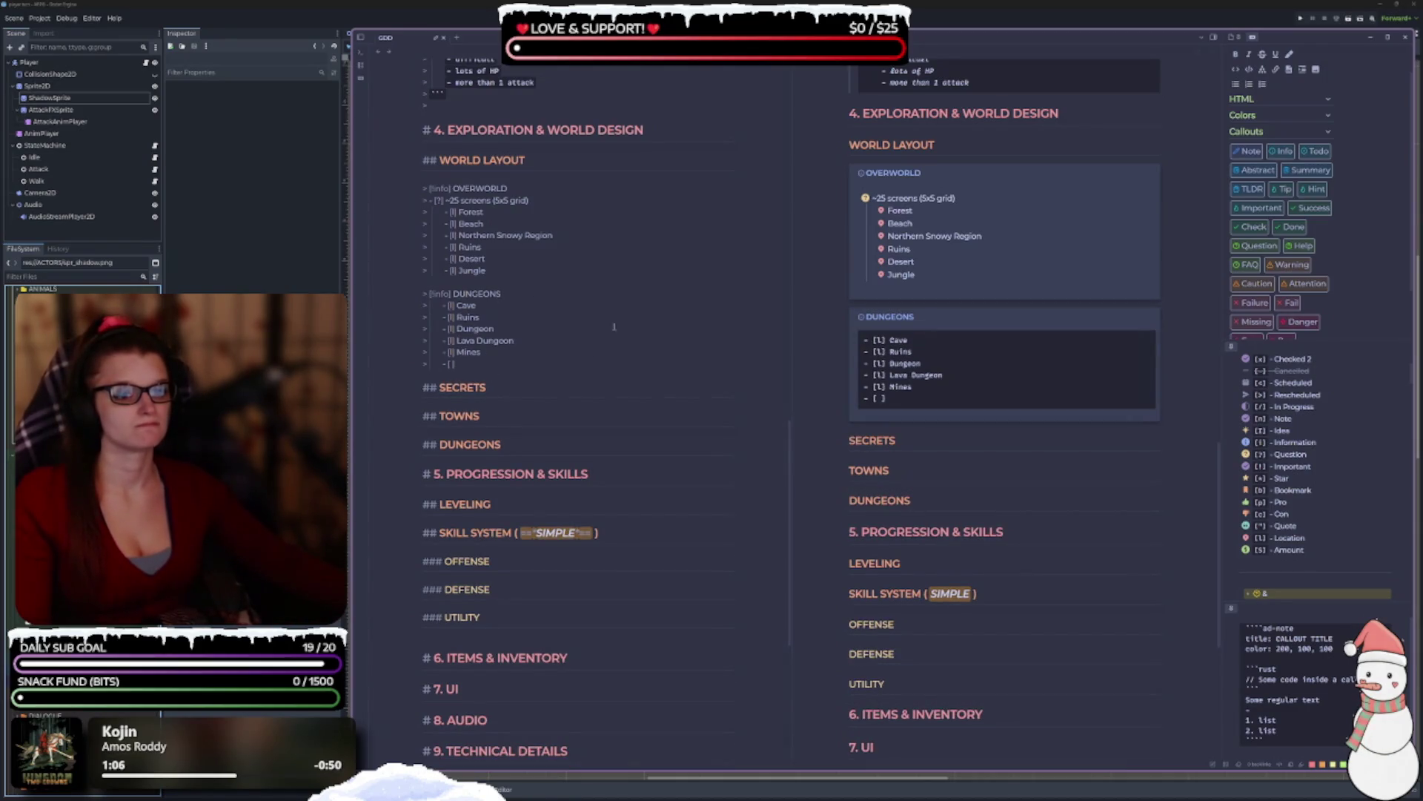
left_click_drag(457, 363, 442, 304)
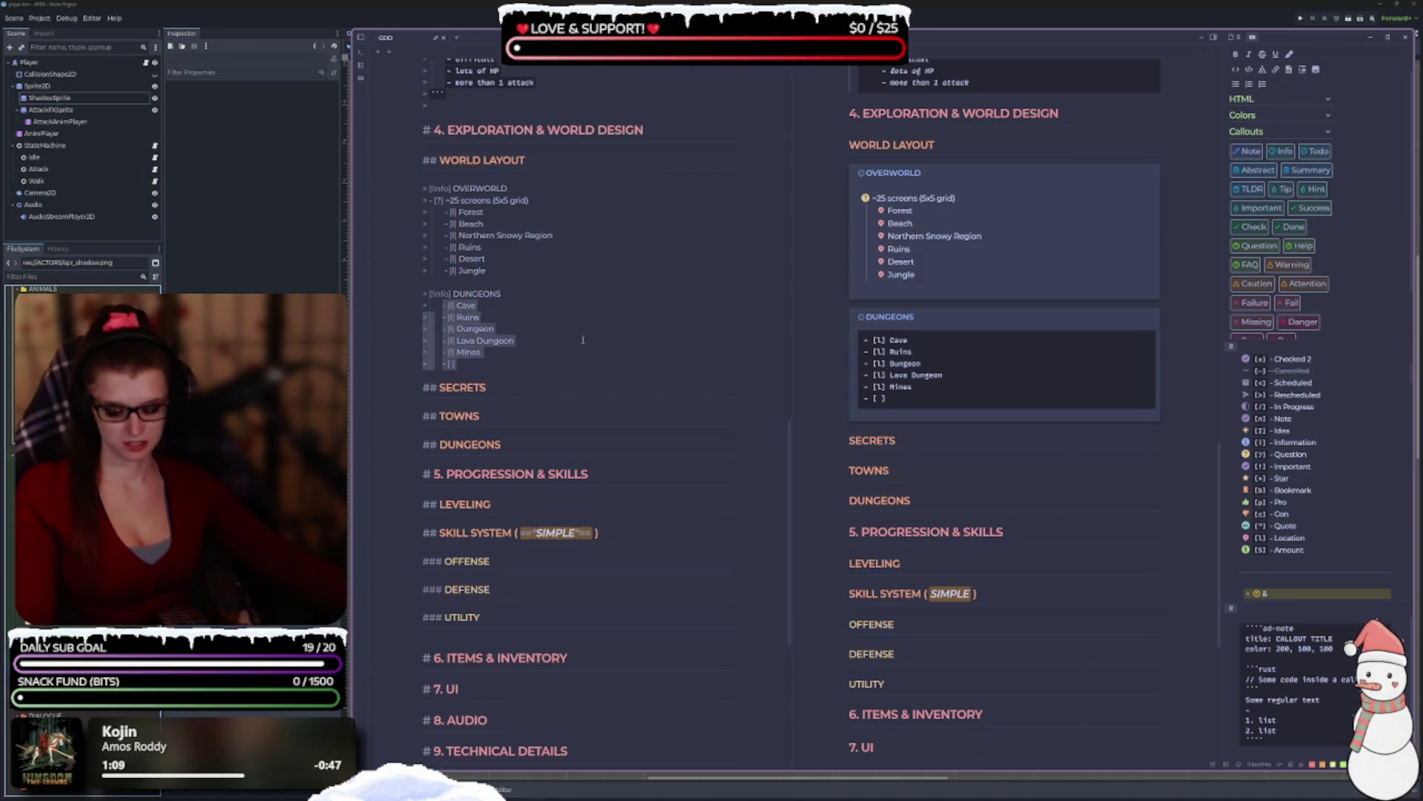
key("shift+Tab")
left_click(473, 357)
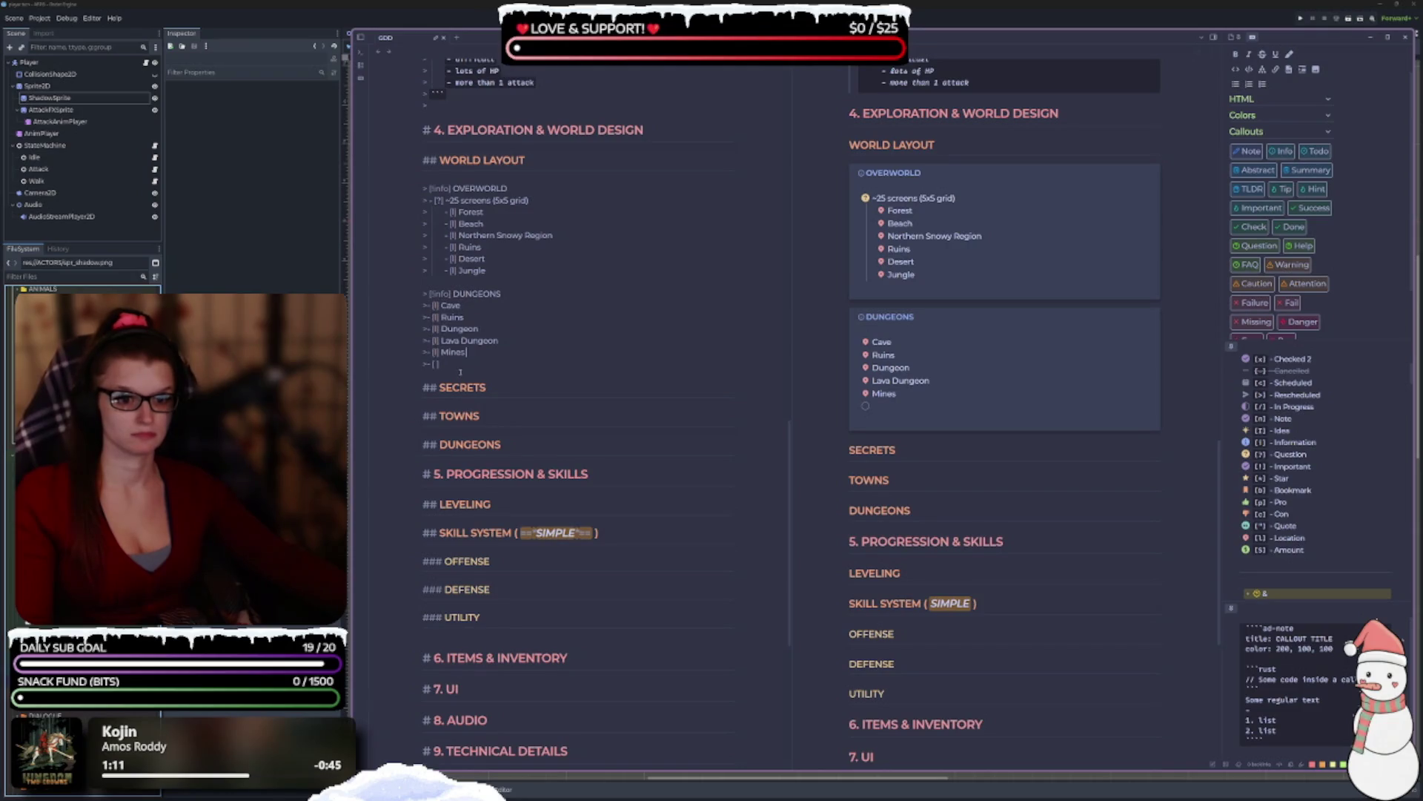
key("BackSpace")
key("BackSpace")
key("BackSpace")
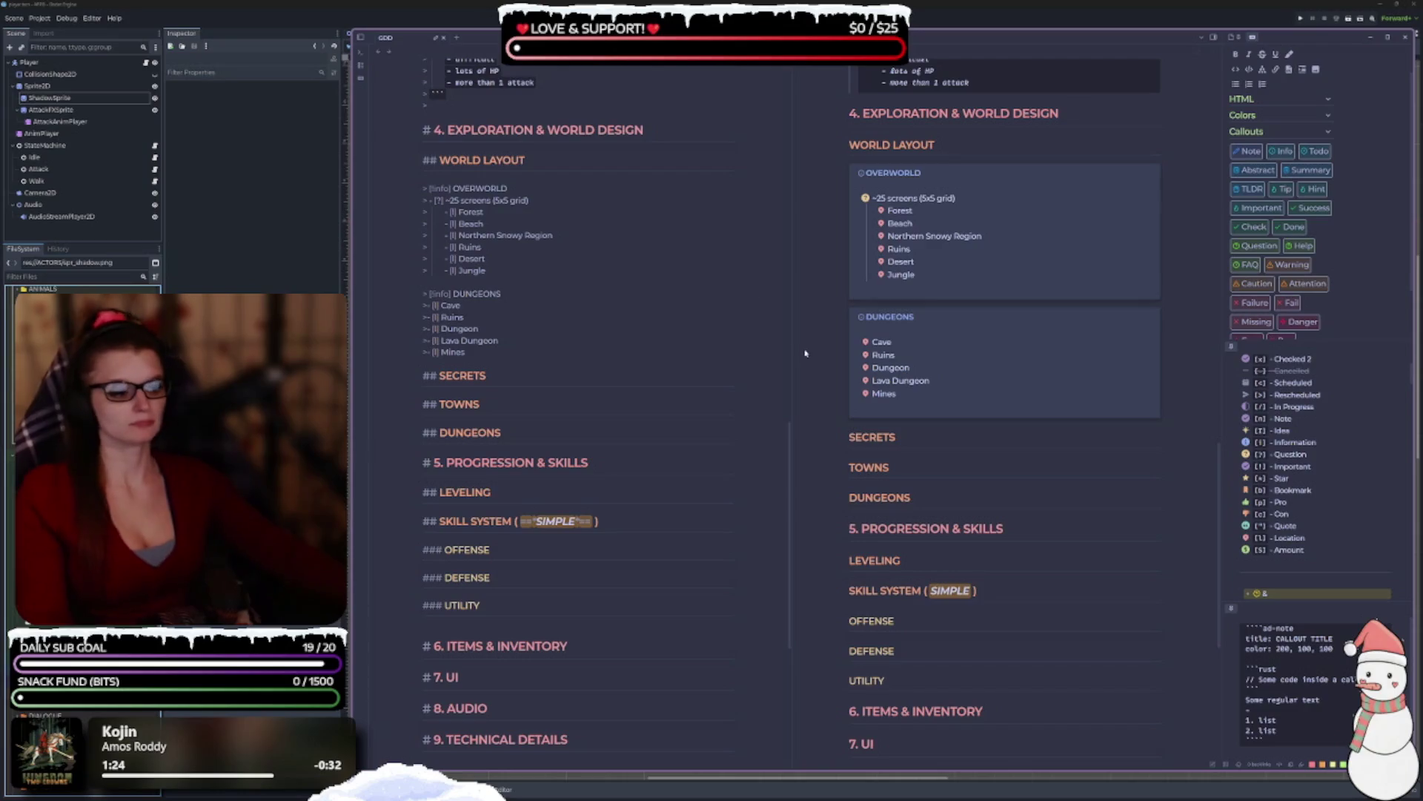
Select the Cave through Mines lines in the DUNGEONS callout source, then place the caret above it.
left_click_drag(482, 363, 419, 308)
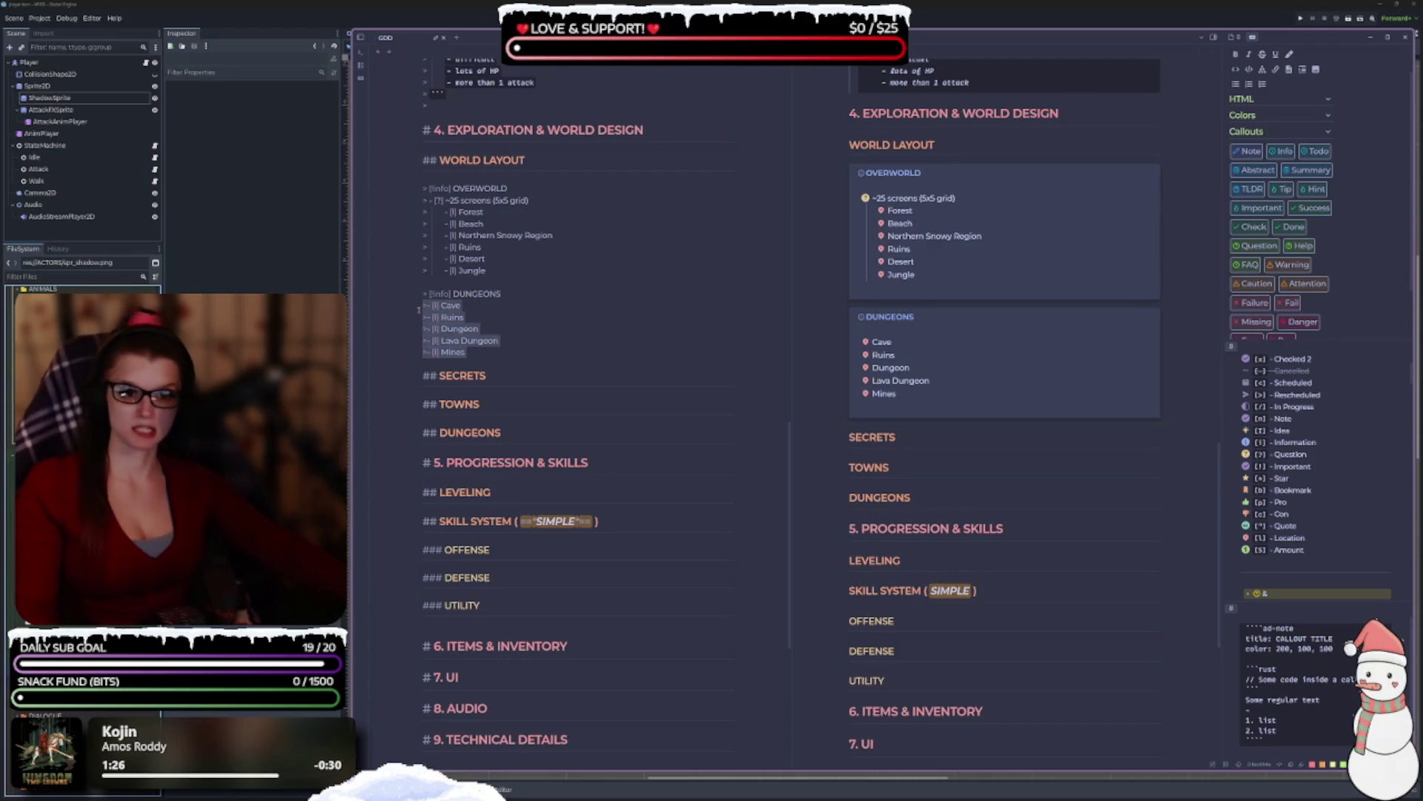
left_click(493, 288)
Insert an ad-tip admonition block titled DUNGEONS above the old callout.
key("Return")
key("Return")
key("Return")
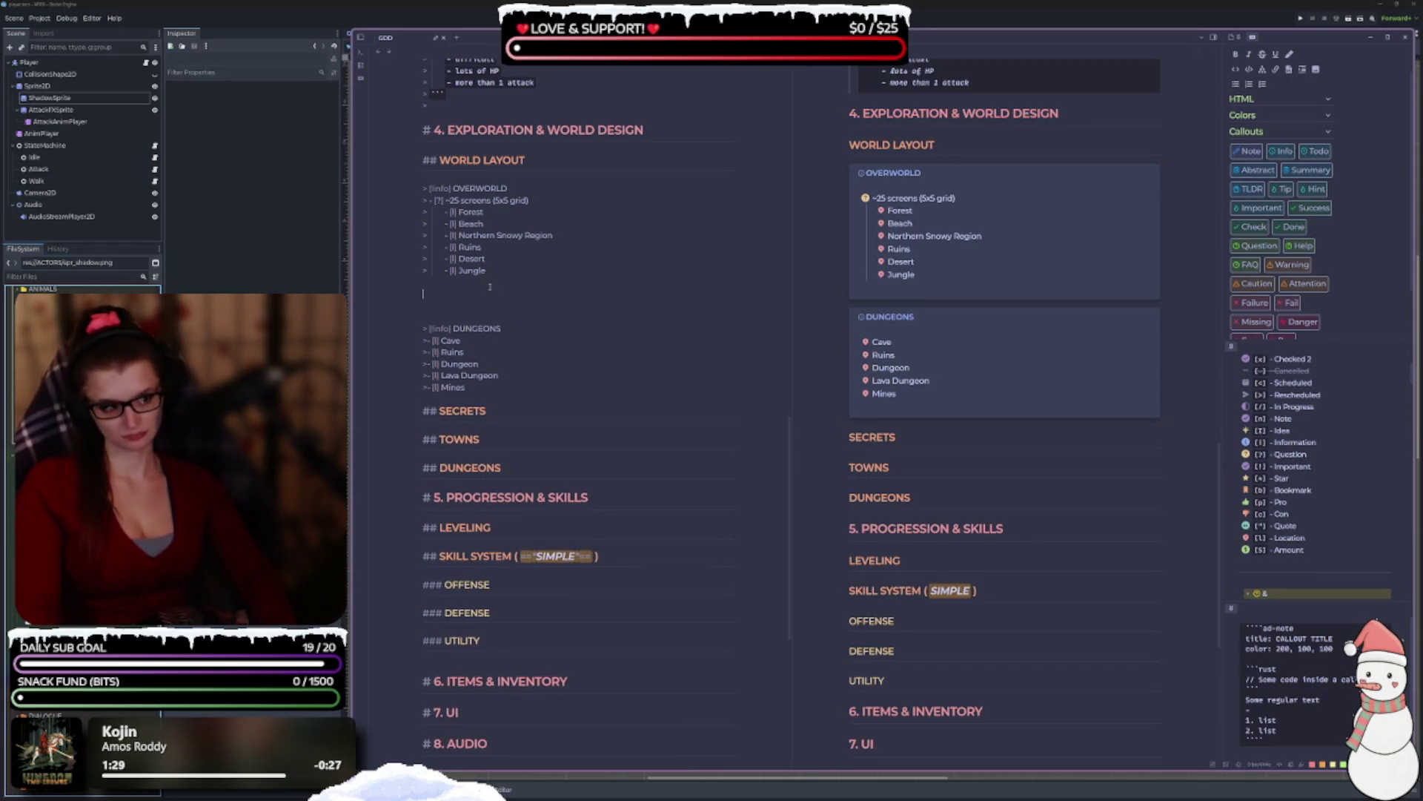
key("ctrl+shift+t")
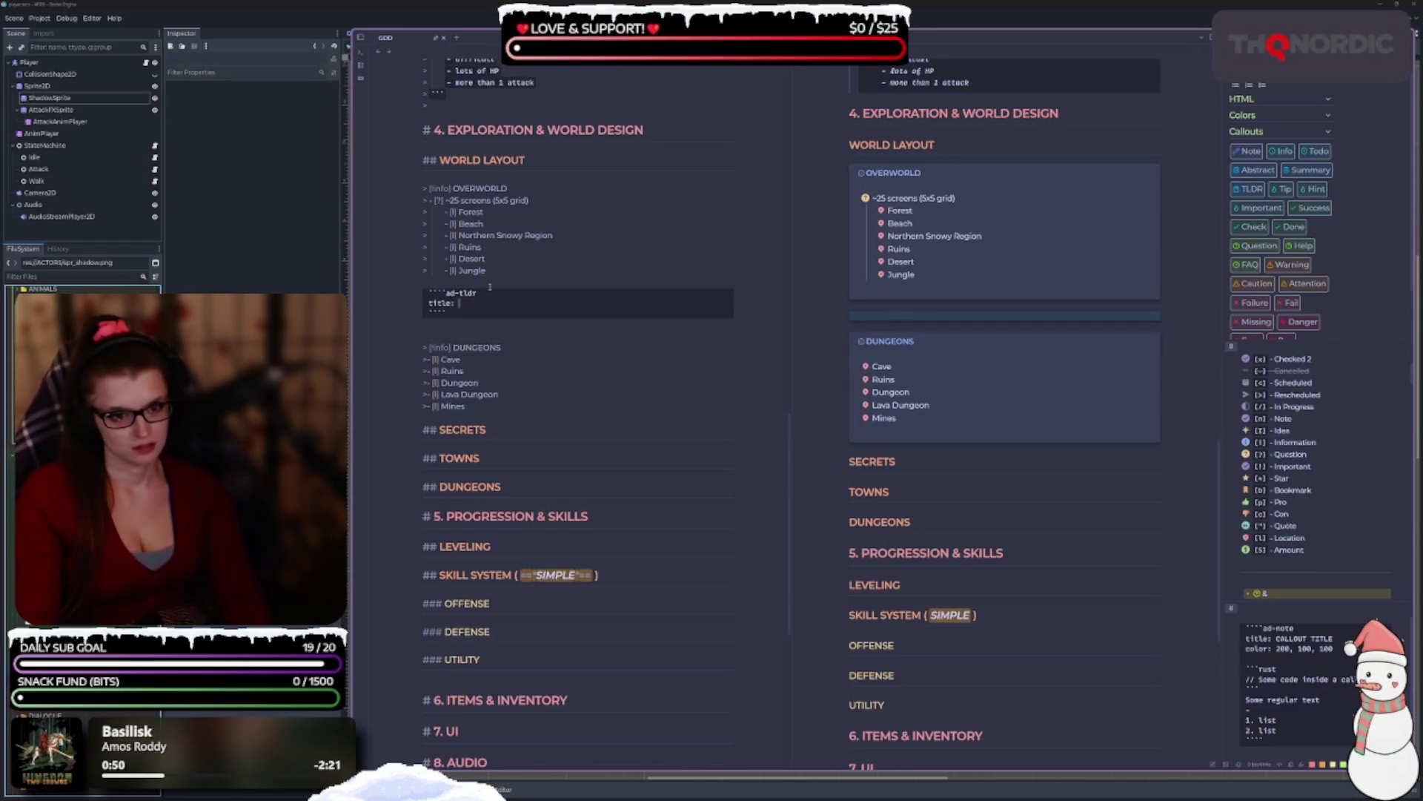
type("DUNGEONS")
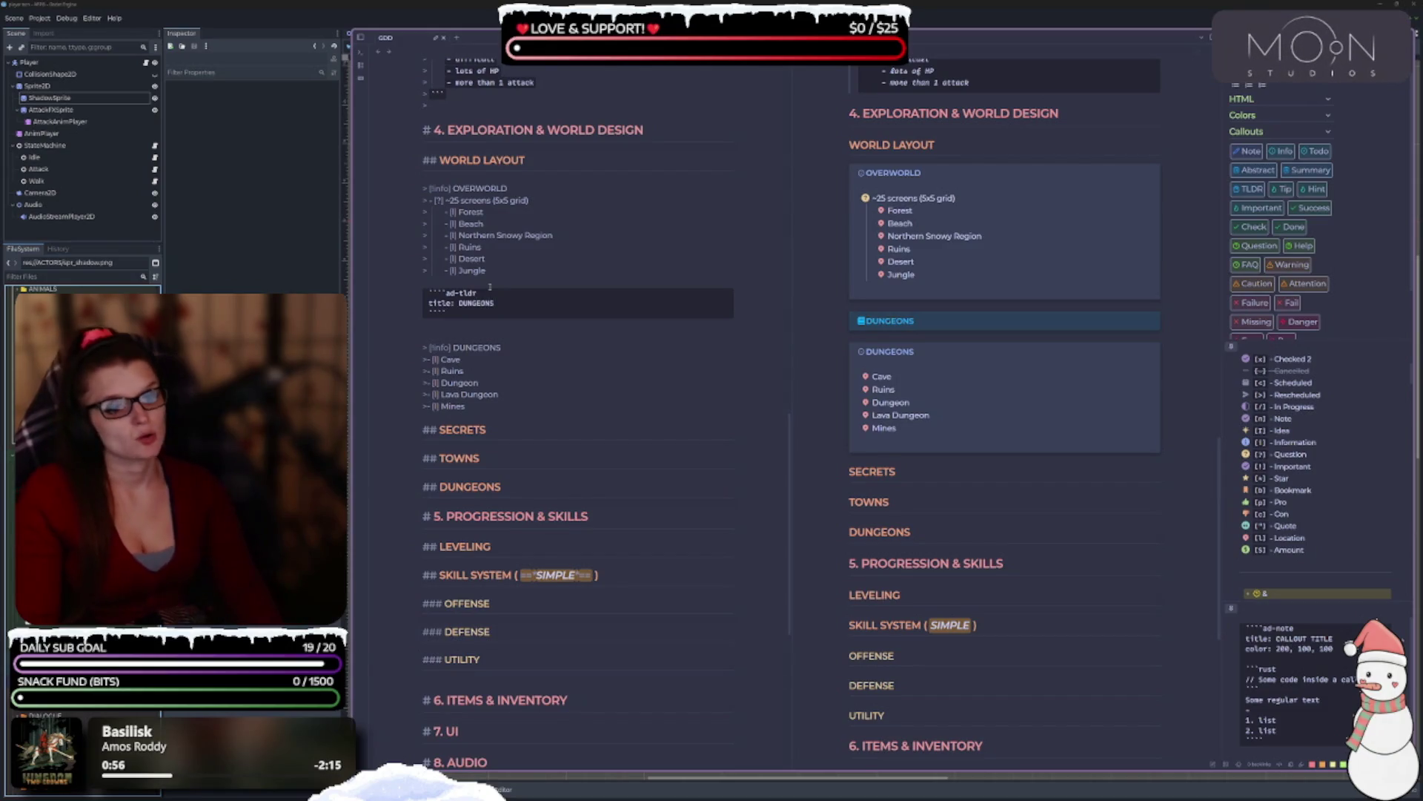
left_click(490, 287)
key("ctrl+BackSpace")
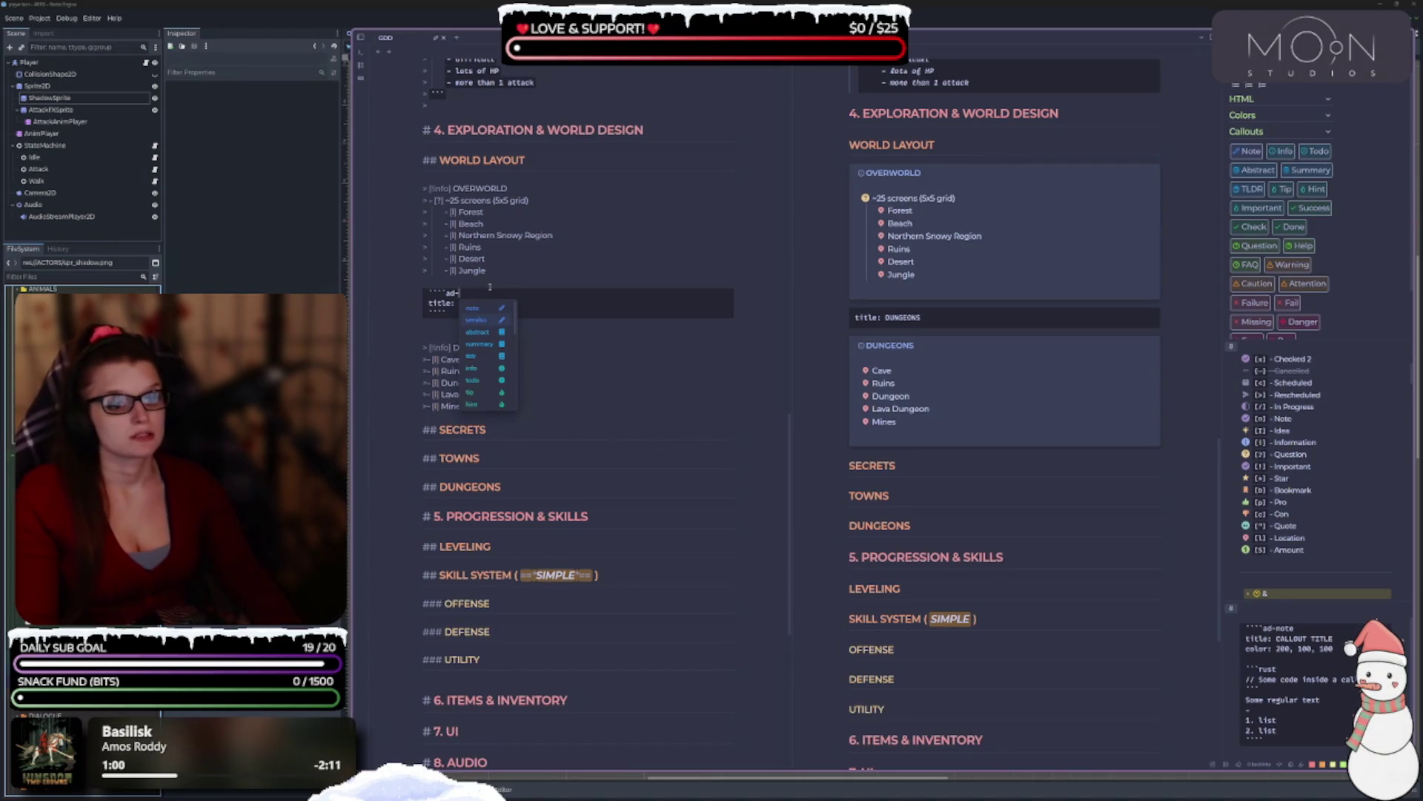
key("Down")
key("Down")
key("Down")
key("Return")
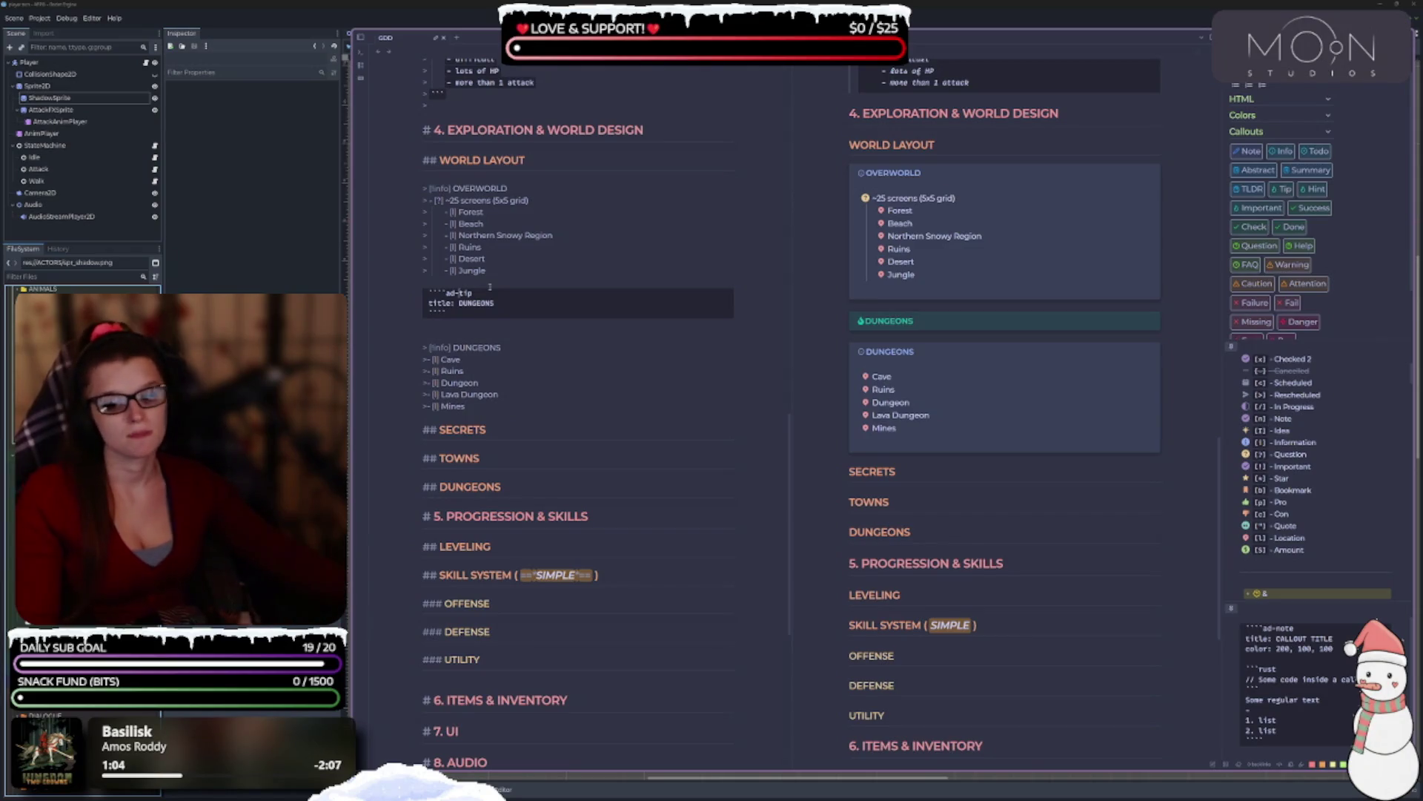
left_click(510, 302)
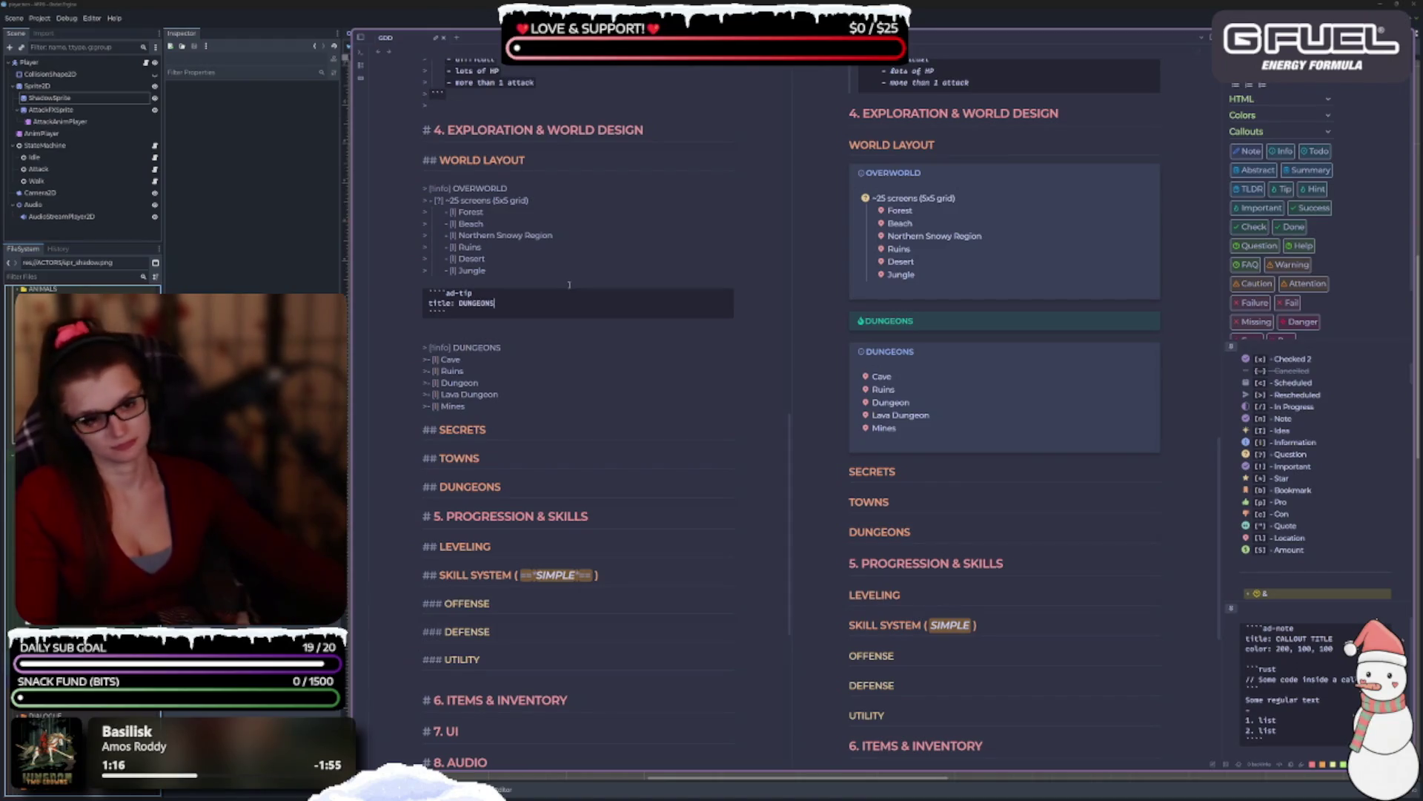
Paste the Cave-to-Mines list into the tip block and strip its '>' quote markers.
left_click_drag(466, 407, 411, 364)
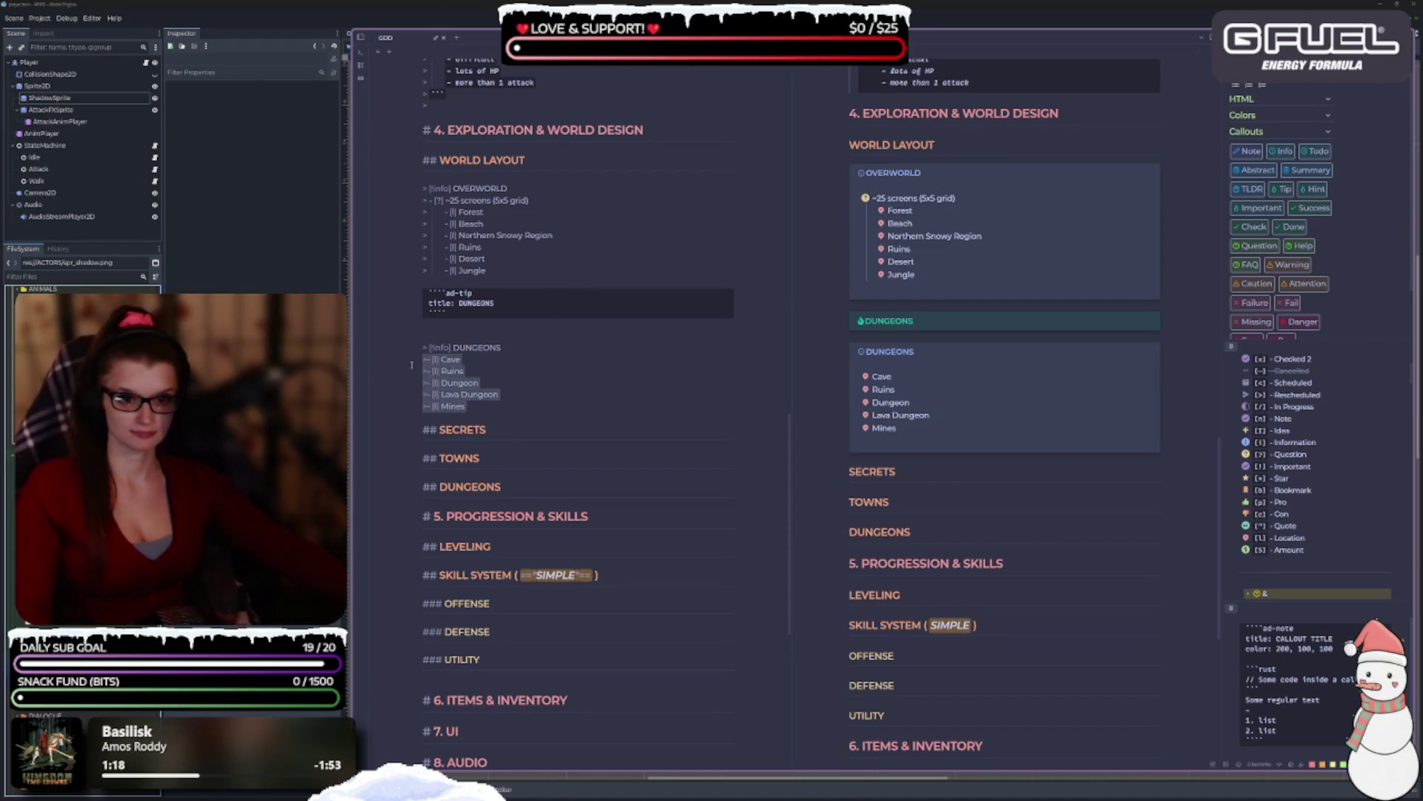
left_click(506, 303)
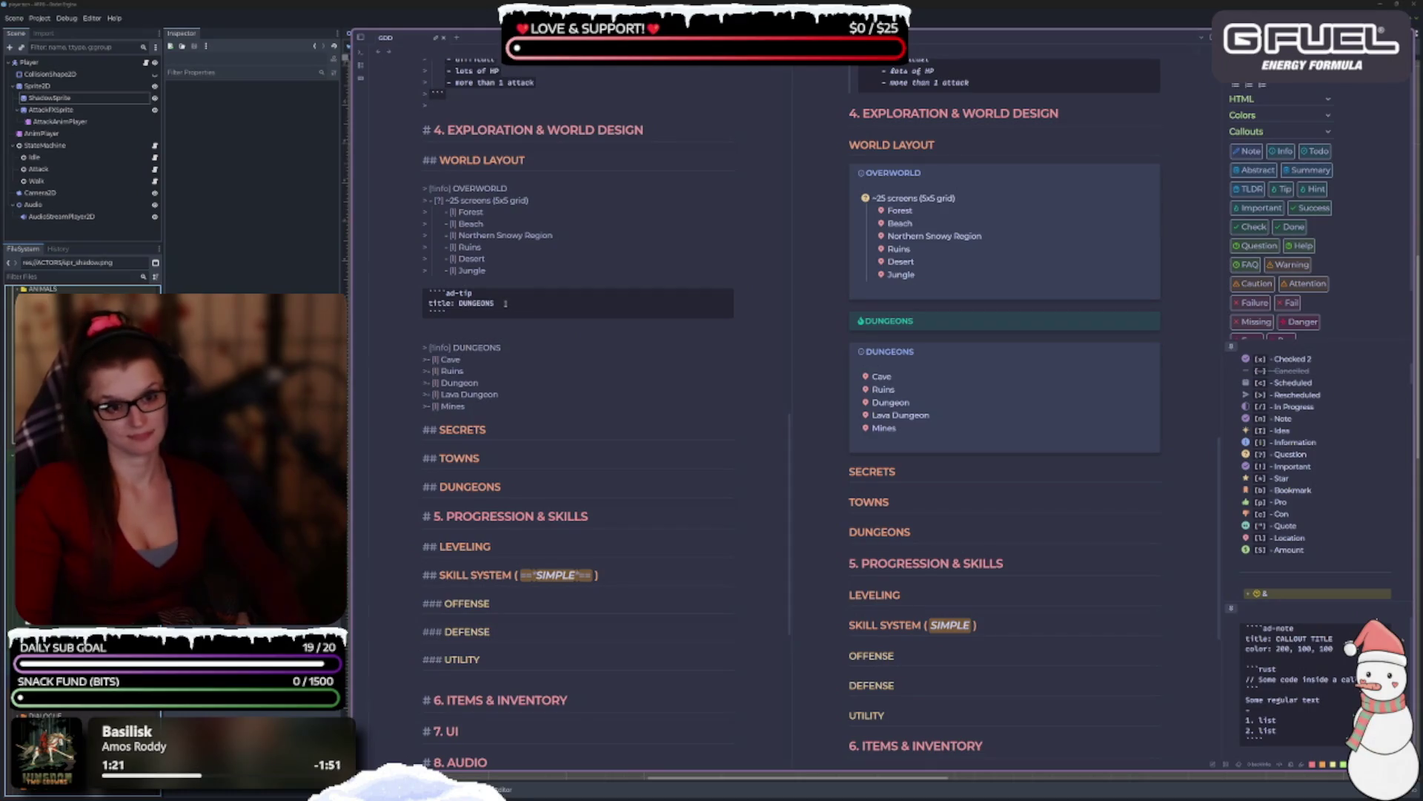
key("Return")
key("ctrl+v")
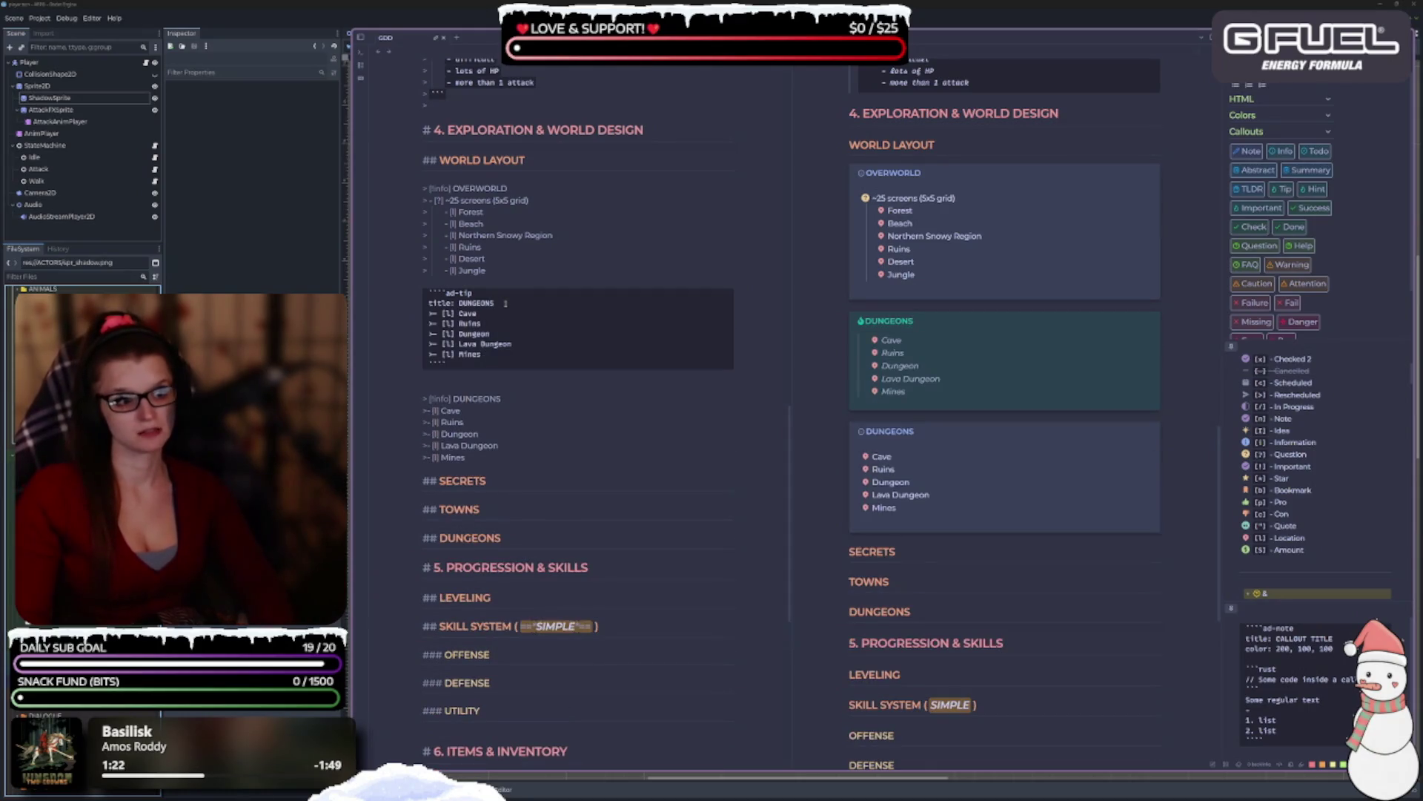
left_click(430, 312)
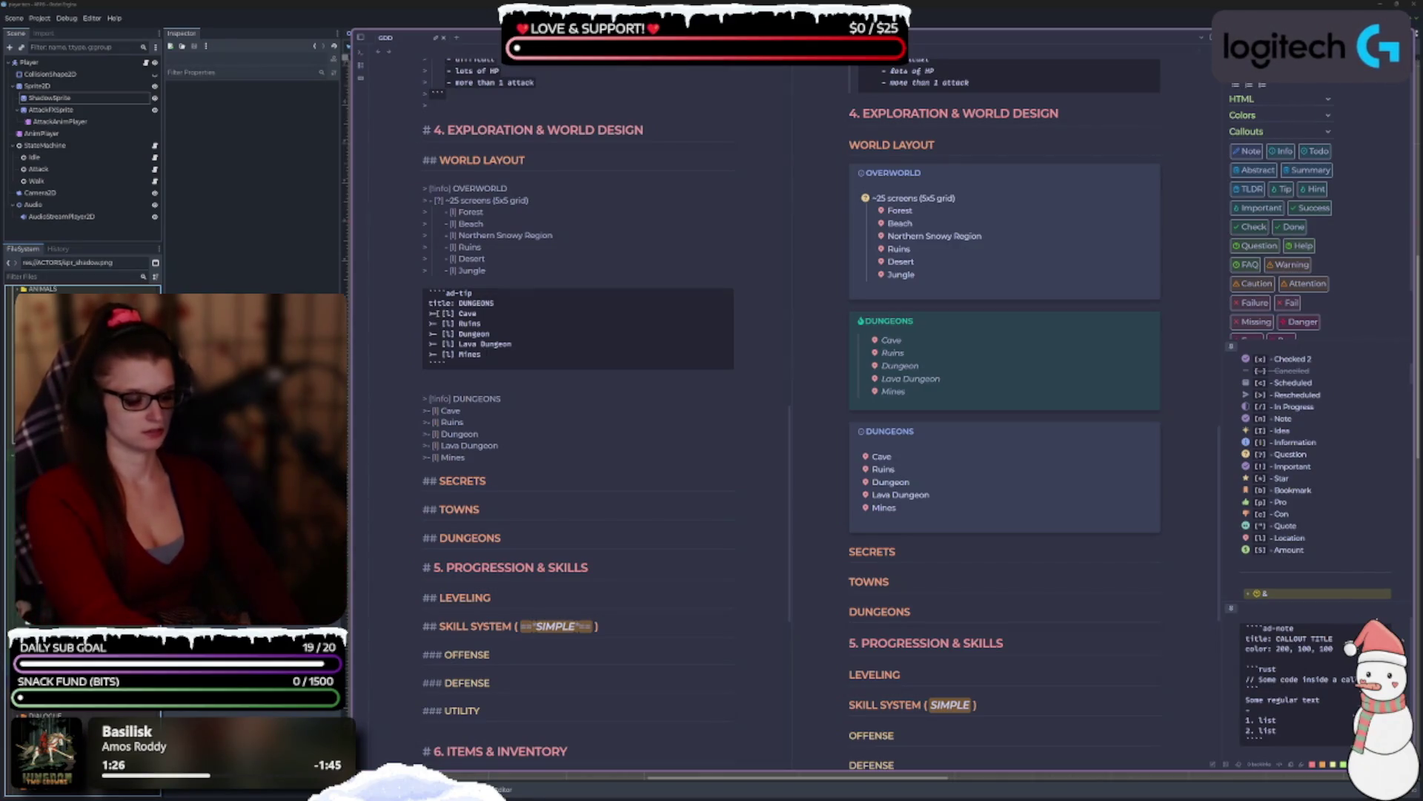
key("Delete")
key("Down")
key("Delete")
key("Down")
key("Delete")
key("Down")
key("Delete")
key("Down")
key("Delete")
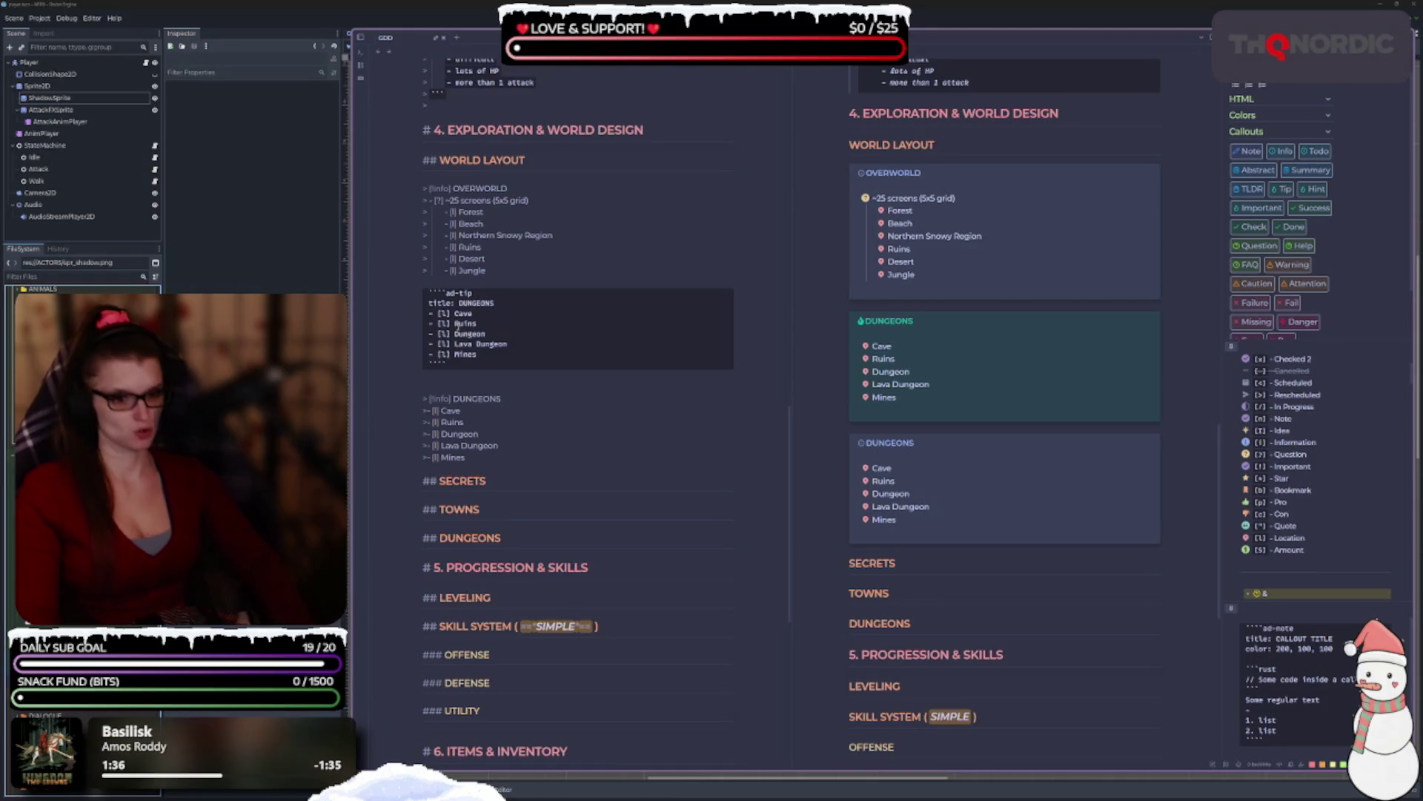
Rename Dungeon to Classic Dungeon and delete the old DUNGEONS info callout.
type("cLASS")
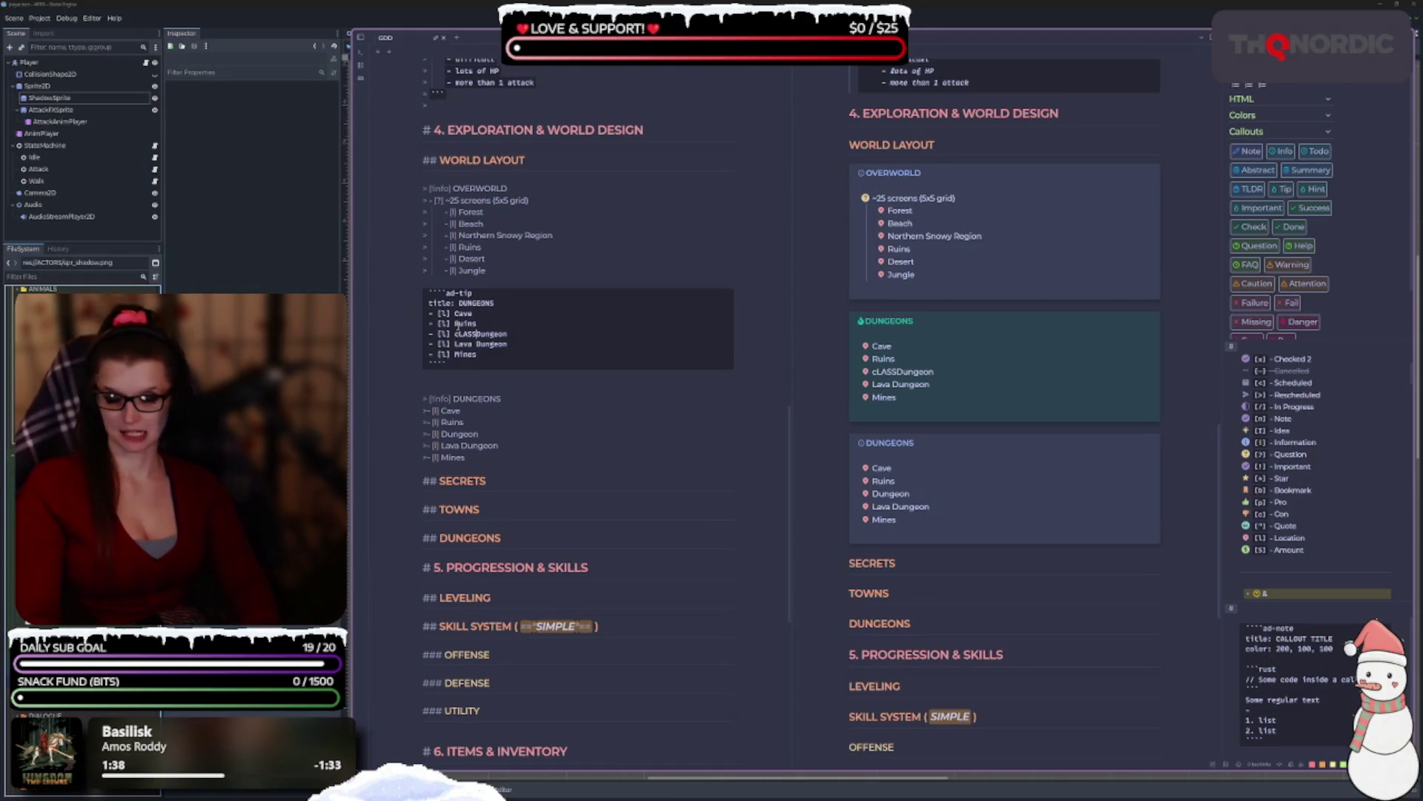
key("BackSpace")
key("BackSpace")
type("Class")
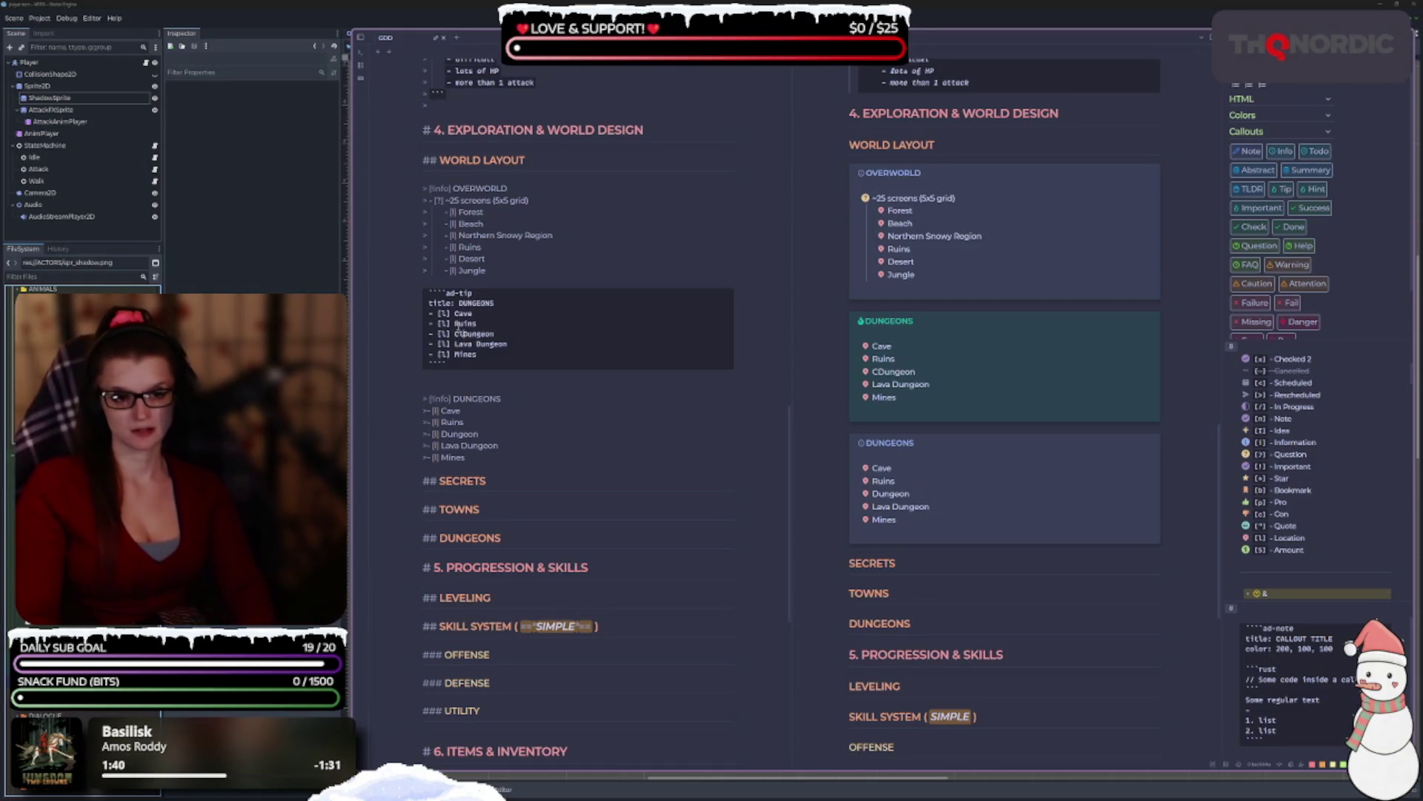
type("ic")
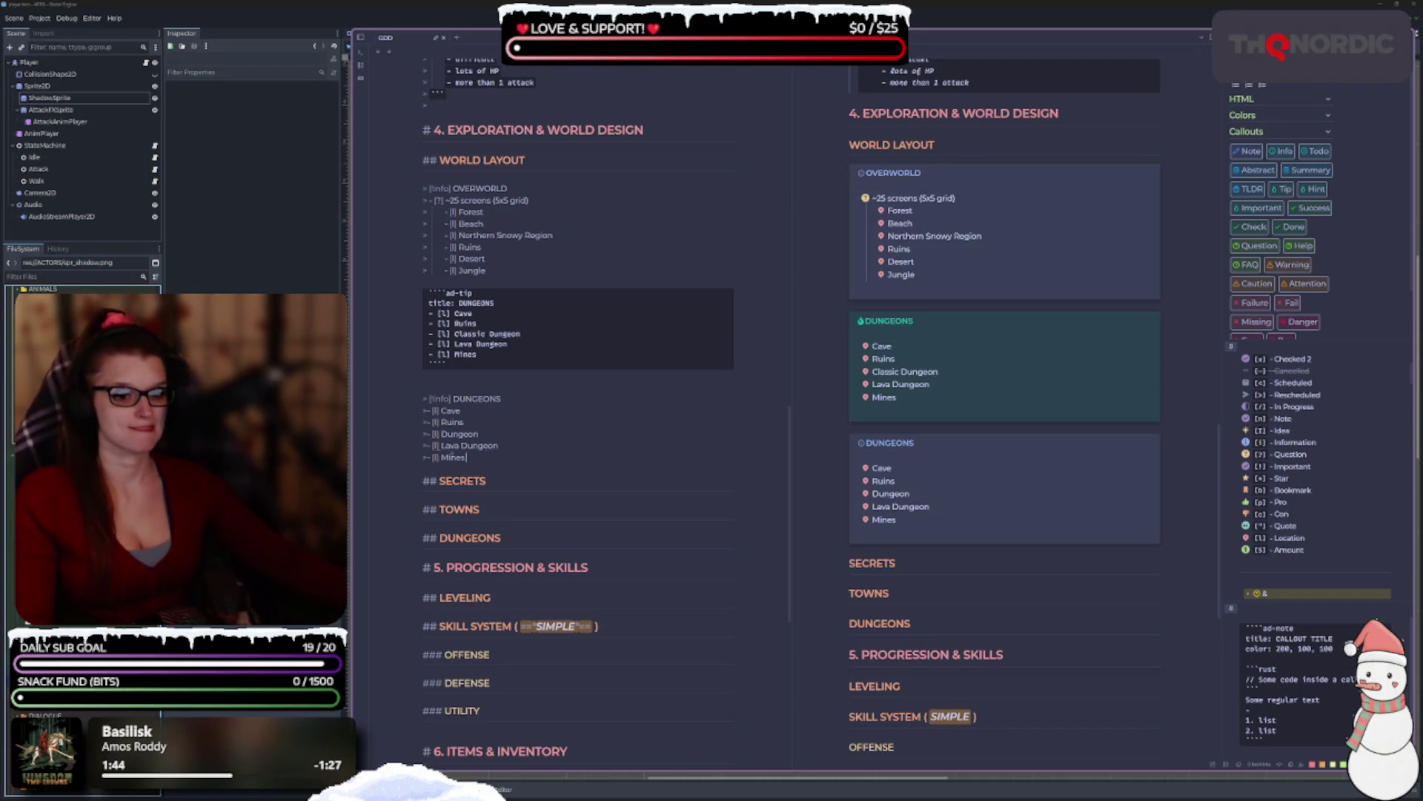
left_click_drag(519, 460, 424, 398)
key("BackSpace")
key("BackSpace")
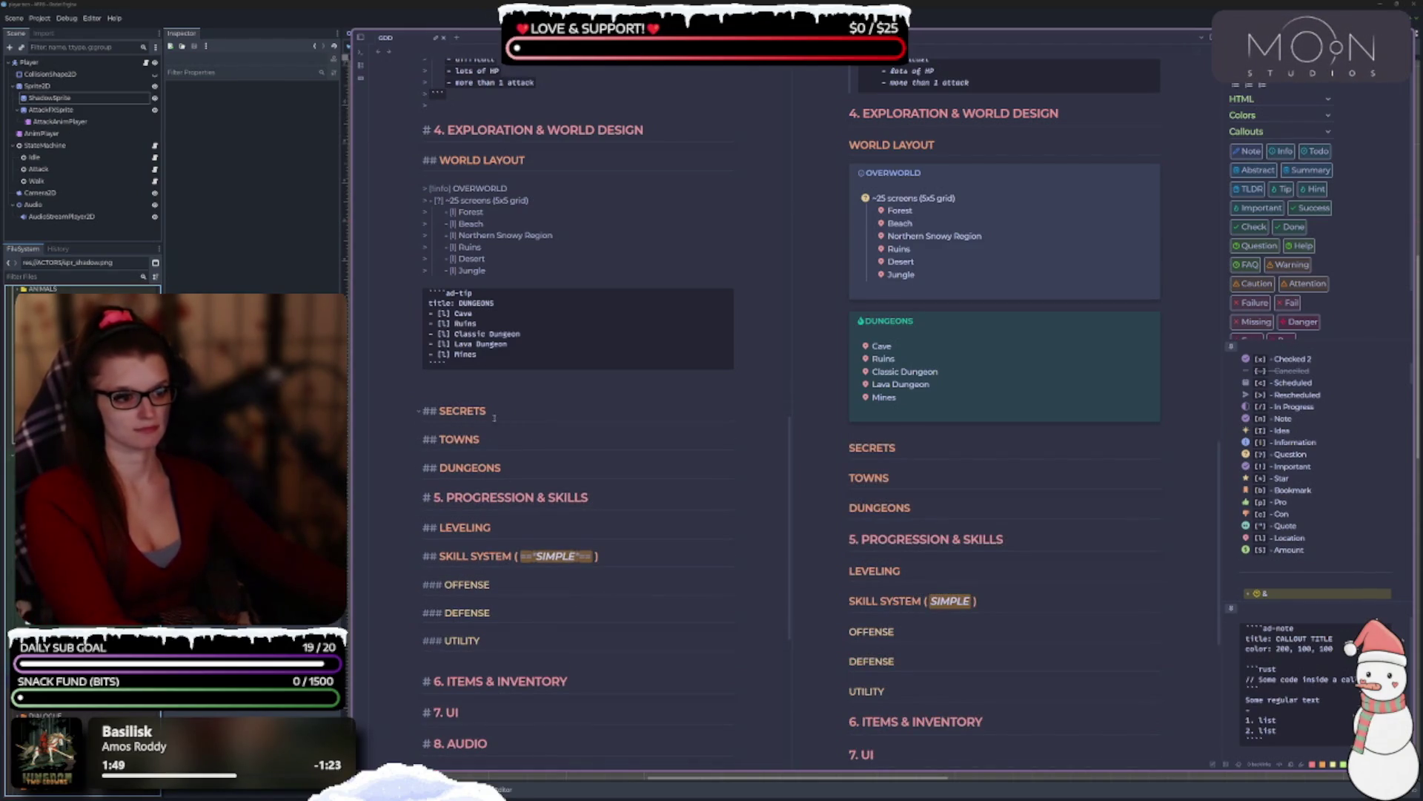
Insert an ad-example admonition code fence in the World Layout section.
scroll(548, 430, "up", 1)
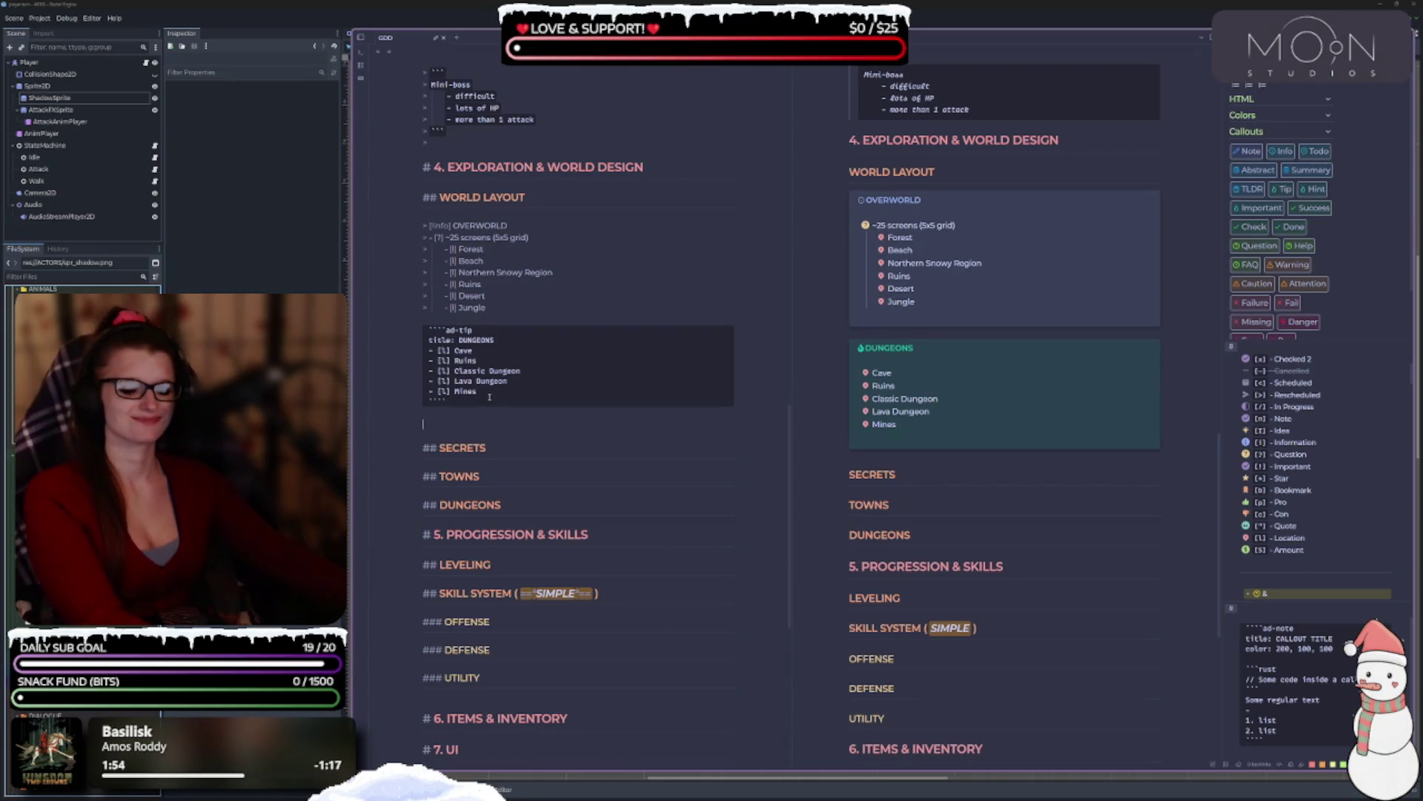
scroll(489, 398, "up", 1)
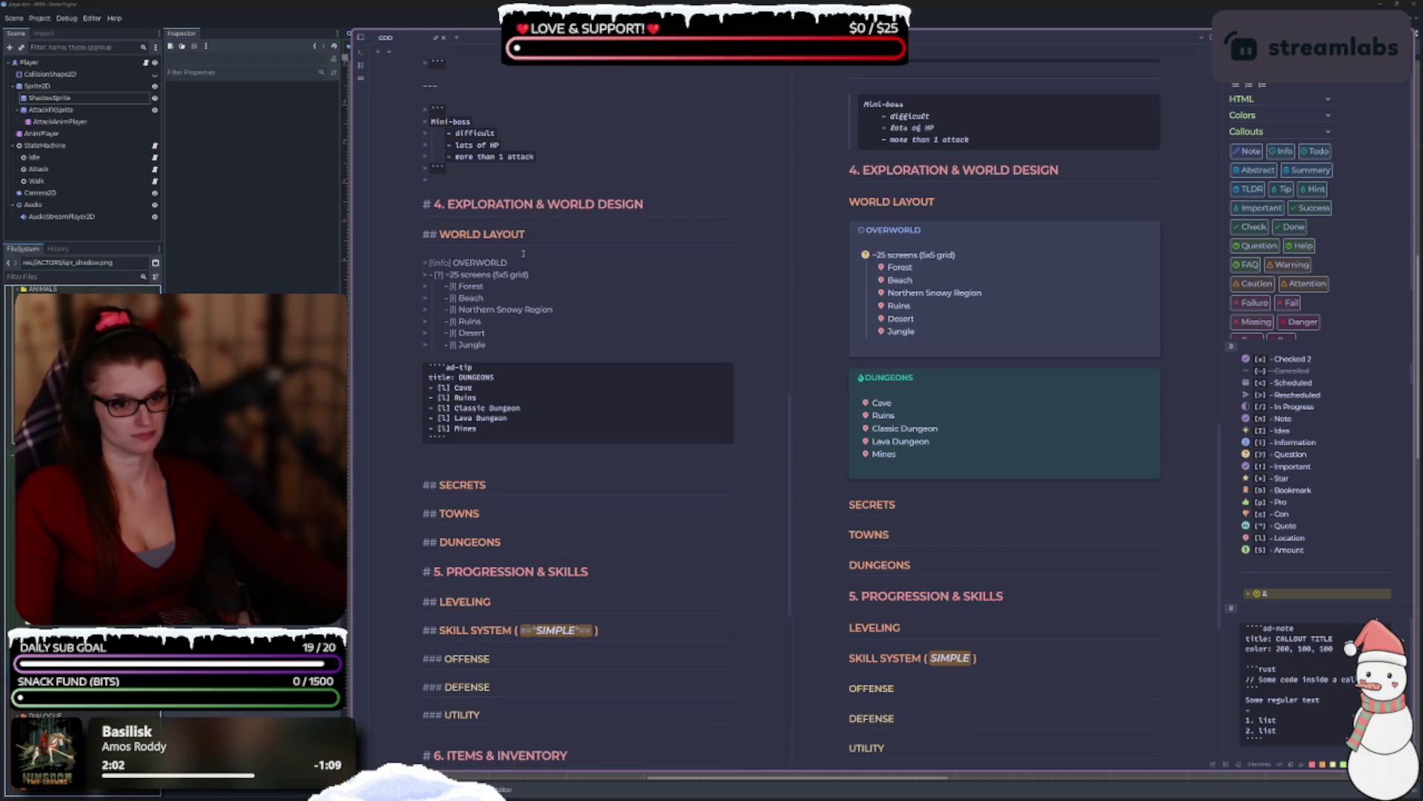
type("```")
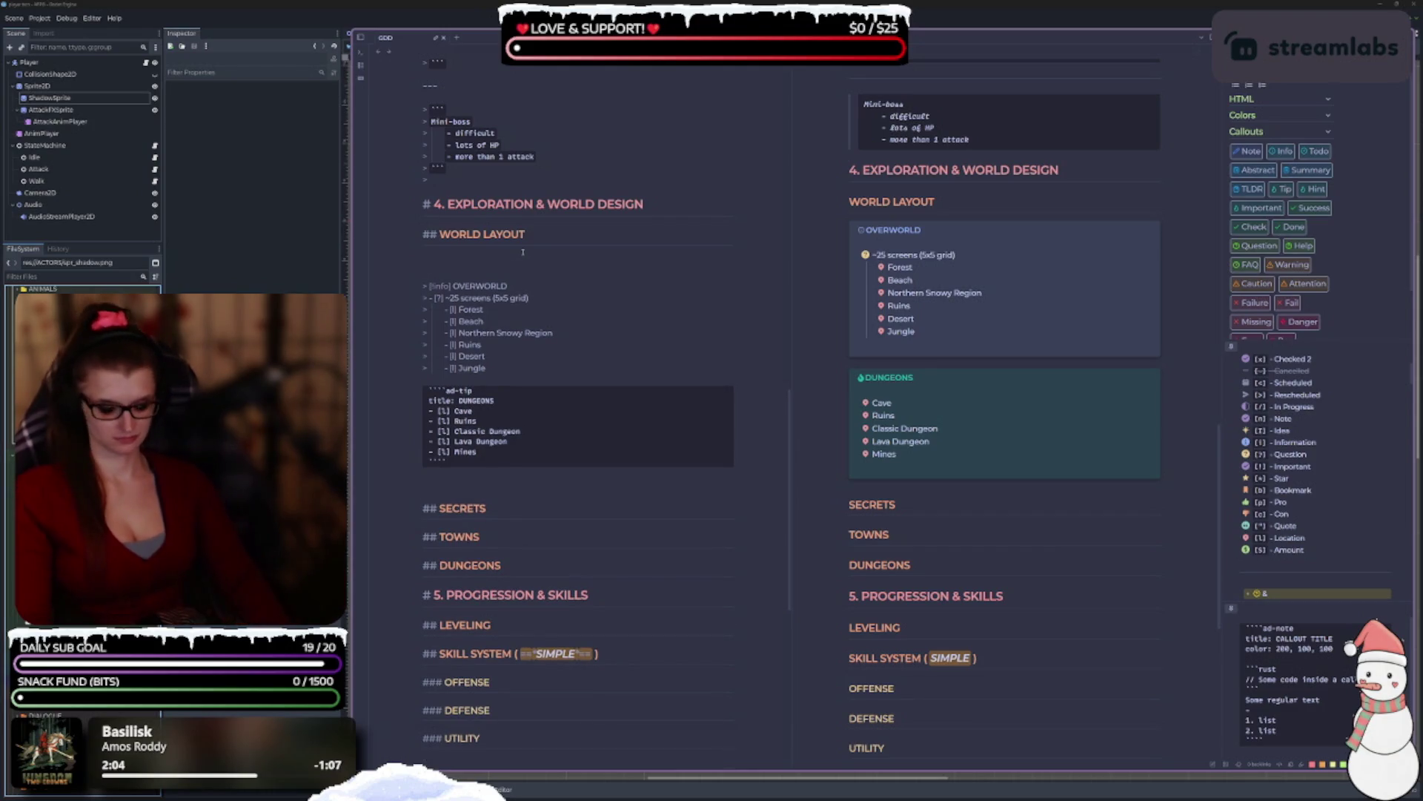
type("`")
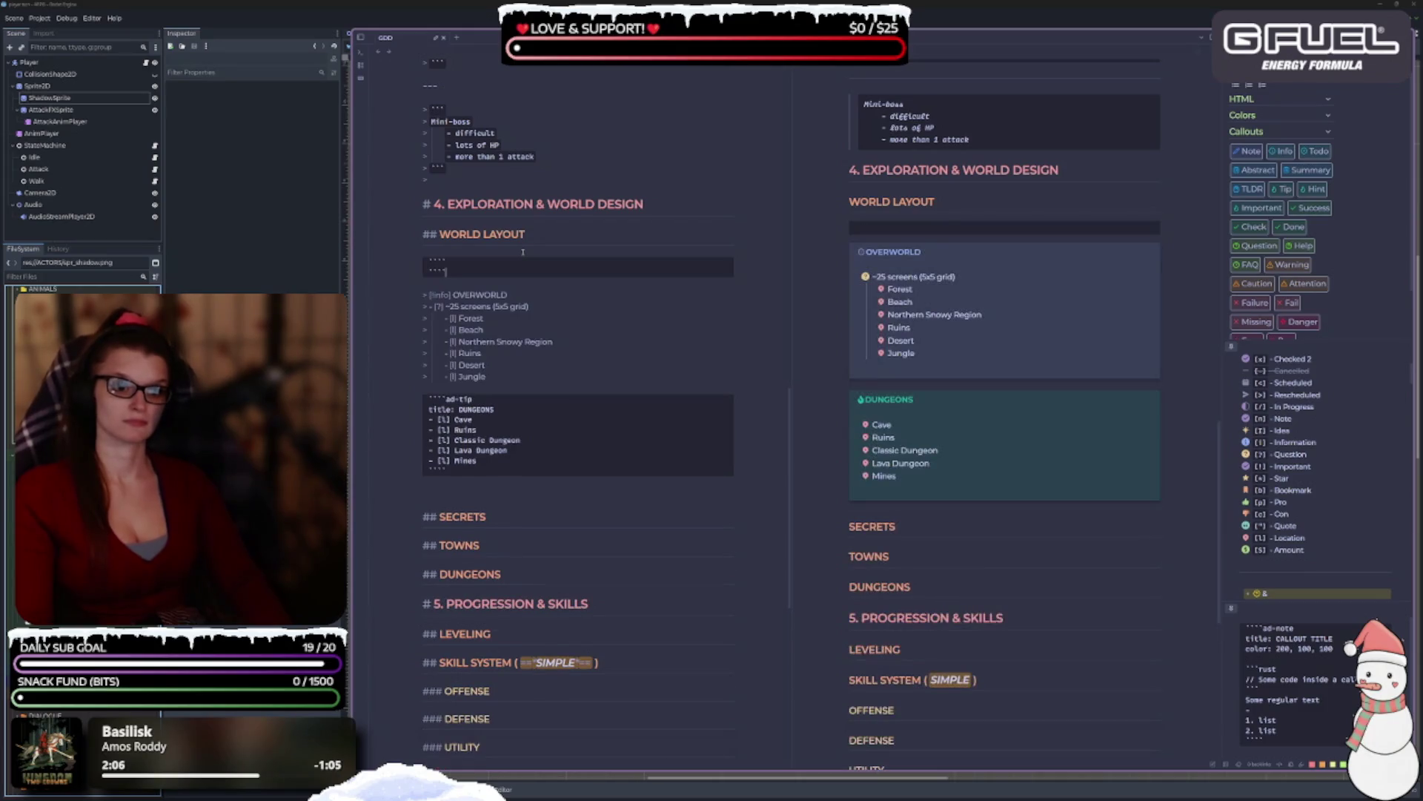
type("ad-")
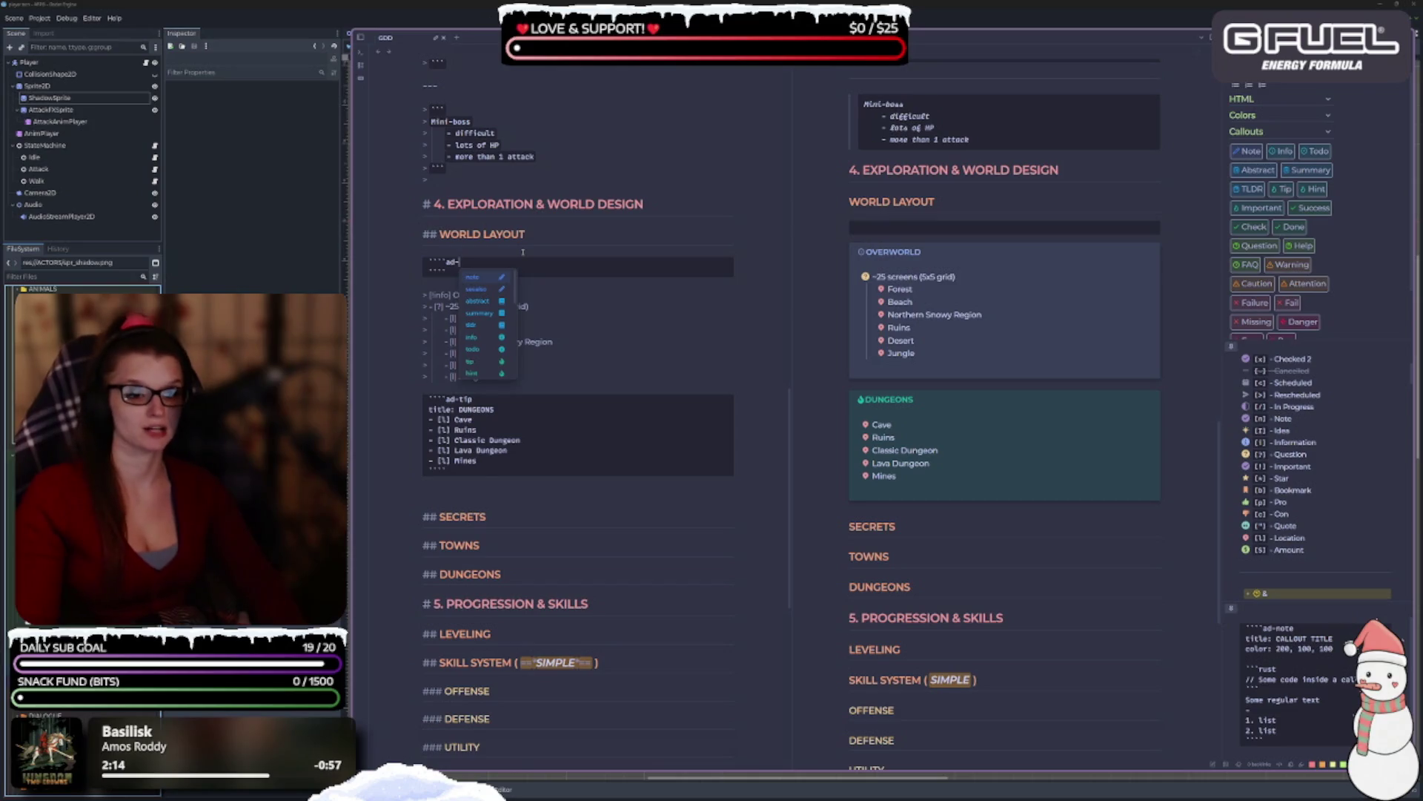
key("Down")
key("Down")
key("Down")
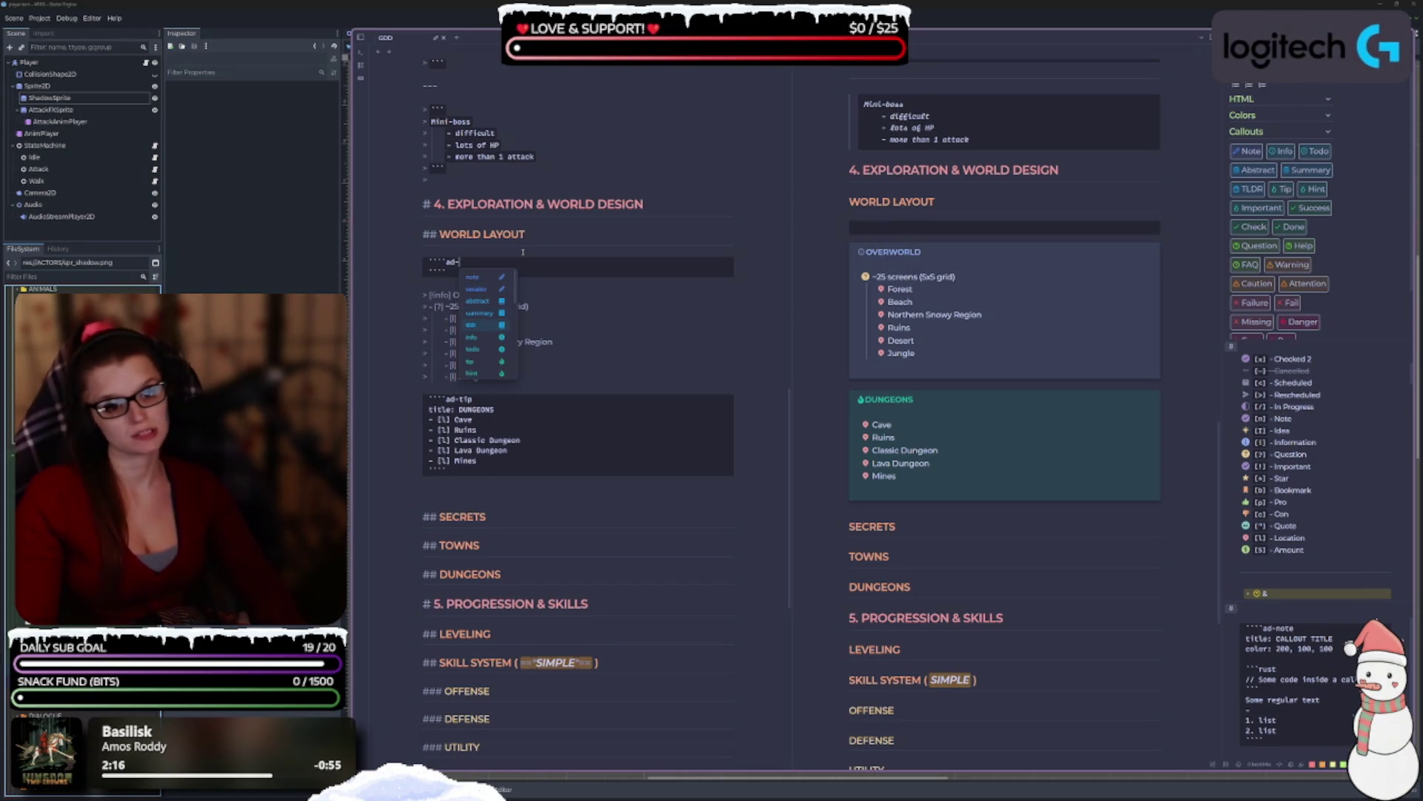
key("Up")
key("Return")
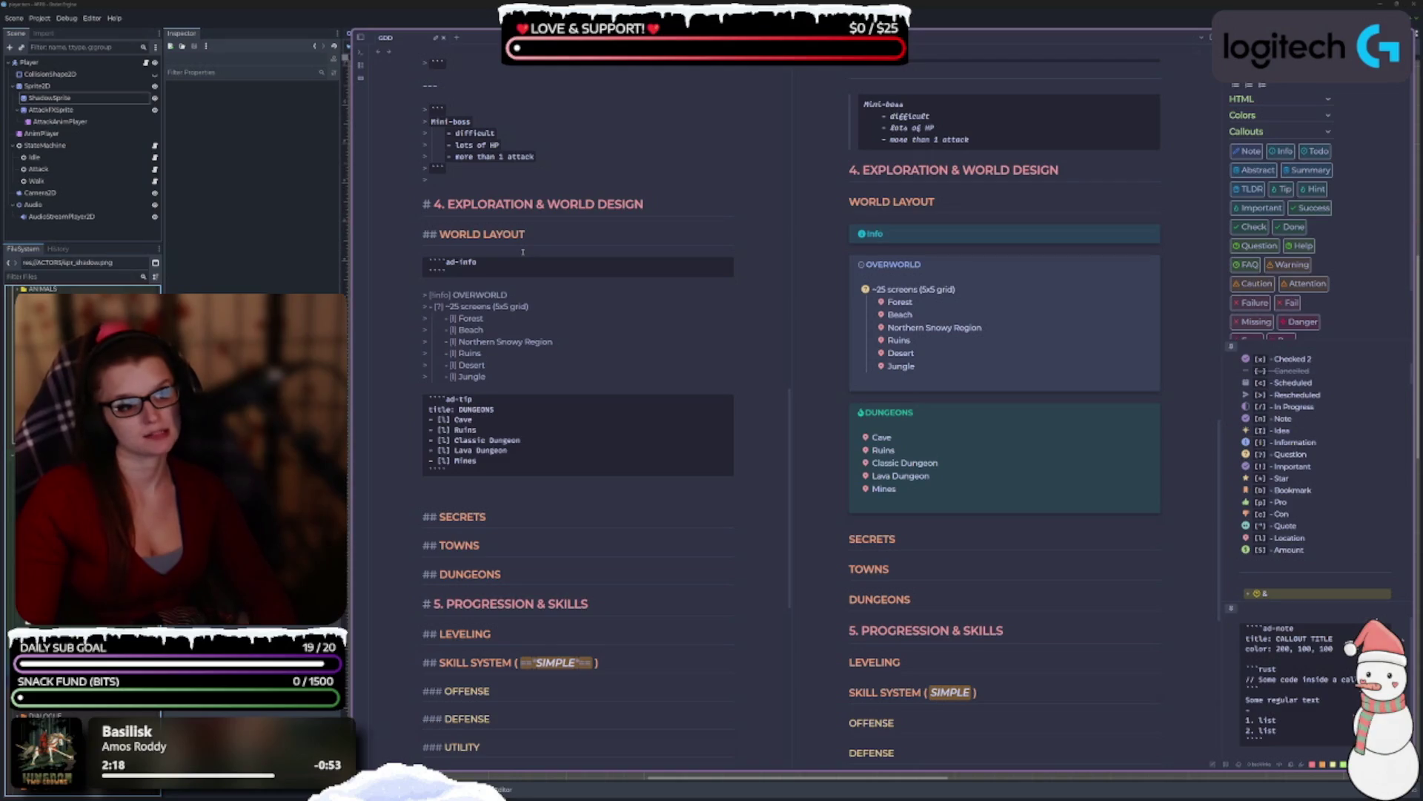
key("BackSpace")
key("BackSpace")
key("BackSpace")
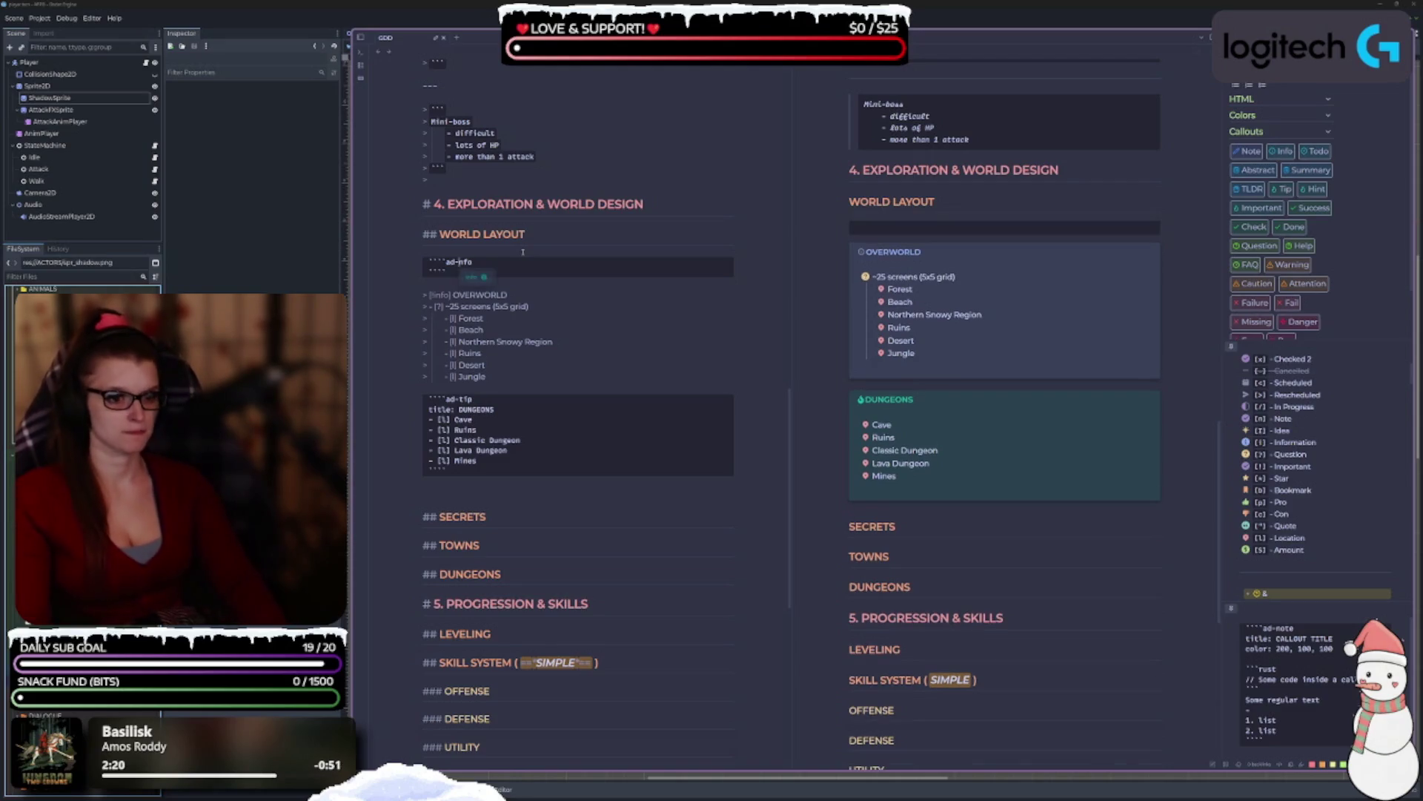
key("Down")
key("Down")
key("Down")
key("Down")
key("Down")
key("Down")
key("Up")
key("Up")
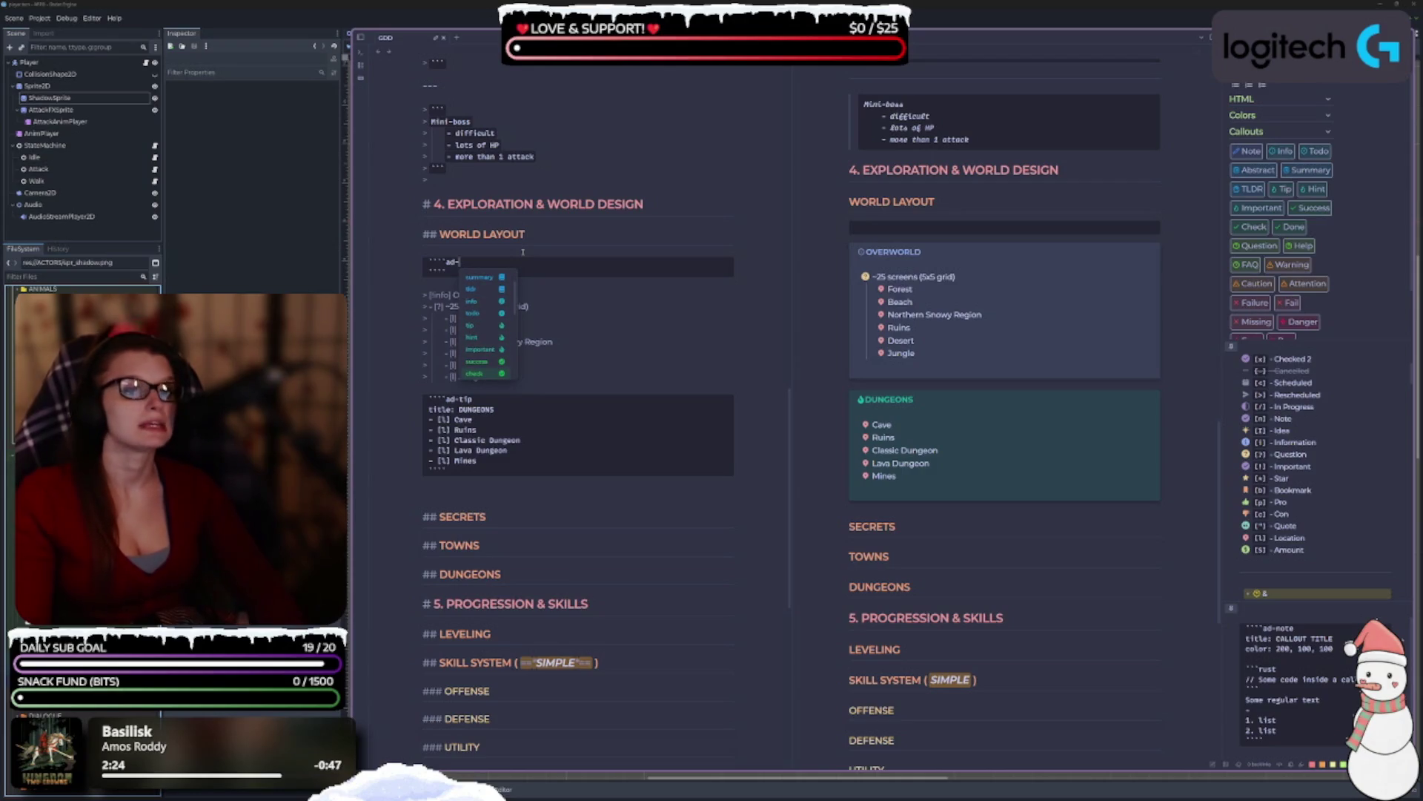
key("Down")
key("Down")
key("Down")
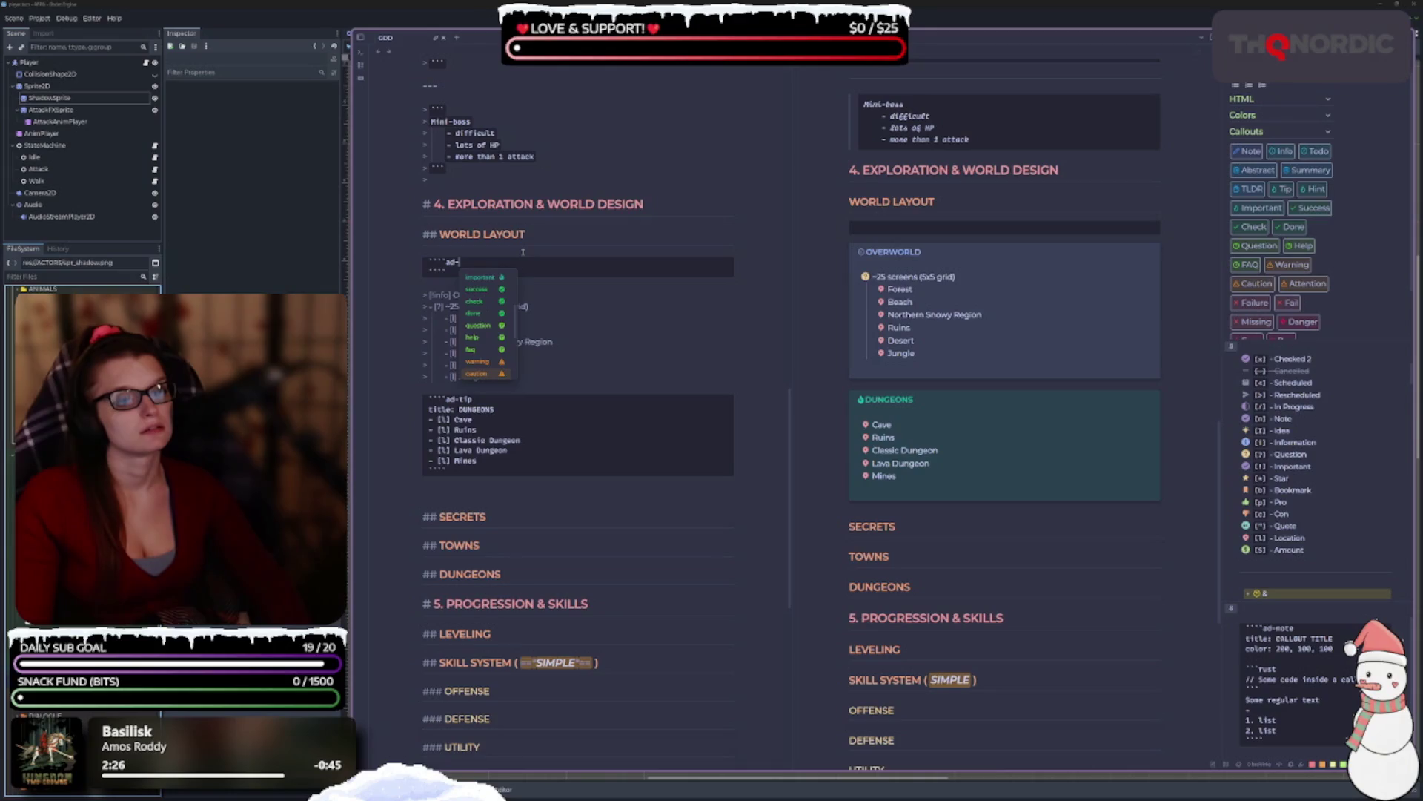
key("Down")
key("Down")
key("Down")
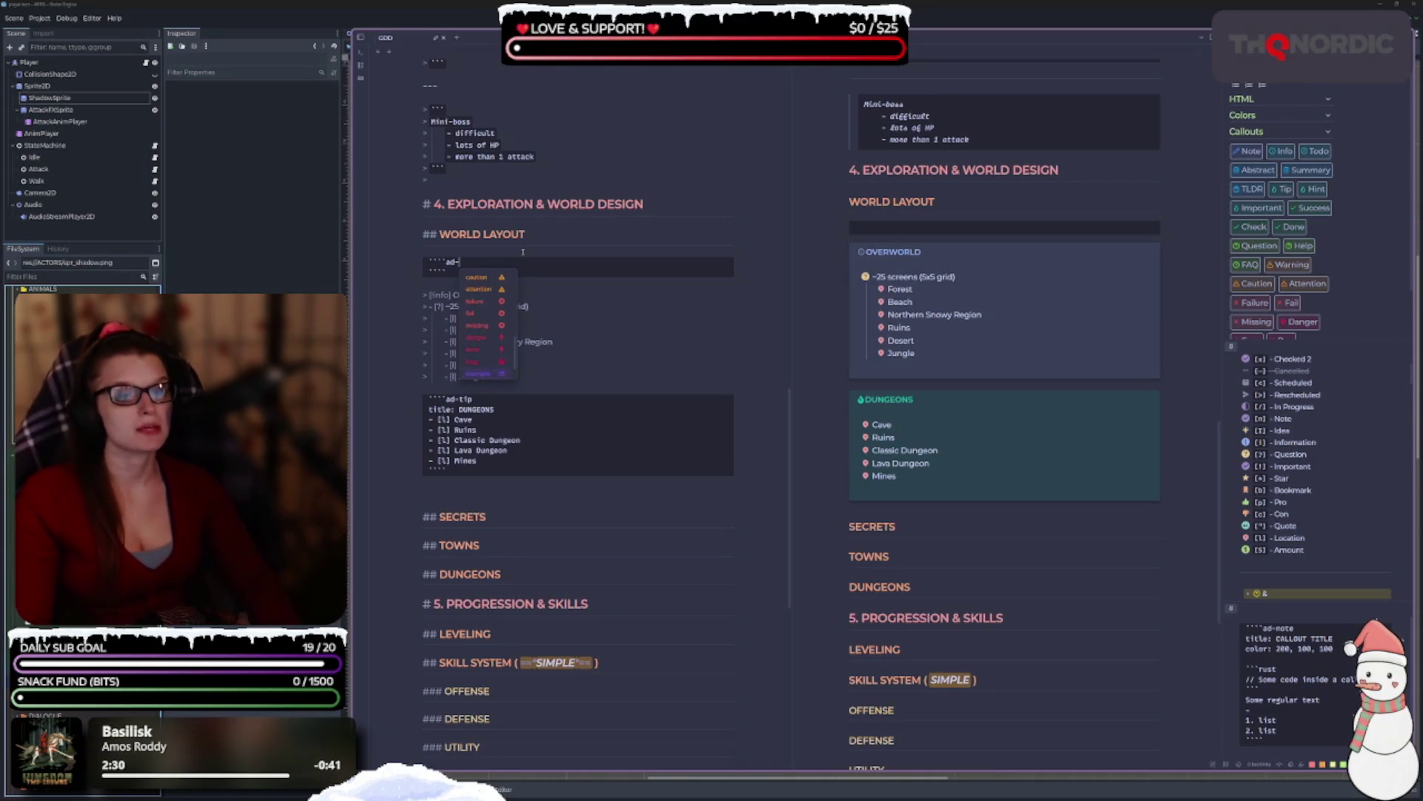
key("Return")
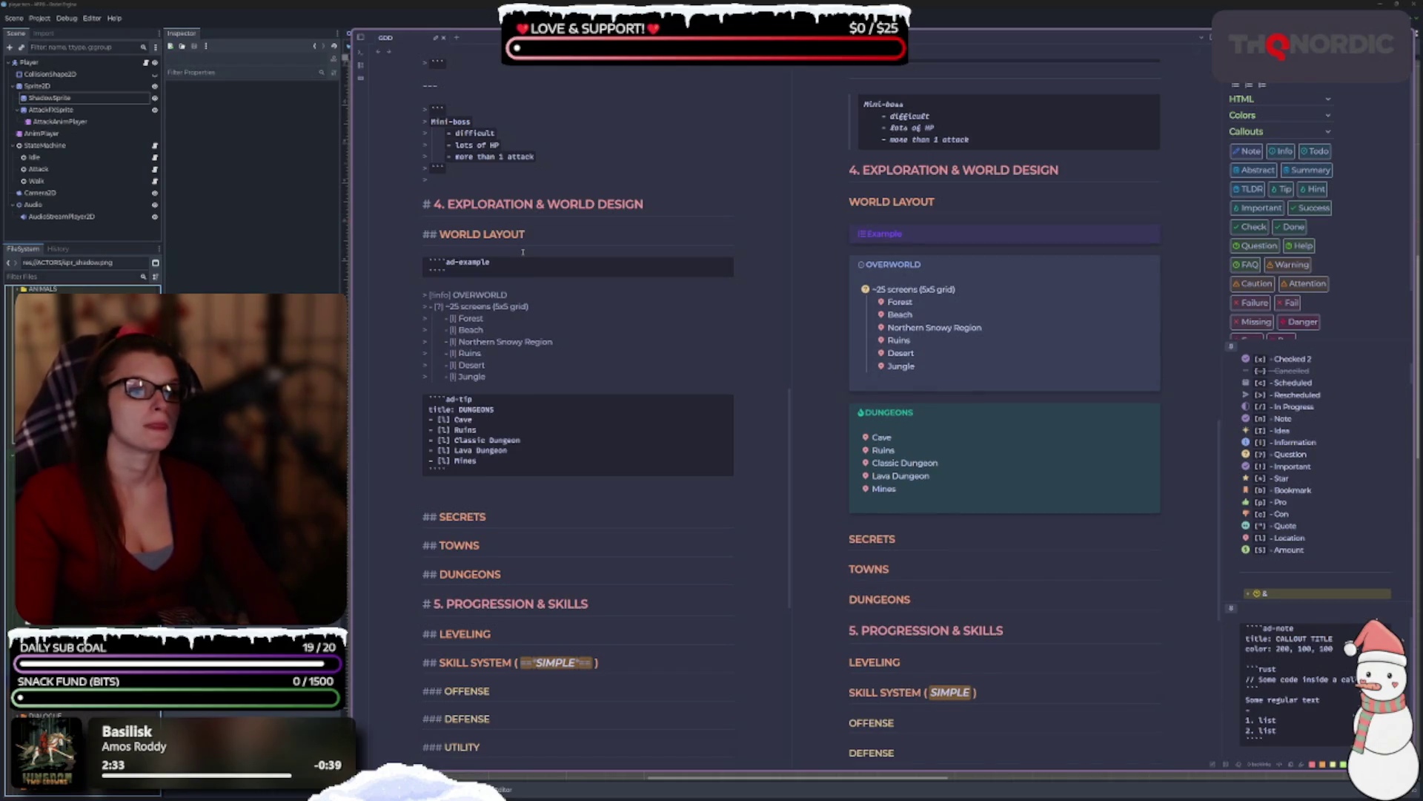
Add 'title: OVERWORLD' to the example block with a blank line below it.
key("Right")
key("Right")
key("Right")
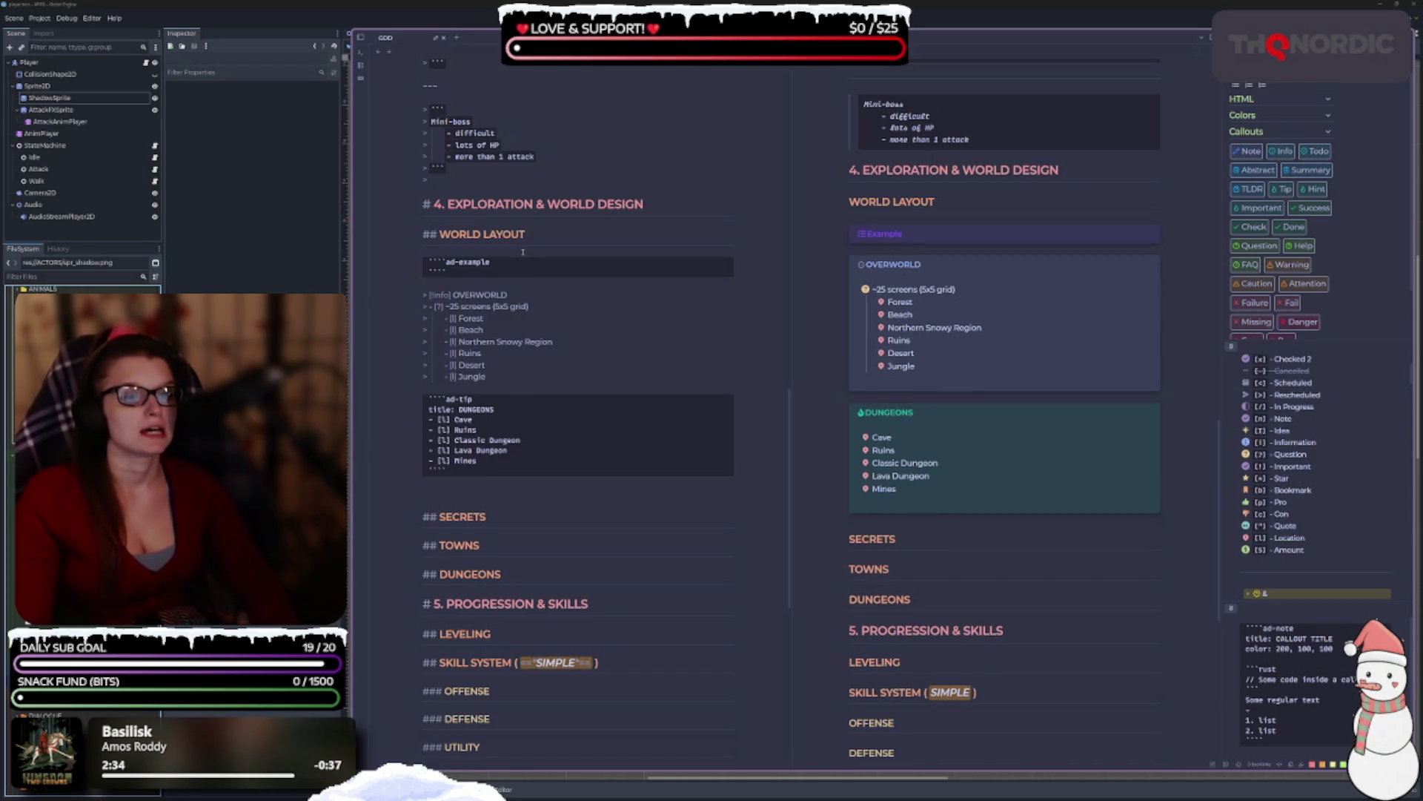
key("Return")
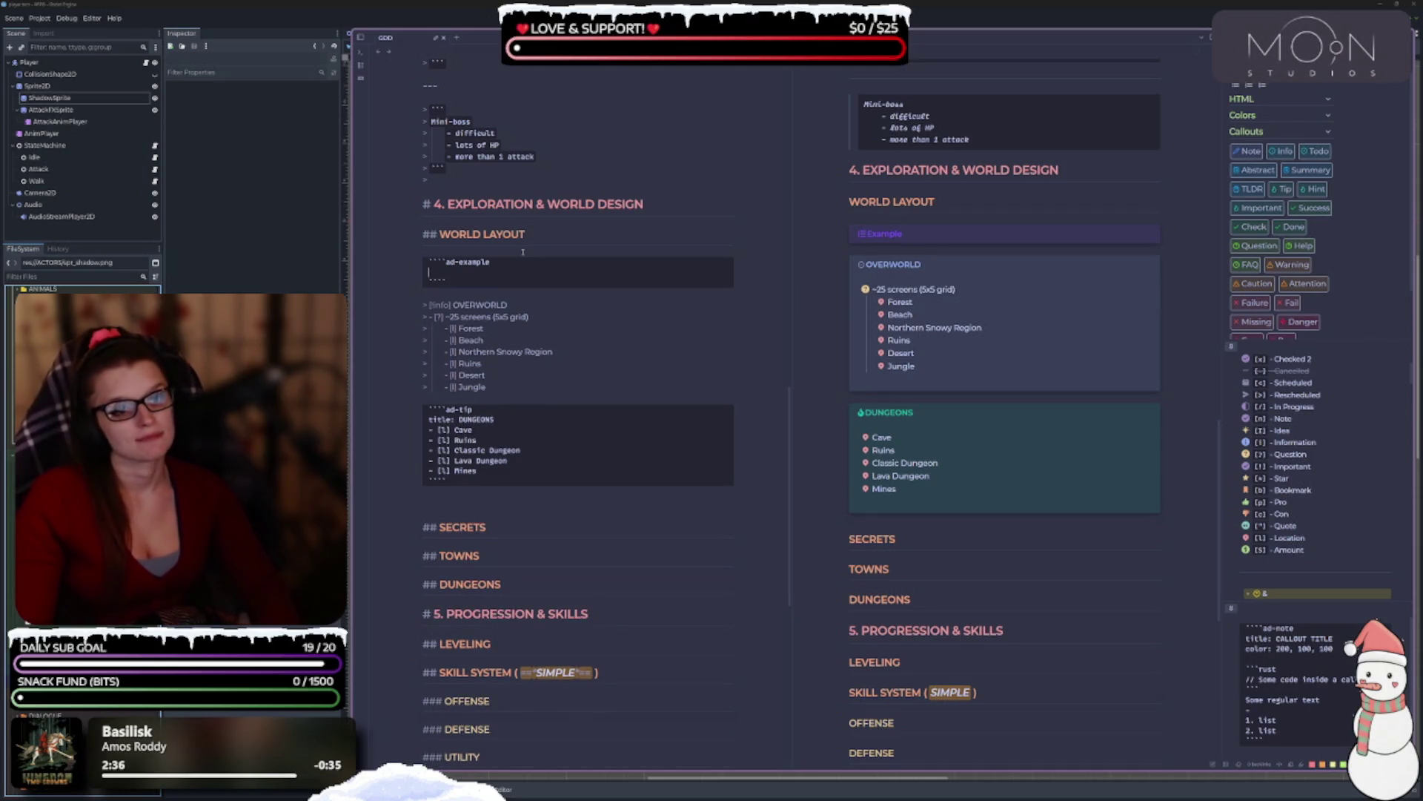
type("title: ")
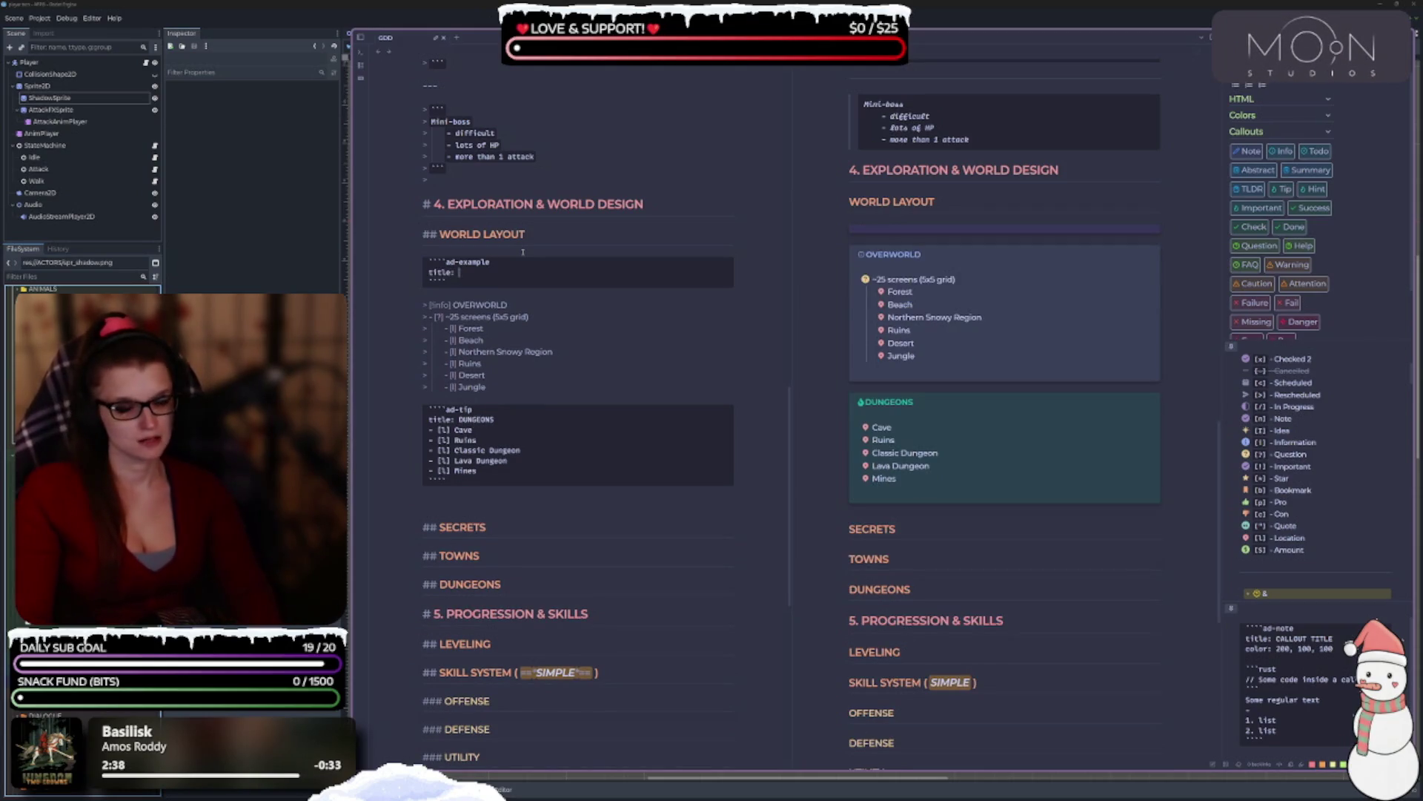
type("OVERWORLD")
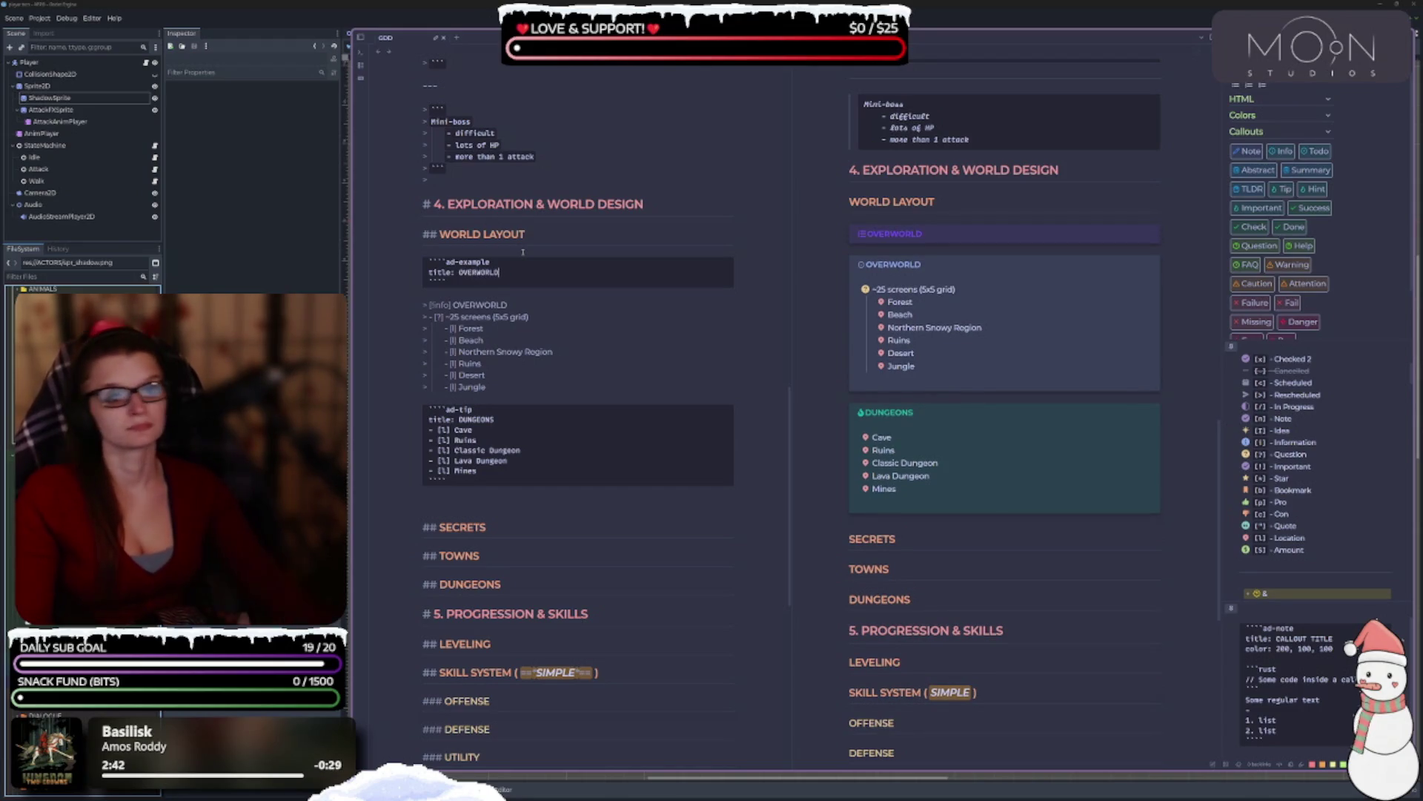
key("Return")
mouse_move(494, 397)
left_mouse_down()
mouse_move(452, 382)
mouse_move(408, 335)
mouse_move(424, 327)
left_mouse_up()
key("ctrl+c")
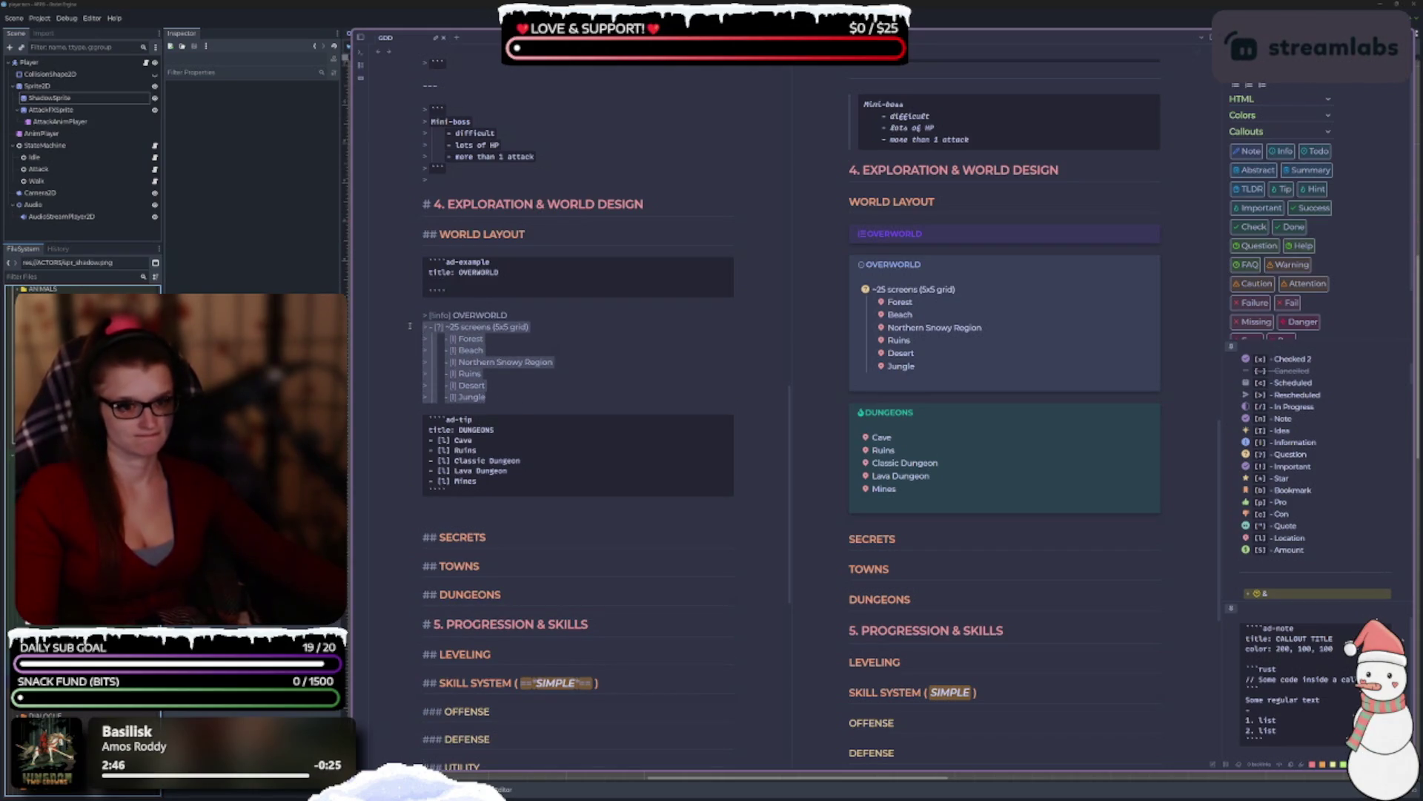
left_click(528, 272)
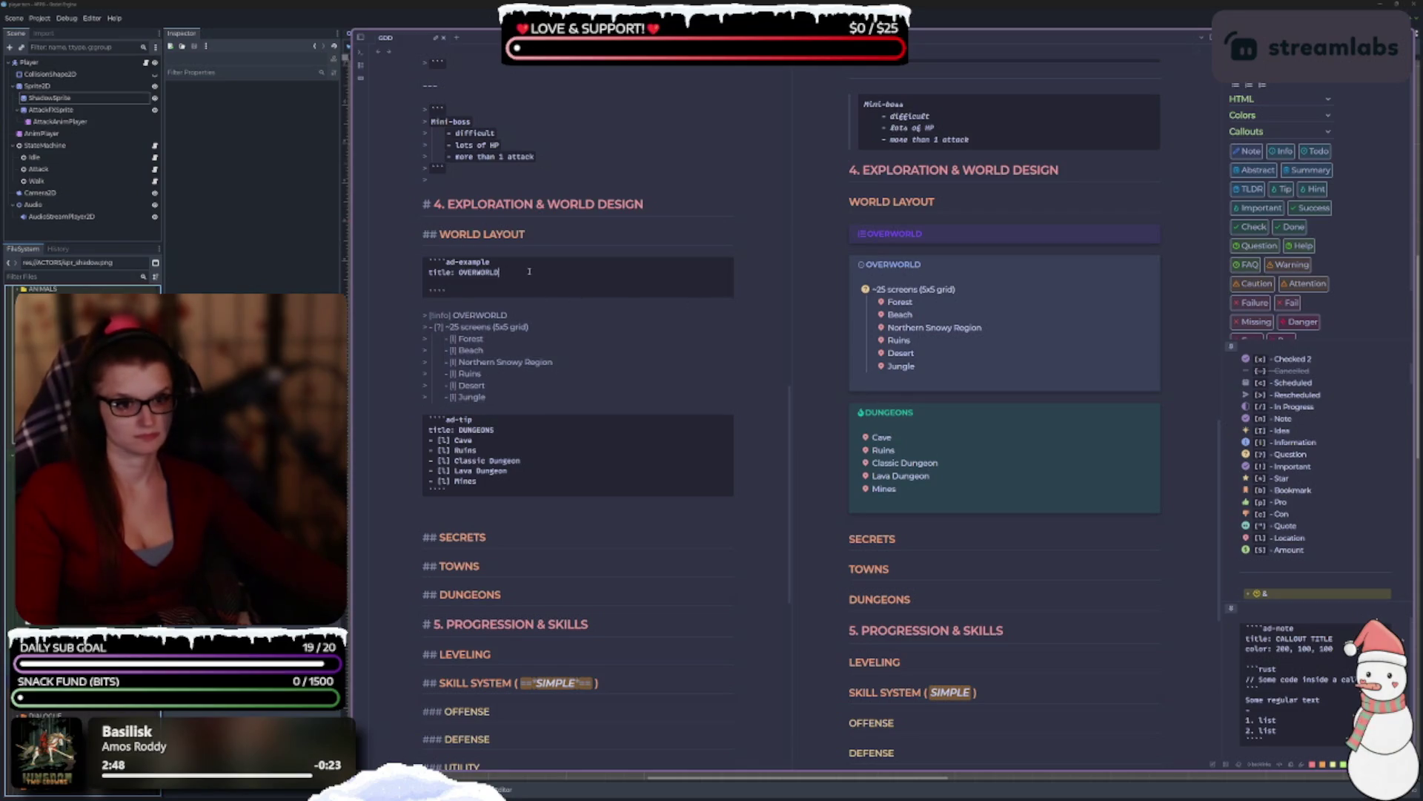
Paste the region list into the OVERWORLD block, delete the old info callout, and strip '> [?]' from ~25 screens.
key("ctrl+v")
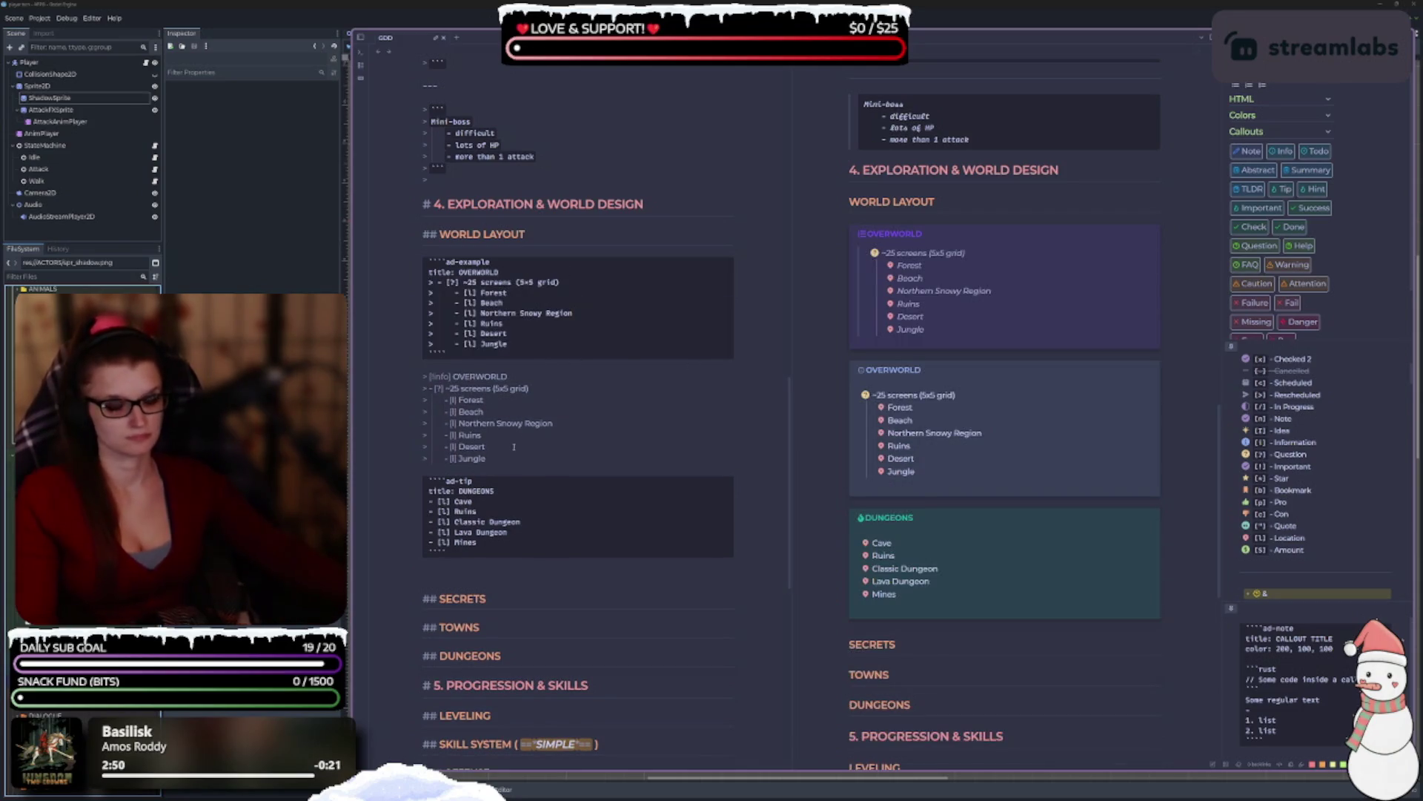
left_click_drag(490, 460, 405, 375)
key("BackSpace")
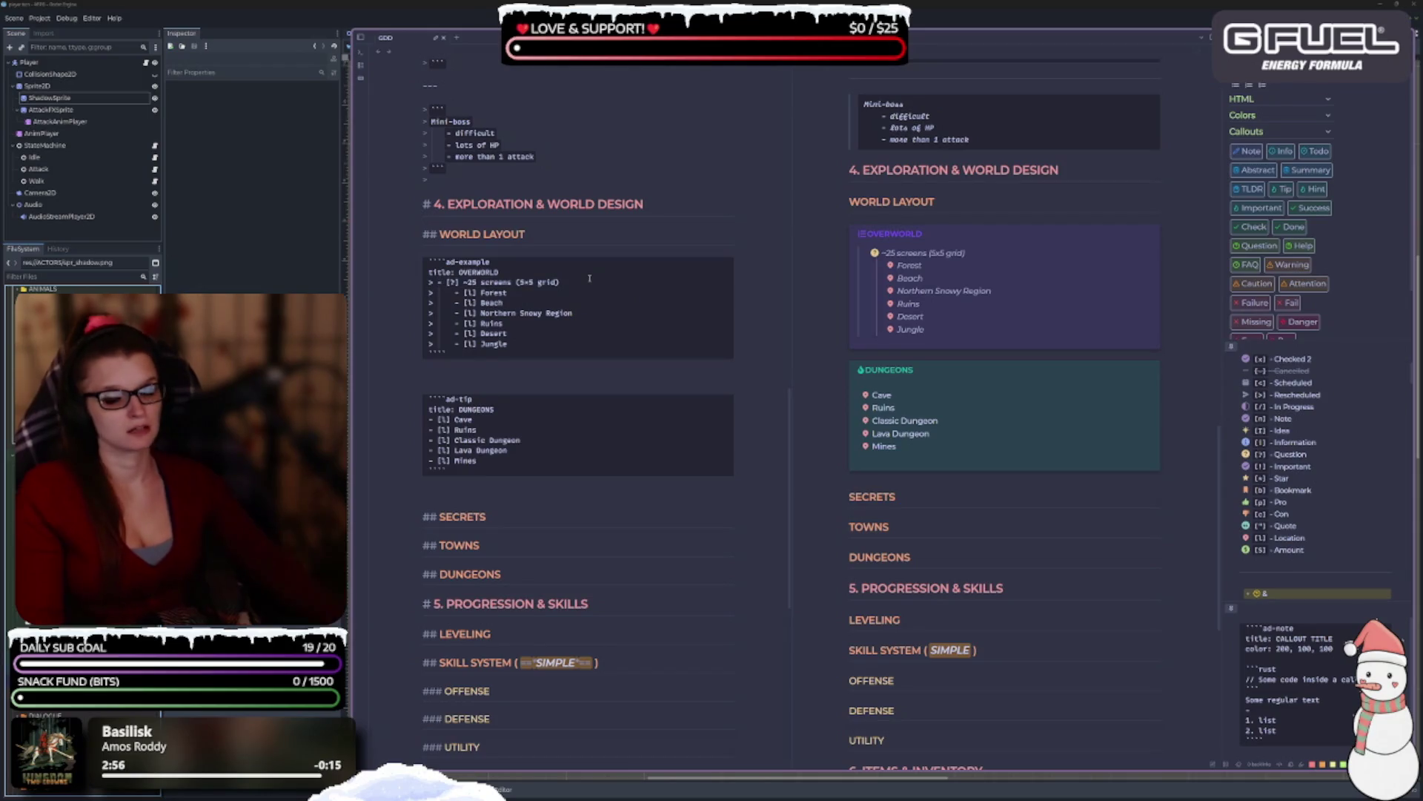
key("BackSpace")
key("BackSpace")
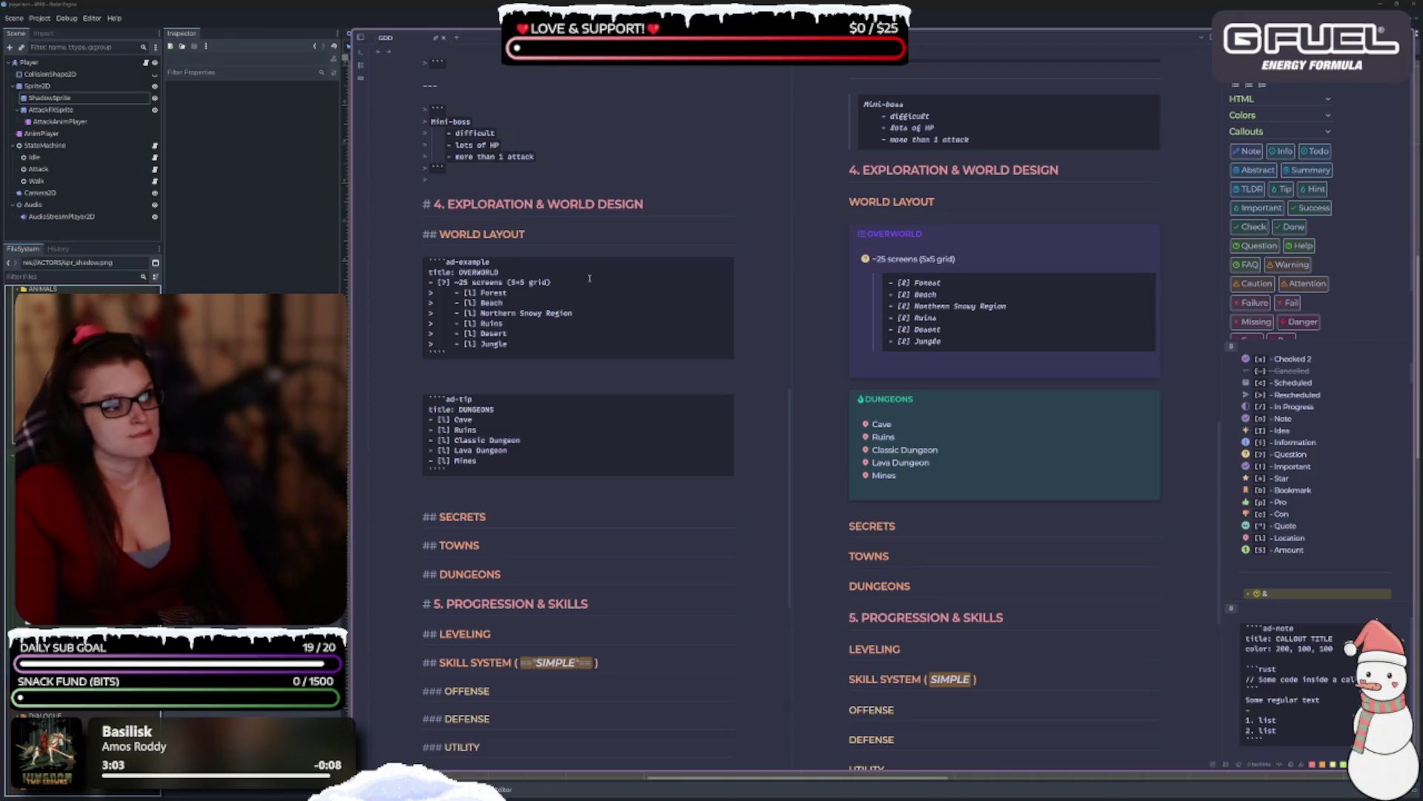
scroll(1316, 459, "down", 5)
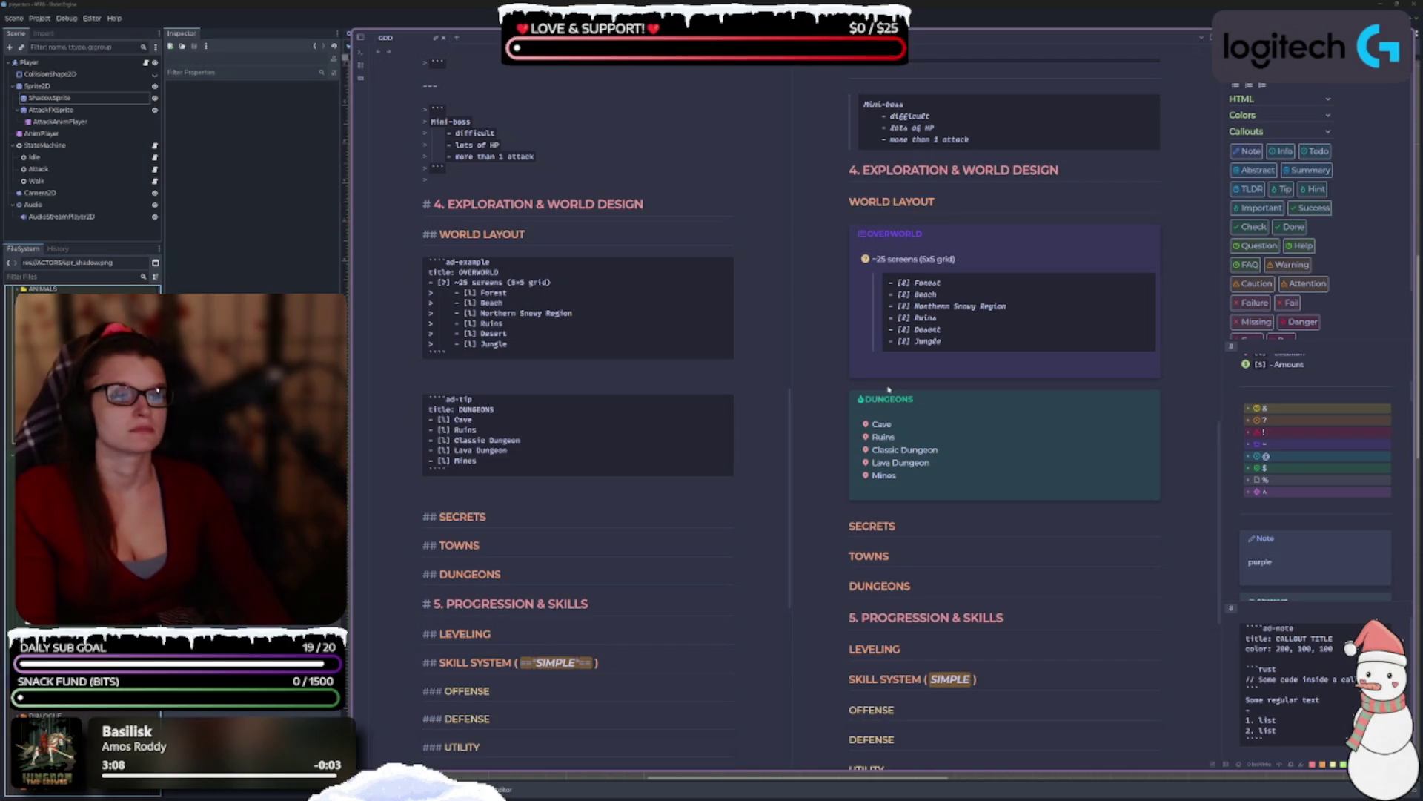
key("BackSpace")
key("BackSpace")
key("BackSpace")
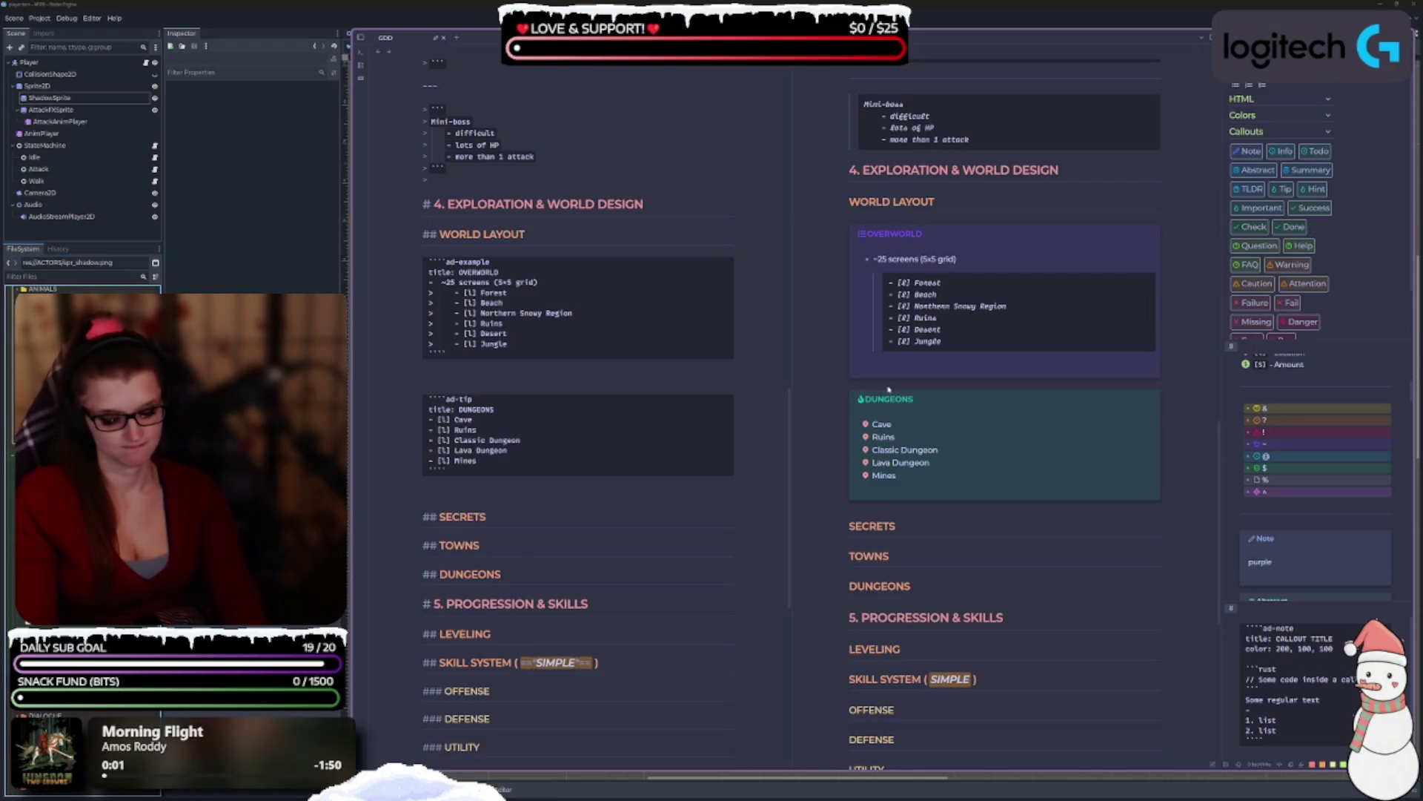
key("Down")
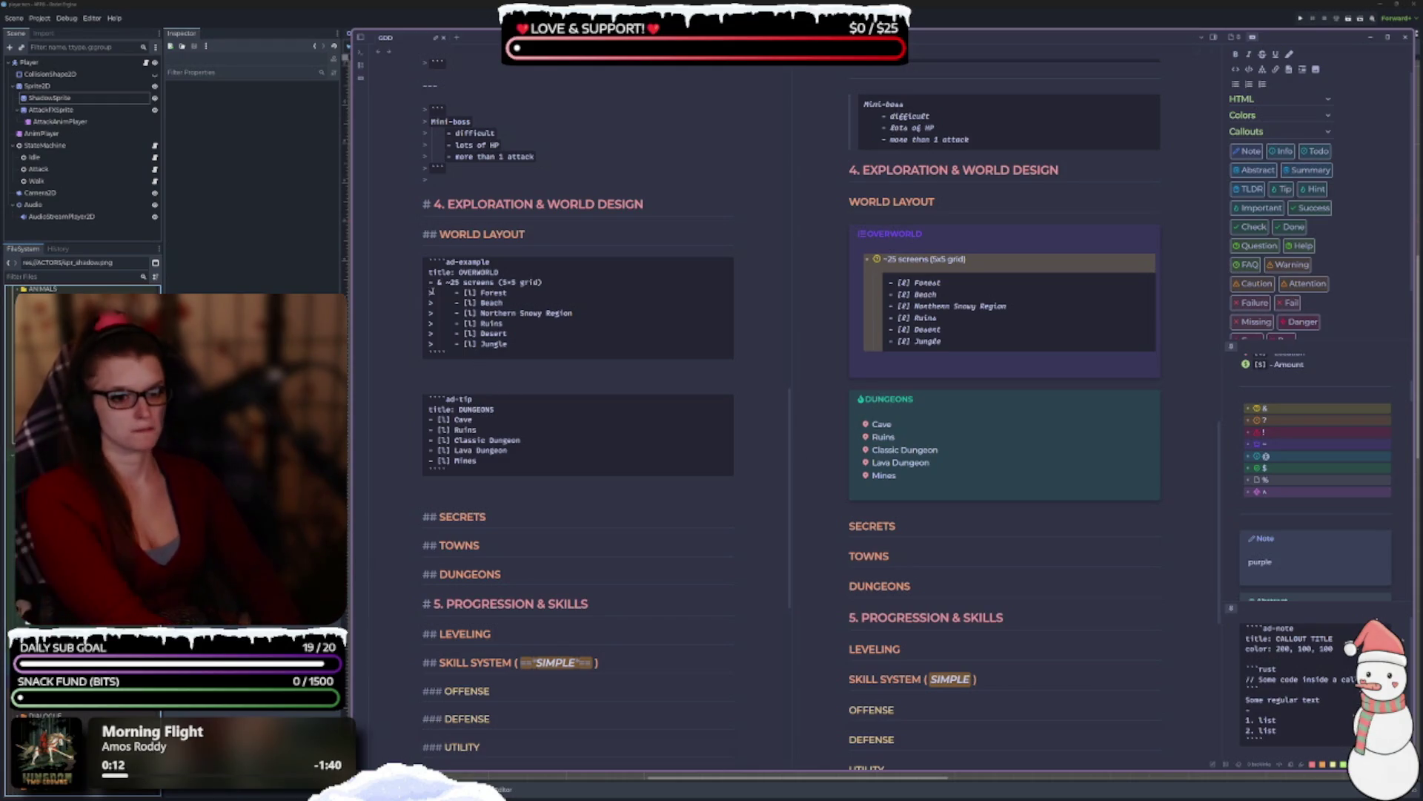
Remove the '> ' quote markers from the OVERWORLD region lines.
key("BackSpace")
key("BackSpace")
key("Delete")
key("Delete")
key("Down")
key("Delete")
key("Delete")
key("Down")
key("Delete")
key("Delete")
key("Down")
key("Delete")
key("Delete")
key("Down")
key("Delete")
key("Delete")
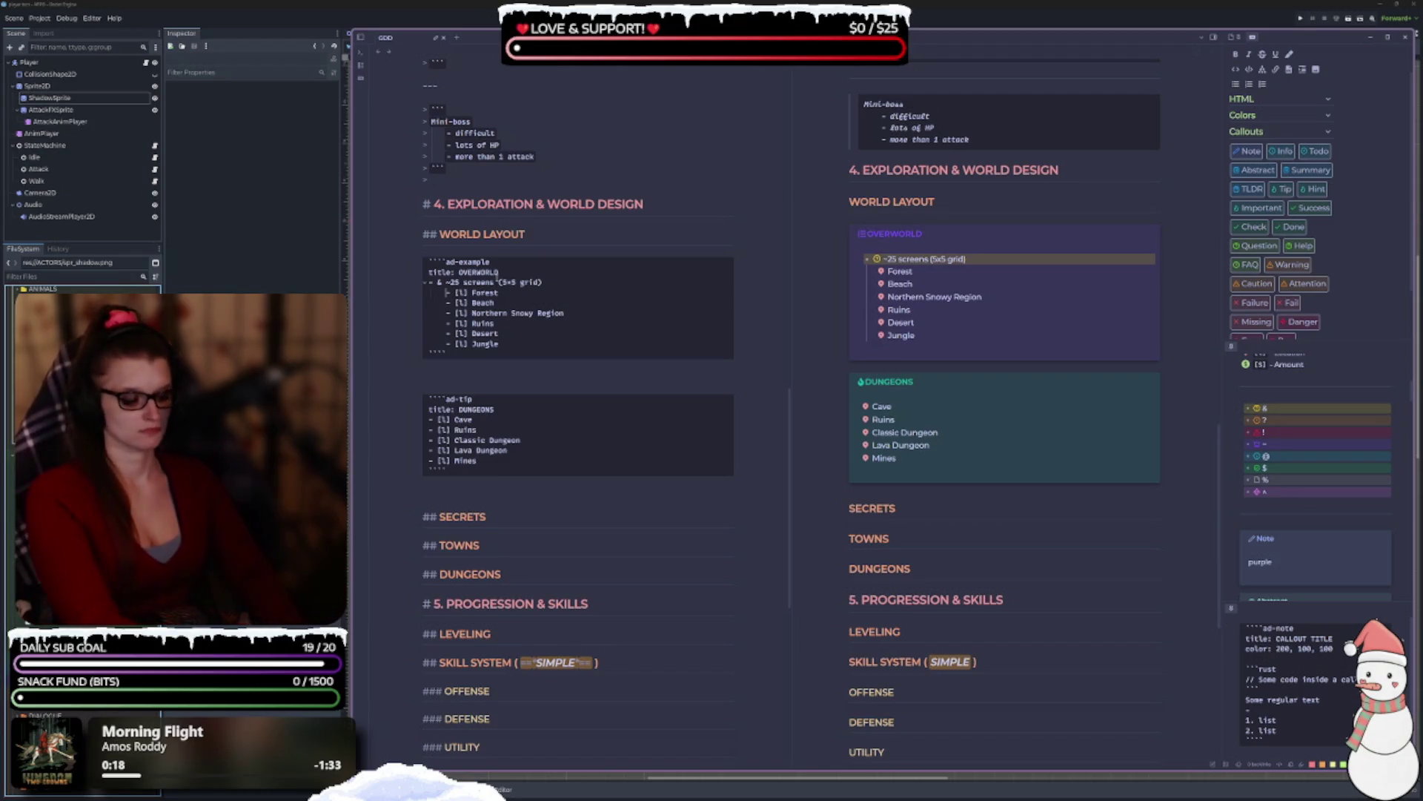
Outdent Forest, Beach, Northern Snowy Region, Ruins, Jungle and Desert to top-level bullets.
key("shift+Tab")
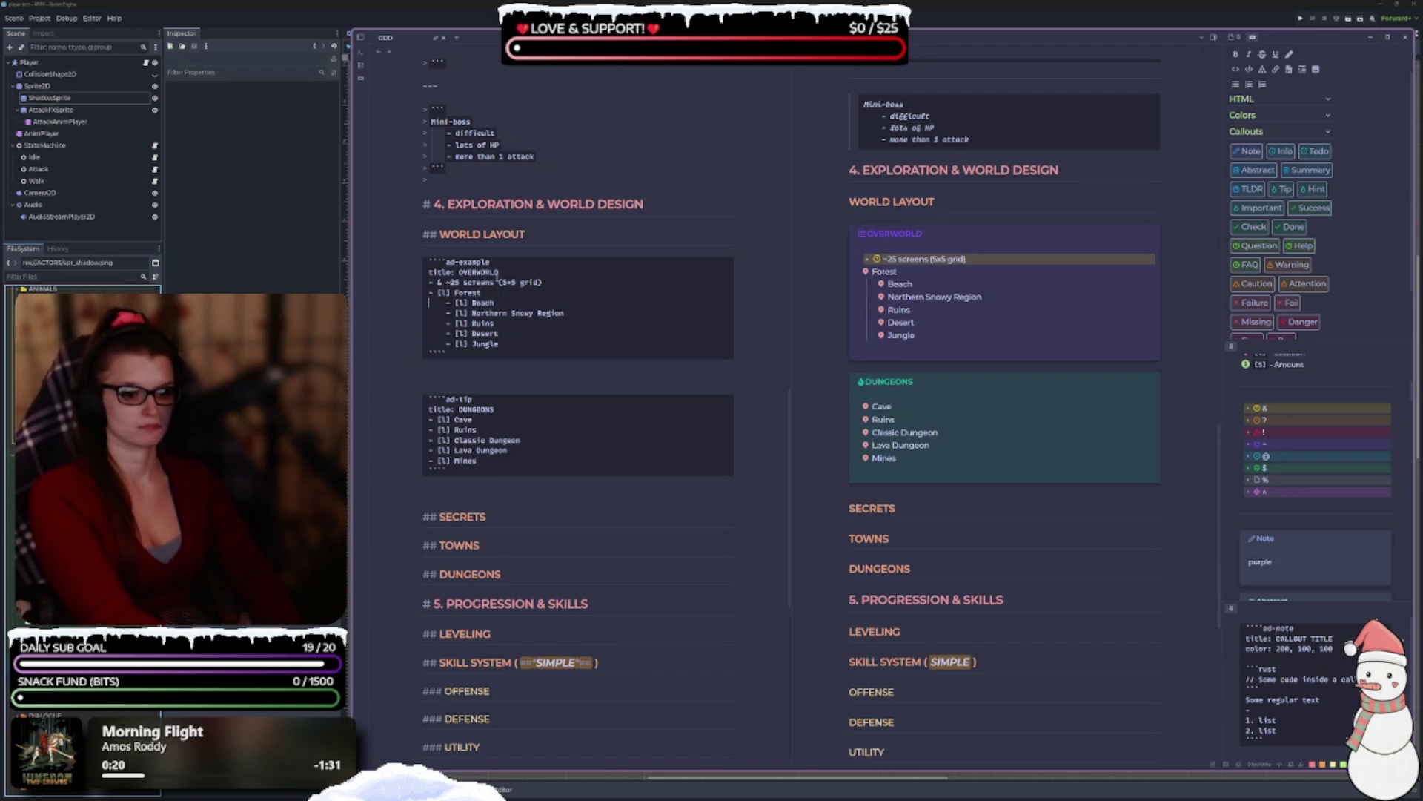
key("shift+Tab")
key("Down")
key("shift+Tab")
key("shift+Tab")
key("Down")
key("shift+Tab")
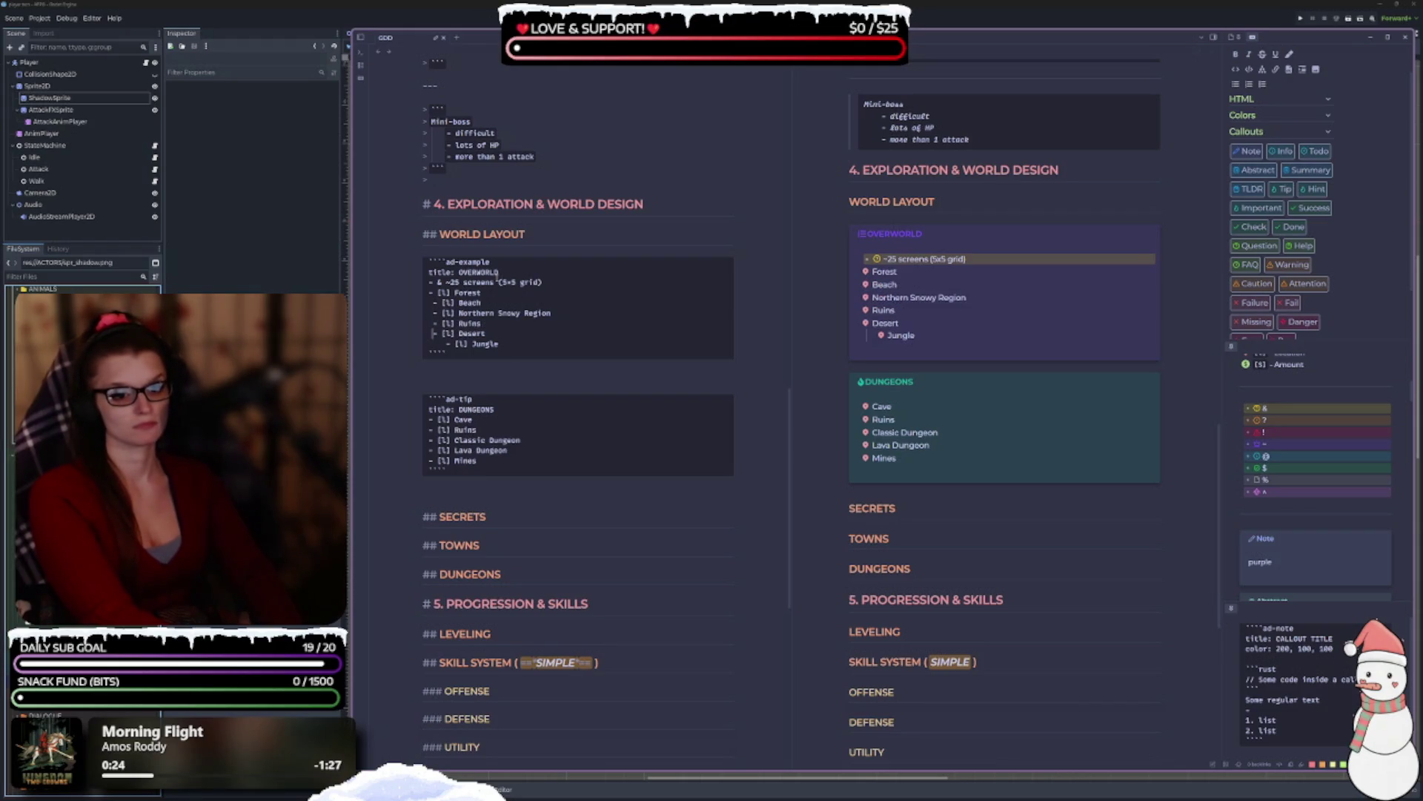
key("Down")
key("shift+Tab")
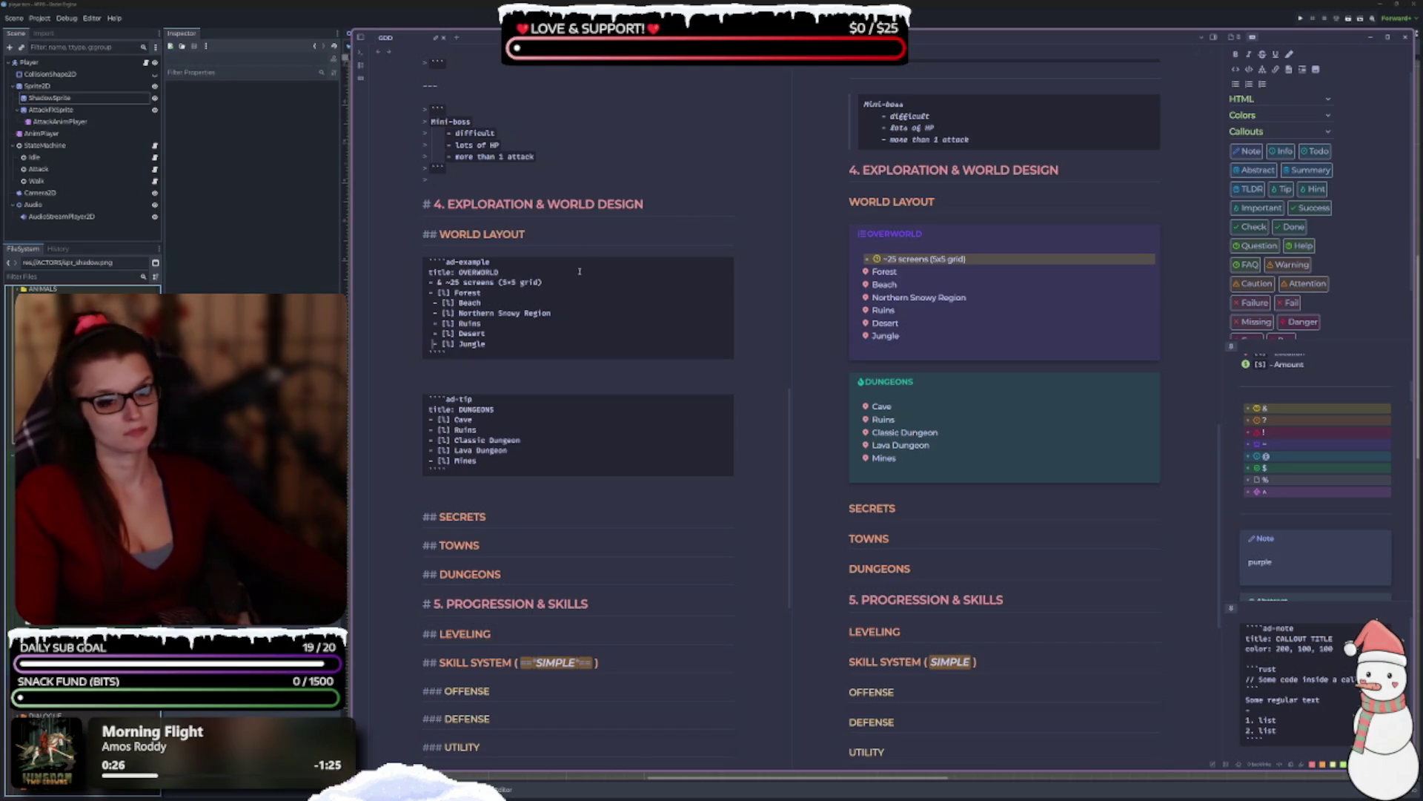
Change the ~25 screens checkbox to [?] and nest Forest beneath it.
left_click(429, 293)
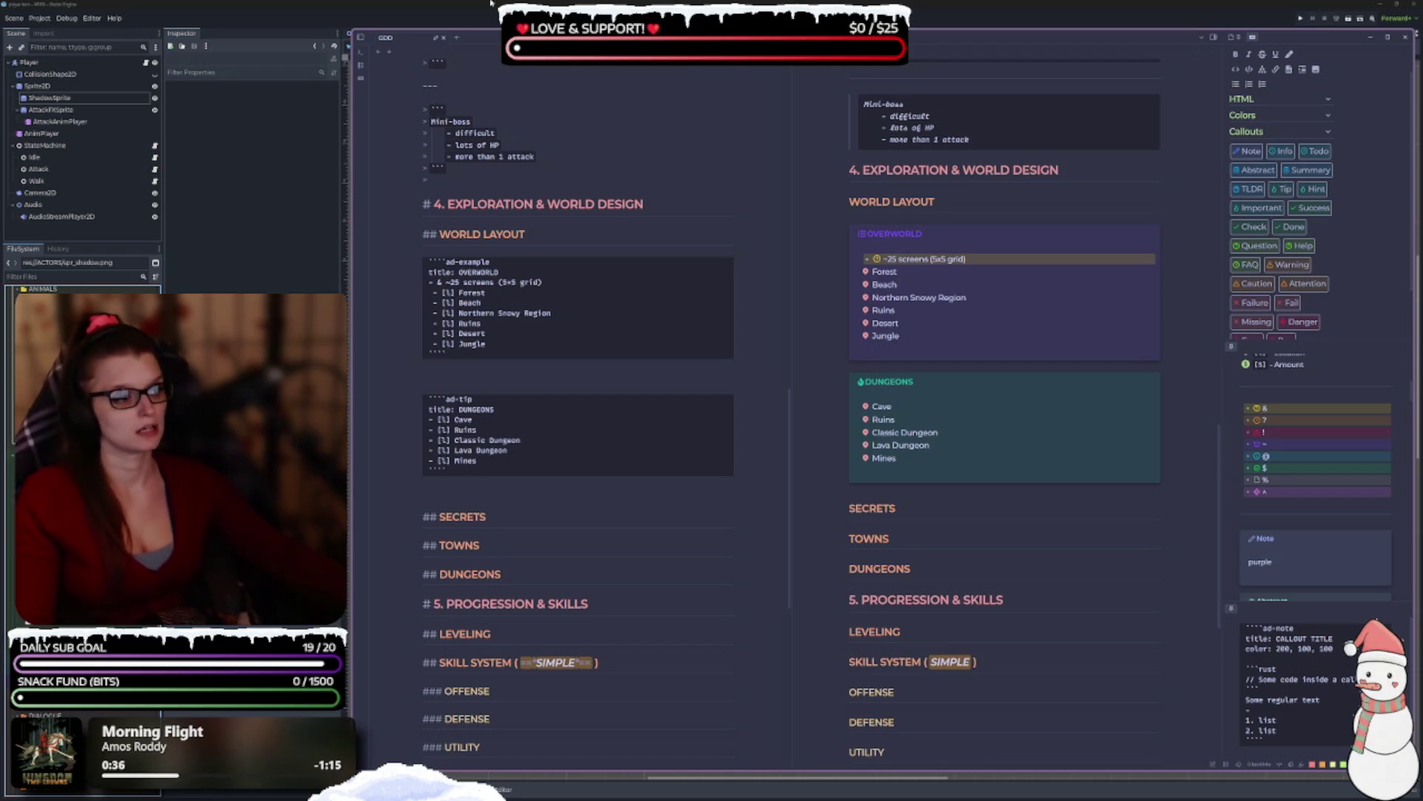
scroll(1333, 484, "up", 5)
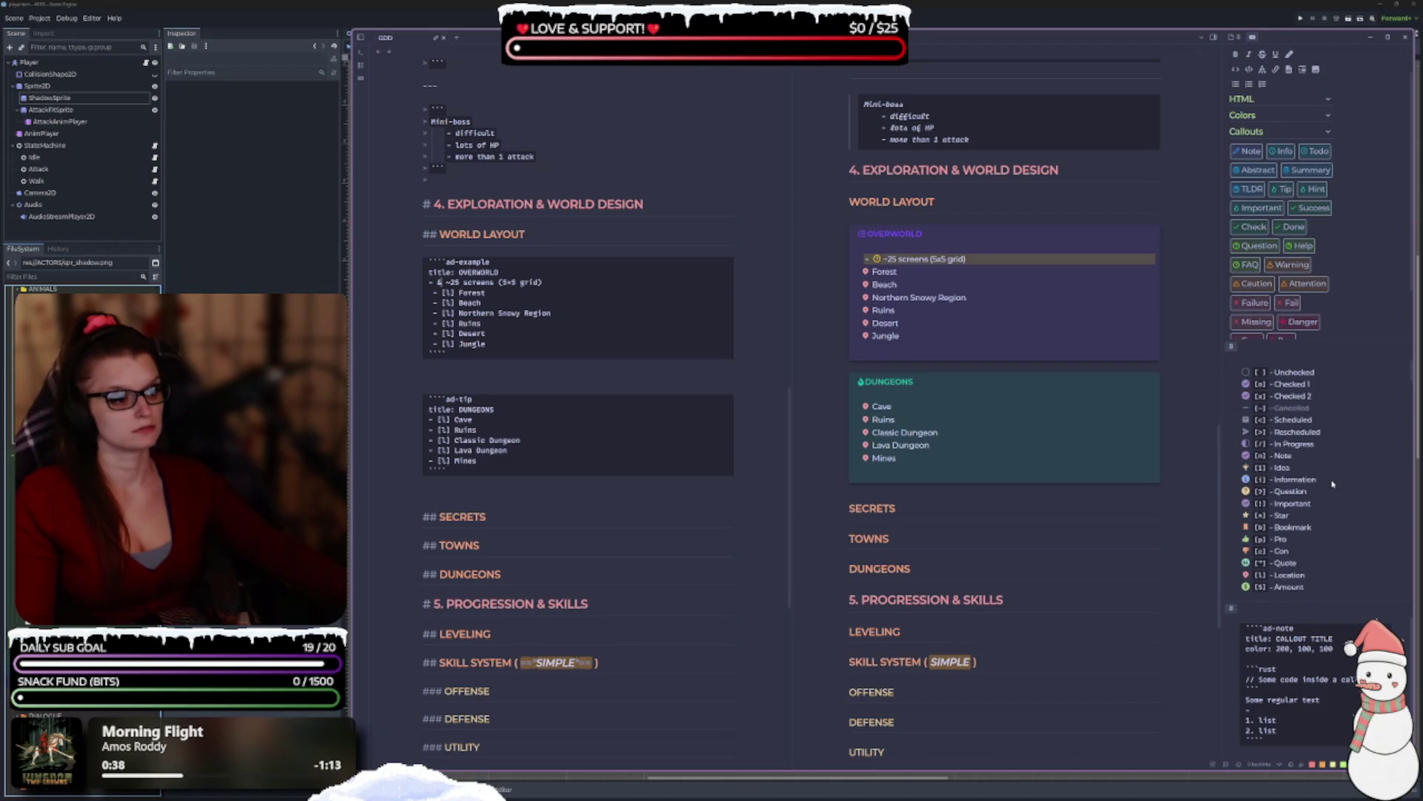
key("BackSpace")
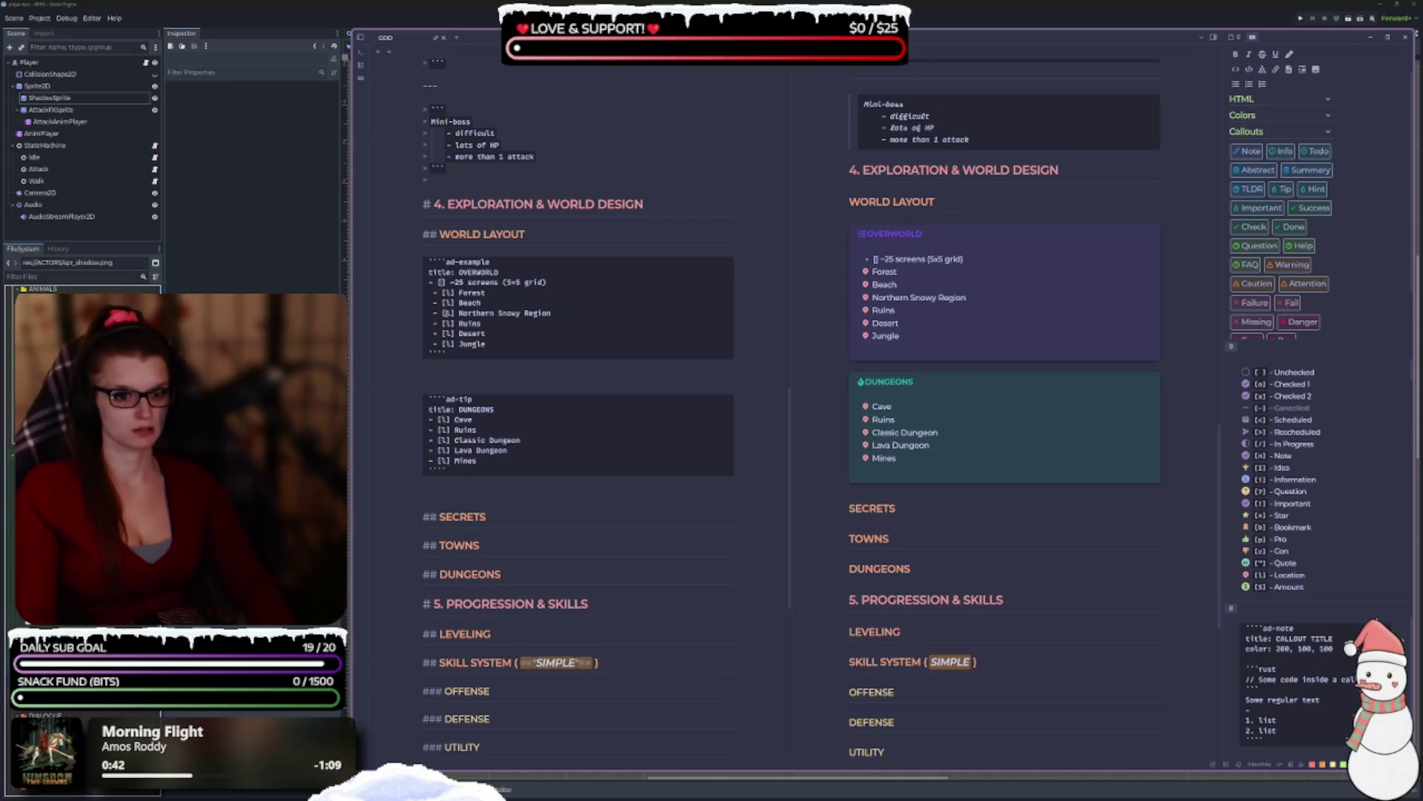
type("?")
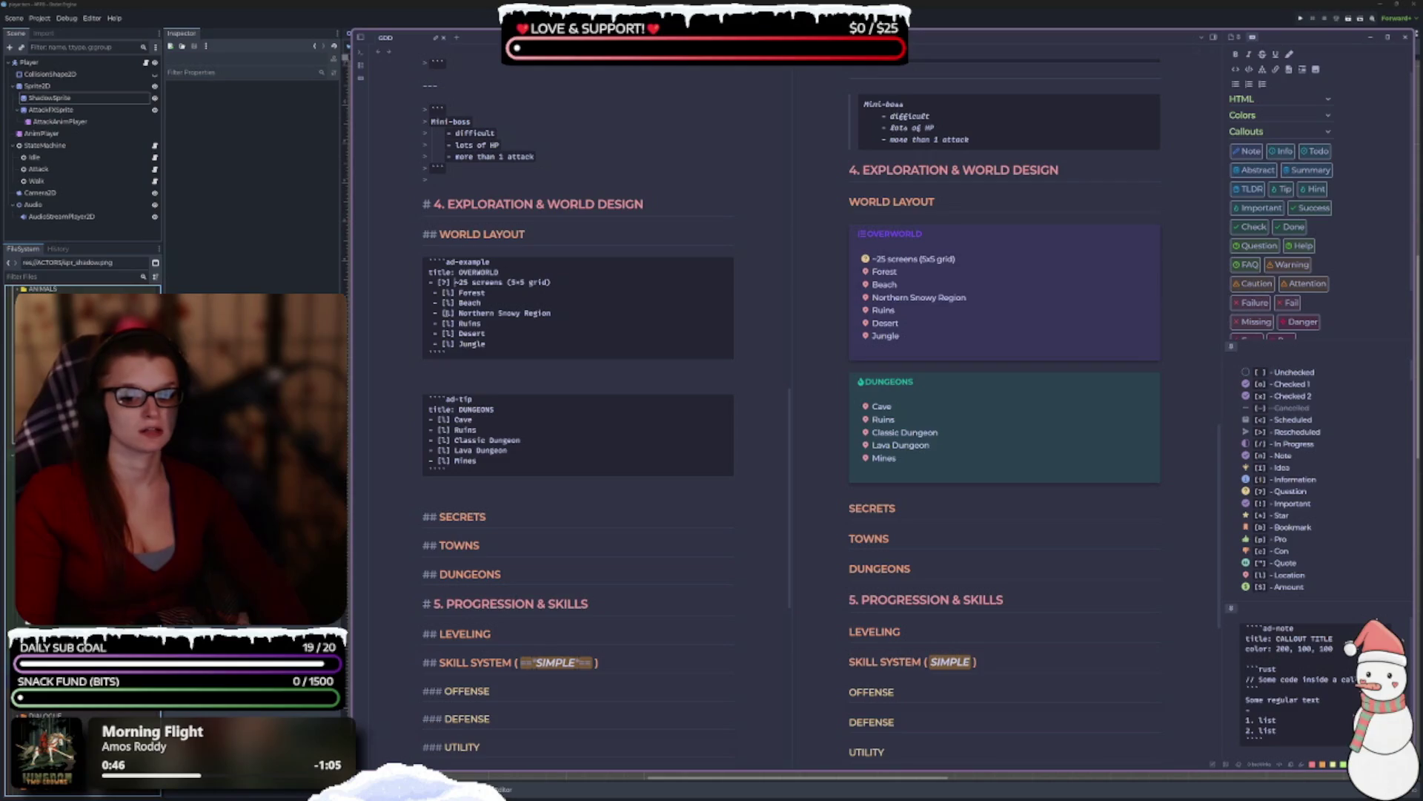
left_click(436, 293)
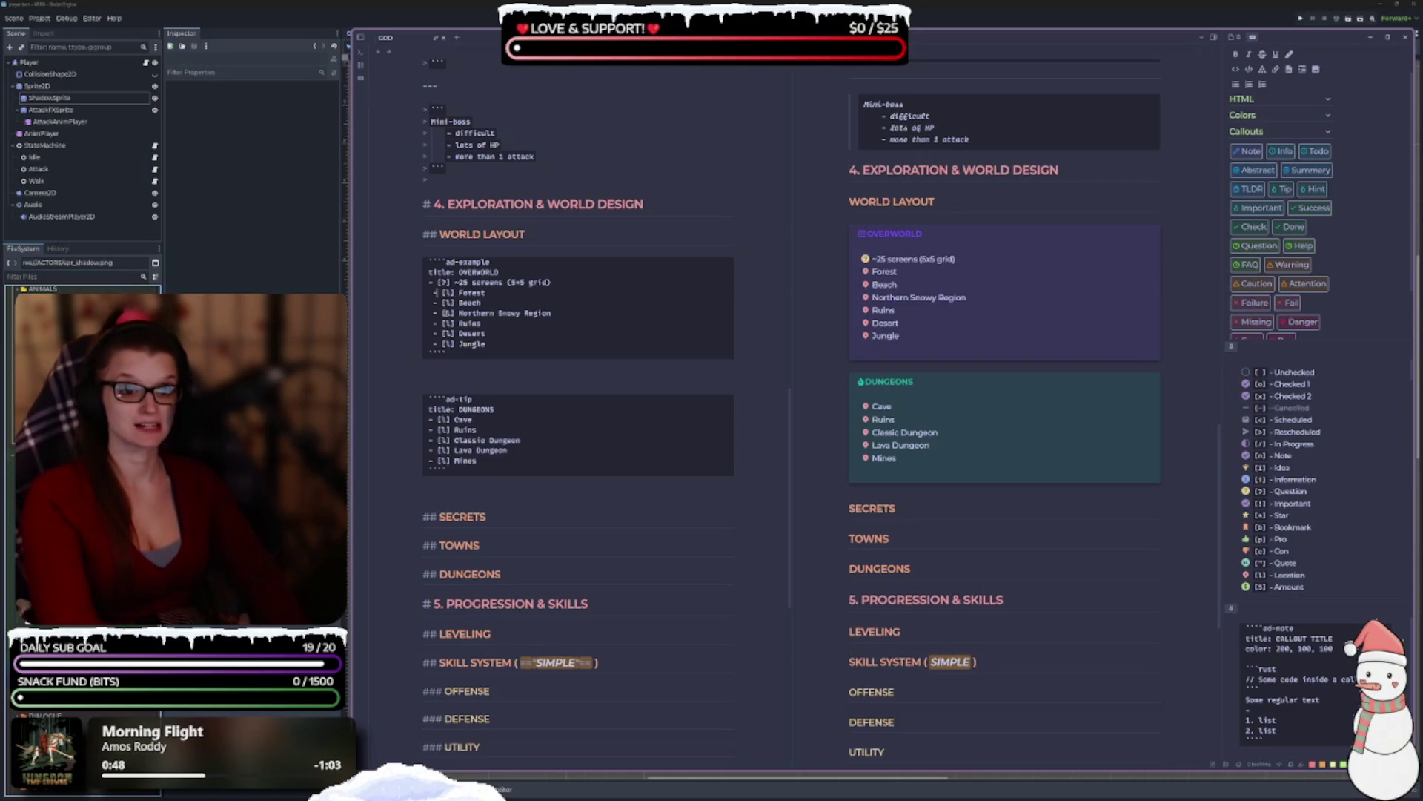
key("Tab")
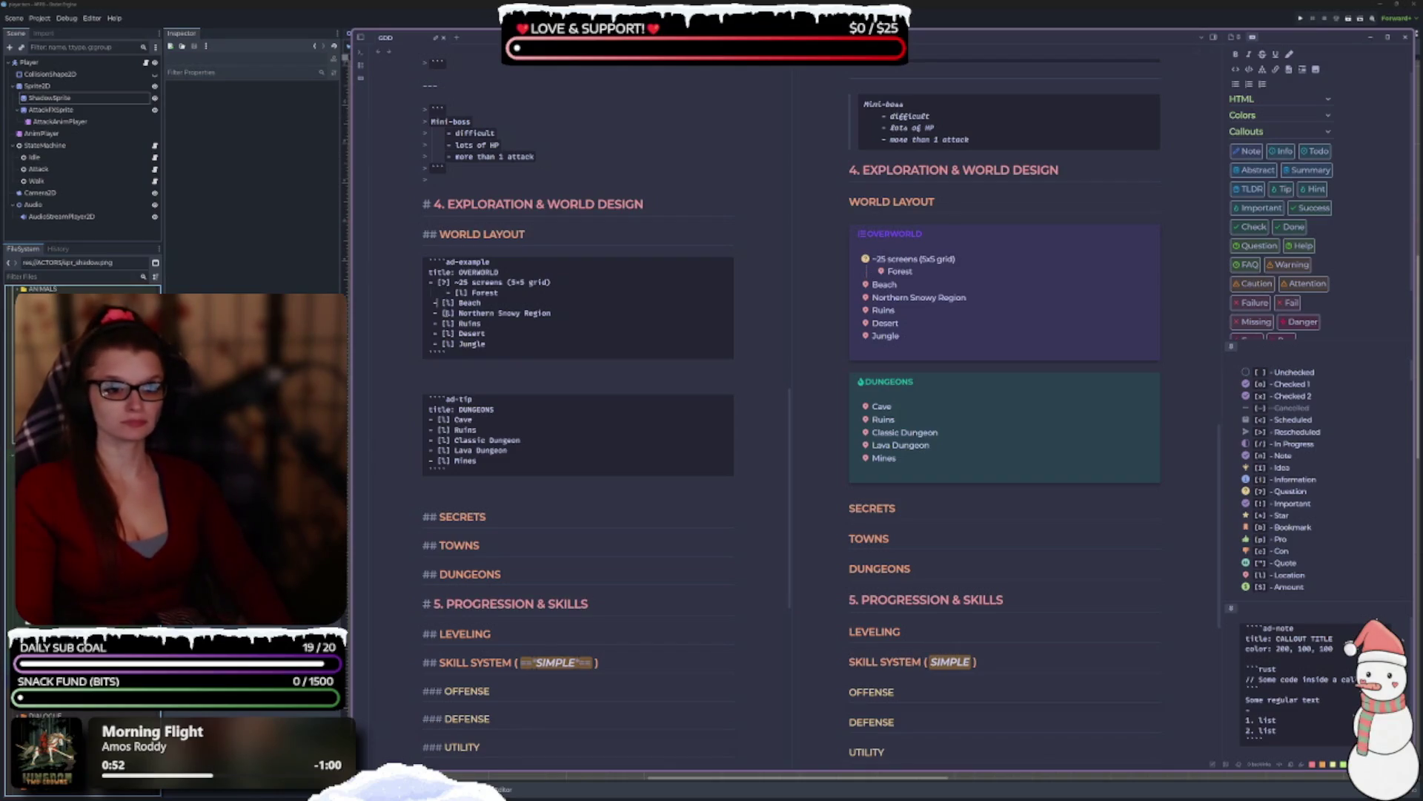